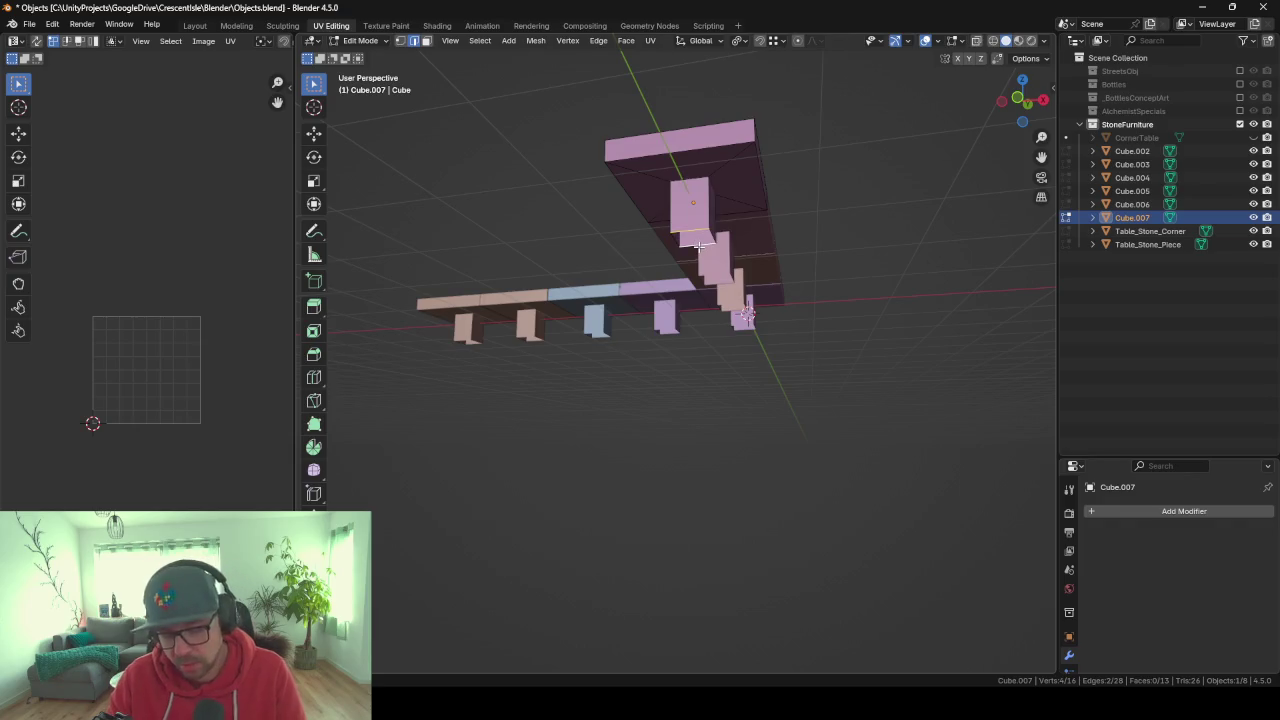
Fill the slab's open gap with a new face and merge all vertices by distance.
key(f)
key(a)
key(m)
click(650, 294)
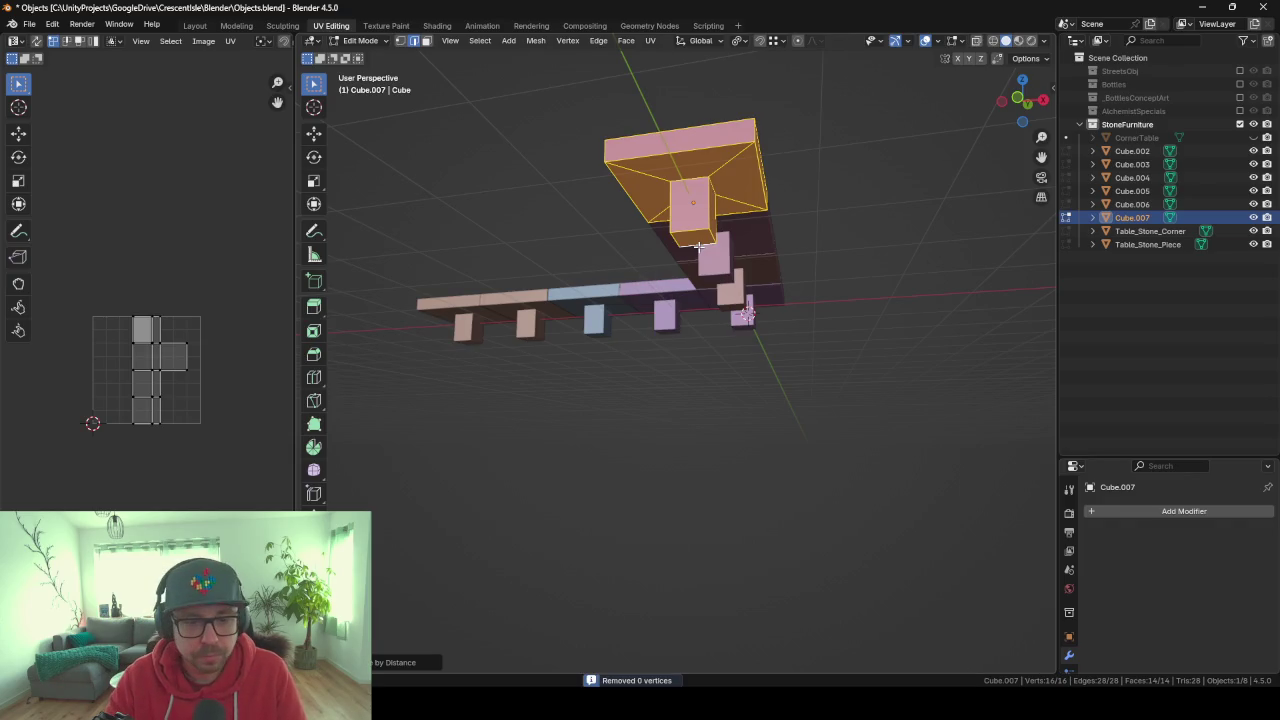
Inspect the merged mesh from above and below with the edit-mode overlay settings shown.
middle_drag(660, 290, 655, 202)
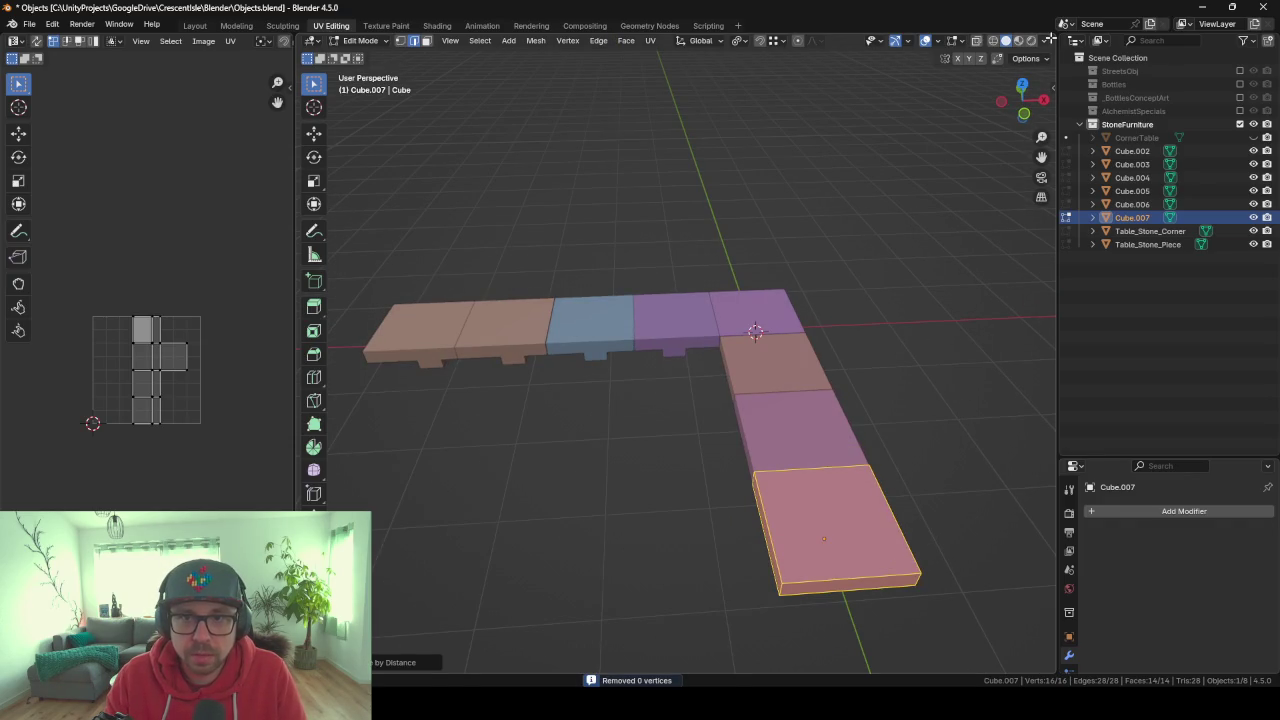
click(962, 42)
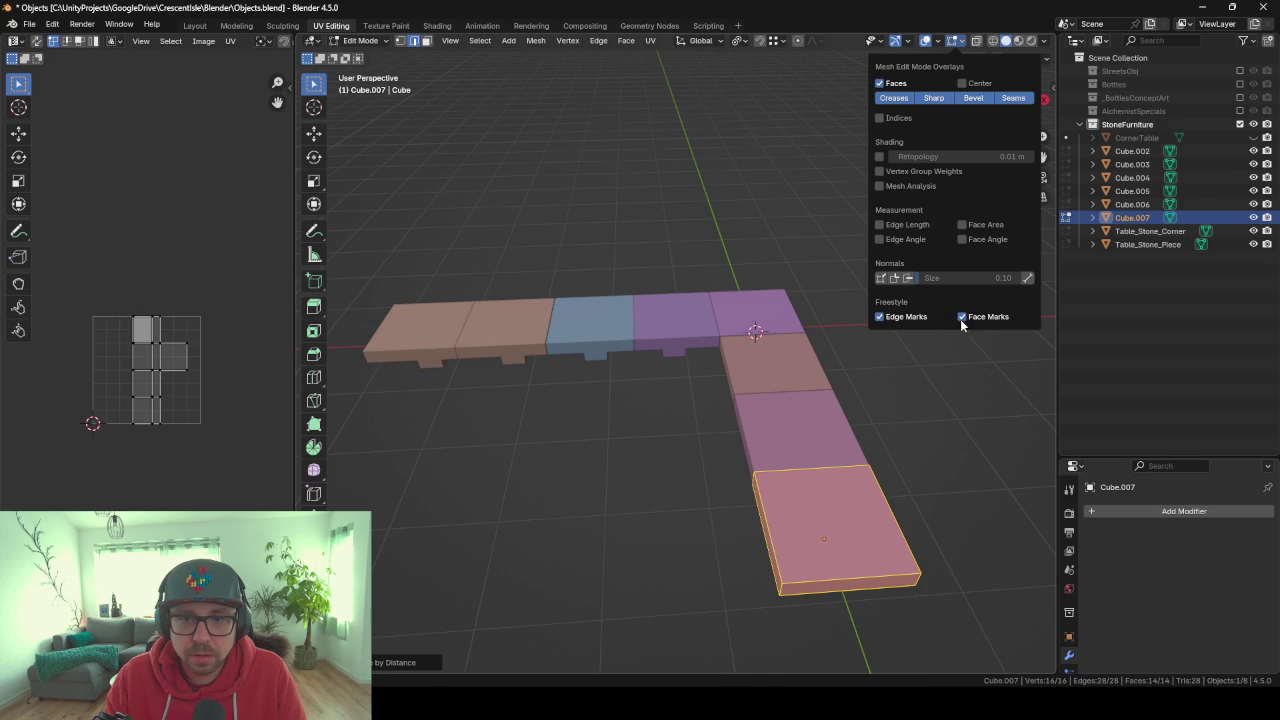
mouse_move(700, 463)
middle_down()
mouse_move(611, 387)
mouse_move(697, 360)
mouse_move(829, 471)
mouse_move(625, 342)
mouse_move(706, 337)
mouse_move(742, 356)
middle_up()
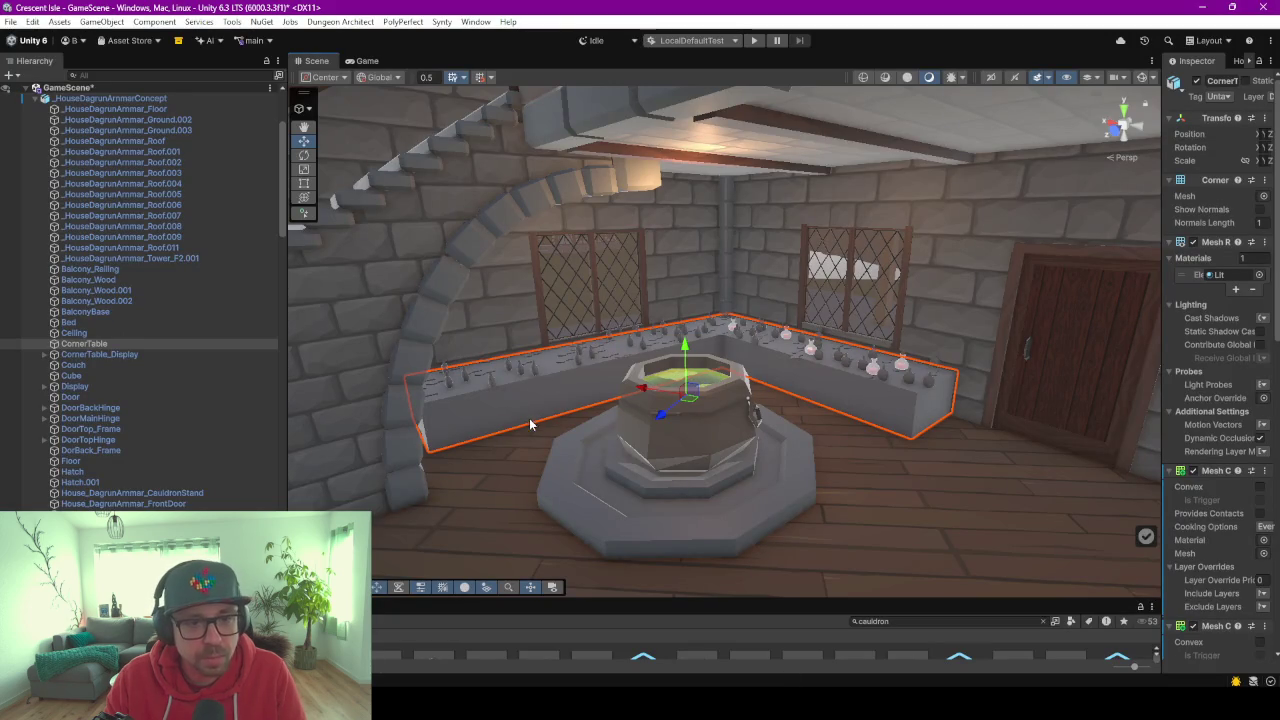
Enlarge the Project panel upward, deselect CornerTable and scroll the folder tree to the top.
drag(693, 598, 693, 333)
click(456, 621)
scroll(72, 485, up, 5)
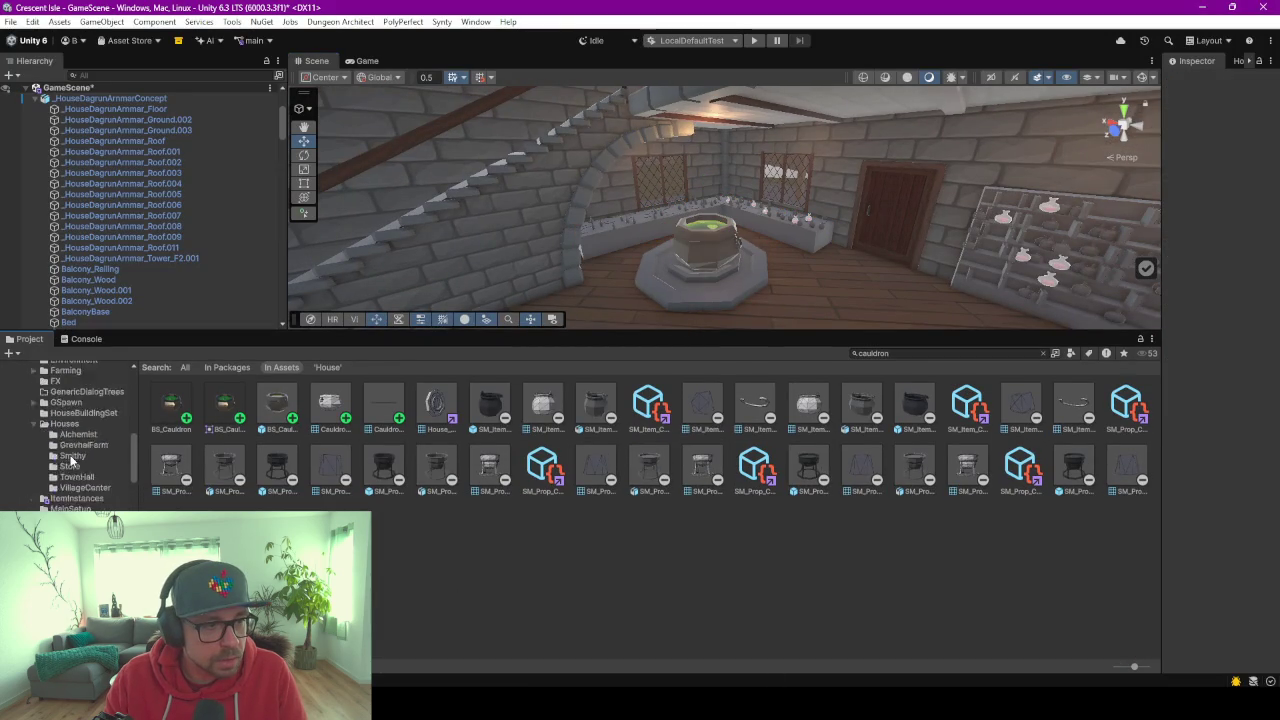
scroll(71, 465, up, 5)
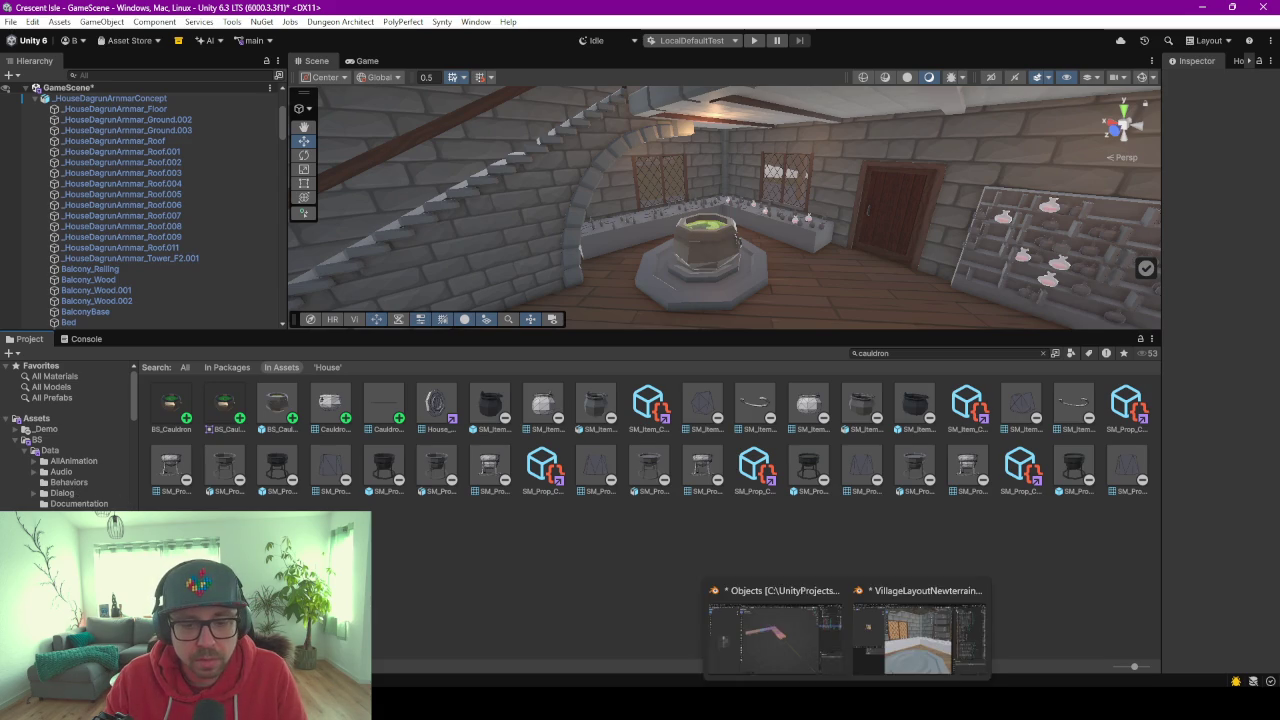
Return to Blender, inspect the Cube.007 slab up close and switch to Object Mode.
click(816, 650)
scroll(741, 297, up, 5)
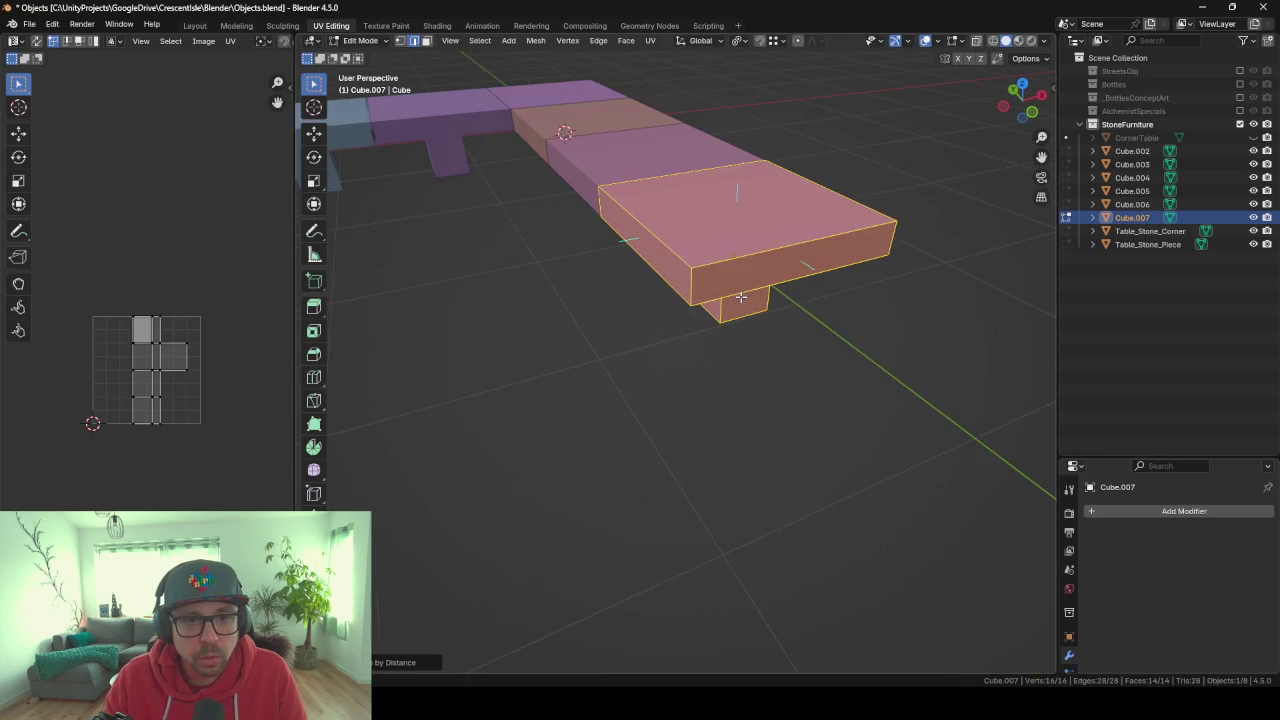
middle_drag(741, 297, 579, 288)
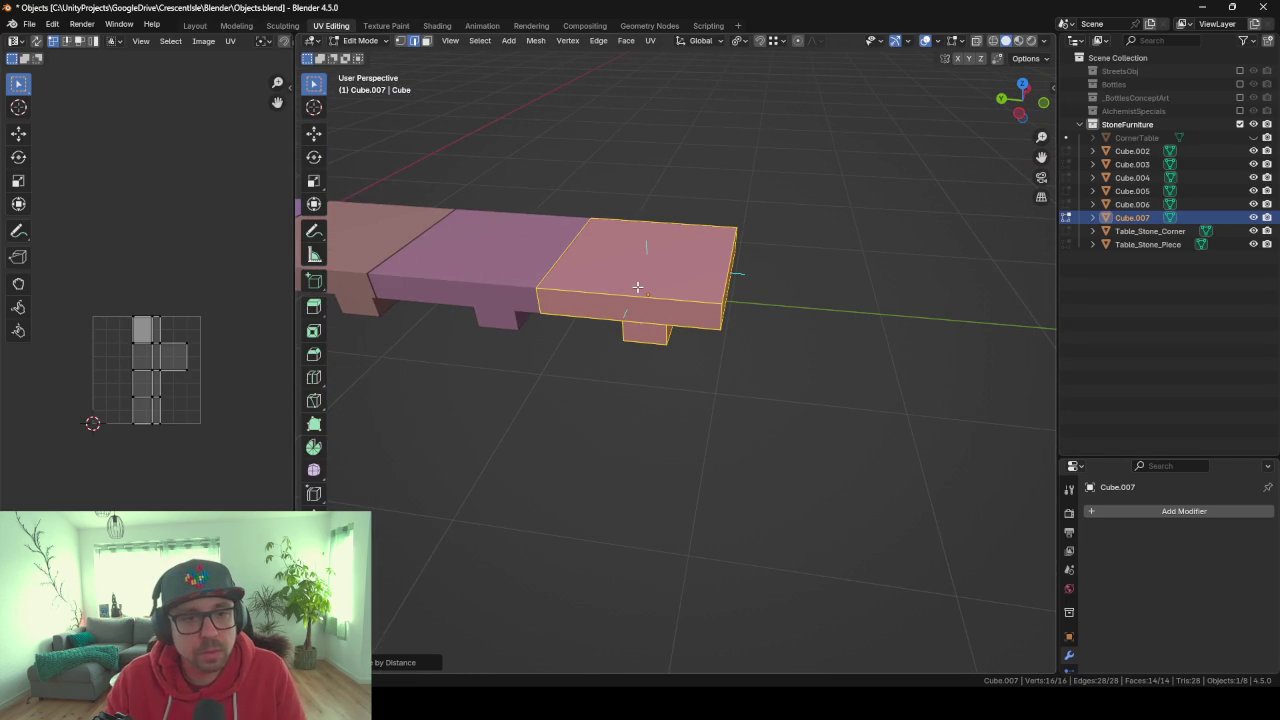
mouse_move(775, 290)
middle_down()
mouse_move(691, 280)
mouse_move(771, 363)
mouse_move(737, 297)
mouse_move(771, 366)
mouse_move(751, 346)
mouse_move(791, 343)
mouse_move(765, 323)
mouse_move(720, 337)
mouse_move(754, 349)
mouse_move(762, 318)
middle_up()
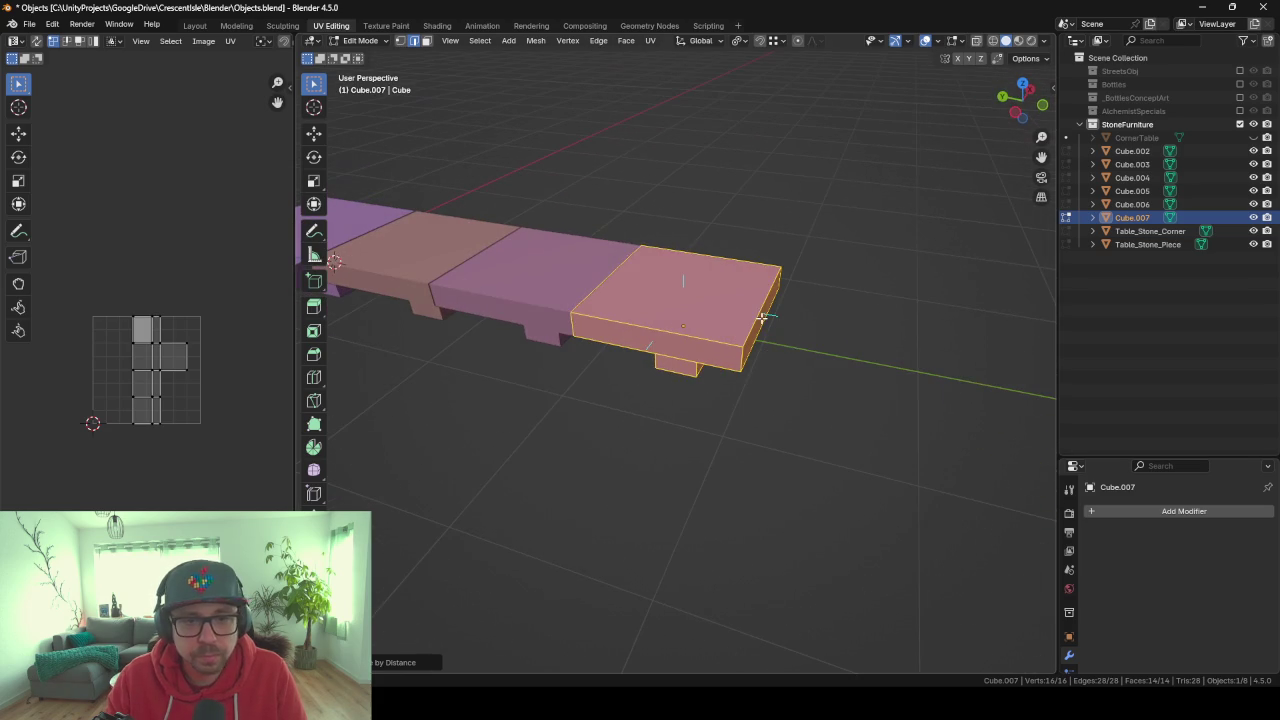
click(699, 302)
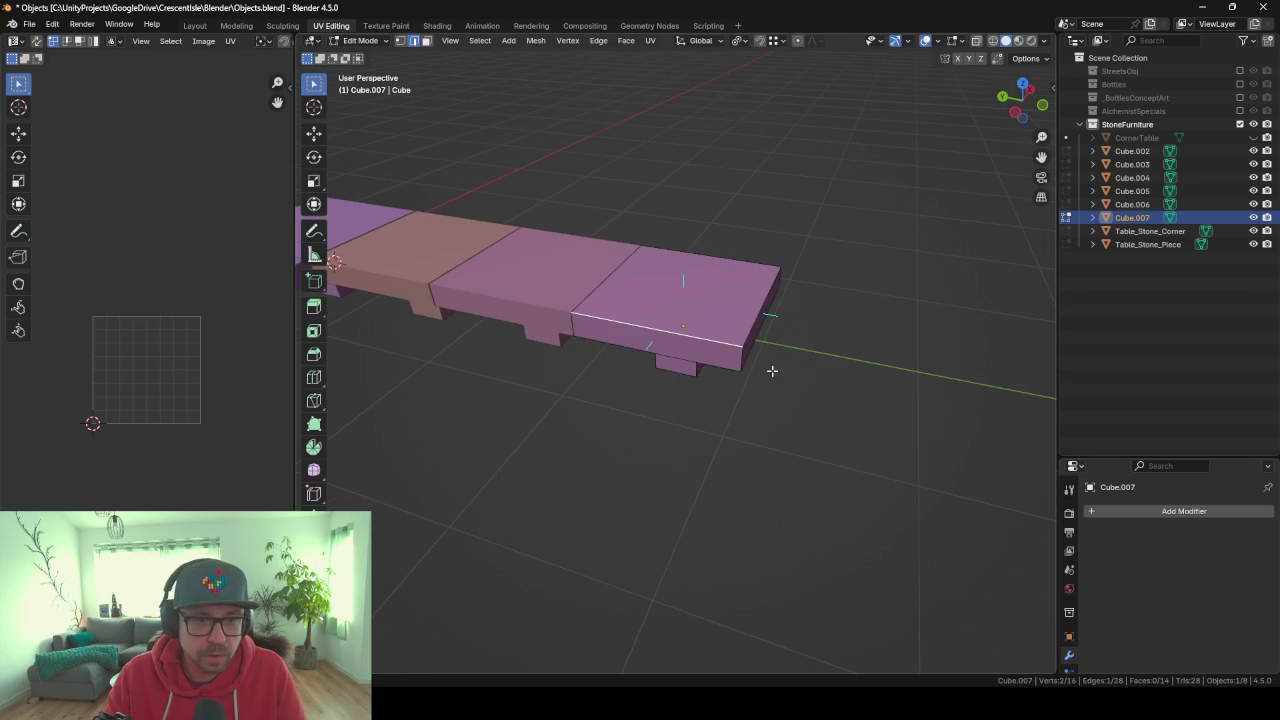
key(Tab)
Select the other table pieces, including Cube.002, Cube.003 and Cube.004, leaving Table_Stone_Corner out.
click(354, 227)
middle_drag(435, 278, 566, 238)
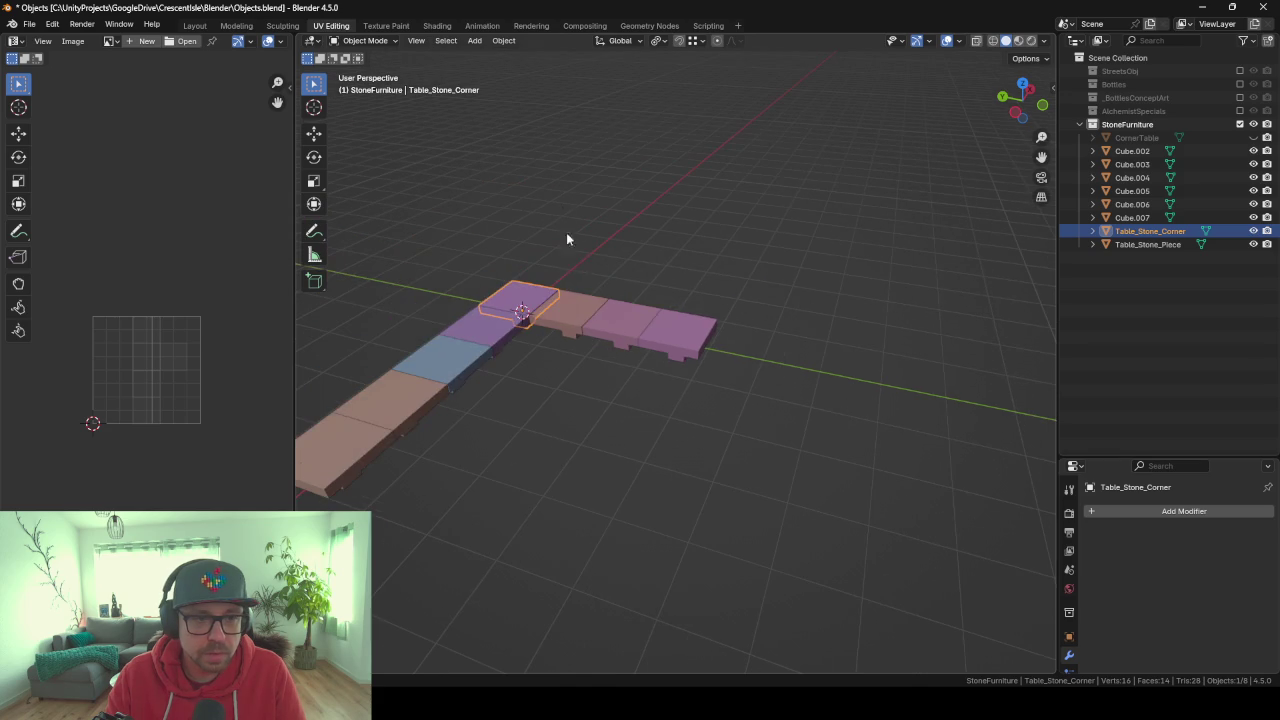
click(580, 318)
shift+click(625, 322)
shift+click(651, 328)
shift+click(466, 340)
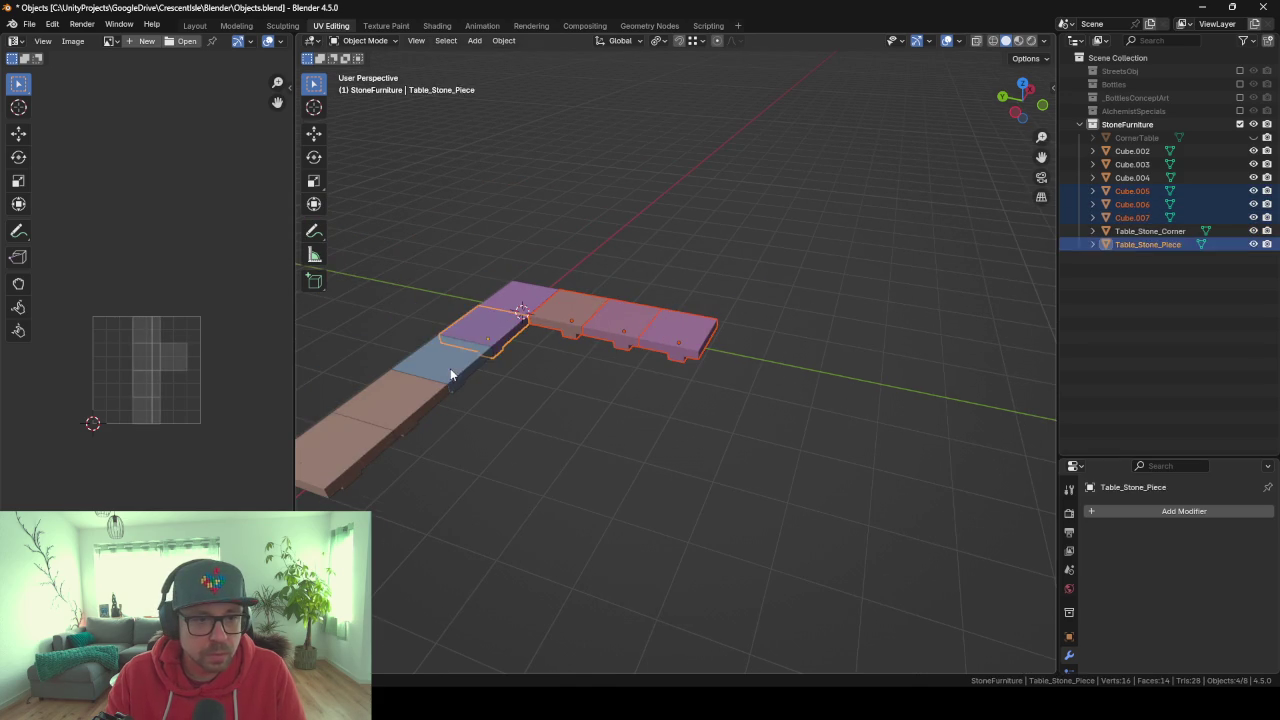
shift+click(450, 368)
shift+click(424, 400)
shift+click(370, 450)
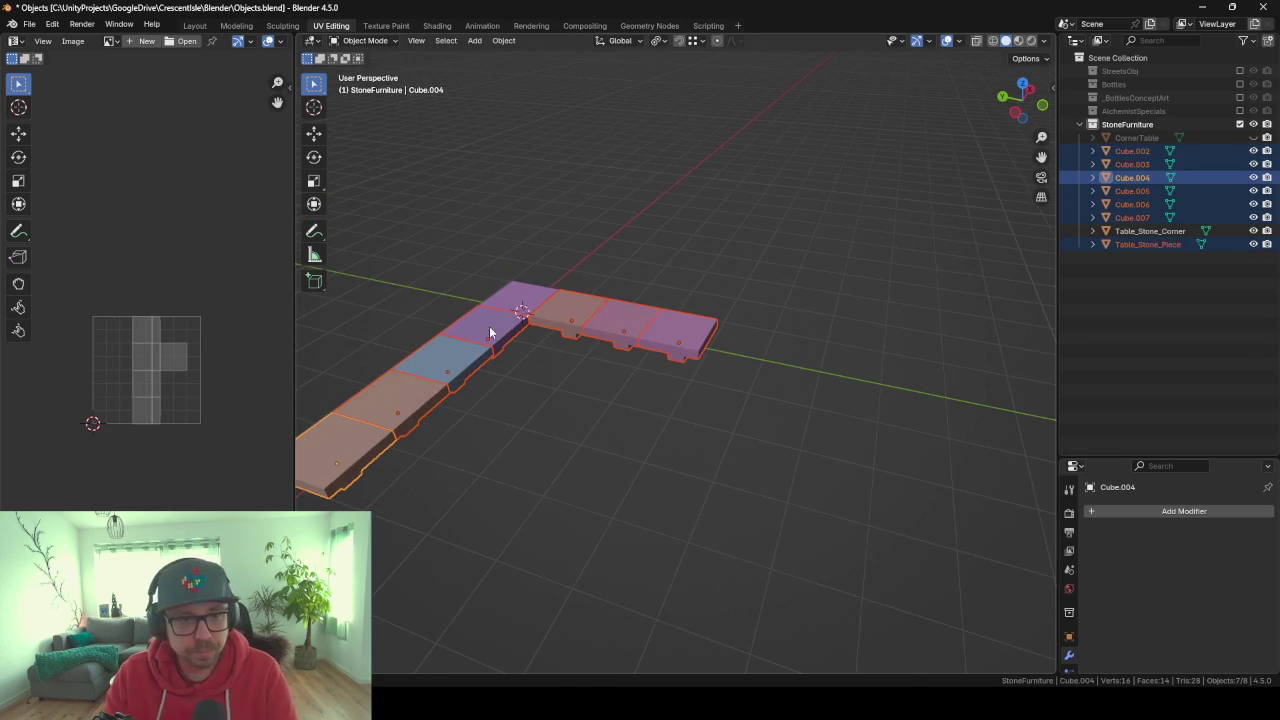
Hide the selected table pieces and frame Table_Stone_Corner in the view.
key(h)
click(515, 304)
key(KP_Decimal)
mouse_move(535, 307)
middle_down()
mouse_move(606, 310)
mouse_move(677, 286)
mouse_move(737, 300)
middle_up()
scroll(685, 275, down, 3)
scroll(700, 280, down, 3)
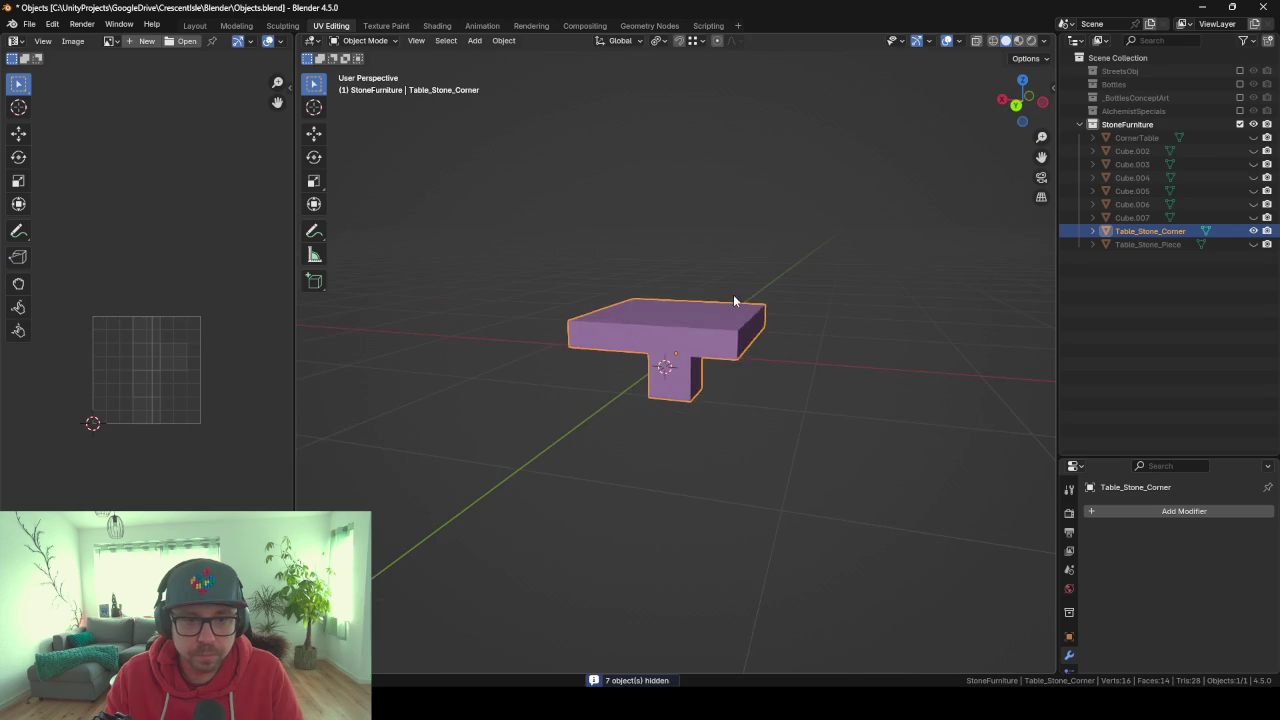
Move the whole corner table mesh about 0.29 m along Z in front view onto the grid.
key(Tab)
key(a)
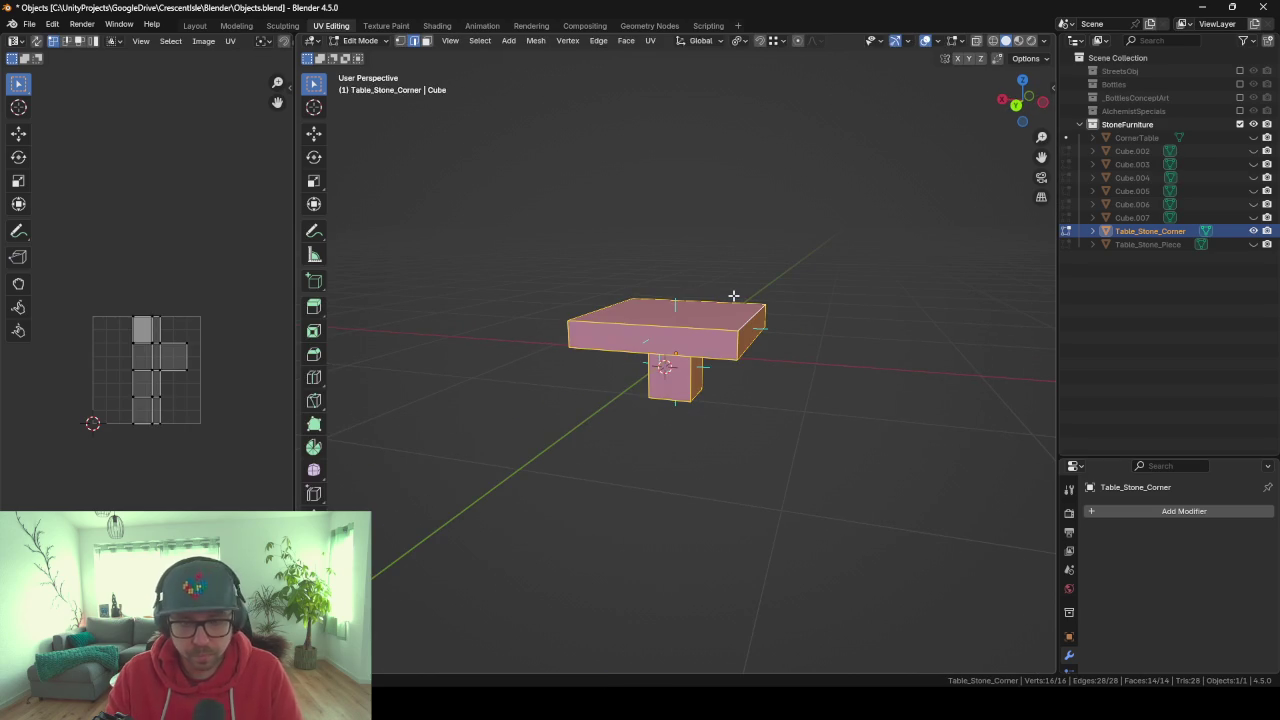
text(g)
text(z1)
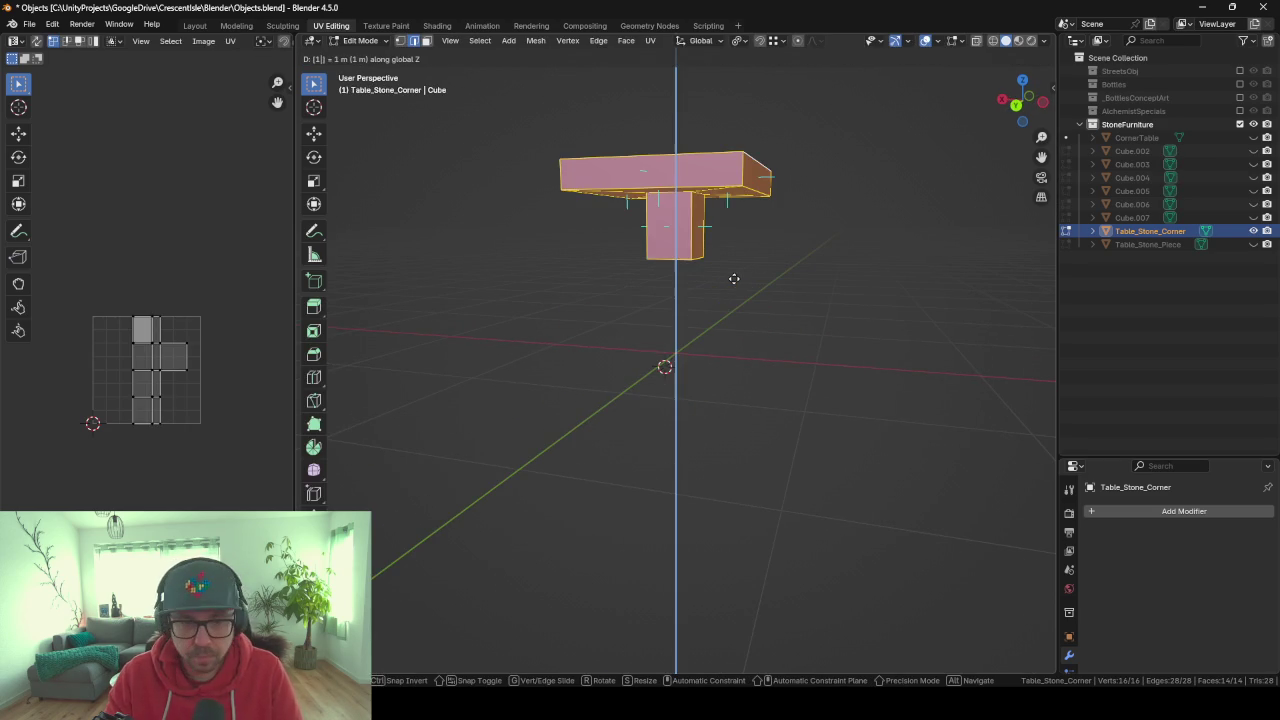
key(Escape)
key(KP_1)
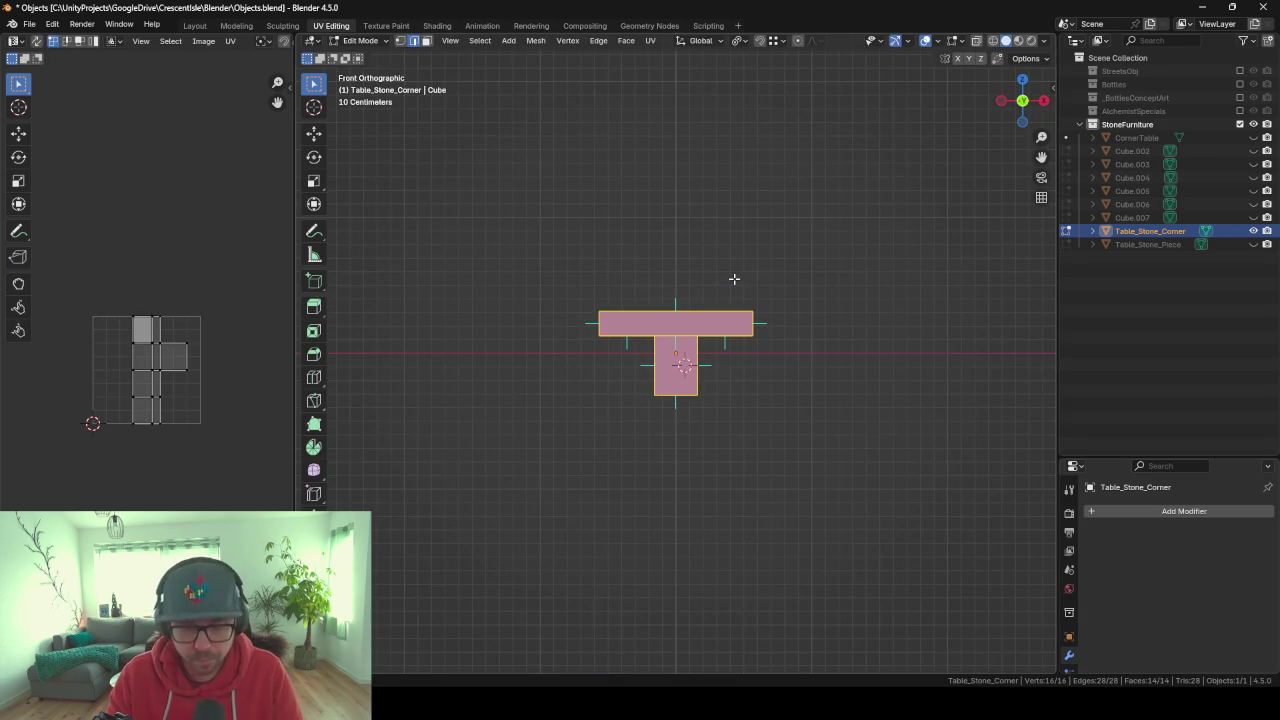
key(g)
key(z)
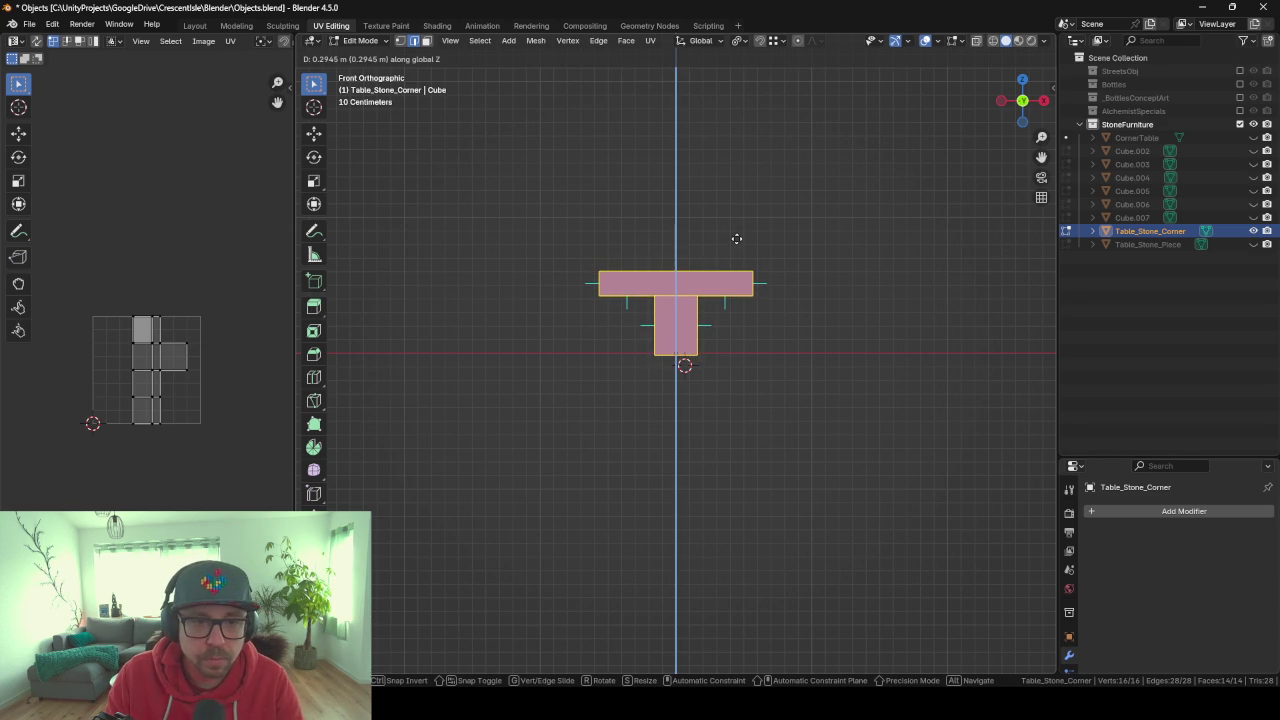
click(736, 238)
key(Tab)
mouse_move(736, 238)
middle_down()
mouse_move(700, 294)
mouse_move(788, 317)
mouse_move(737, 329)
mouse_move(694, 309)
mouse_move(733, 353)
mouse_move(720, 330)
mouse_move(690, 320)
middle_up()
Re-enter Edit Mode on the corner table and open the Add Mesh menu.
key(Tab)
scroll(733, 353, down, 3)
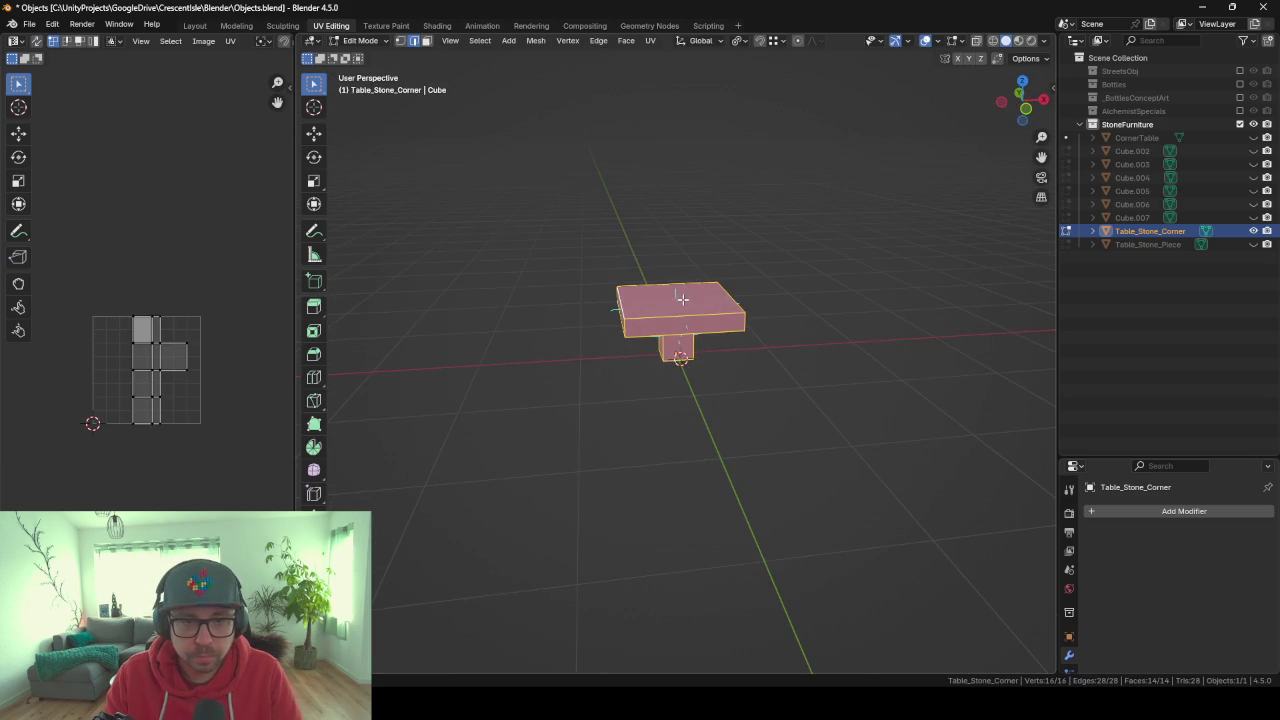
click(690, 320)
key(shift+a)
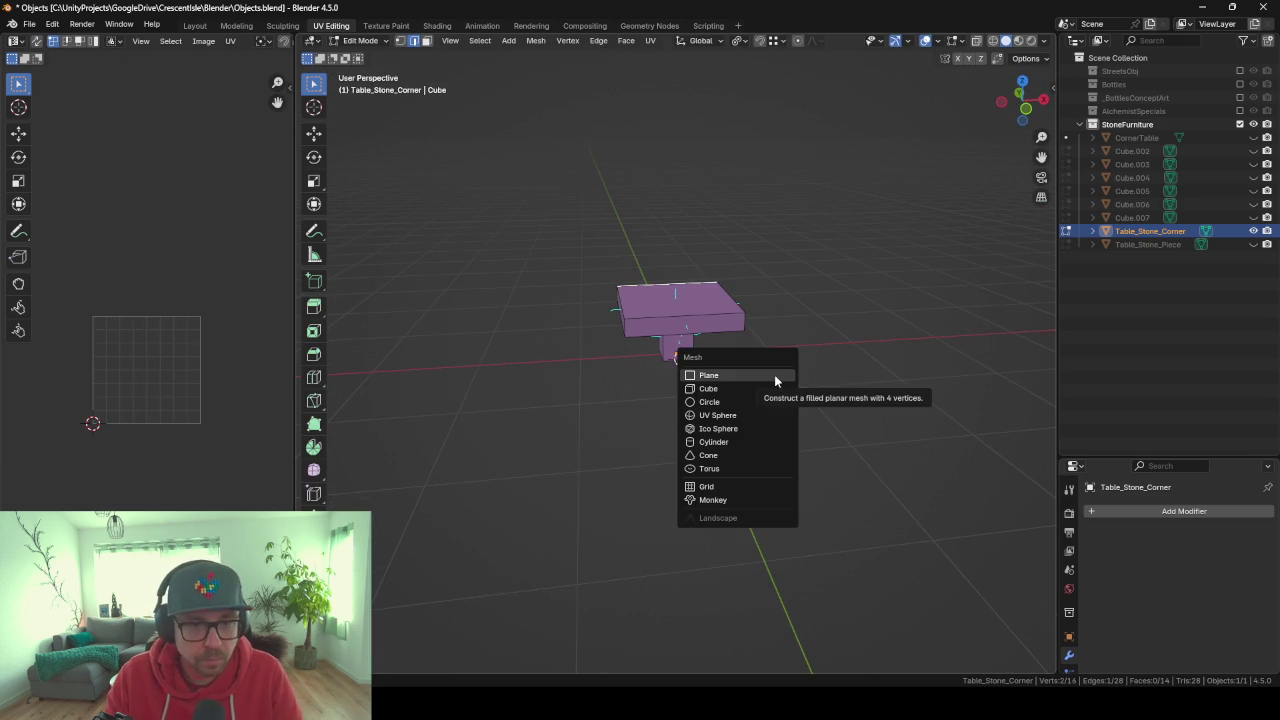
Add a new cube and scale its mesh down to about 0.34 below the table leg.
key(Tab)
key(shift+a)
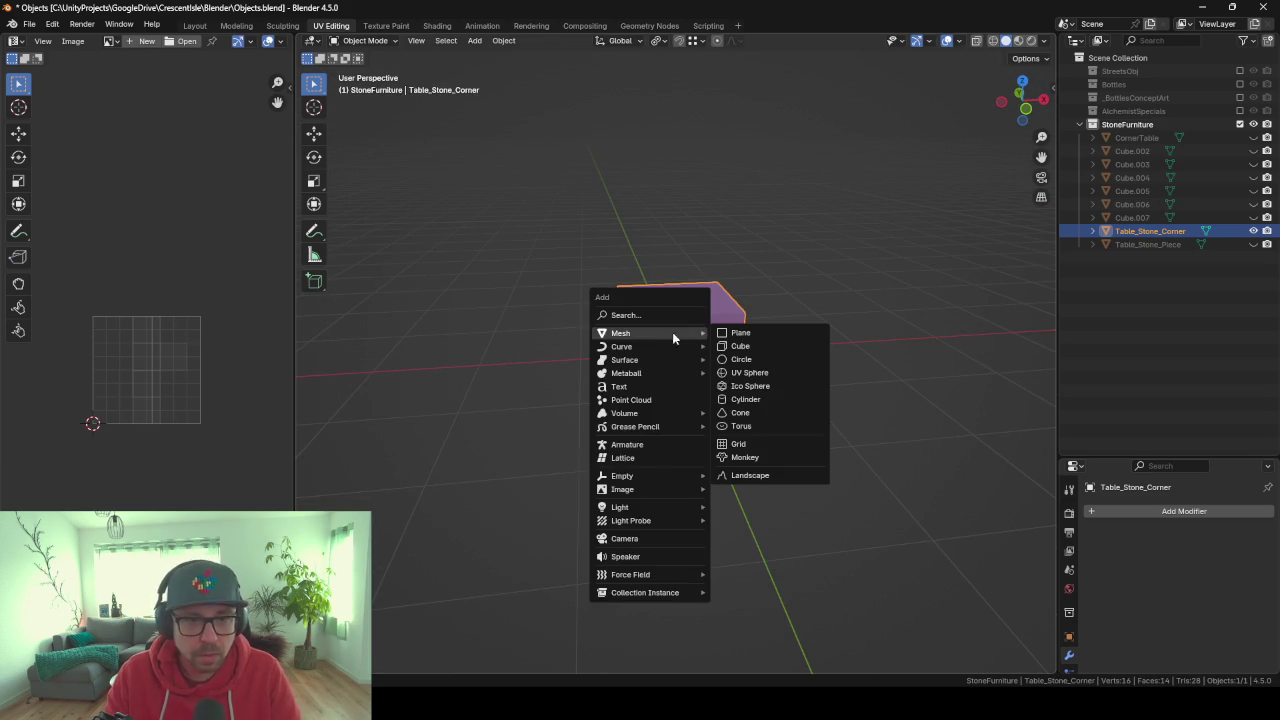
click(778, 346)
scroll(778, 346, down, 4)
mouse_move(778, 346)
middle_down()
mouse_move(761, 391)
mouse_move(866, 424)
middle_up()
key(Tab)
key(s)
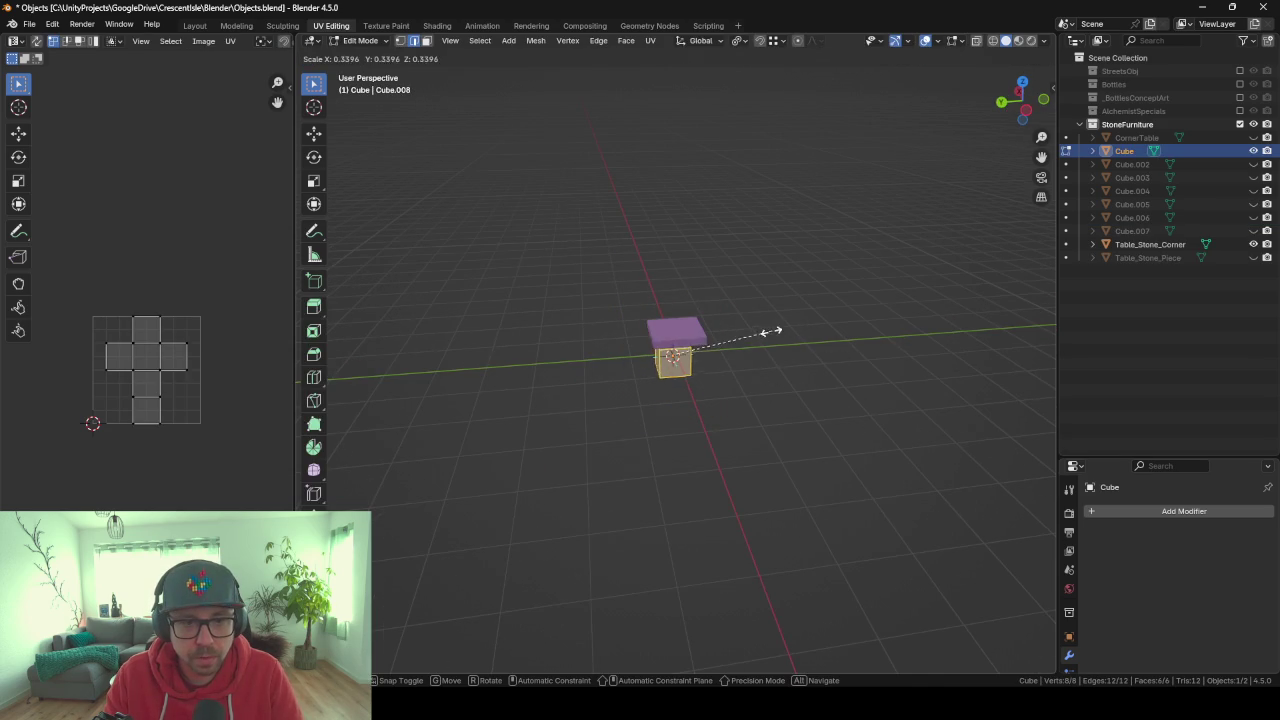
click(730, 355)
key(KP_Decimal)
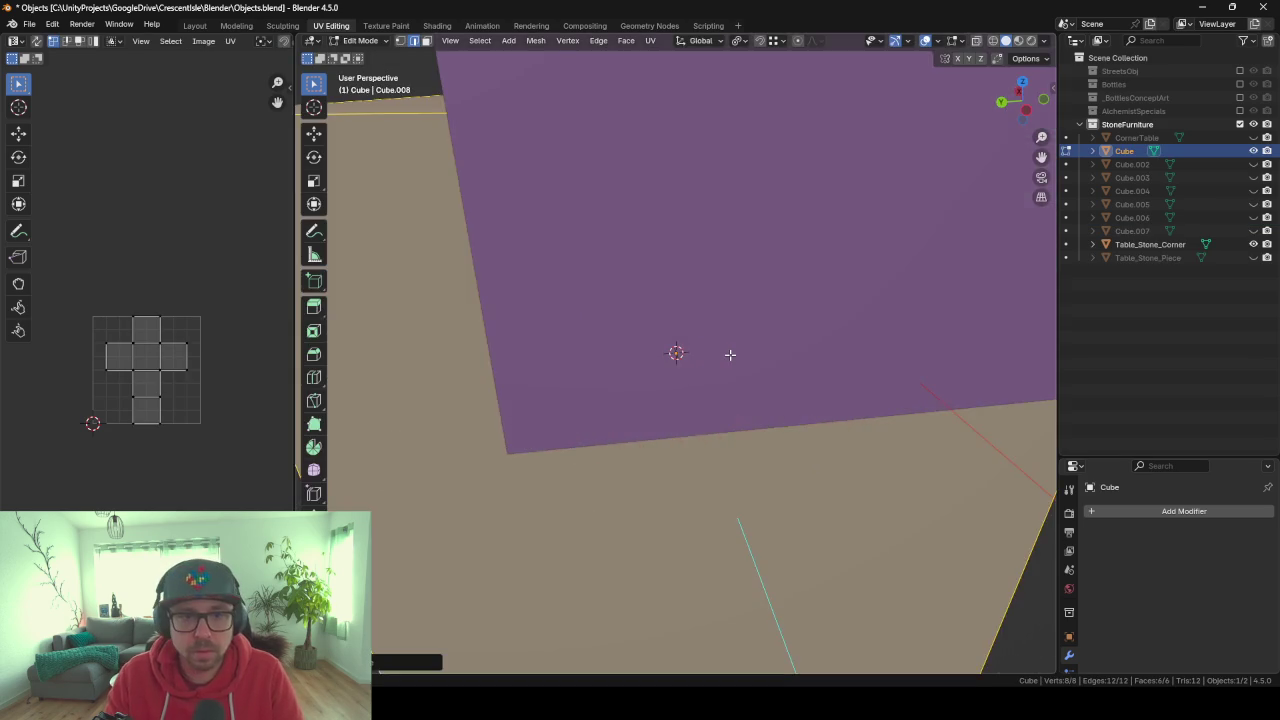
scroll(729, 354, down, 4)
mouse_move(877, 357)
middle_down()
mouse_move(785, 344)
mouse_move(607, 355)
mouse_move(677, 289)
middle_up()
Back in Object Mode, reselect the small cube from a low frontal view.
key(Tab)
click(675, 188)
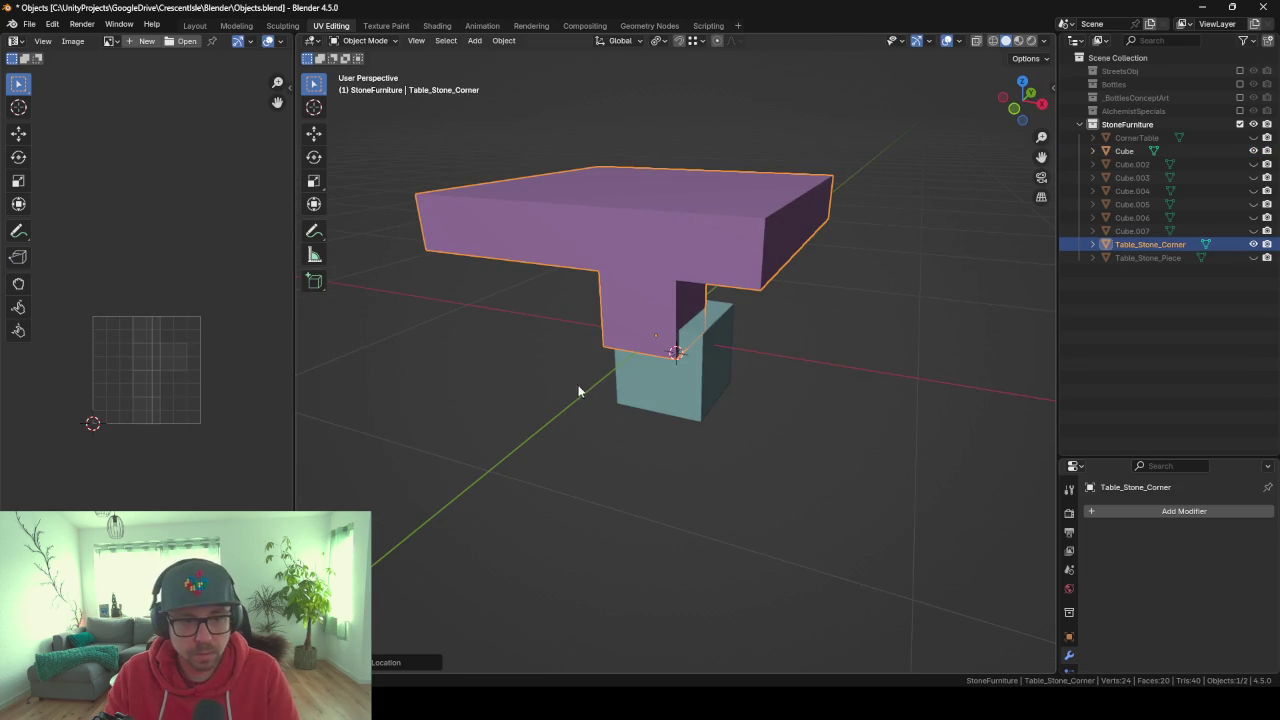
mouse_move(580, 386)
middle_down()
mouse_move(763, 380)
mouse_move(812, 364)
mouse_move(780, 364)
middle_up()
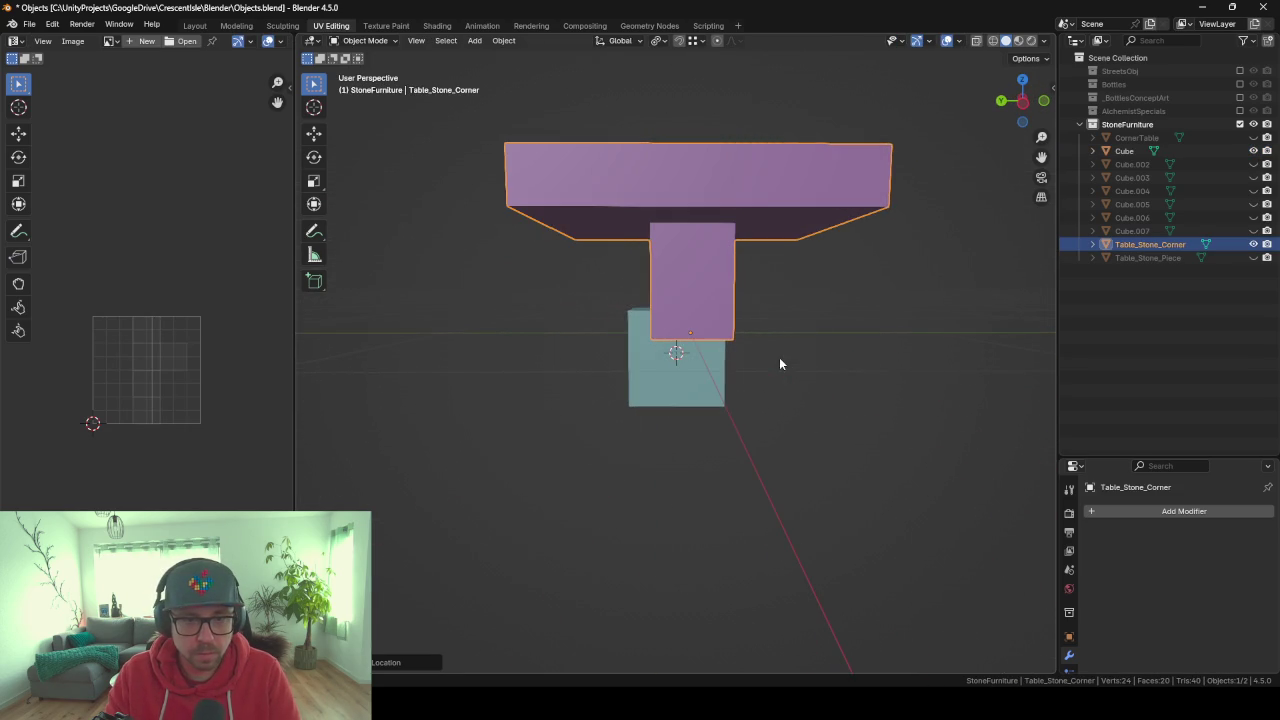
click(670, 380)
key(shift+s)
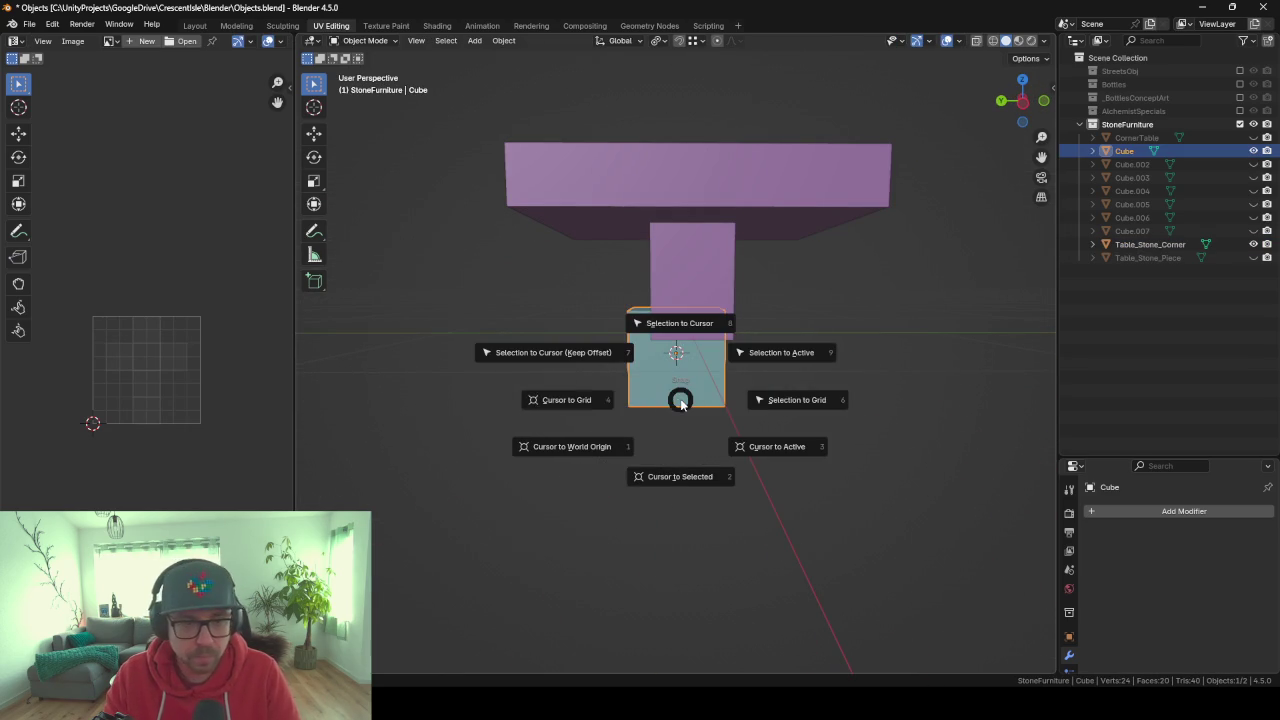
Snap the 3D cursor to the world origin and flatten the cube along Z.
click(563, 447)
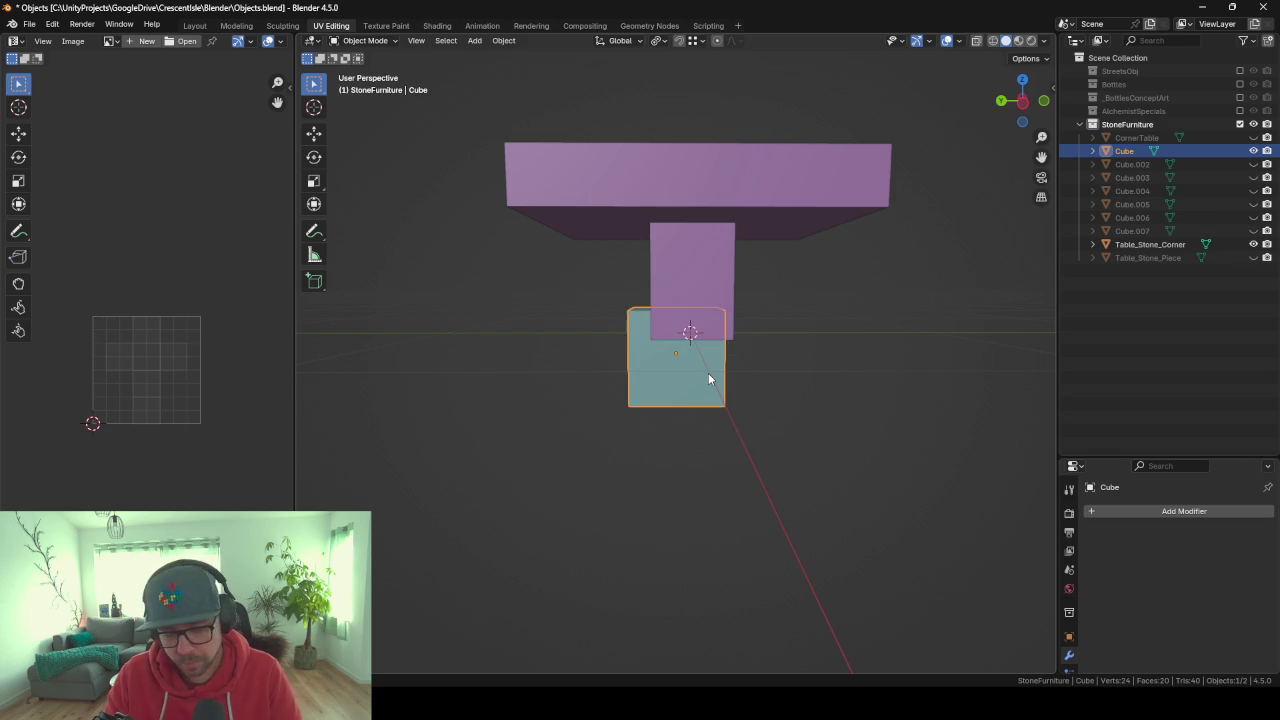
key(Tab)
mouse_move(712, 382)
middle_down()
mouse_move(796, 398)
mouse_move(853, 371)
middle_up()
key(a)
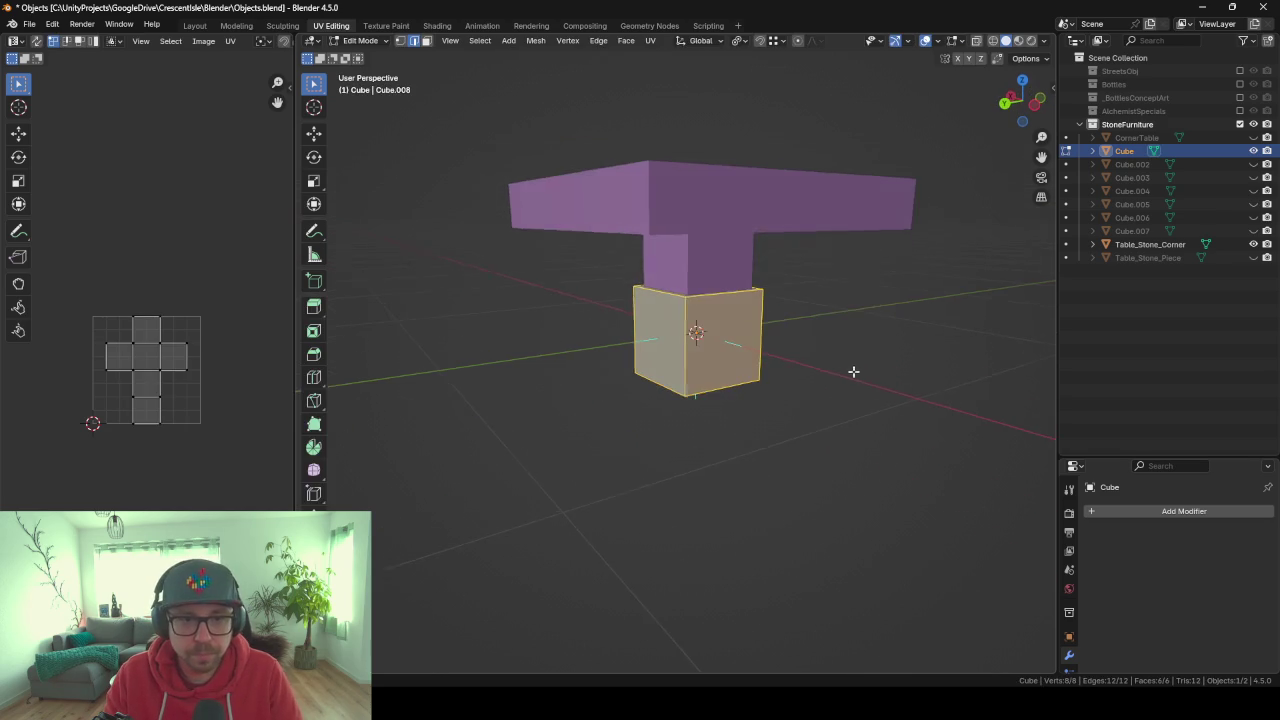
scroll(853, 371, up, 2)
key(s)
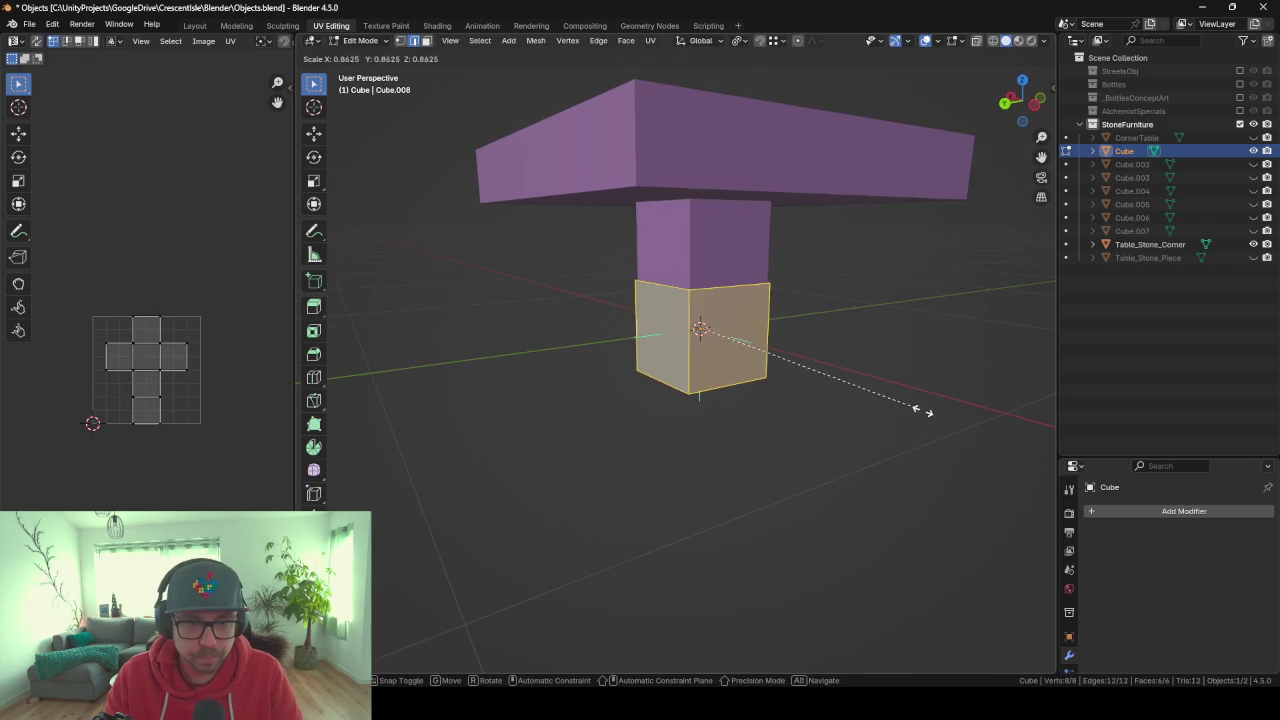
key(z)
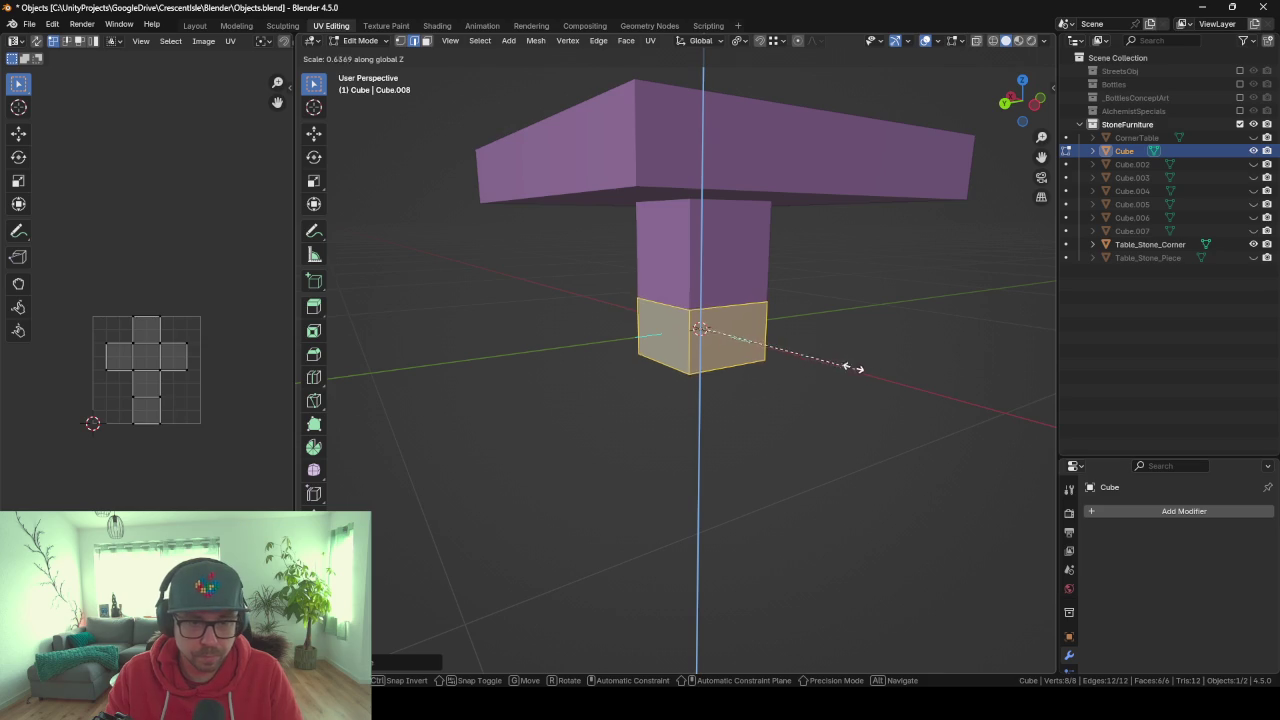
click(803, 347)
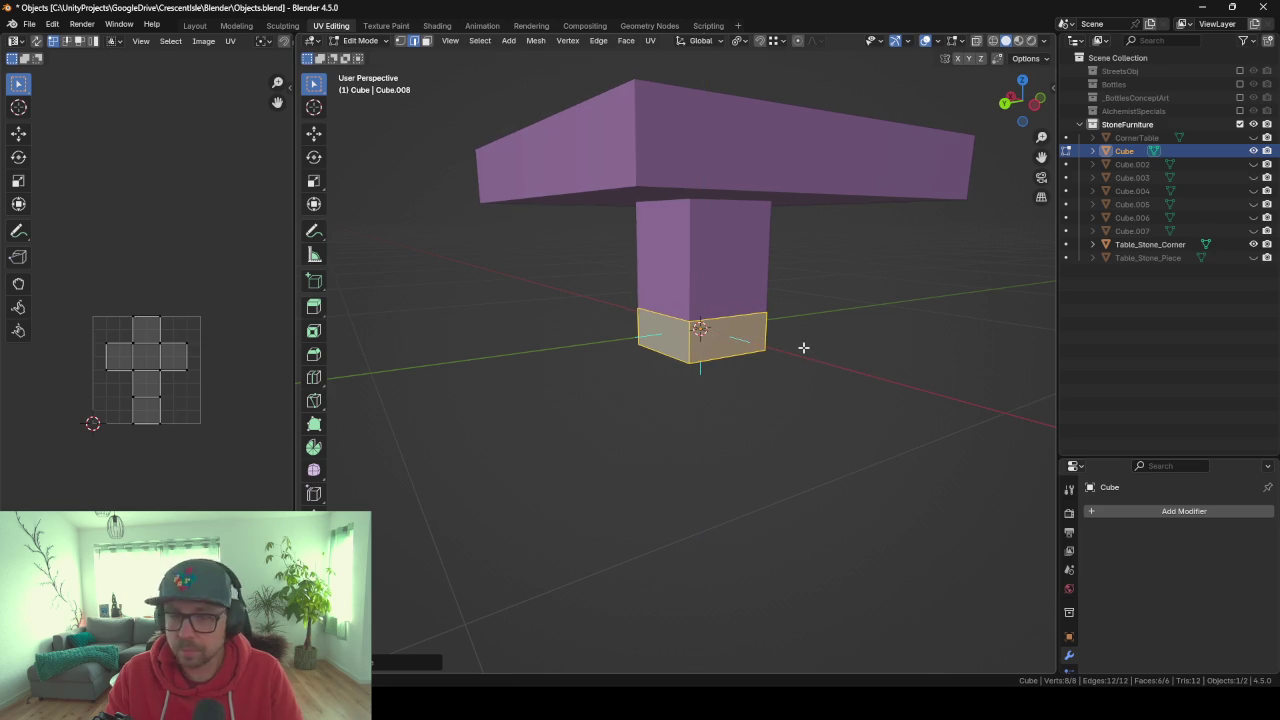
Bevel the cube's edges by 0.0186 m and return to Object Mode.
key(ctrl+b)
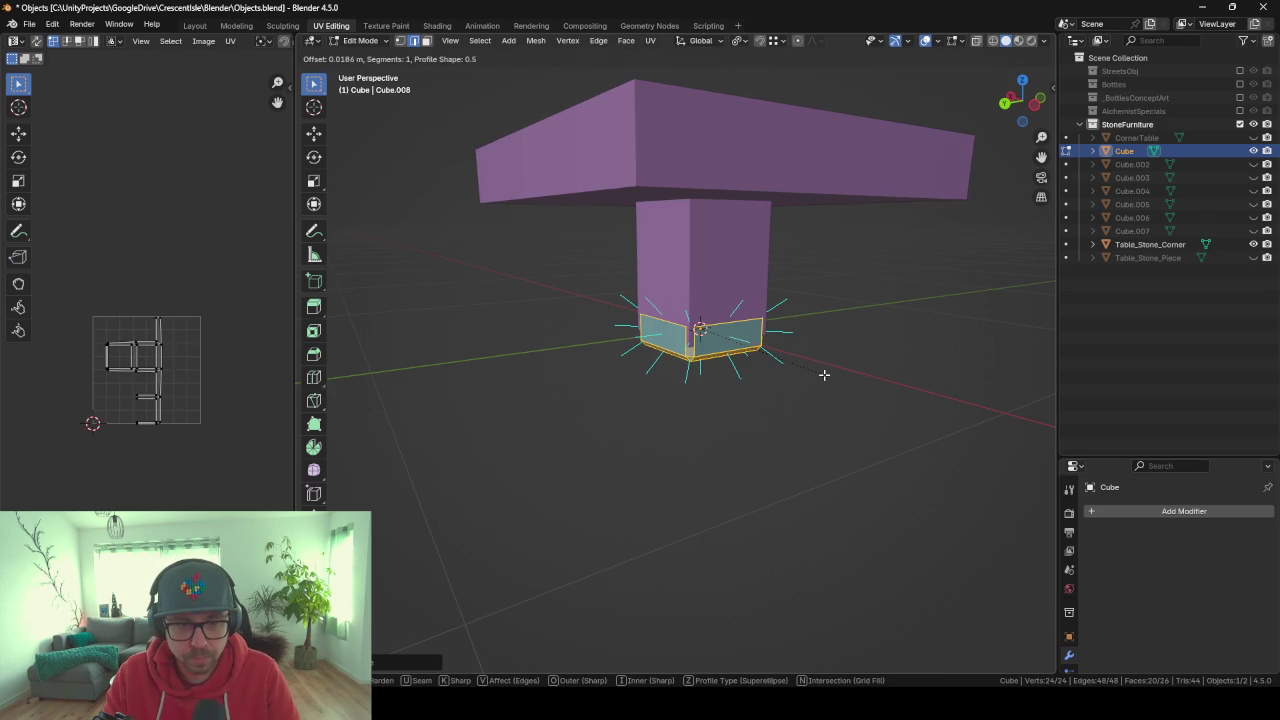
click(823, 374)
key(Tab)
Scale the bevelled cube's mesh up slightly in Edit Mode.
middle_drag(672, 370, 756, 350)
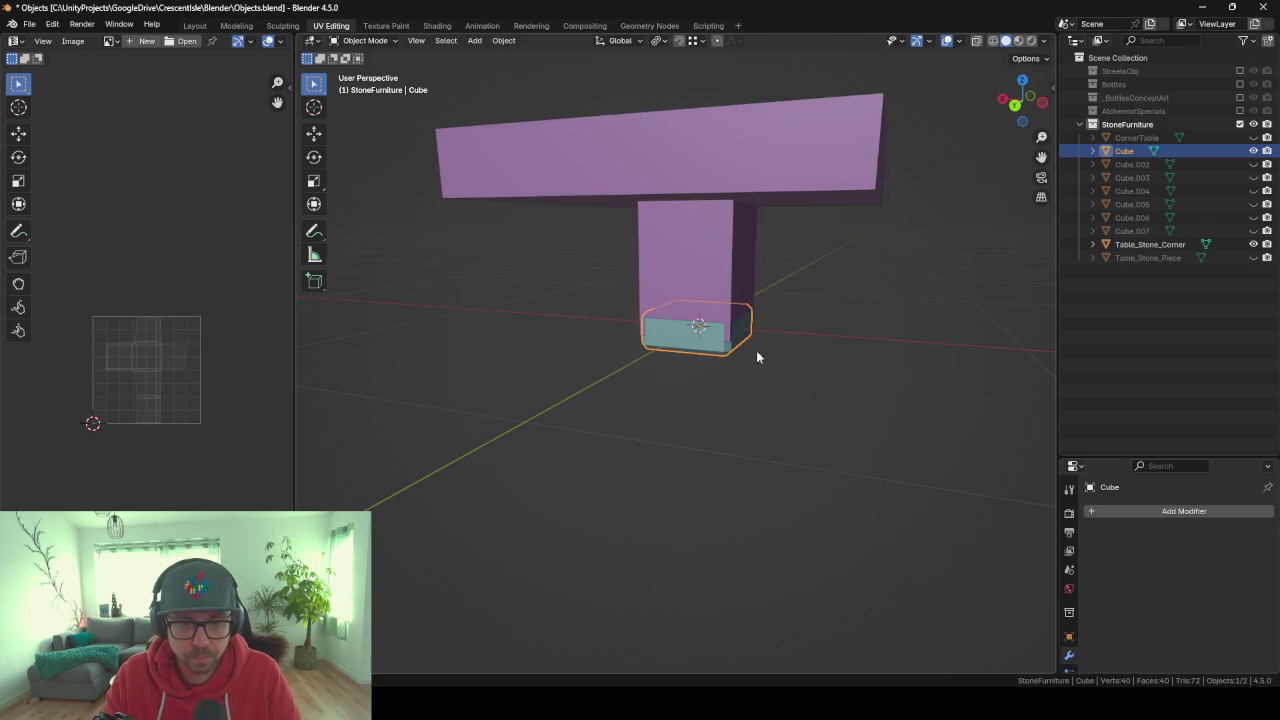
click(723, 218)
click(706, 347)
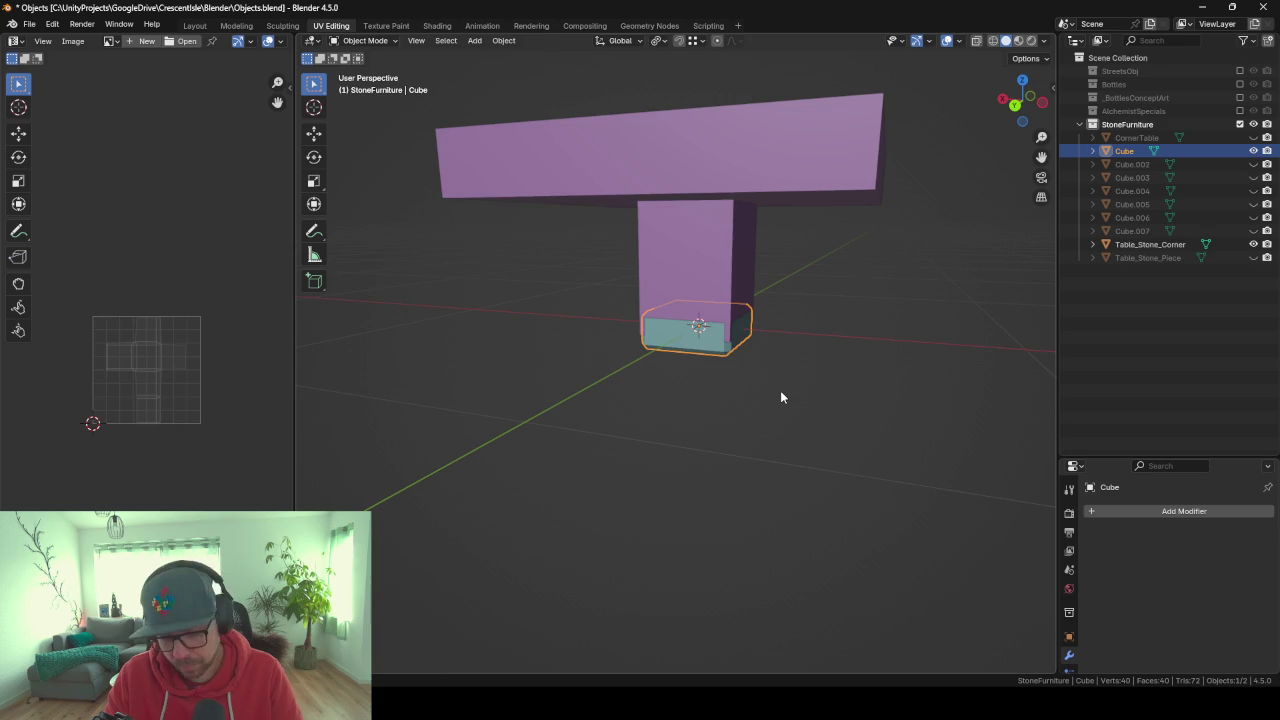
key(Tab)
key(s)
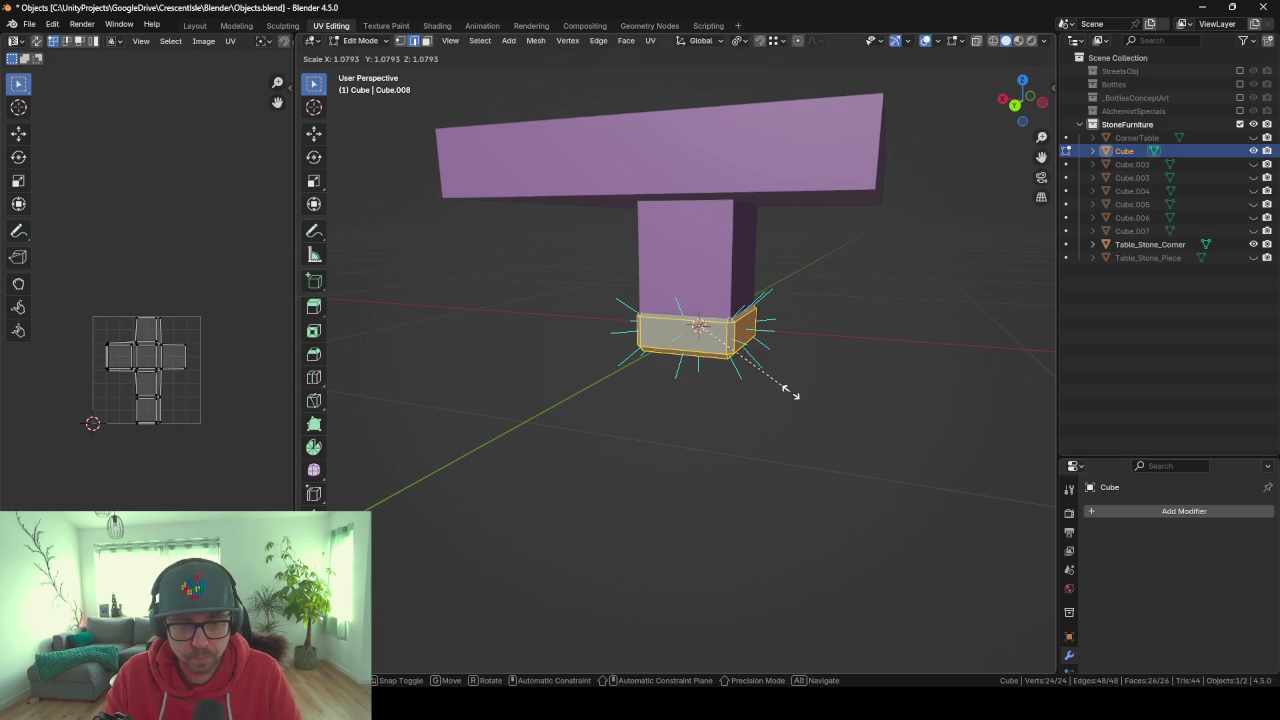
click(790, 392)
middle_drag(748, 391, 874, 391)
key(Tab)
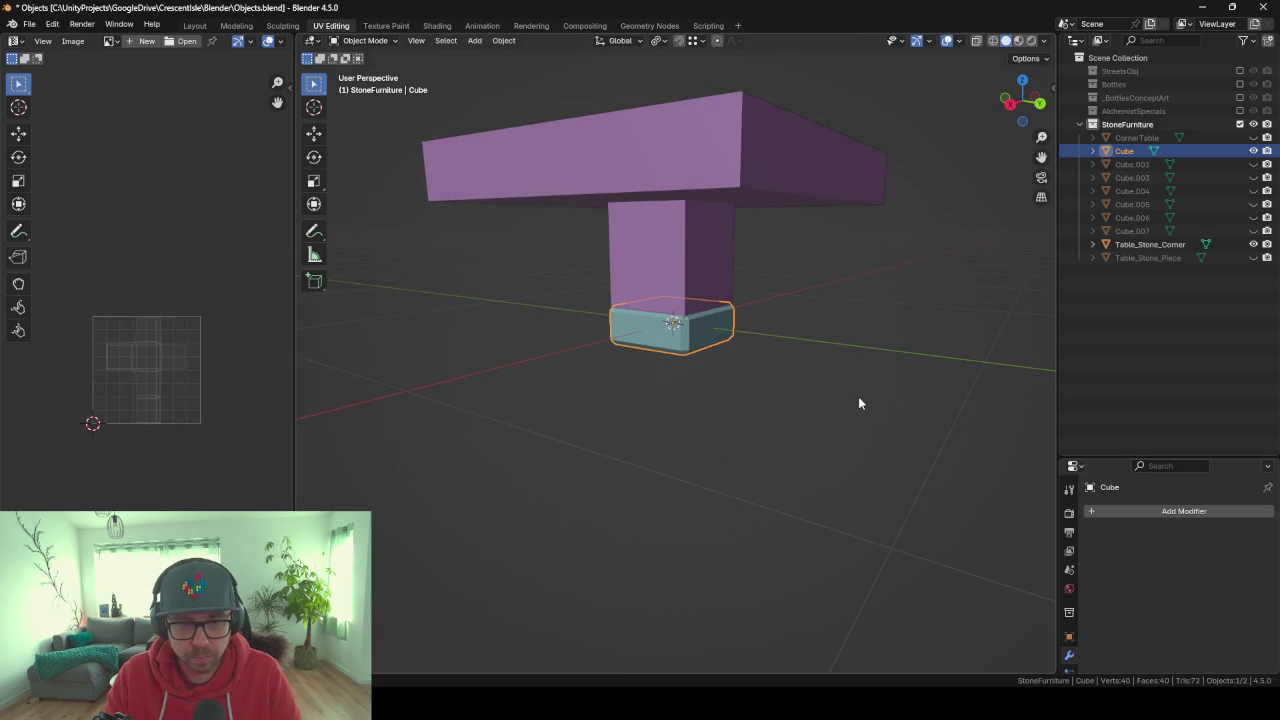
Delete the accidental duplicate Cube.001, keeping the original Cube.
key(shift+d)
key(z)
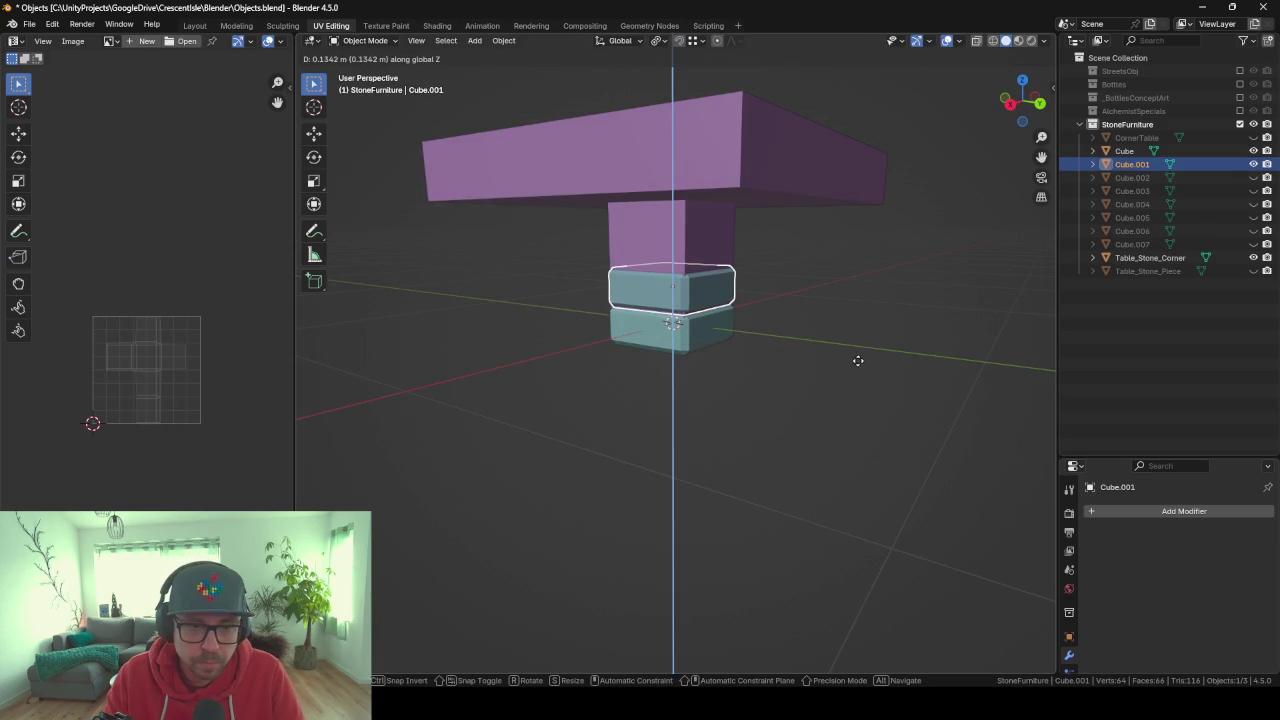
key(Escape)
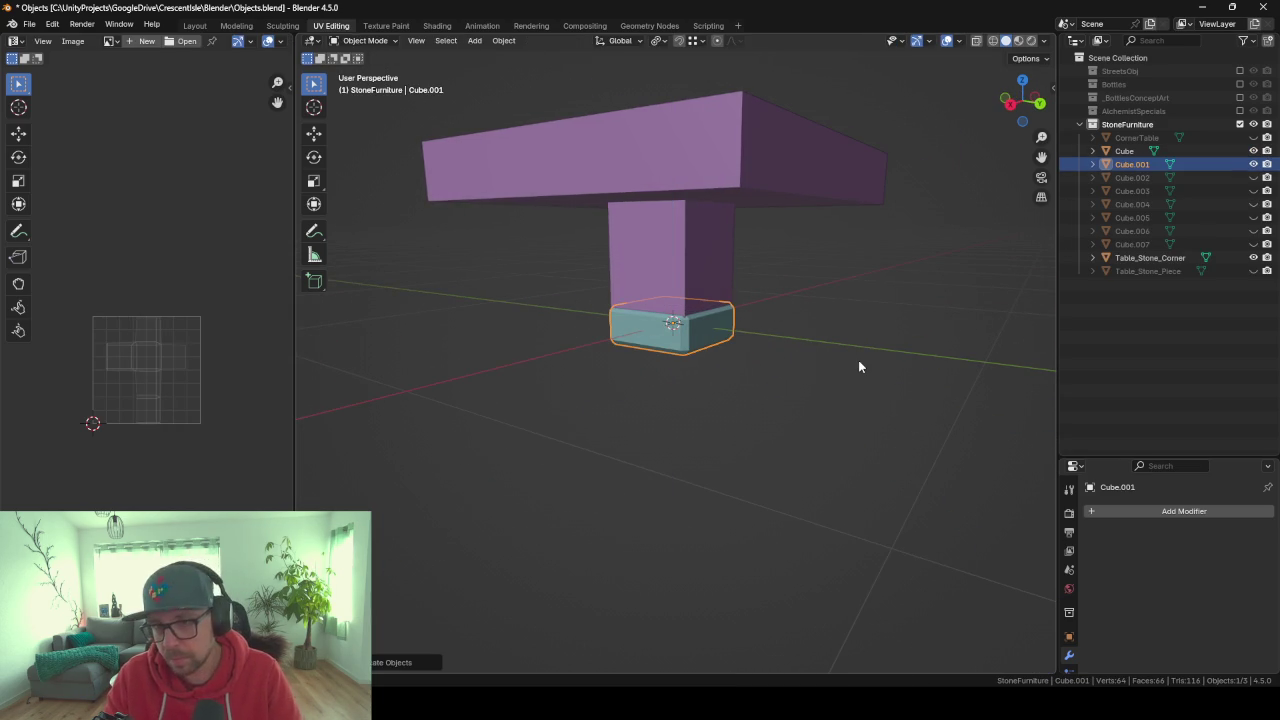
click(1124, 151)
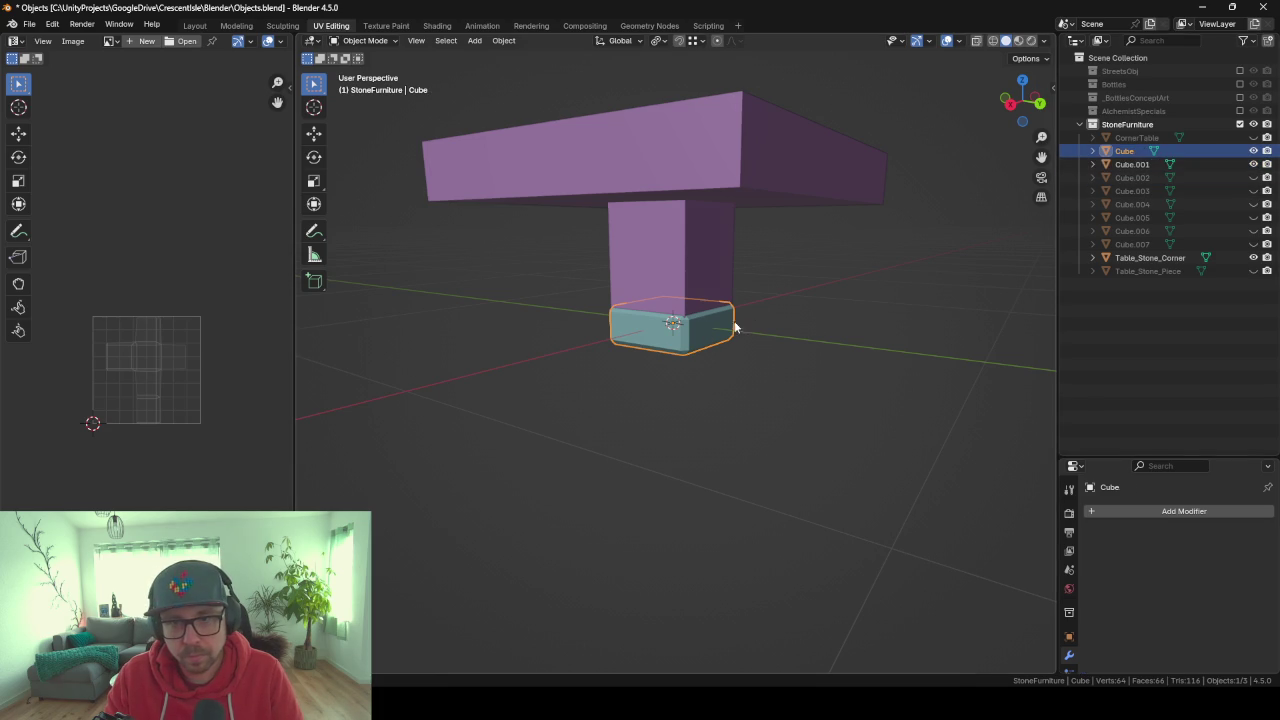
click(1145, 164)
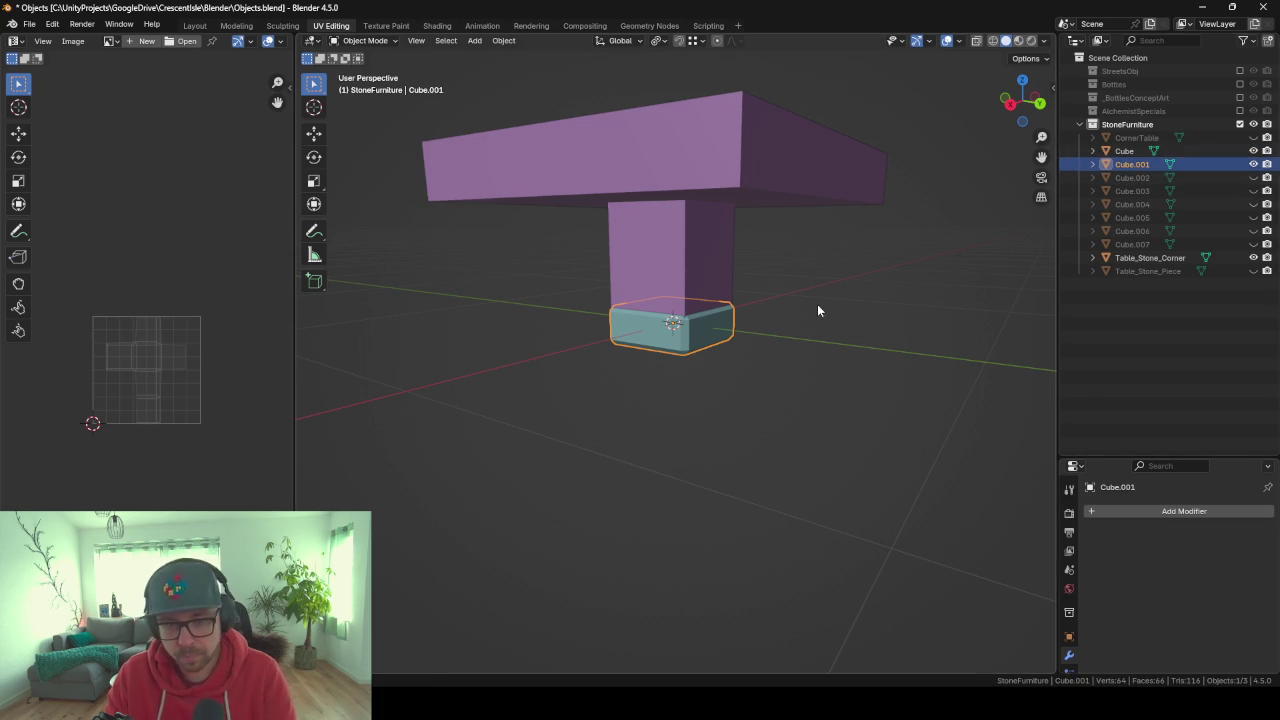
key(Delete)
Rename the Cube object to 'Stone'.
click(1126, 151)
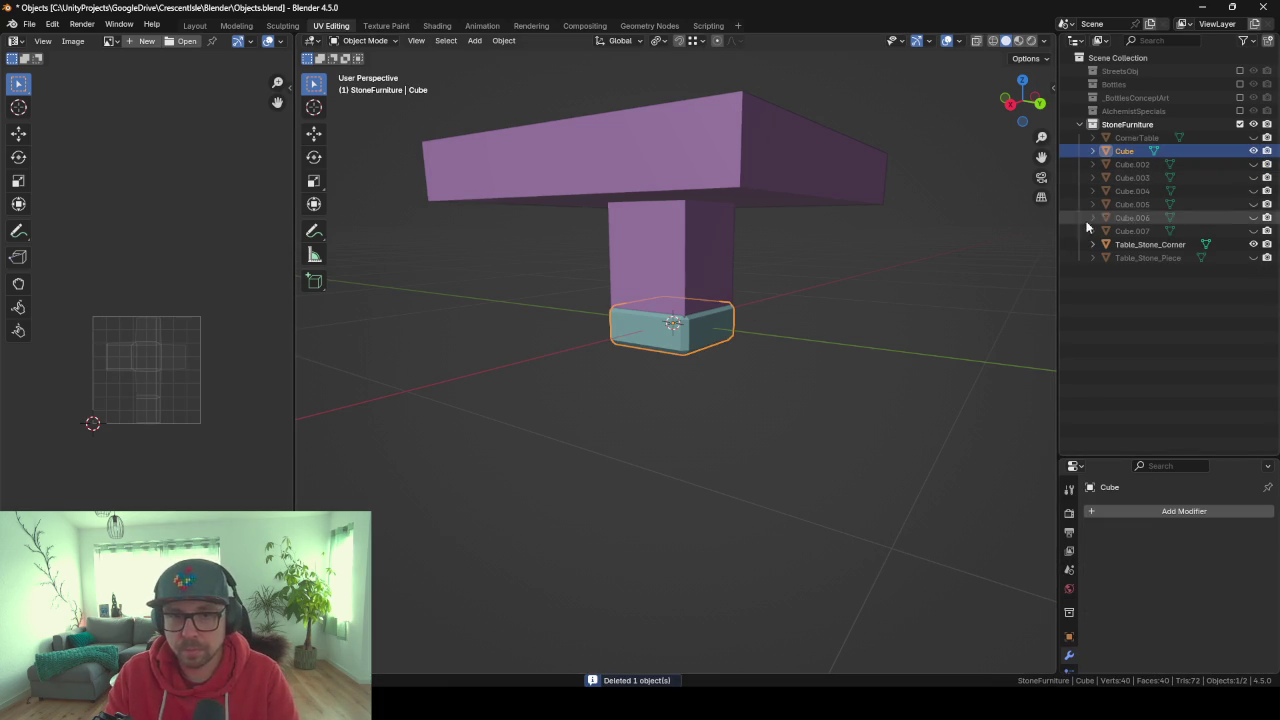
key(F2)
text(Stoin)
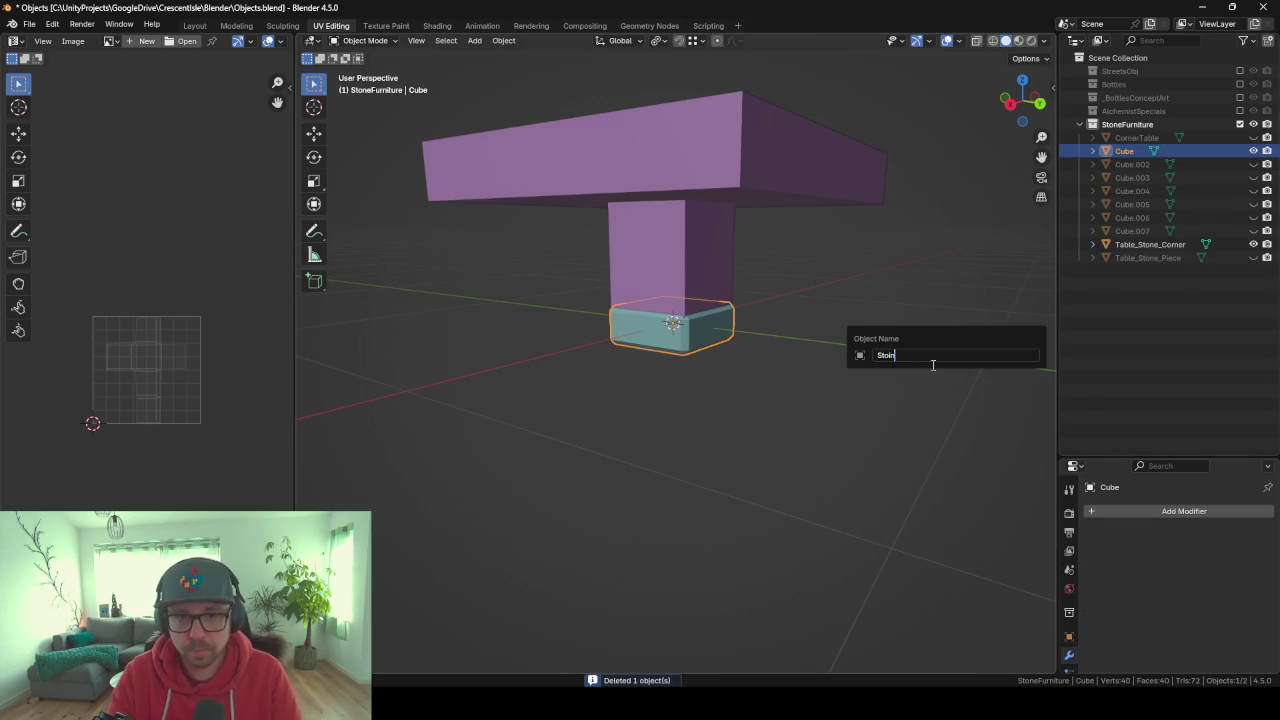
text(one)
Confirm the name Stone and add an Array modifier to it.
key(Return)
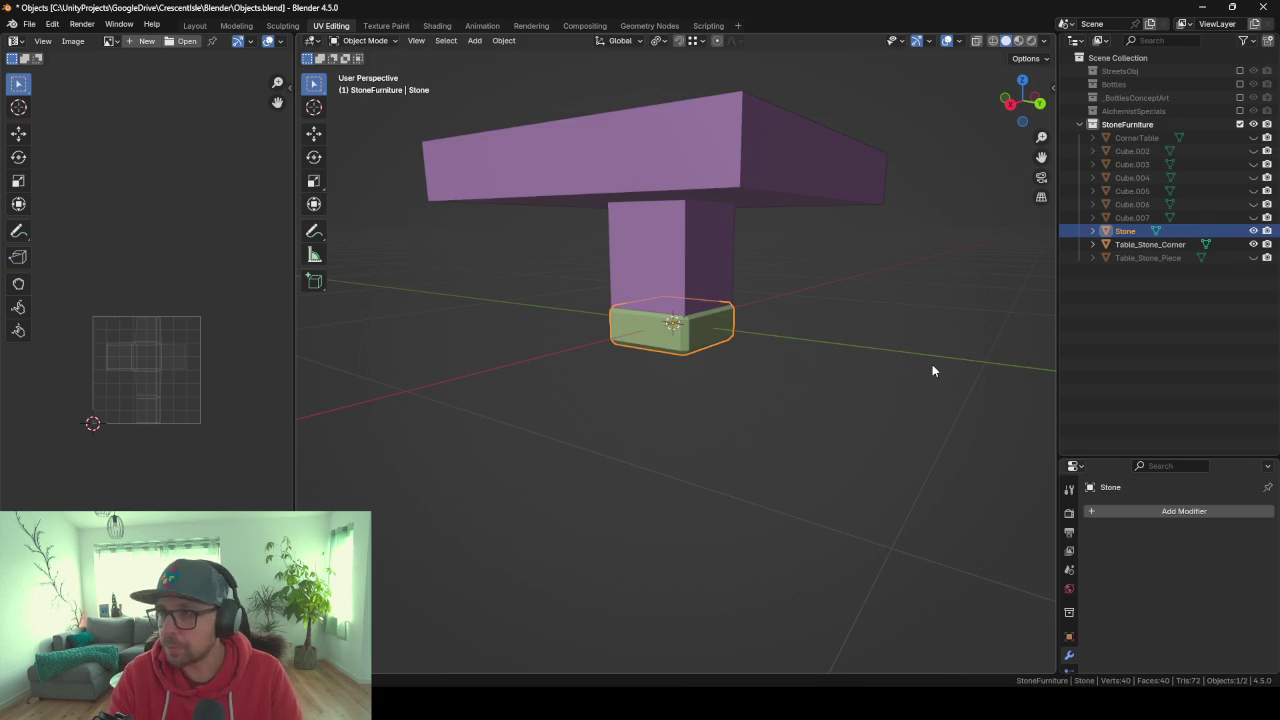
middle_drag(638, 367, 777, 372)
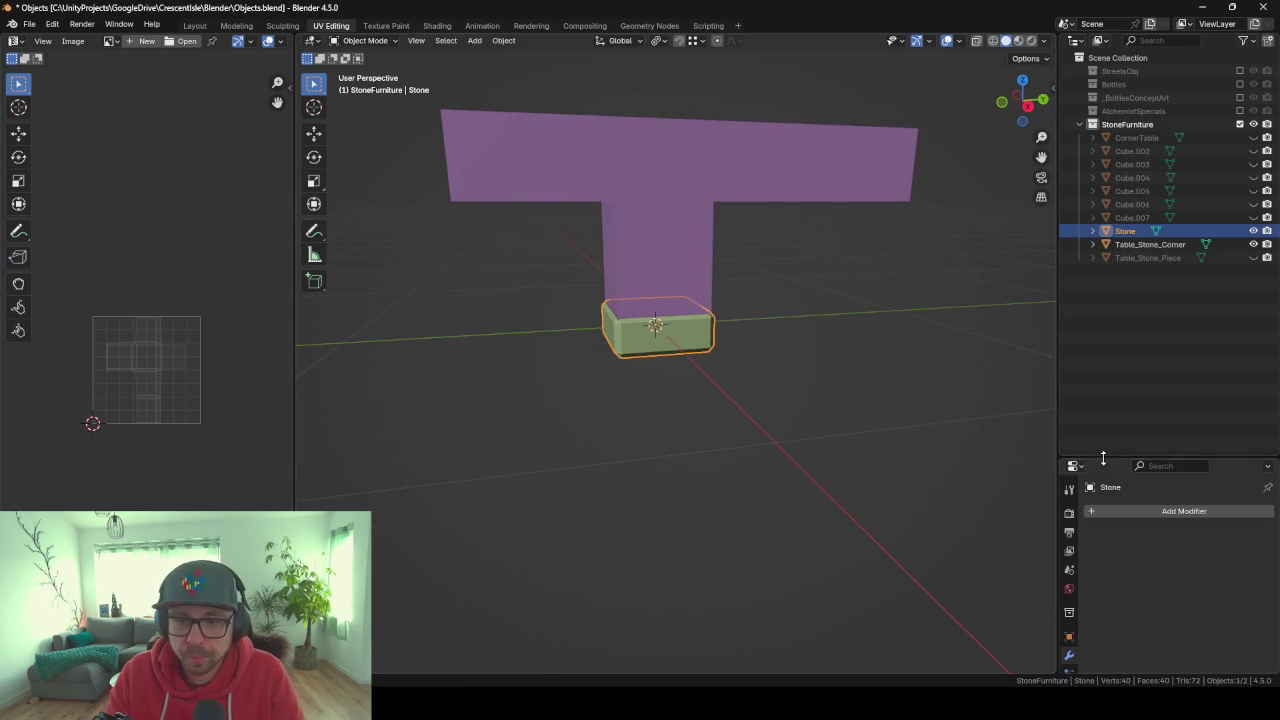
drag(1103, 458, 1123, 365)
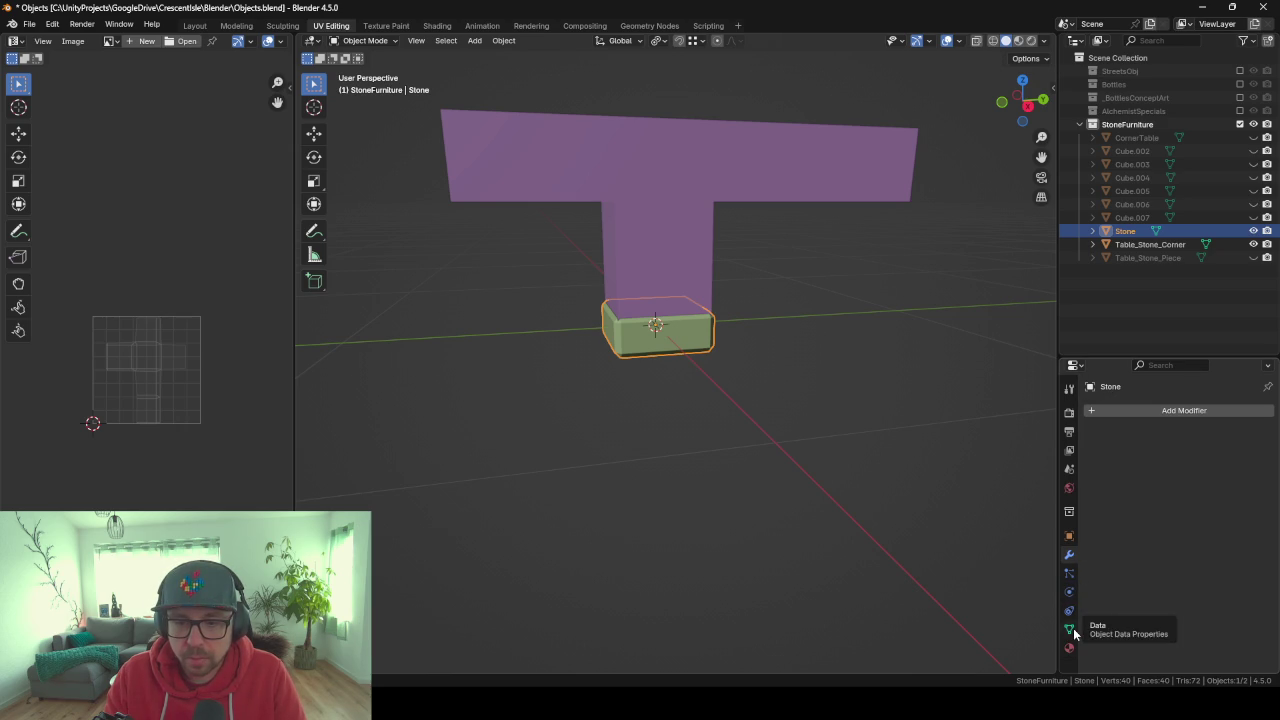
click(1143, 409)
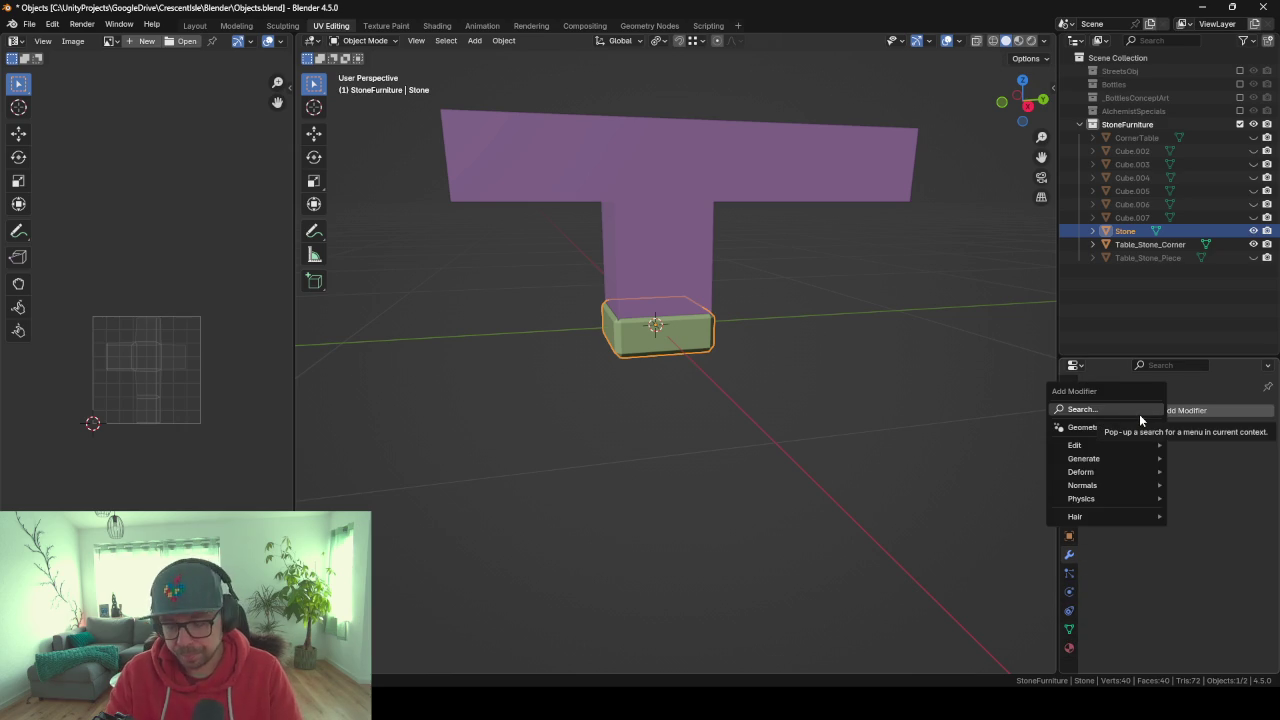
click(1139, 414)
text(a)
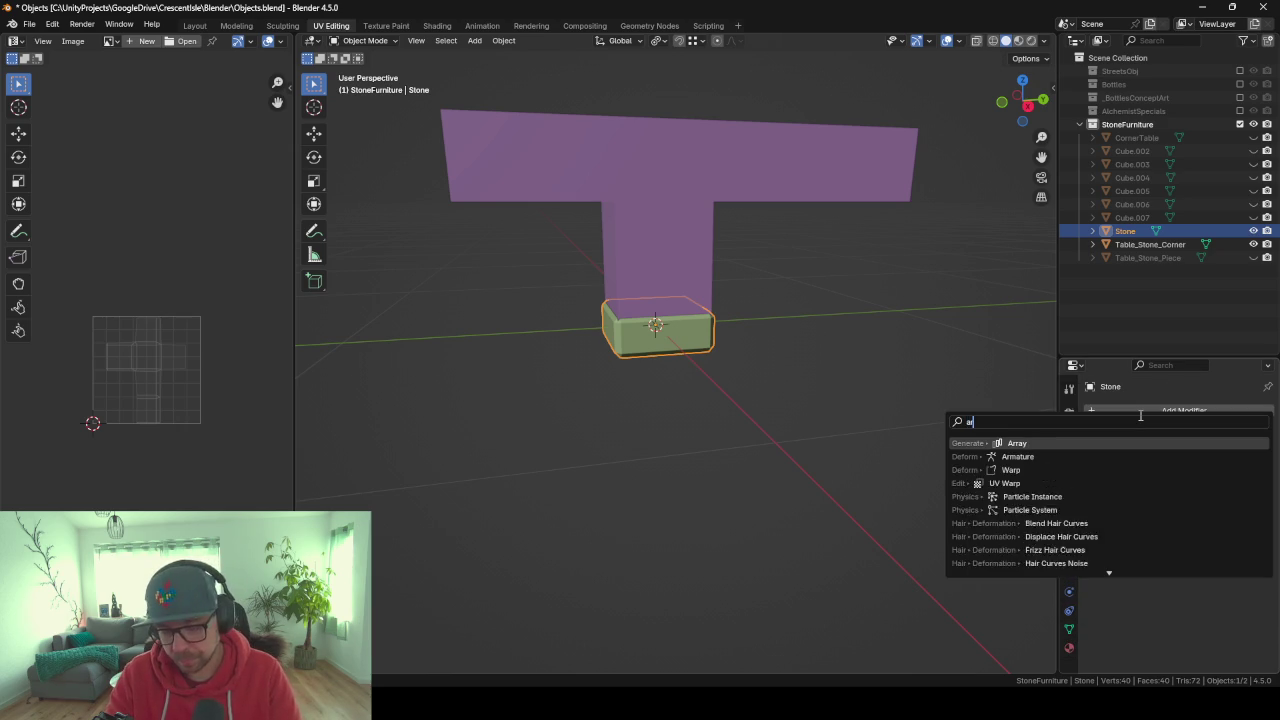
text(rra)
key(Return)
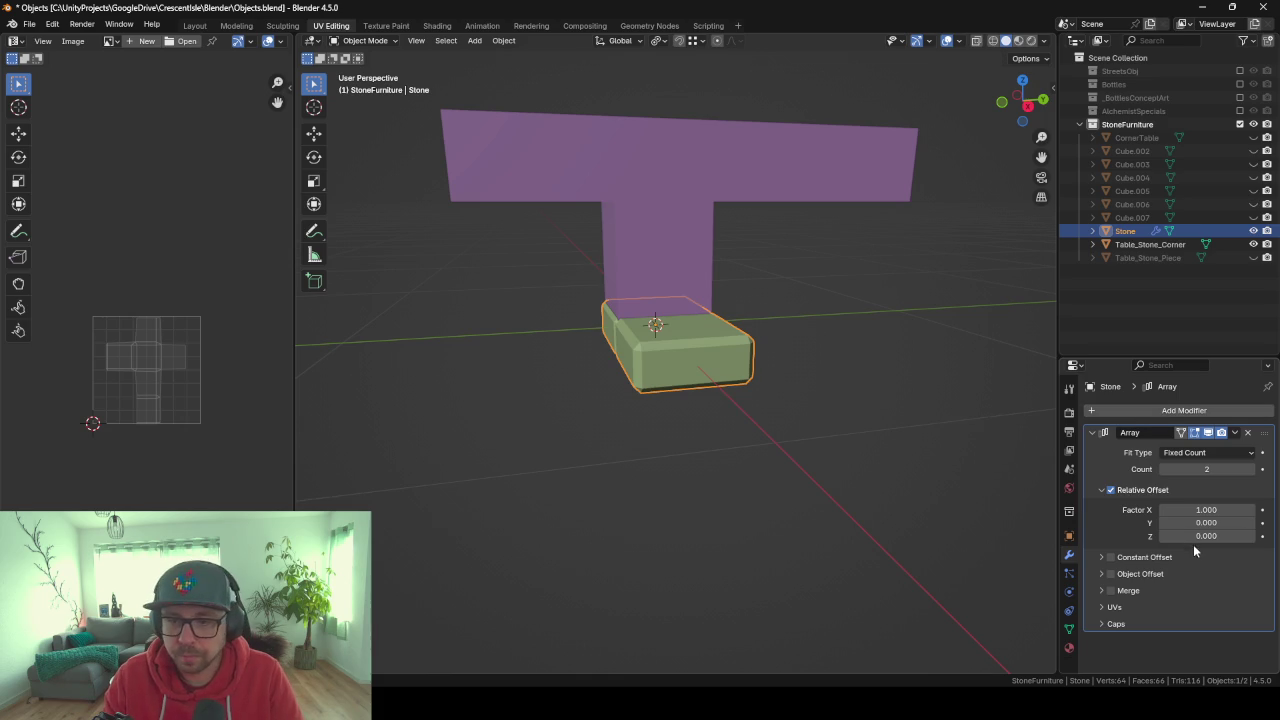
Set the array's relative offset to X 0, Y 0, Z 1 so copies stack vertically.
click(1193, 523)
text(1)
key(Return)
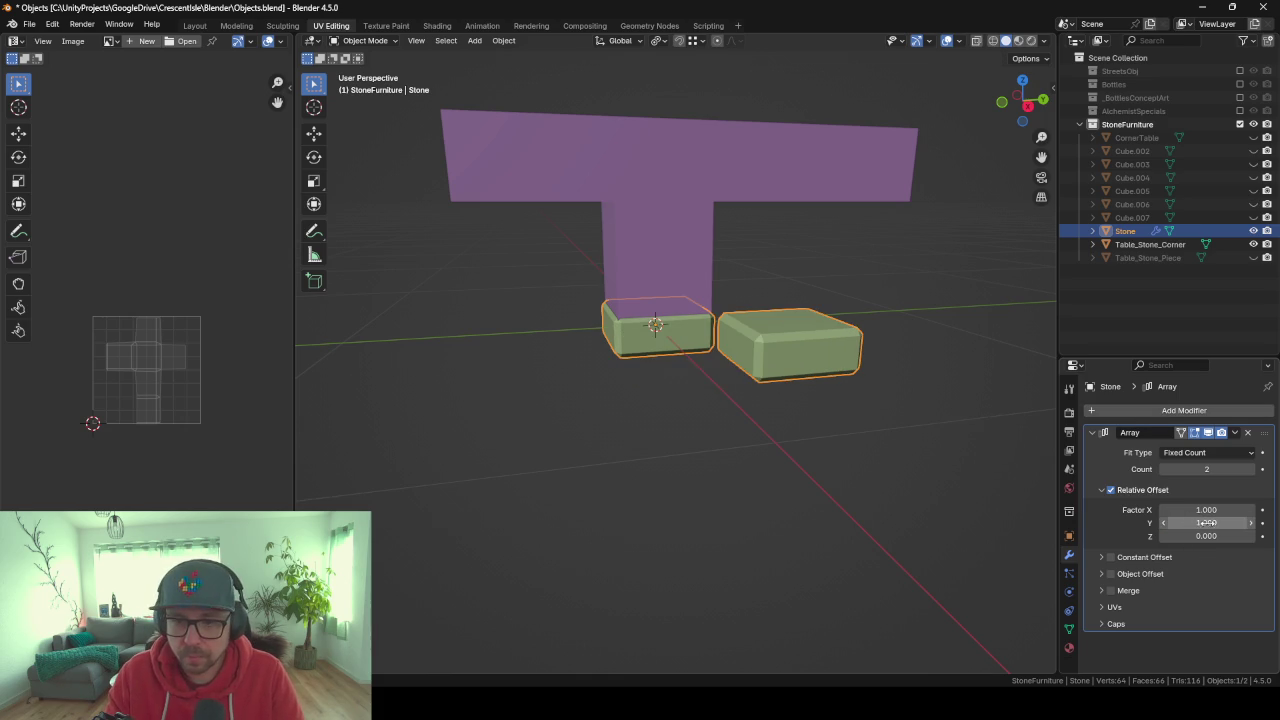
click(1203, 509)
text(0.000)
key(Return)
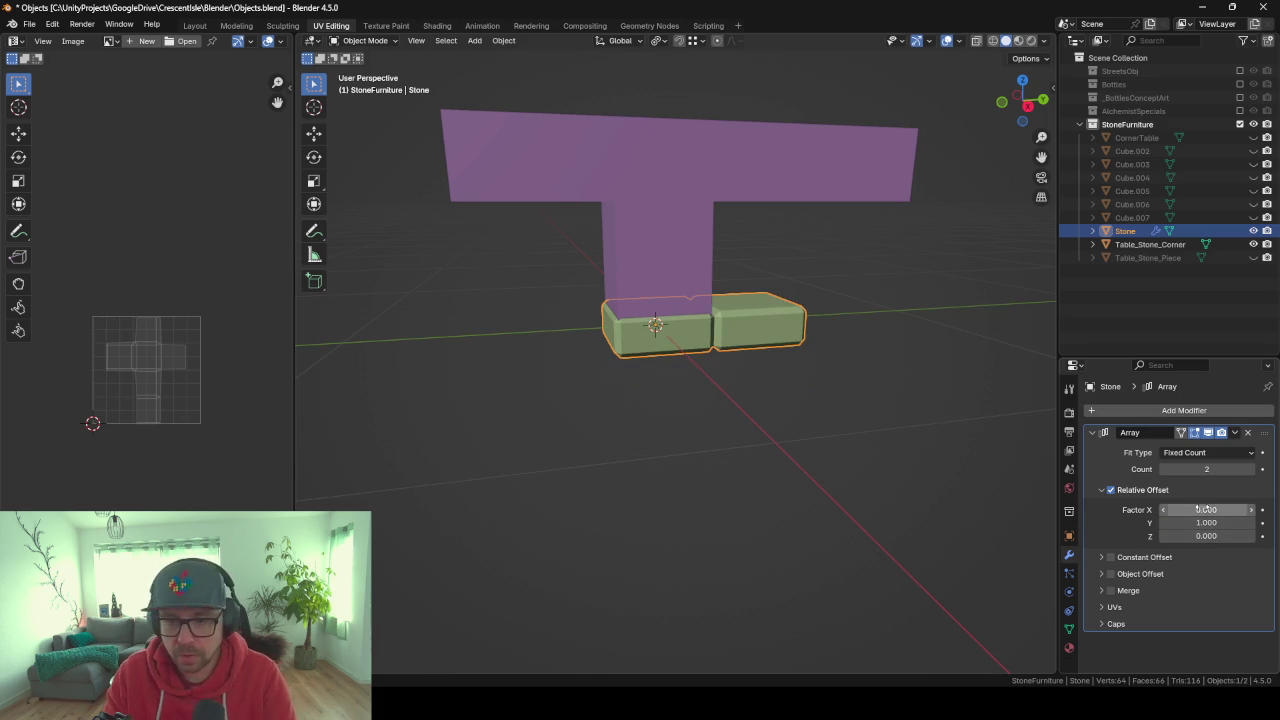
click(1206, 536)
text(1)
key(Return)
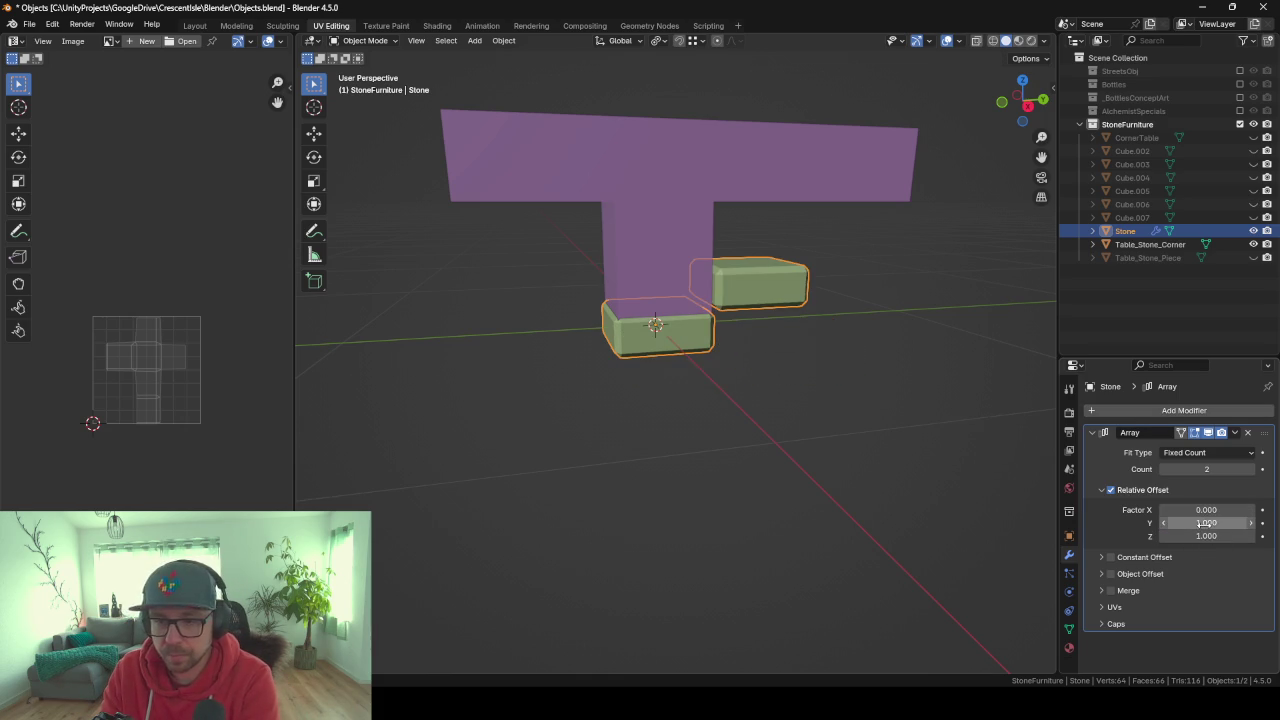
drag(1190, 522, 1160, 514)
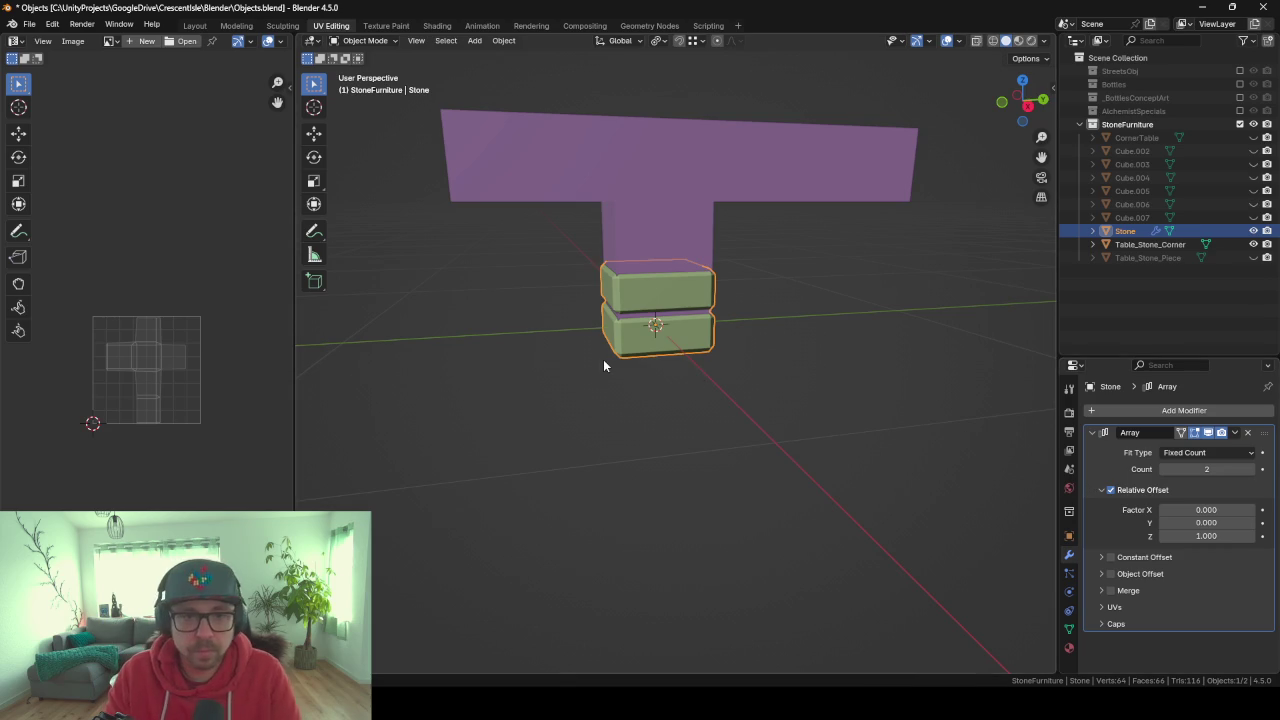
Raise the array Count to 4 and select the Table_Stone_Corner top.
mouse_move(606, 363)
middle_down()
mouse_move(821, 364)
mouse_move(715, 368)
middle_up()
scroll(645, 330, up, 3)
click(1256, 470)
click(1256, 470)
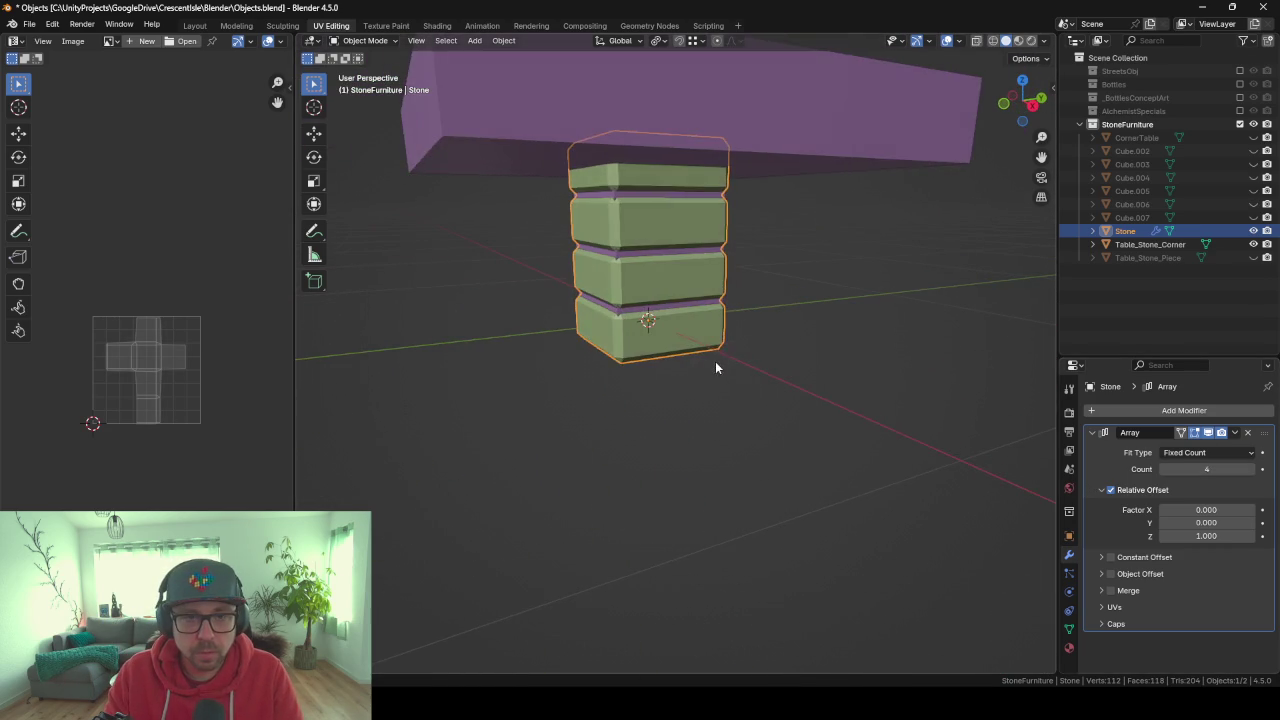
click(760, 122)
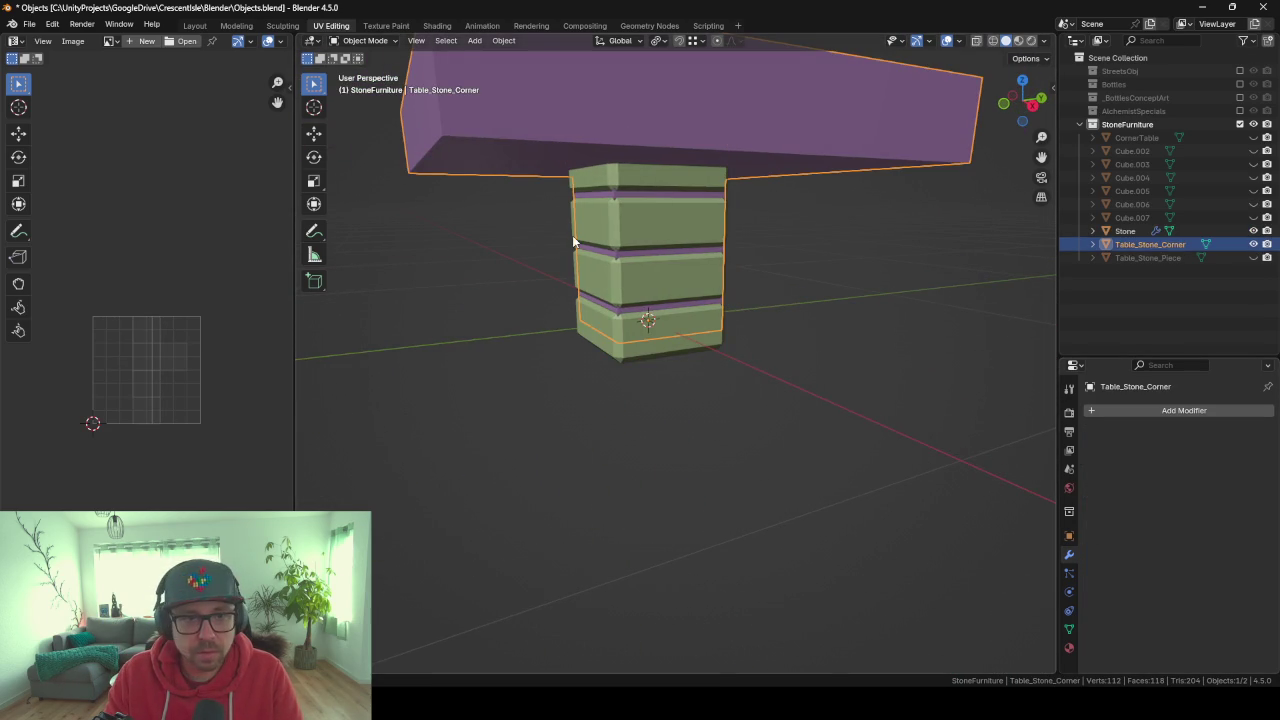
middle_drag(573, 238, 633, 208)
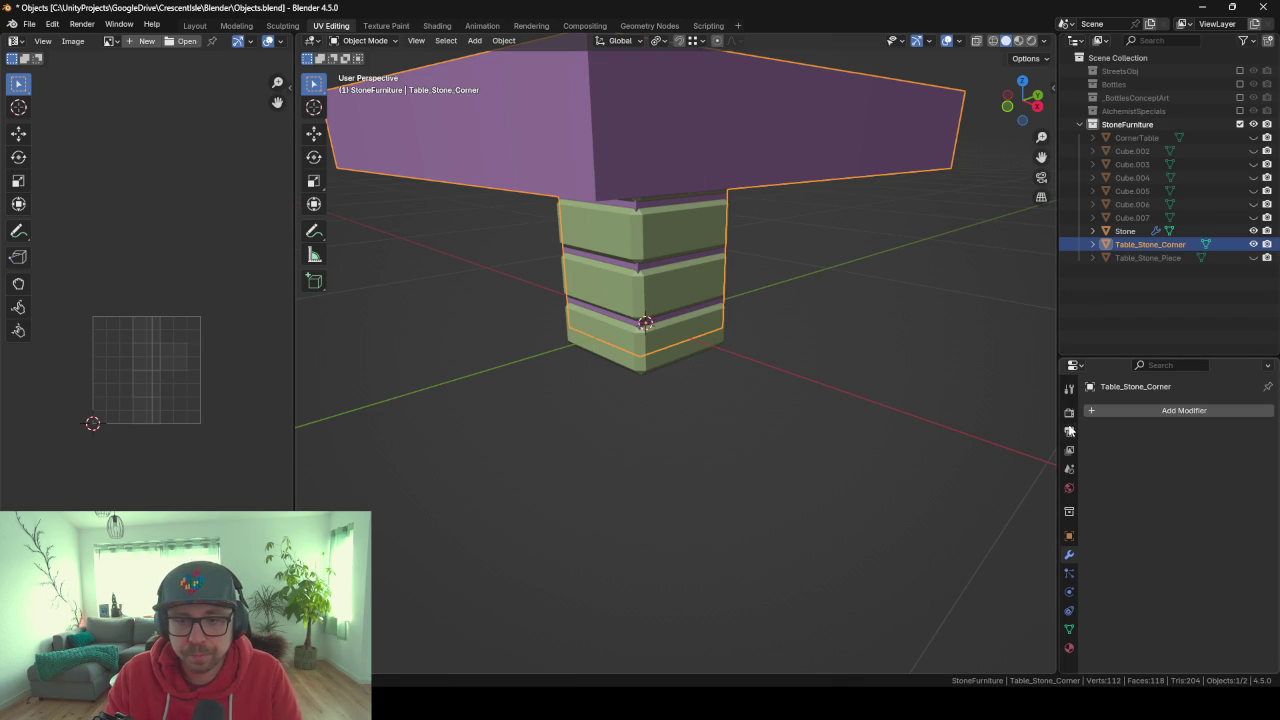
Add a Displace modifier to Stone using the SimpleNoise texture.
click(682, 289)
click(1093, 432)
click(1125, 411)
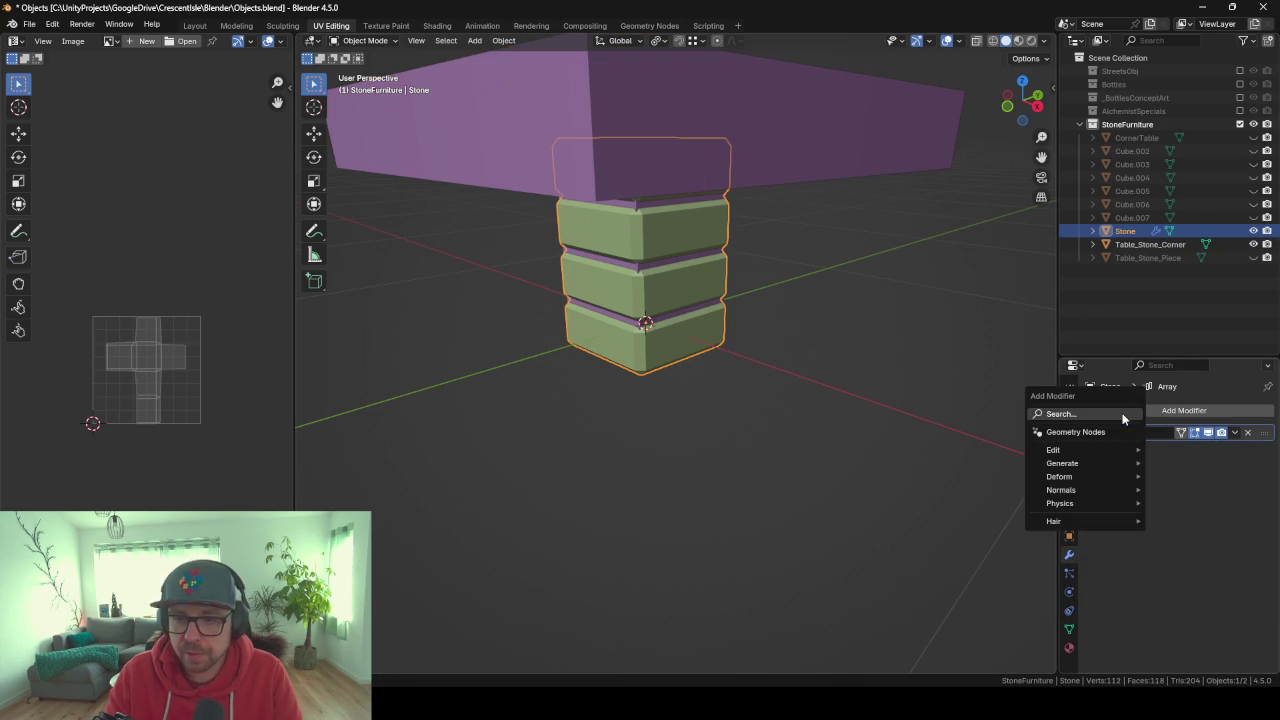
text(disc)
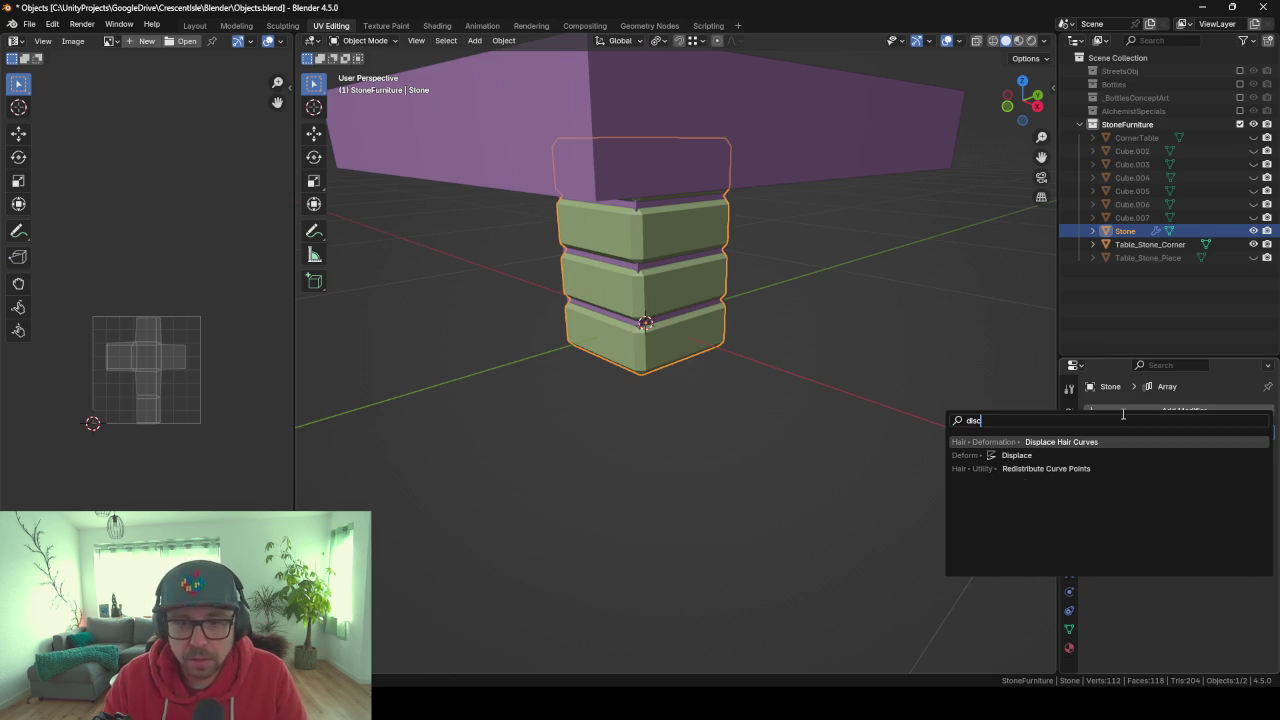
click(1105, 455)
click(1099, 470)
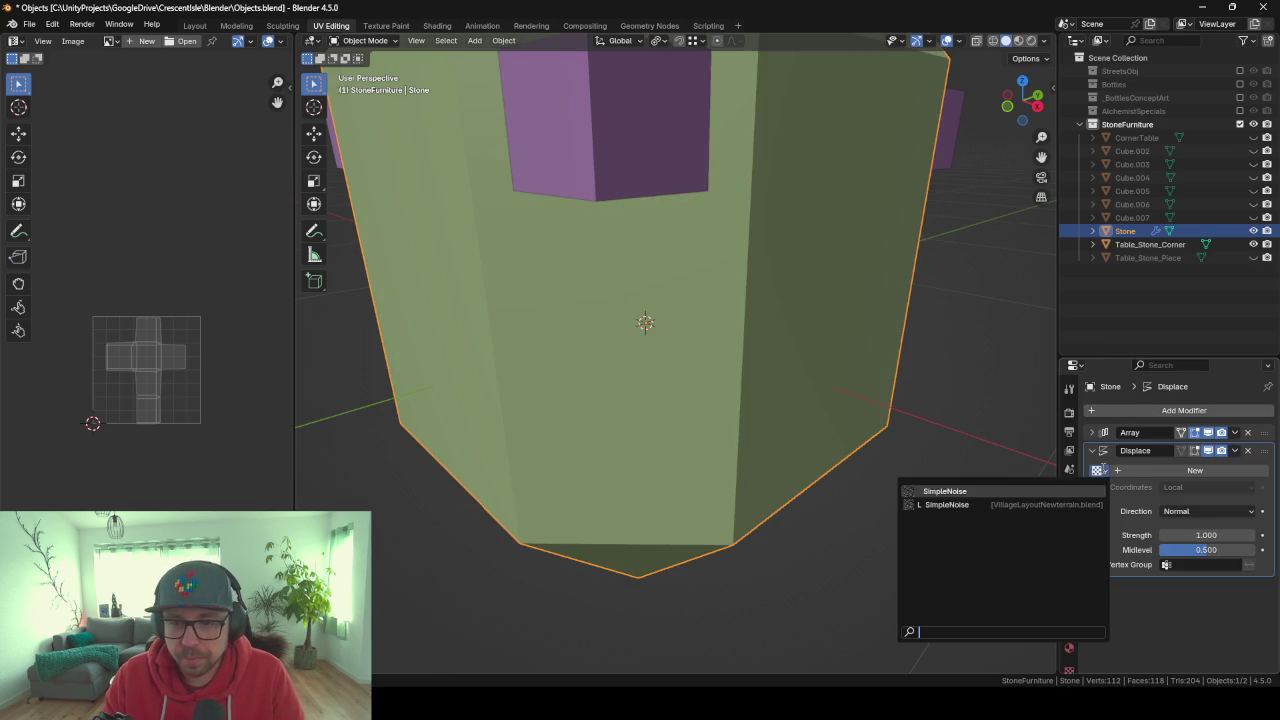
click(950, 505)
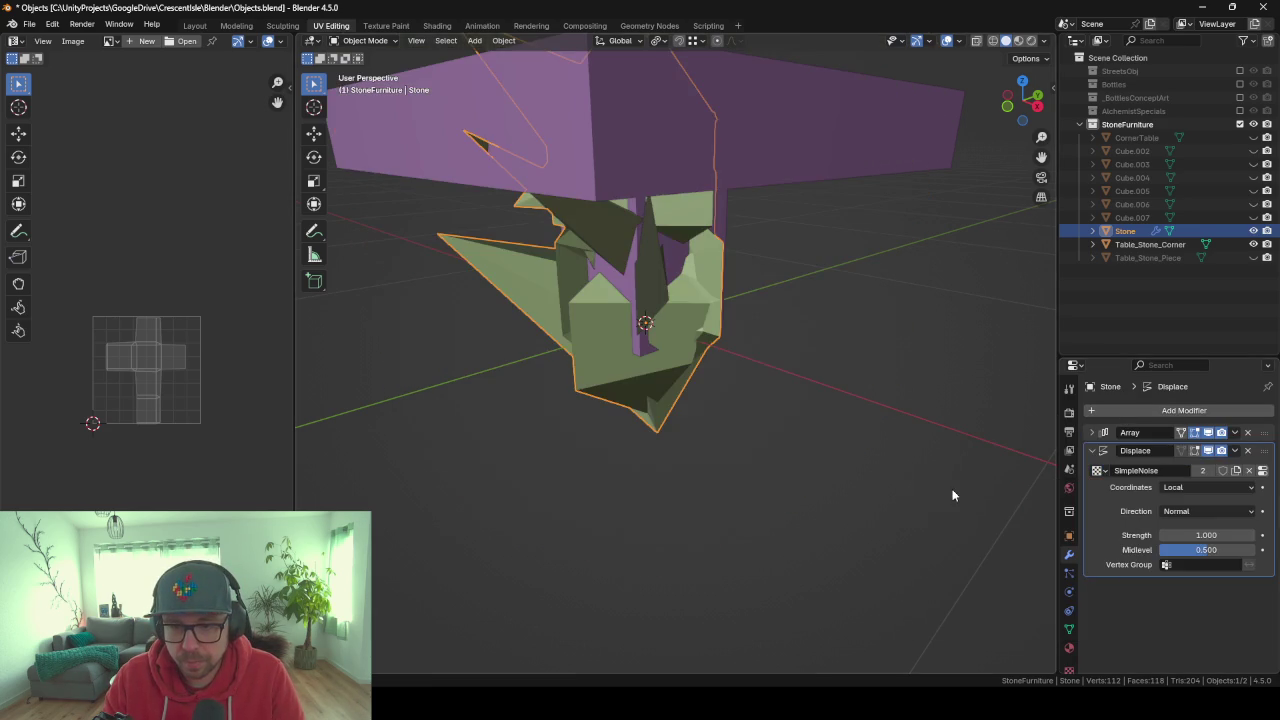
Try displacement strengths of 0.05 and 0.01, checking the pillar from different angles.
click(1217, 549)
key(BackSpace)
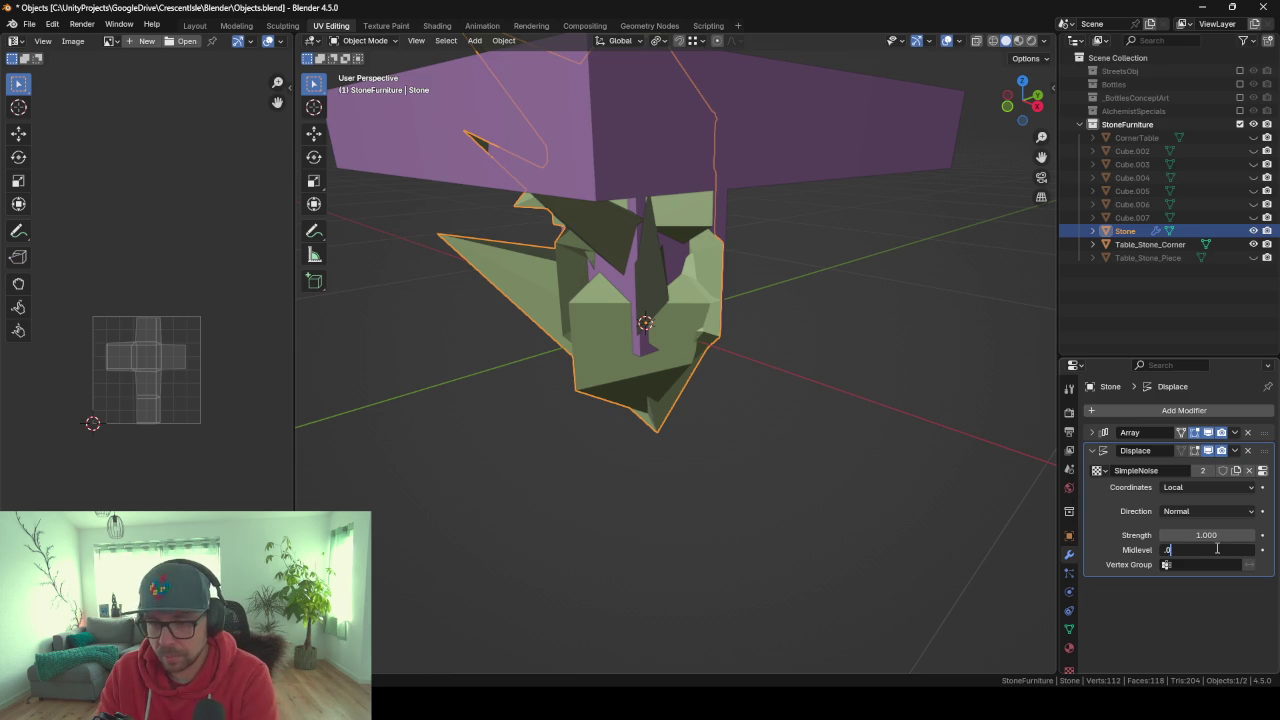
text(5)
click(1230, 536)
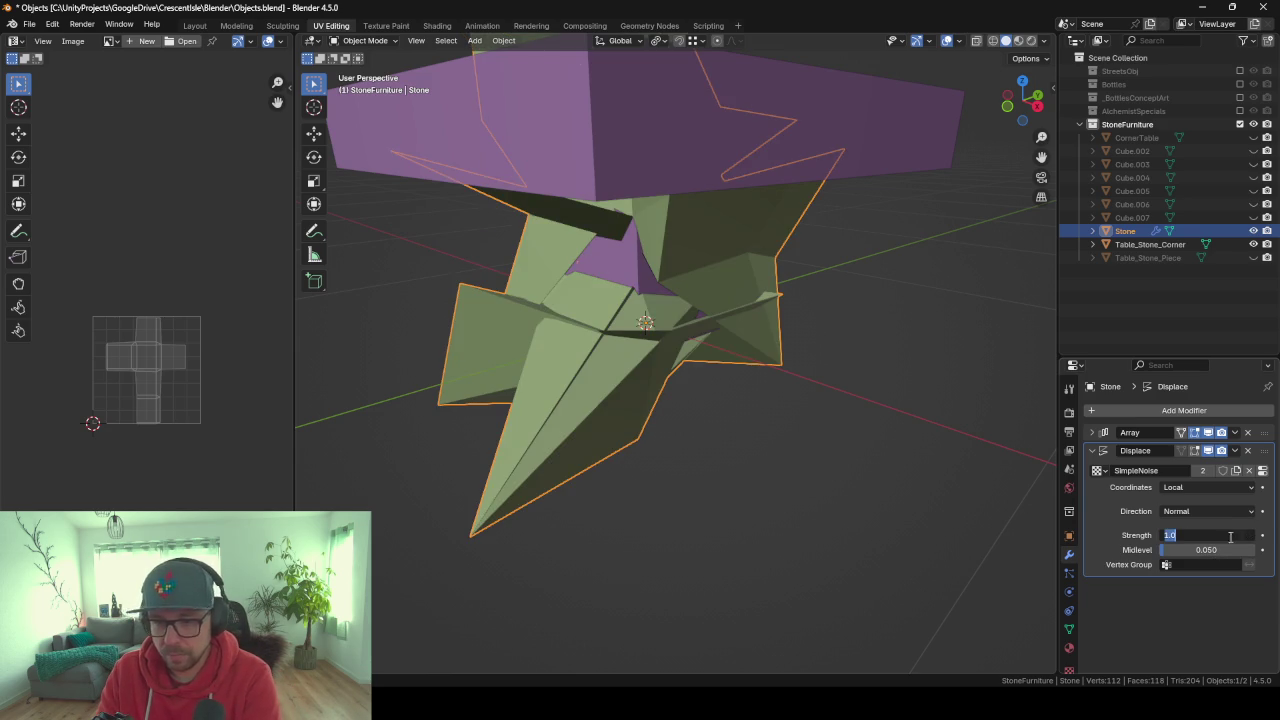
text(.05)
text(0.050)
key(Return)
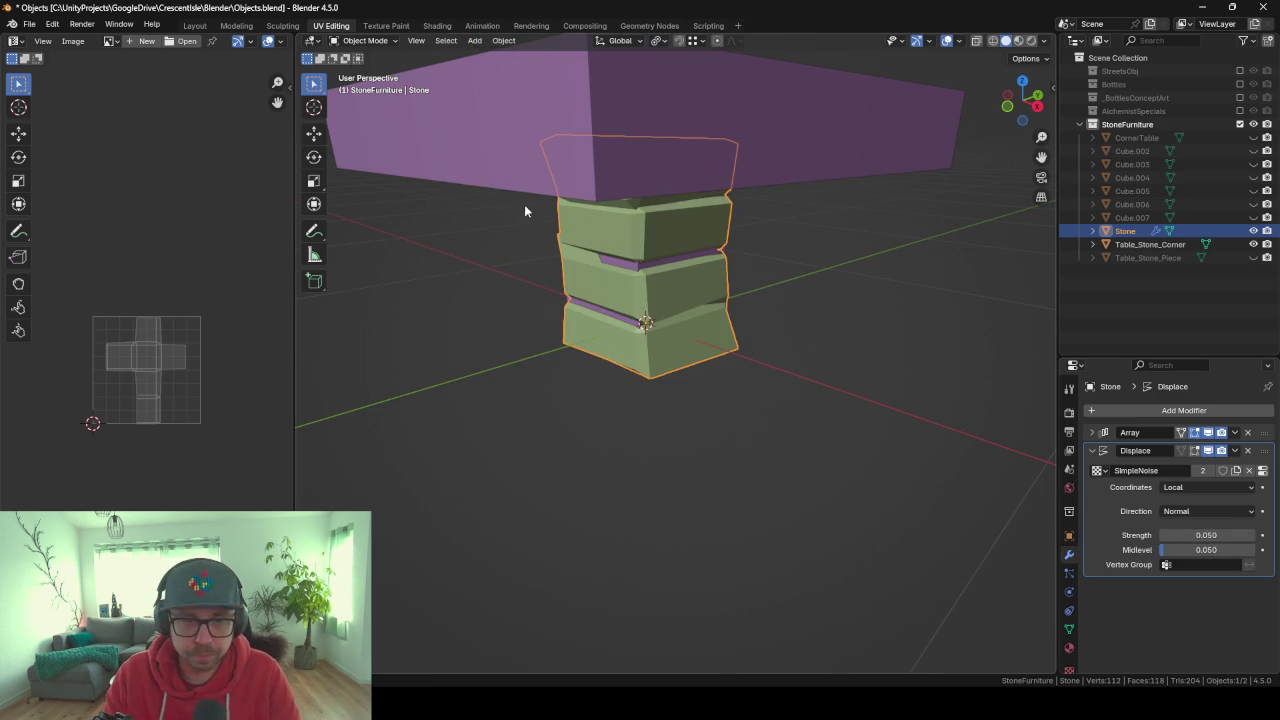
mouse_move(524, 204)
middle_down()
mouse_move(683, 211)
mouse_move(729, 194)
mouse_move(590, 201)
middle_up()
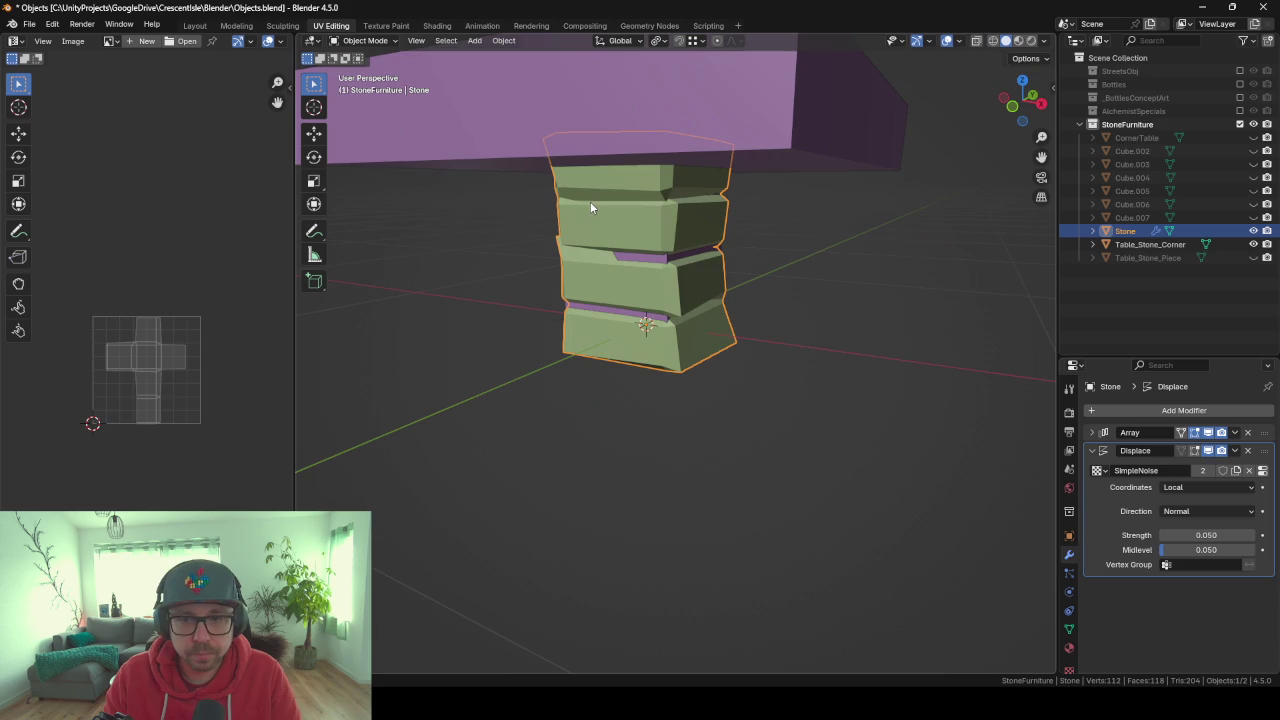
click(1228, 535)
text(1)
key(Return)
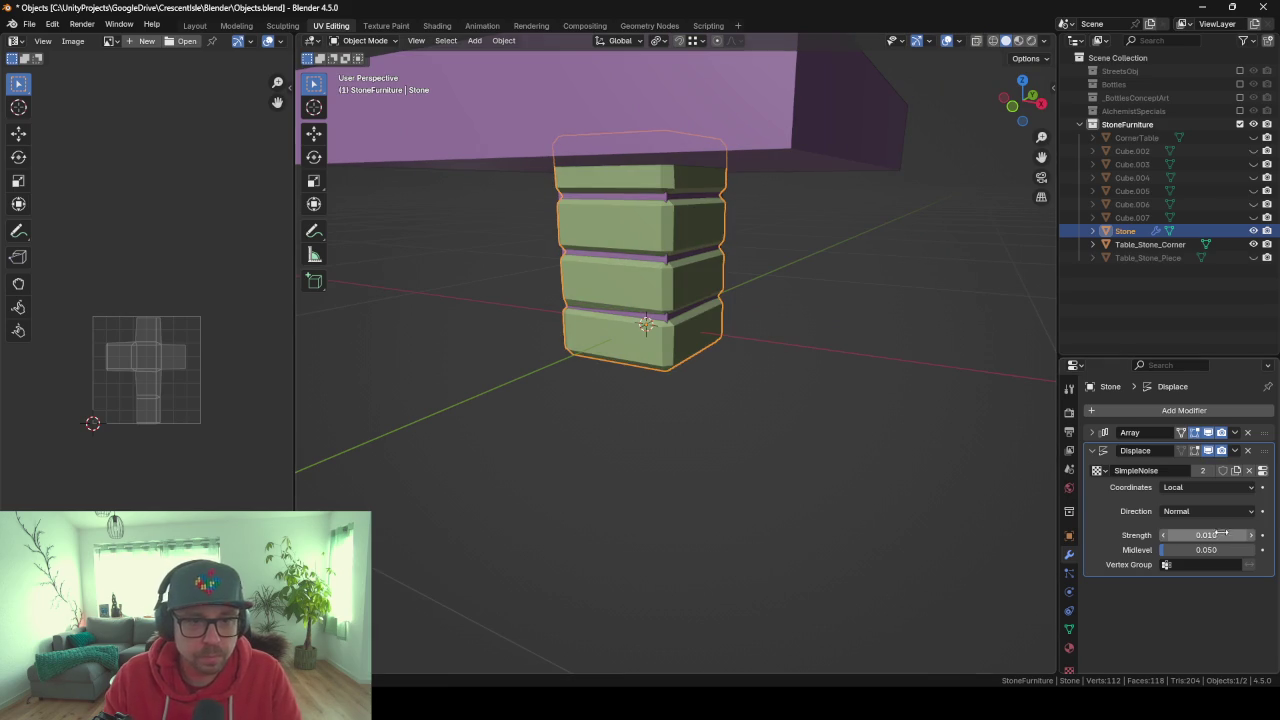
mouse_move(540, 372)
middle_down()
mouse_move(406, 358)
mouse_move(463, 360)
middle_up()
After trying 0.02, settle the Displace strength at 0.015 and collapse its panel.
click(1172, 534)
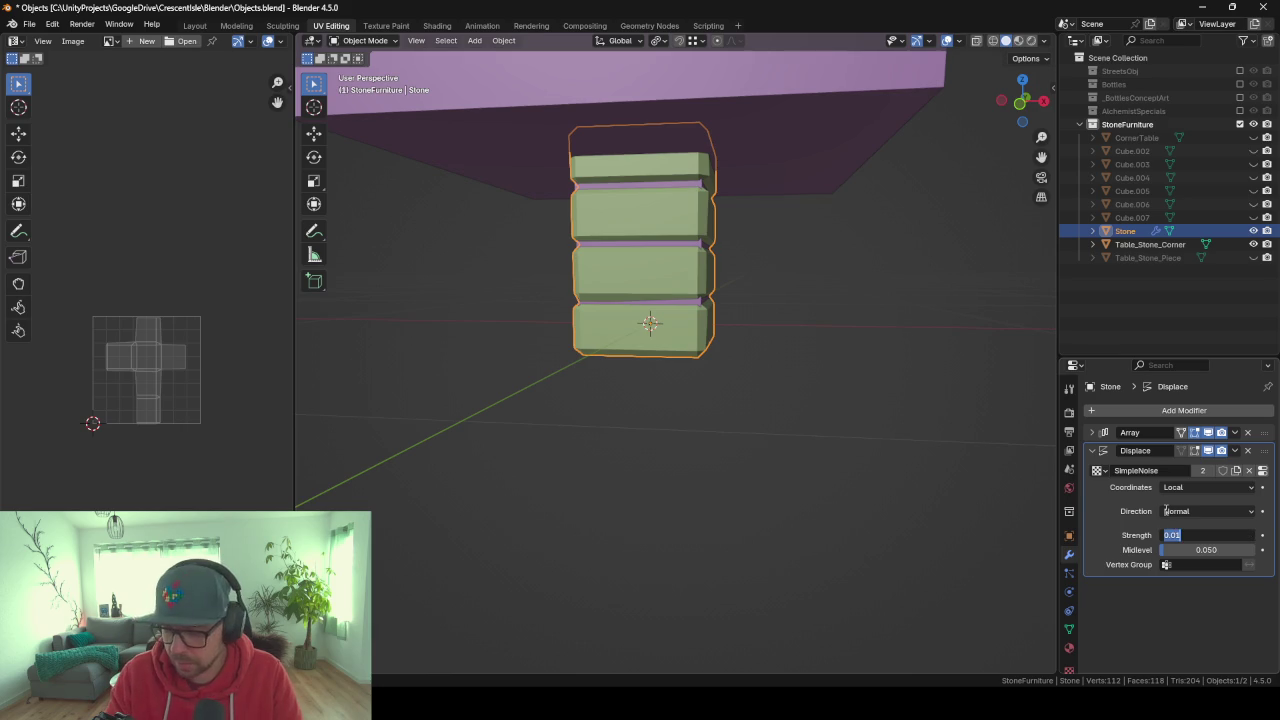
text(.02)
key(Return)
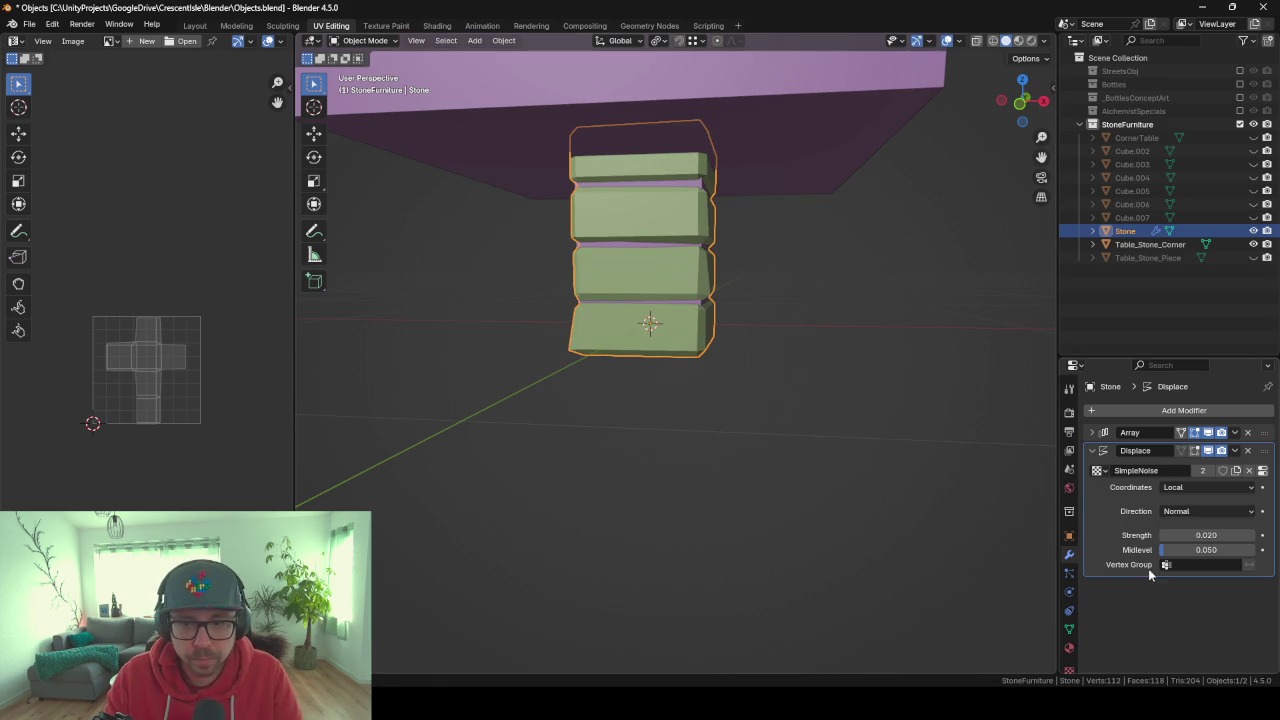
click(1204, 535)
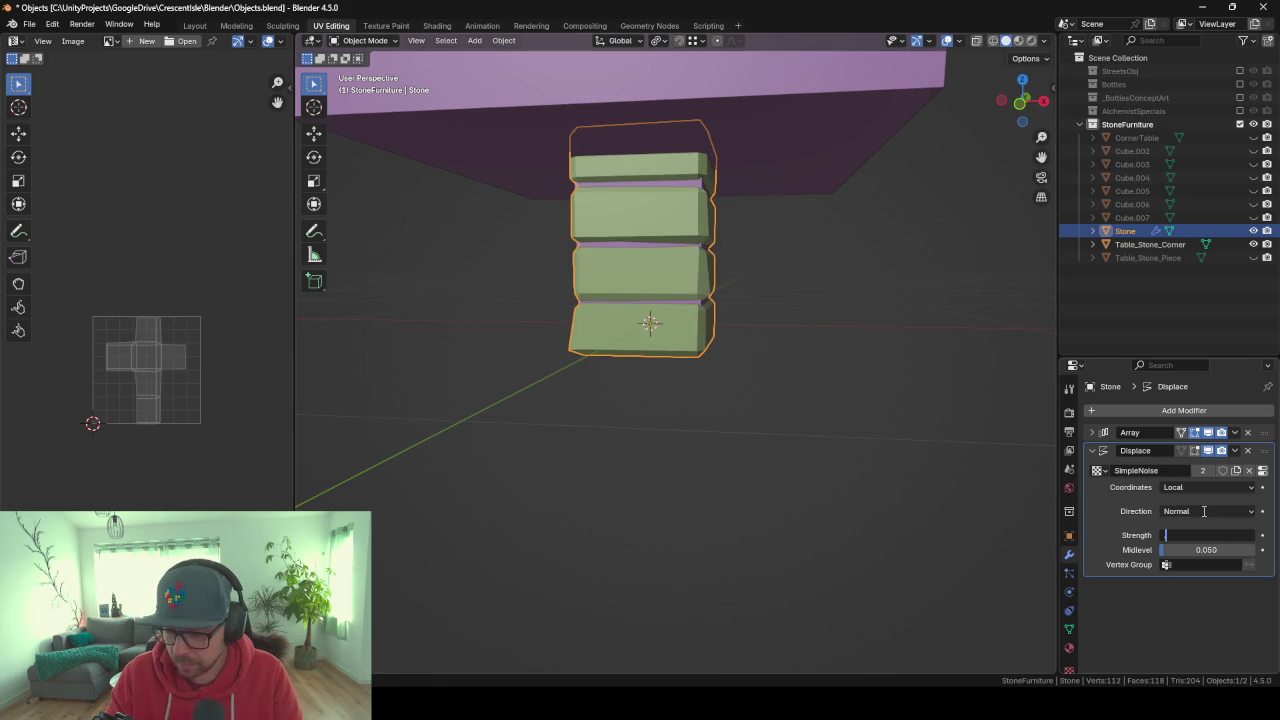
text(.015)
key(Return)
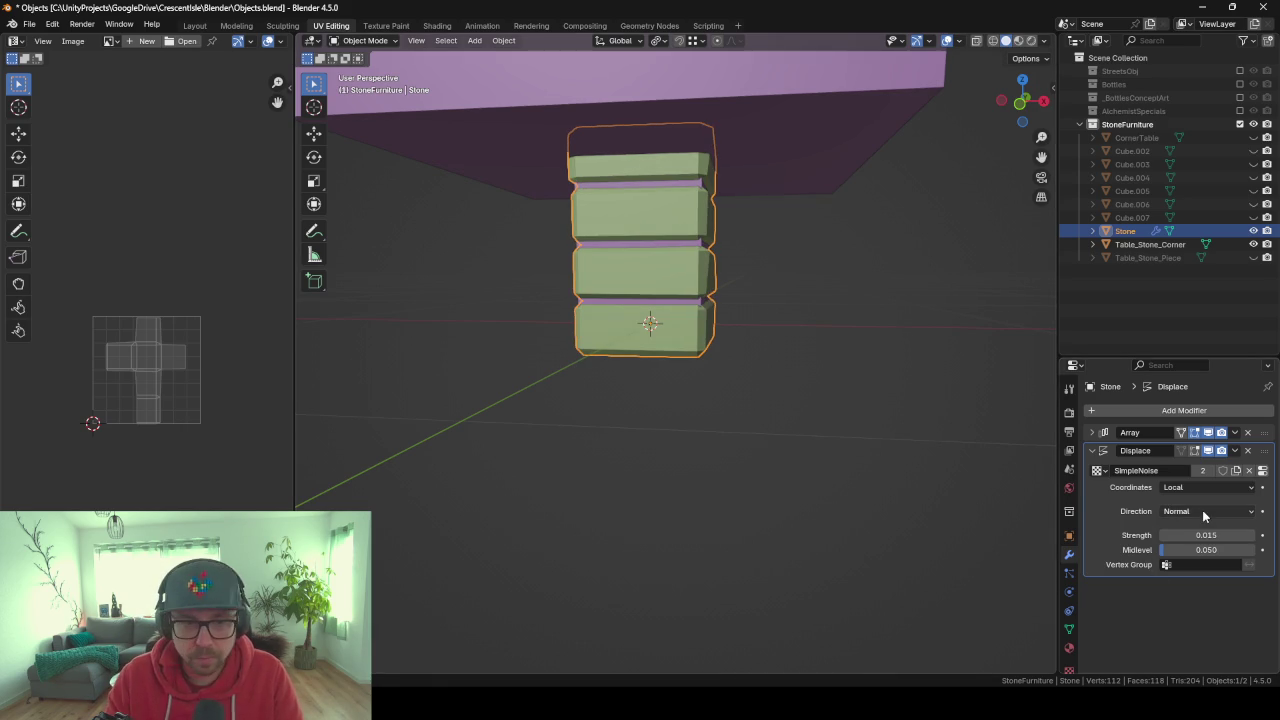
mouse_move(389, 303)
middle_down()
mouse_move(663, 322)
mouse_move(580, 314)
mouse_move(735, 300)
mouse_move(746, 286)
mouse_move(627, 292)
middle_up()
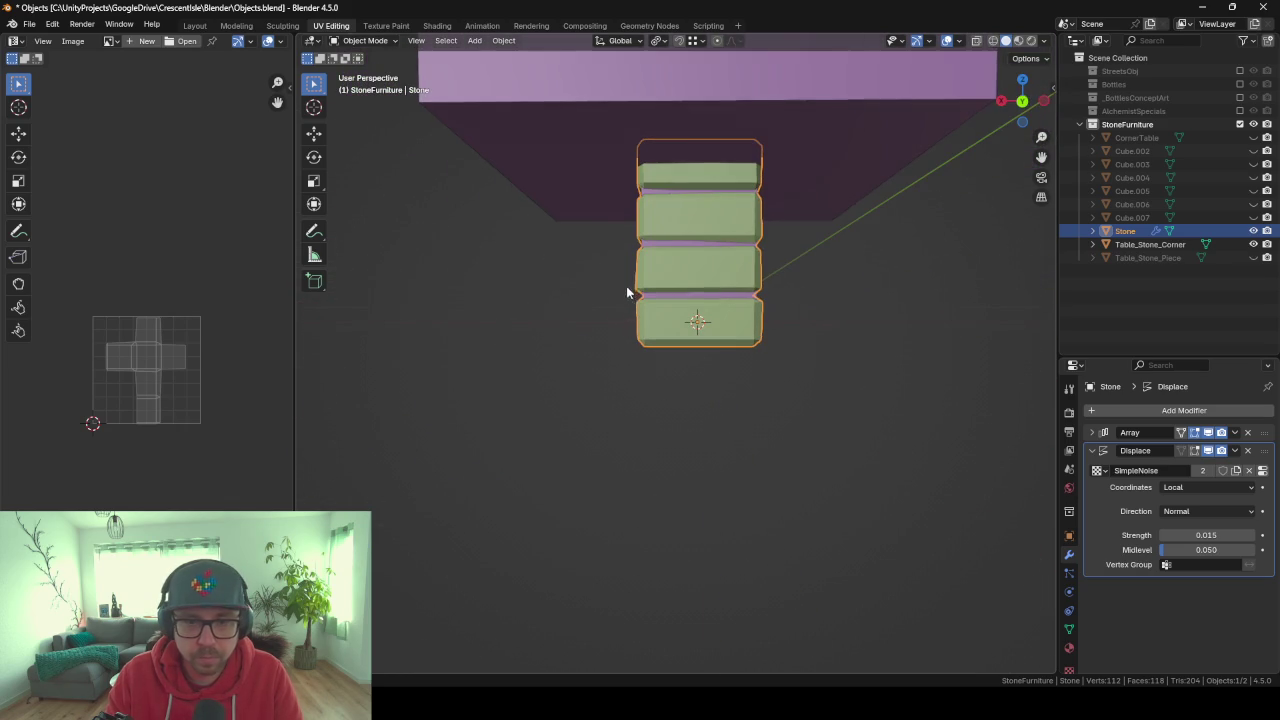
click(1091, 450)
mouse_move(860, 440)
middle_down()
mouse_move(641, 447)
mouse_move(726, 454)
mouse_move(666, 451)
middle_up()
click(796, 104)
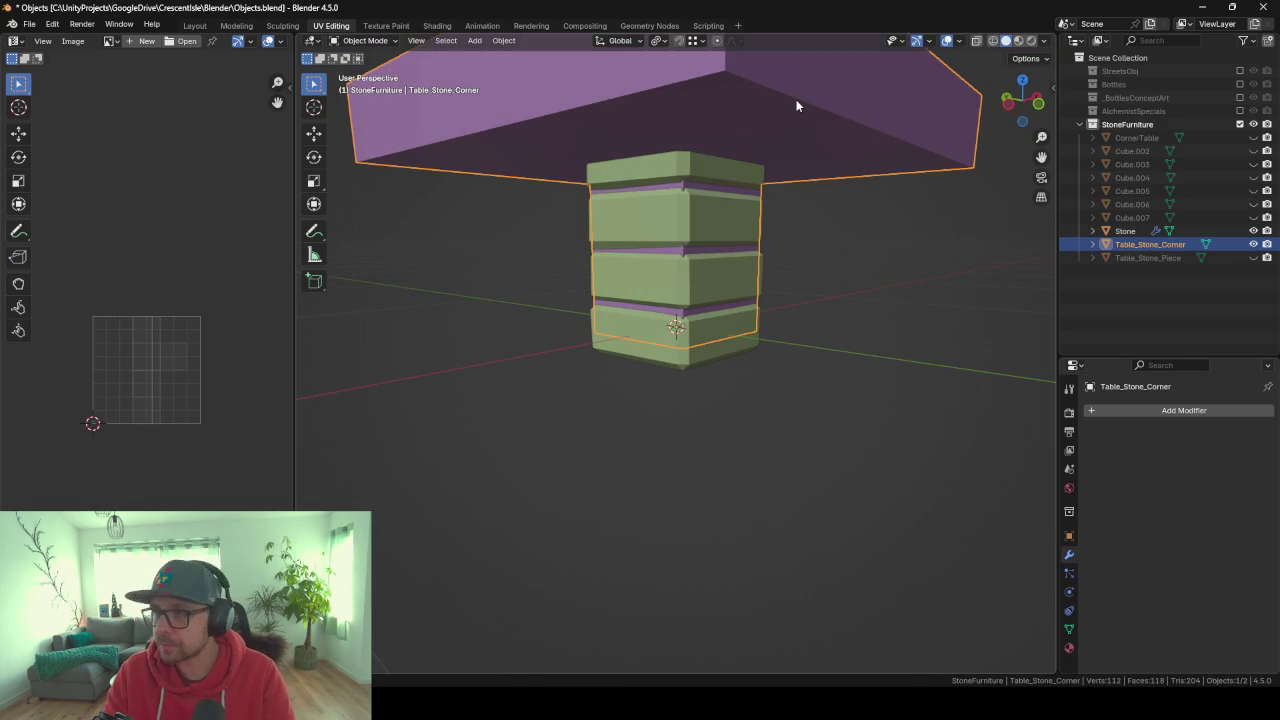
Hide the table slab and delete the stone block's top and bottom faces.
key(h)
mouse_move(806, 197)
middle_down()
mouse_move(697, 200)
mouse_move(547, 233)
mouse_move(652, 229)
mouse_move(714, 157)
mouse_move(773, 182)
mouse_move(799, 251)
middle_up()
click(664, 214)
key(Tab)
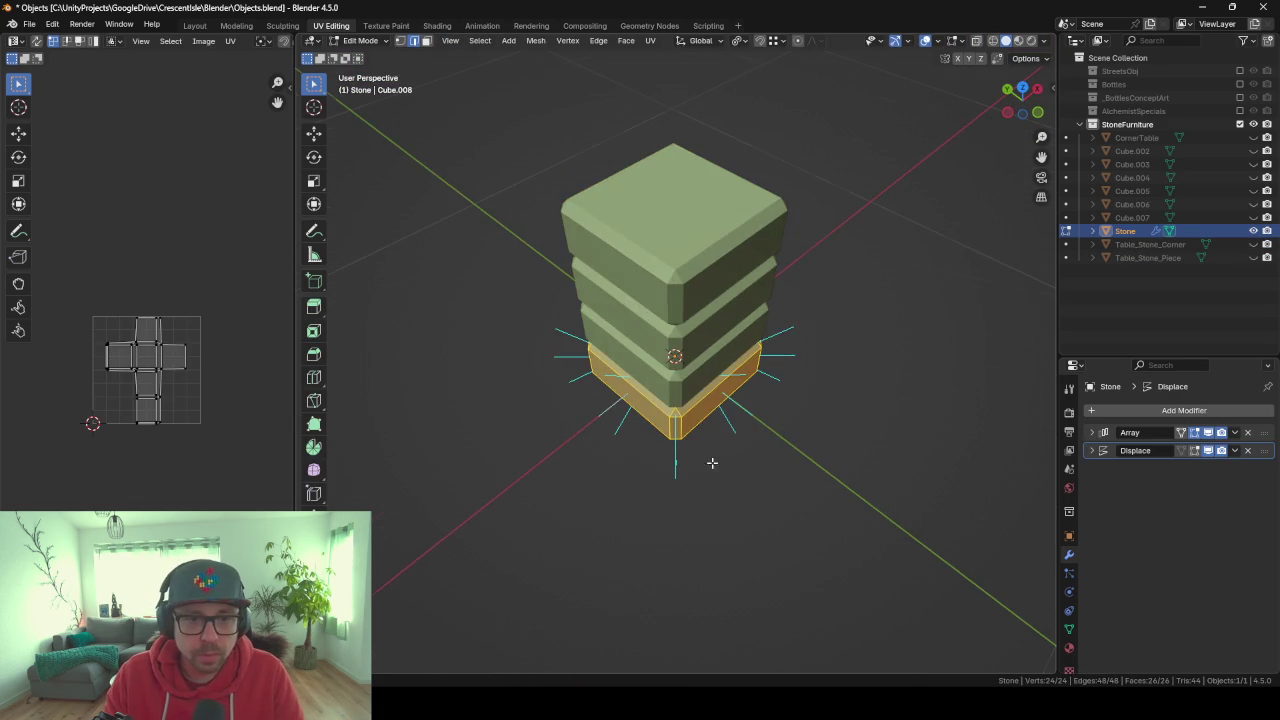
middle_drag(712, 463, 729, 251)
click(754, 304)
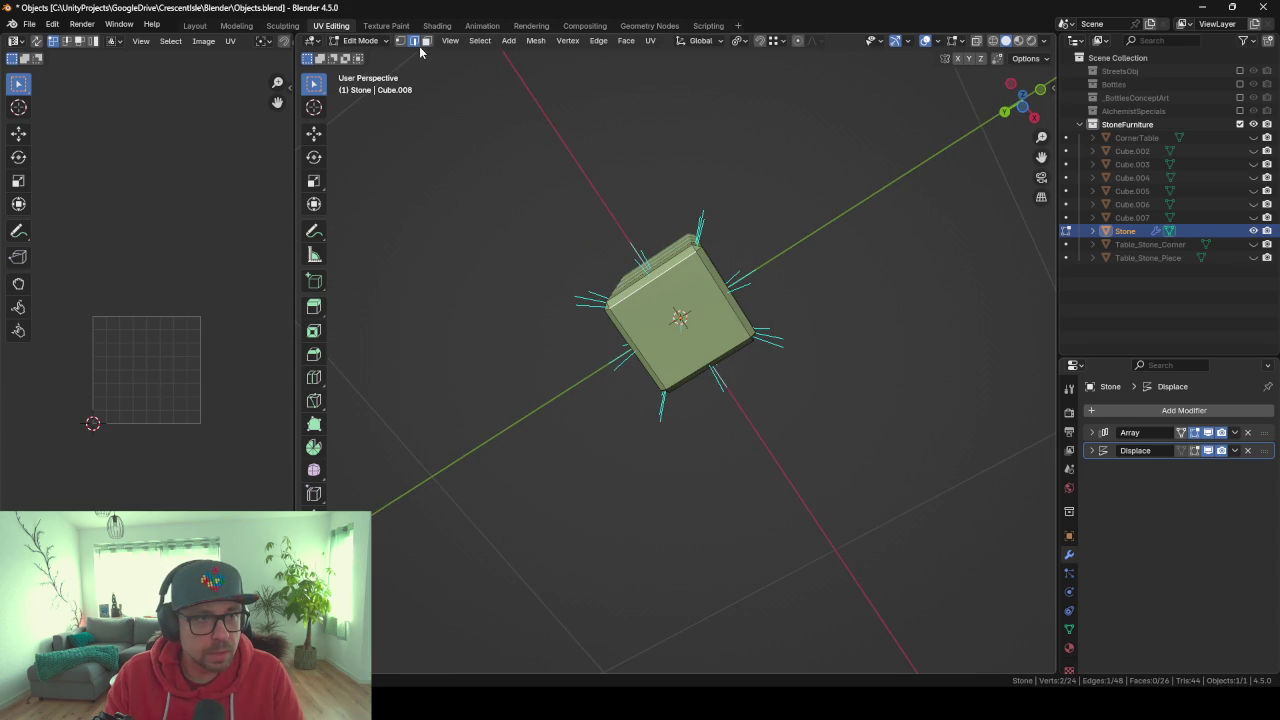
click(708, 320)
mouse_move(708, 320)
middle_down()
mouse_move(789, 297)
mouse_move(746, 403)
mouse_move(674, 334)
middle_up()
shift+click(675, 334)
key(x)
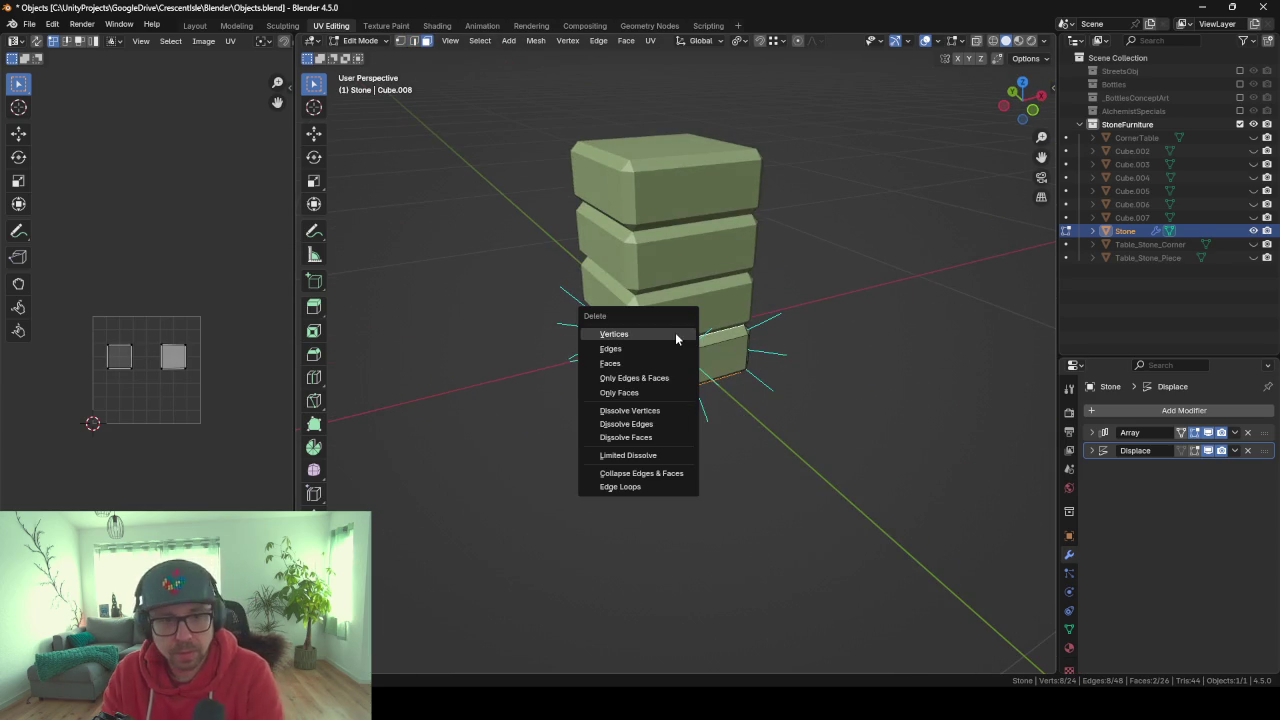
click(664, 364)
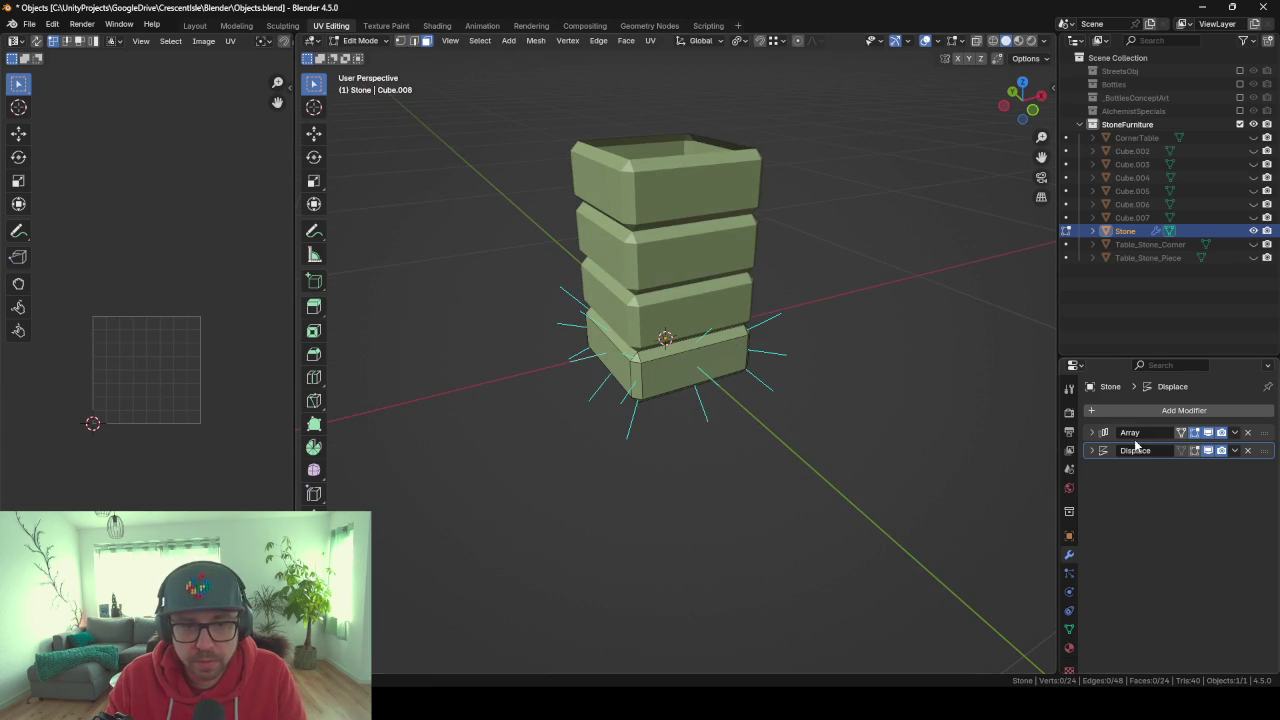
Enable Merge in the Array modifier and stop showing Displace in Edit Mode.
click(1093, 432)
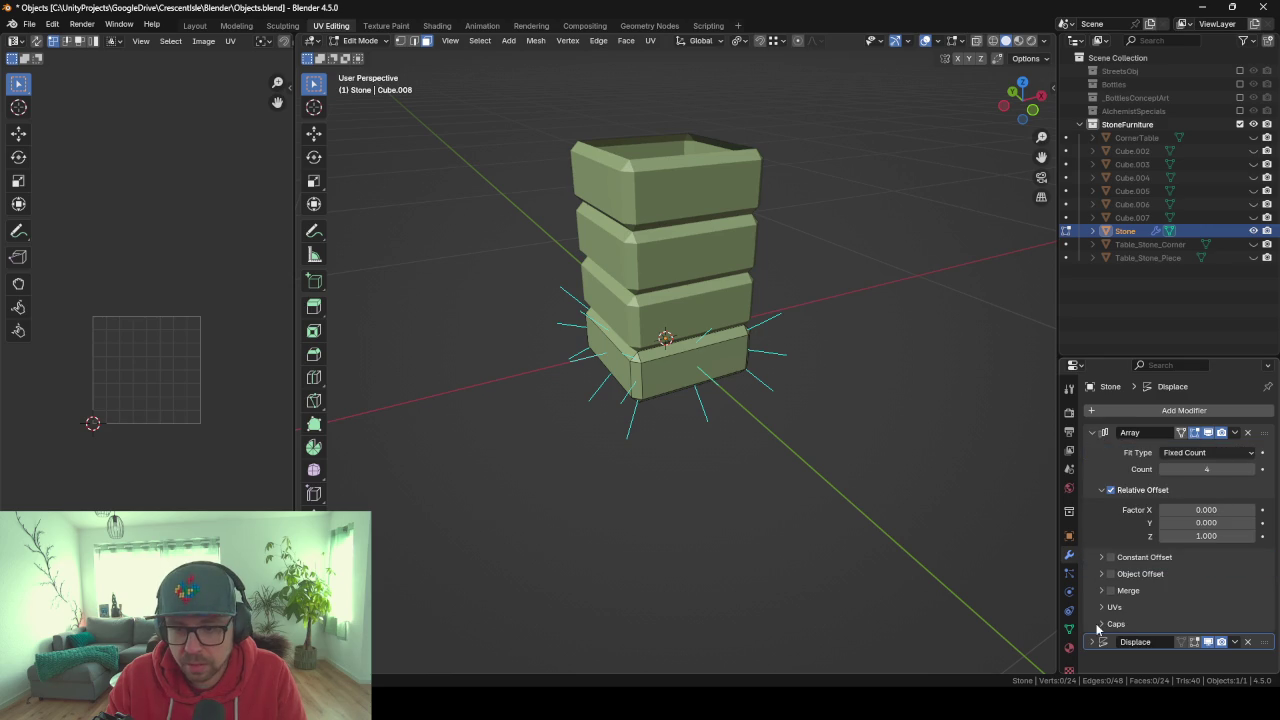
key(Tab)
mouse_move(586, 401)
middle_down()
mouse_move(662, 350)
mouse_move(713, 382)
mouse_move(666, 213)
mouse_move(1049, 467)
middle_up()
scroll(672, 223, up, 3)
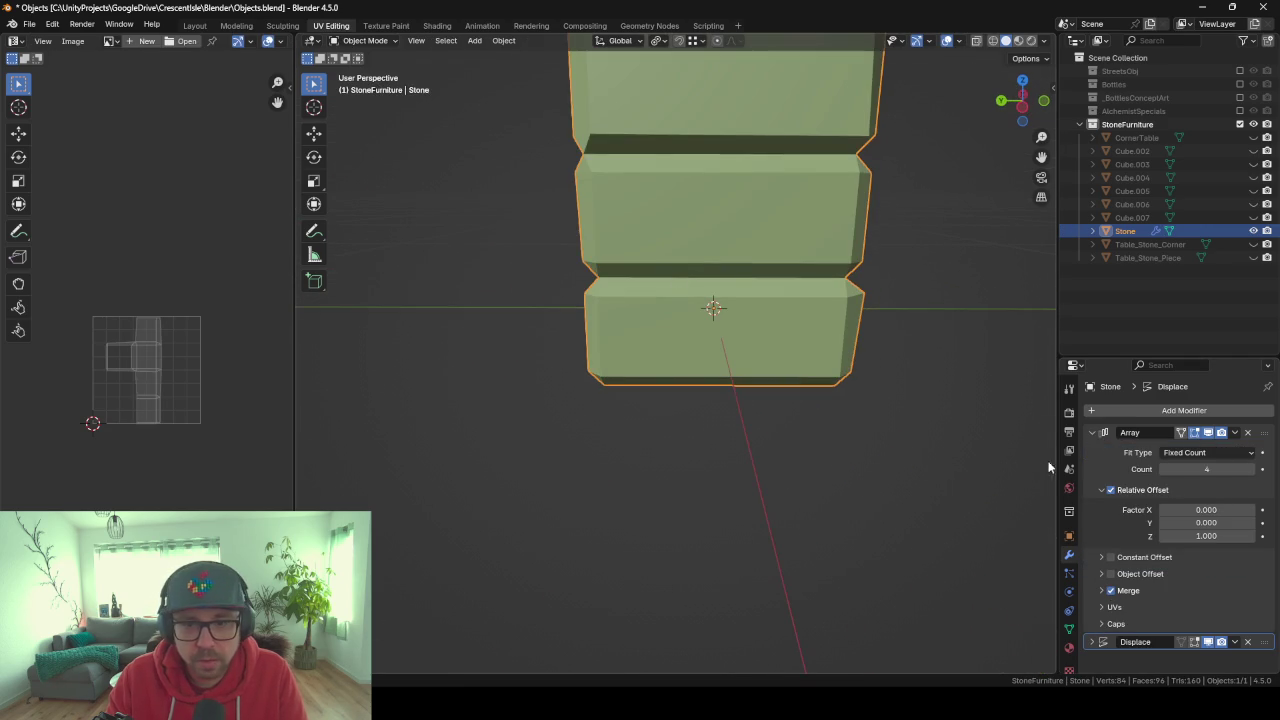
click(1093, 432)
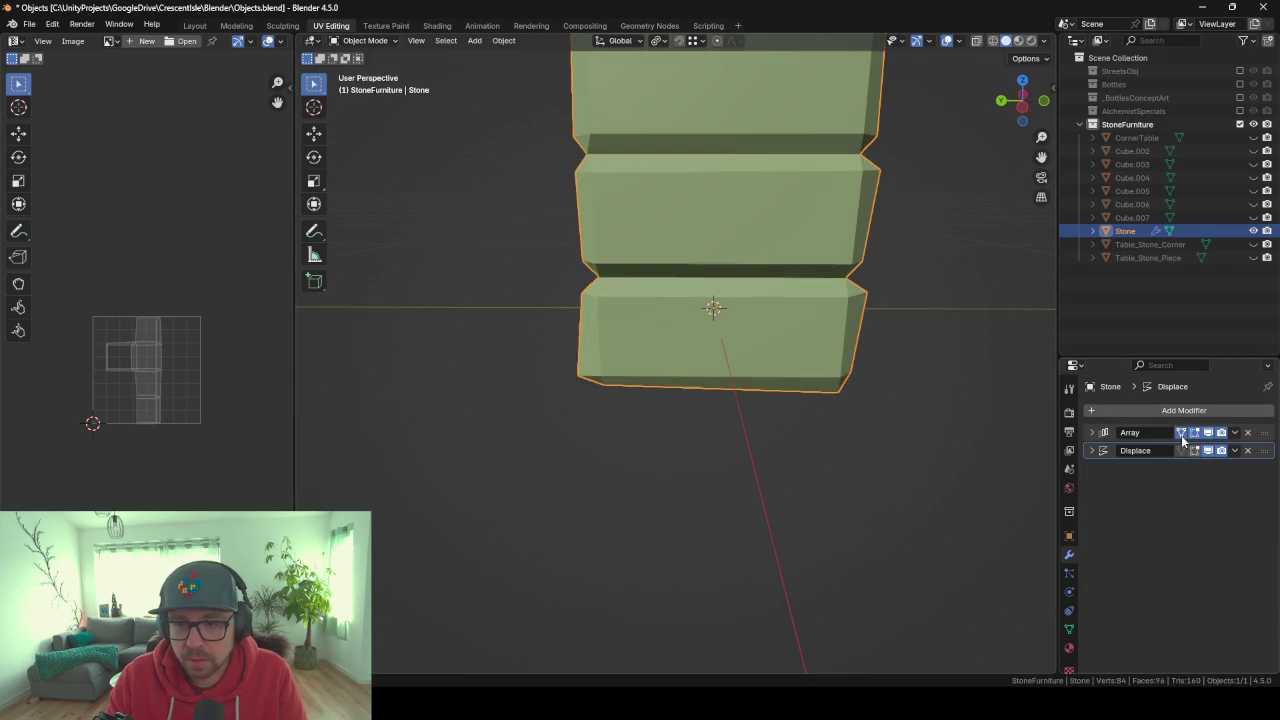
click(1194, 450)
Switch to vertex select in Edit Mode and inspect the gaps between the stacked blocks.
key(Tab)
middle_drag(572, 229, 667, 226)
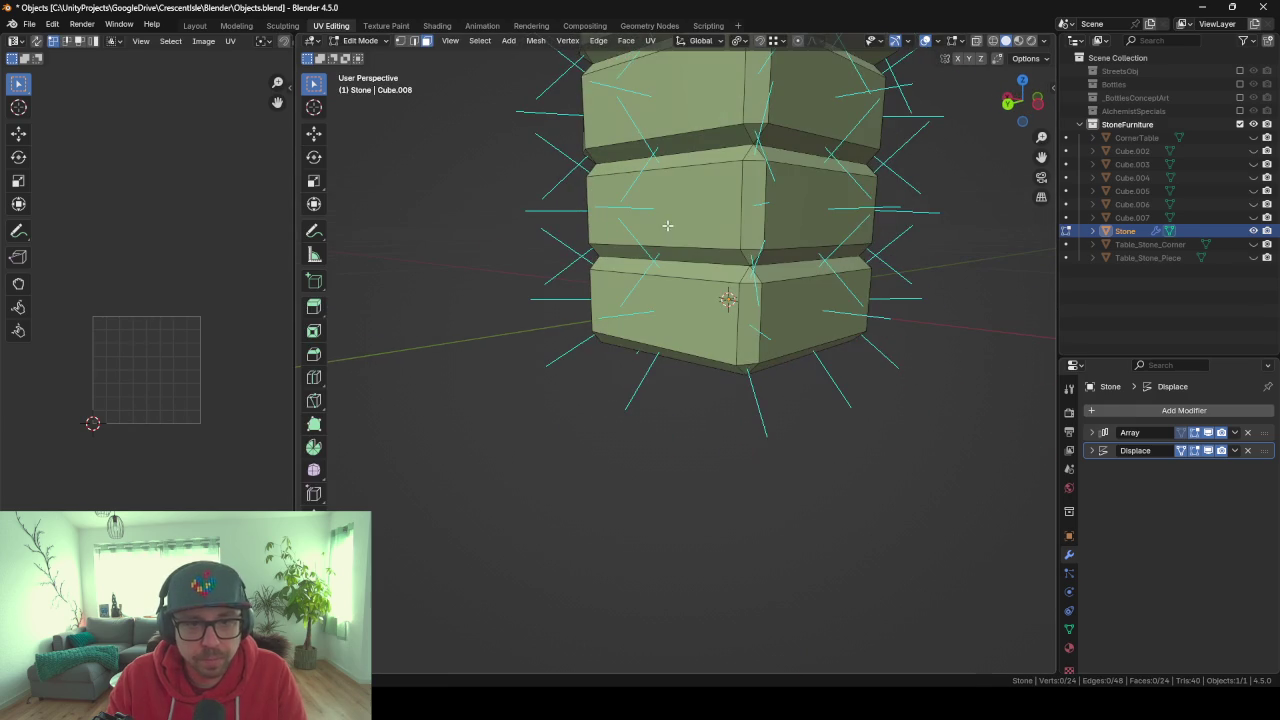
shift+click(400, 44)
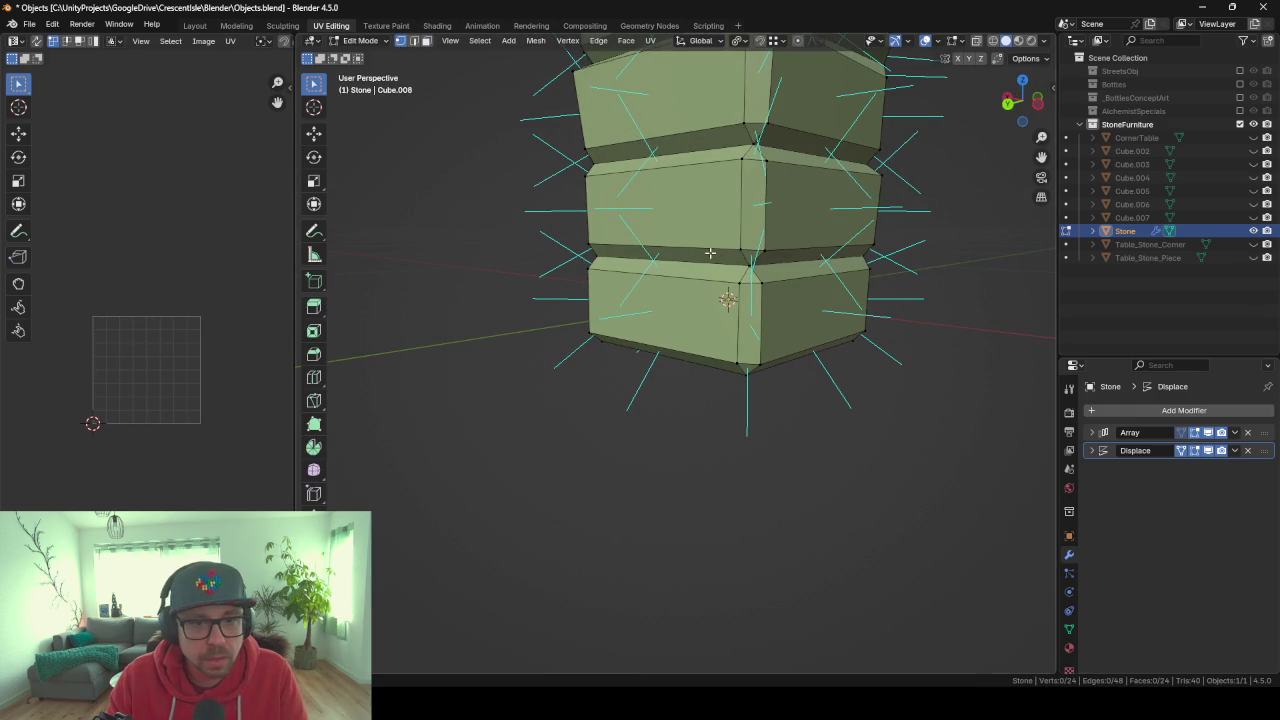
middle_drag(745, 289, 706, 277)
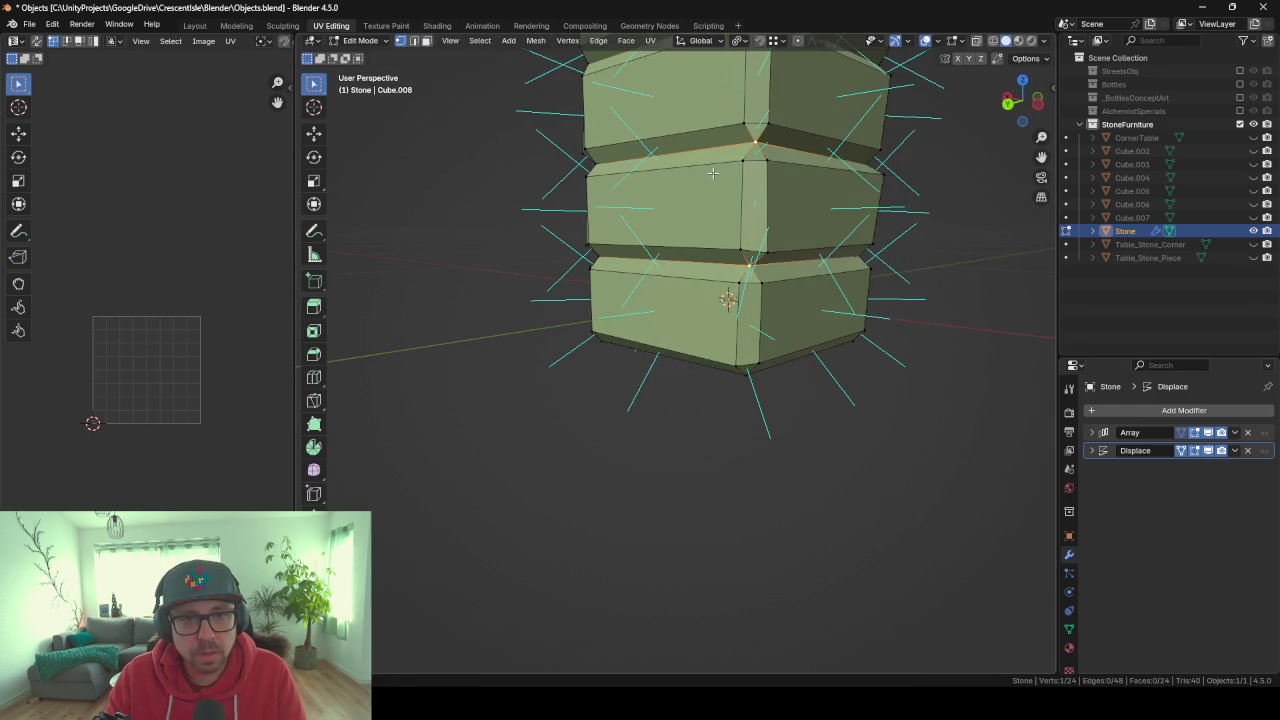
mouse_move(713, 173)
middle_down()
mouse_move(609, 268)
mouse_move(804, 253)
mouse_move(789, 298)
middle_up()
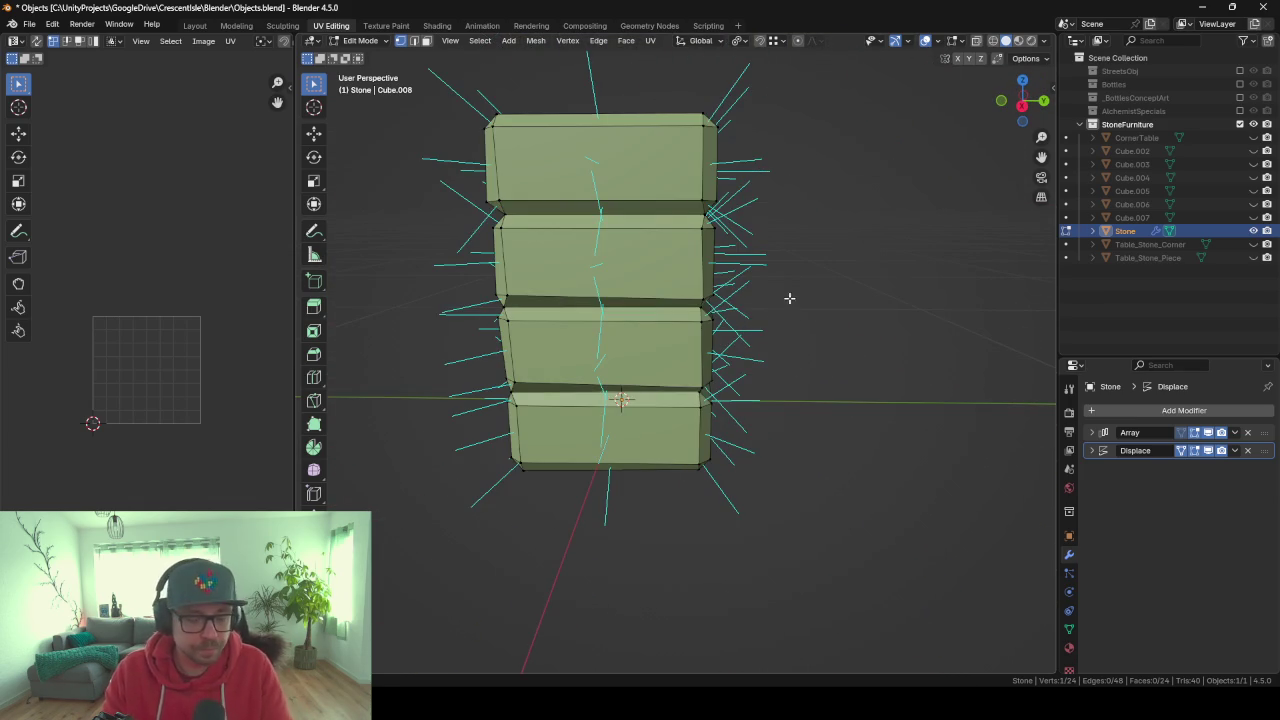
key(Tab)
mouse_move(932, 316)
middle_down()
mouse_move(884, 324)
mouse_move(687, 304)
mouse_move(751, 321)
mouse_move(530, 319)
mouse_move(974, 349)
mouse_move(582, 337)
mouse_move(857, 334)
mouse_move(791, 337)
mouse_move(873, 375)
middle_up()
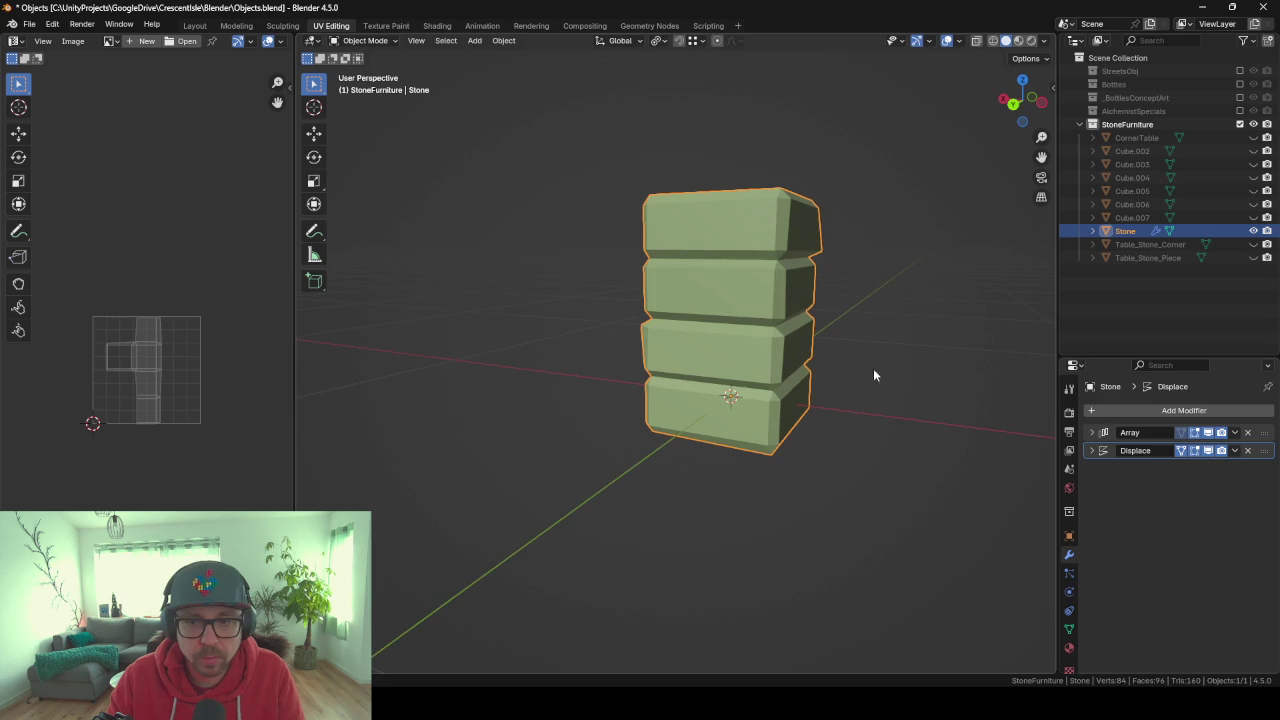
Add a Smooth modifier to the stone via 'smoo' search and set its factor to 0.1.
click(1122, 412)
text(smoo)
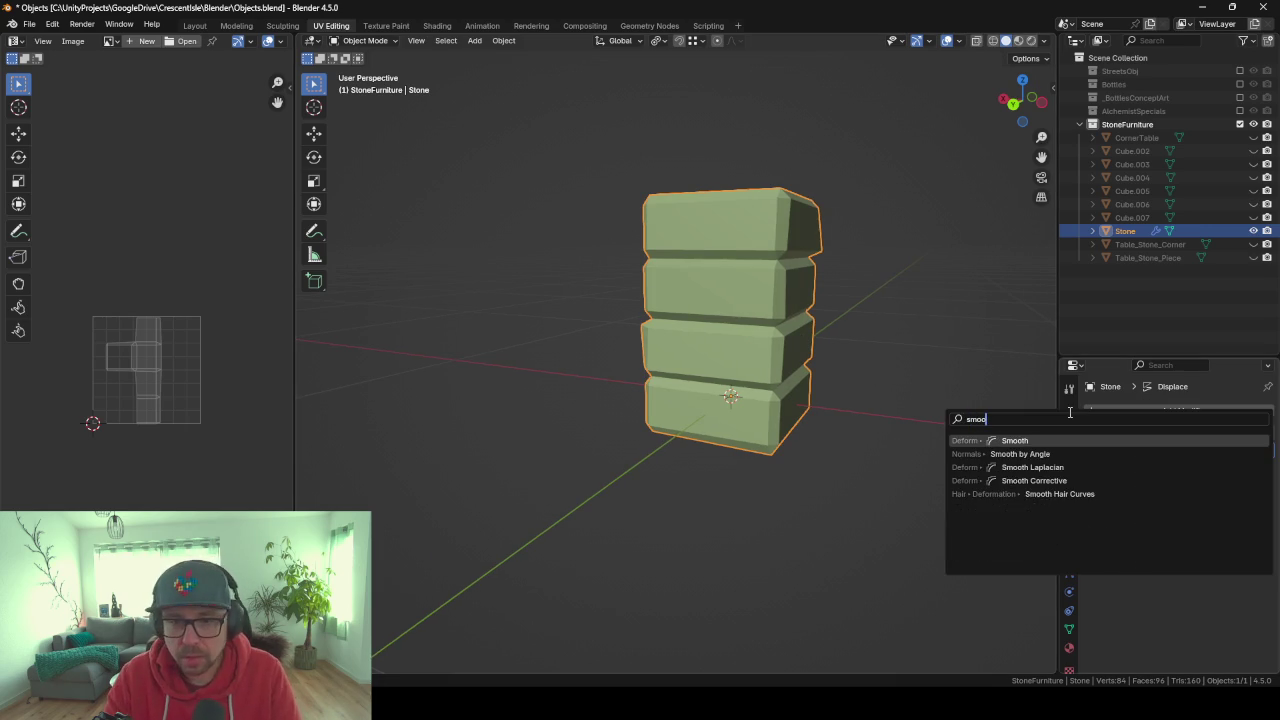
key(Return)
mouse_move(880, 320)
middle_down()
mouse_move(762, 428)
mouse_move(667, 425)
middle_up()
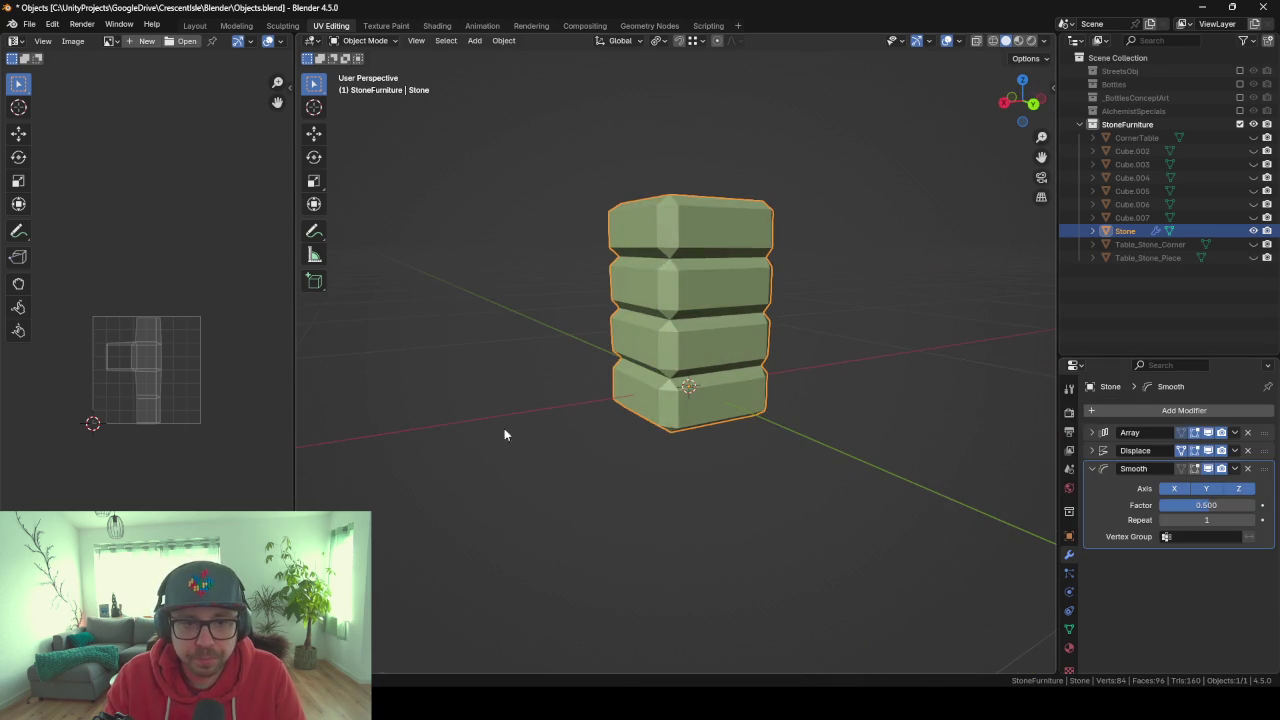
mouse_move(504, 434)
middle_down()
mouse_move(657, 434)
mouse_move(749, 514)
mouse_move(800, 510)
middle_up()
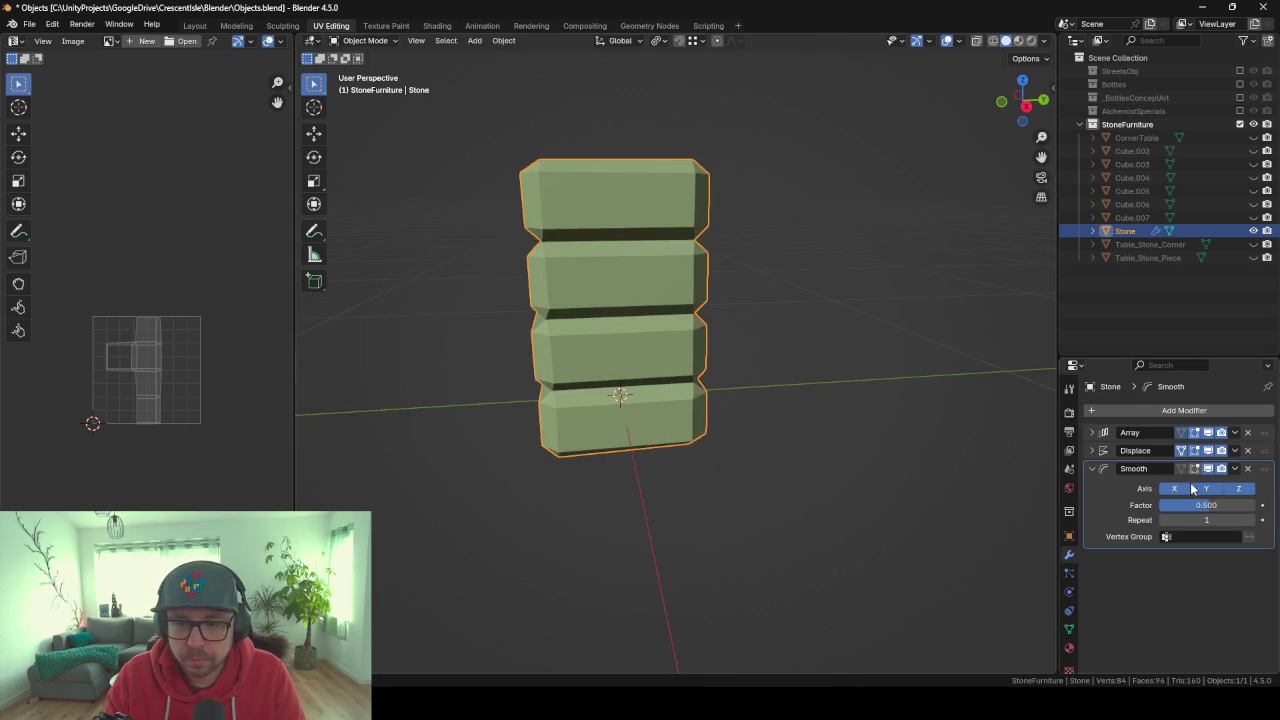
mouse_move(1206, 505)
mouse_down()
mouse_move(1240, 505)
mouse_move(1225, 505)
mouse_up()
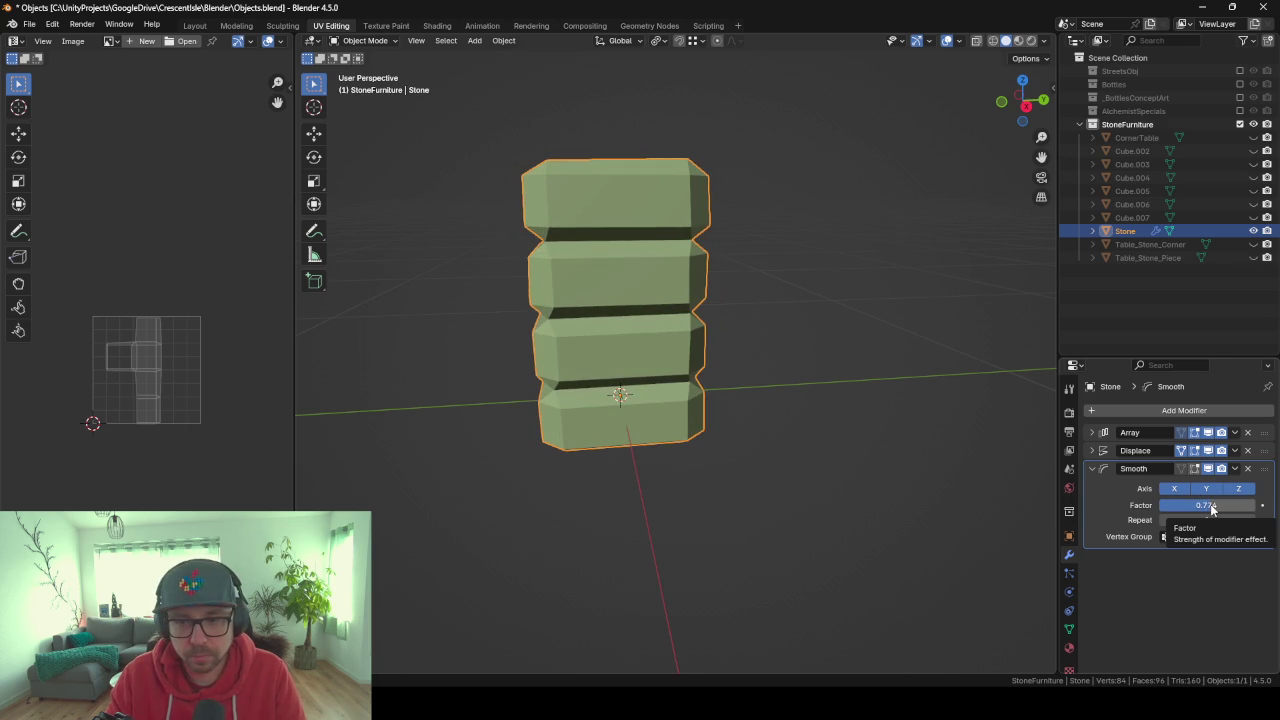
text(1)
key(Return)
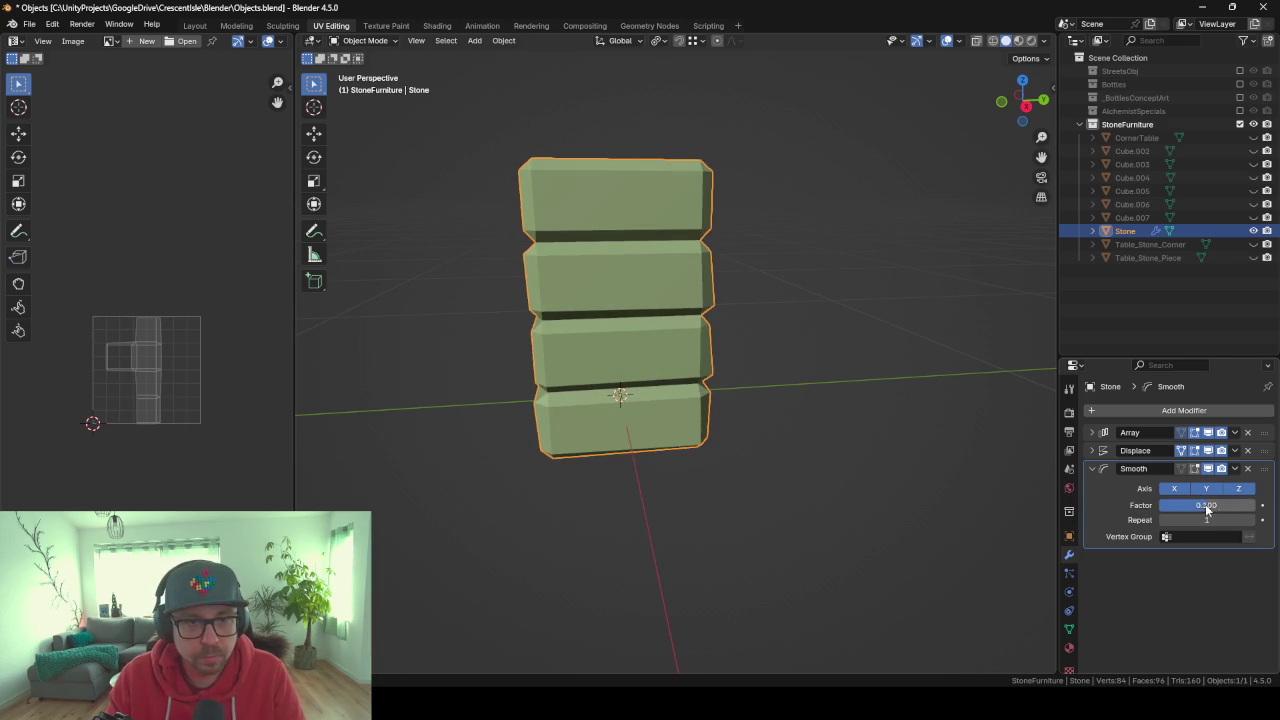
mouse_move(545, 435)
middle_down()
mouse_move(600, 425)
mouse_move(474, 420)
mouse_move(657, 466)
mouse_move(797, 482)
mouse_move(674, 400)
mouse_move(754, 406)
mouse_move(737, 394)
mouse_move(517, 380)
mouse_move(609, 406)
mouse_move(596, 366)
mouse_move(657, 351)
mouse_move(510, 336)
mouse_move(549, 357)
mouse_move(694, 366)
mouse_move(600, 349)
mouse_move(632, 366)
middle_up()
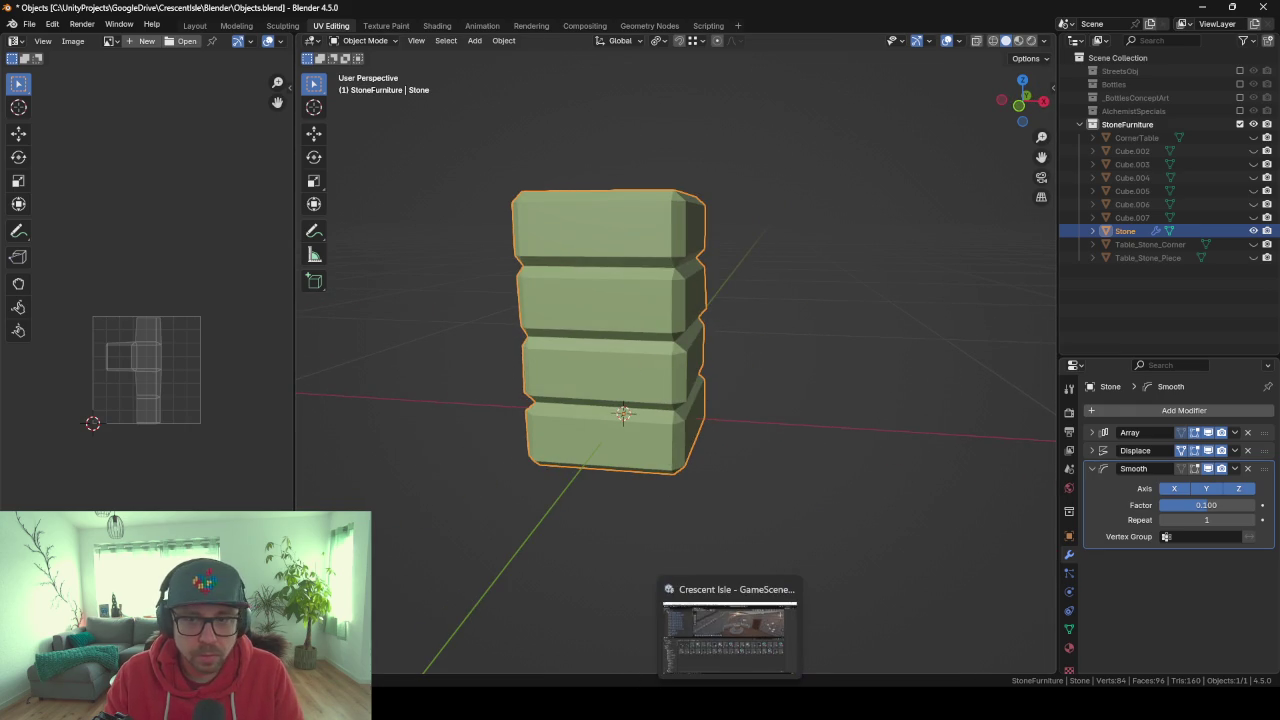
click(1070, 647)
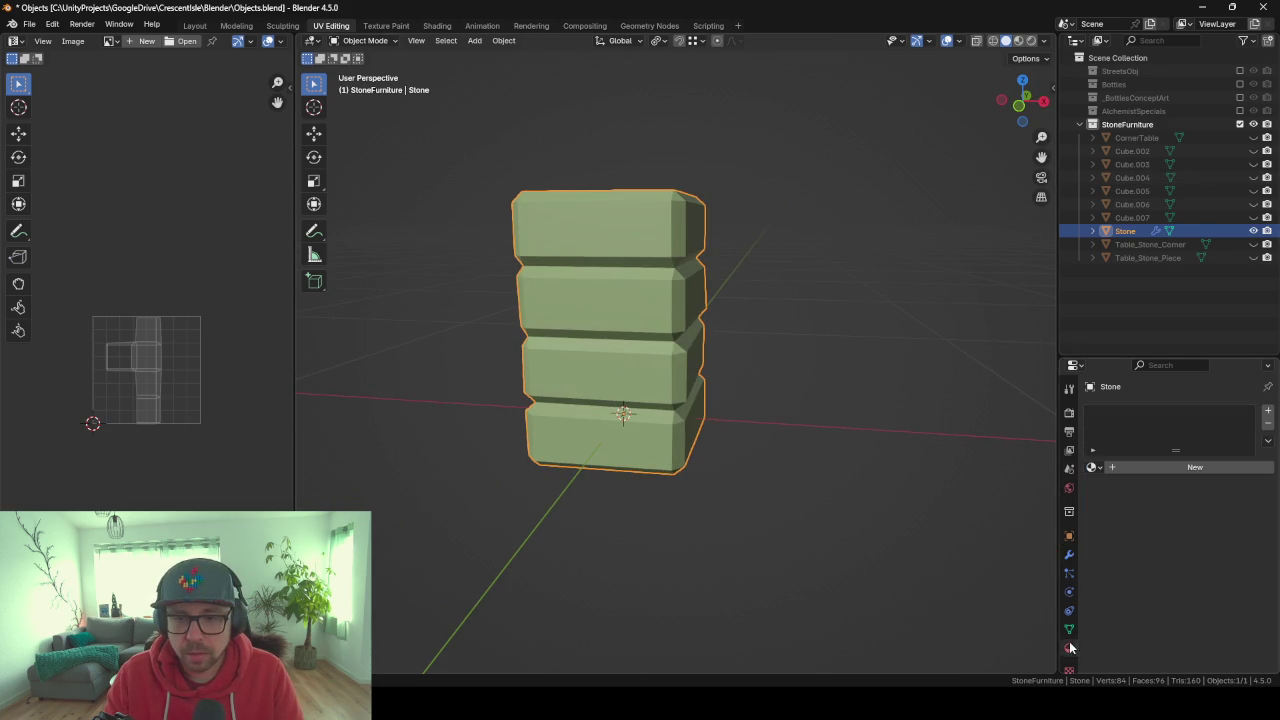
click(1094, 472)
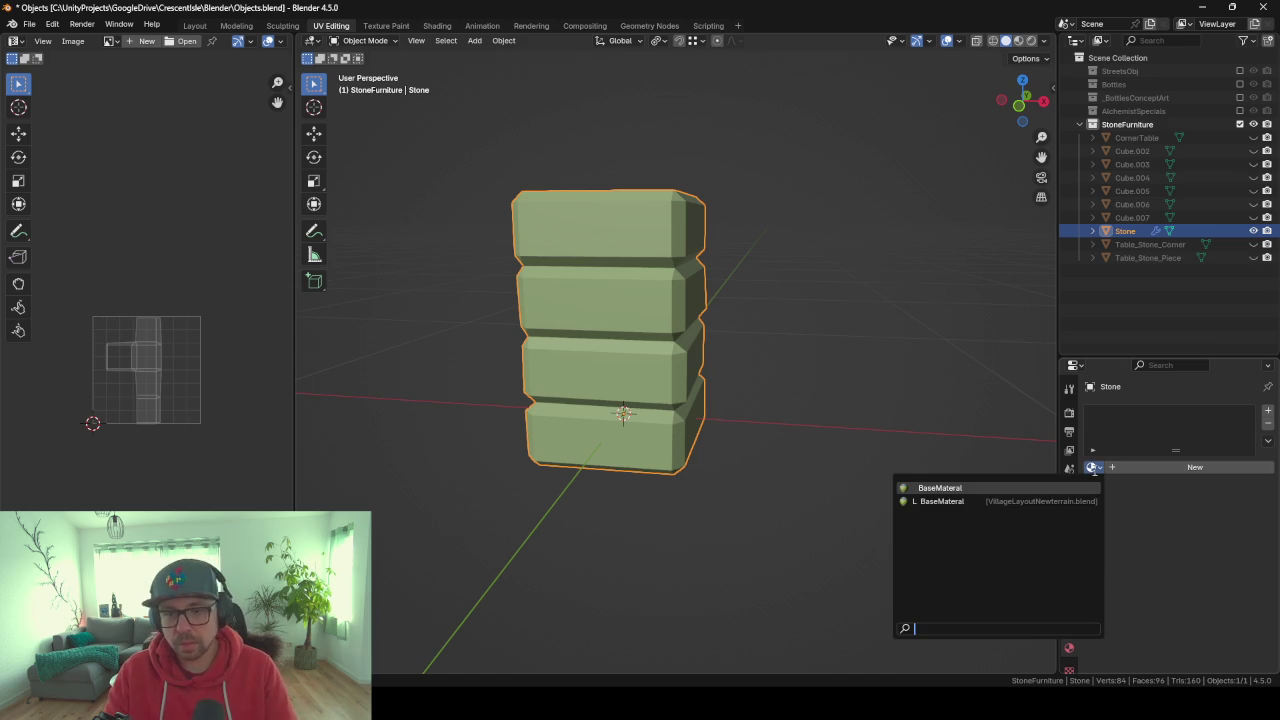
click(1267, 414)
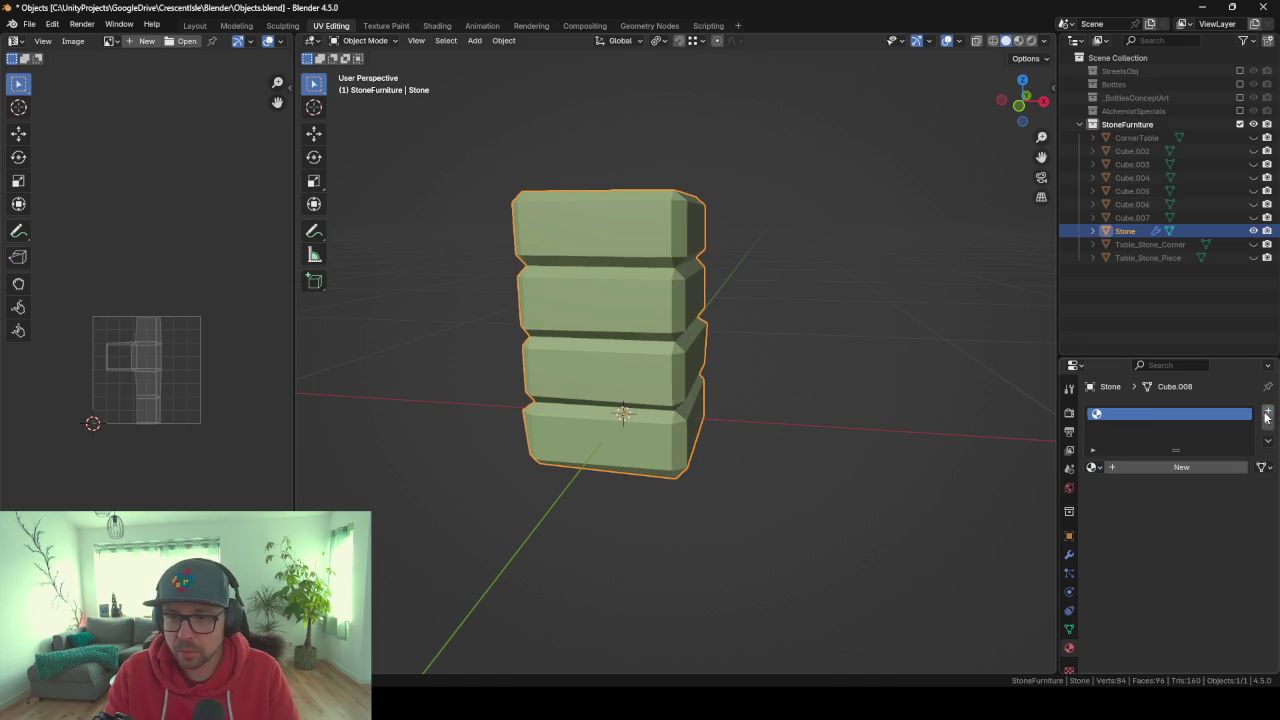
click(1141, 470)
text(BaseStone)
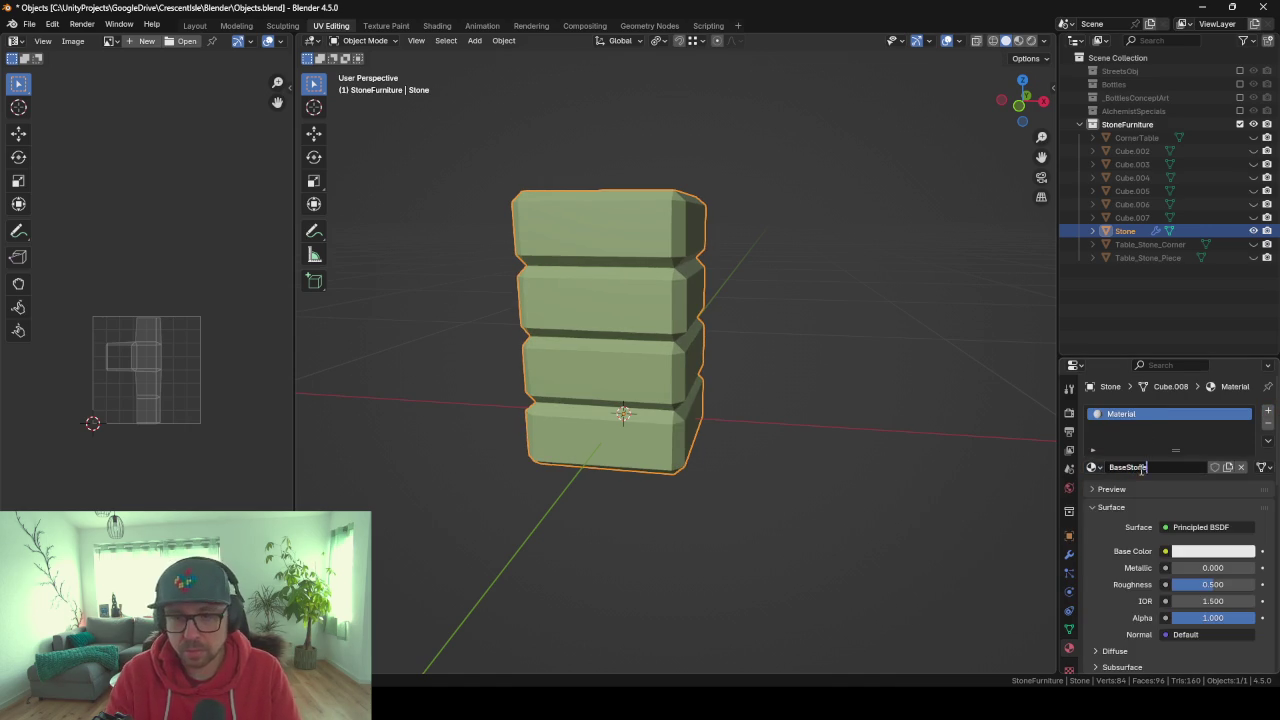
key(Return)
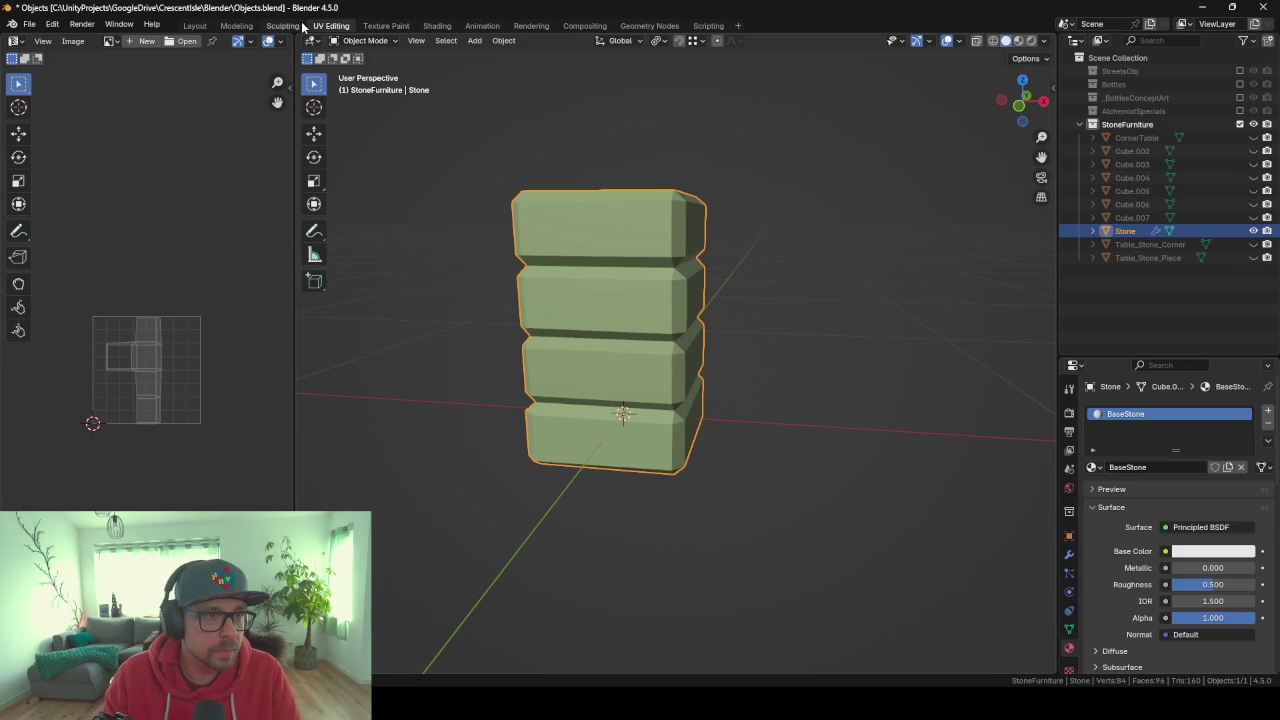
click(437, 26)
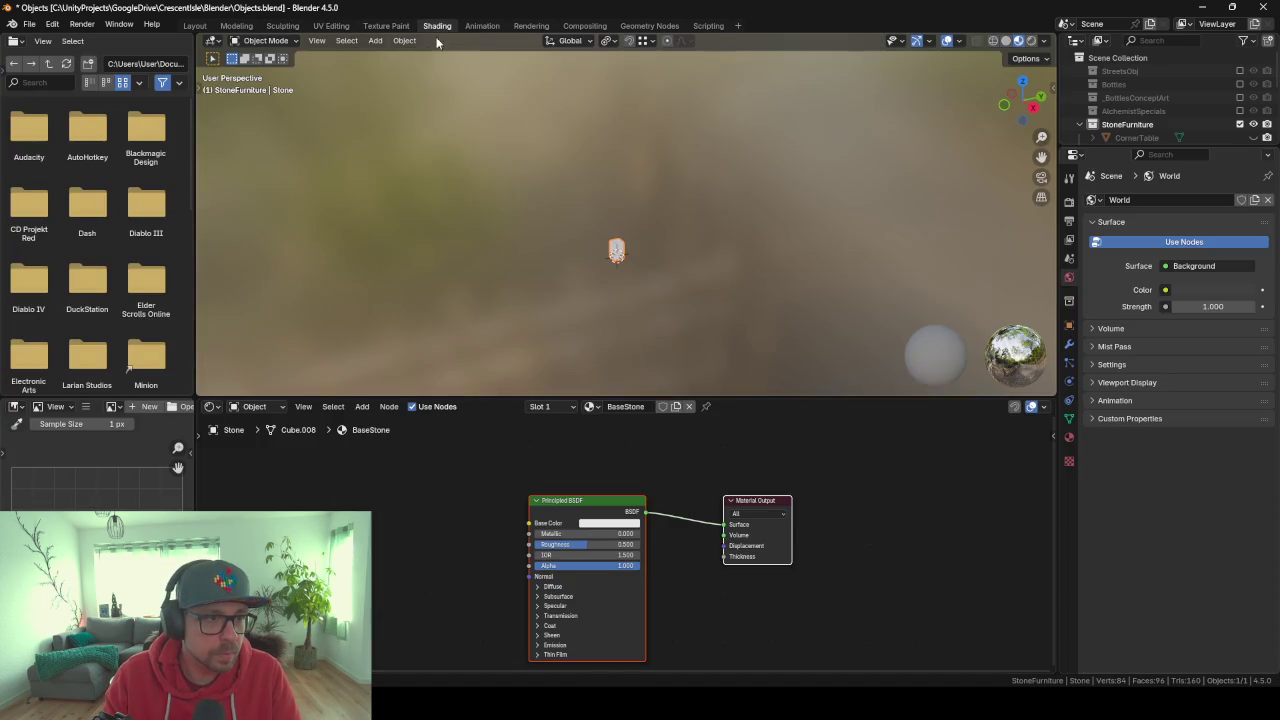
scroll(430, 592, up, 1)
scroll(549, 331, up, 5)
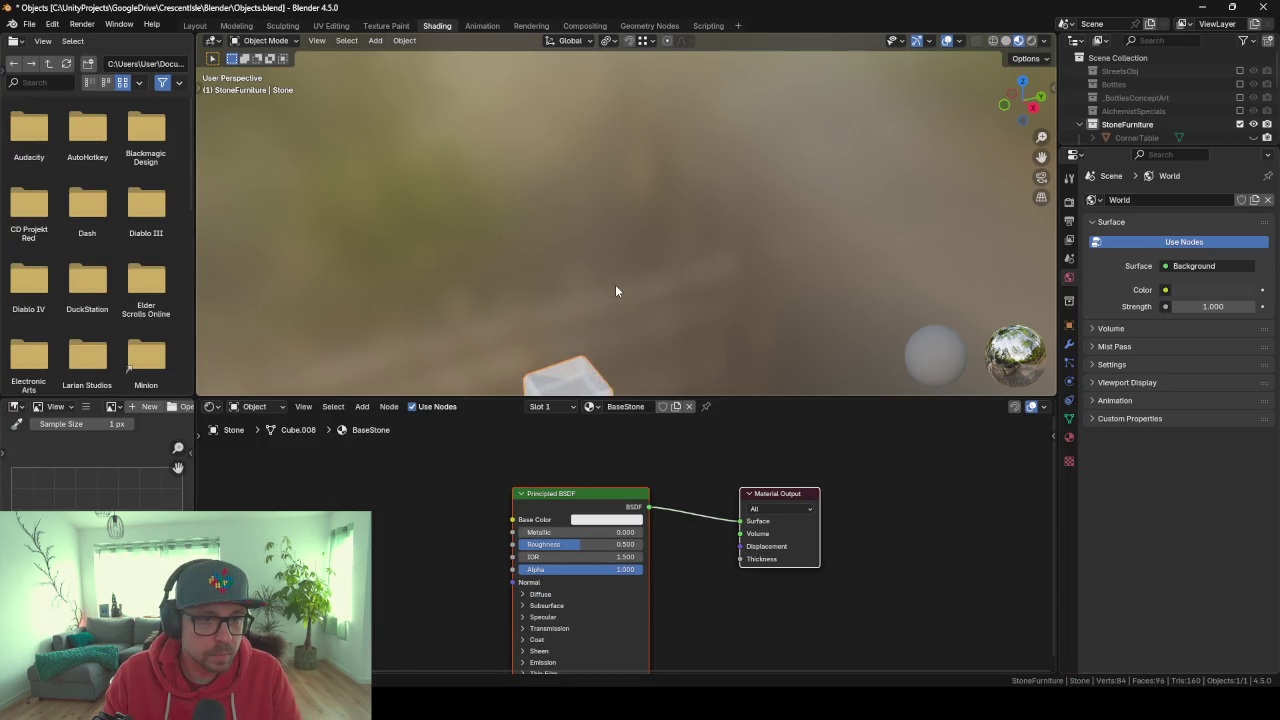
middle_drag(615, 284, 618, 80)
key(z)
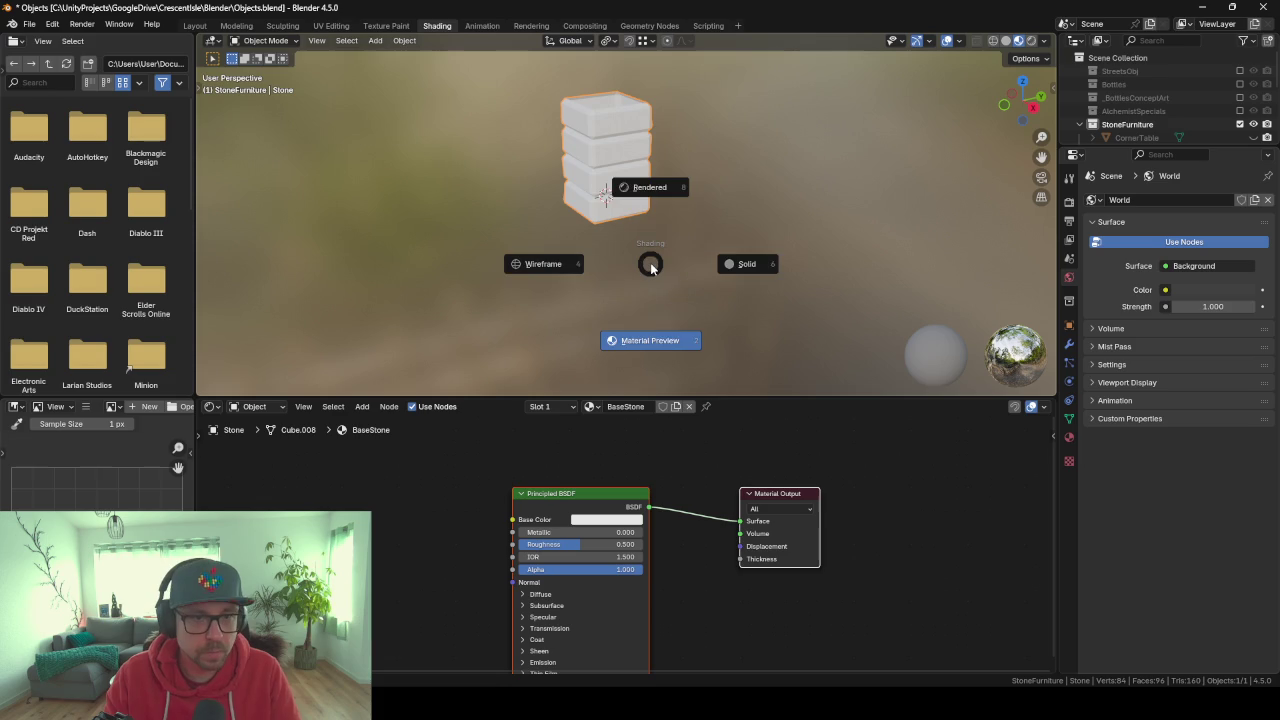
key(Escape)
key(alt+Tab)
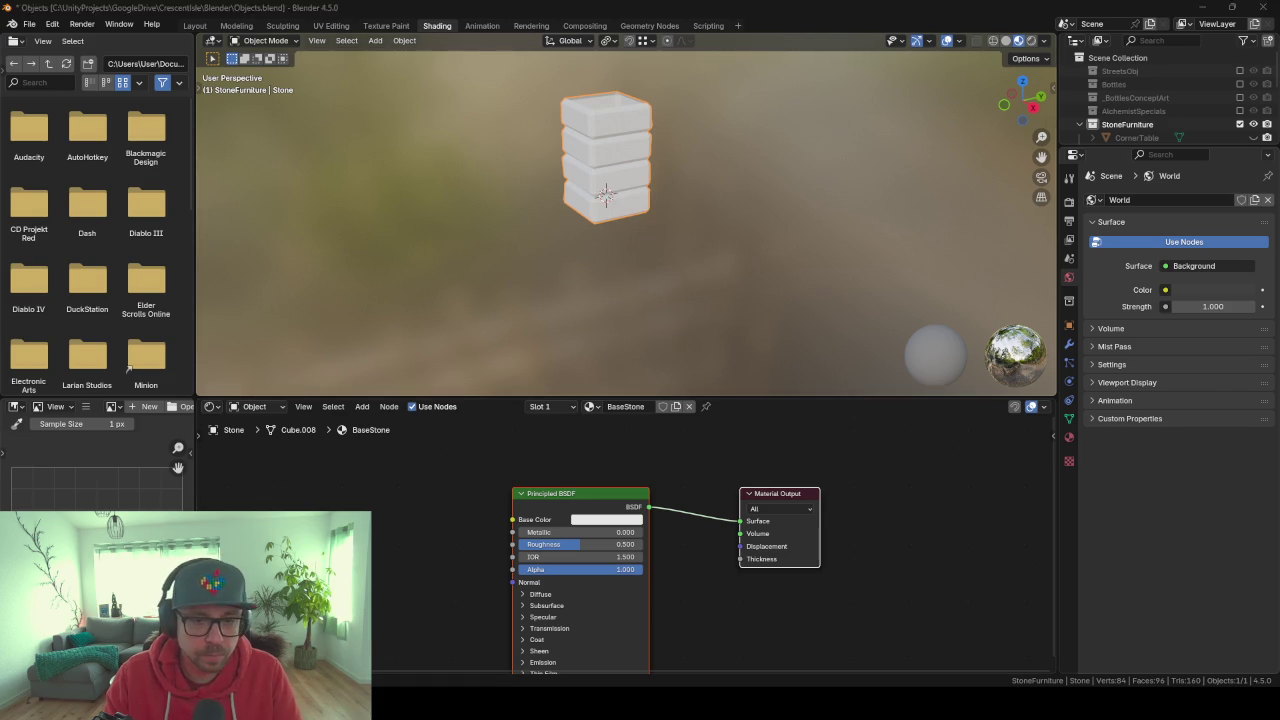
key(alt+Tab)
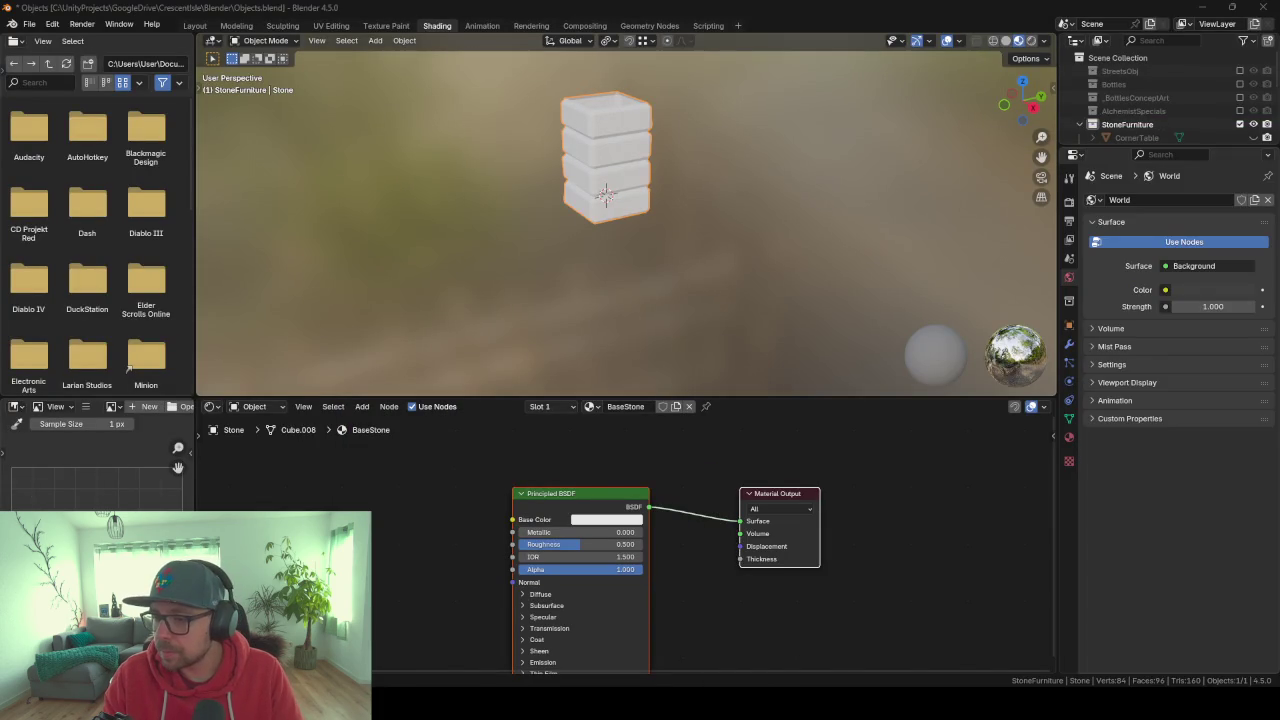
Find BS_Stone in Unity's Textures folder and feed it into the stone material's Base Color.
key(alt+Tab)
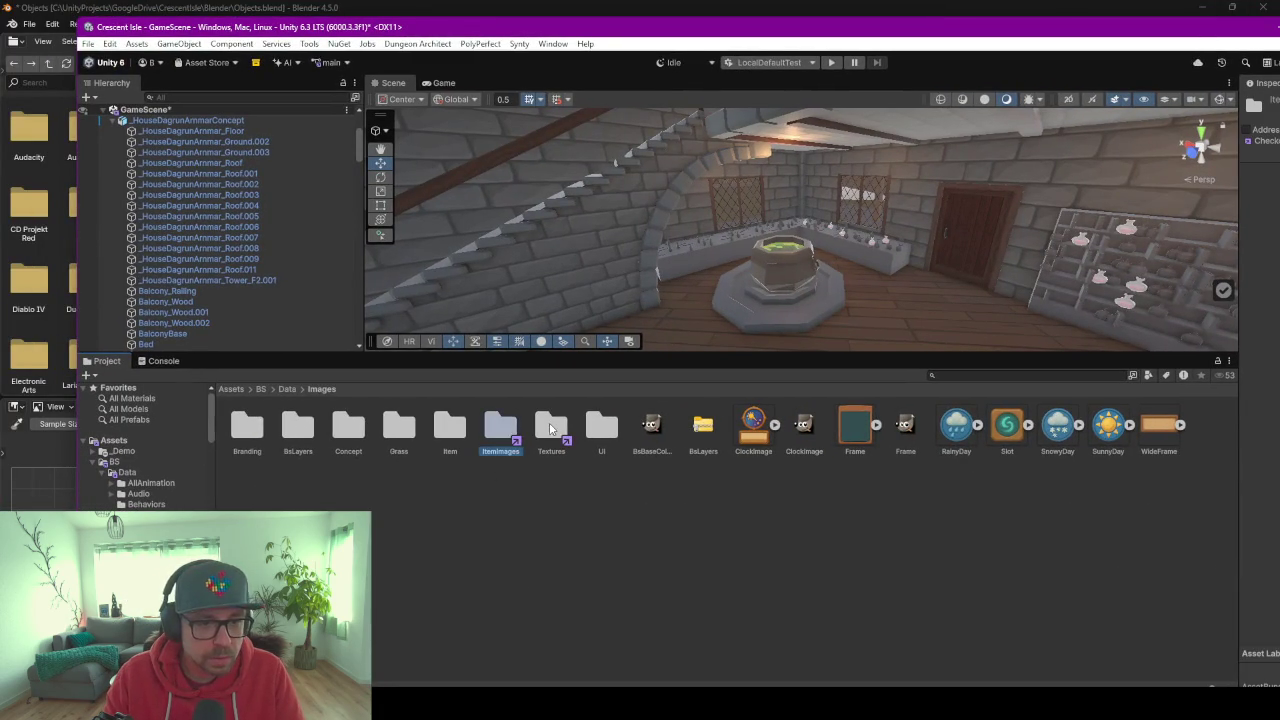
double_click(549, 424)
click(549, 422)
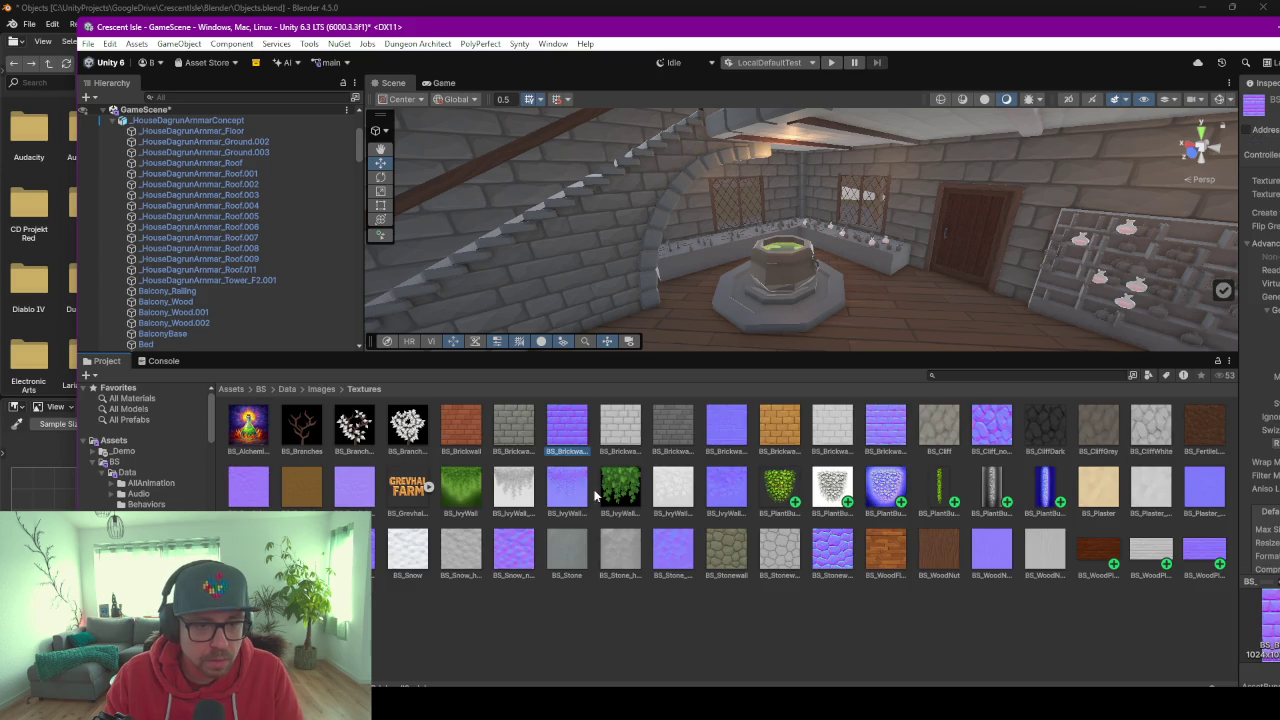
click(583, 629)
click(566, 549)
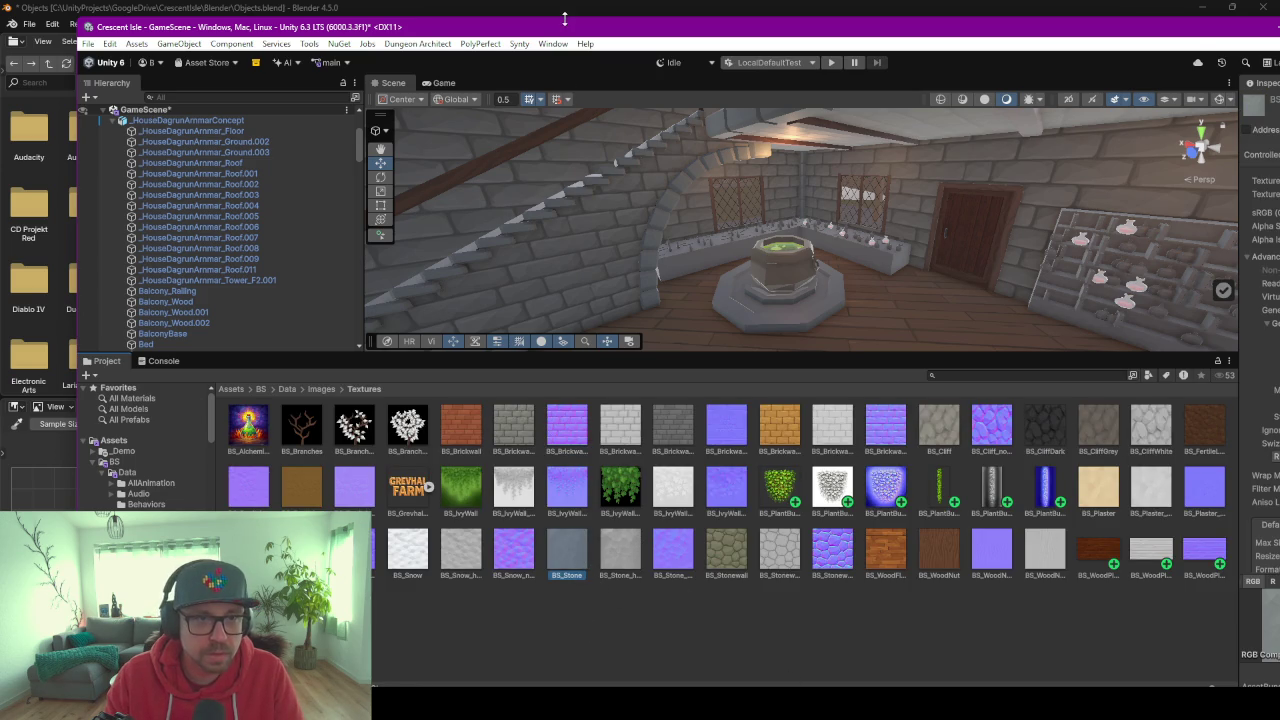
key(alt+Tab)
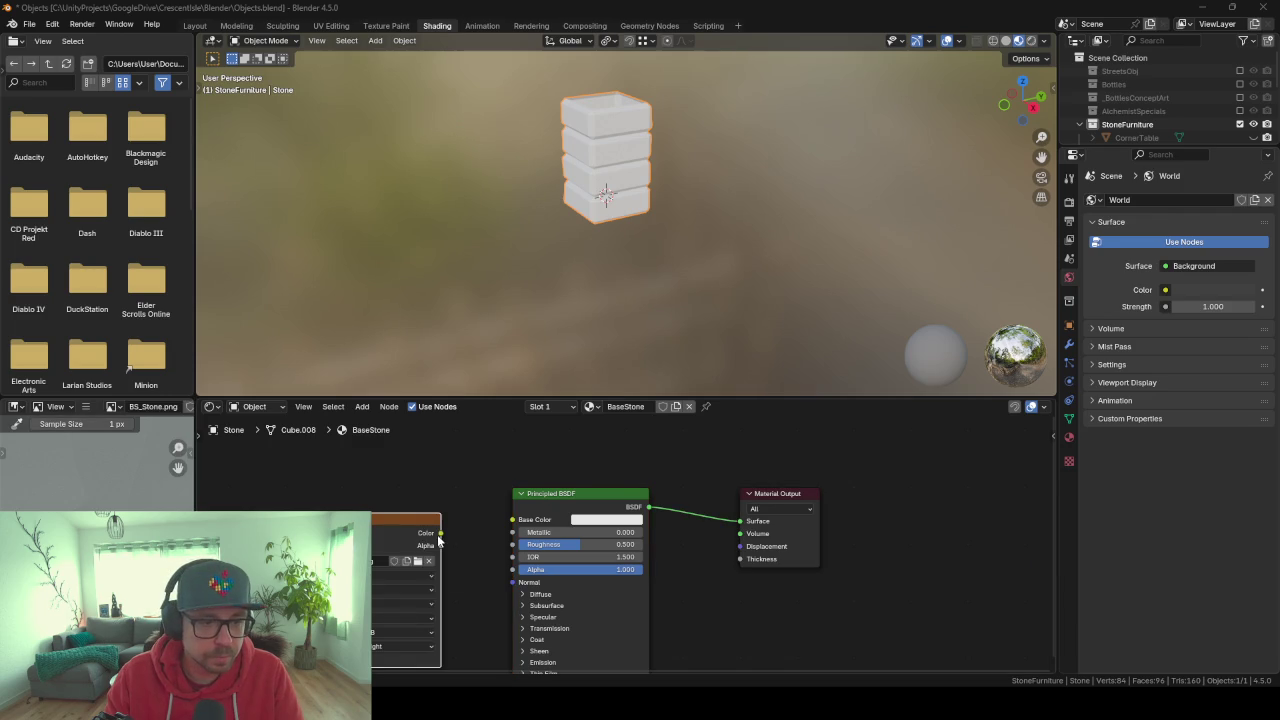
drag(440, 532, 504, 523)
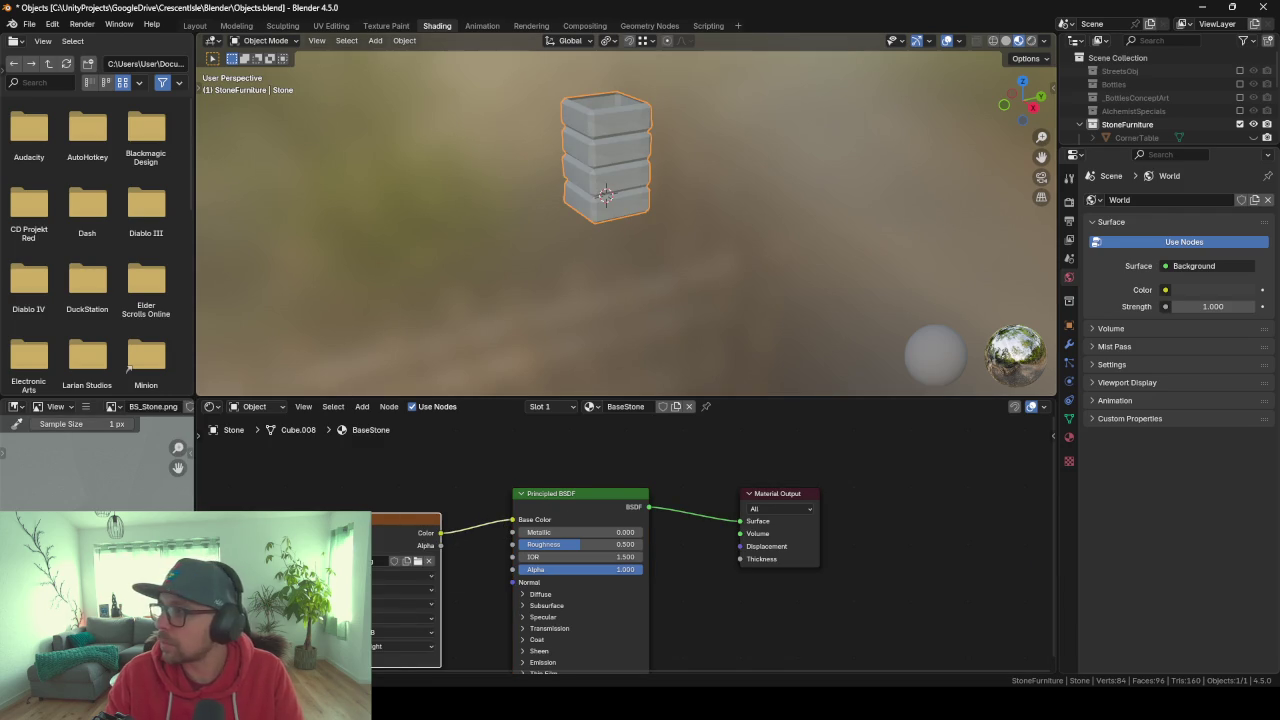
Return to Blender and inspect the textured stone stack from several angles.
key(alt+Tab)
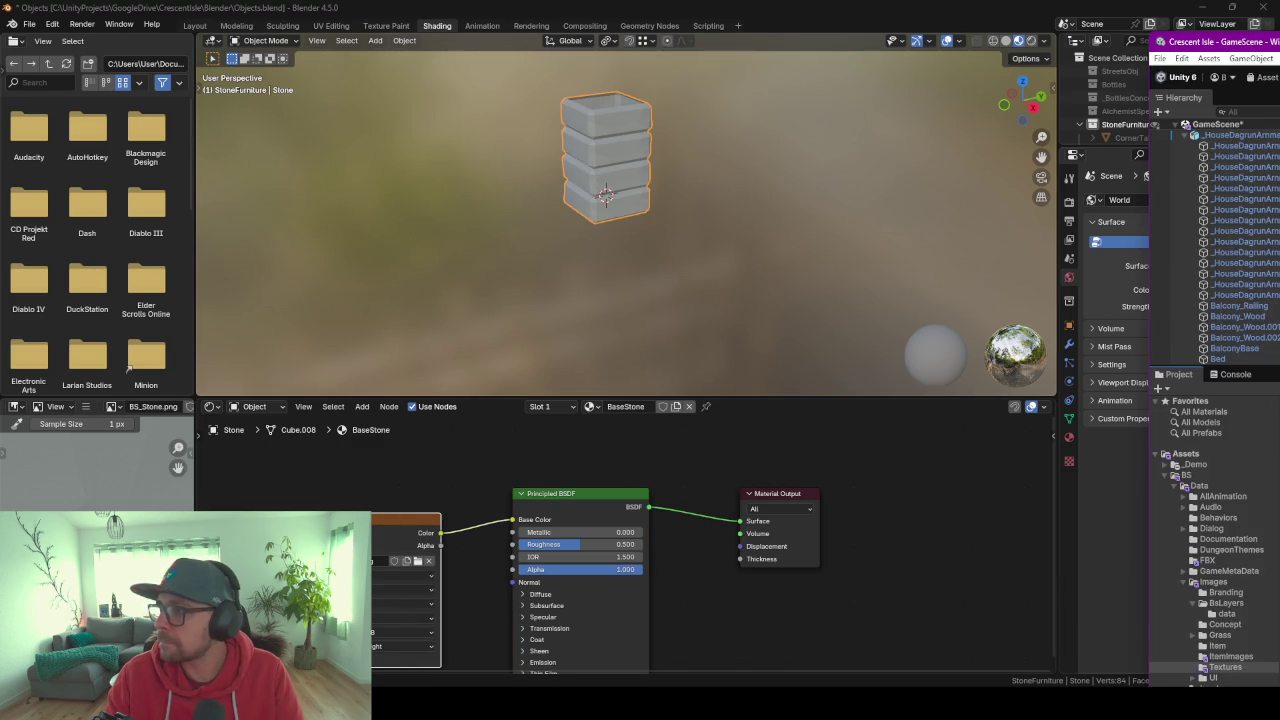
click(745, 39)
scroll(617, 152, up, 2)
scroll(608, 223, up, 2)
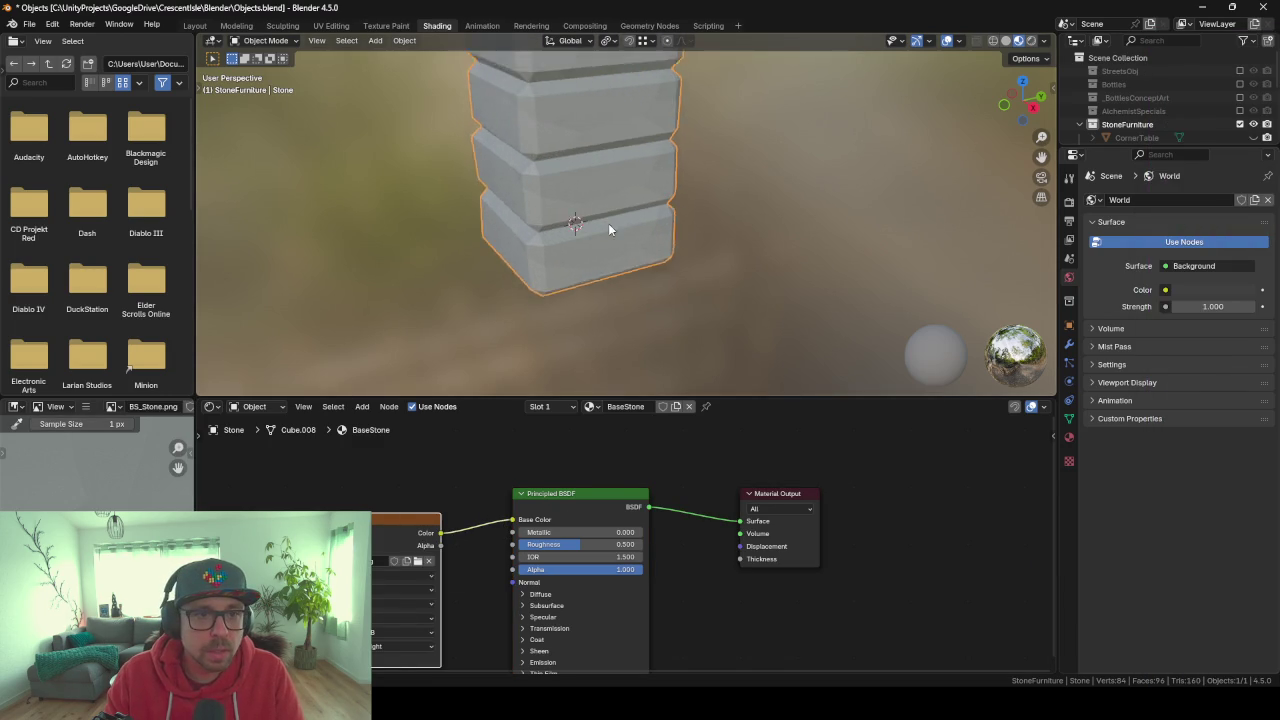
scroll(639, 265, up, 2)
scroll(577, 243, up, 3)
mouse_move(577, 243)
middle_down()
mouse_move(612, 214)
mouse_move(532, 179)
mouse_move(604, 259)
middle_up()
drag(492, 398, 495, 475)
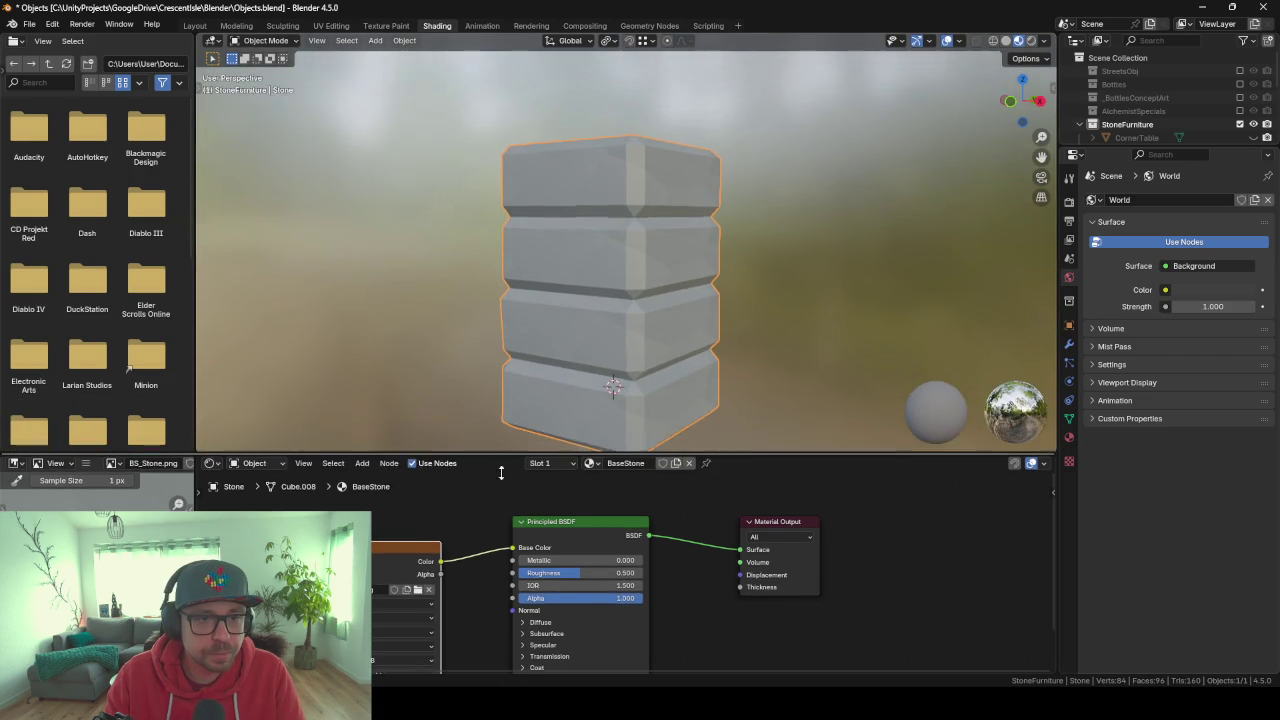
middle_drag(500, 351, 554, 353)
mouse_move(675, 218)
middle_down()
mouse_move(723, 263)
mouse_move(565, 280)
mouse_move(505, 269)
mouse_move(651, 266)
middle_up()
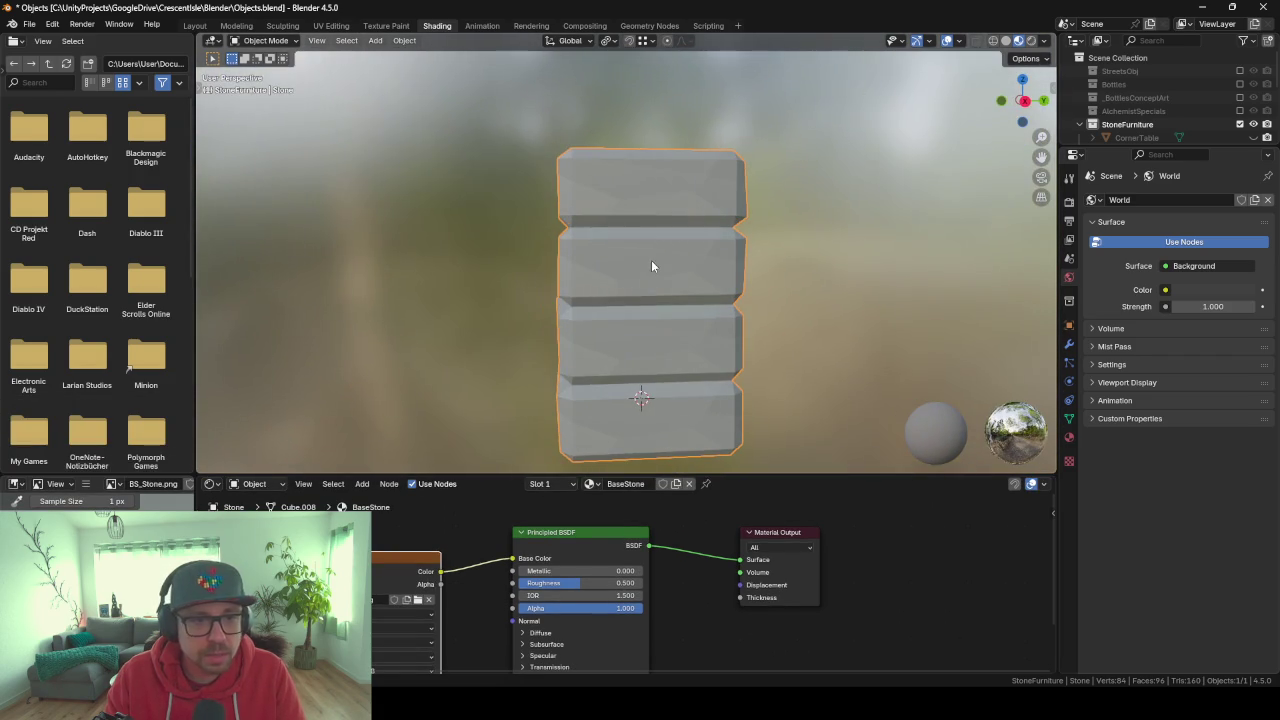
drag(465, 472, 499, 376)
Show the stone's Array, Displace and Smooth modifiers in Modifier Properties.
scroll(481, 202, down, 4)
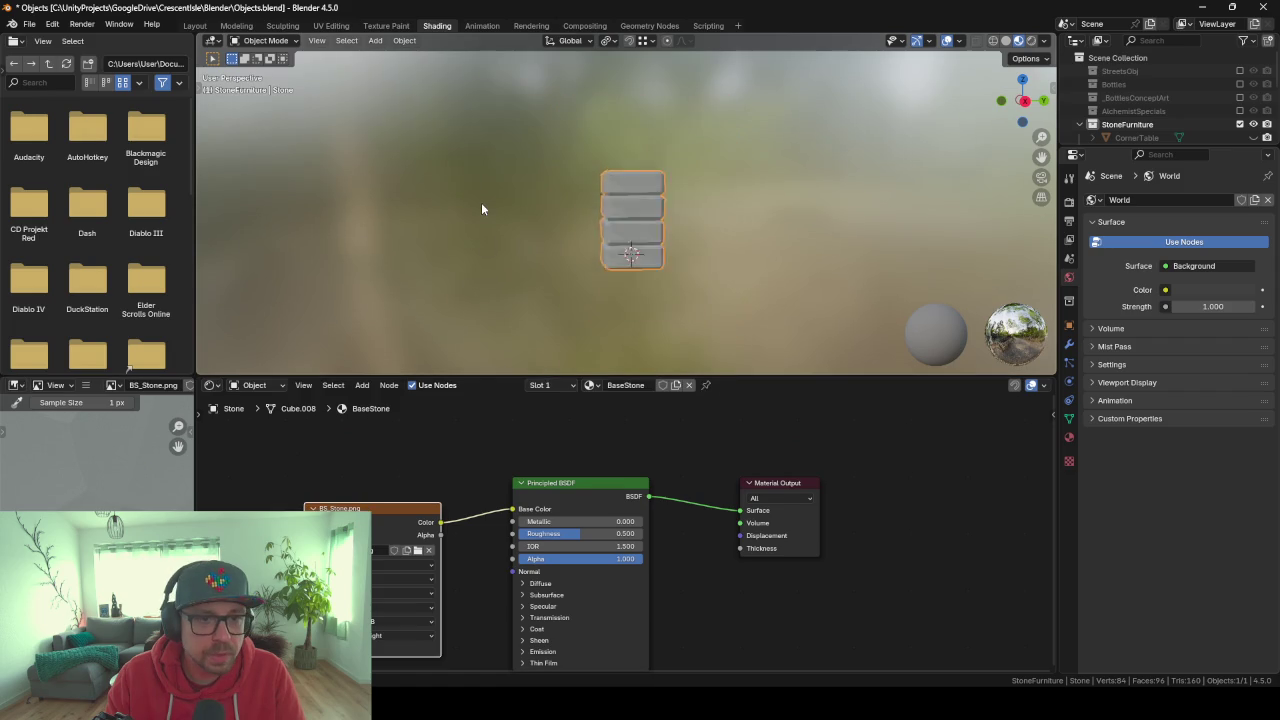
scroll(481, 202, down, 1)
middle_drag(502, 210, 687, 236)
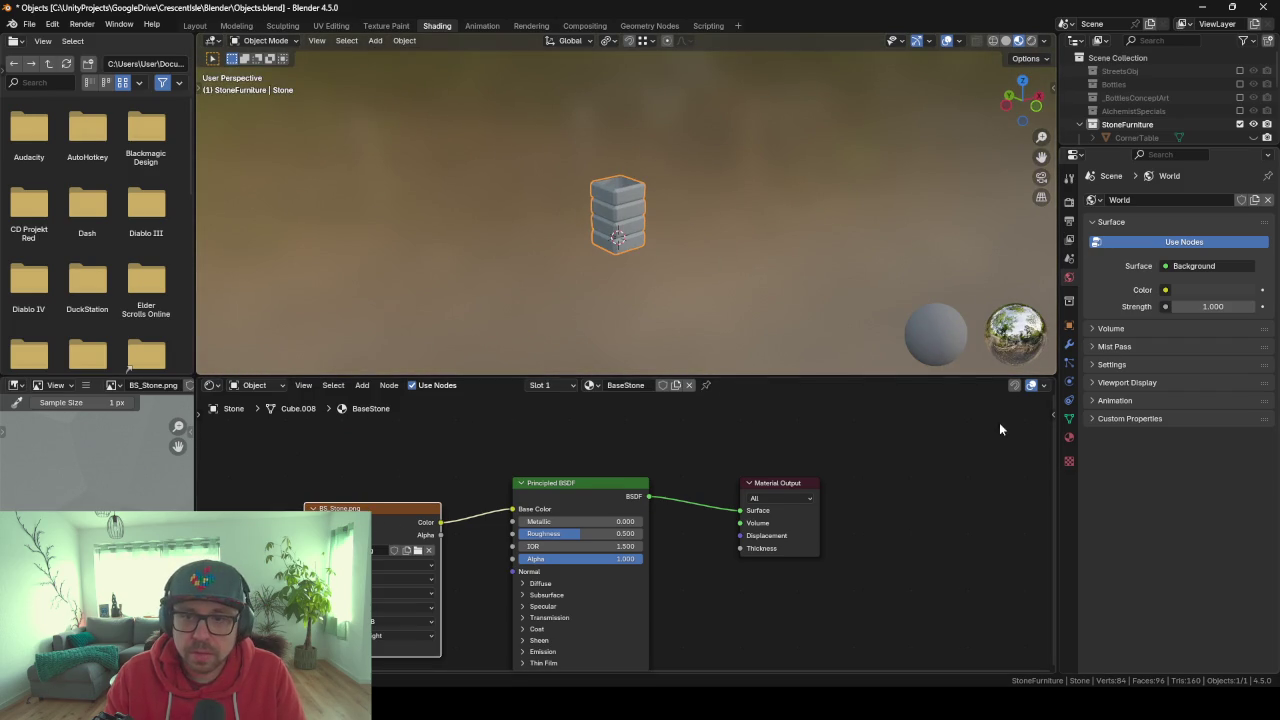
click(1069, 343)
scroll(636, 207, up, 3)
middle_drag(636, 207, 578, 213)
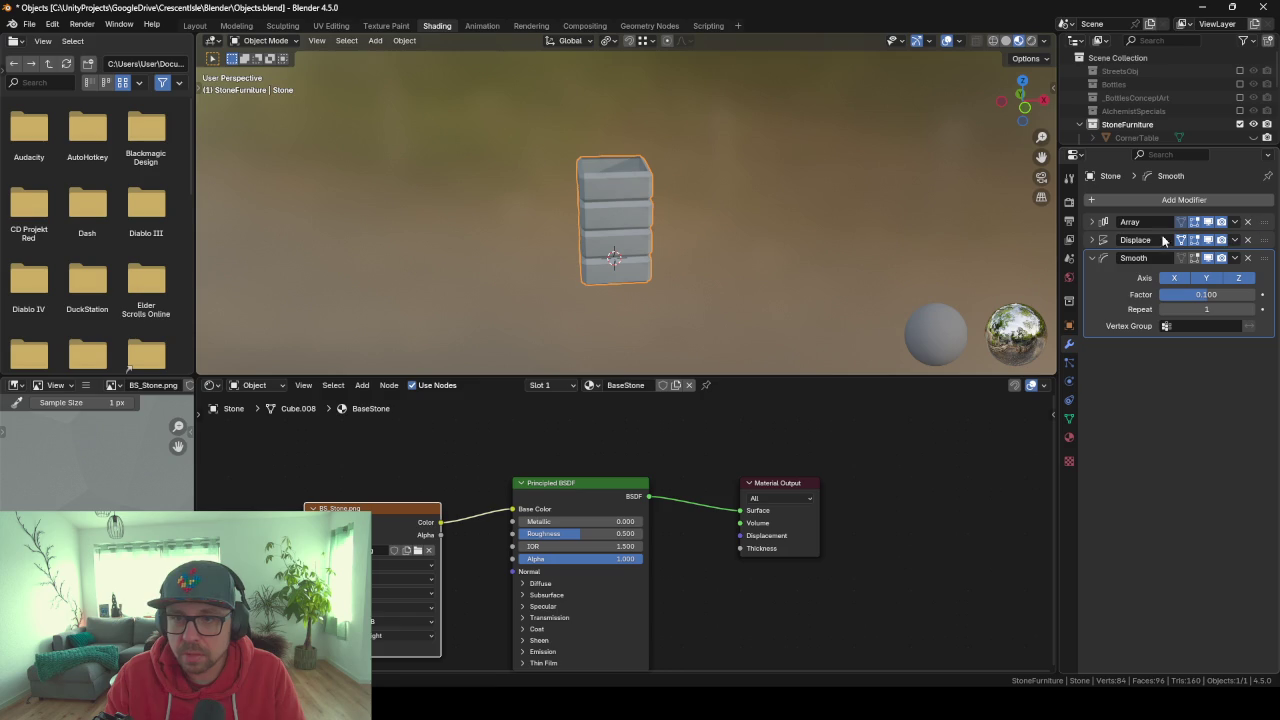
Apply the stone's modifiers to its mesh with Visual Geometry to Mesh.
click(1094, 258)
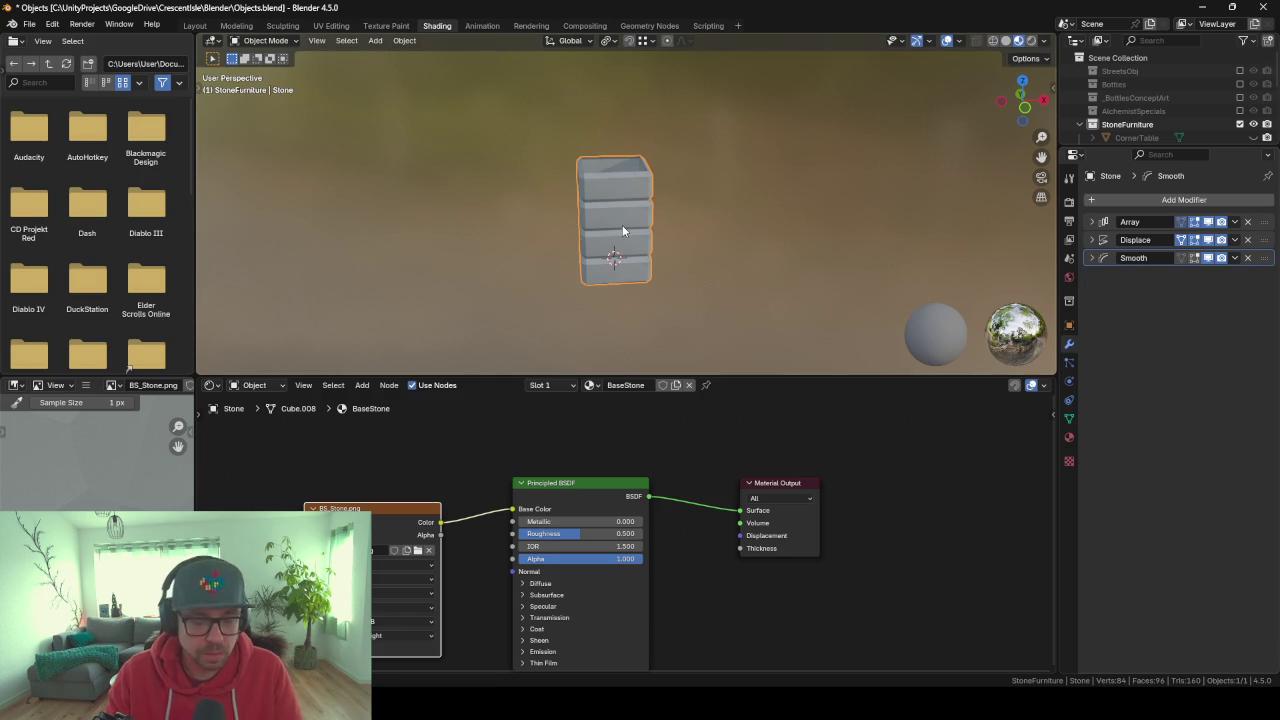
key(ctrl+a)
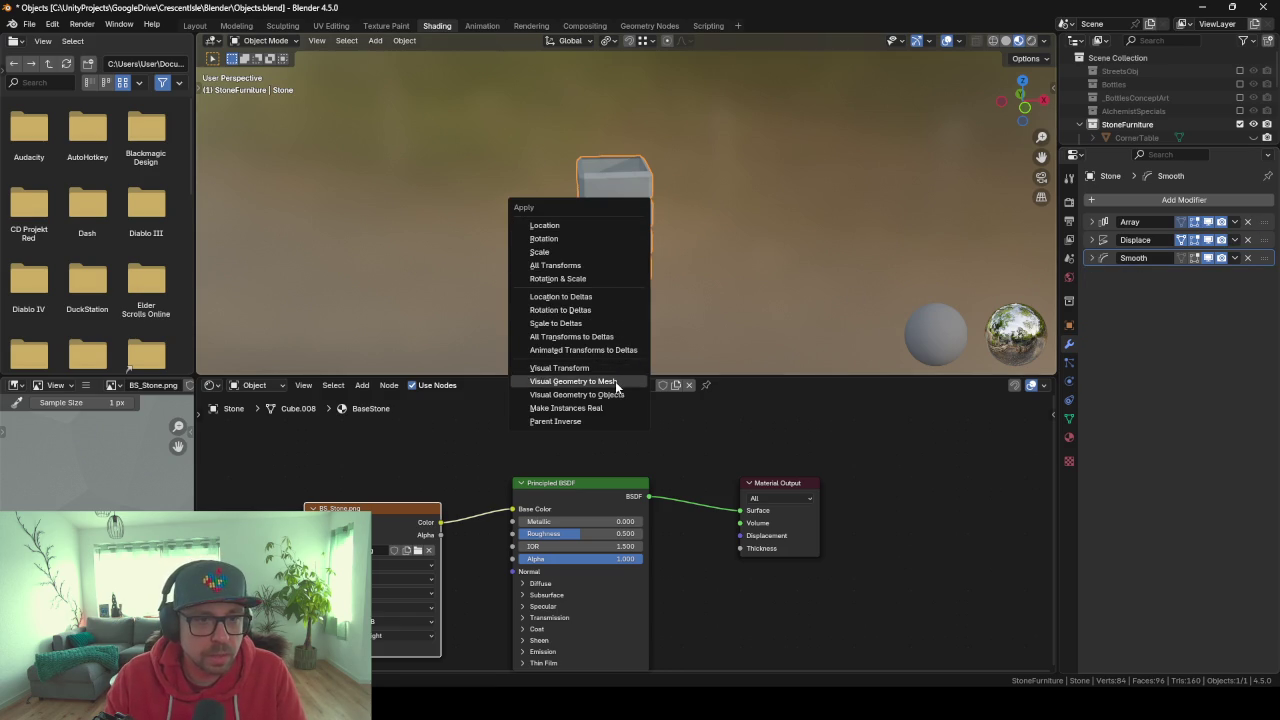
click(615, 381)
Check a corner vertex of the baked mesh in Edit Mode, then return to Object Mode.
key(Tab)
middle_drag(627, 308, 633, 239)
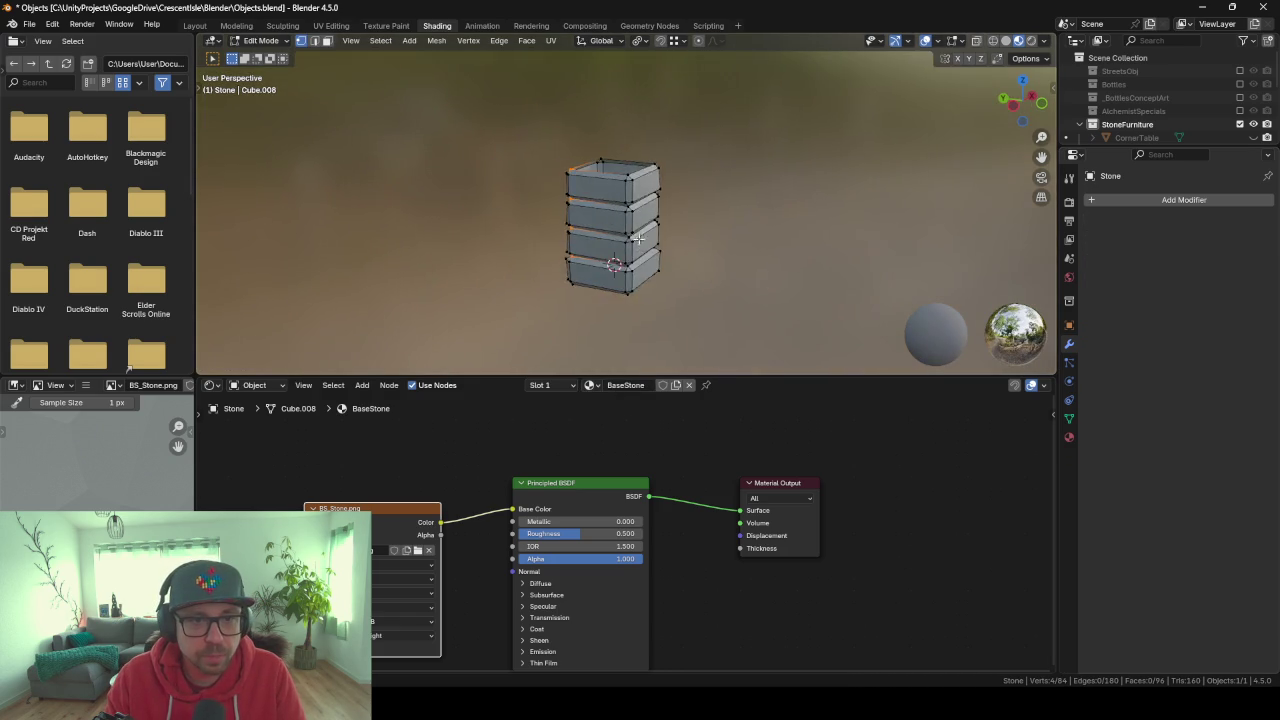
scroll(633, 239, up, 3)
click(647, 295)
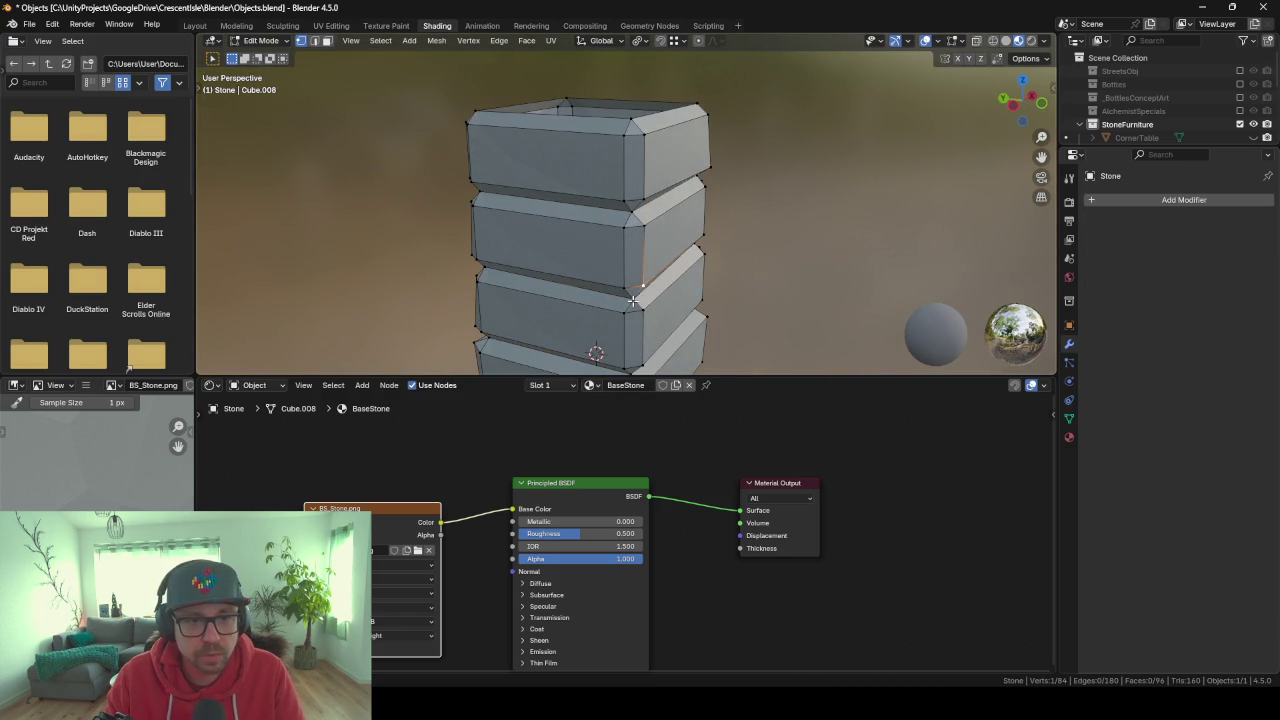
key(g)
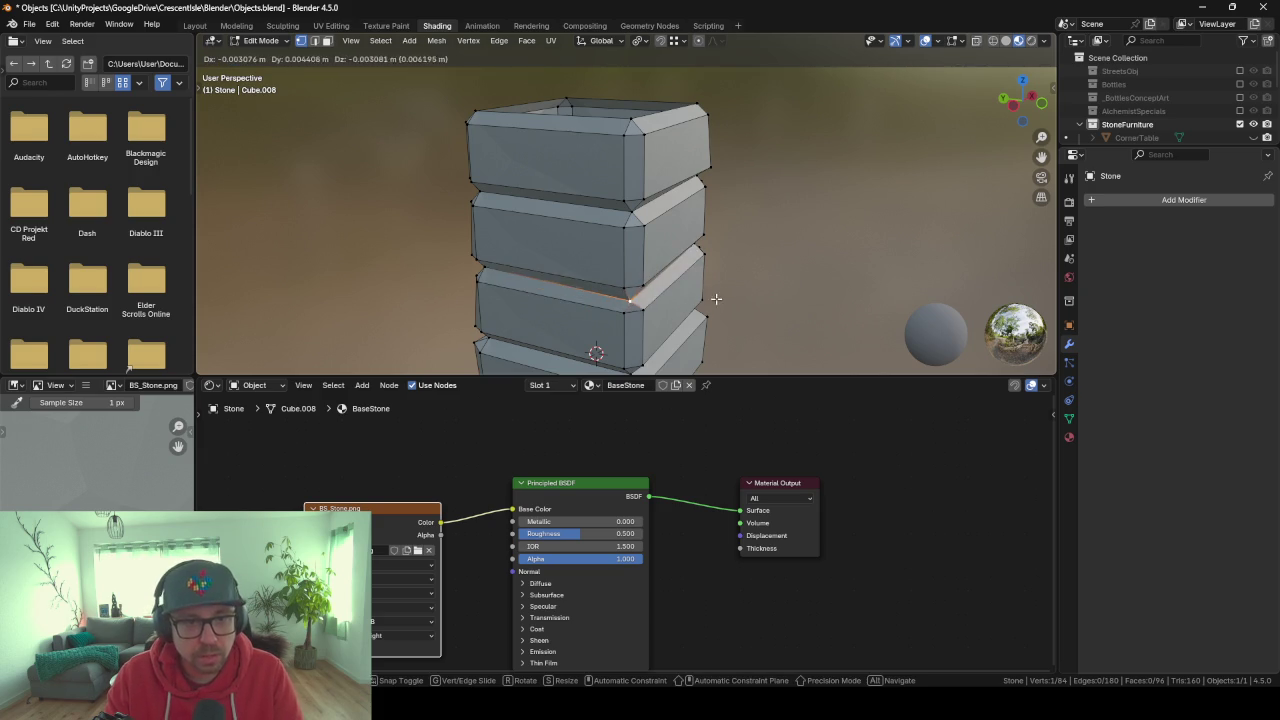
right_click(716, 298)
scroll(716, 298, down, 3)
mouse_move(716, 298)
middle_down()
mouse_move(783, 208)
mouse_move(681, 240)
middle_up()
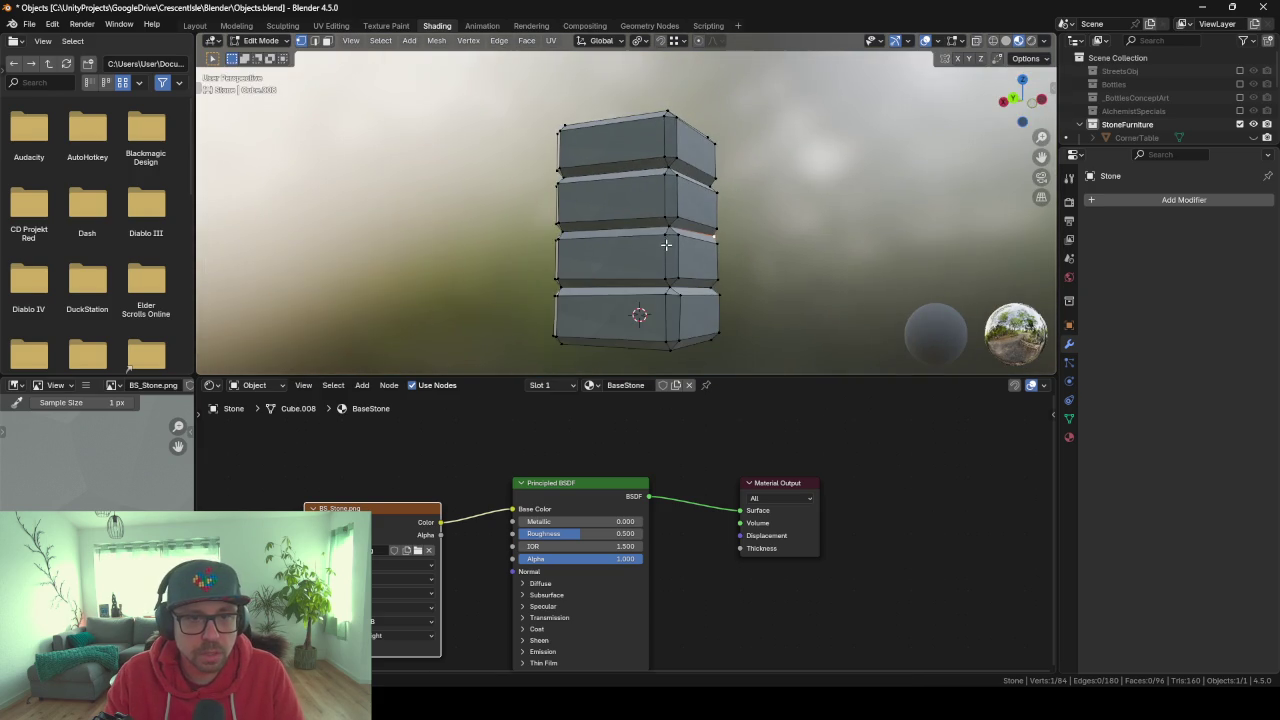
key(Tab)
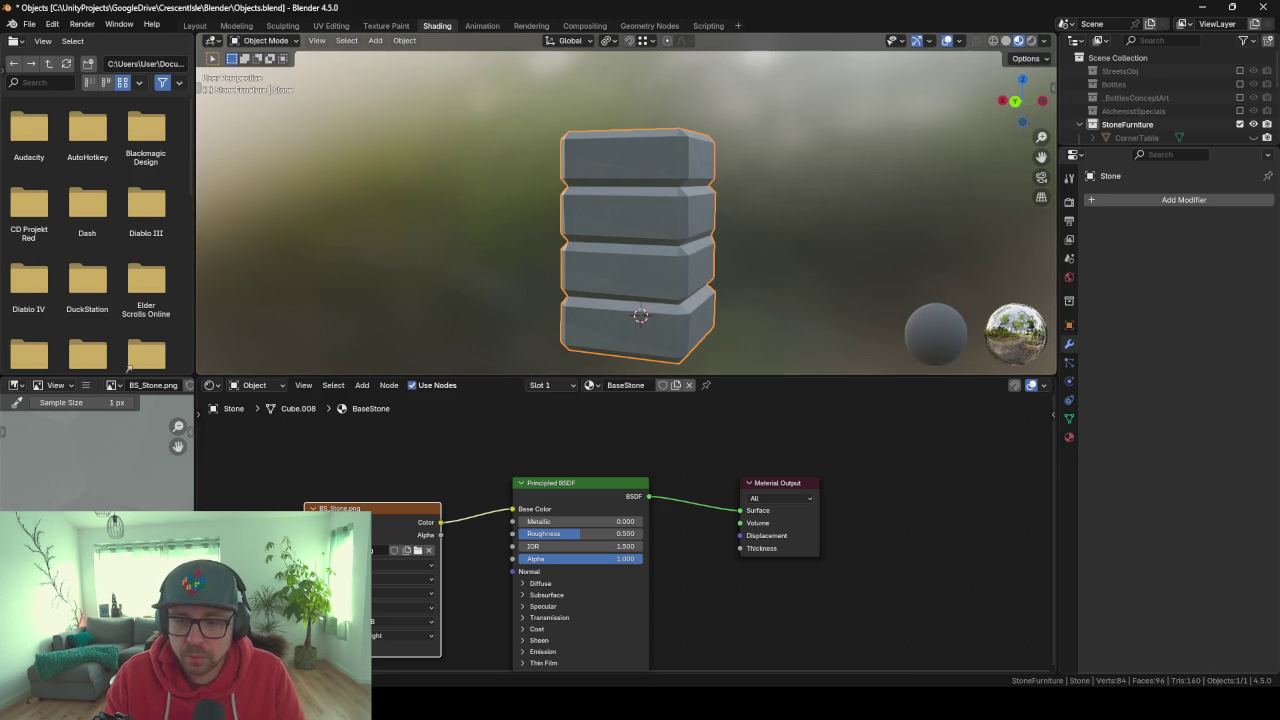
mouse_move(803, 260)
middle_down()
mouse_move(657, 265)
mouse_move(645, 186)
mouse_move(708, 189)
mouse_move(692, 190)
middle_up()
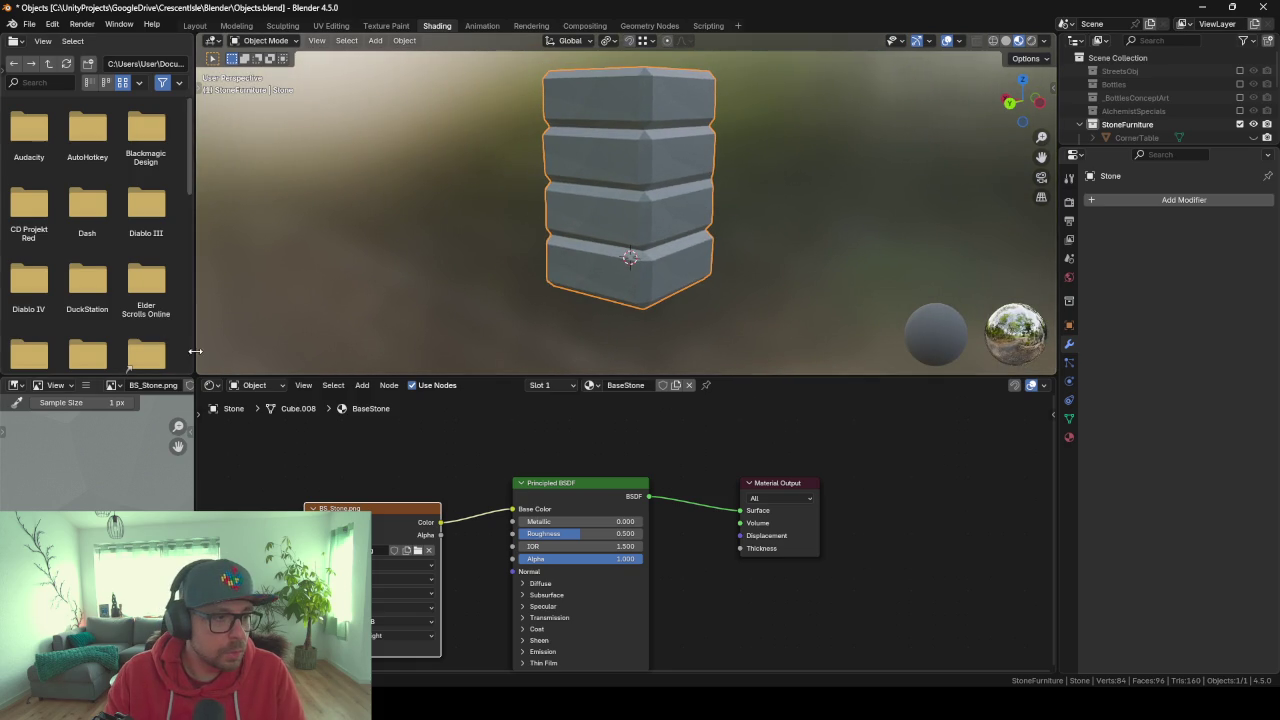
Switch to the UV Editing workspace with solid viewport shading.
click(331, 25)
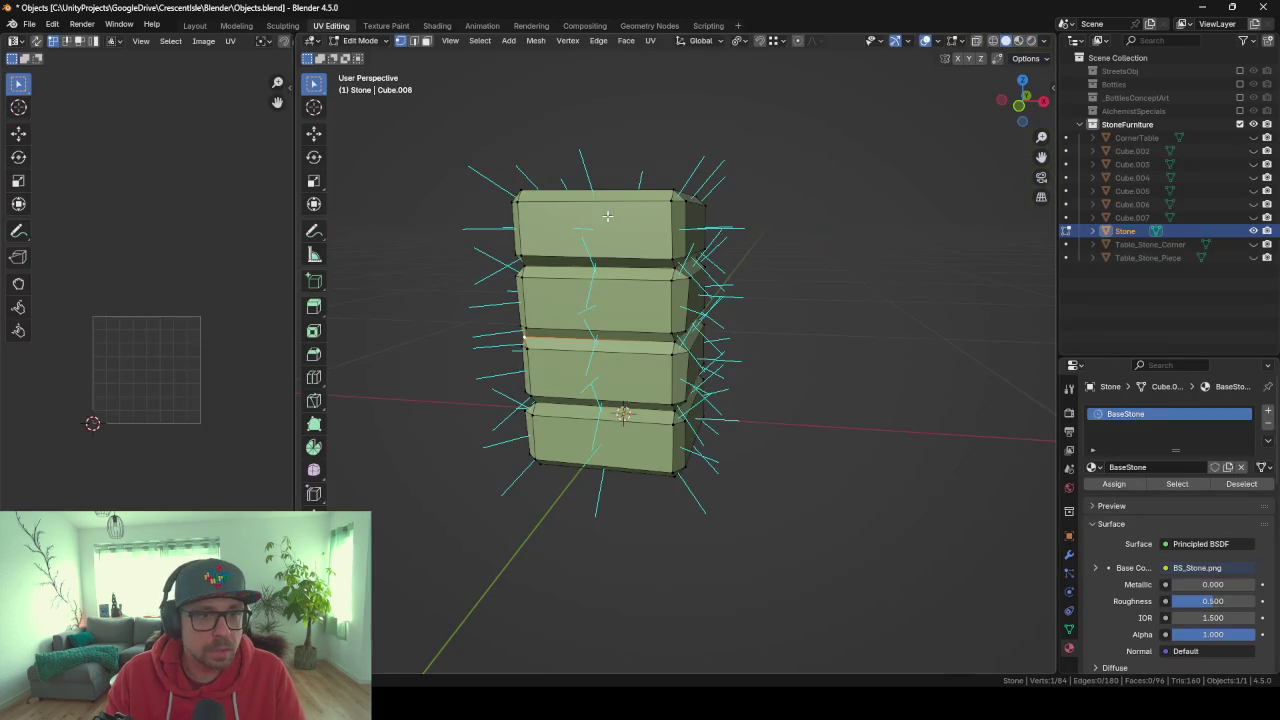
click(699, 342)
key(z)
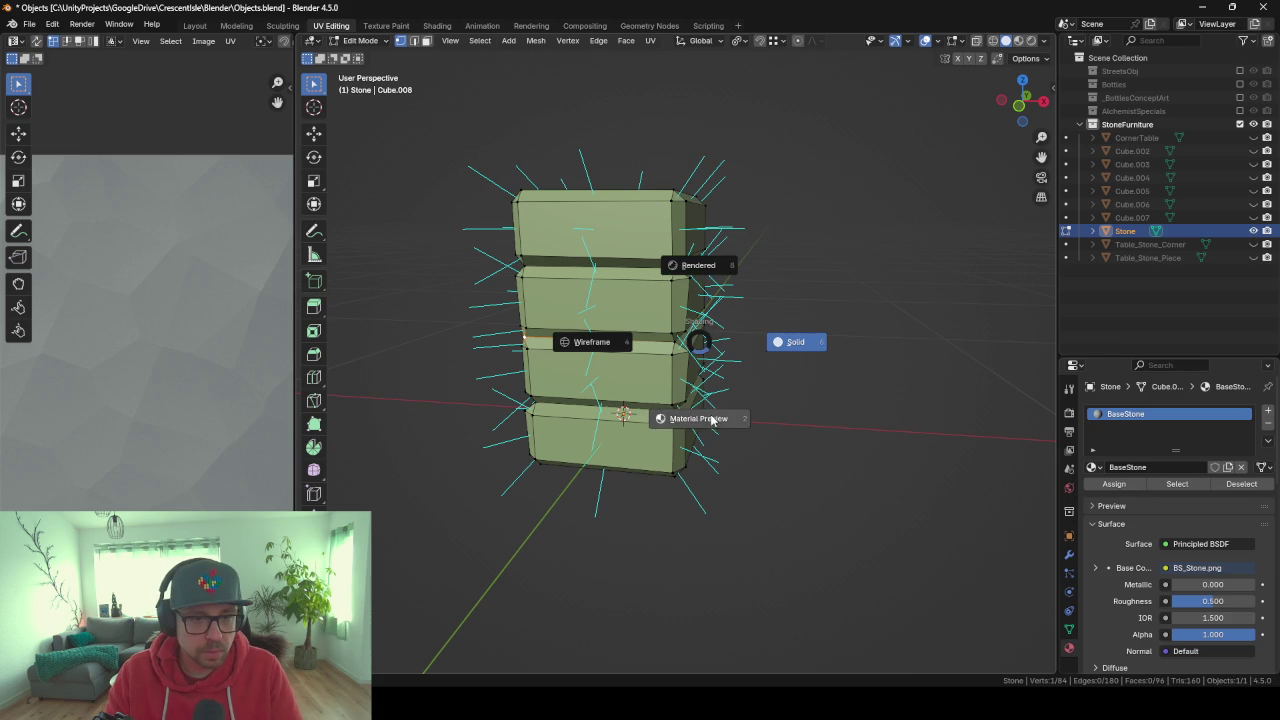
click(694, 343)
middle_drag(586, 391, 629, 372)
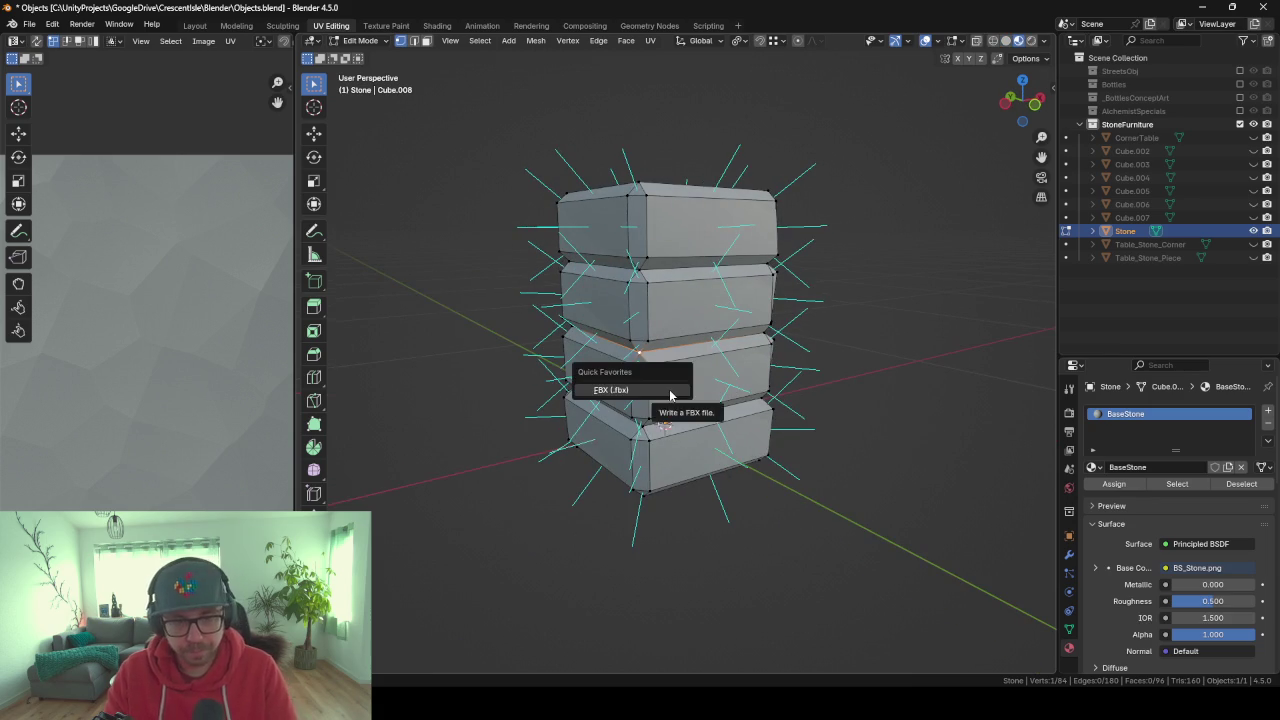
Select the whole stone mesh and unwrap it with Smart UV Project.
key(a)
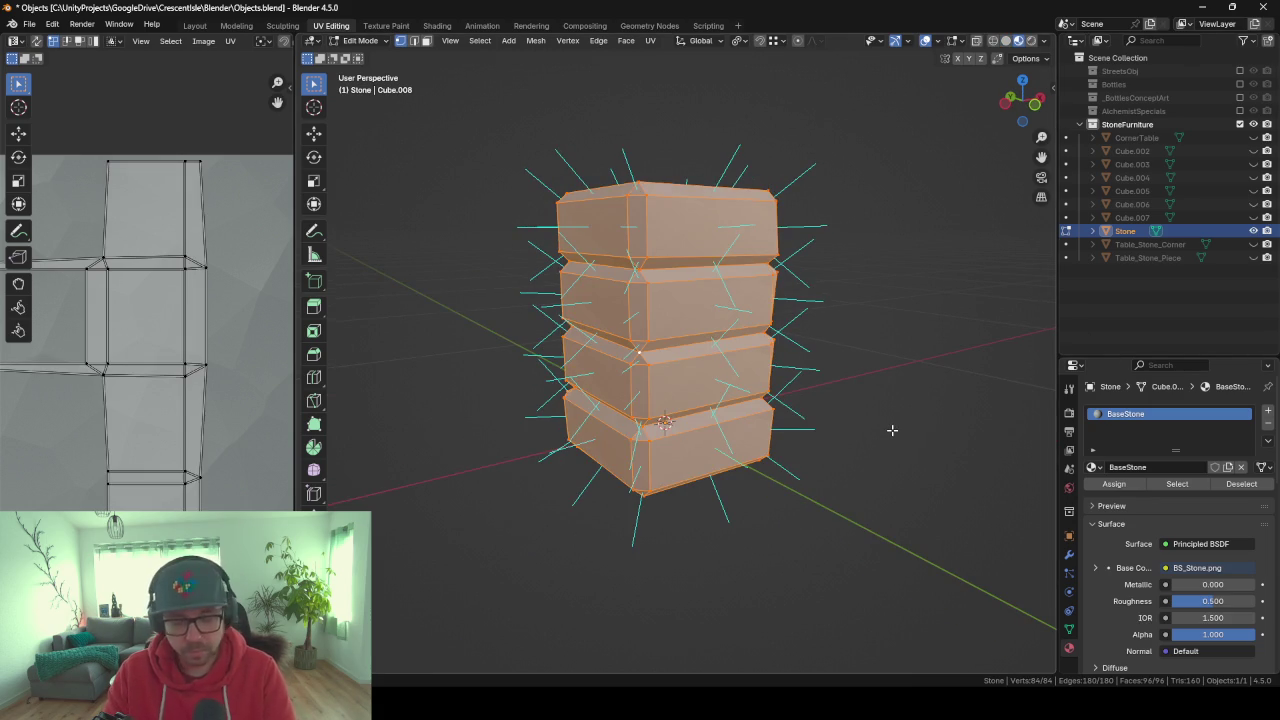
key(u)
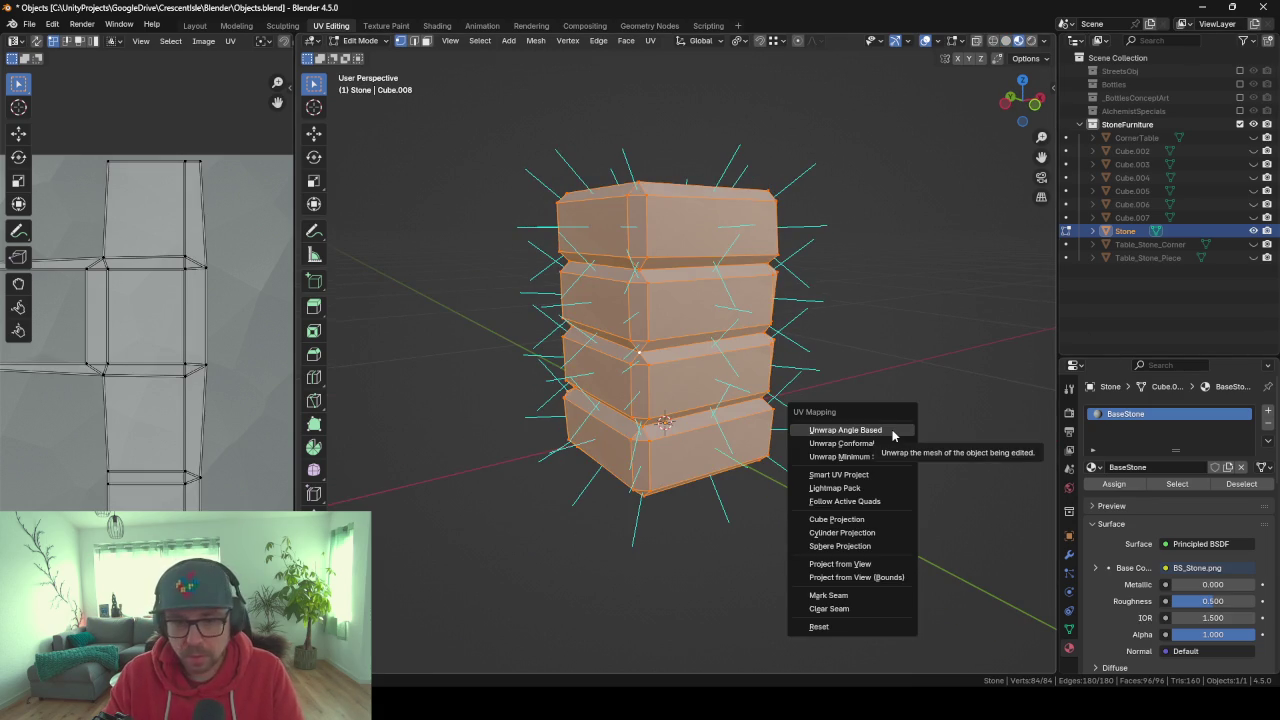
key(Down)
key(Down)
key(Down)
key(Down)
key(Down)
key(Down)
key(Down)
key(Down)
key(Down)
key(Up)
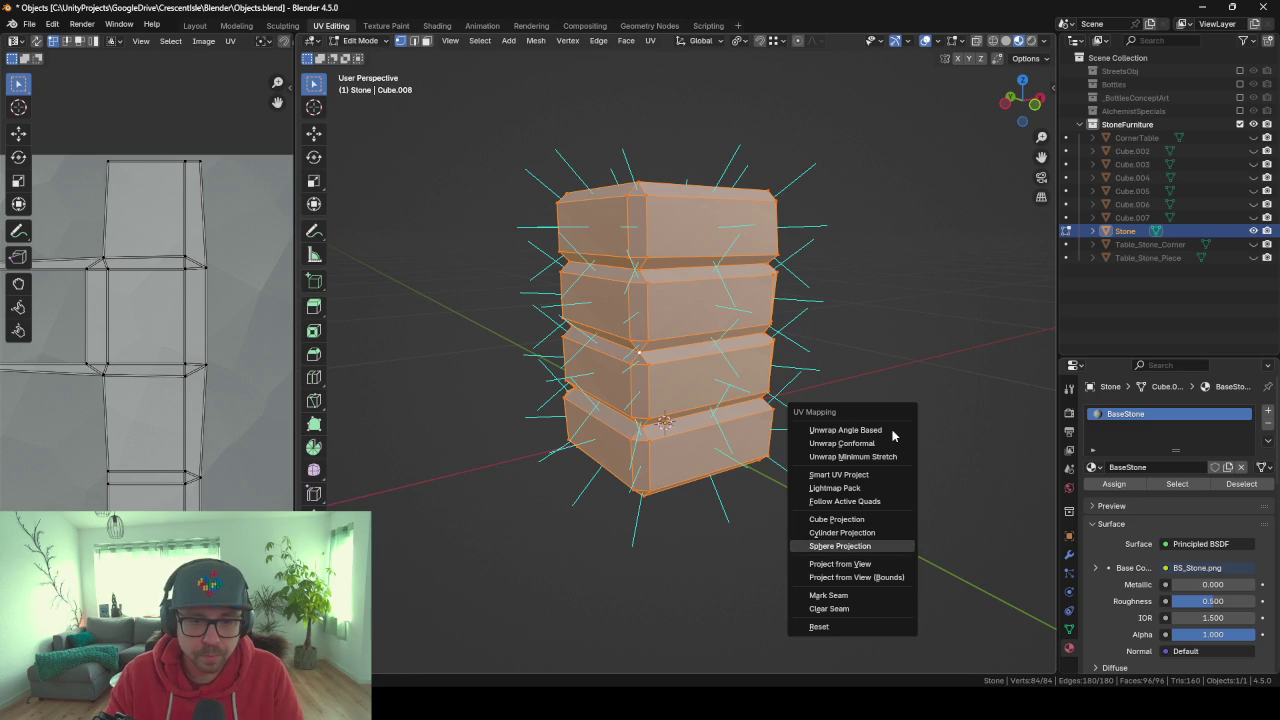
key(Up)
key(Up)
key(Up)
key(Up)
key(Up)
key(Return)
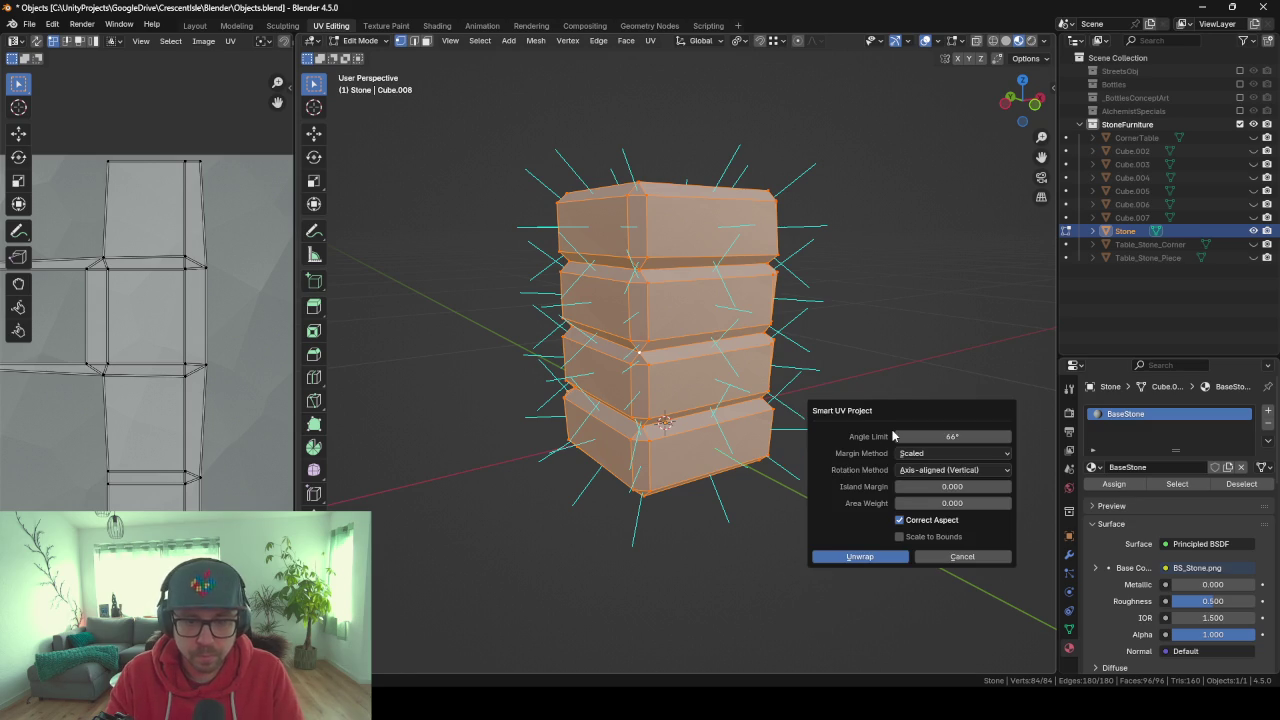
key(Return)
key(Home)
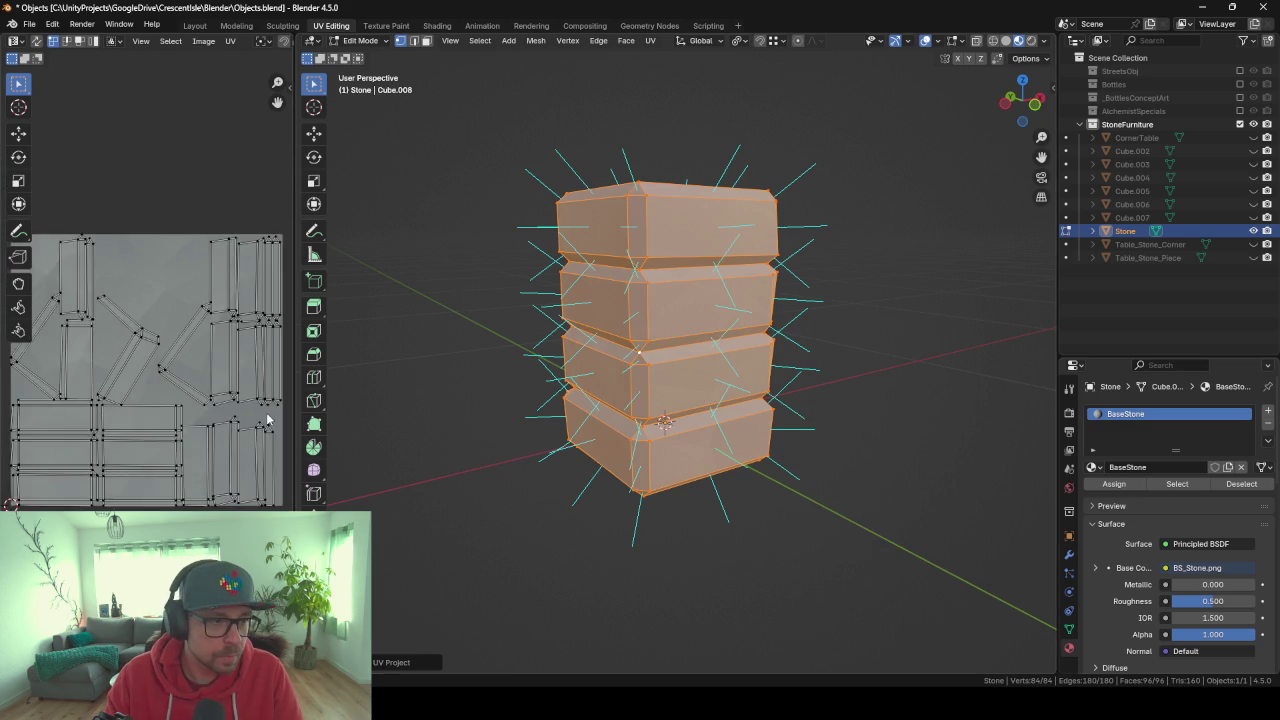
key(Tab)
In Edit Mode, select the top gap's edge loop and switch to front X-ray view.
middle_drag(623, 482, 730, 467)
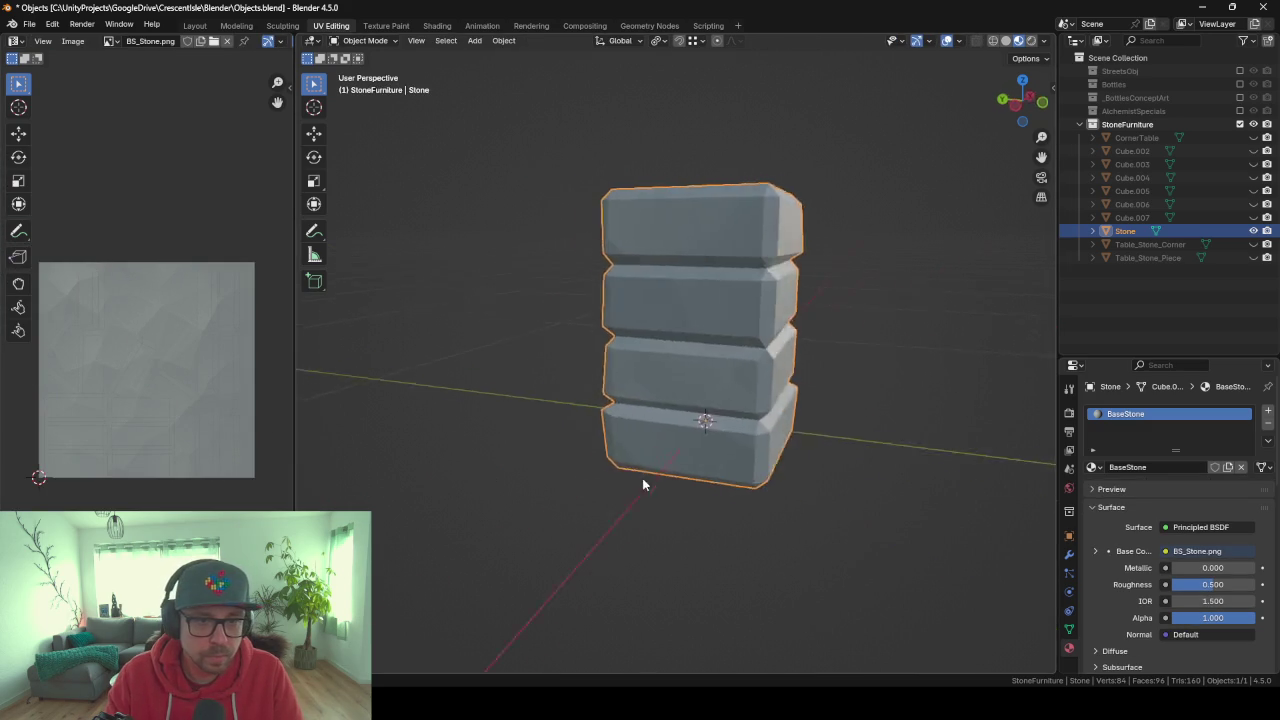
mouse_move(638, 463)
middle_down()
mouse_move(557, 463)
mouse_move(616, 267)
middle_up()
key(Tab)
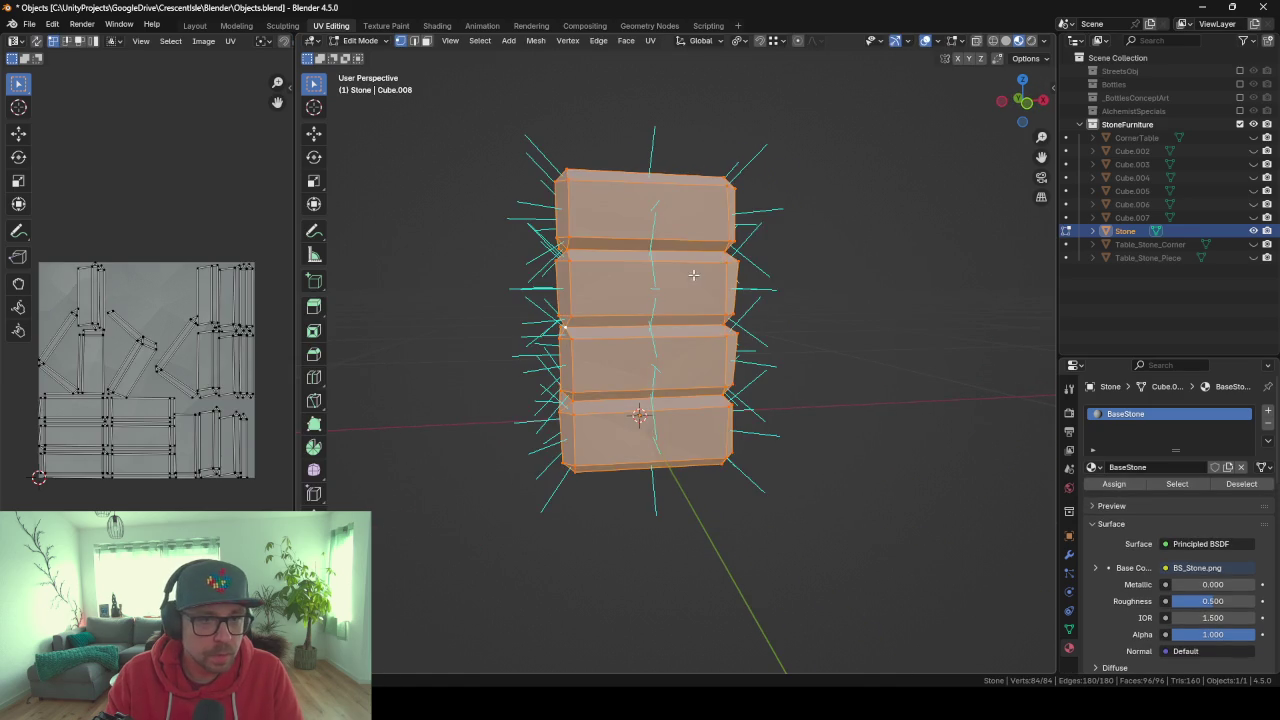
middle_drag(670, 206, 601, 205)
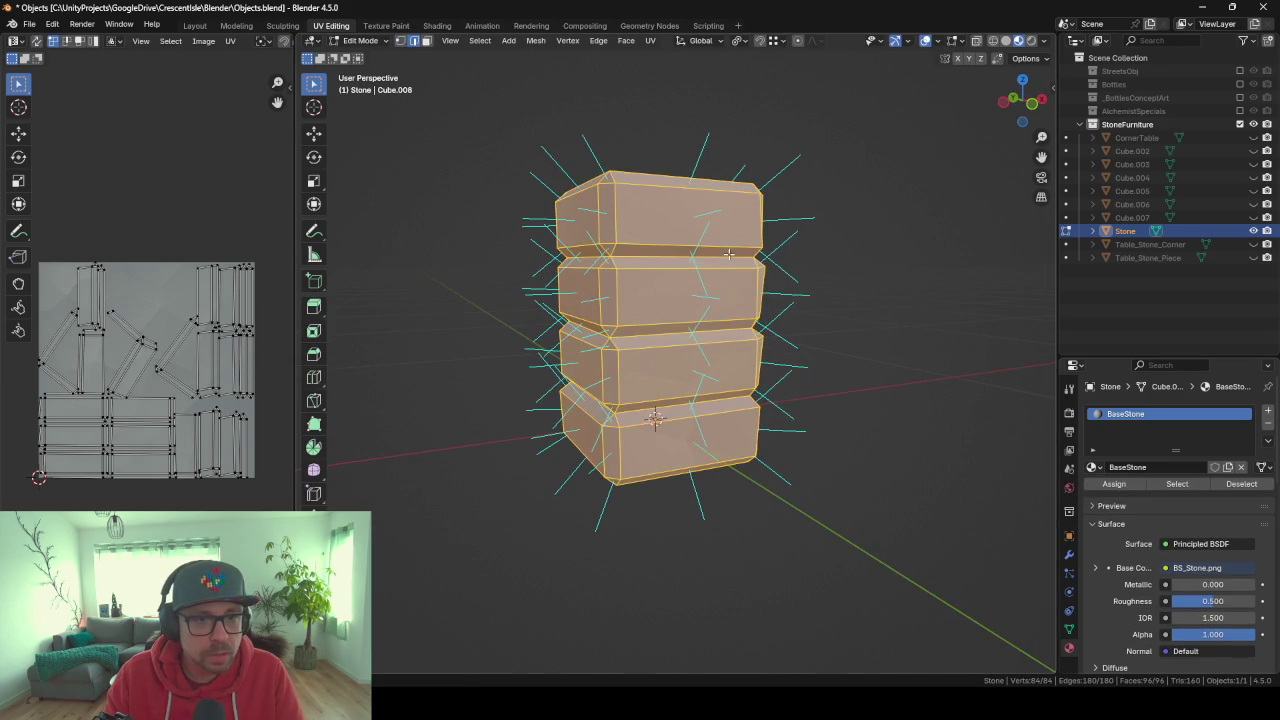
click(688, 258)
middle_drag(614, 290, 740, 273)
key(KP_1)
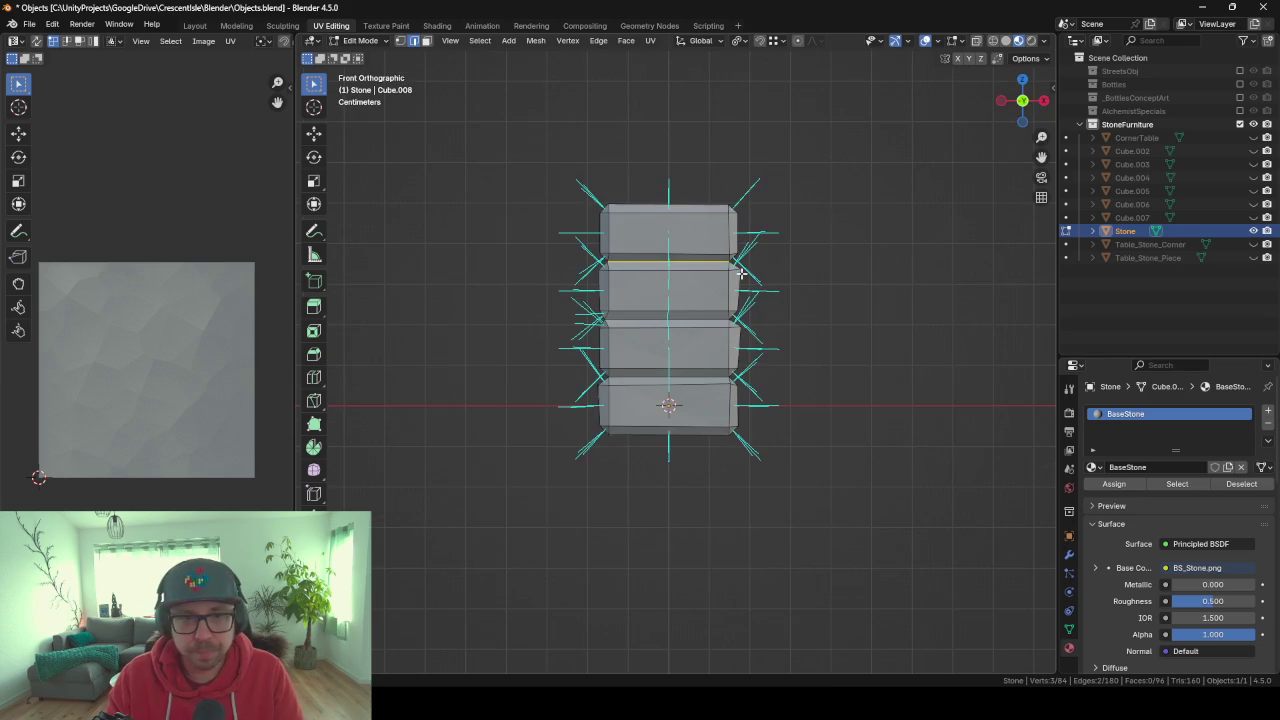
key(alt+z)
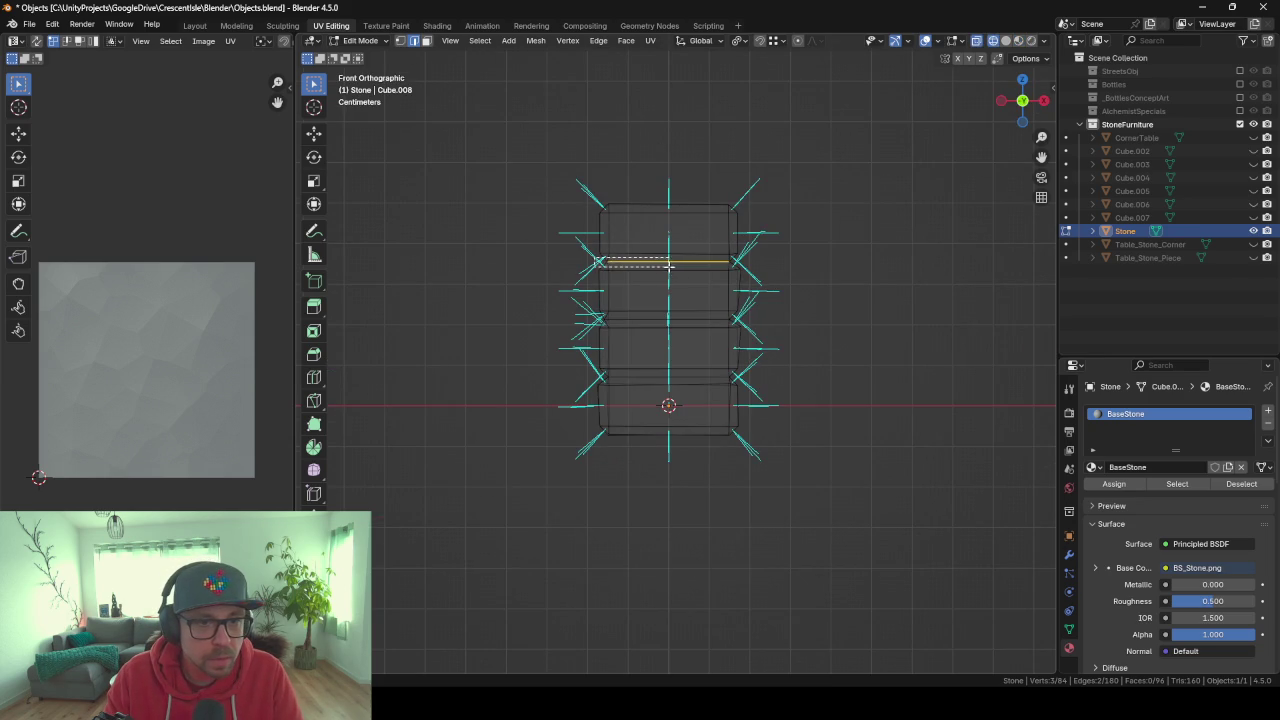
scroll(764, 264, up, 5)
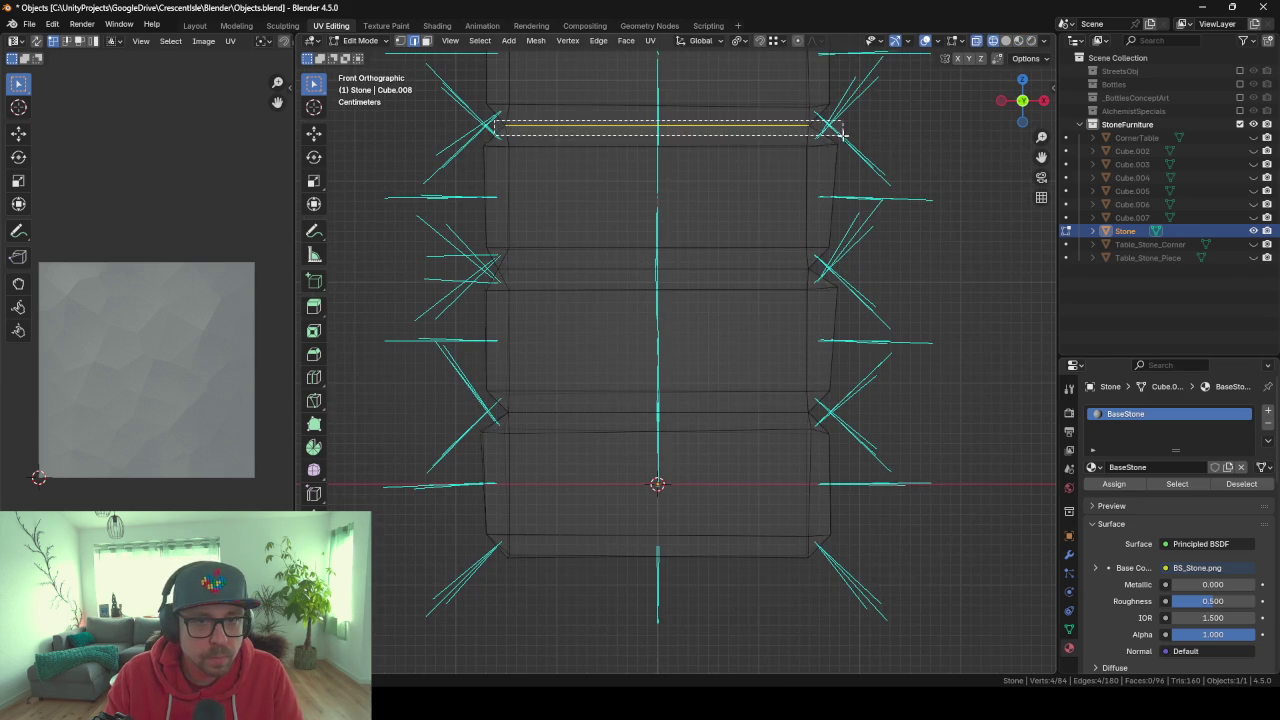
Add the two lower gap edge loops and mark all three as seams.
mouse_move(488, 265)
shift+mouse_down()
mouse_move(837, 271)
mouse_move(829, 280)
shift+mouse_up()
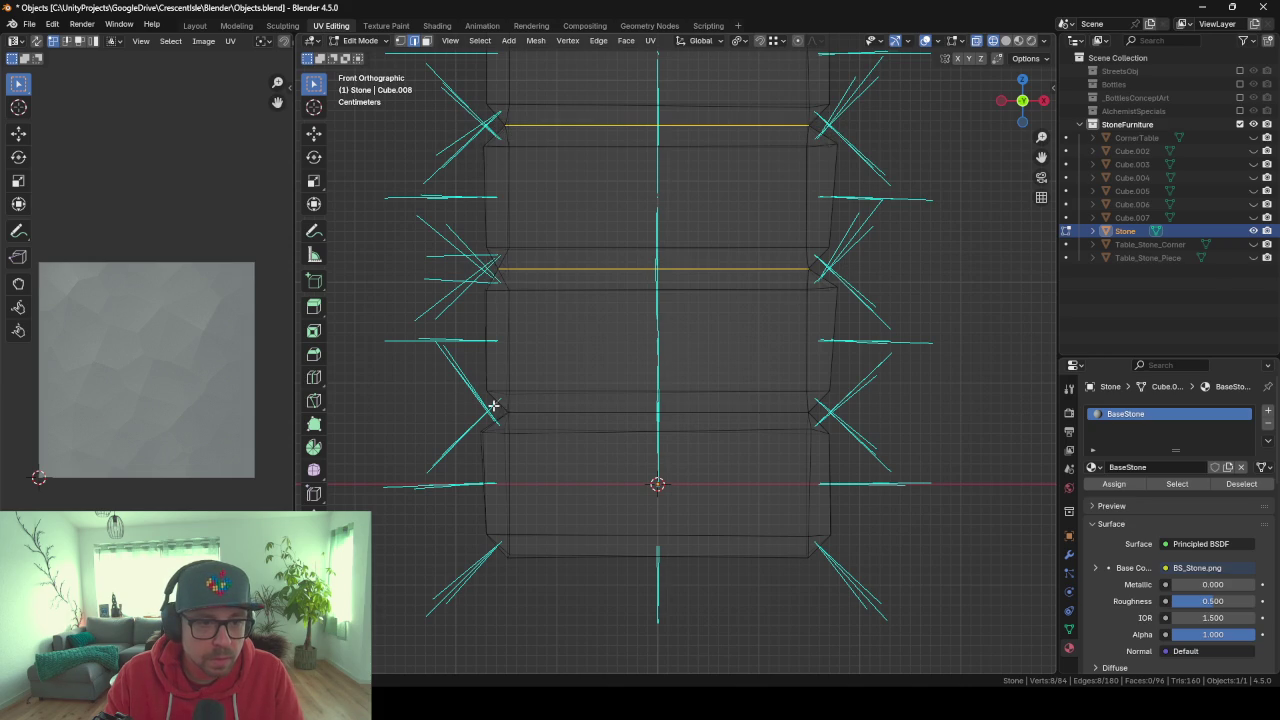
shift+drag(493, 406, 846, 420)
scroll(850, 380, down, 2)
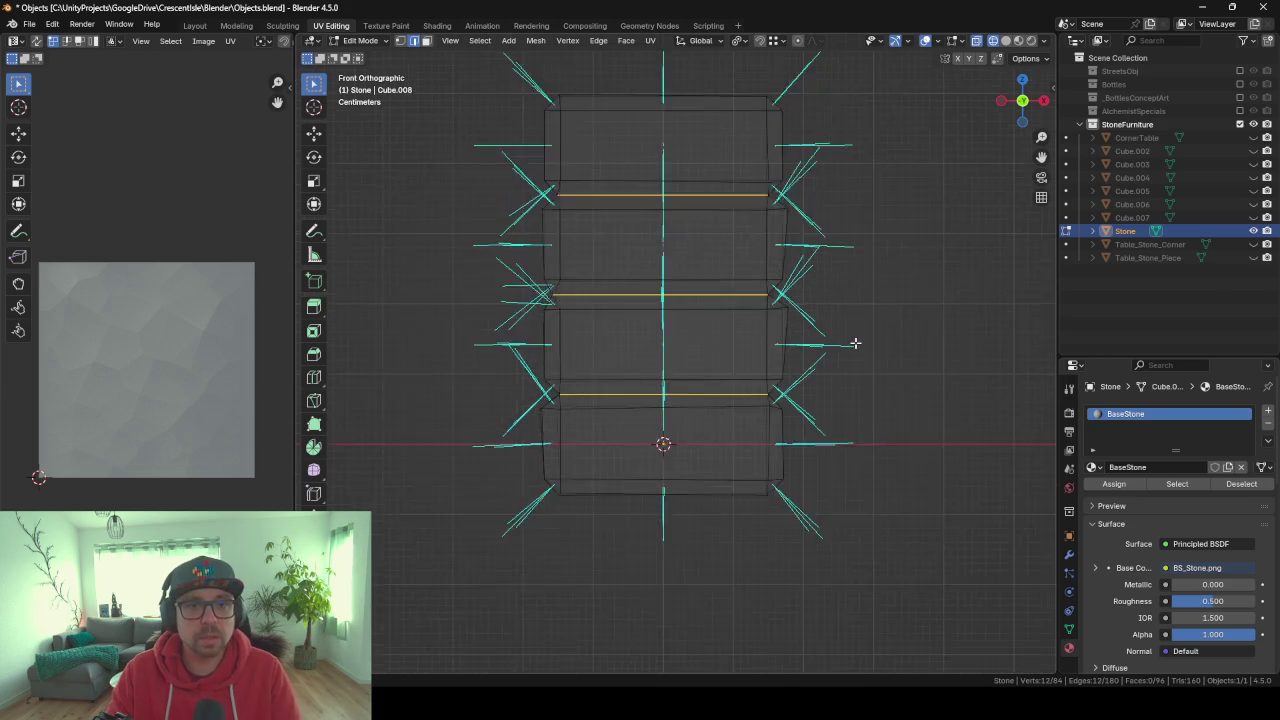
scroll(855, 343, down, 1)
key(F3)
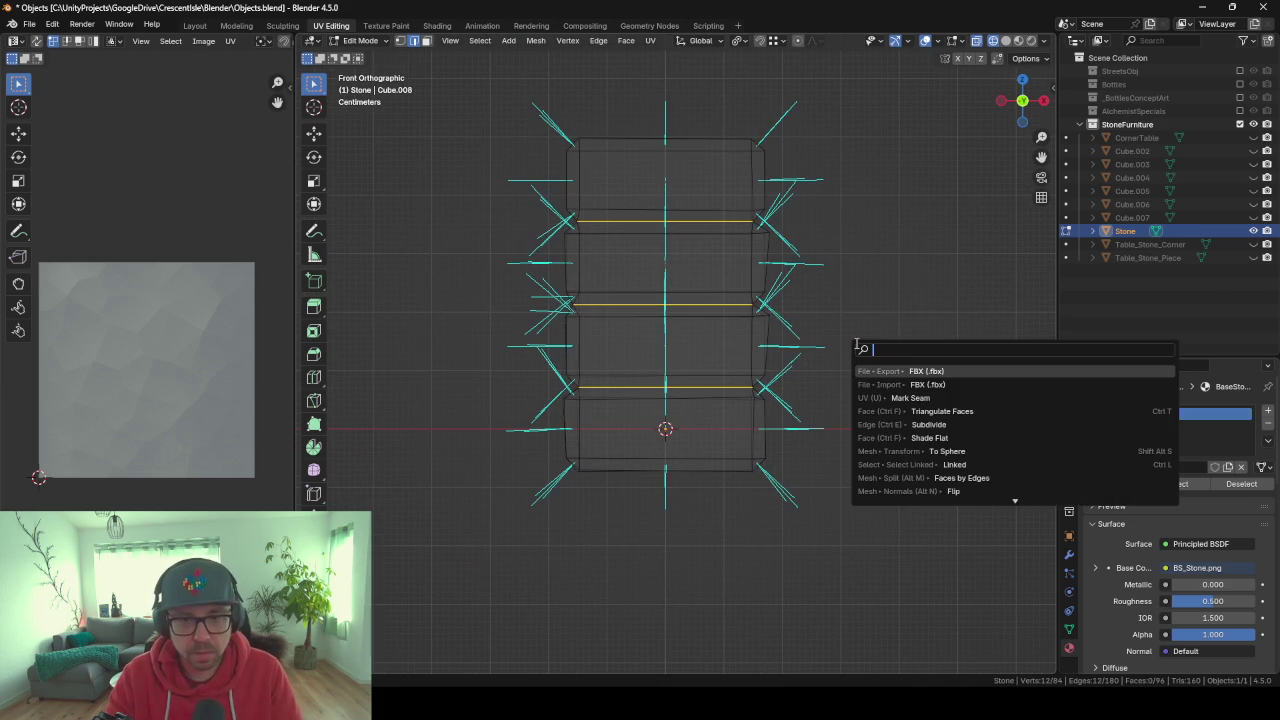
text(mar)
key(Return)
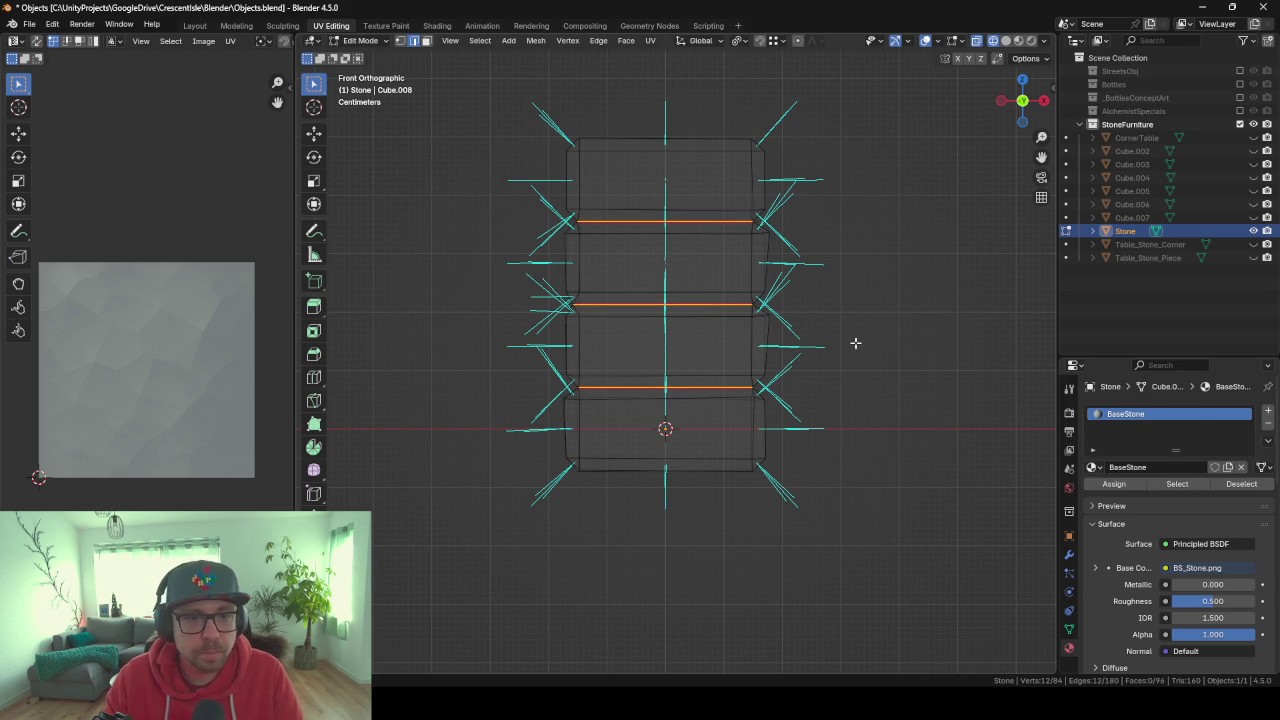
key(Tab)
key(Tab)
Re-unwrap the whole Stone mesh with Smart UV Project.
key(a)
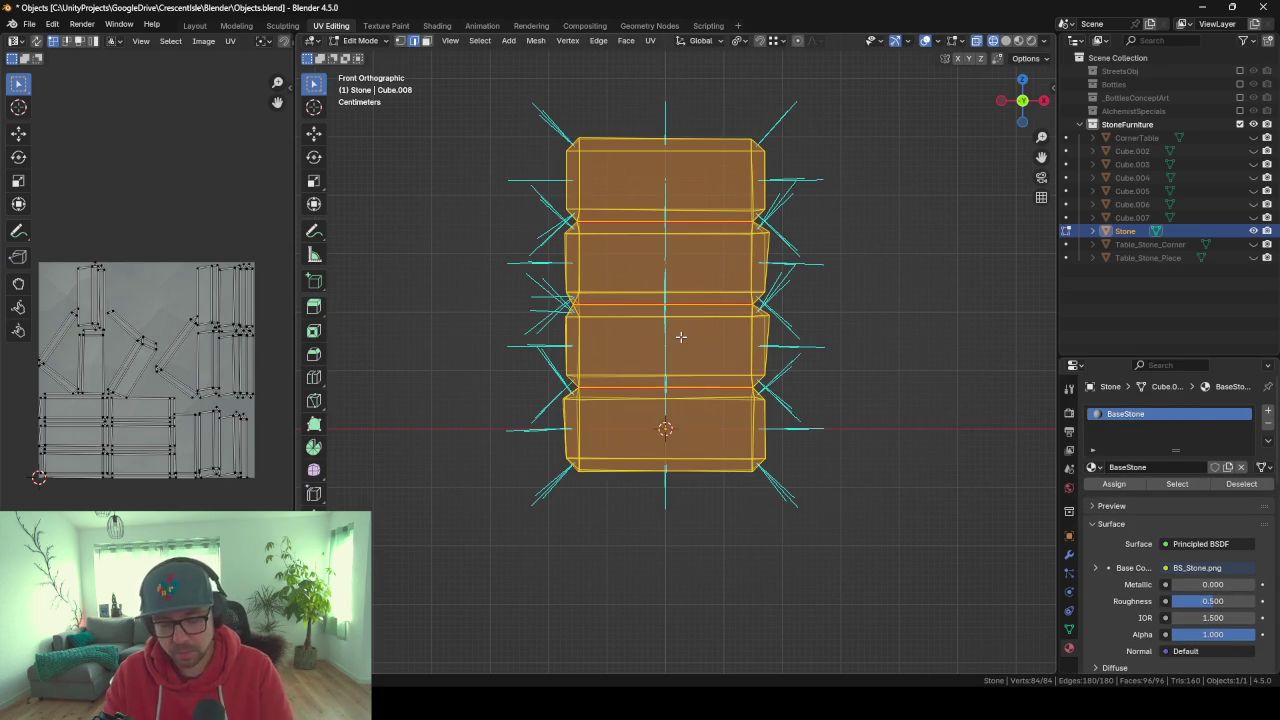
key(u)
key(Return)
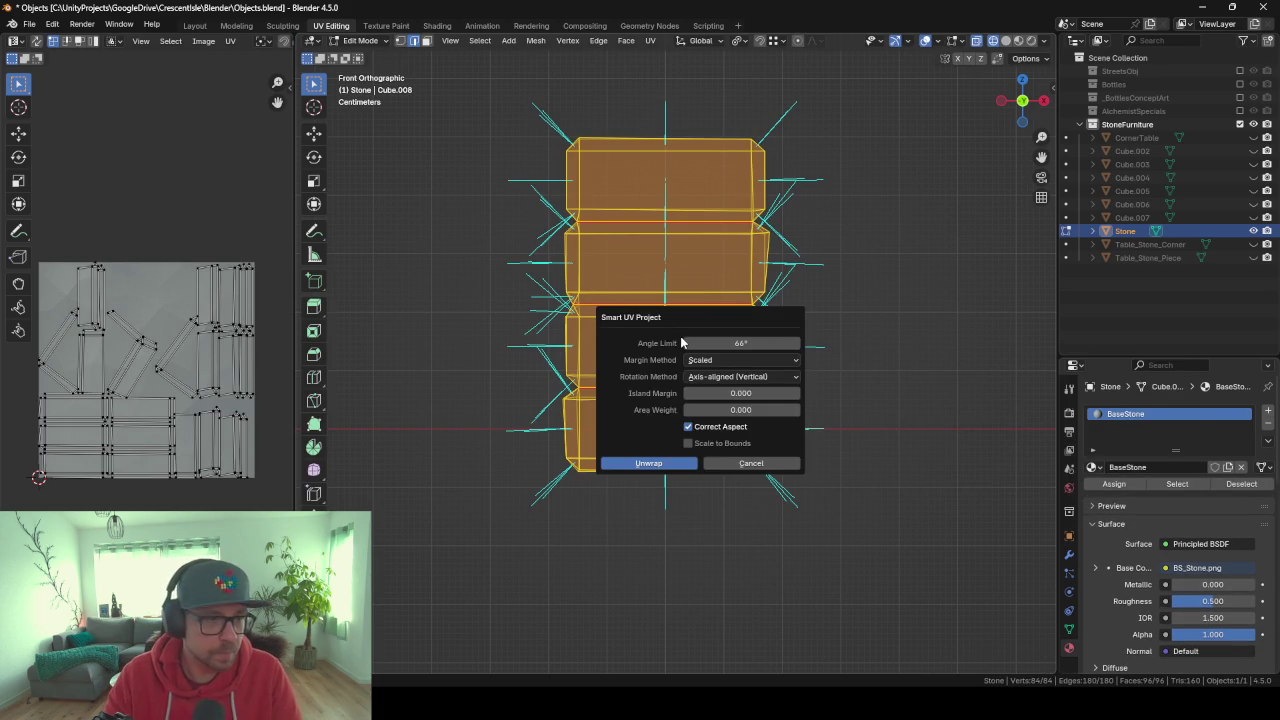
key(Return)
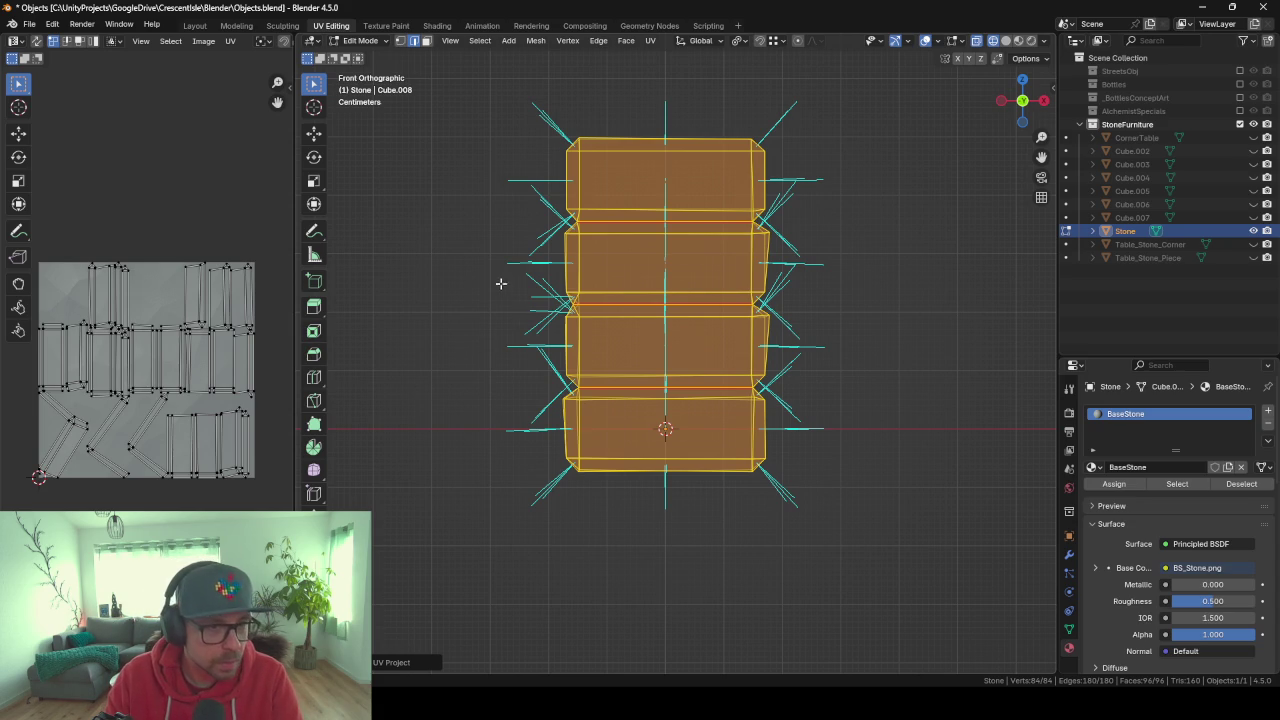
Mark a vertical edge path down the stack's side as a seam.
mouse_move(501, 284)
middle_down()
mouse_move(560, 291)
mouse_move(529, 294)
mouse_move(582, 259)
mouse_move(790, 216)
middle_up()
click(736, 208)
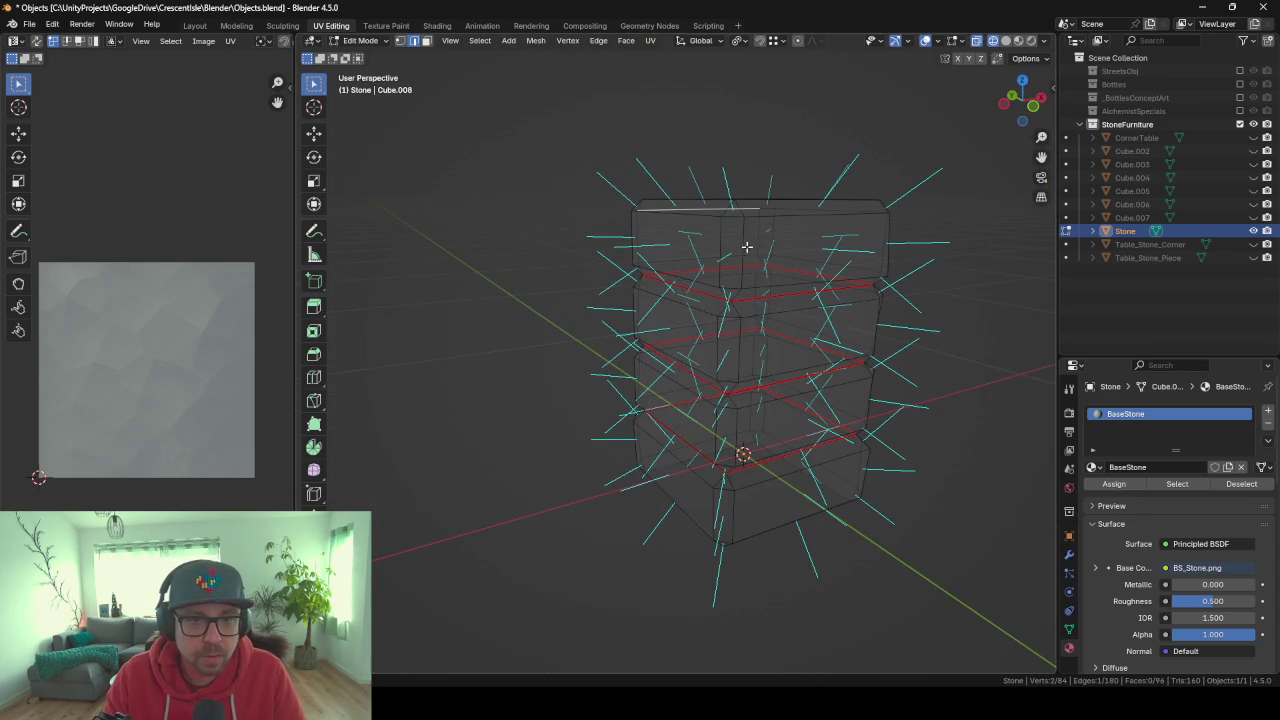
middle_drag(737, 222, 718, 216)
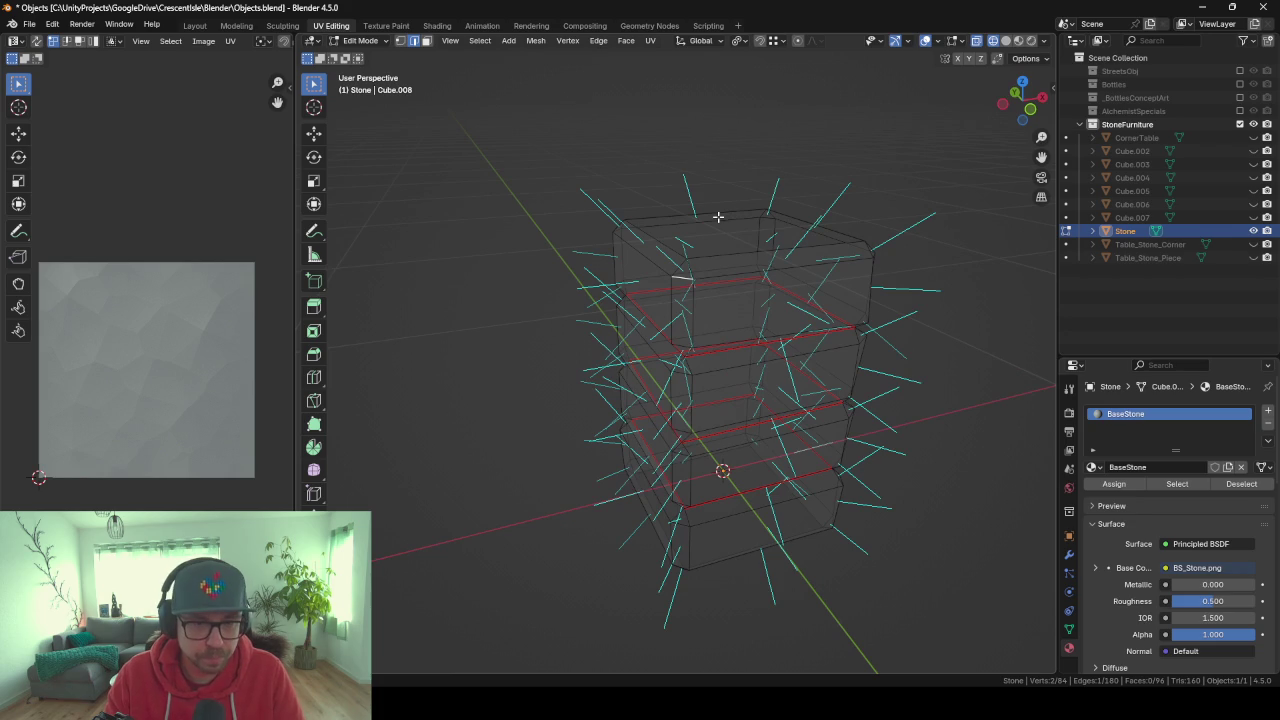
key(shift+z)
middle_drag(691, 272, 697, 454)
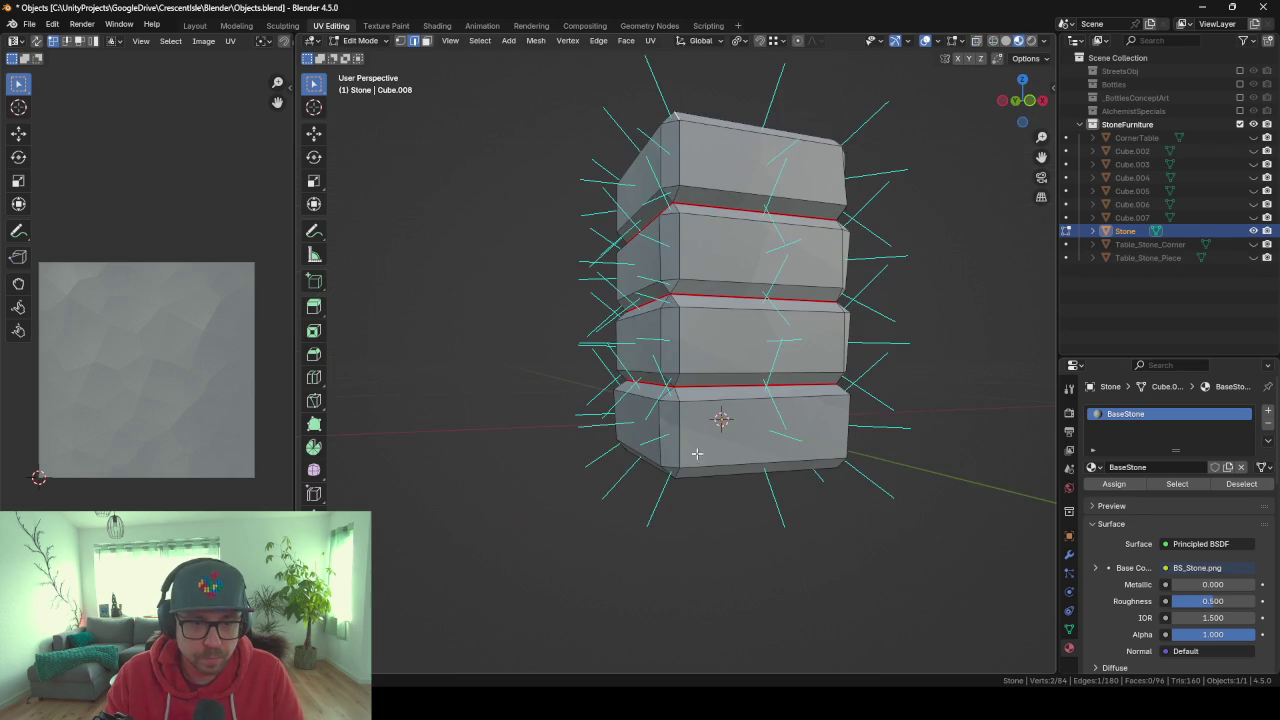
ctrl+click(677, 470)
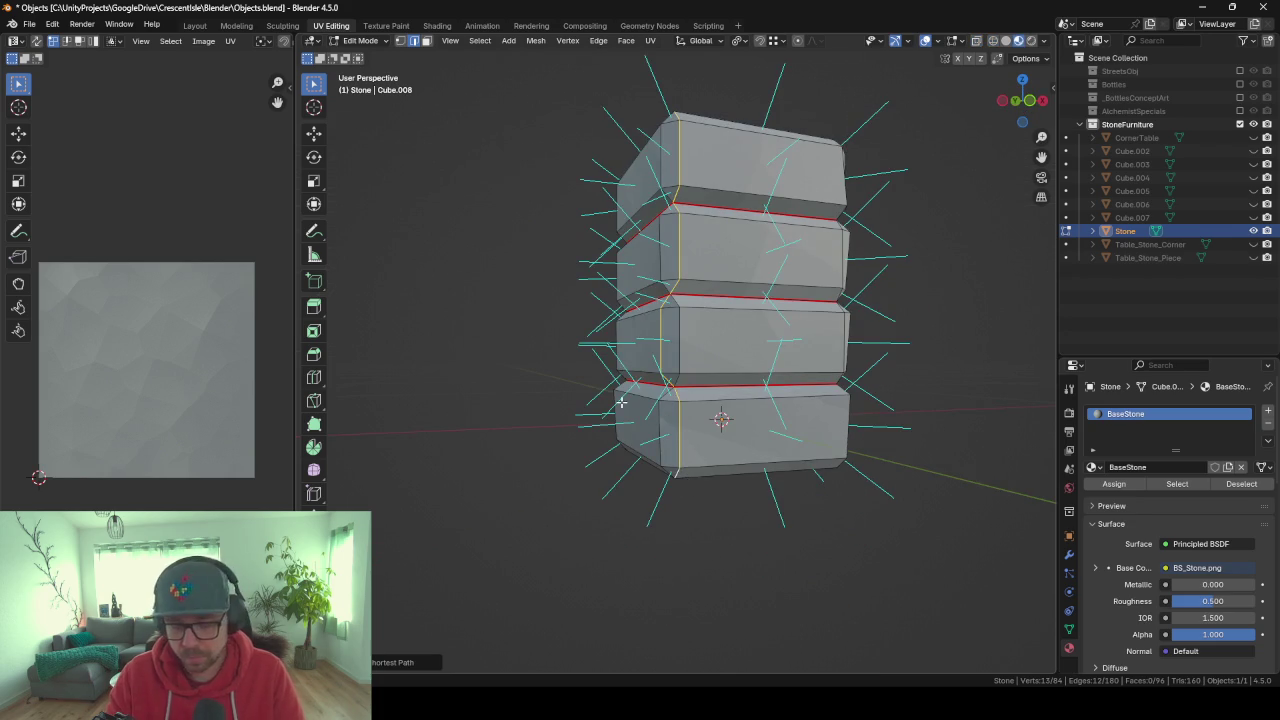
key(F3)
key(Return)
Re-unwrap the mesh, trying Smart UV Project, Lightmap Pack and another method.
key(a)
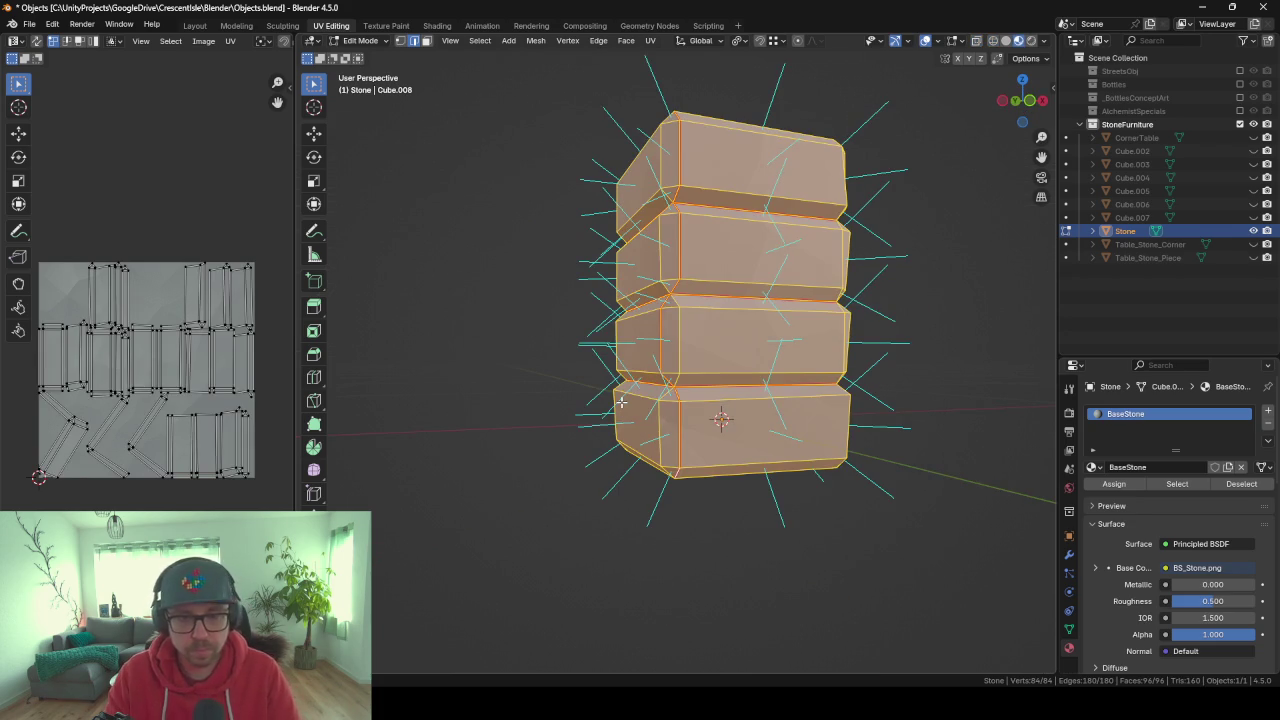
key(u)
click(622, 405)
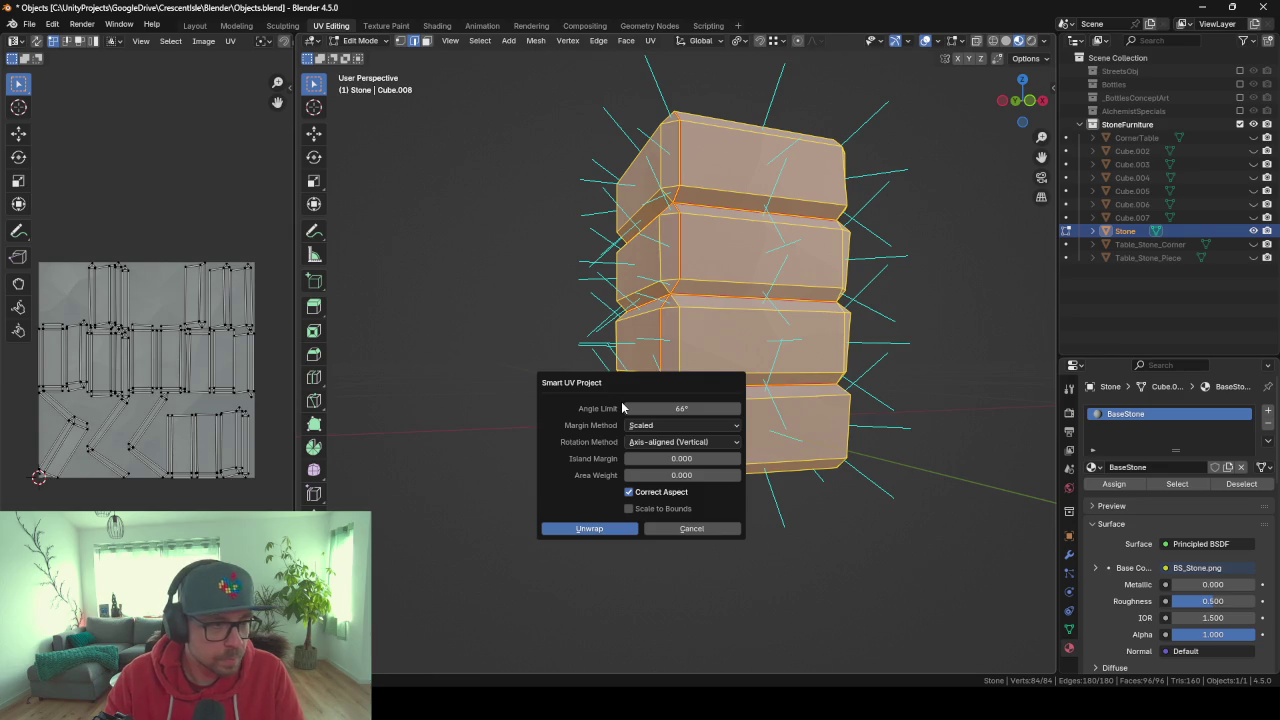
key(Return)
key(u)
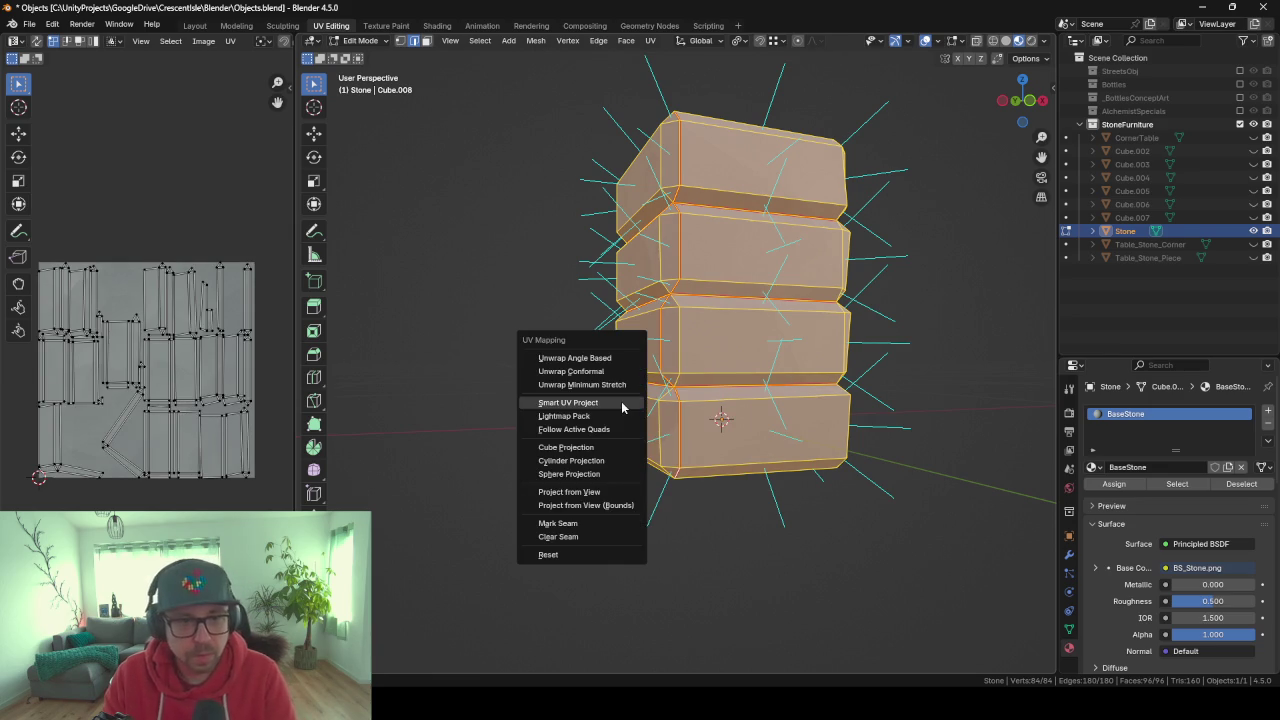
click(561, 416)
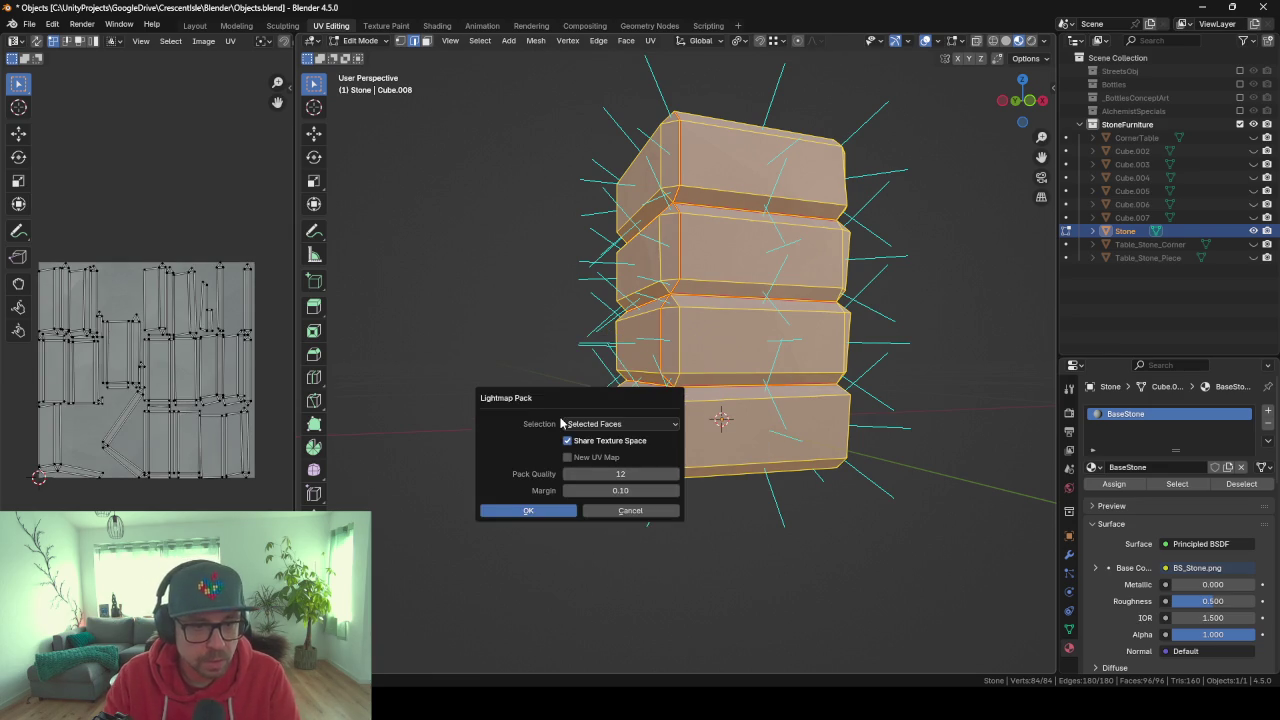
key(Return)
key(u)
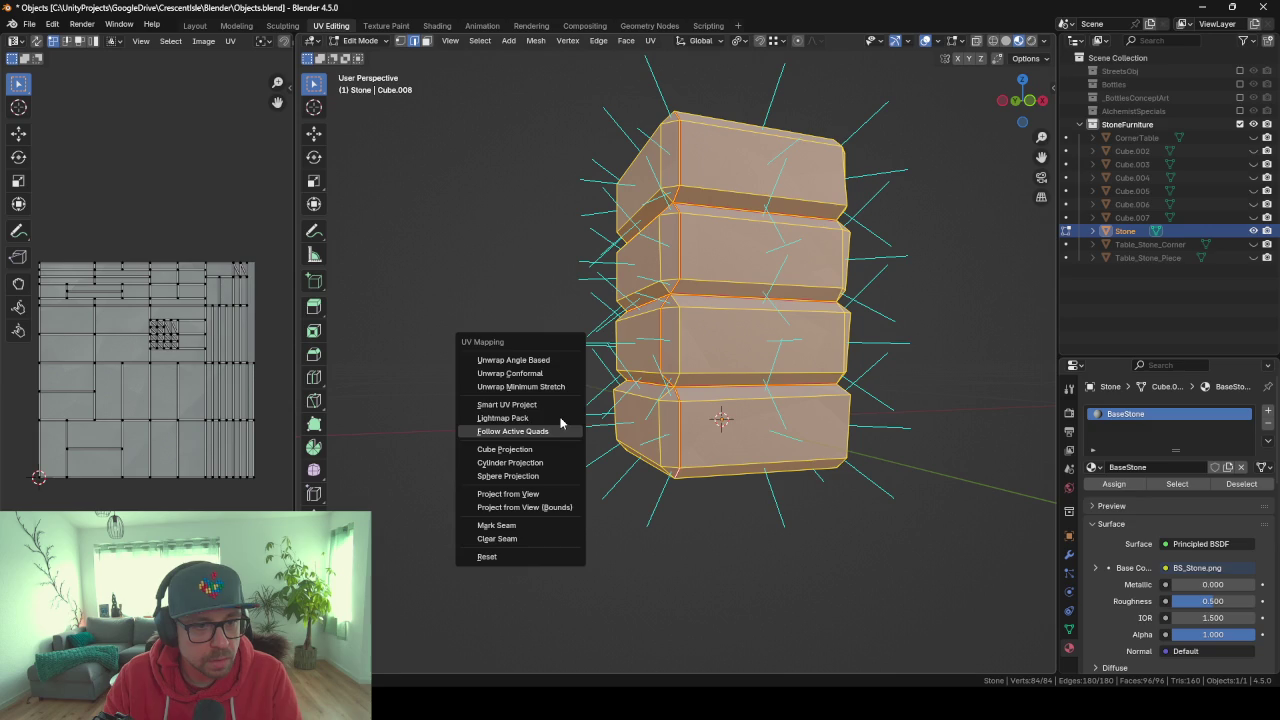
key(Up)
key(Up)
key(Up)
key(Up)
key(Down)
key(Return)
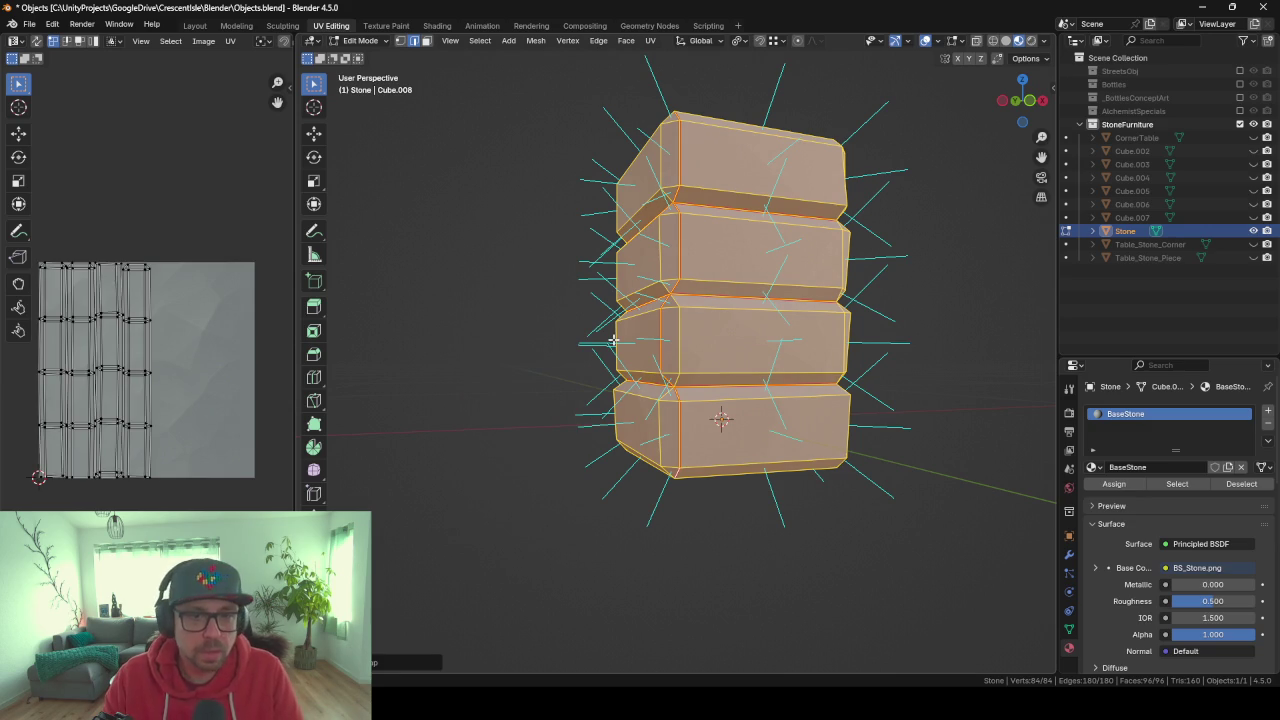
key(Tab)
mouse_move(585, 298)
middle_down()
mouse_move(623, 302)
mouse_move(575, 315)
mouse_move(677, 328)
middle_up()
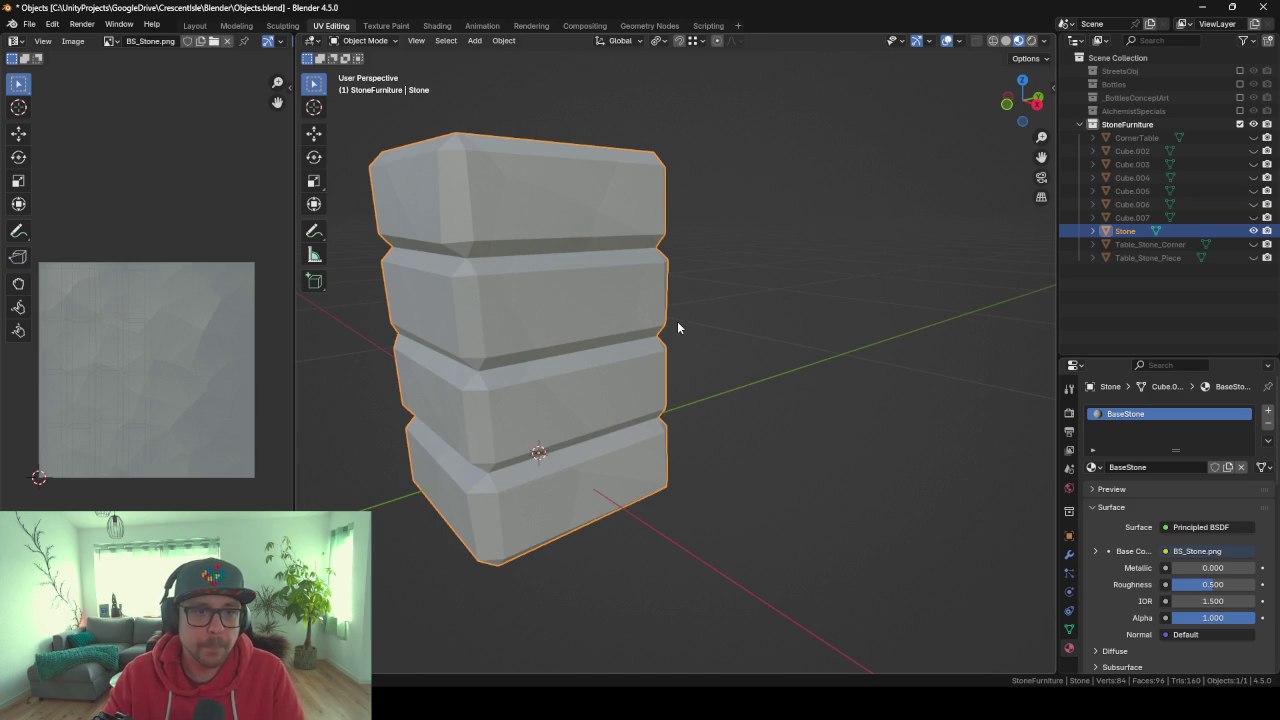
Orbit and zoom to inspect the top of the Stone stack.
middle_drag(677, 328, 680, 271)
scroll(728, 314, down, 4)
scroll(683, 320, down, 3)
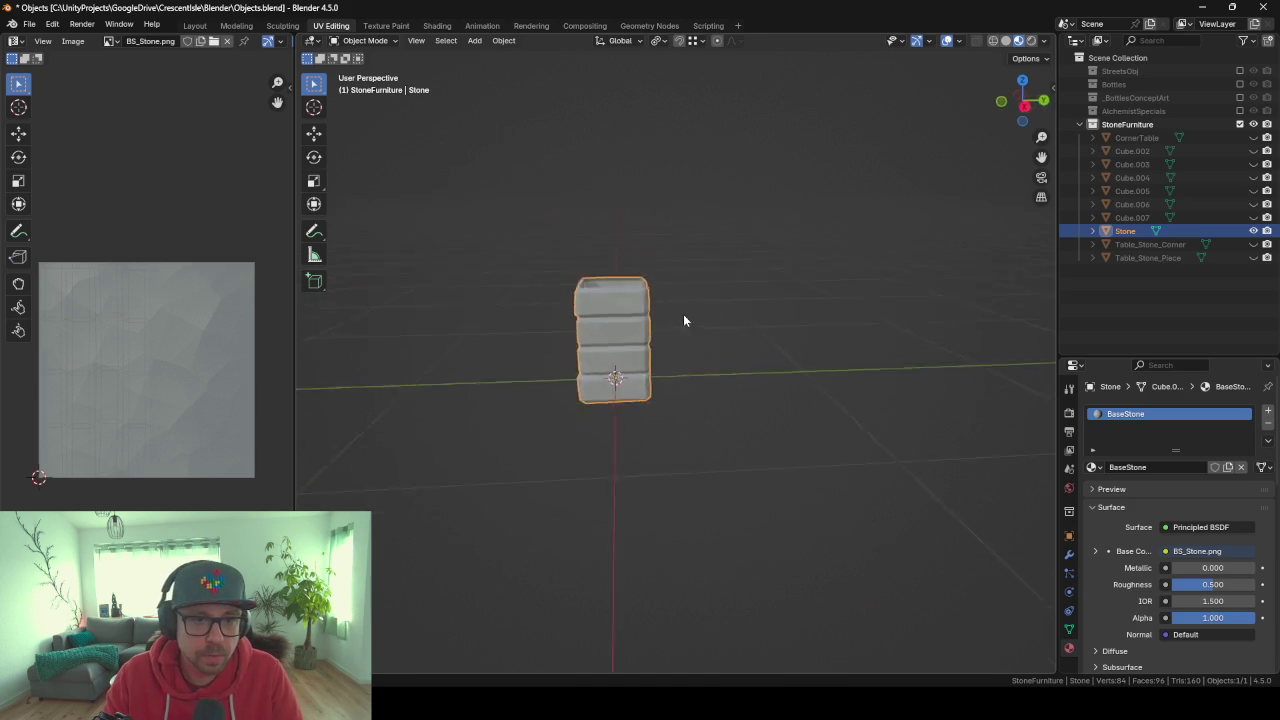
mouse_move(683, 320)
middle_down()
mouse_move(523, 313)
mouse_move(666, 314)
mouse_move(614, 294)
mouse_move(724, 333)
mouse_move(646, 349)
mouse_move(766, 363)
mouse_move(932, 340)
mouse_move(606, 397)
mouse_move(653, 361)
middle_up()
scroll(530, 315, up, 3)
middle_drag(520, 274, 548, 289)
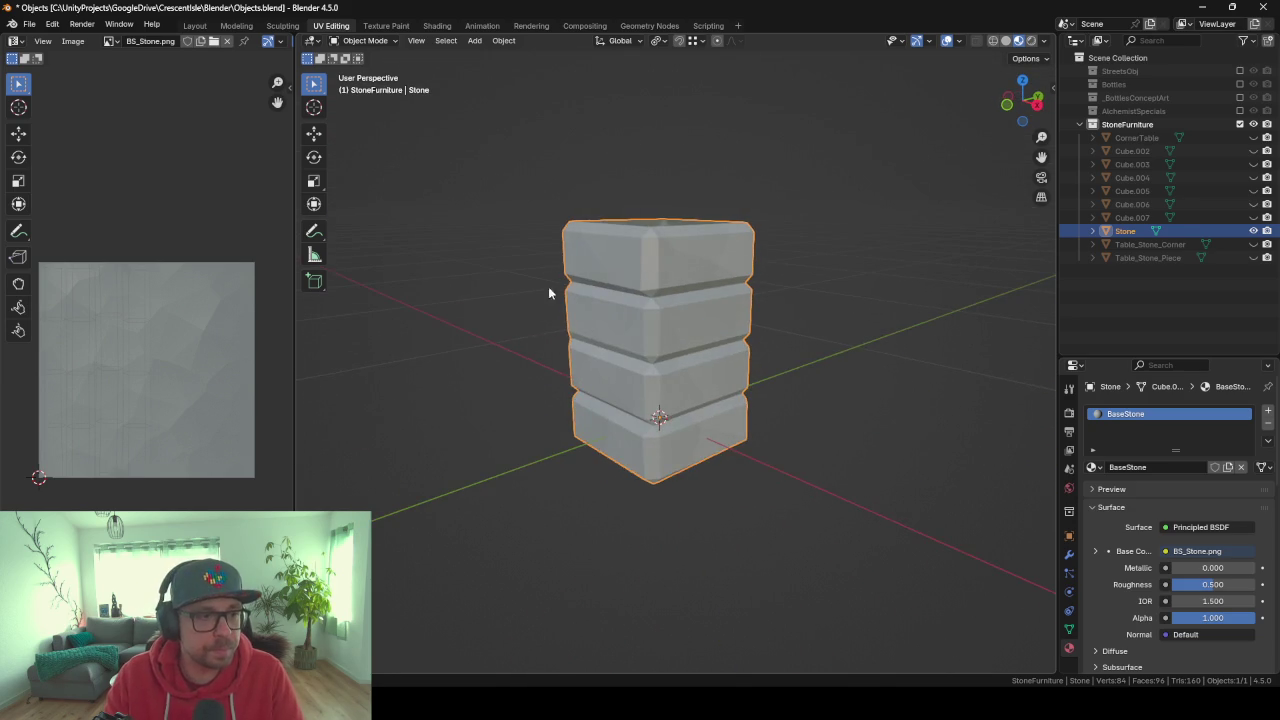
scroll(538, 337, down, 2)
middle_drag(538, 337, 548, 362)
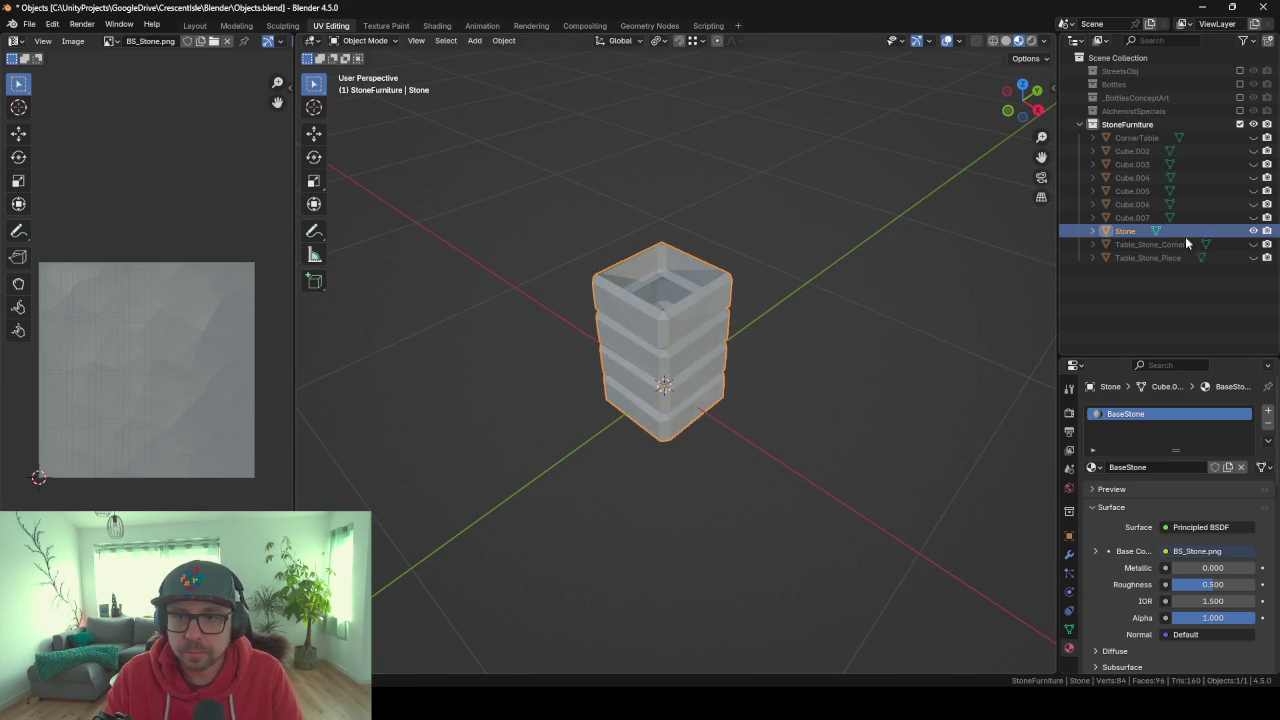
Keep CornerTable hidden and unhide the Table_Stone_Corner slab in the Outliner.
click(1253, 138)
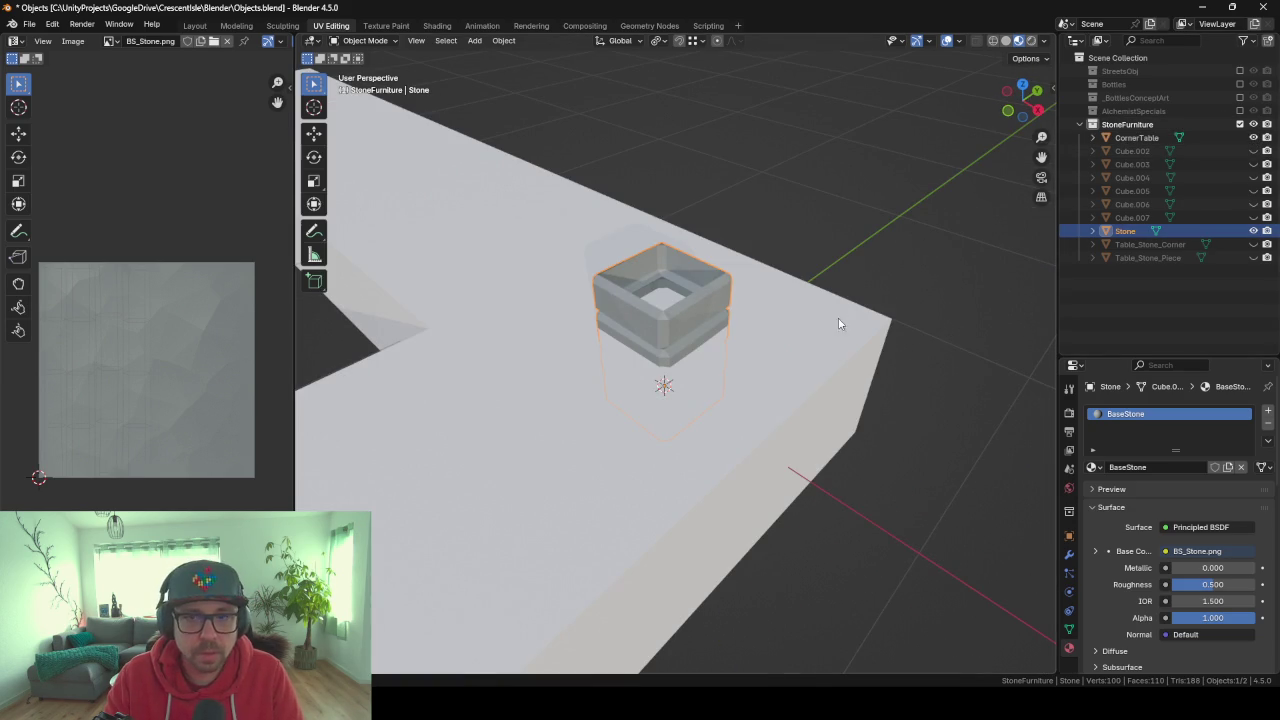
click(1253, 138)
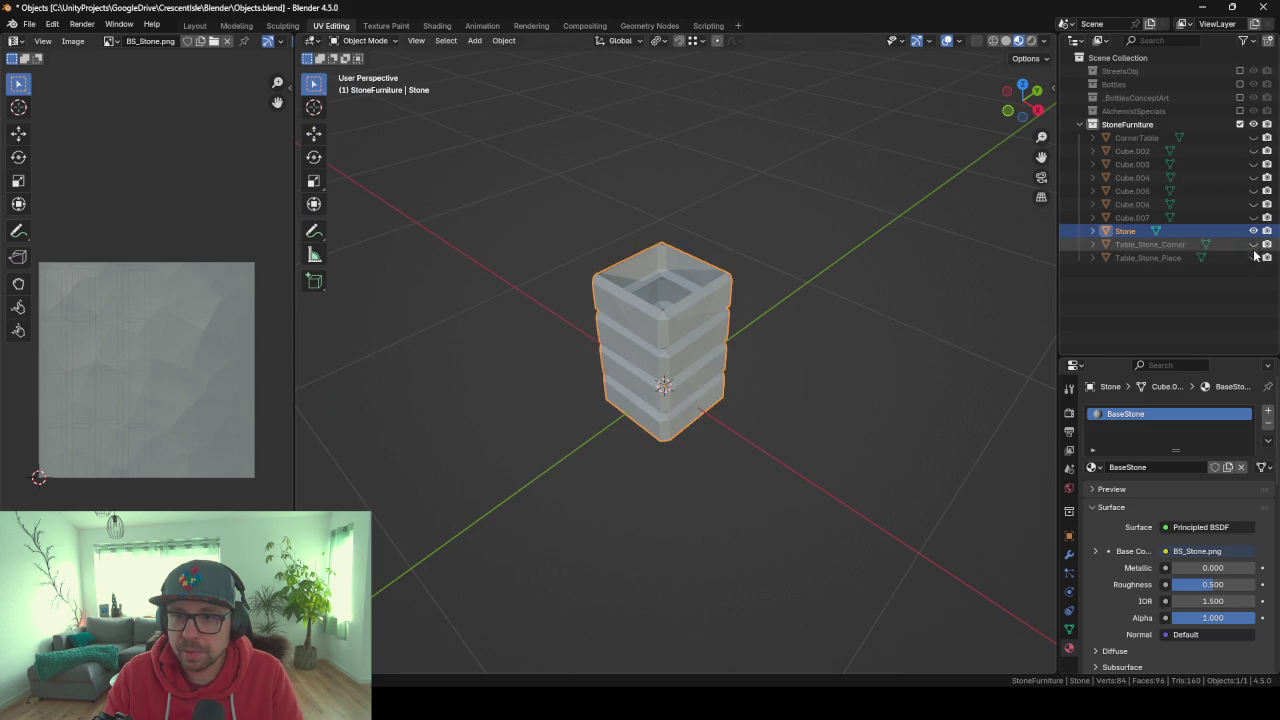
click(1253, 245)
mouse_move(640, 250)
middle_down()
mouse_move(651, 214)
mouse_move(677, 217)
mouse_move(633, 285)
middle_up()
mouse_move(513, 232)
middle_down()
mouse_move(602, 255)
mouse_move(701, 241)
middle_up()
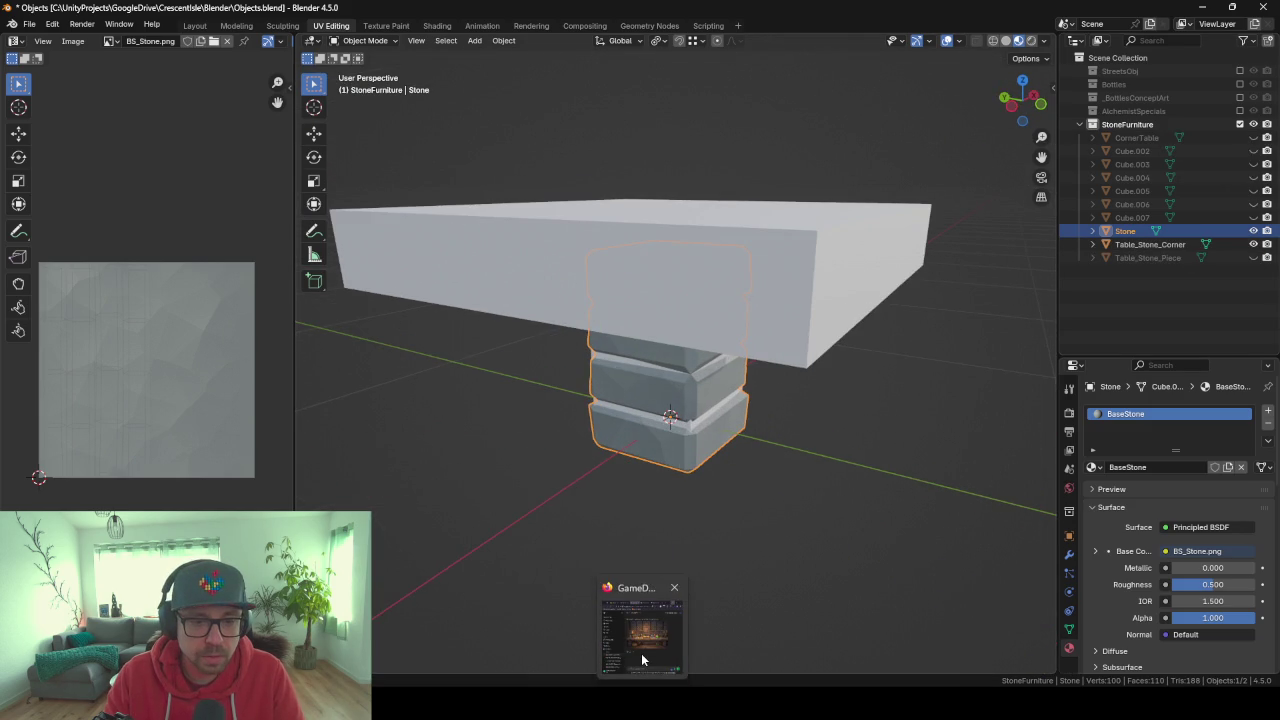
click(641, 653)
click(641, 653)
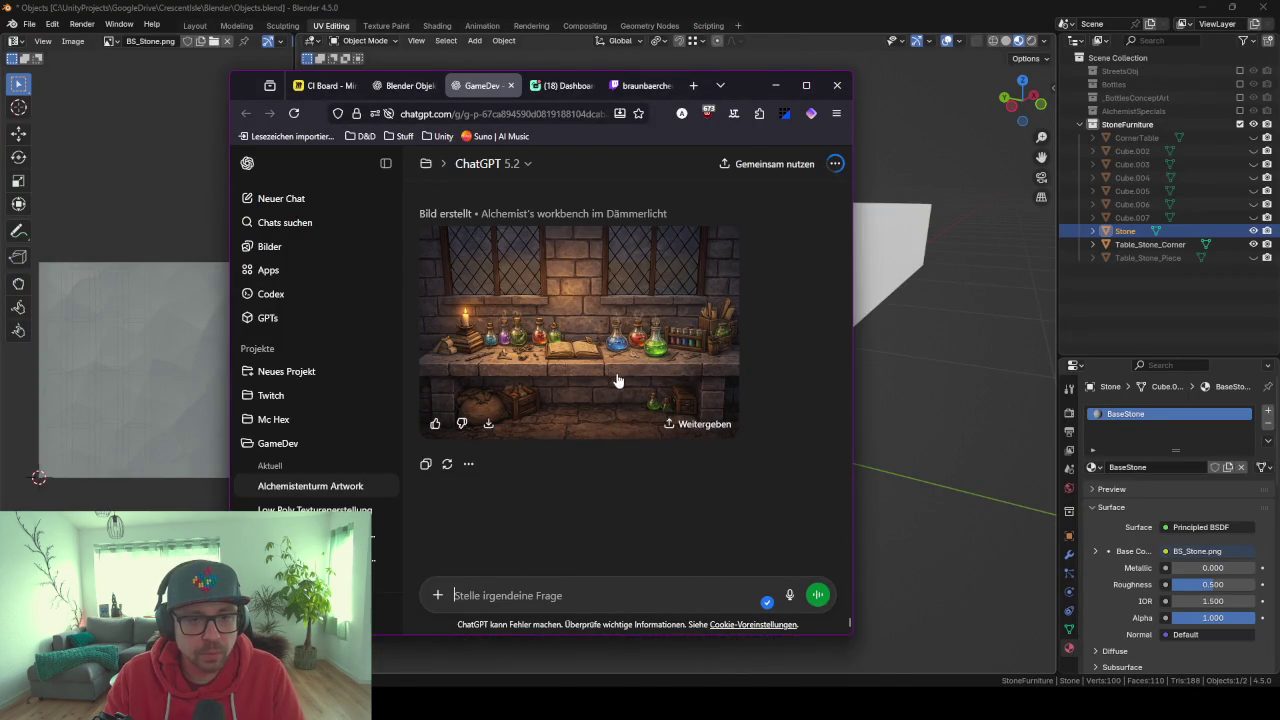
click(776, 86)
middle_drag(765, 174, 793, 206)
Add a new cube, shrink it, and raise it about 0.49 m above the stone leg.
scroll(770, 260, down, 3)
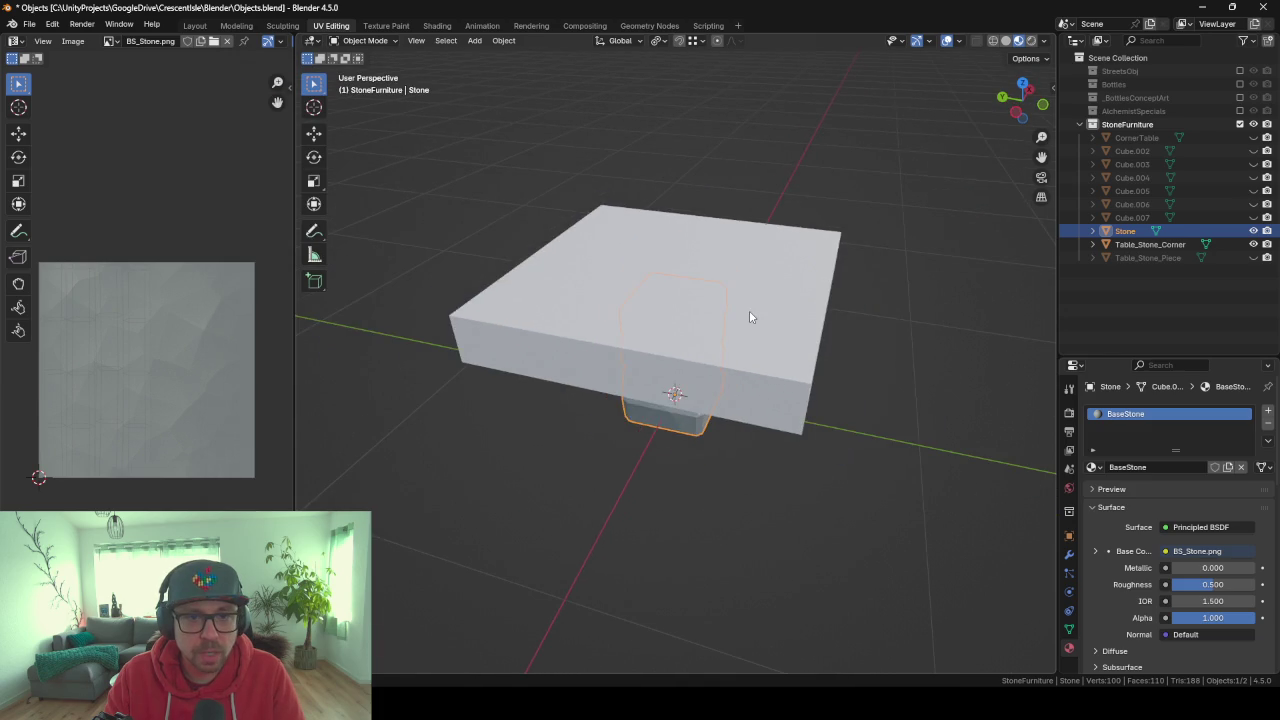
click(749, 312)
mouse_move(757, 358)
middle_down()
mouse_move(766, 283)
mouse_move(700, 347)
middle_up()
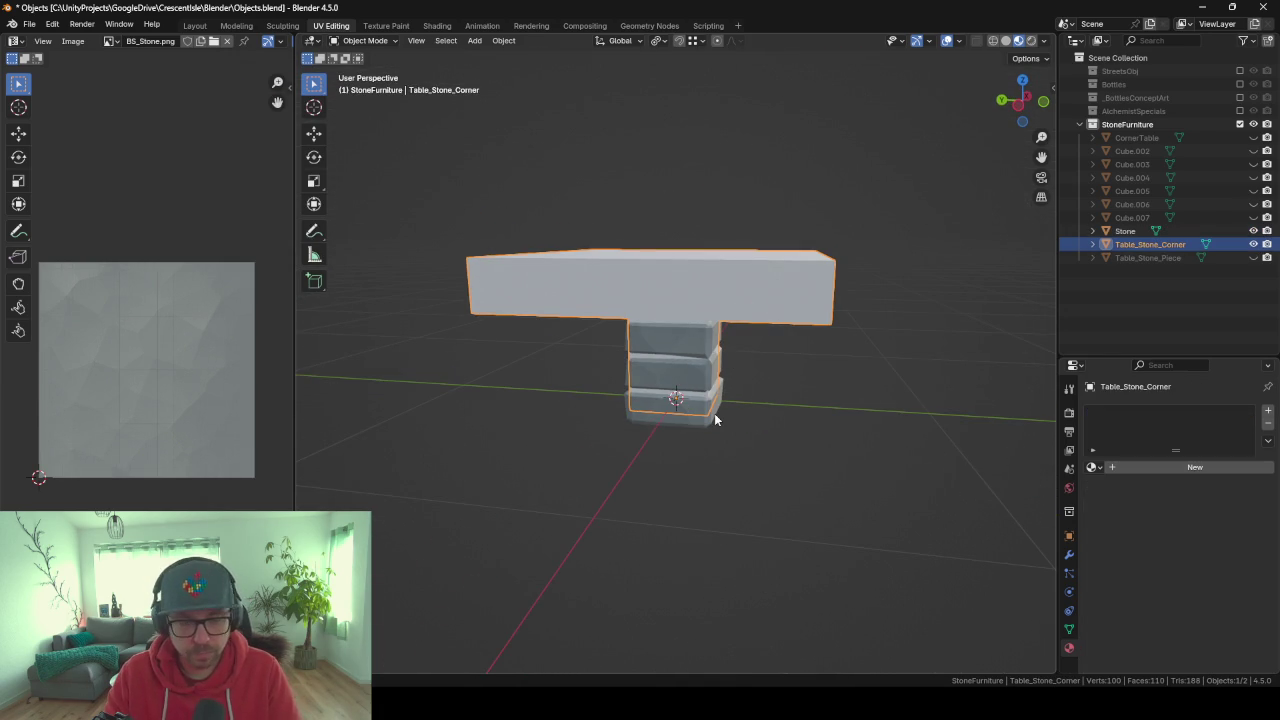
key(shift+a)
click(795, 430)
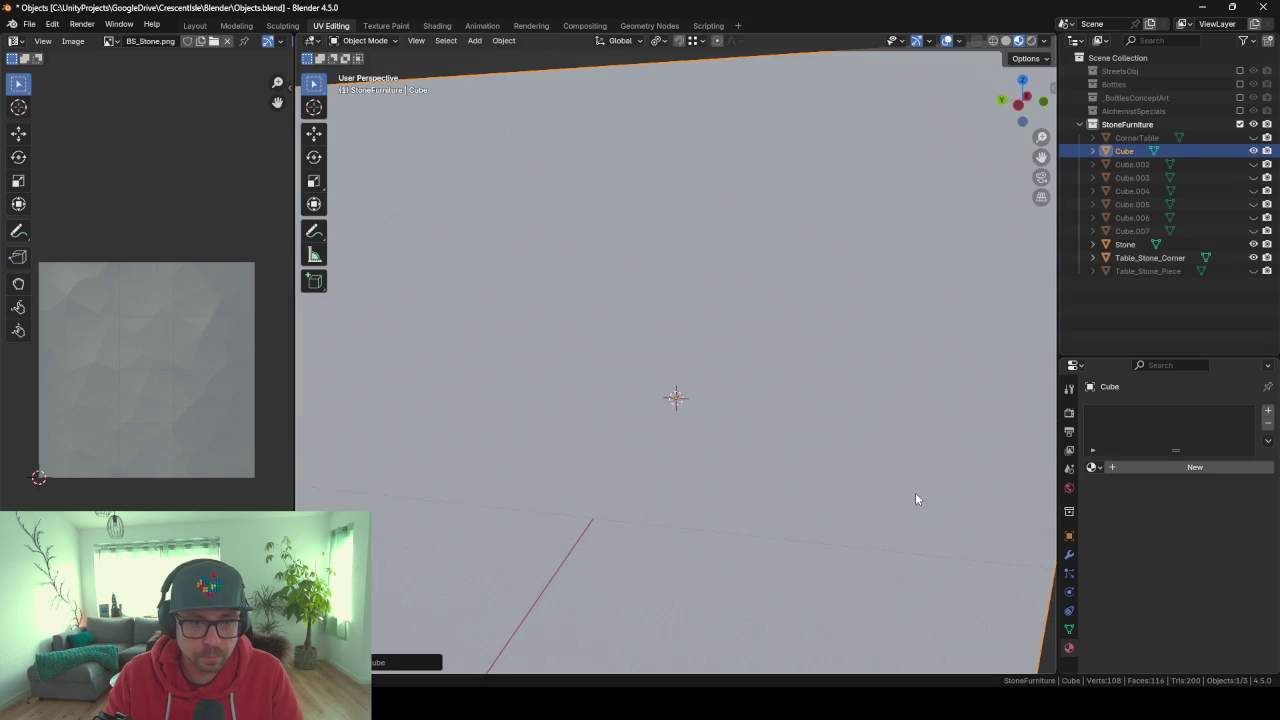
scroll(916, 465, down, 4)
key(Tab)
key(s)
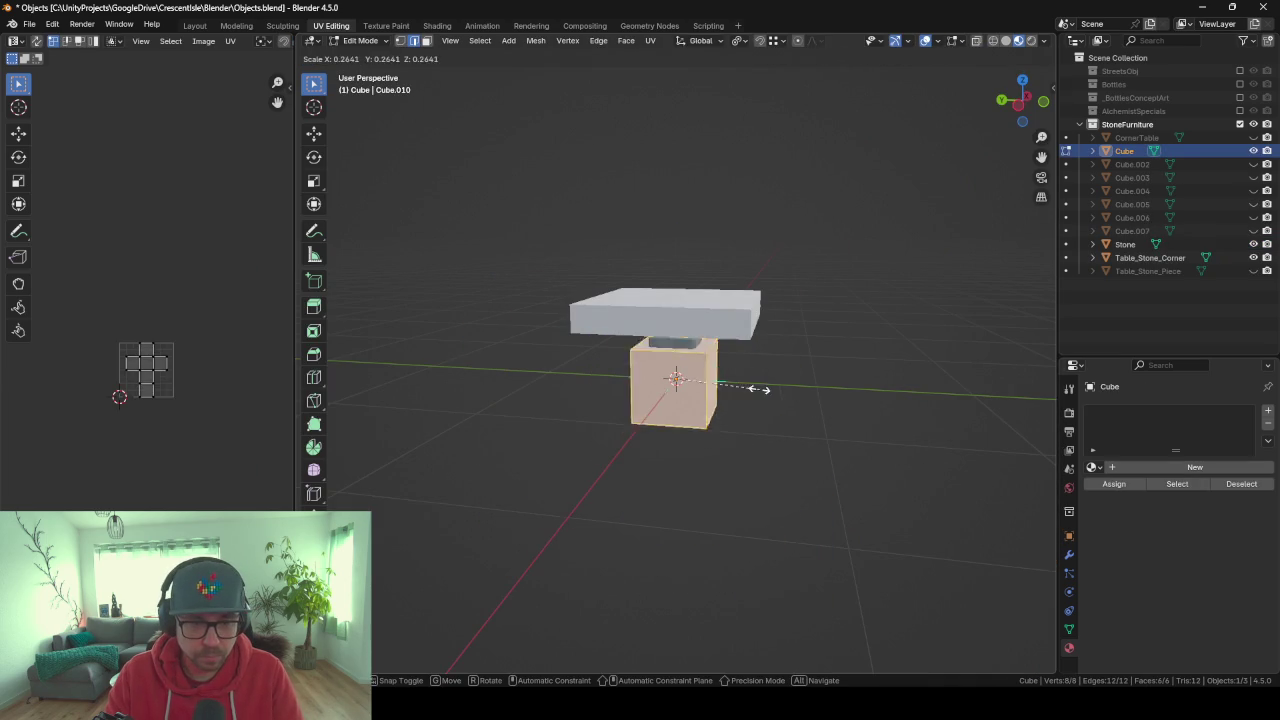
click(723, 382)
key(g)
key(z)
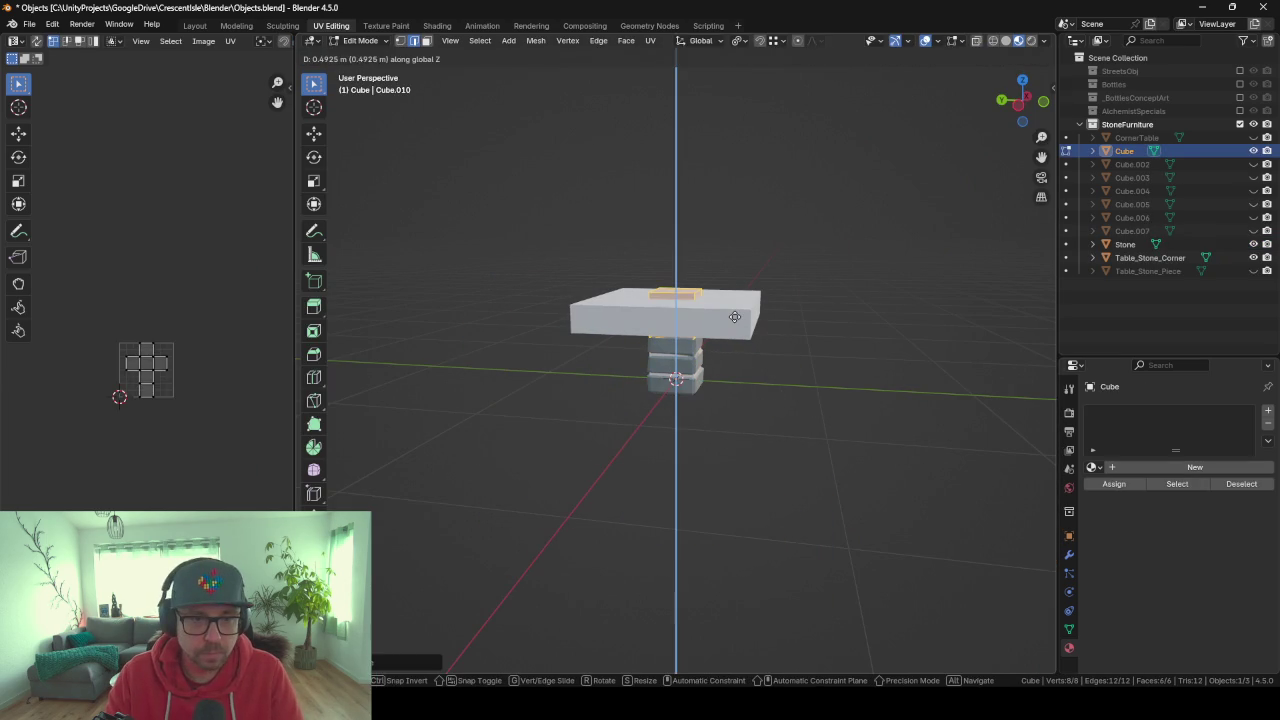
click(734, 316)
Flatten the cube into a thin slab and widen it about 3.4 times into a square tabletop.
key(KP_1)
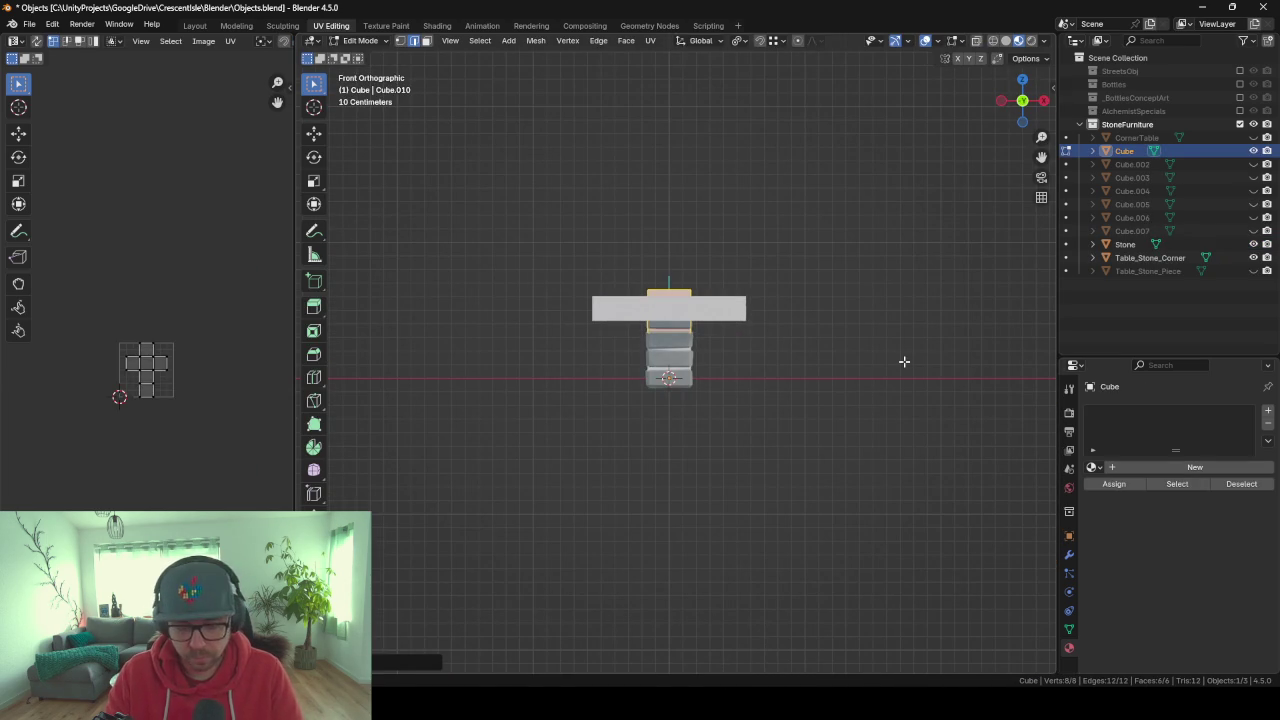
key(s)
key(z)
click(772, 323)
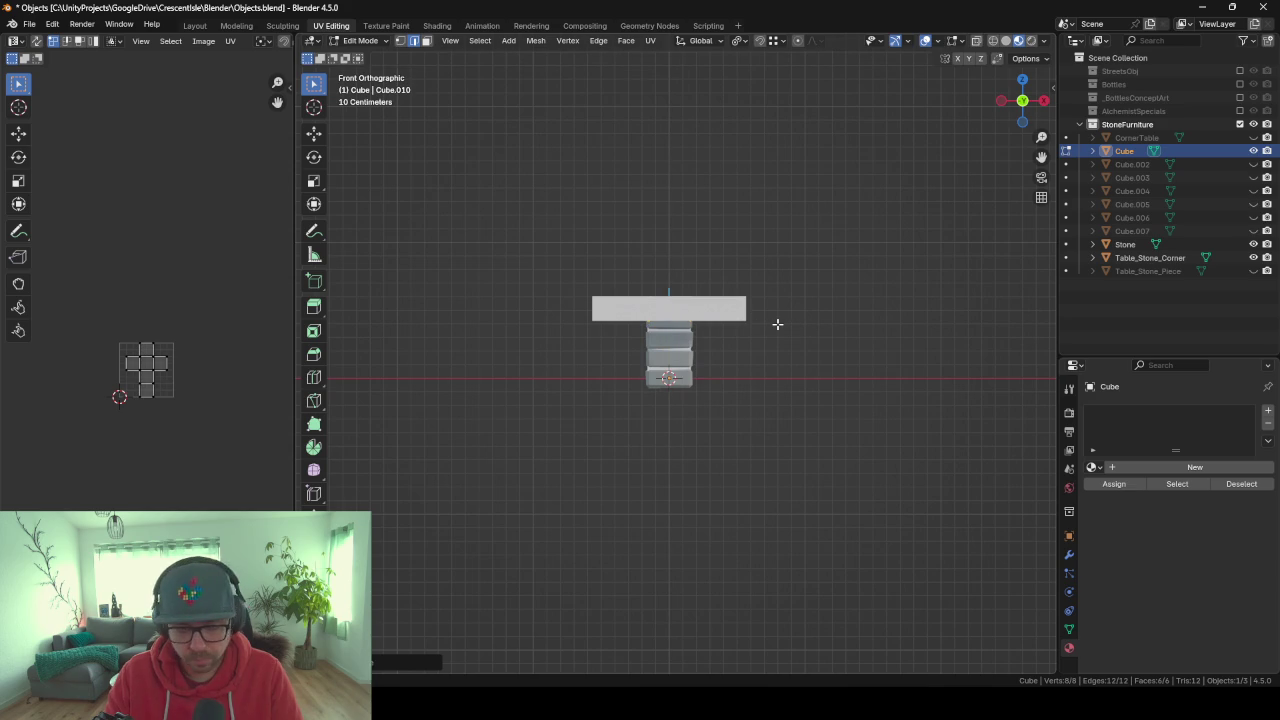
key(KP_7)
key(s)
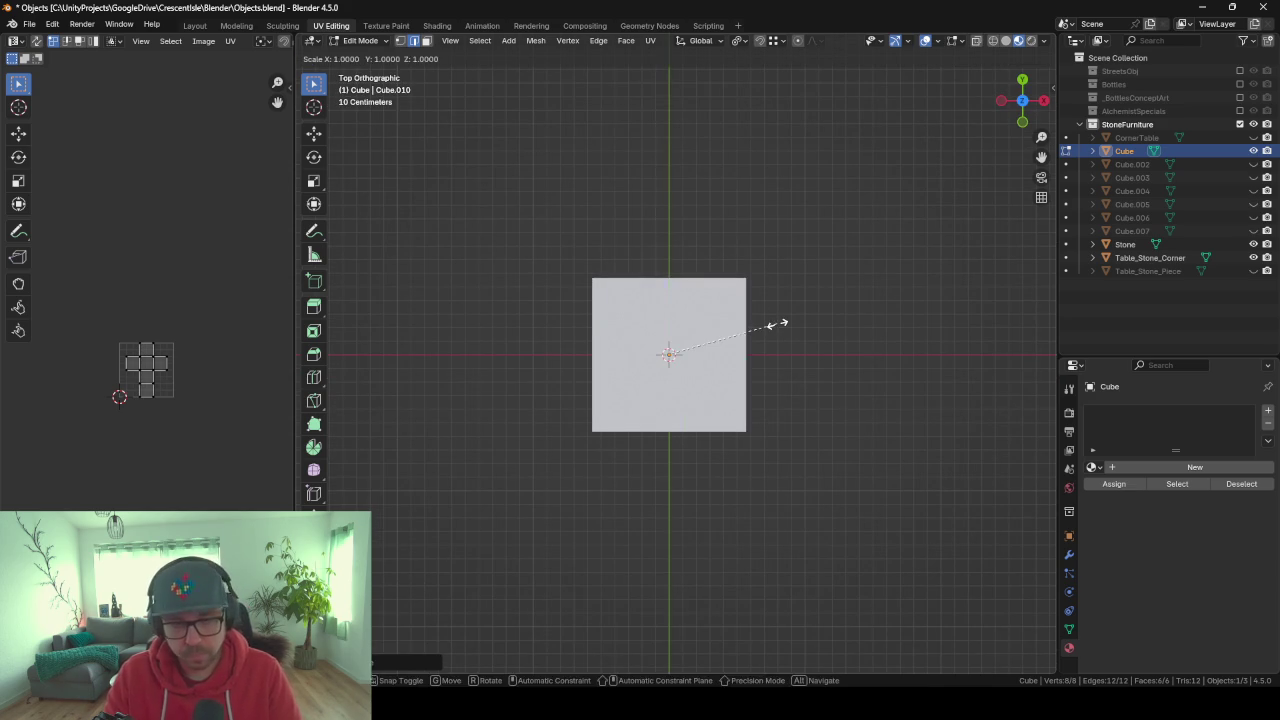
key(shift+z)
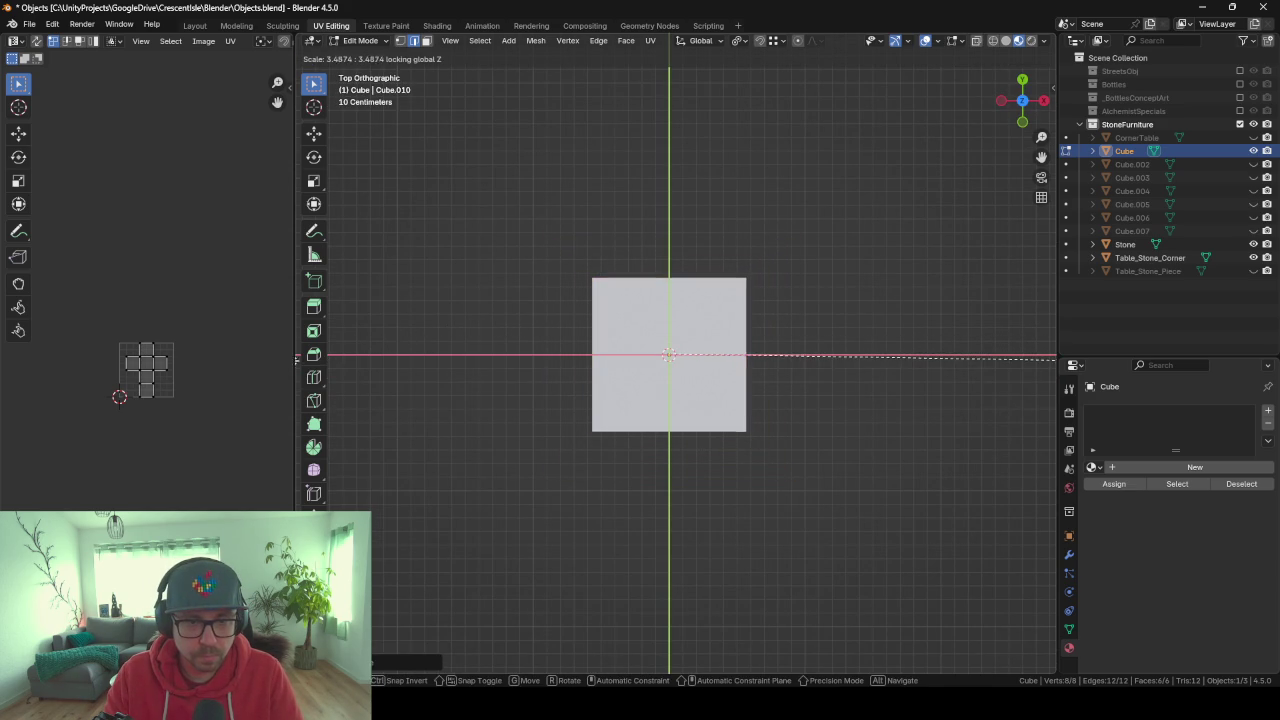
key(Return)
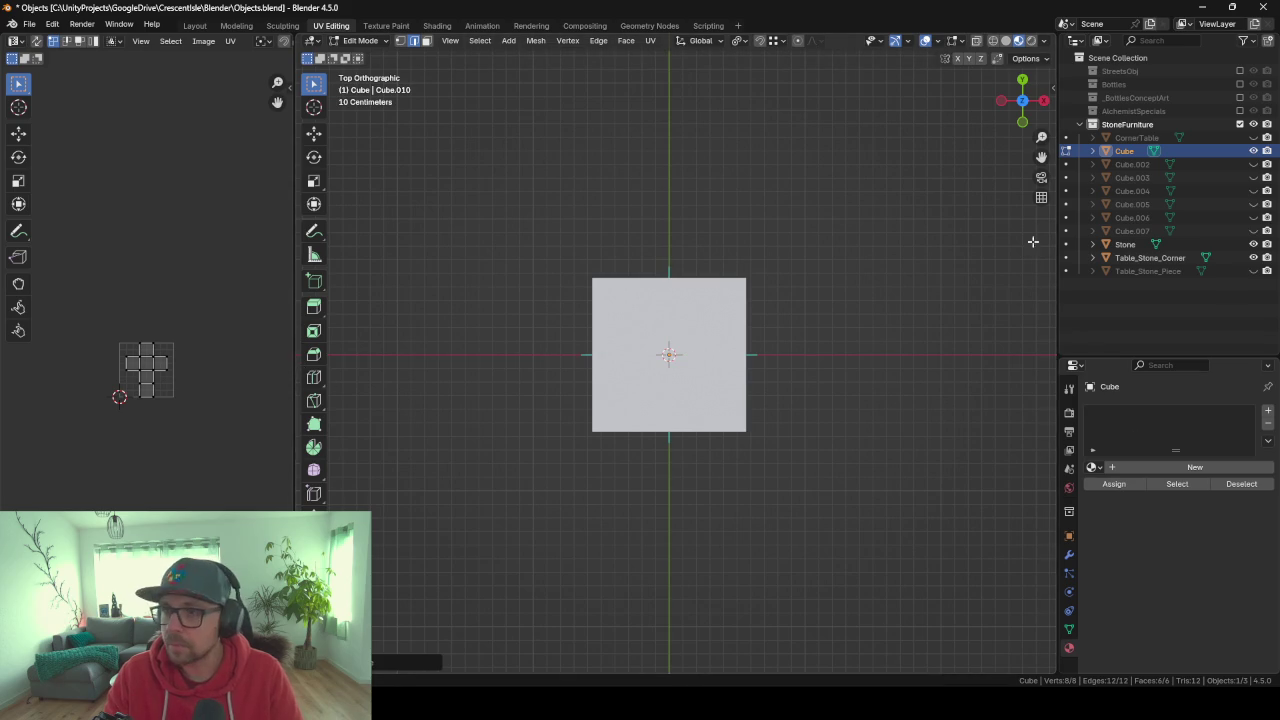
key(Tab)
mouse_move(643, 398)
middle_down()
mouse_move(798, 273)
mouse_move(690, 306)
middle_up()
click(688, 306)
Hide Table_Stone_Corner and select the new tabletop slab.
key(h)
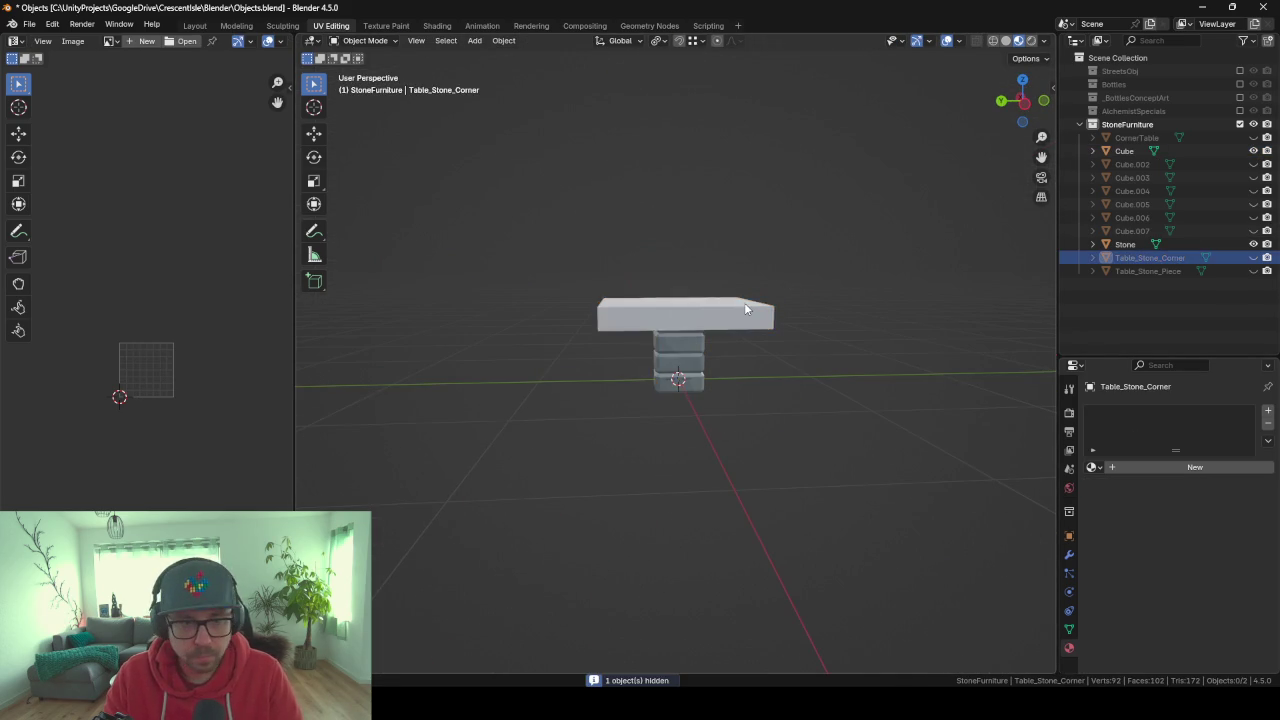
click(652, 321)
key(KP_1)
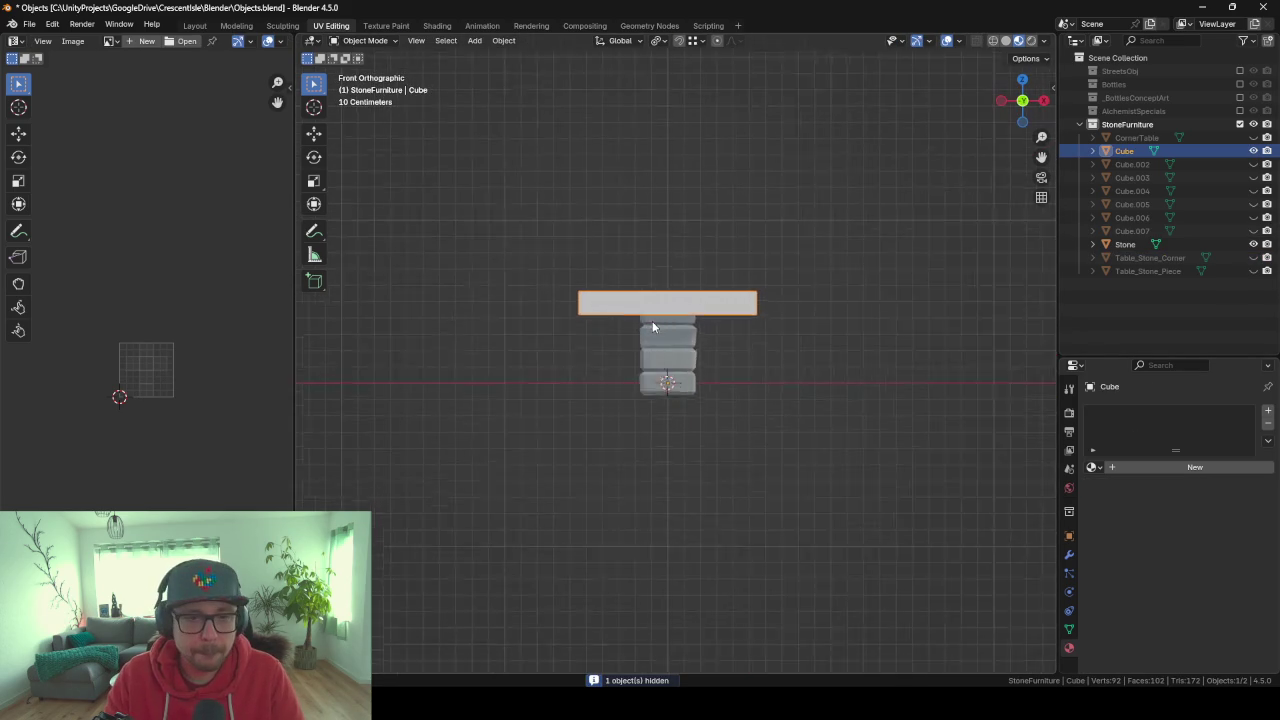
scroll(652, 321, up, 4)
middle_drag(666, 337, 775, 368)
scroll(740, 336, down, 3)
scroll(744, 340, down, 2)
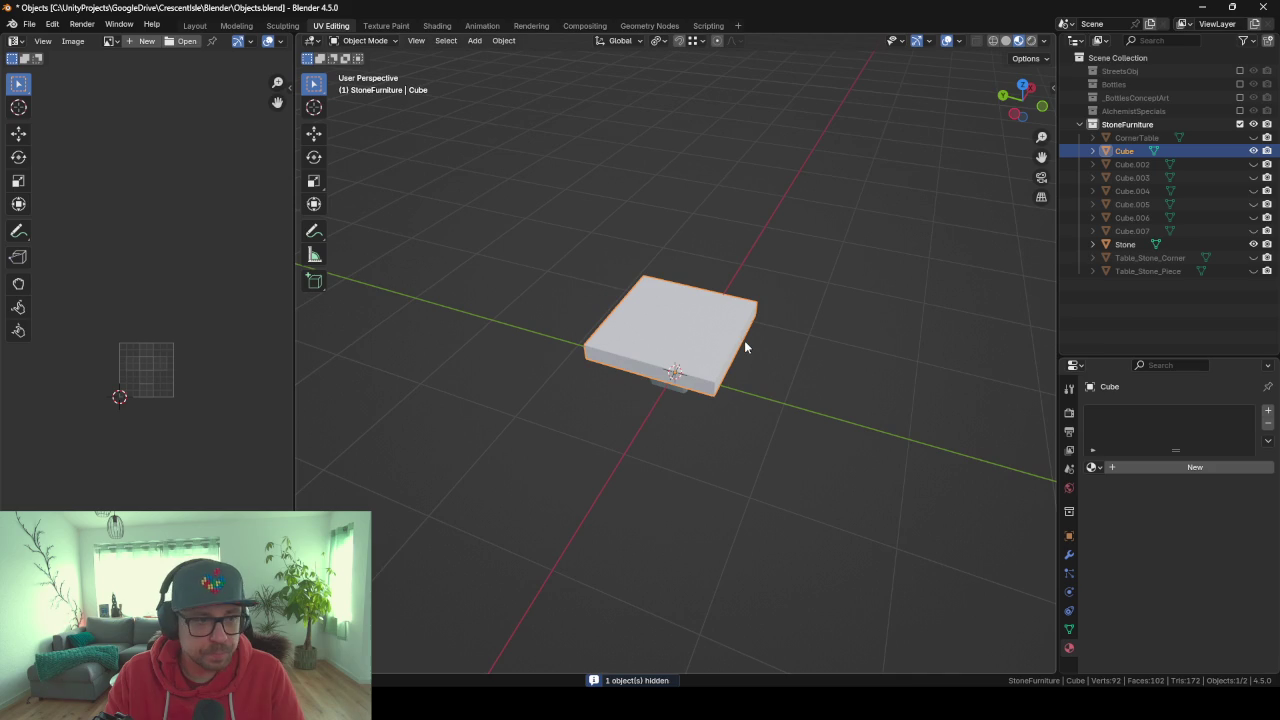
scroll(744, 340, up, 2)
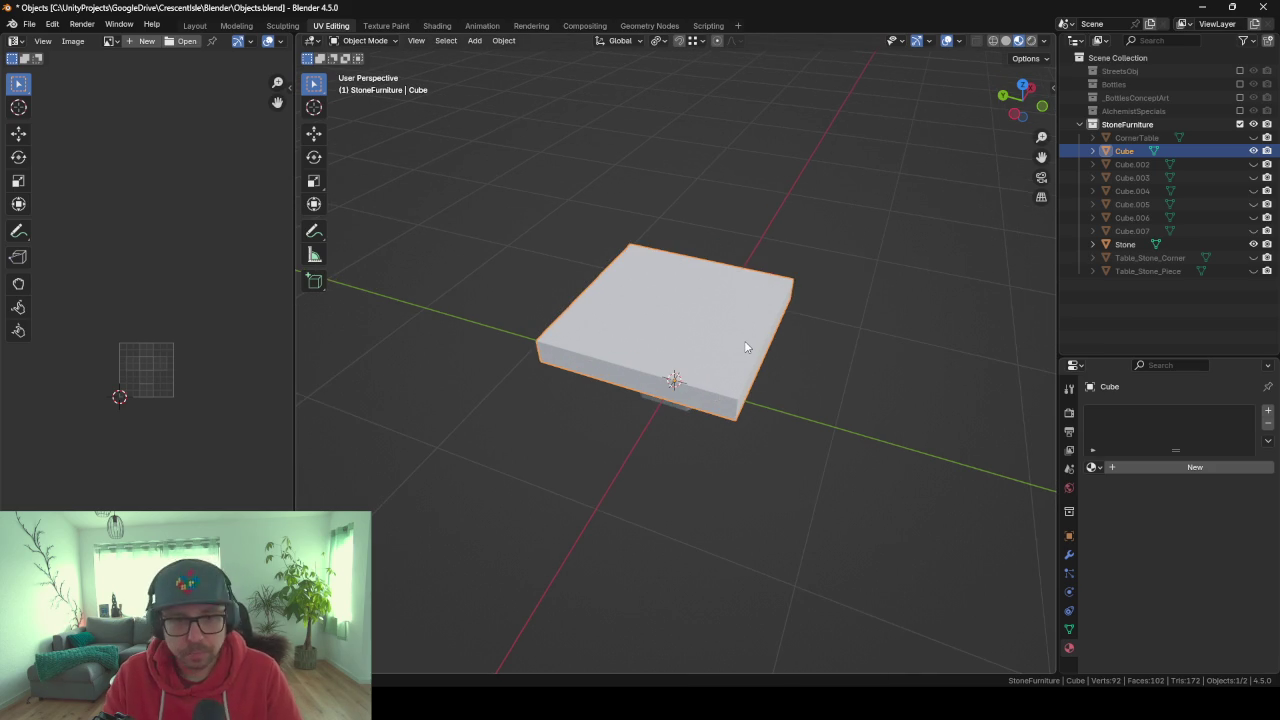
Bevel all of the slab's edges by about 0.033 m.
key(Tab)
key(ctrl+b)
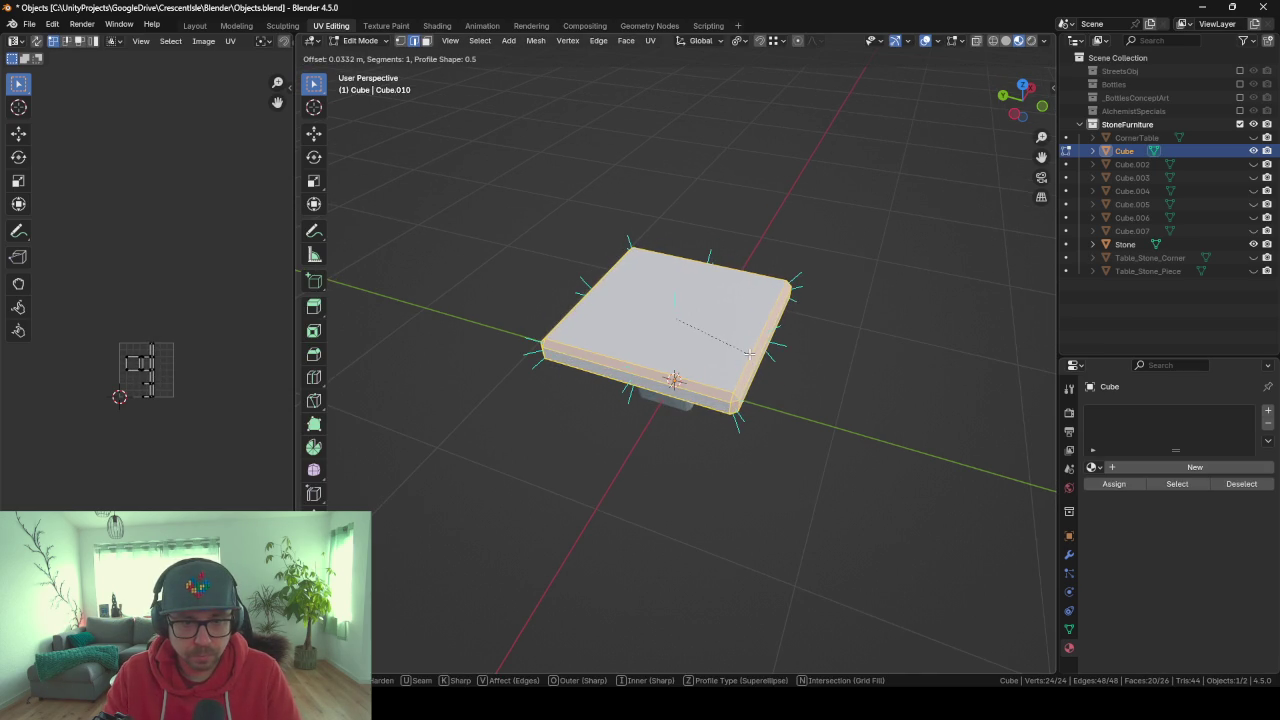
click(751, 382)
mouse_move(752, 460)
middle_down()
mouse_move(871, 397)
mouse_move(898, 427)
mouse_move(814, 423)
middle_up()
Add a Displace modifier using the SimpleNoise texture, with strength 0.015 and midlevel 0.200.
click(1069, 555)
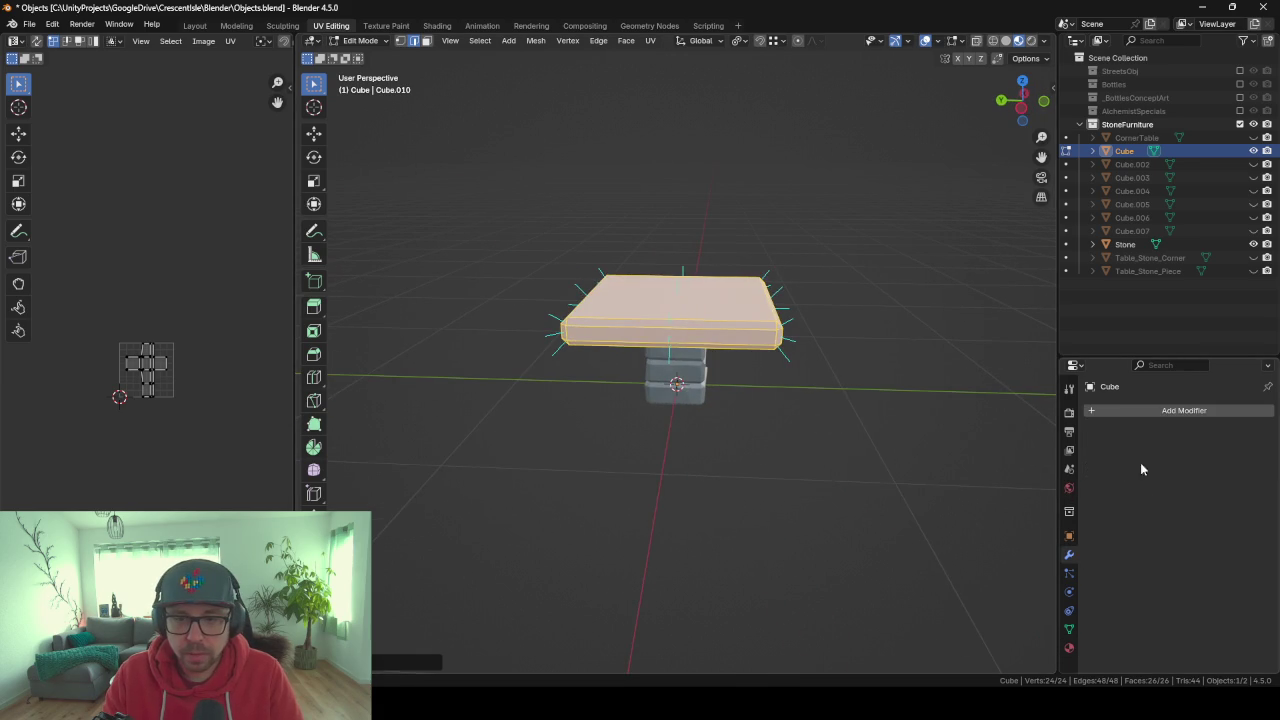
click(1116, 406)
text(disc)
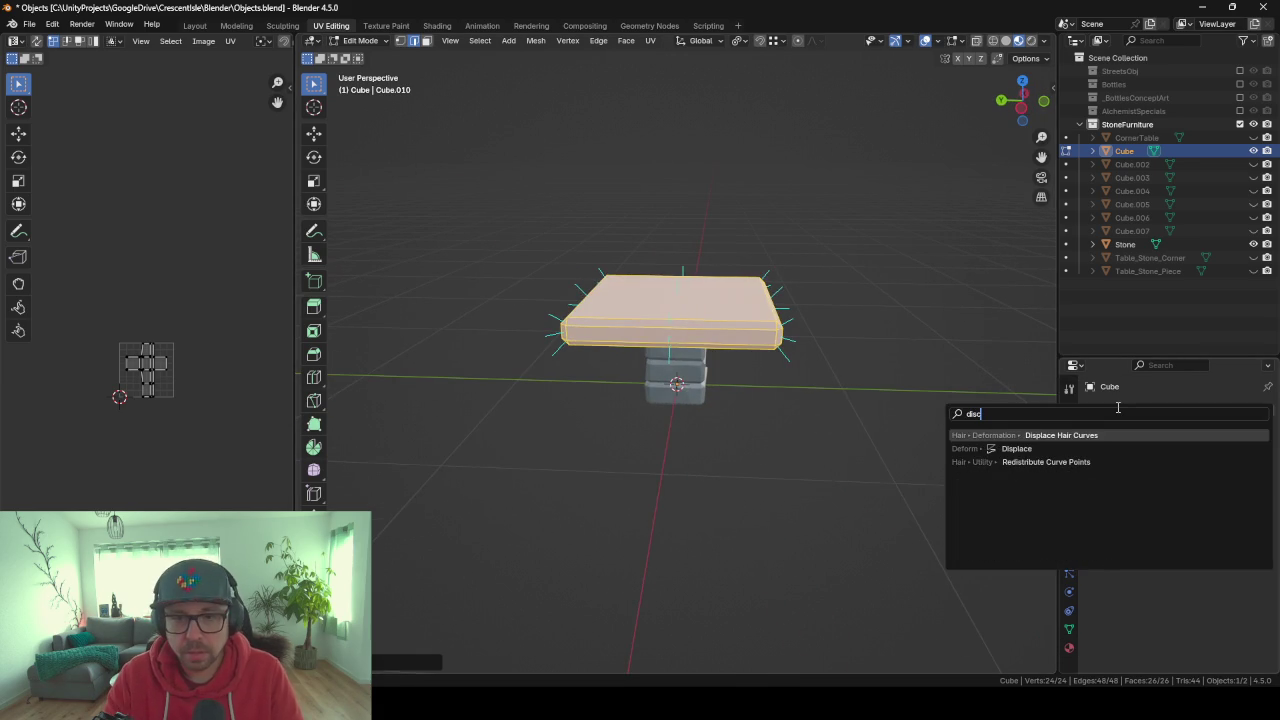
key(Down)
key(Return)
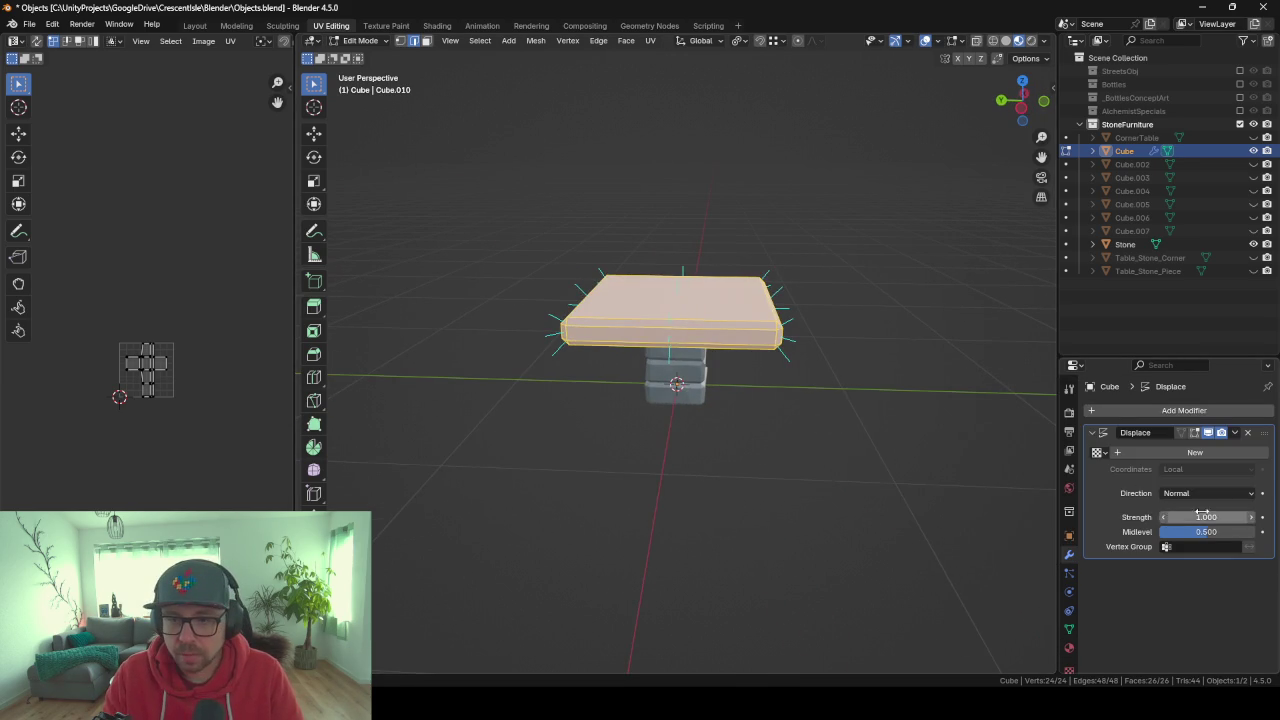
click(1099, 452)
click(960, 478)
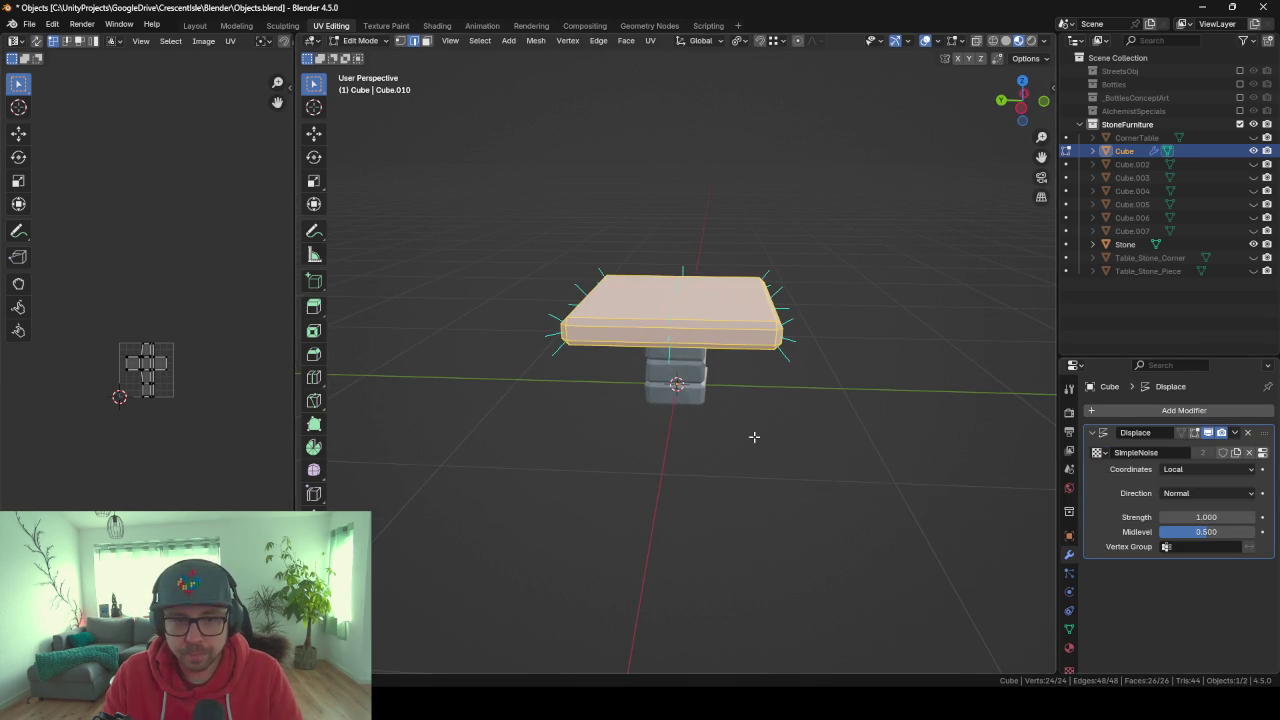
key(Tab)
click(1214, 518)
key(BackSpace)
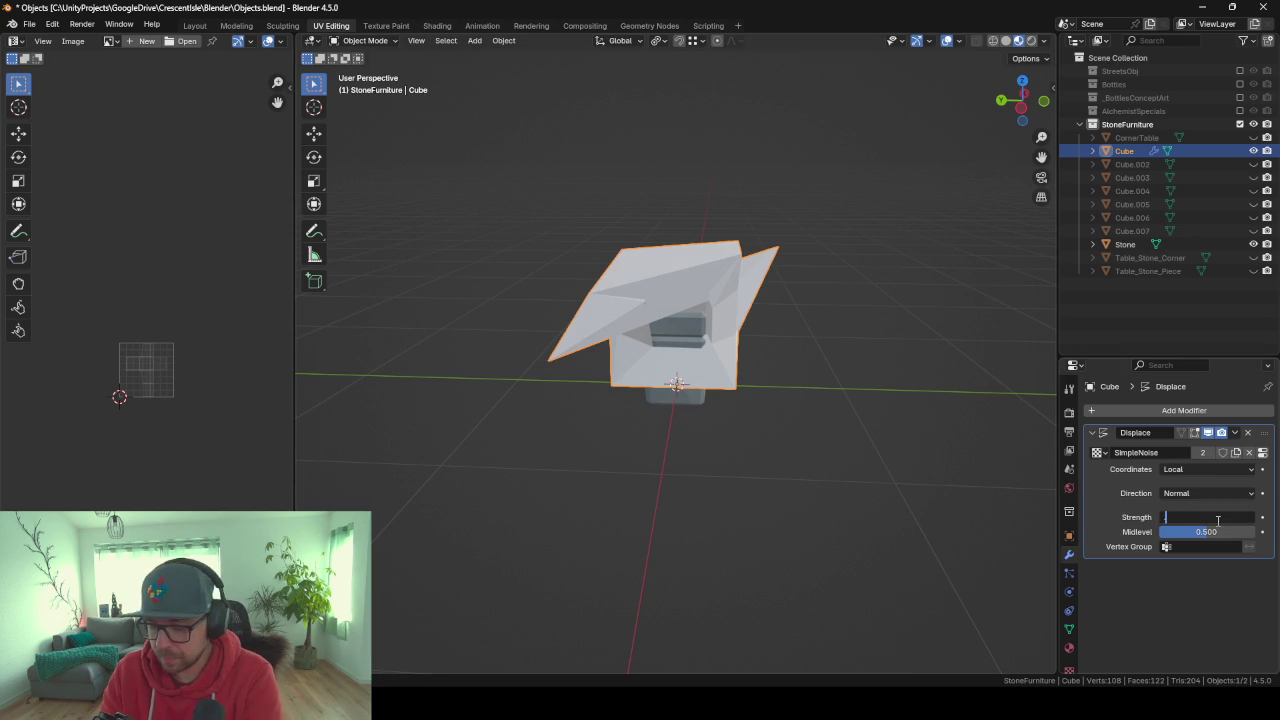
key(Return)
click(1202, 531)
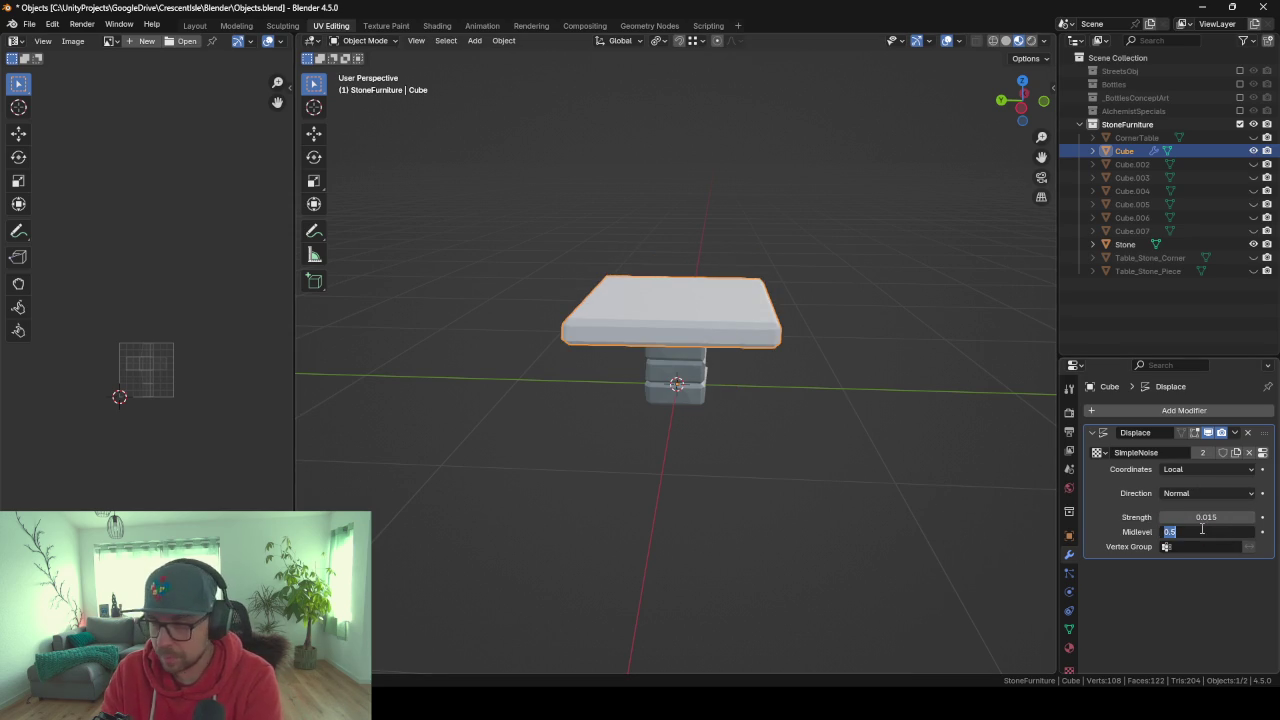
text(2)
key(Return)
mouse_move(450, 353)
middle_down()
mouse_move(580, 354)
mouse_move(732, 426)
middle_up()
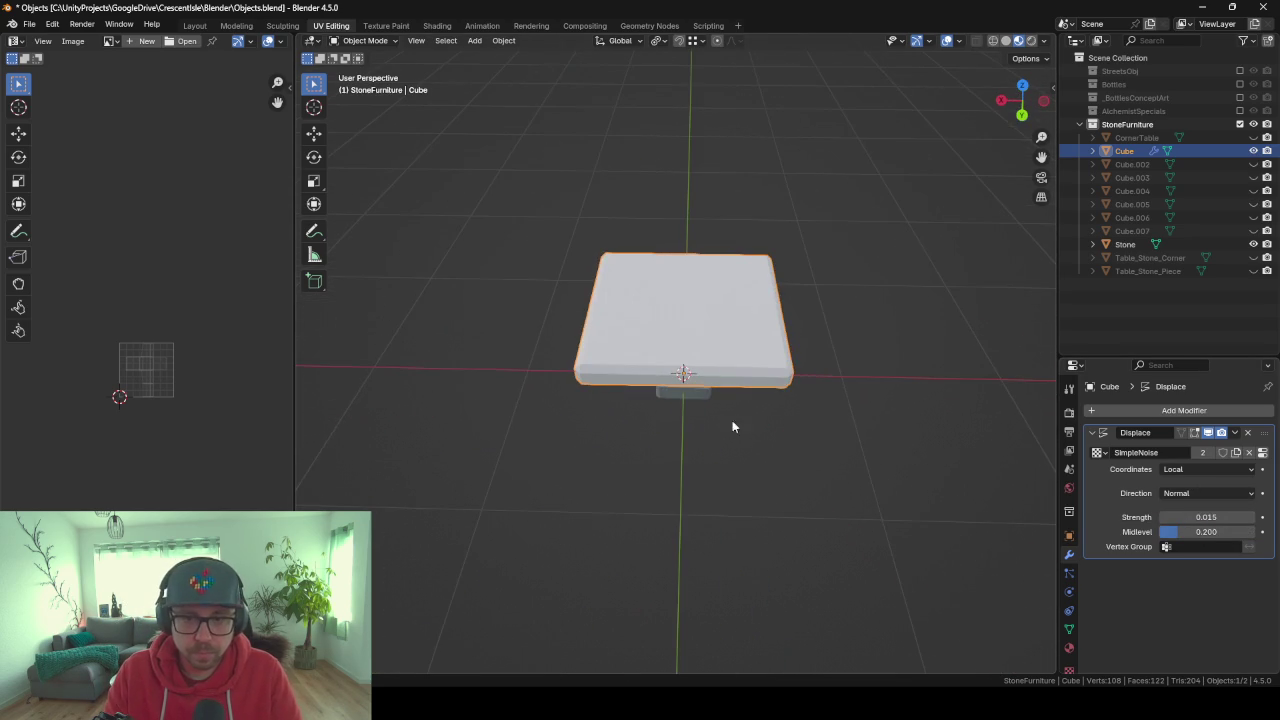
click(1091, 432)
Add a Smooth modifier with a factor of 0.02.
click(1093, 414)
text(smoo)
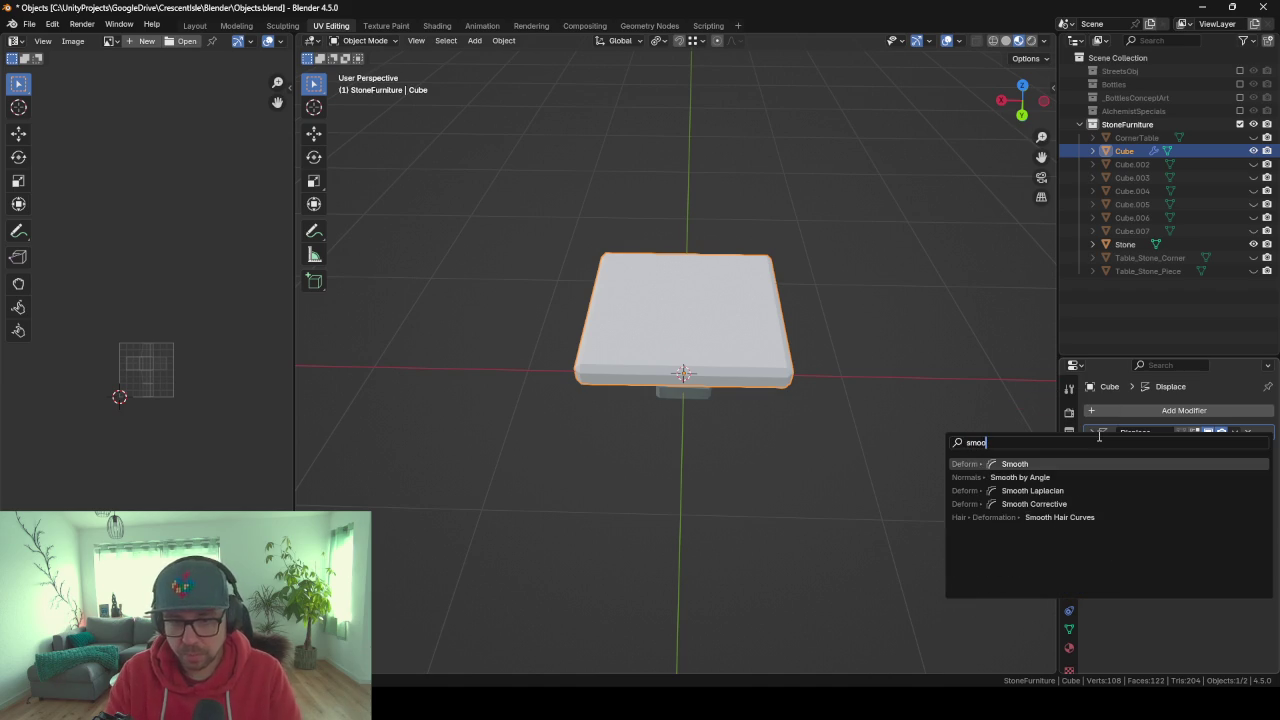
key(Return)
click(1208, 487)
text(.02)
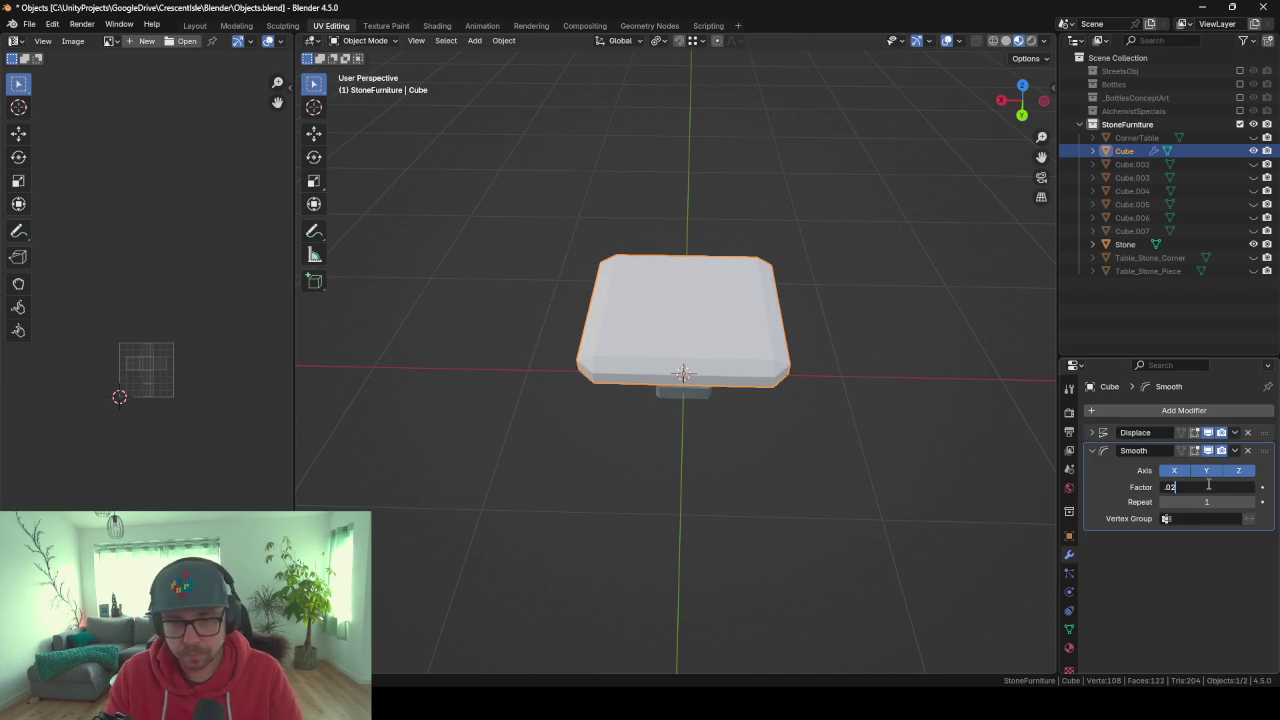
key(Return)
mouse_move(963, 548)
middle_down()
mouse_move(777, 334)
mouse_move(857, 320)
mouse_move(863, 337)
mouse_move(752, 343)
mouse_move(597, 331)
mouse_move(623, 317)
mouse_move(634, 327)
mouse_move(412, 326)
mouse_move(471, 349)
mouse_move(570, 341)
middle_up()
Unwrap the slab with Minimum Stretch and assign it the BaseStone material.
key(Tab)
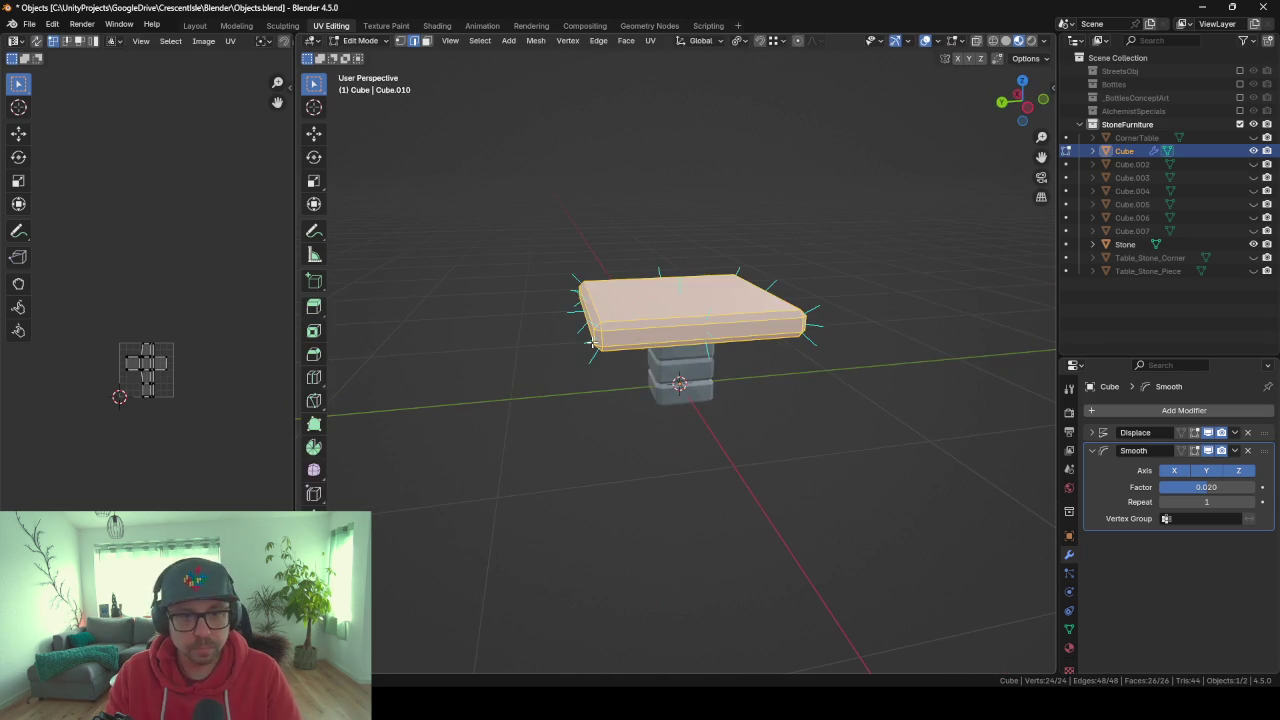
key(u)
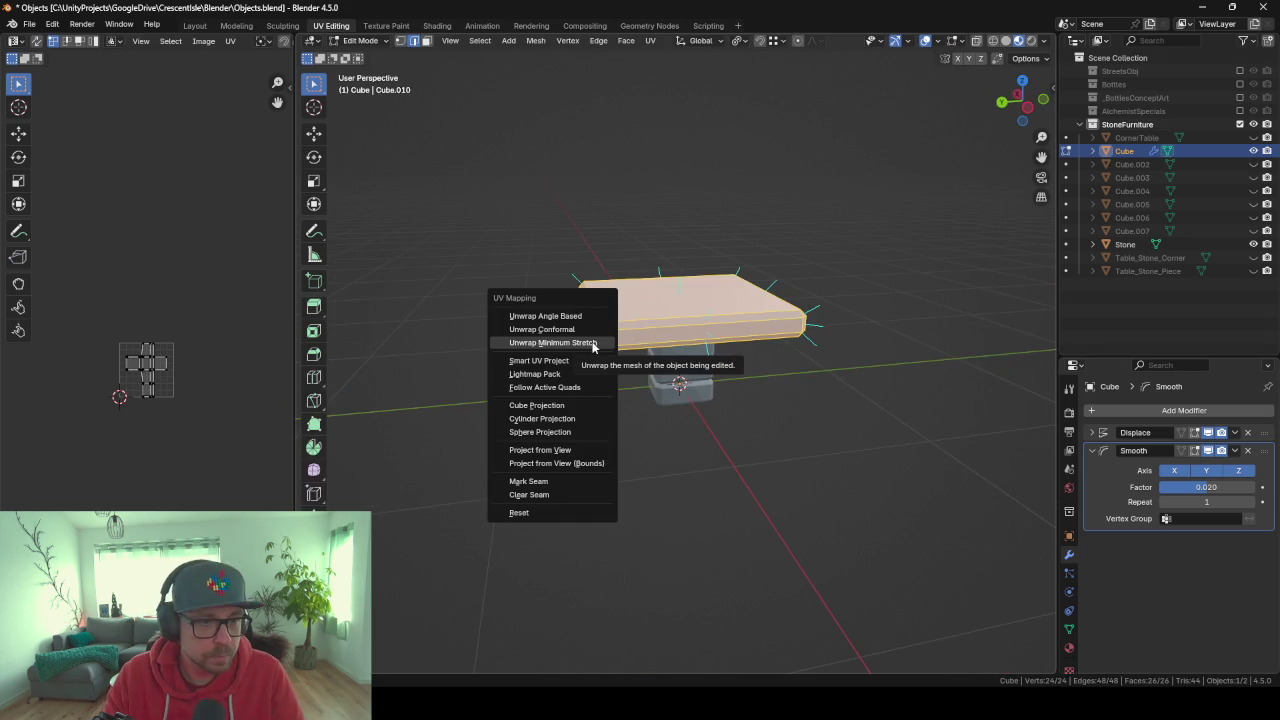
click(593, 343)
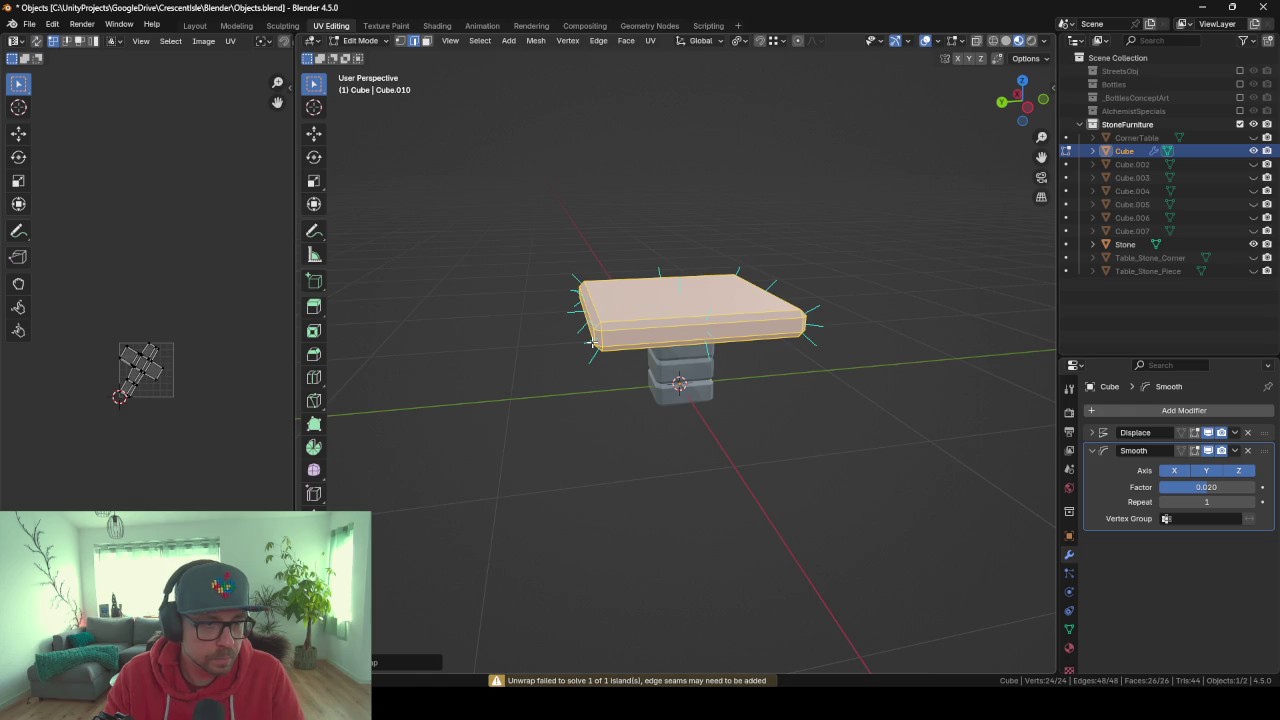
click(1068, 649)
click(1093, 467)
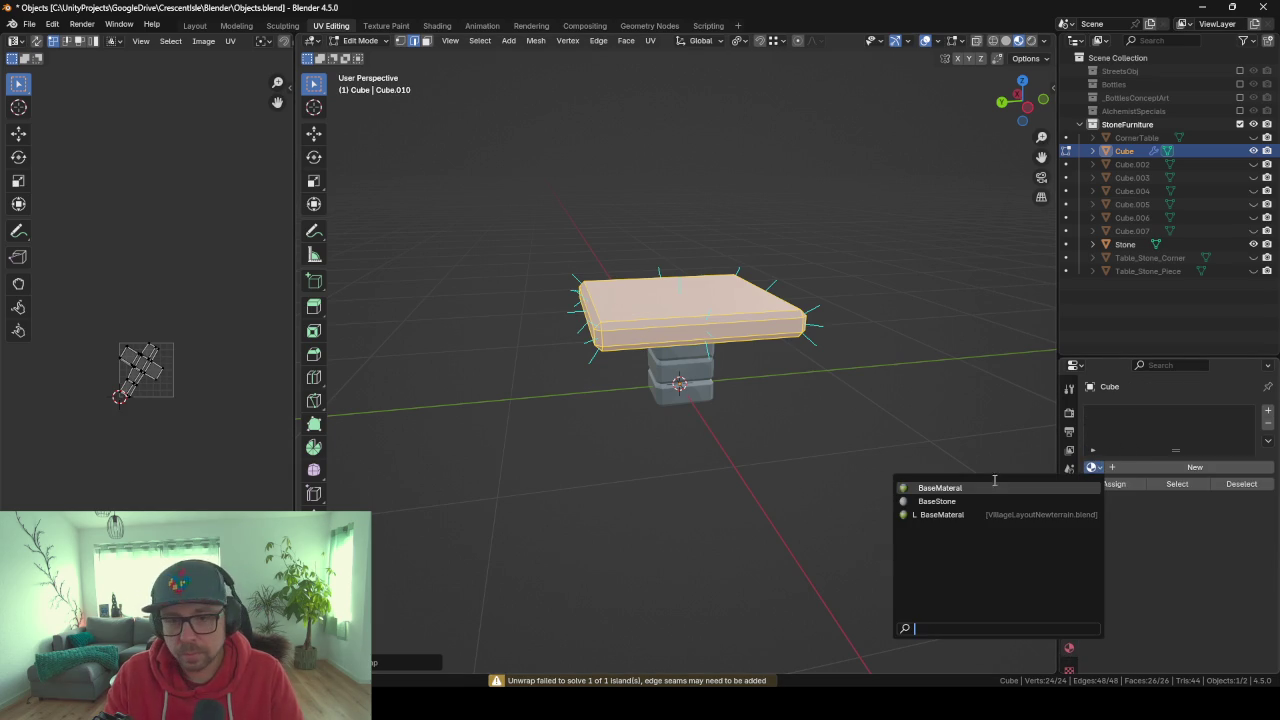
click(940, 501)
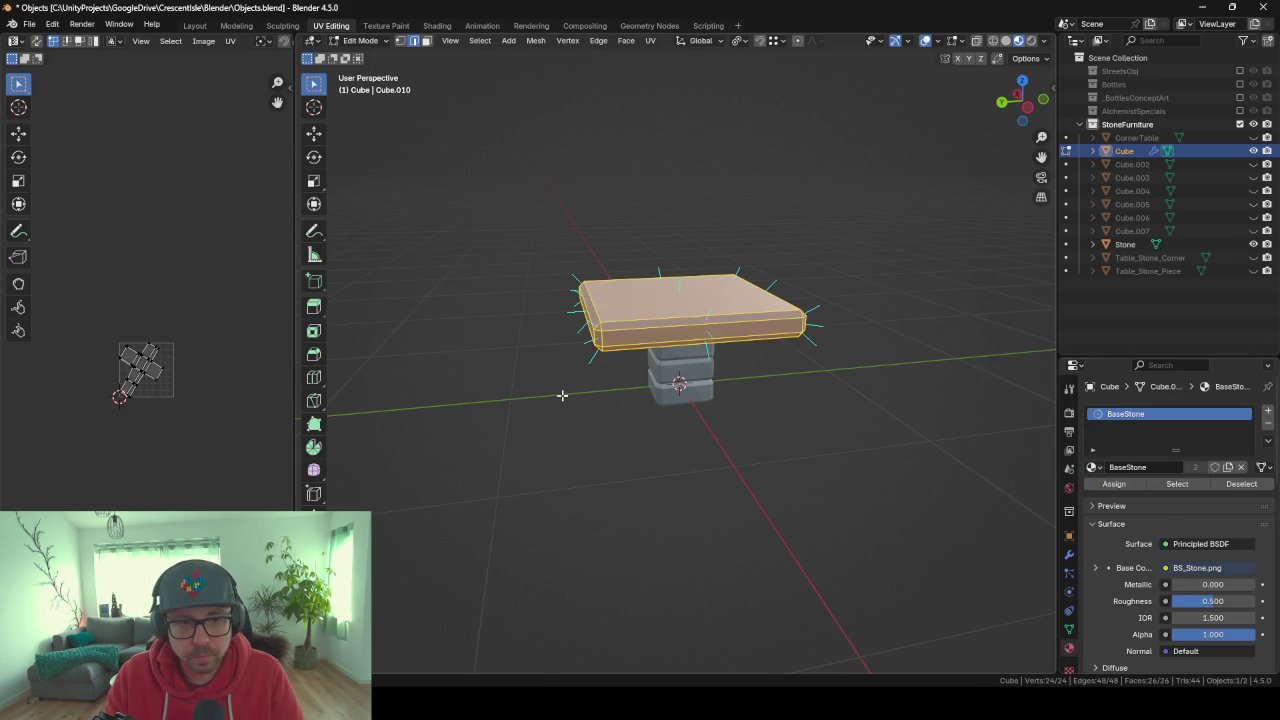
key(Tab)
mouse_move(562, 395)
middle_down()
mouse_move(573, 430)
mouse_move(675, 471)
mouse_move(722, 414)
mouse_move(794, 459)
middle_up()
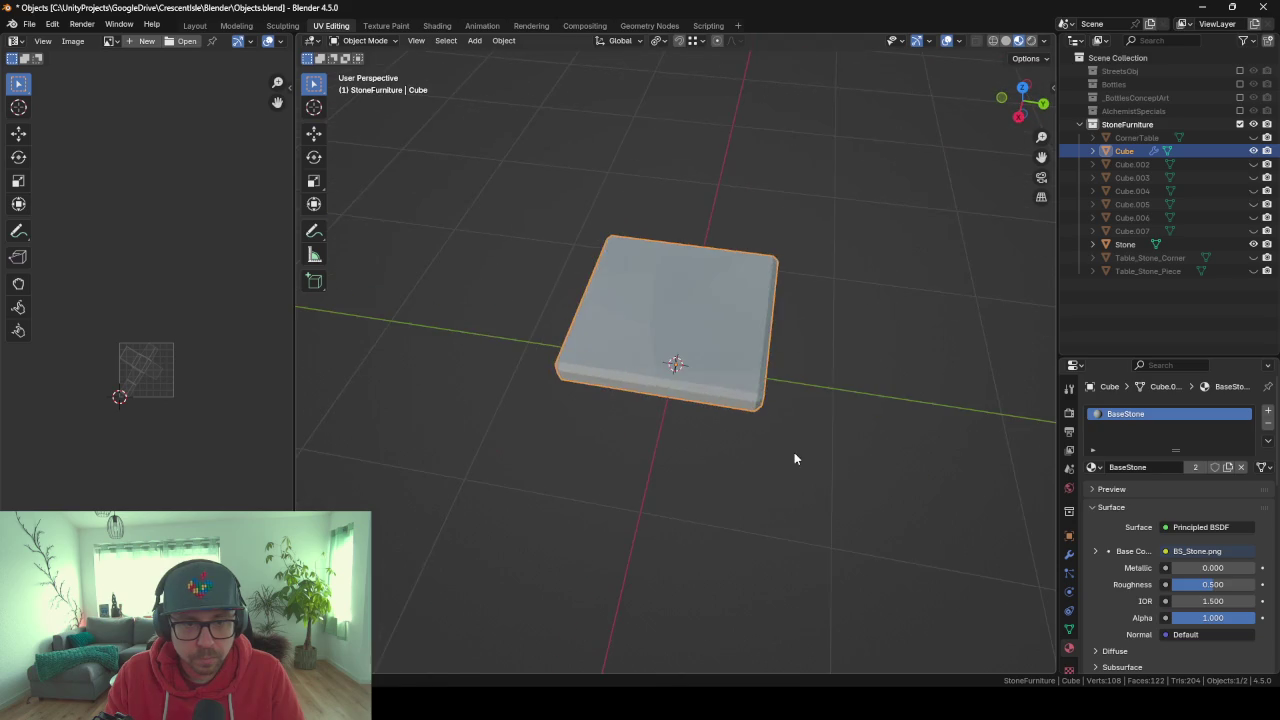
scroll(694, 312, up, 3)
mouse_move(694, 312)
middle_down()
mouse_move(730, 345)
mouse_move(659, 323)
mouse_move(643, 366)
mouse_move(728, 339)
mouse_move(731, 254)
mouse_move(680, 251)
mouse_move(720, 374)
mouse_move(866, 323)
mouse_move(869, 243)
mouse_move(871, 257)
mouse_move(834, 277)
mouse_move(717, 263)
mouse_move(720, 285)
mouse_move(786, 326)
mouse_move(889, 331)
mouse_move(820, 325)
middle_up()
scroll(648, 334, down, 5)
scroll(674, 260, up, 3)
scroll(674, 260, up, 2)
Scale all UV islands up past the UV square to enlarge the stone texture.
key(Tab)
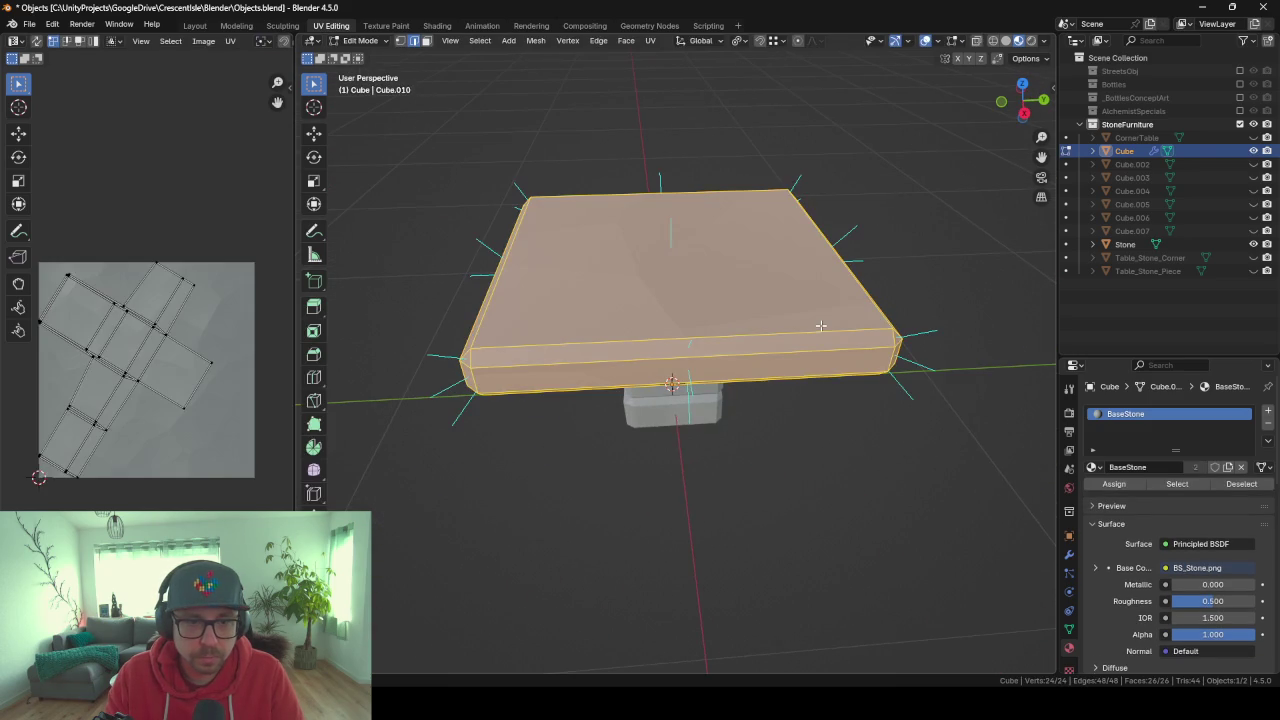
scroll(738, 292, down, 8)
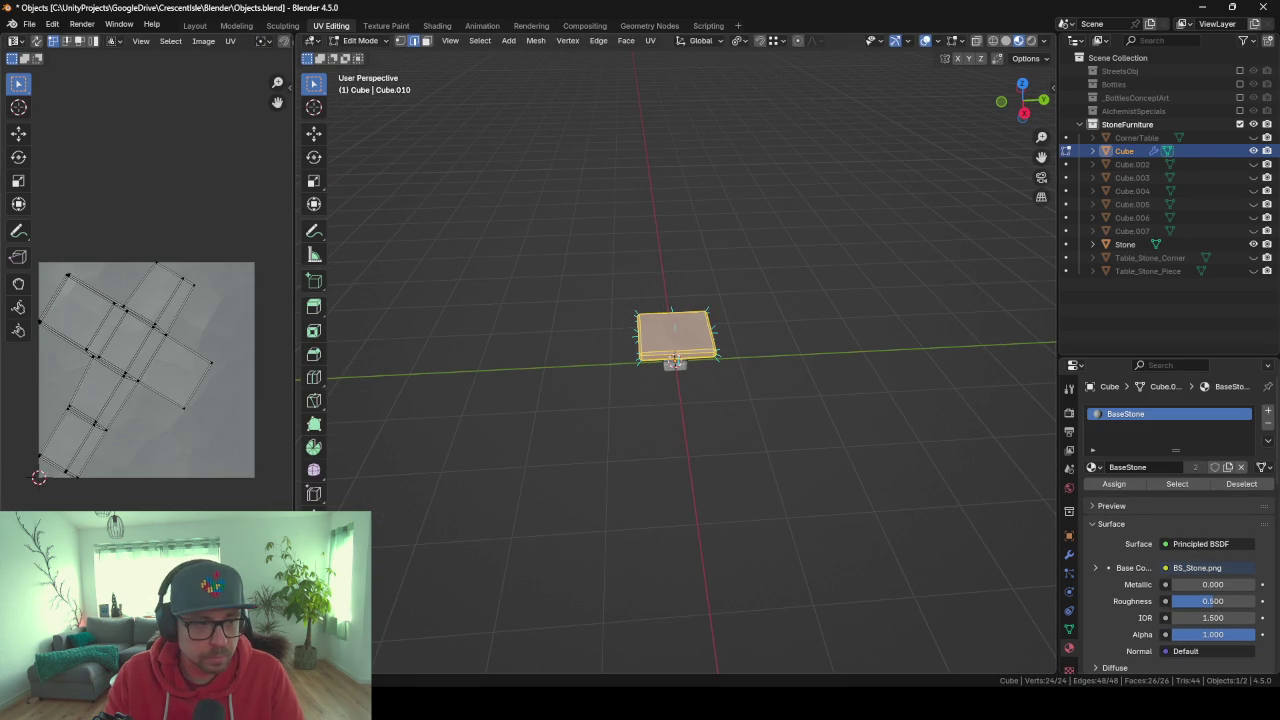
key(a)
key(s)
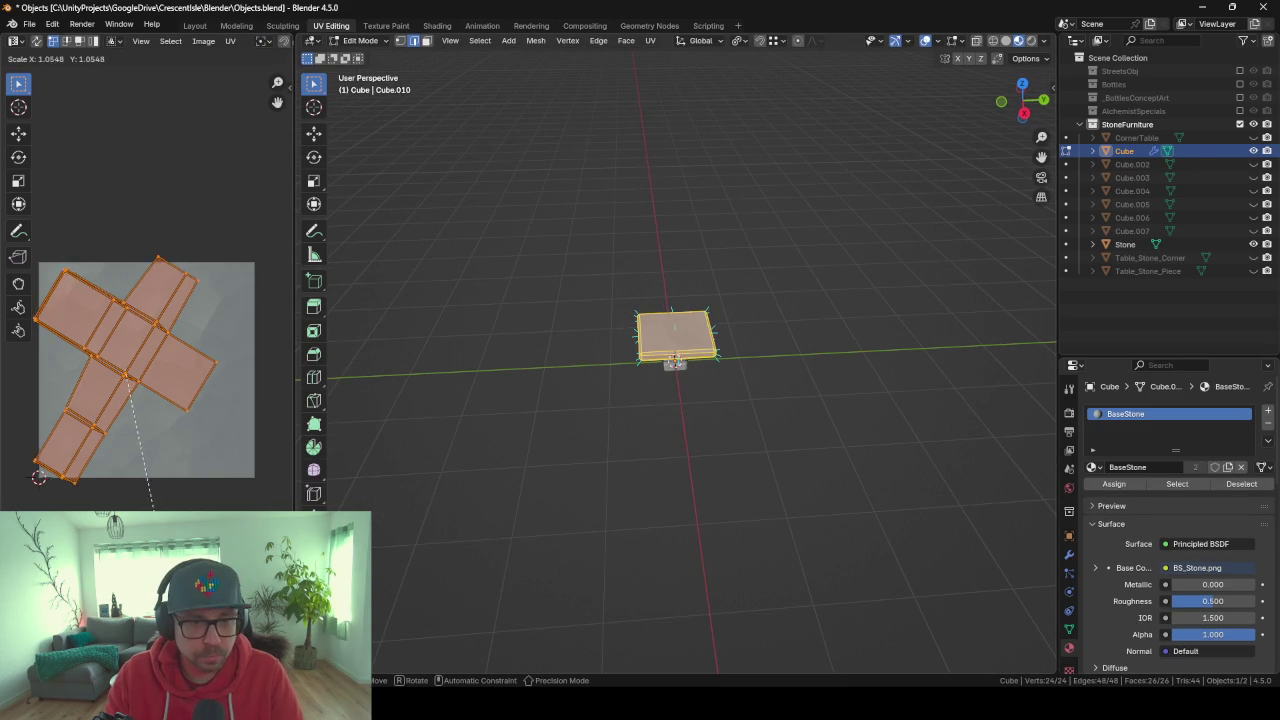
scroll(625, 368, up, 5)
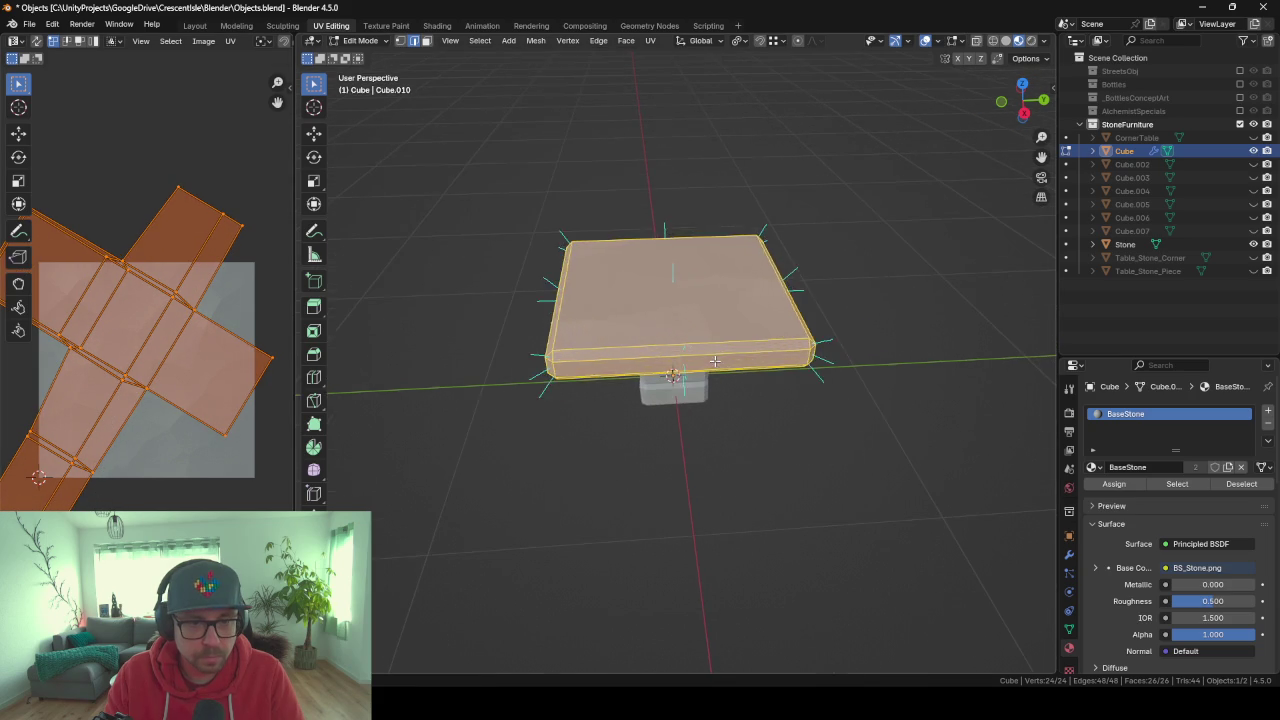
key(Tab)
mouse_move(625, 368)
middle_down()
mouse_move(614, 451)
mouse_move(521, 425)
mouse_move(690, 335)
middle_up()
click(703, 327)
Apply the tabletop's modifiers as geometry and make the top face's centre the 3D-cursor pivot.
click(689, 289)
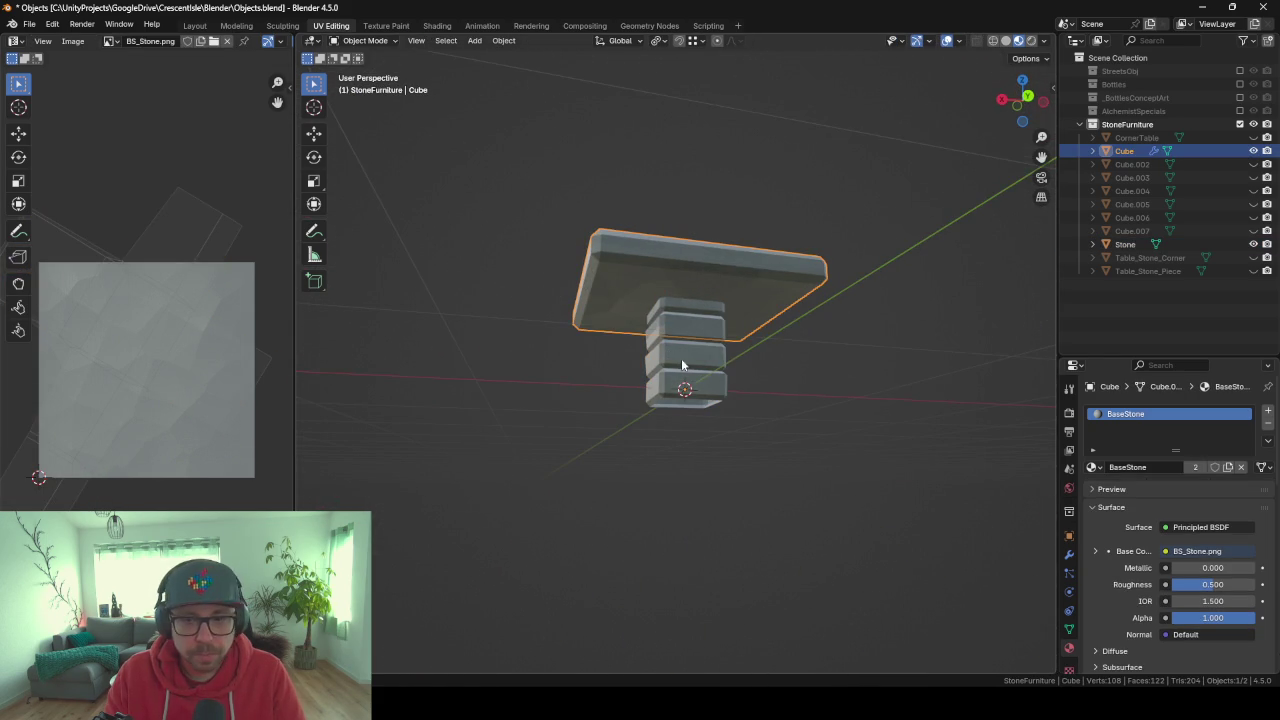
key(ctrl+a)
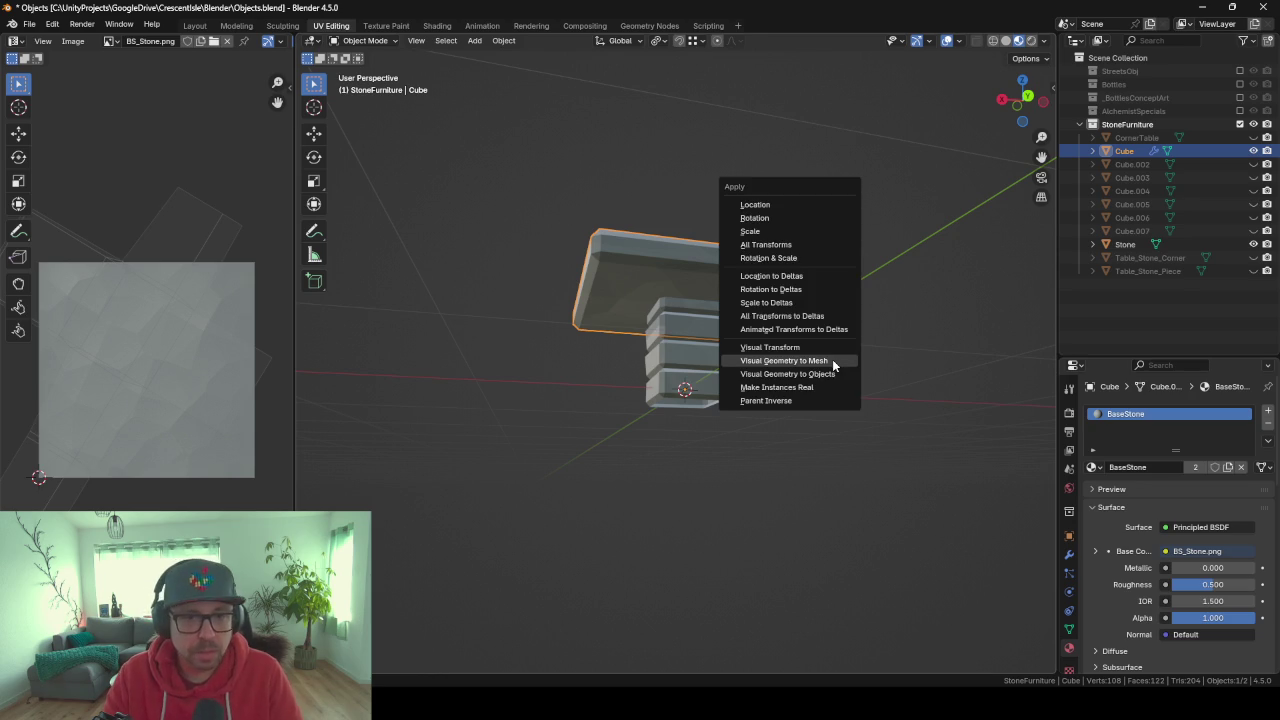
click(833, 365)
key(Tab)
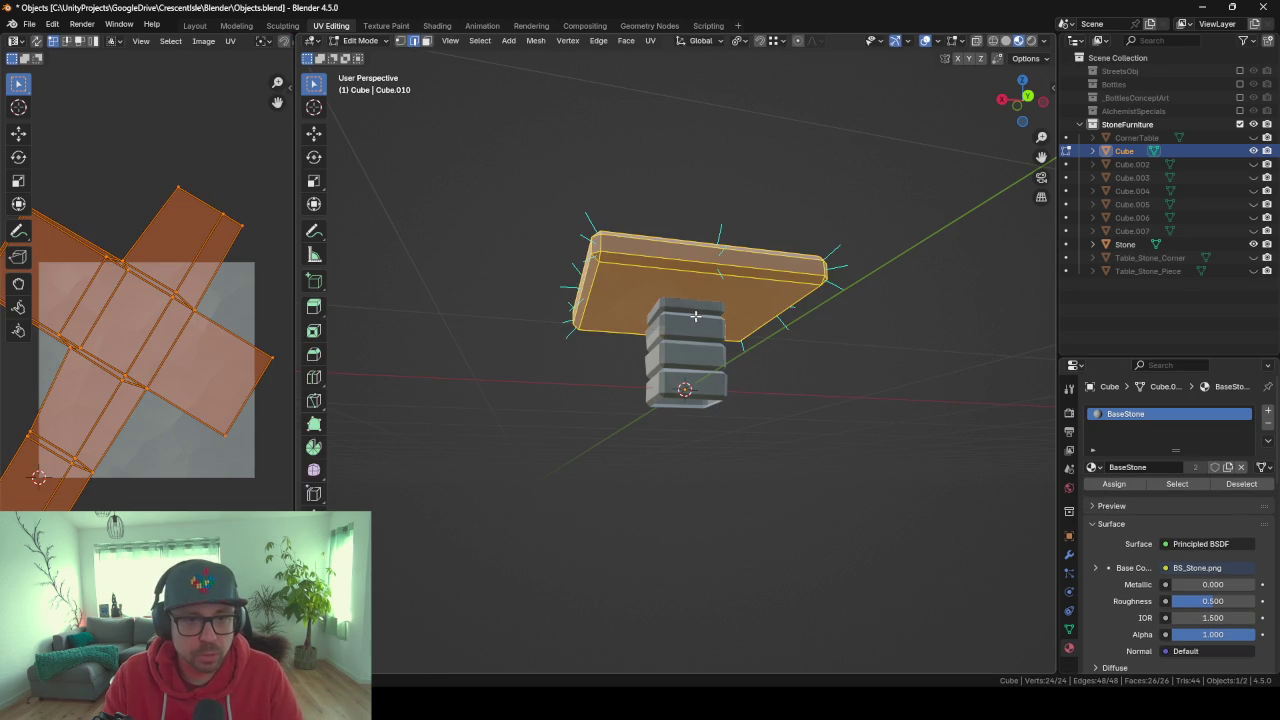
mouse_move(692, 246)
middle_down()
mouse_move(736, 344)
mouse_move(709, 349)
mouse_move(704, 410)
middle_up()
scroll(736, 344, up, 2)
scroll(736, 344, up, 2)
key(alt+a)
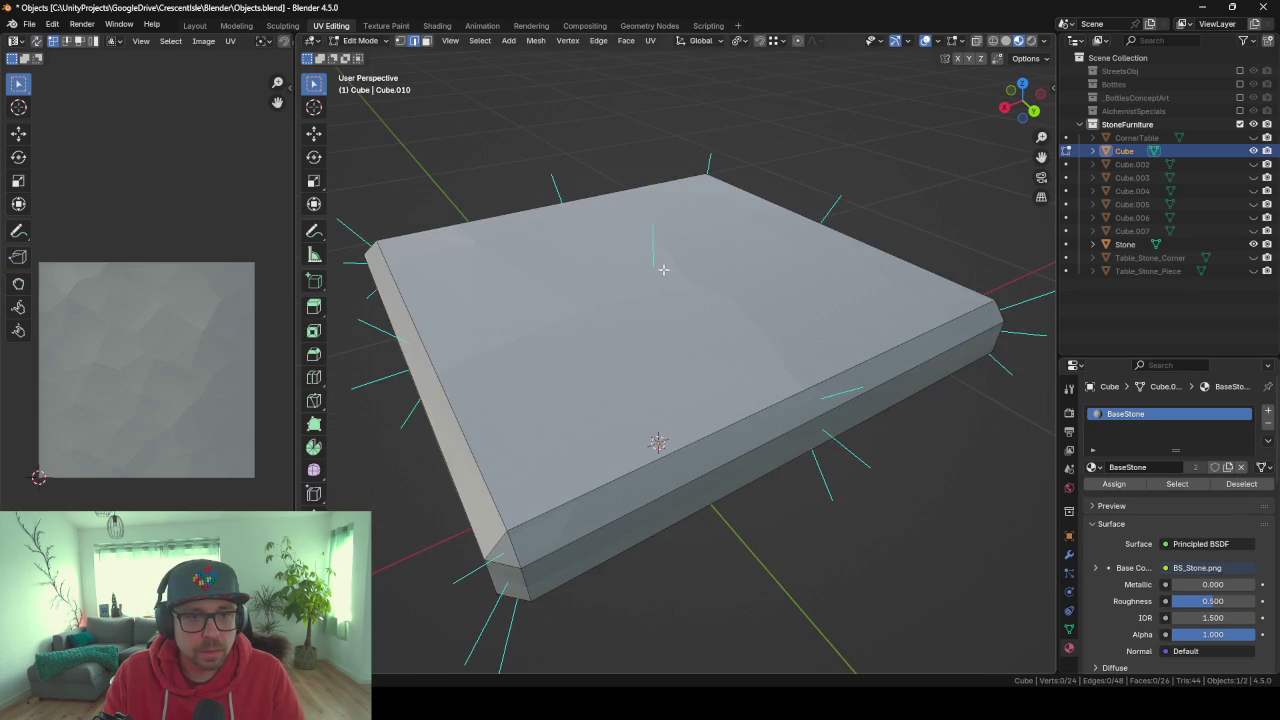
click(598, 274)
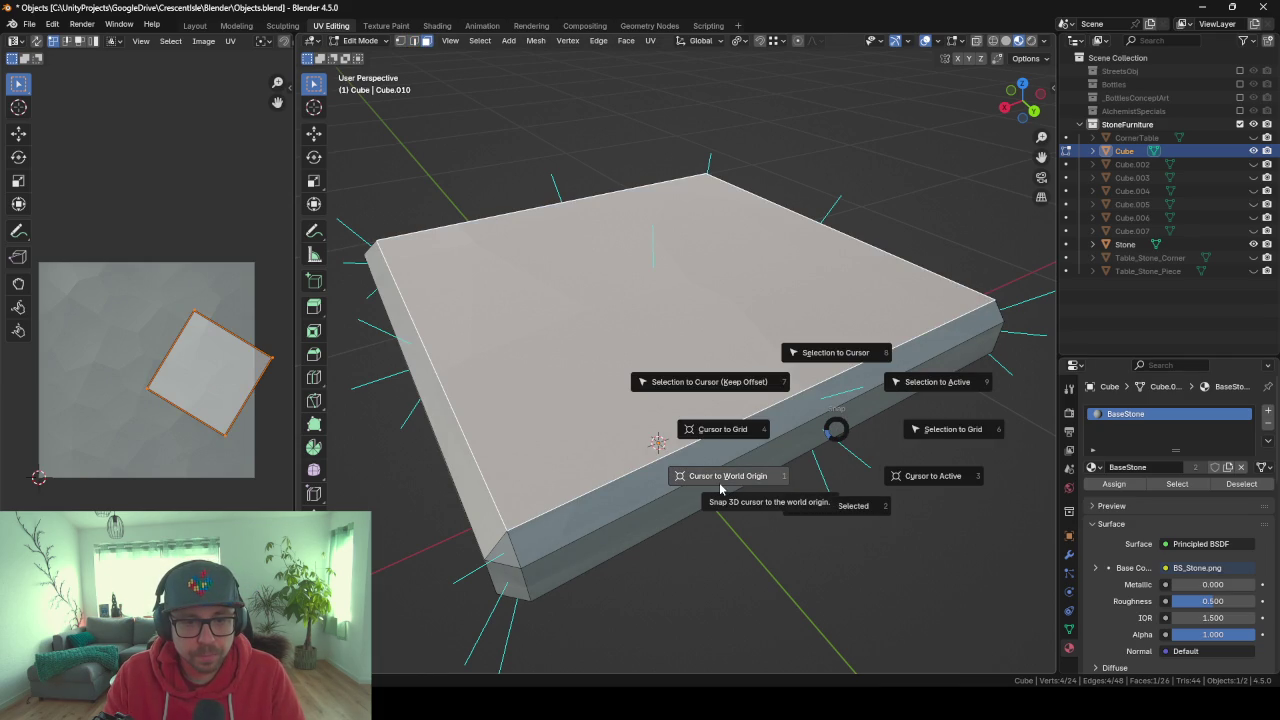
click(850, 506)
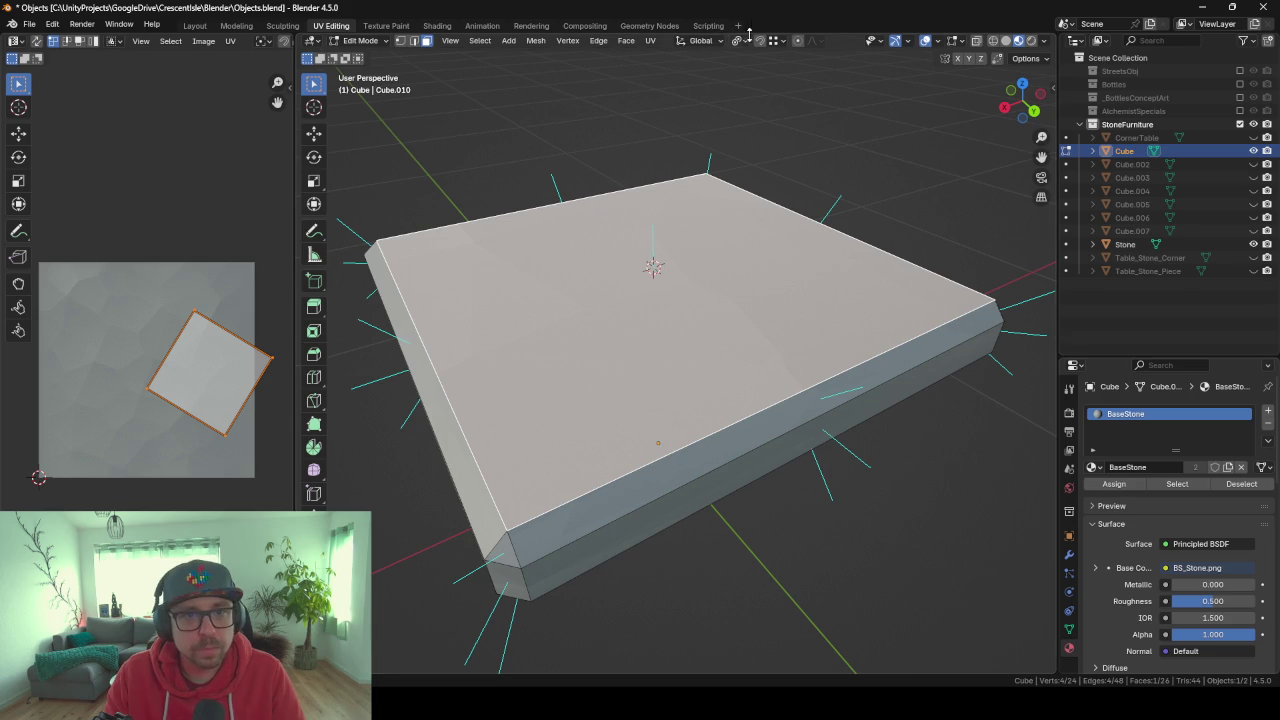
click(741, 40)
click(766, 88)
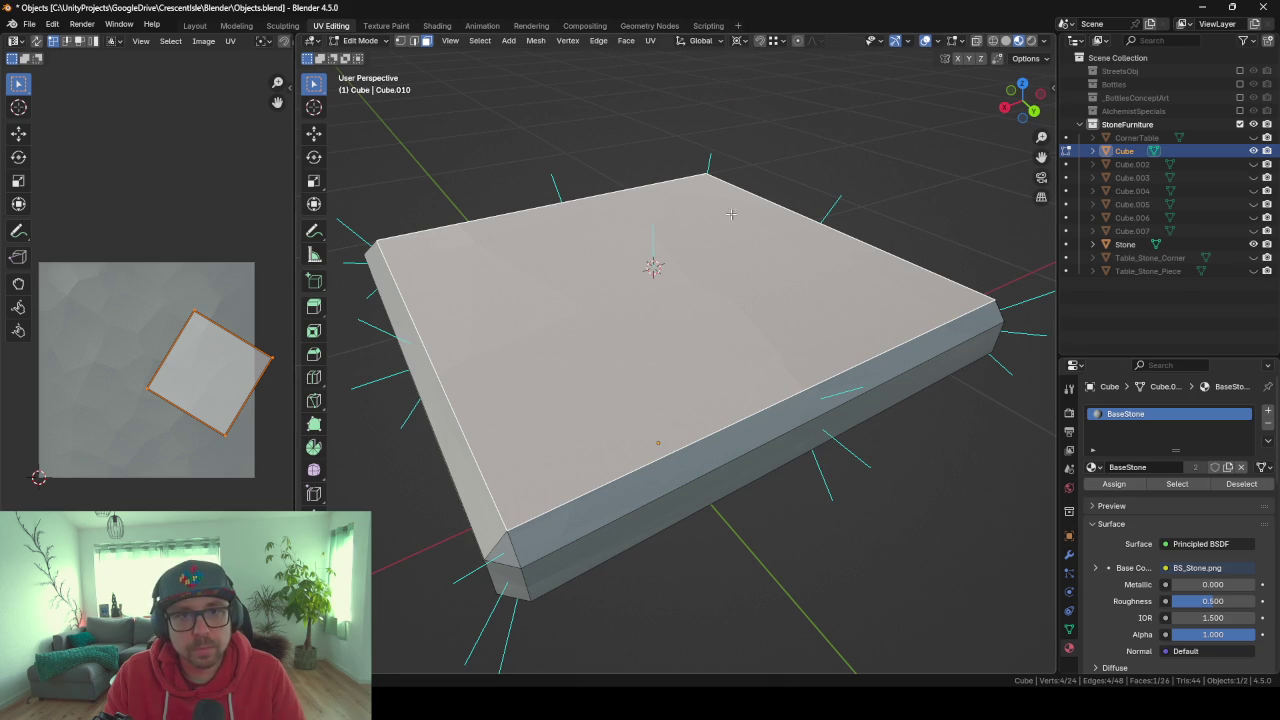
Scale the whole slab to about 0.49 along Z, keeping its top face in place.
middle_drag(724, 244, 713, 180)
key(a)
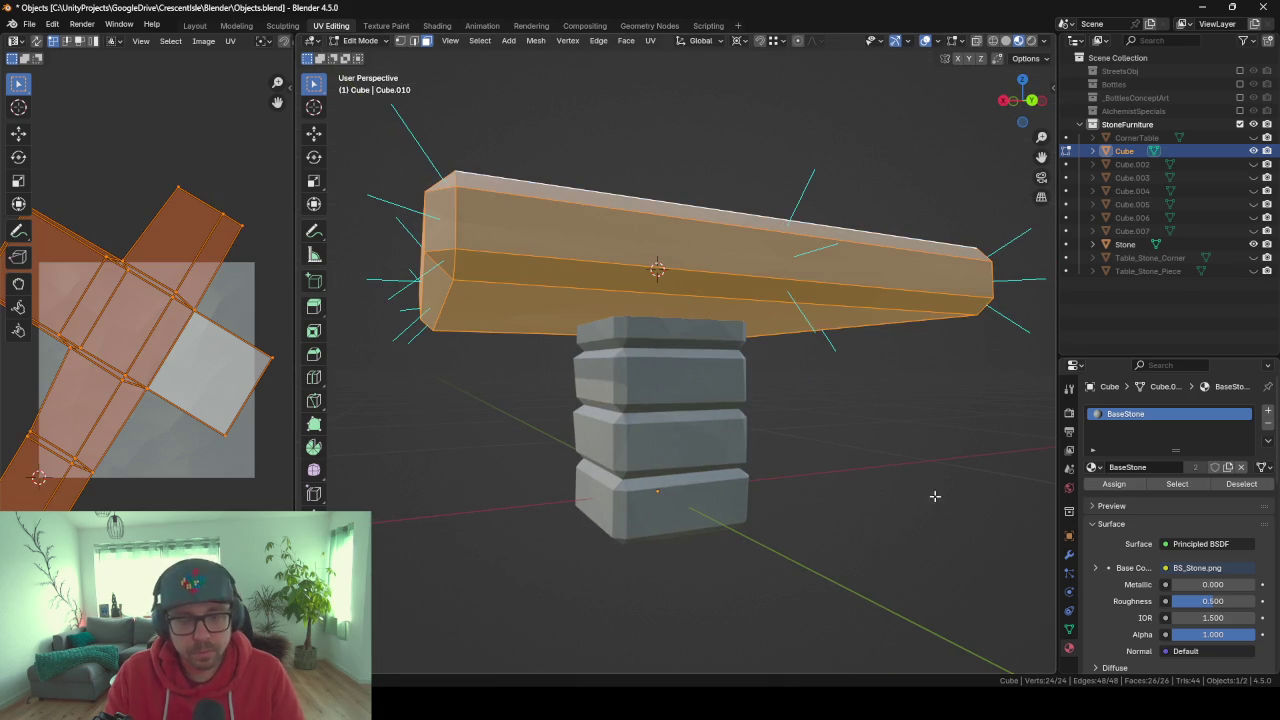
key(s)
key(z)
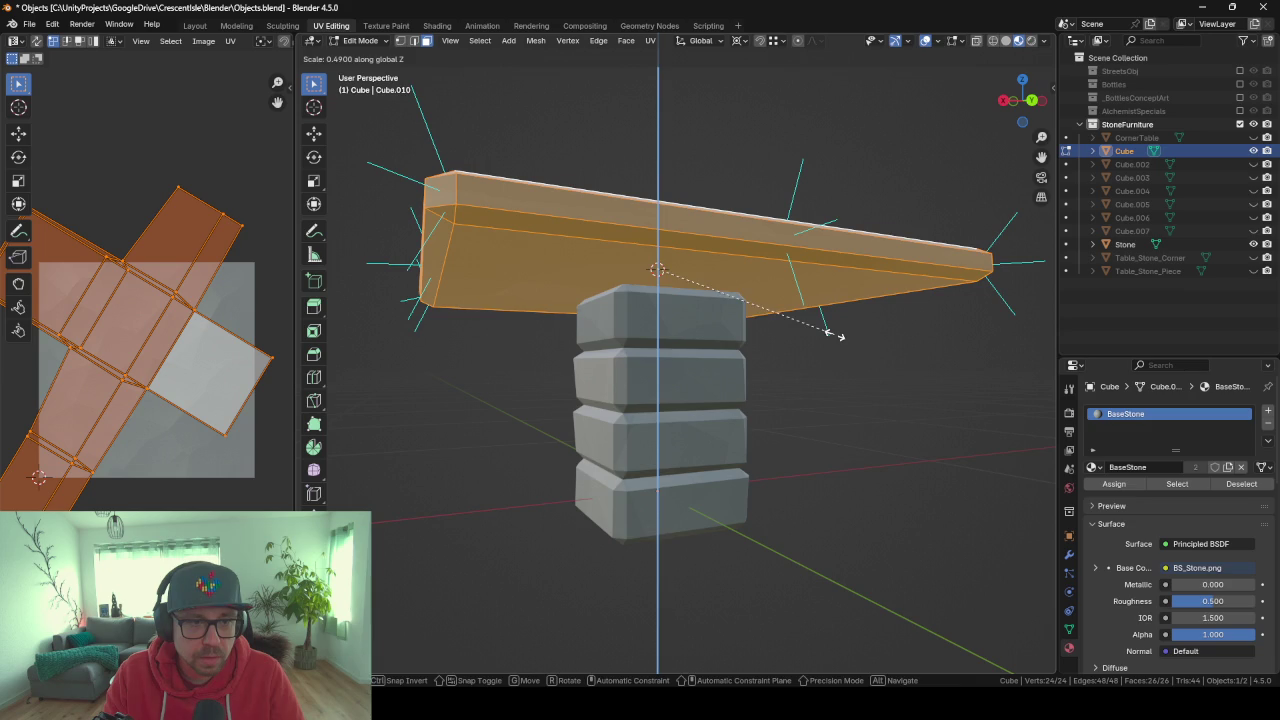
click(838, 336)
key(Tab)
mouse_move(520, 423)
middle_down()
mouse_move(622, 385)
mouse_move(663, 390)
mouse_move(589, 405)
mouse_move(528, 452)
mouse_move(570, 397)
mouse_move(529, 381)
mouse_move(462, 388)
mouse_move(533, 390)
mouse_move(600, 427)
mouse_move(700, 397)
mouse_move(651, 394)
mouse_move(680, 327)
middle_up()
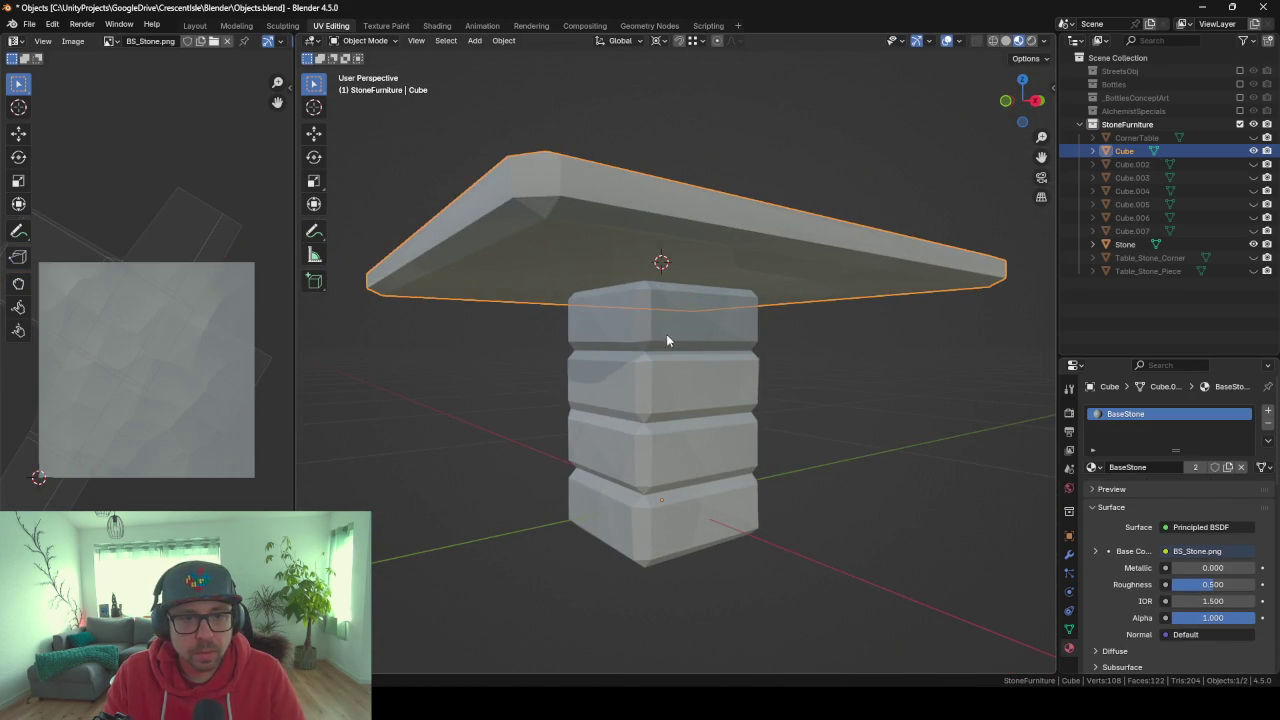
Join the tabletop into the Stone pillar object.
shift+click(673, 380)
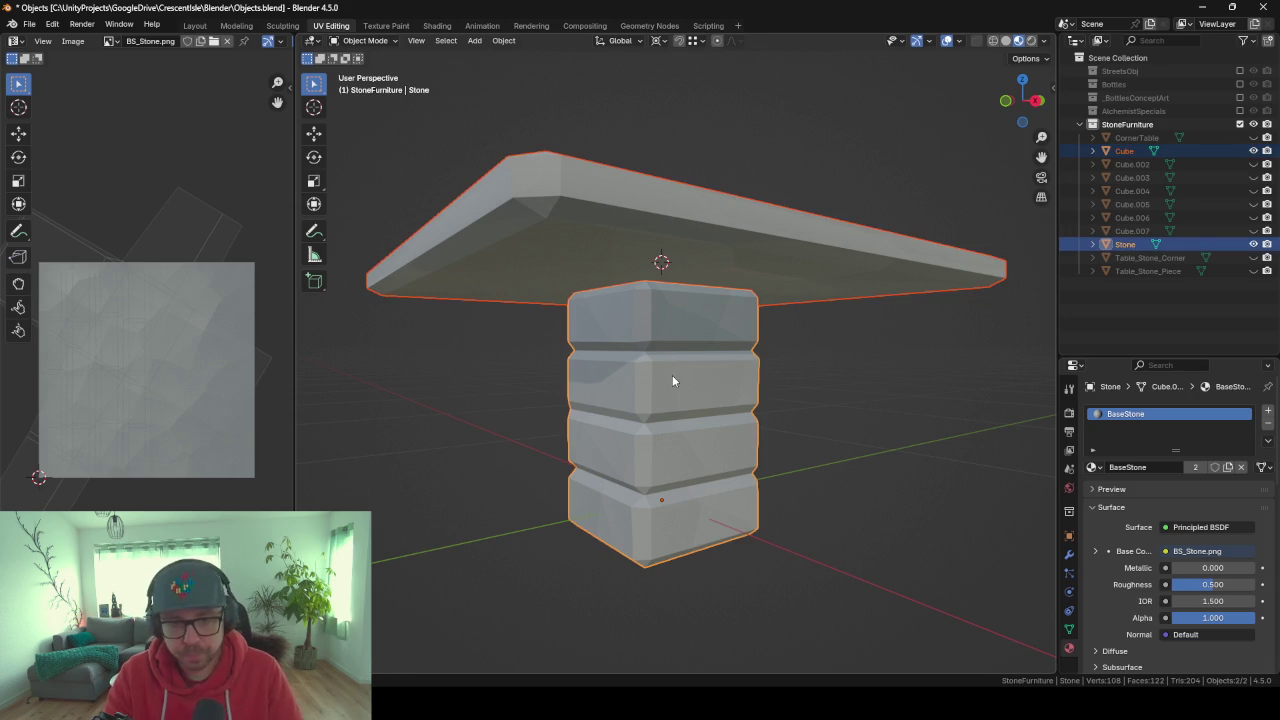
key(ctrl+j)
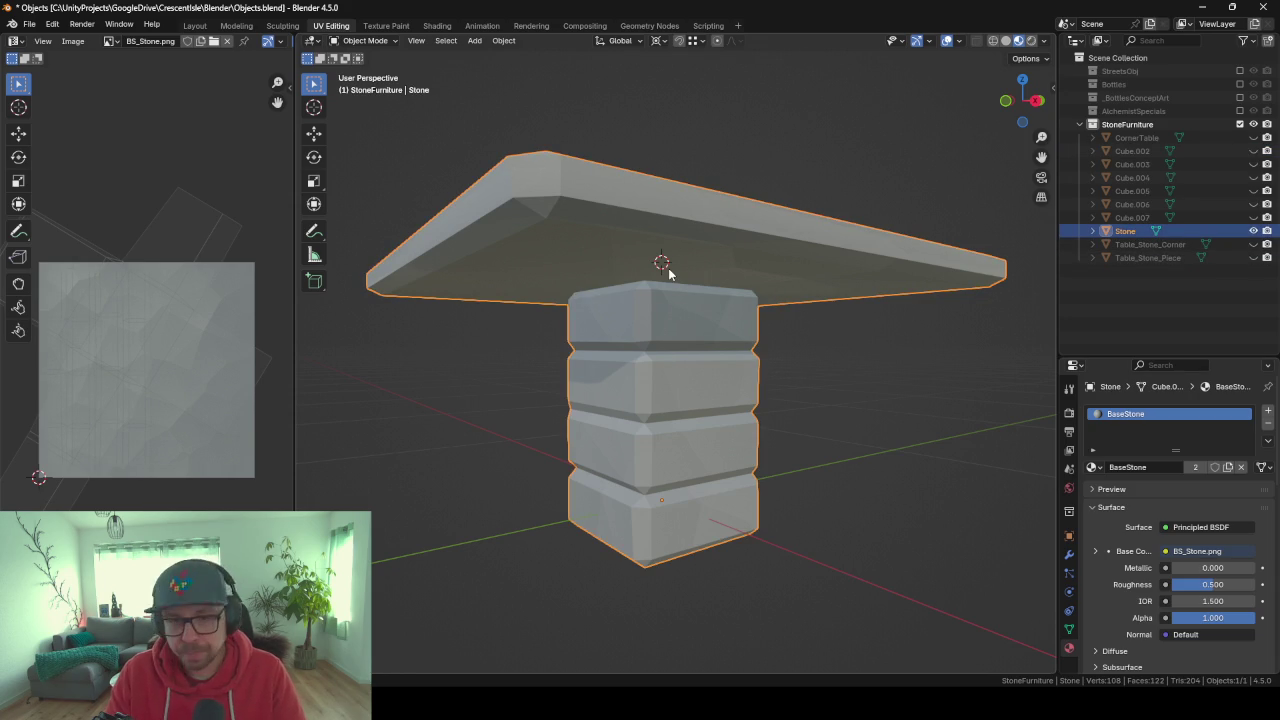
key(Tab)
scroll(669, 273, up, 2)
Inset the tabletop's underside face and delete the inner face to open a hole.
click(663, 246)
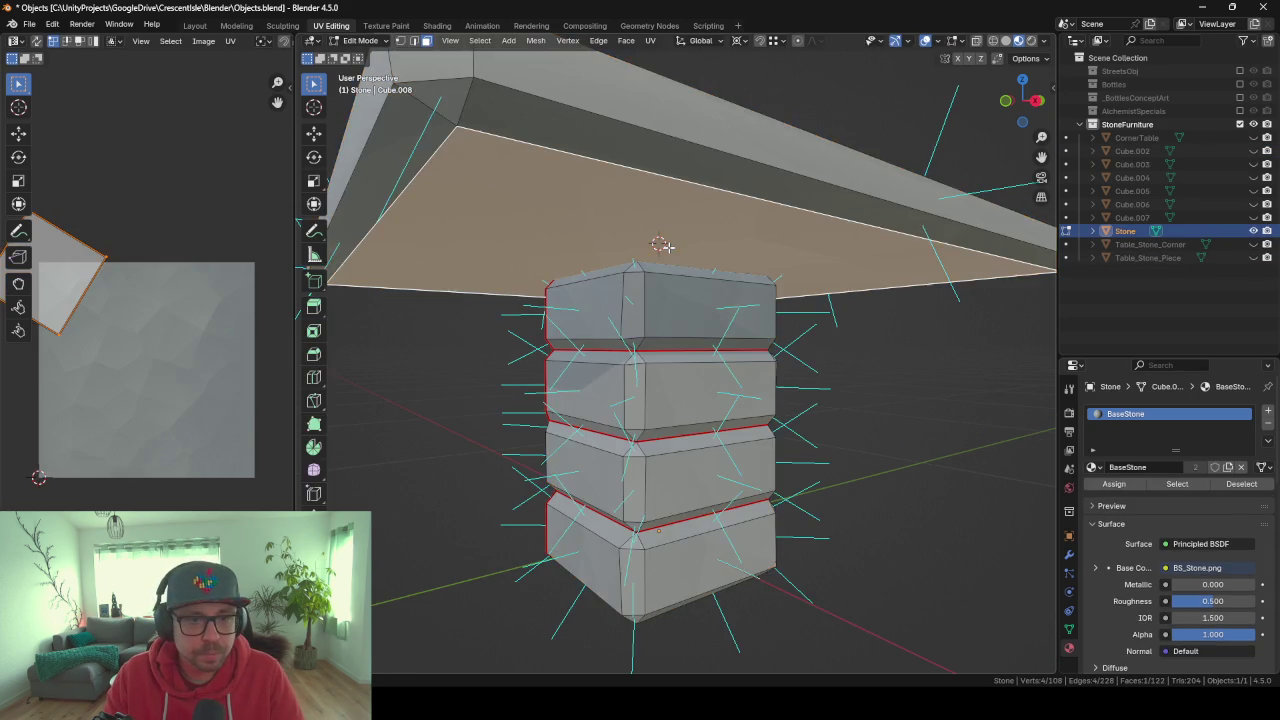
middle_drag(663, 246, 690, 255)
key(i)
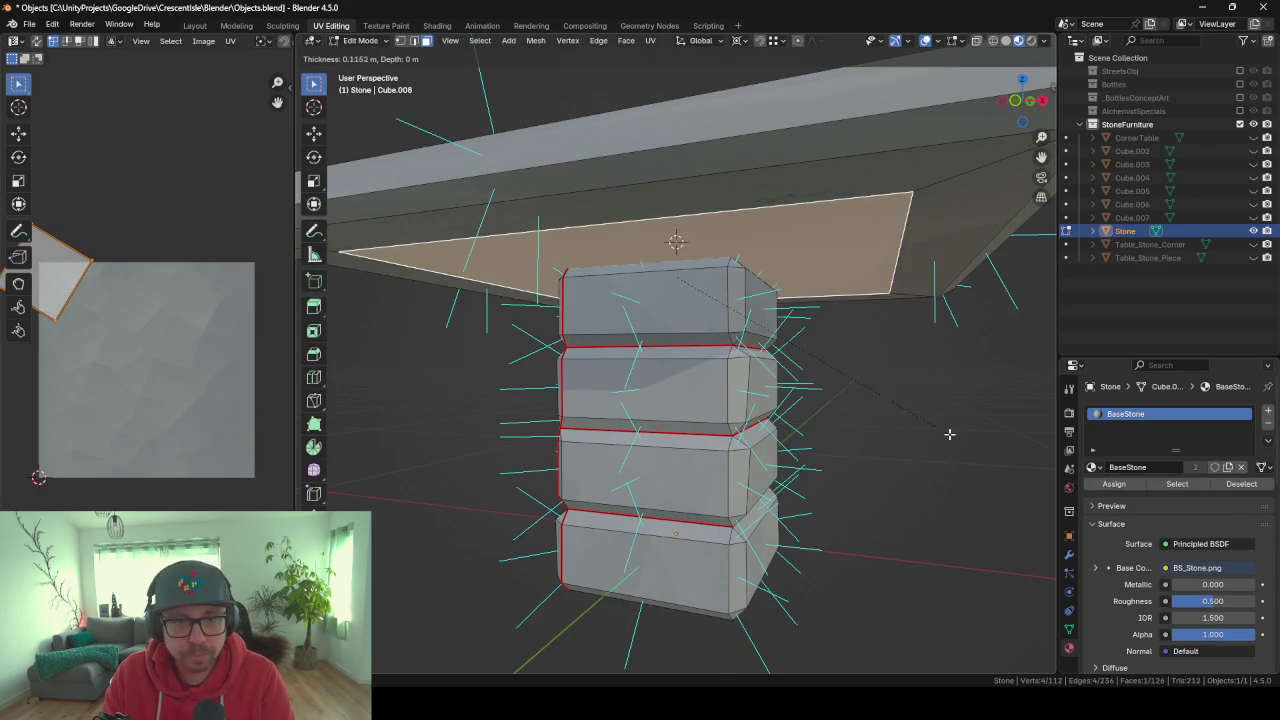
click(841, 376)
middle_drag(744, 303, 759, 332)
click(748, 305)
key(alt+a)
click(708, 319)
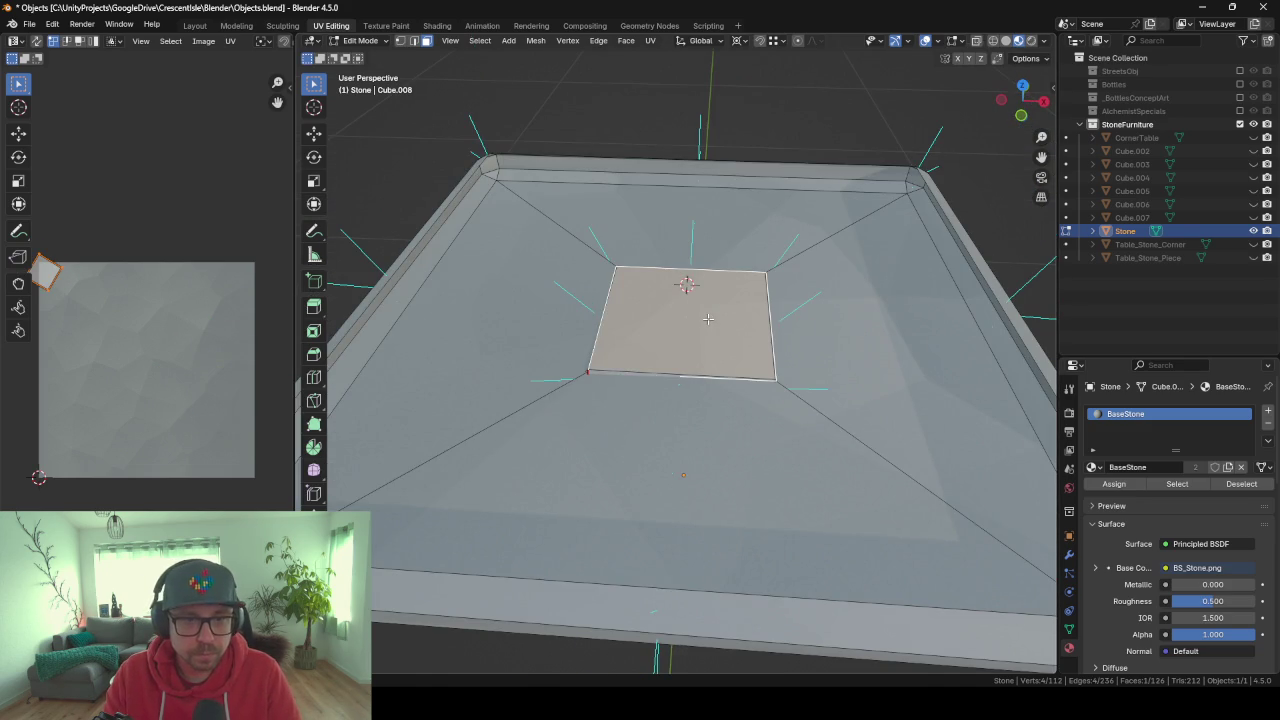
key(x)
click(708, 319)
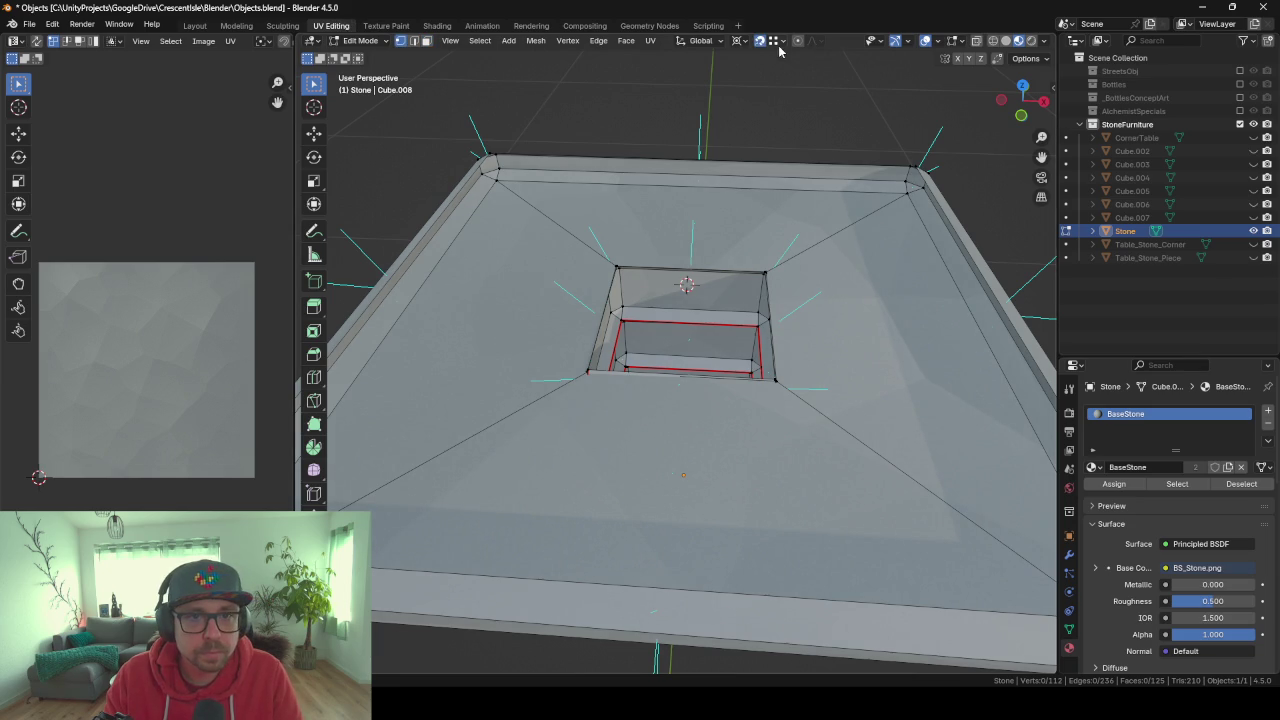
click(741, 42)
Reset the pivot to Median Point and inspect the opening's corners from several angles.
click(760, 104)
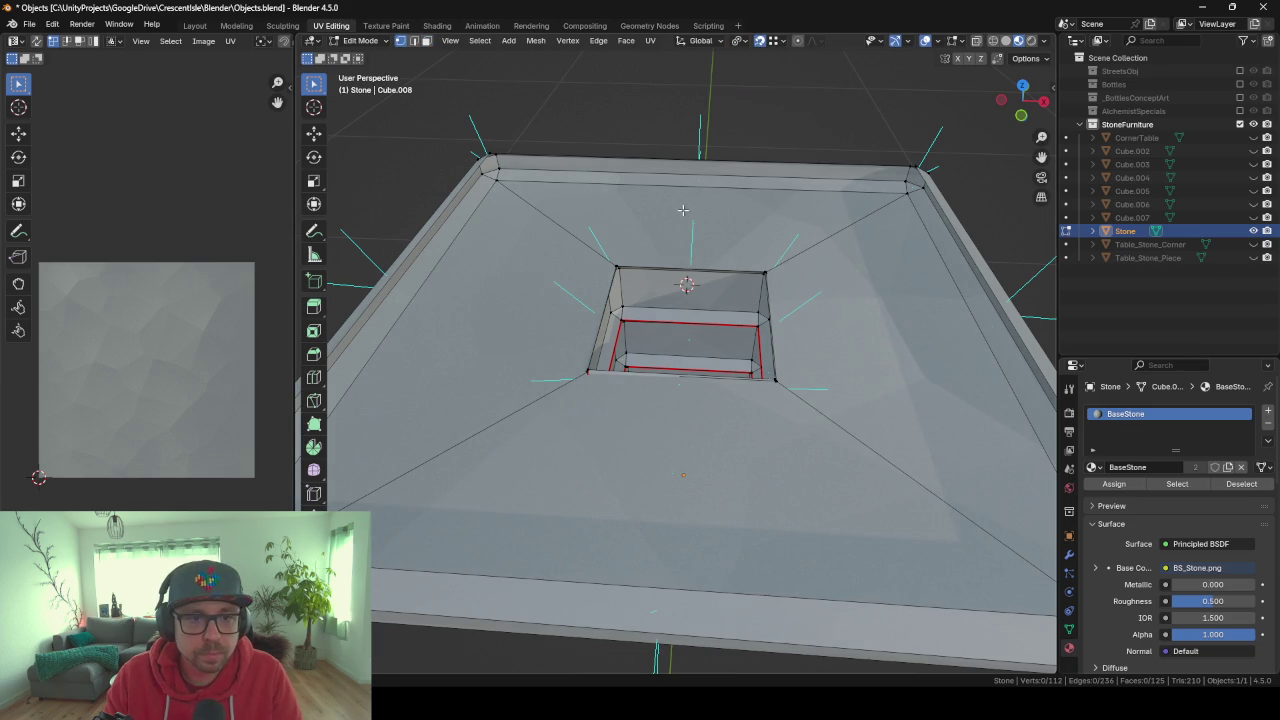
scroll(686, 200, up, 2)
scroll(680, 250, up, 2)
scroll(646, 317, up, 2)
middle_drag(646, 317, 640, 305)
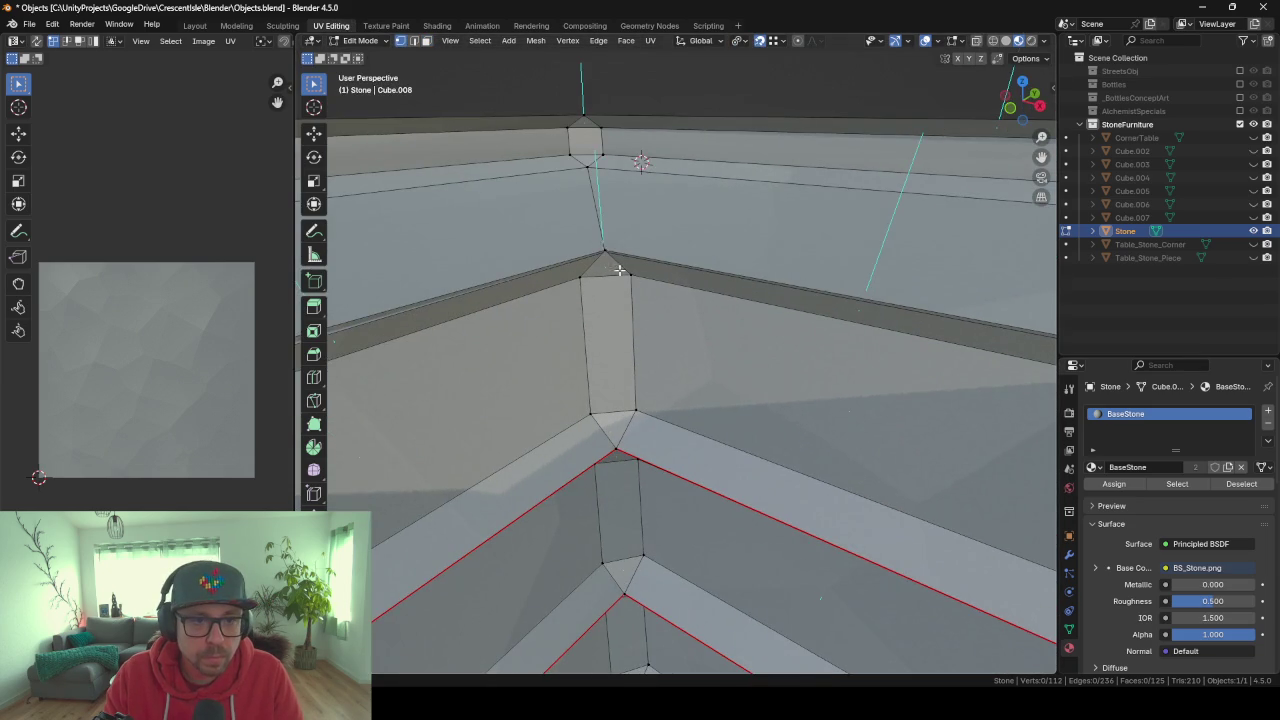
middle_drag(627, 248, 656, 248)
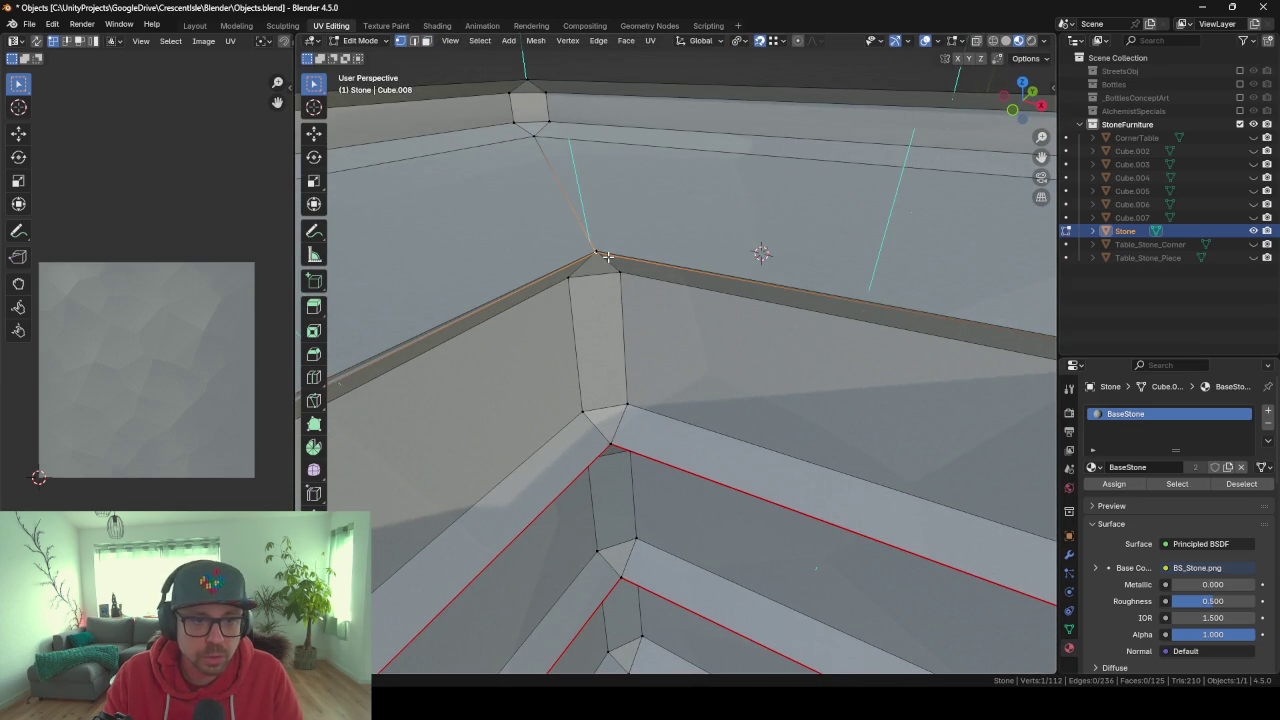
mouse_move(607, 257)
middle_down()
mouse_move(748, 323)
mouse_move(801, 374)
mouse_move(806, 222)
middle_up()
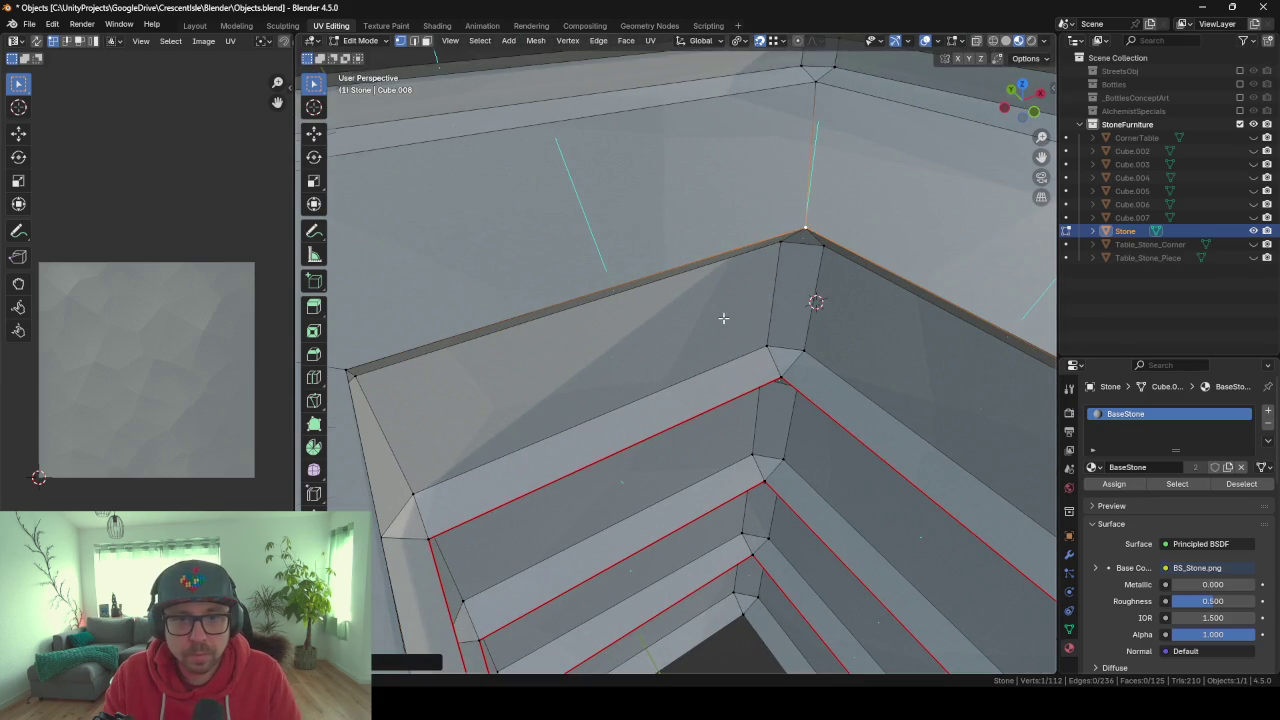
middle_drag(724, 318, 860, 187)
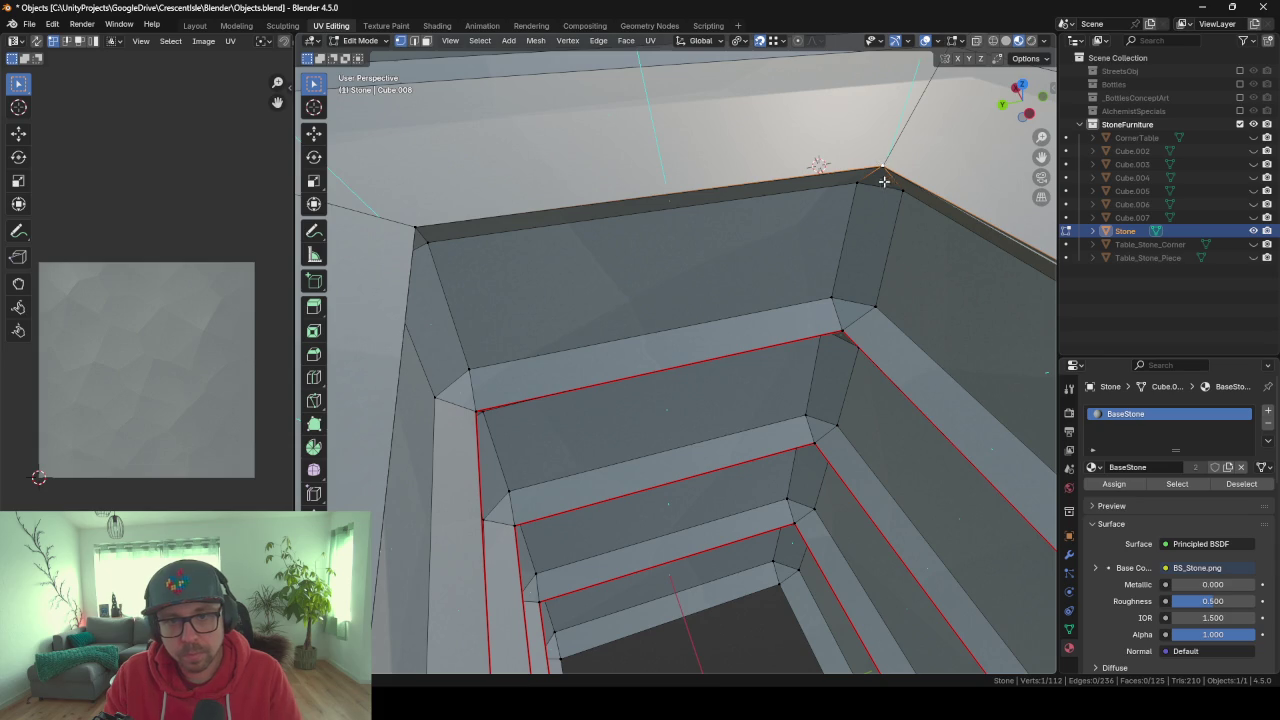
scroll(880, 172, up, 2)
scroll(800, 220, up, 2)
scroll(720, 260, up, 2)
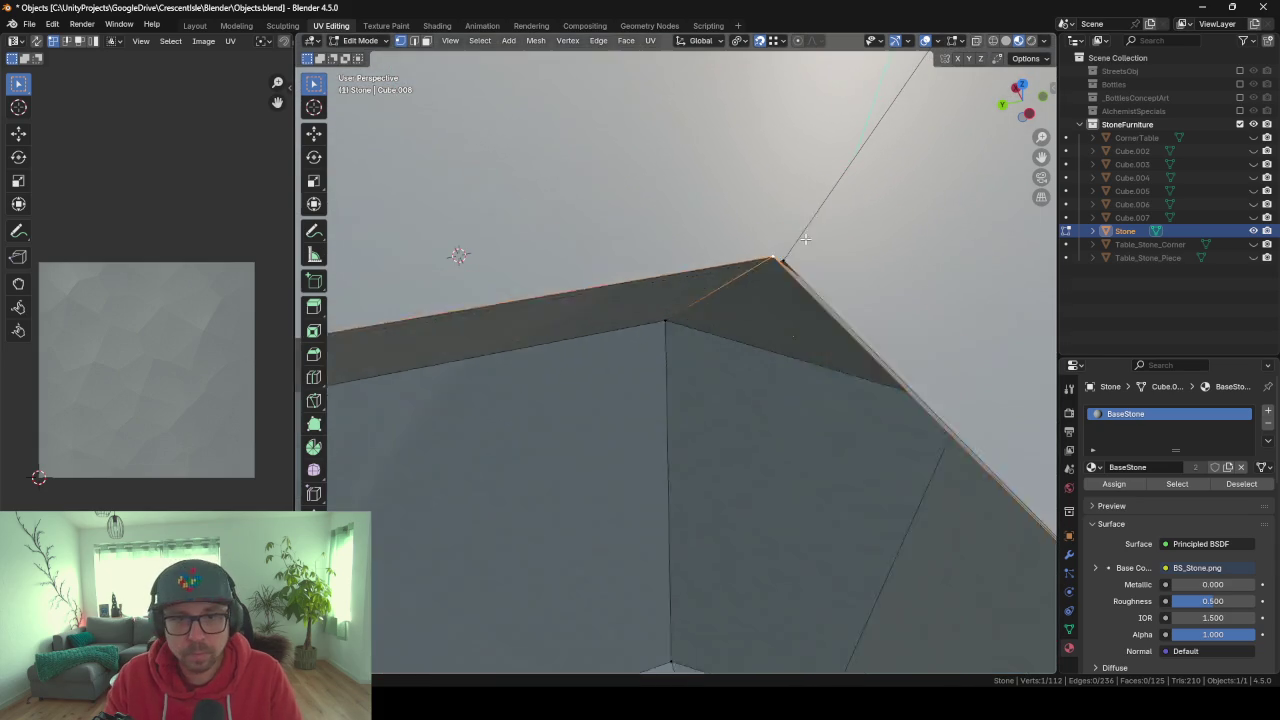
scroll(603, 312, up, 2)
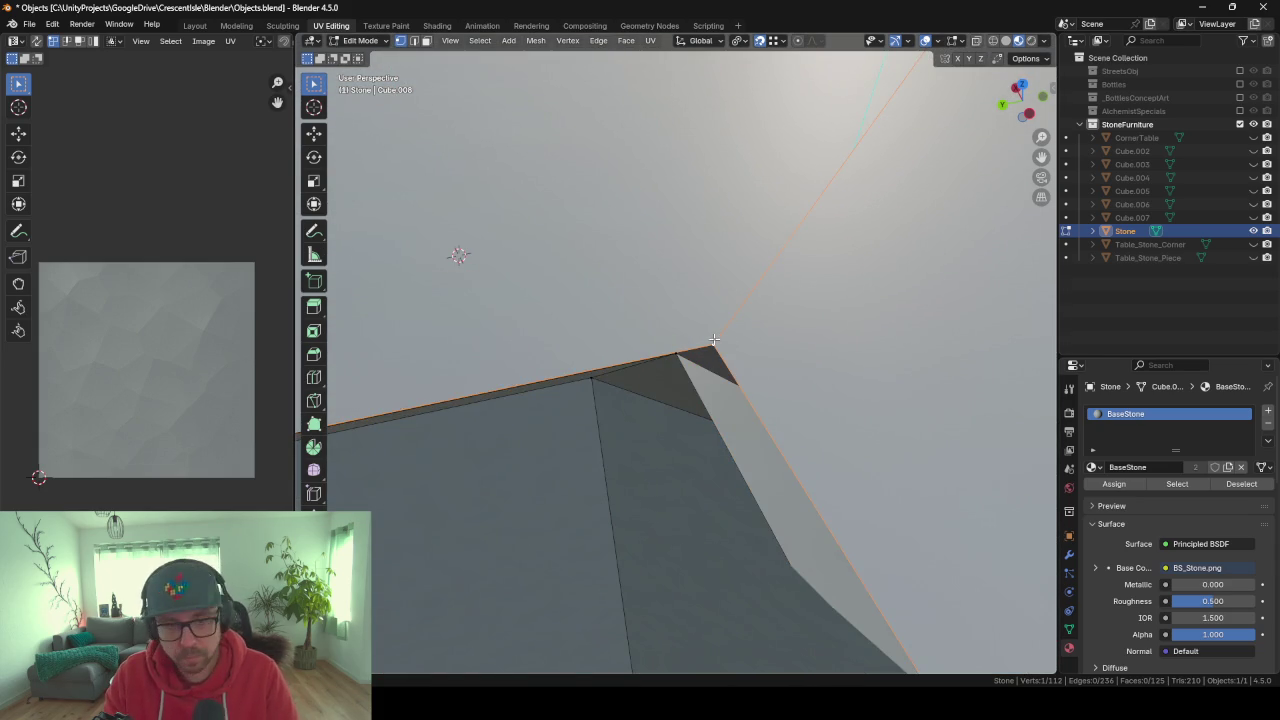
mouse_move(713, 340)
middle_down()
mouse_move(770, 443)
mouse_move(929, 294)
mouse_move(737, 400)
middle_up()
scroll(865, 413, up, 3)
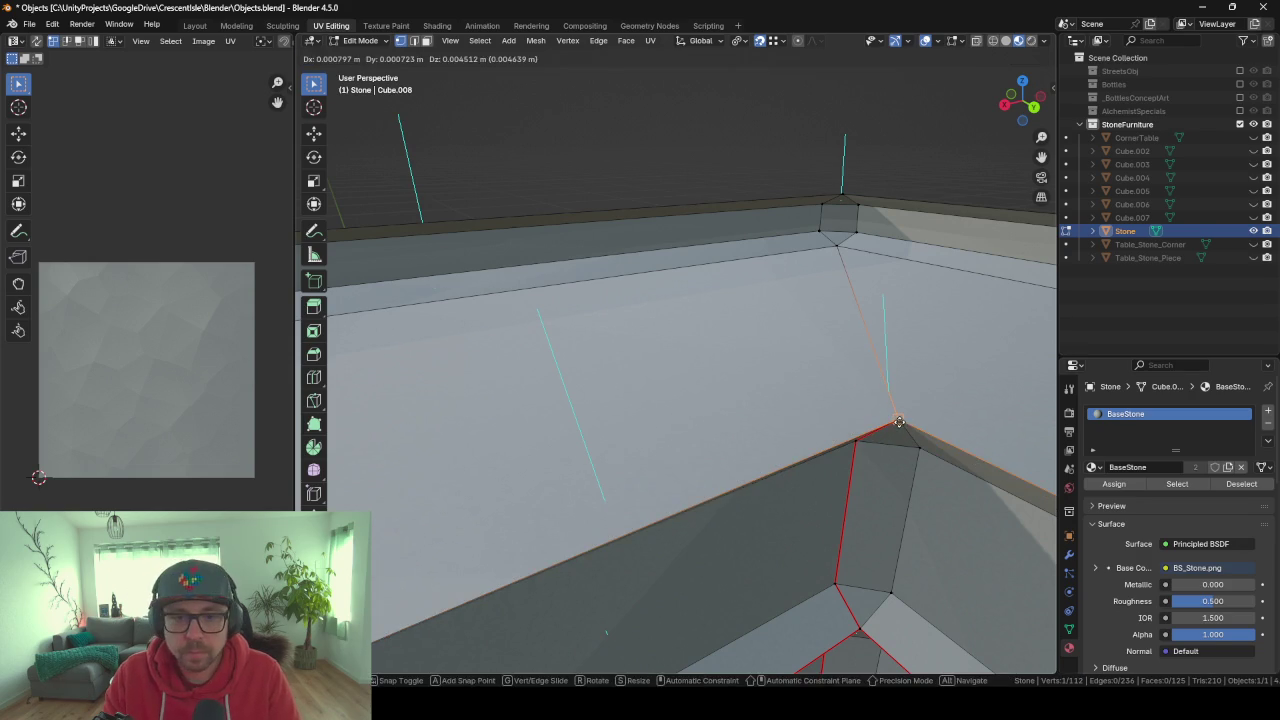
mouse_move(899, 425)
middle_down()
mouse_move(877, 508)
mouse_move(866, 443)
mouse_move(717, 410)
mouse_move(743, 472)
middle_up()
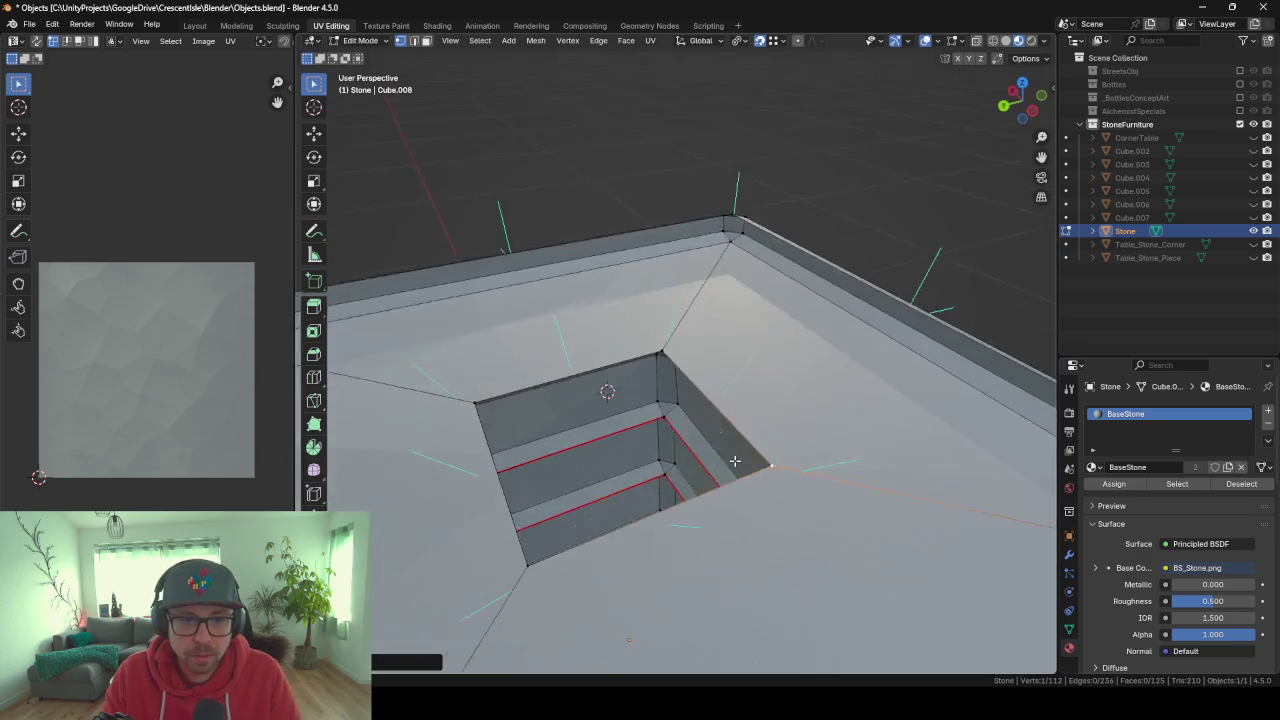
scroll(743, 472, down, 5)
Merge the Stone mesh's vertices by distance, removing 4 duplicates.
key(a)
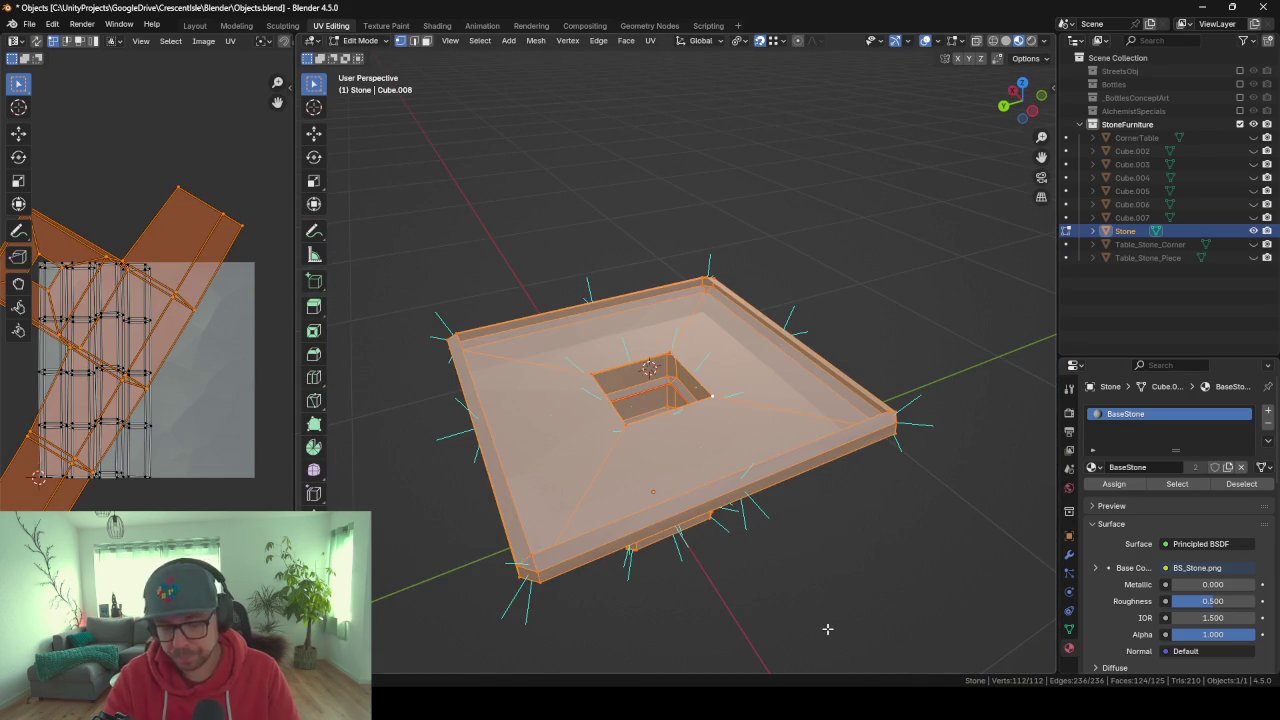
key(m)
click(827, 628)
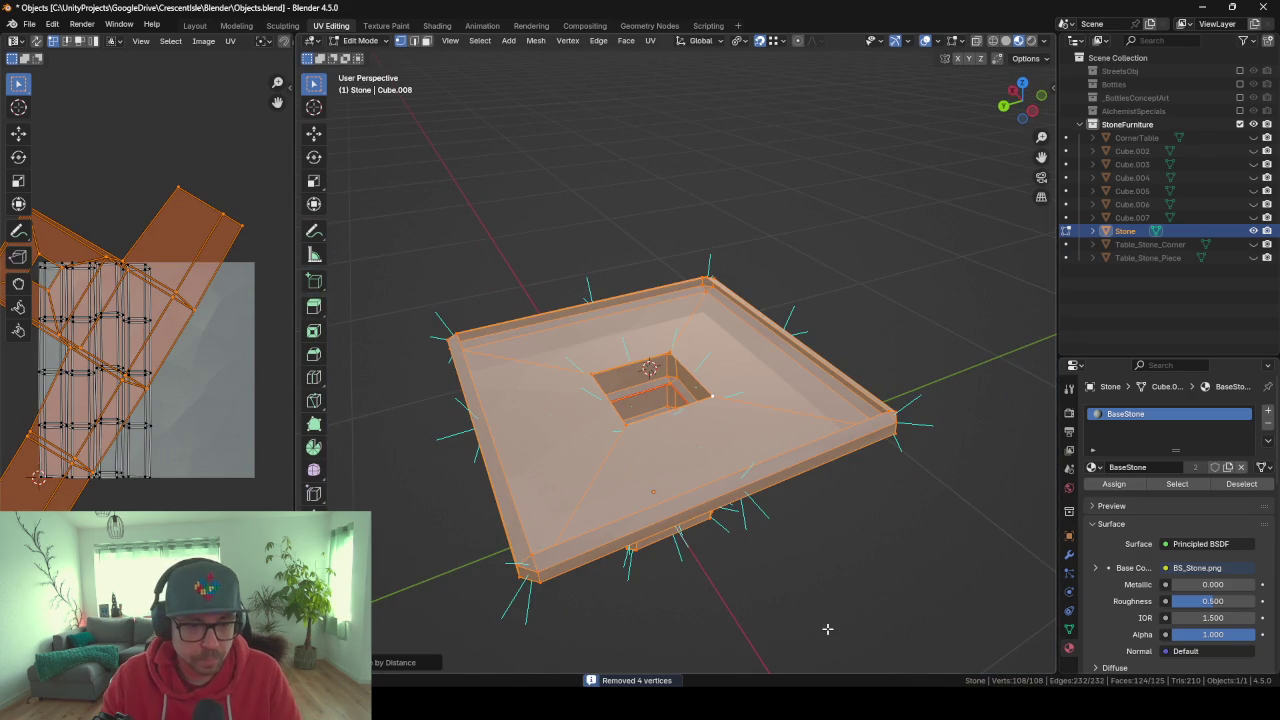
key(Tab)
mouse_move(810, 586)
middle_down()
mouse_move(702, 486)
mouse_move(741, 456)
mouse_move(801, 331)
mouse_move(565, 367)
mouse_move(680, 414)
mouse_move(766, 417)
mouse_move(678, 414)
mouse_move(719, 371)
mouse_move(508, 371)
mouse_move(700, 425)
mouse_move(741, 420)
mouse_move(751, 369)
mouse_move(687, 410)
mouse_move(730, 415)
mouse_move(644, 416)
mouse_move(685, 414)
middle_up()
Re-enter Edit Mode on the Stone mesh and reveal its hidden faces.
key(Tab)
key(alt+h)
scroll(623, 374, up, 3)
scroll(614, 363, up, 3)
scroll(685, 414, down, 3)
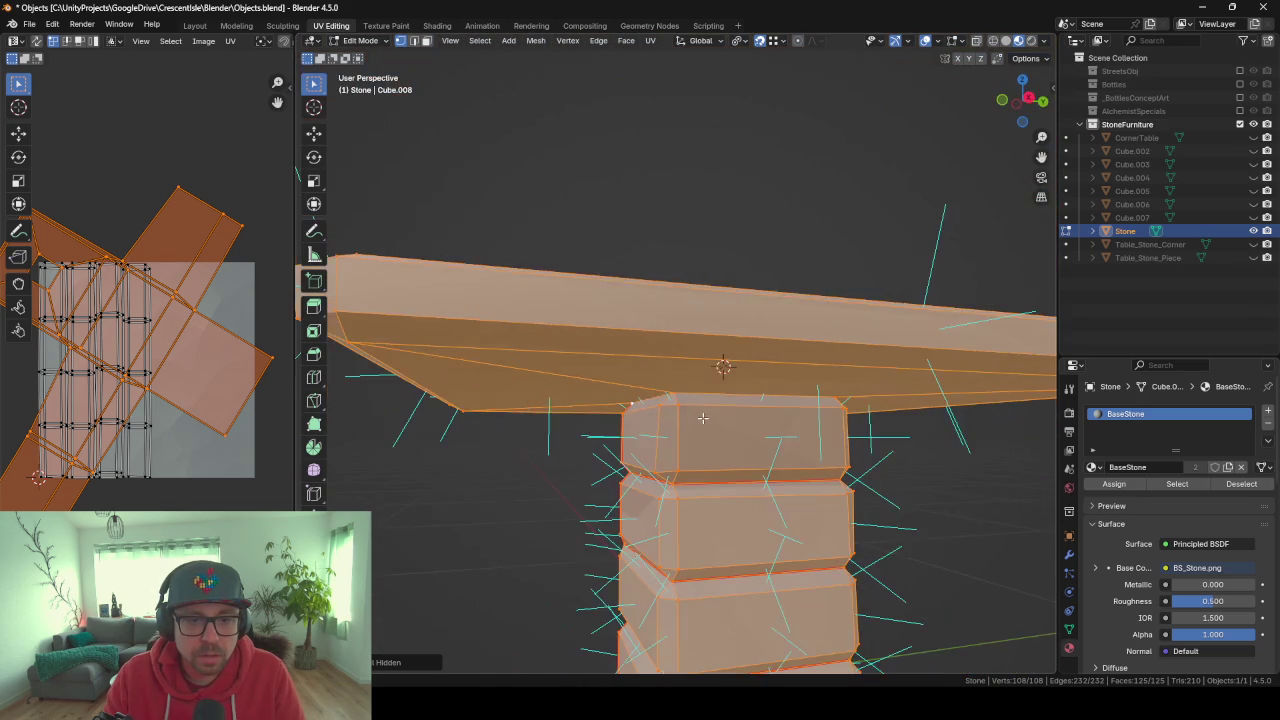
scroll(685, 414, down, 2)
scroll(700, 414, down, 3)
scroll(765, 411, down, 2)
scroll(765, 411, down, 2)
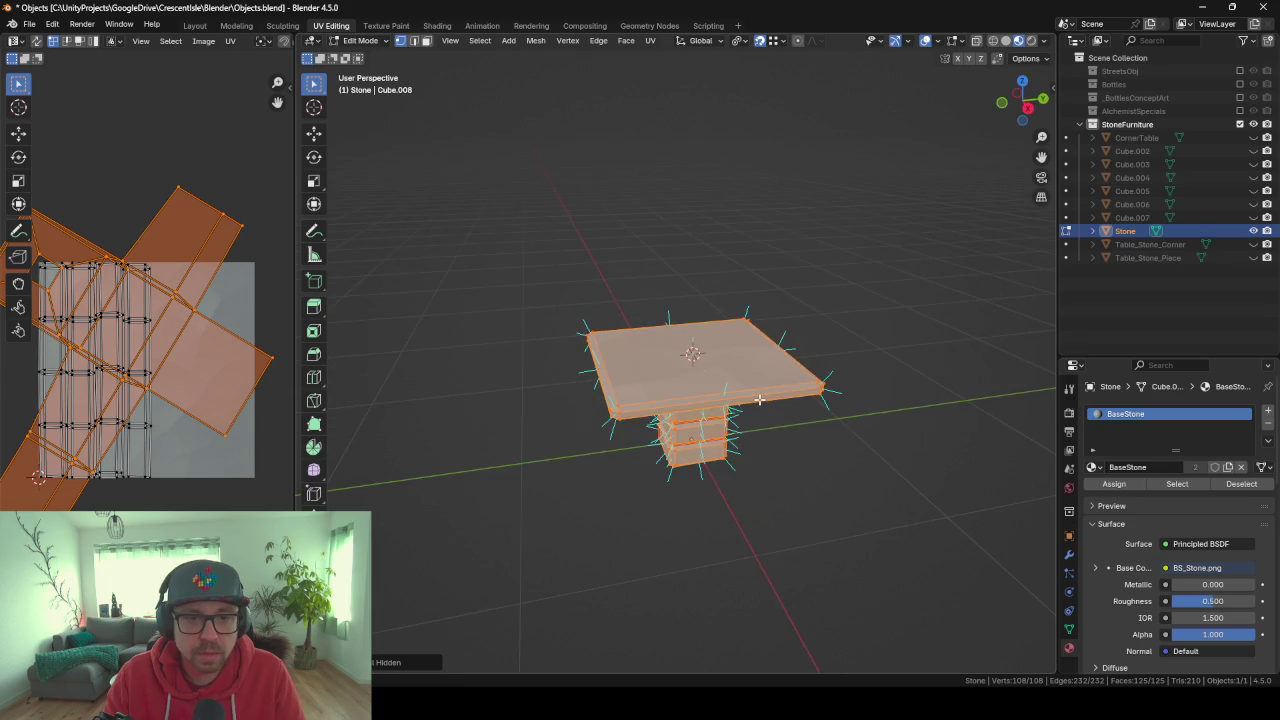
middle_drag(765, 411, 669, 420)
mouse_move(791, 411)
middle_down()
mouse_move(840, 420)
mouse_move(828, 389)
mouse_move(823, 400)
middle_up()
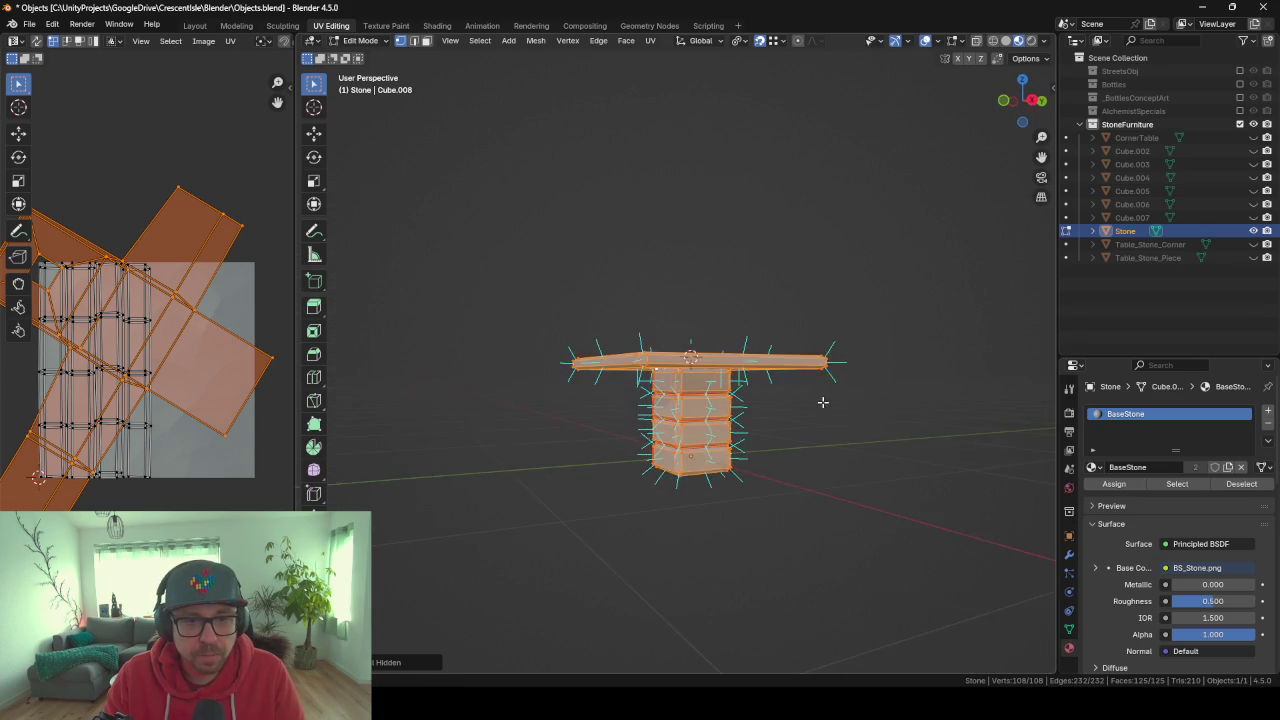
scroll(823, 400, up, 2)
scroll(686, 303, up, 4)
scroll(745, 398, up, 3)
scroll(745, 398, down, 3)
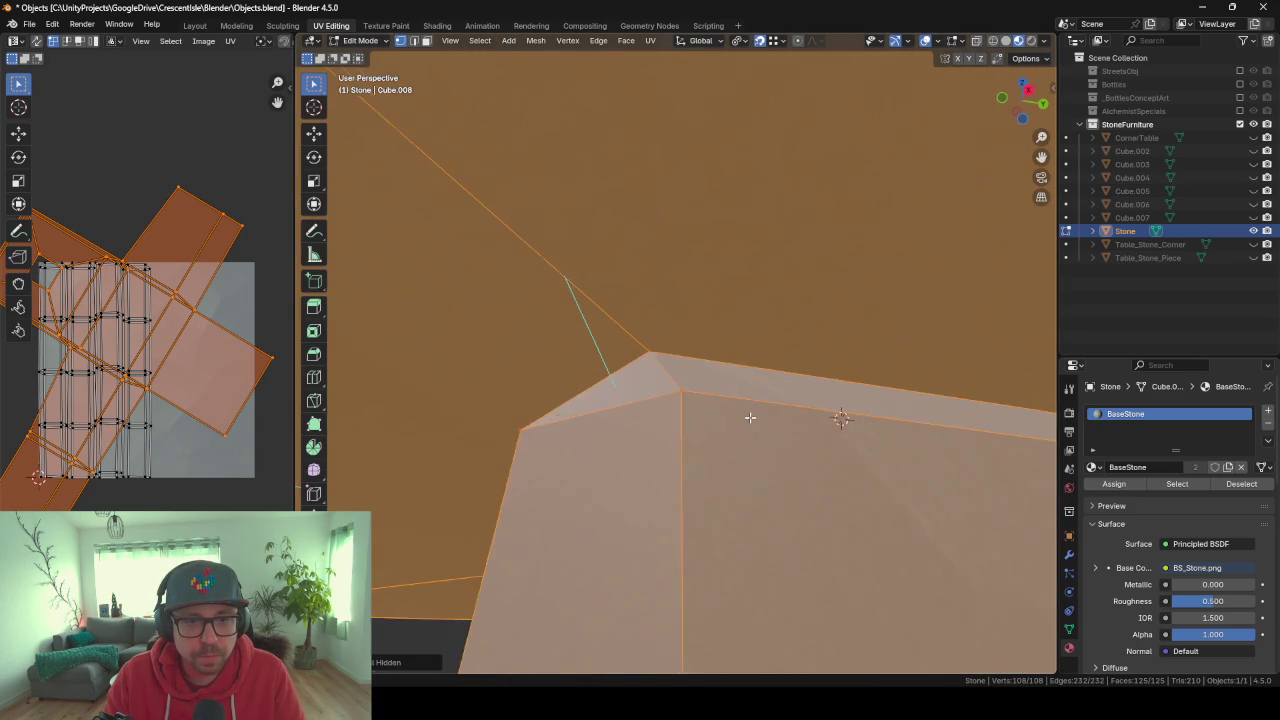
scroll(704, 368, down, 1)
Vertex-slide the first column corner vertex along its edges toward the tabletop.
click(668, 357)
mouse_move(662, 355)
middle_down()
mouse_move(693, 367)
mouse_move(808, 481)
middle_up()
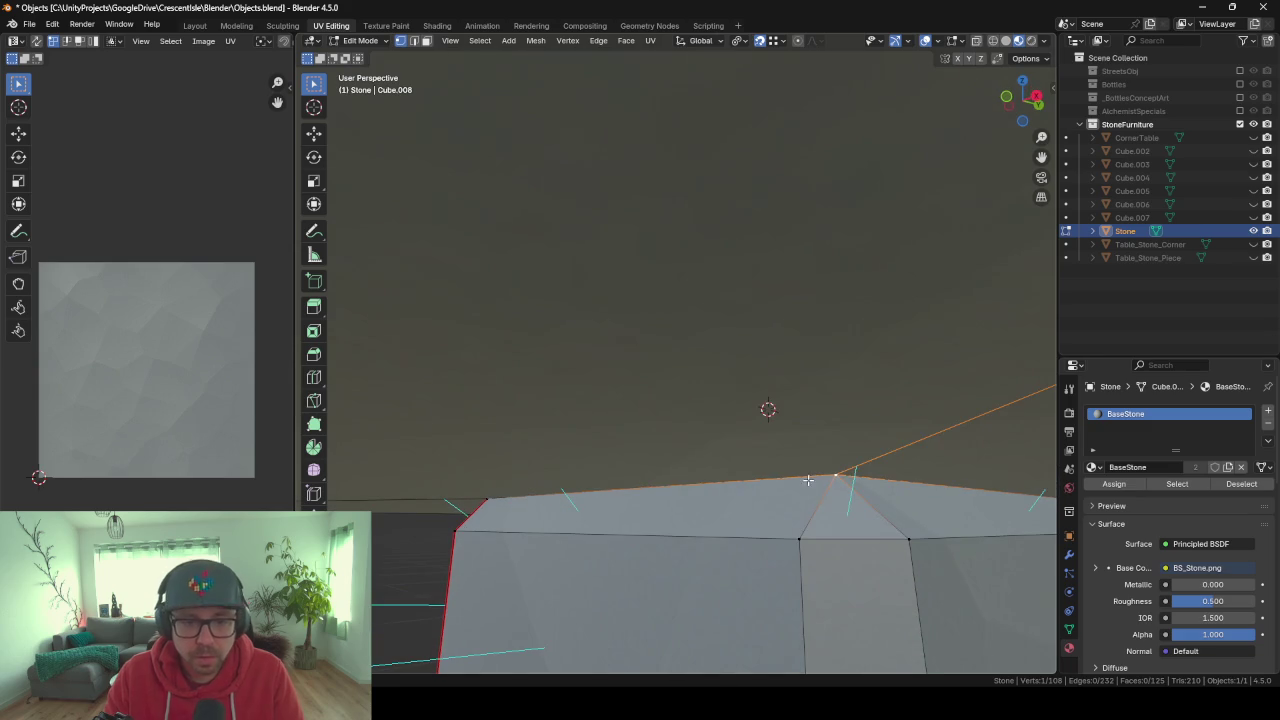
key(g)
key(g)
click(863, 558)
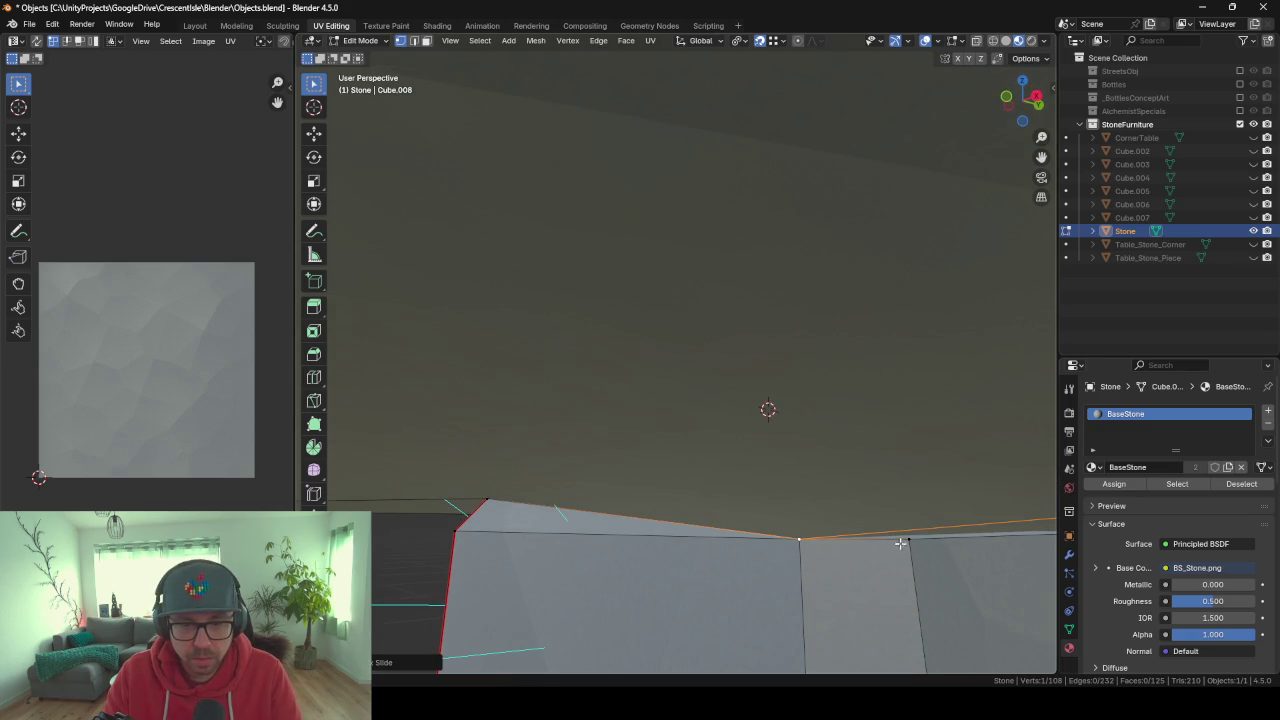
key(g)
key(g)
click(770, 545)
mouse_move(770, 545)
middle_down()
mouse_move(781, 567)
mouse_move(731, 437)
mouse_move(675, 419)
middle_up()
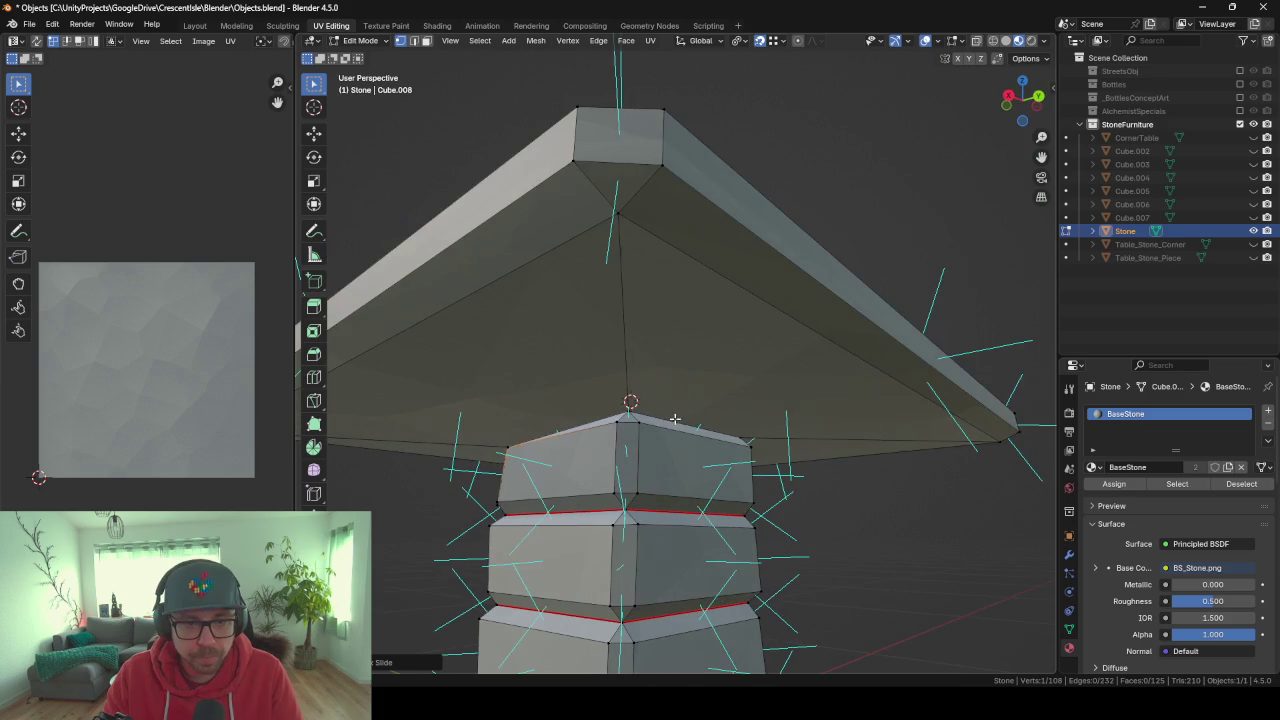
key(g)
key(g)
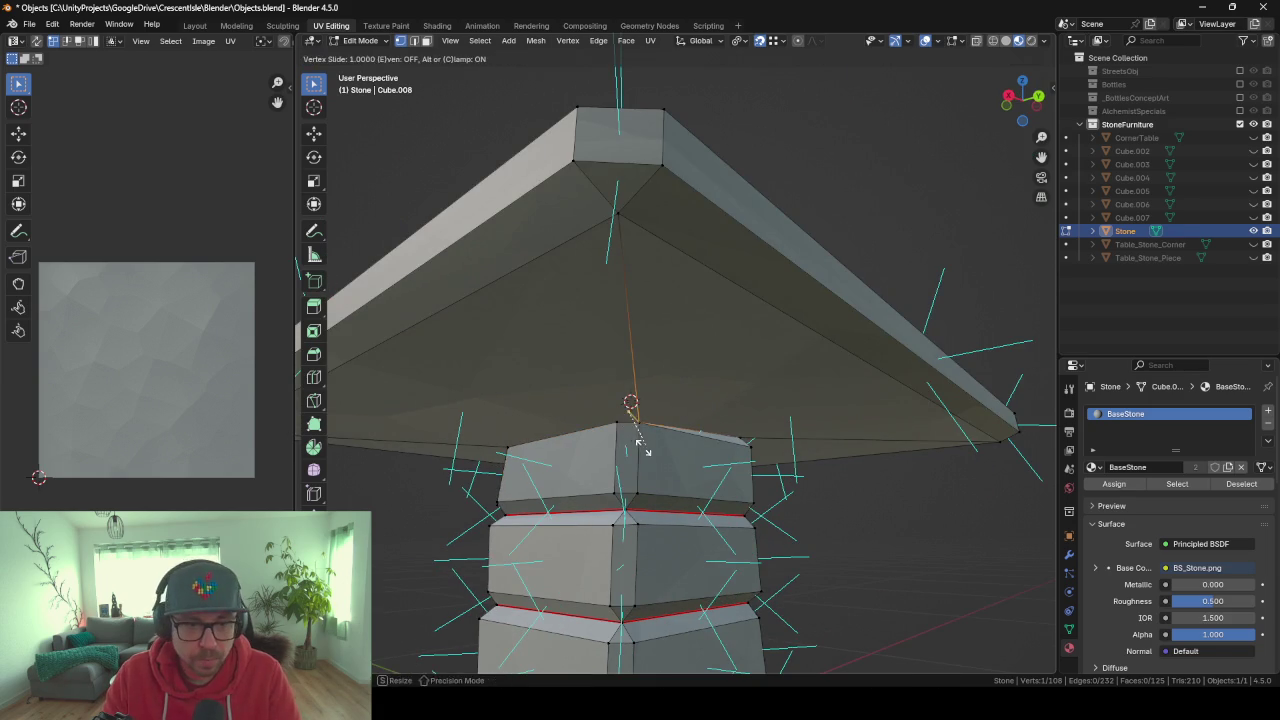
click(618, 416)
click(700, 432)
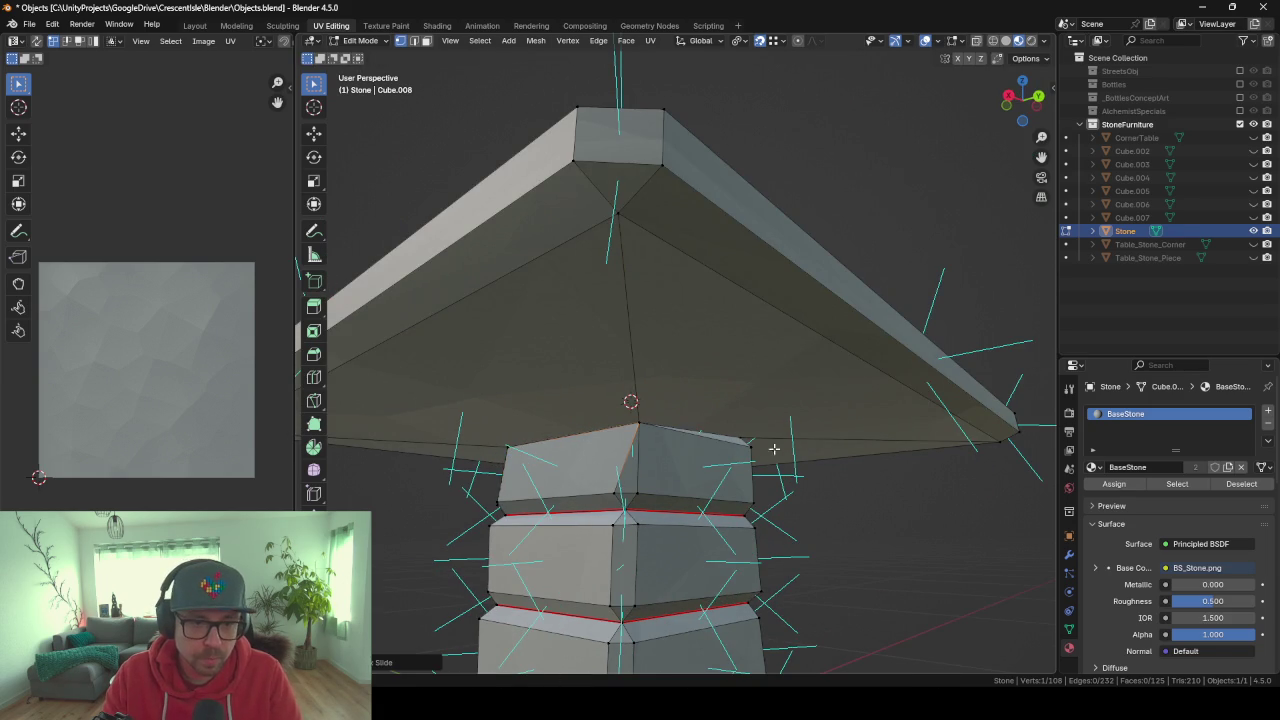
Slide the column's top-right corner vertex down into line with the tabletop.
mouse_move(771, 449)
middle_down()
mouse_move(814, 449)
mouse_move(743, 420)
middle_up()
click(743, 418)
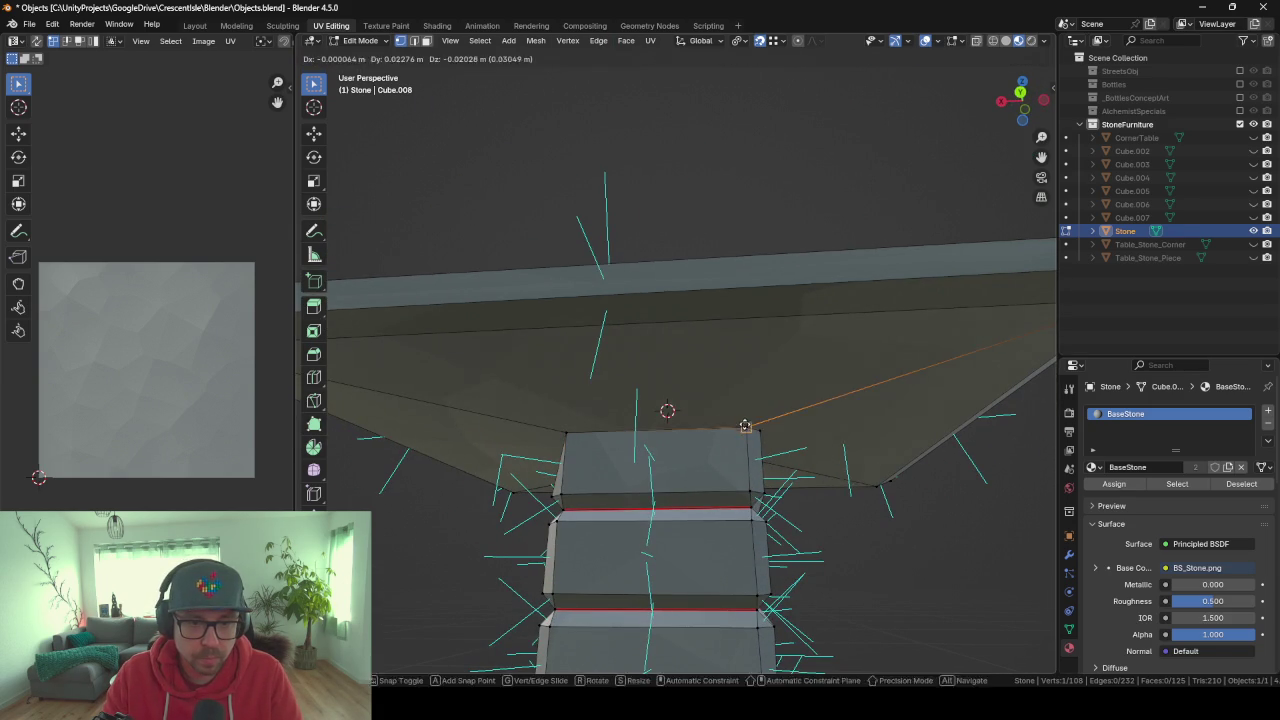
key(g)
key(g)
click(722, 432)
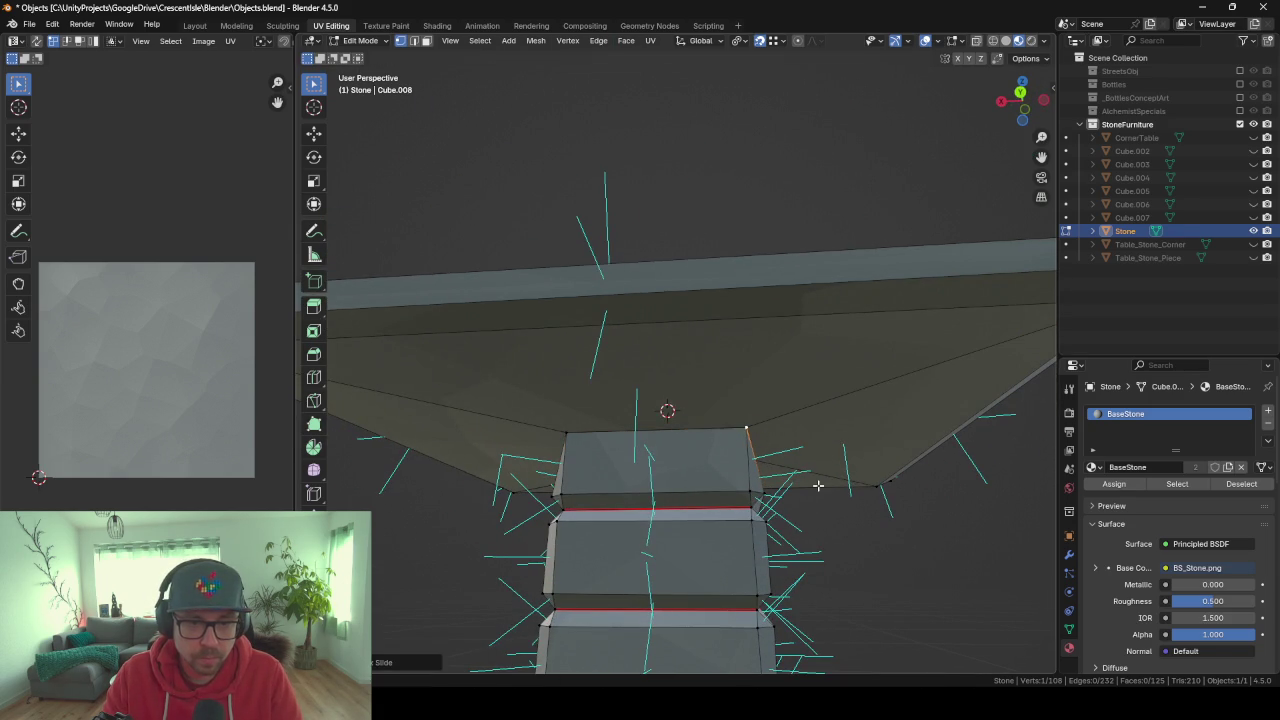
middle_drag(818, 486, 771, 413)
key(g)
key(g)
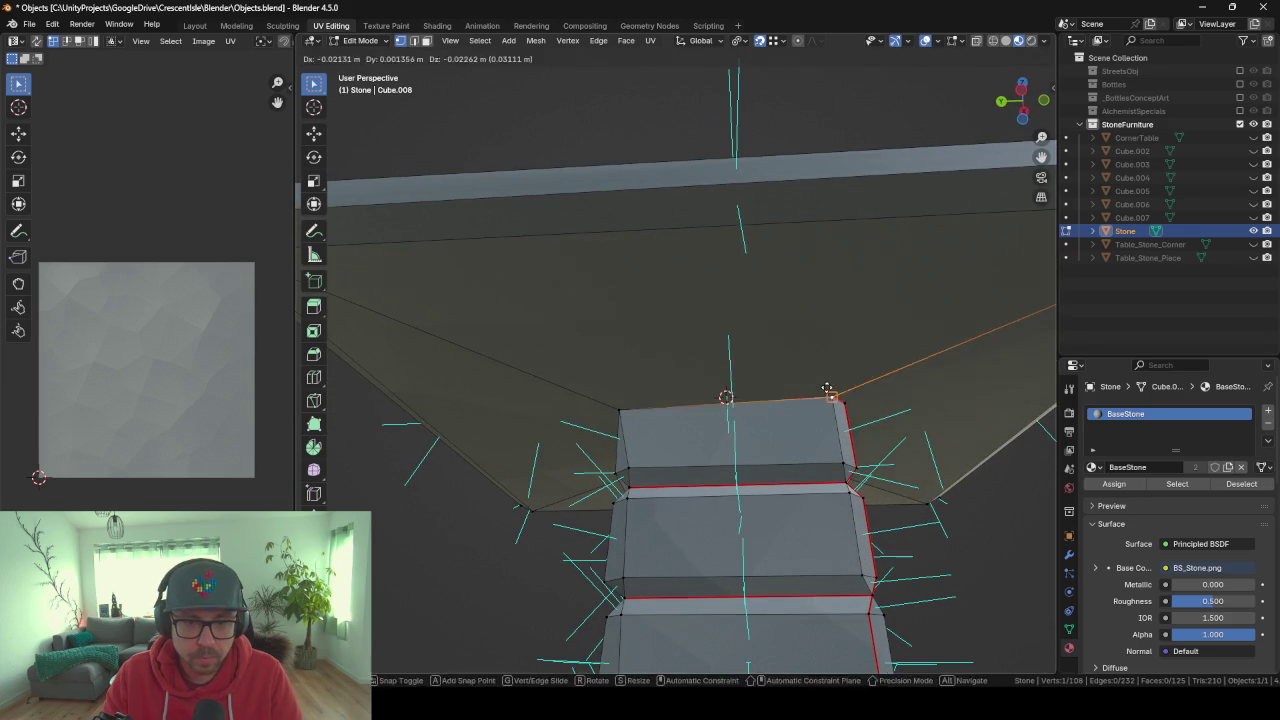
click(829, 400)
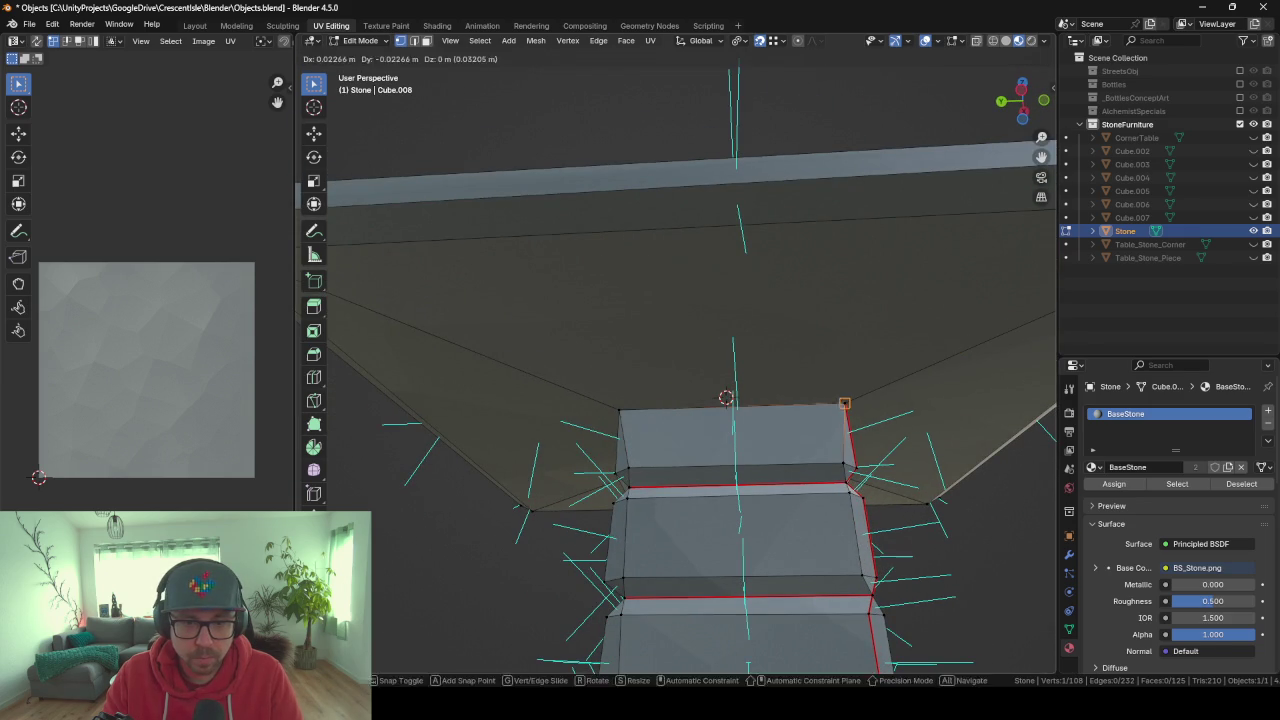
Merge all vertices by distance, removing 8 duplicates, and return to Object Mode.
scroll(870, 440, down, 5)
mouse_move(874, 466)
middle_down()
mouse_move(775, 516)
mouse_move(770, 487)
middle_up()
key(a)
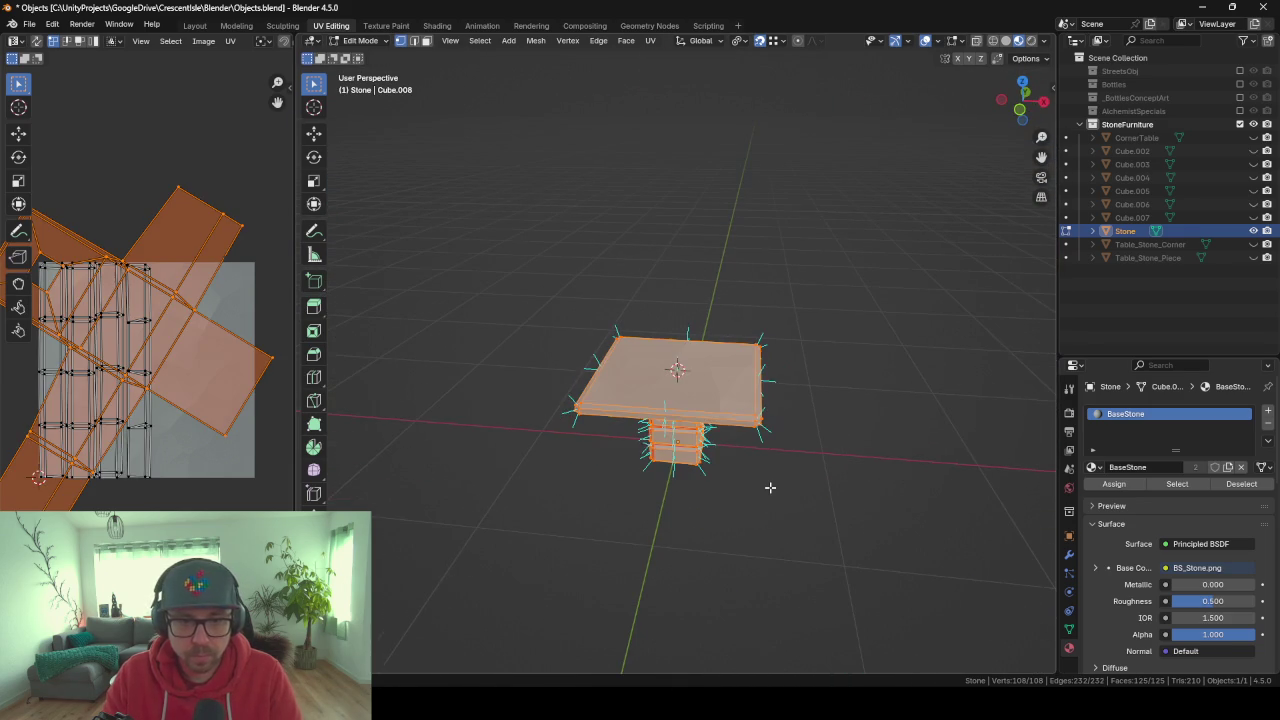
key(m)
key(b)
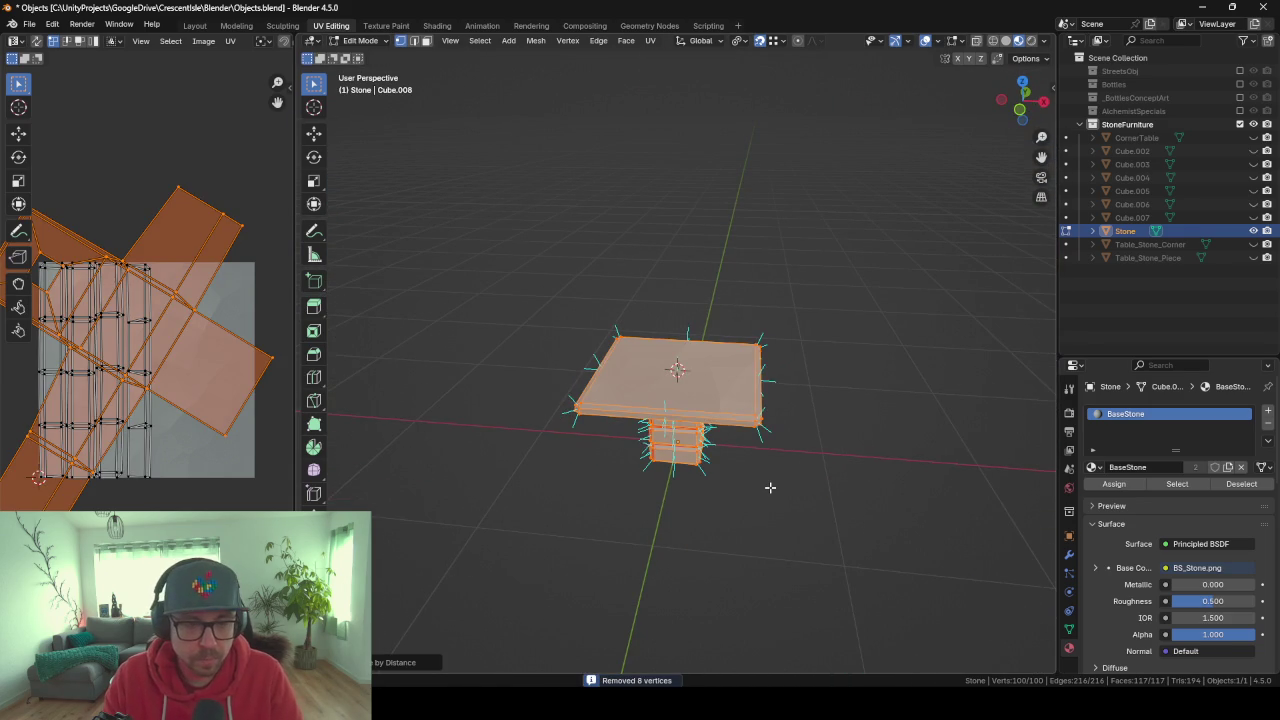
key(Tab)
mouse_move(780, 482)
middle_down()
mouse_move(817, 434)
mouse_move(658, 341)
mouse_move(791, 346)
mouse_move(1044, 307)
middle_up()
Orbit to inspect the stone table's underside, then re-enter Edit Mode on it.
scroll(658, 341, up, 2)
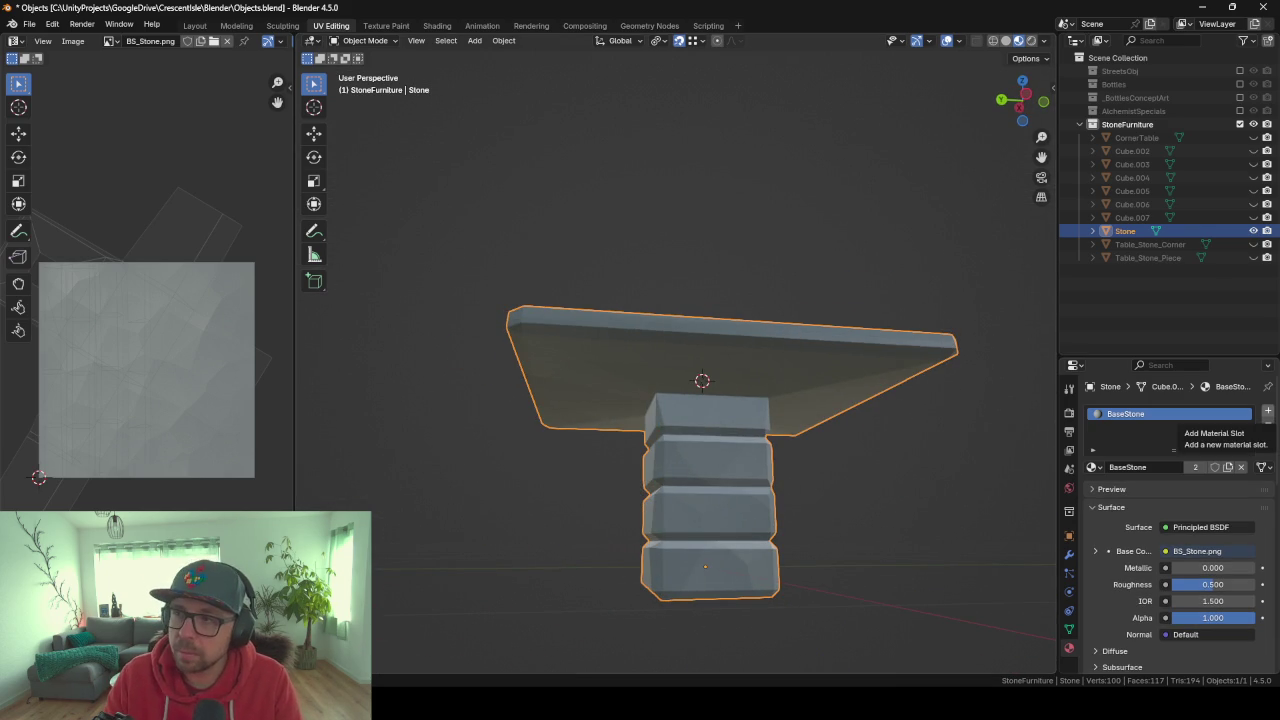
mouse_move(945, 365)
middle_down()
mouse_move(920, 400)
mouse_move(963, 349)
mouse_move(897, 403)
mouse_move(789, 423)
mouse_move(839, 430)
mouse_move(650, 311)
middle_up()
key(Tab)
mouse_move(772, 361)
middle_down()
mouse_move(646, 313)
mouse_move(554, 231)
middle_up()
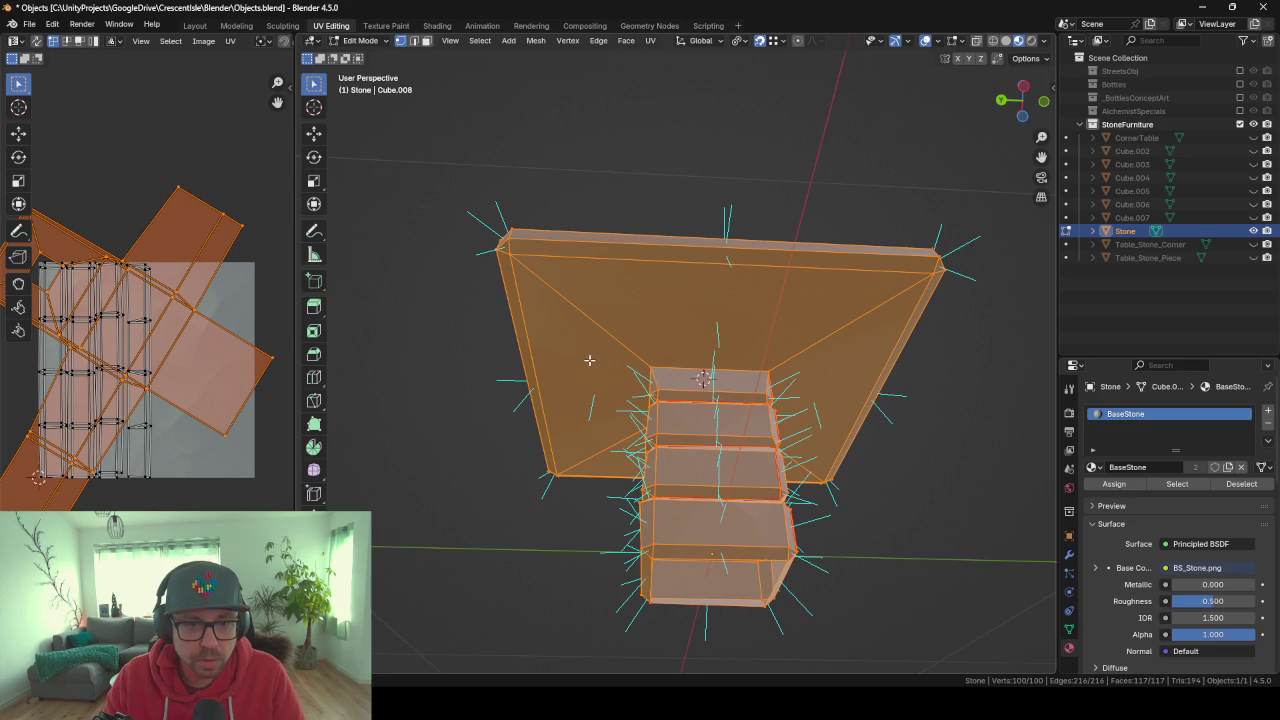
Fill the column's open bottom with a new face.
mouse_move(589, 360)
middle_down()
mouse_move(789, 351)
mouse_move(797, 302)
mouse_move(729, 363)
mouse_move(771, 514)
mouse_move(861, 447)
mouse_move(858, 433)
mouse_move(826, 434)
mouse_move(735, 311)
mouse_move(683, 372)
mouse_move(709, 346)
mouse_move(623, 289)
mouse_move(575, 304)
mouse_move(593, 487)
middle_up()
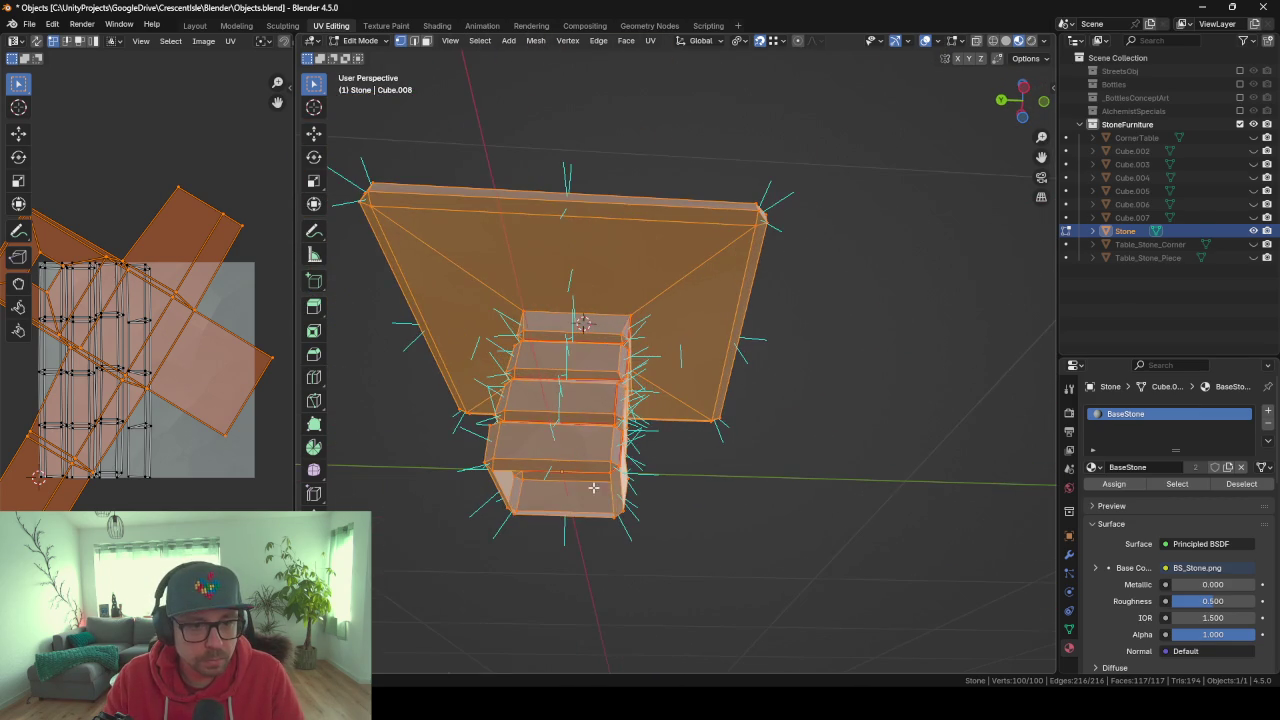
click(575, 464)
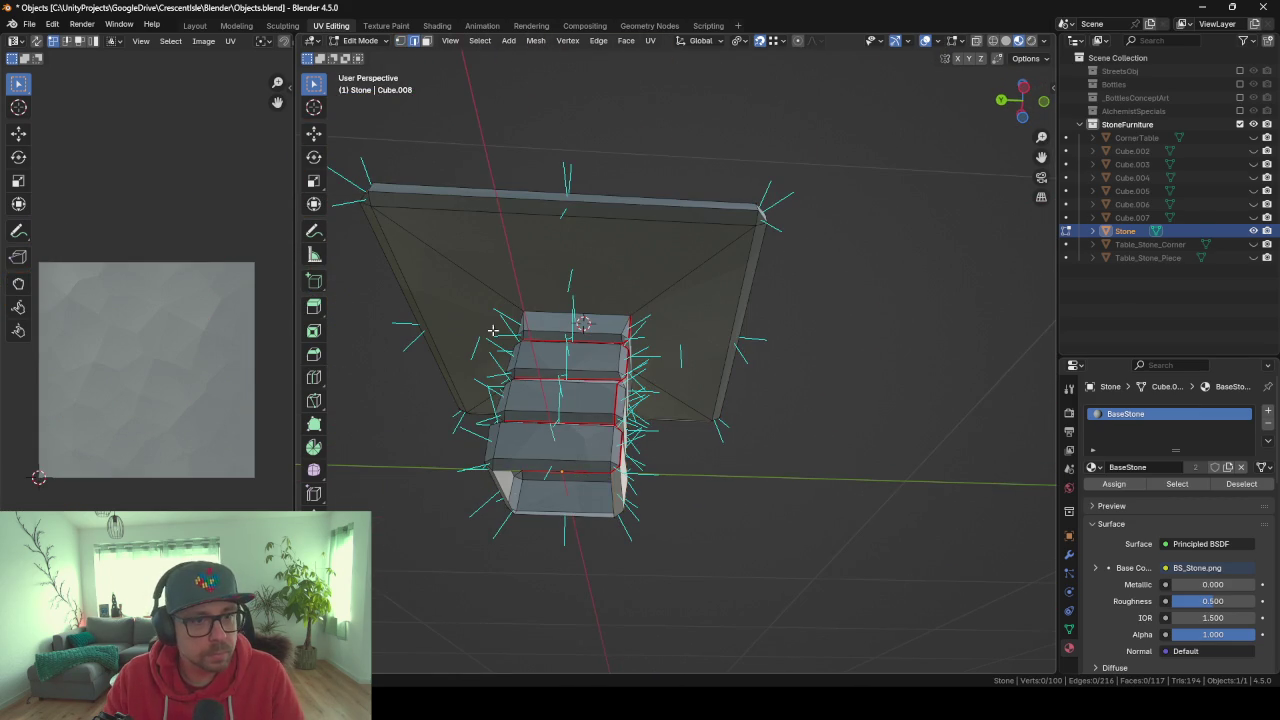
scroll(571, 472, up, 5)
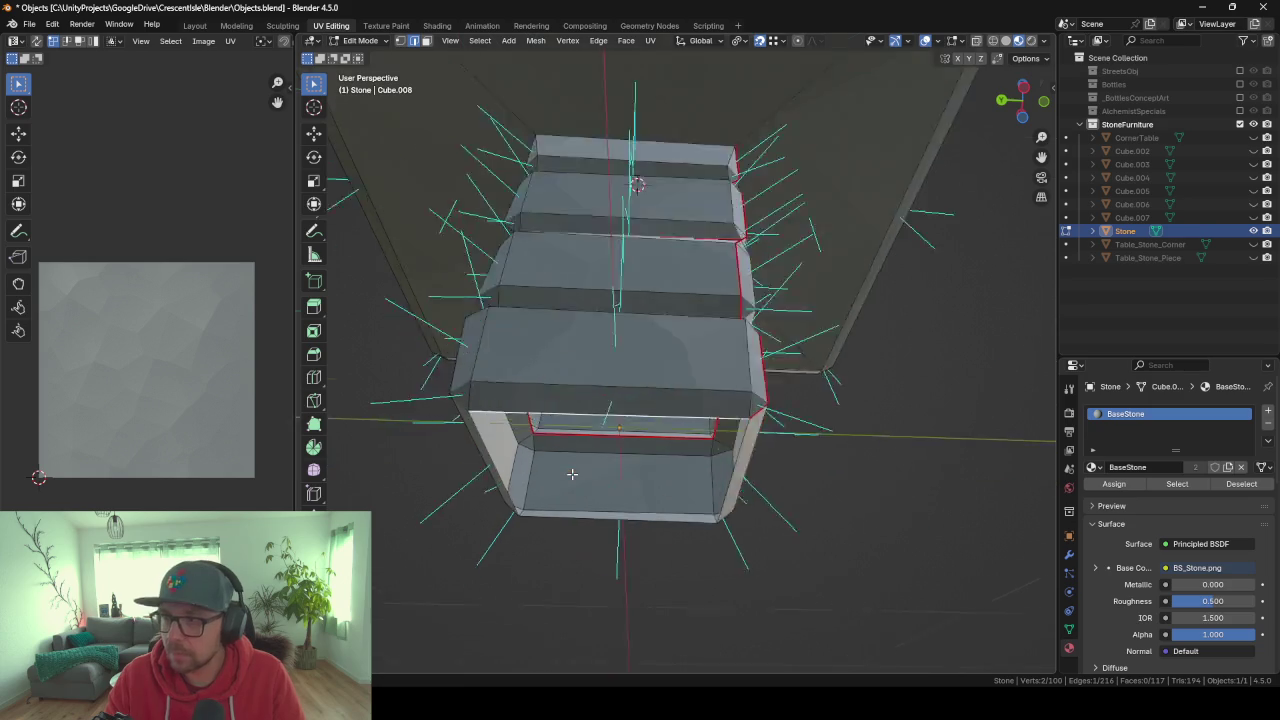
scroll(571, 472, up, 2)
mouse_move(571, 472)
middle_down()
mouse_move(654, 421)
mouse_move(597, 409)
mouse_move(594, 429)
mouse_move(523, 416)
mouse_move(608, 433)
mouse_move(656, 366)
middle_up()
key(f)
key(ctrl+z)
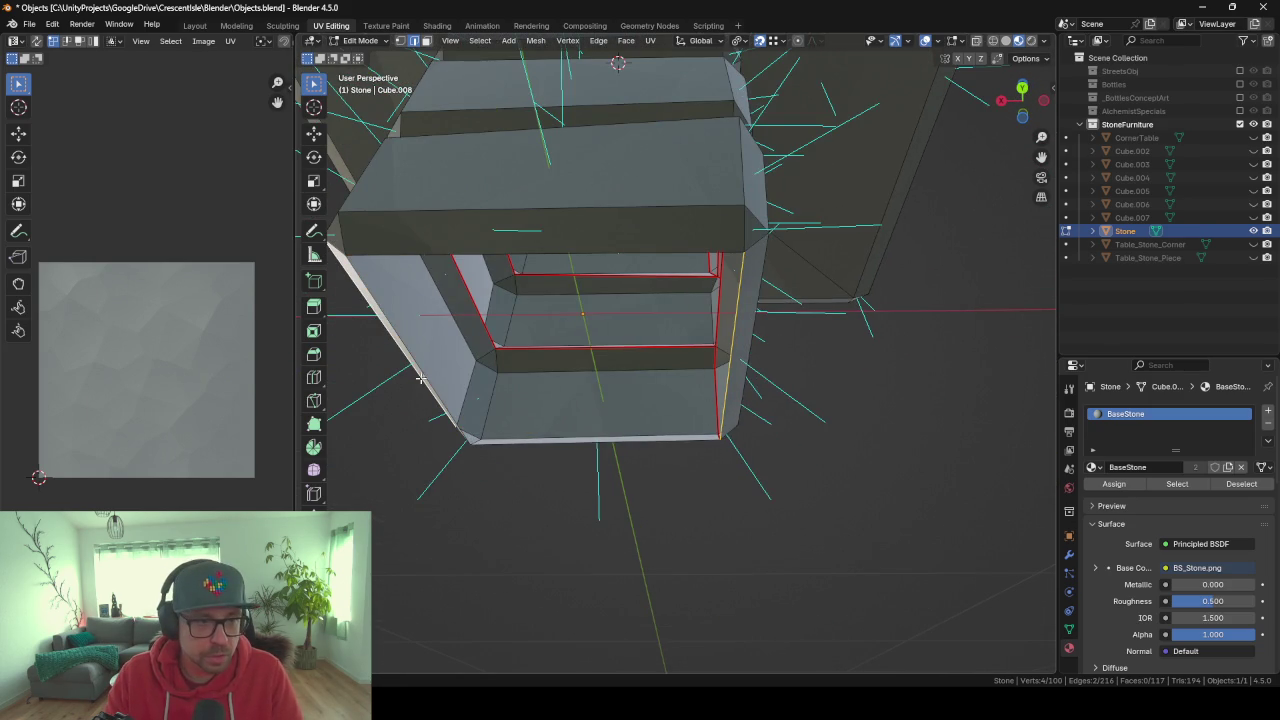
middle_drag(421, 378, 530, 482)
key(f)
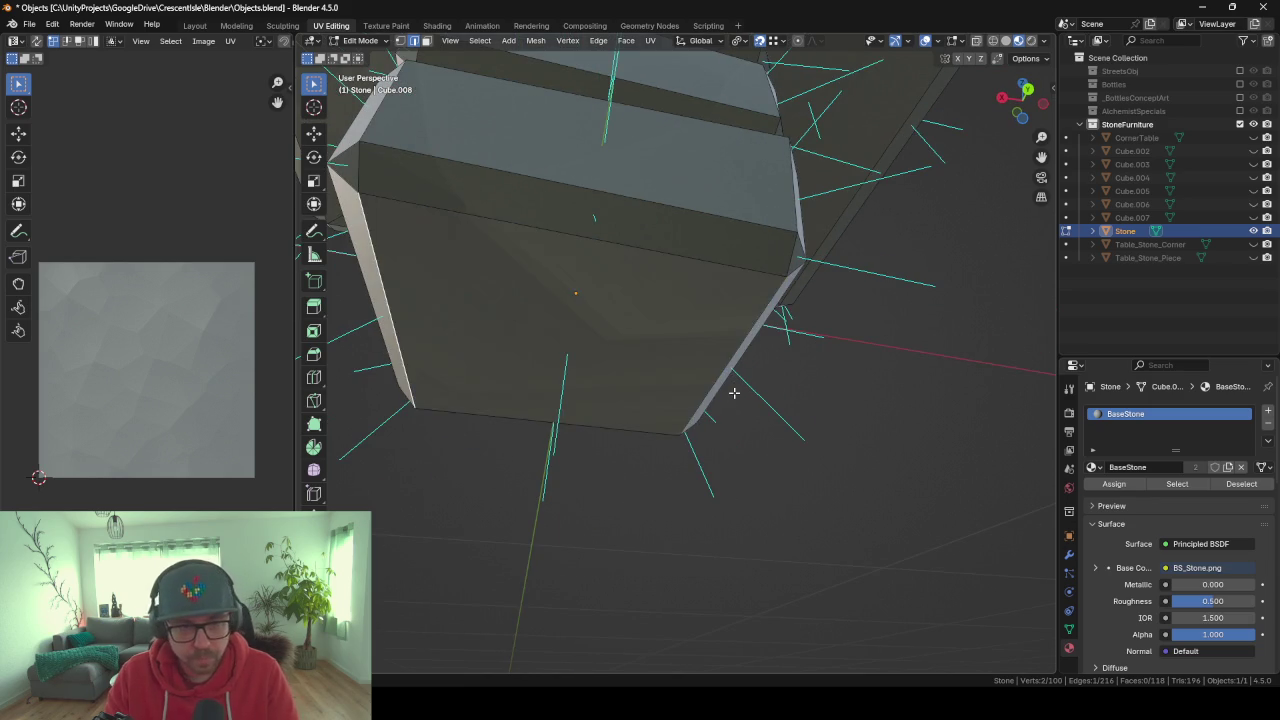
mouse_move(734, 391)
middle_down()
mouse_move(674, 391)
mouse_move(606, 337)
mouse_move(605, 367)
middle_up()
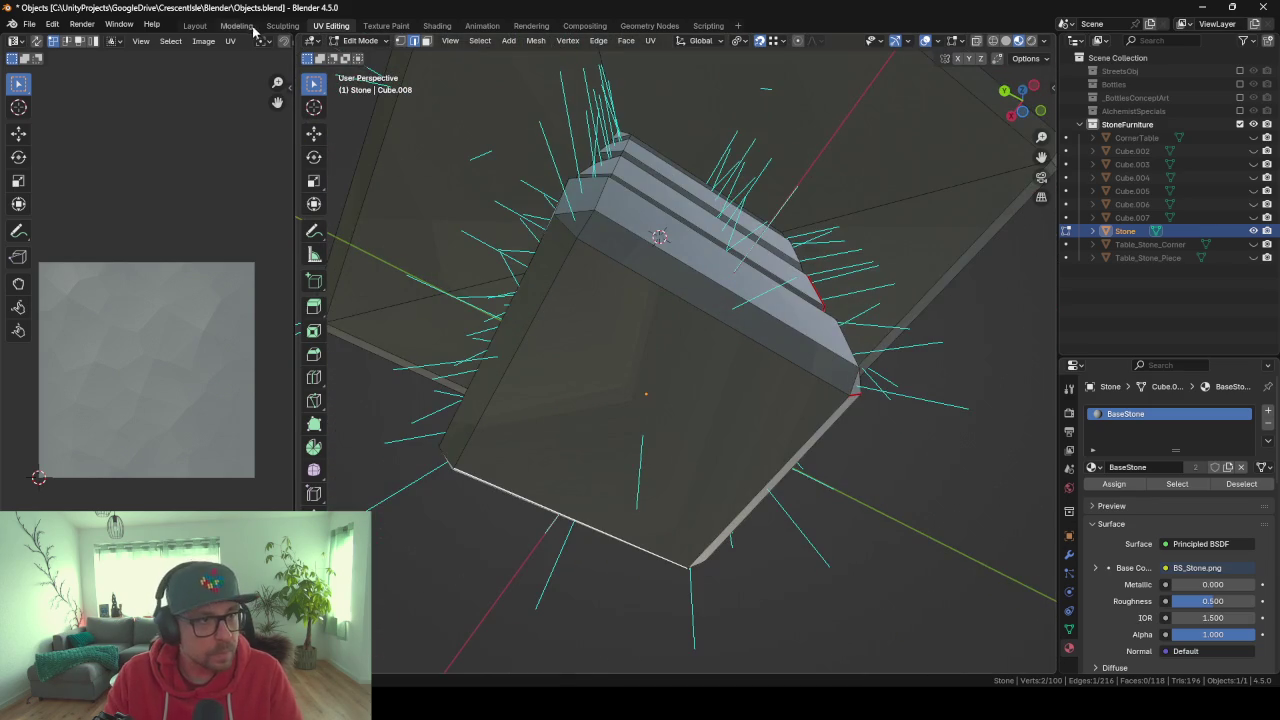
Unwrap the bottom face with Minimum Stretch and scale its UV island to about 0.576.
click(669, 414)
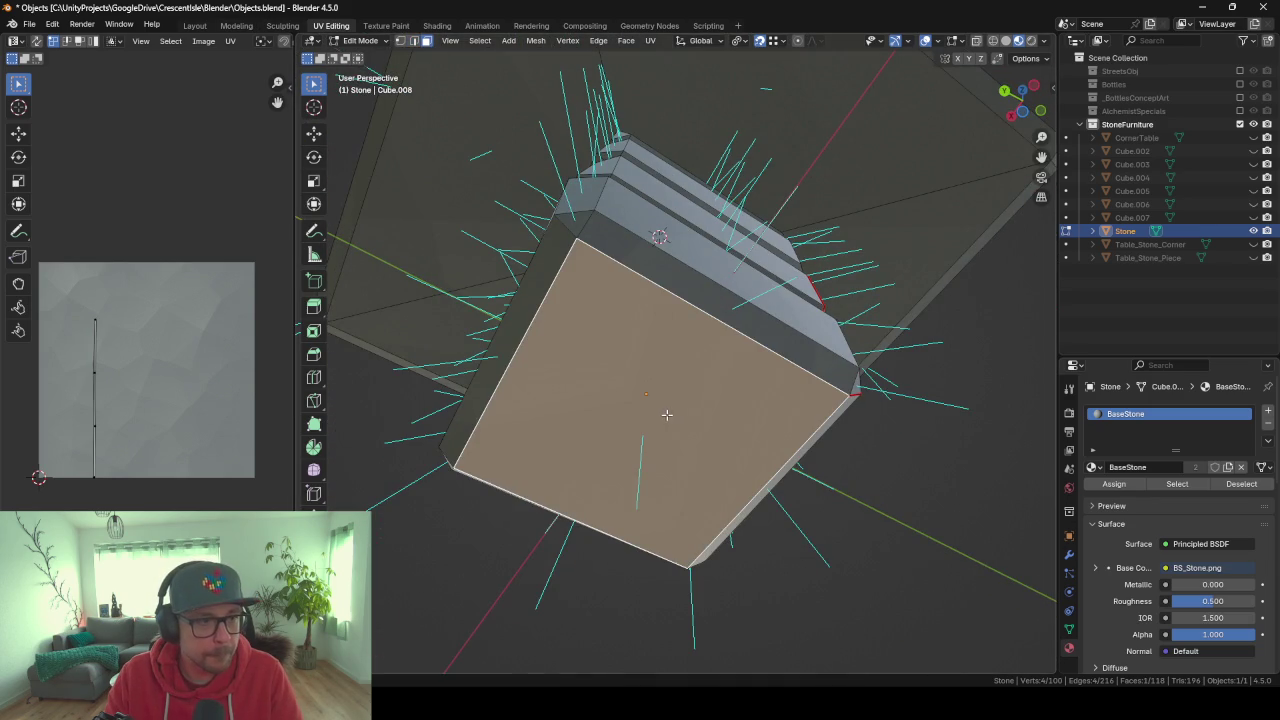
key(u)
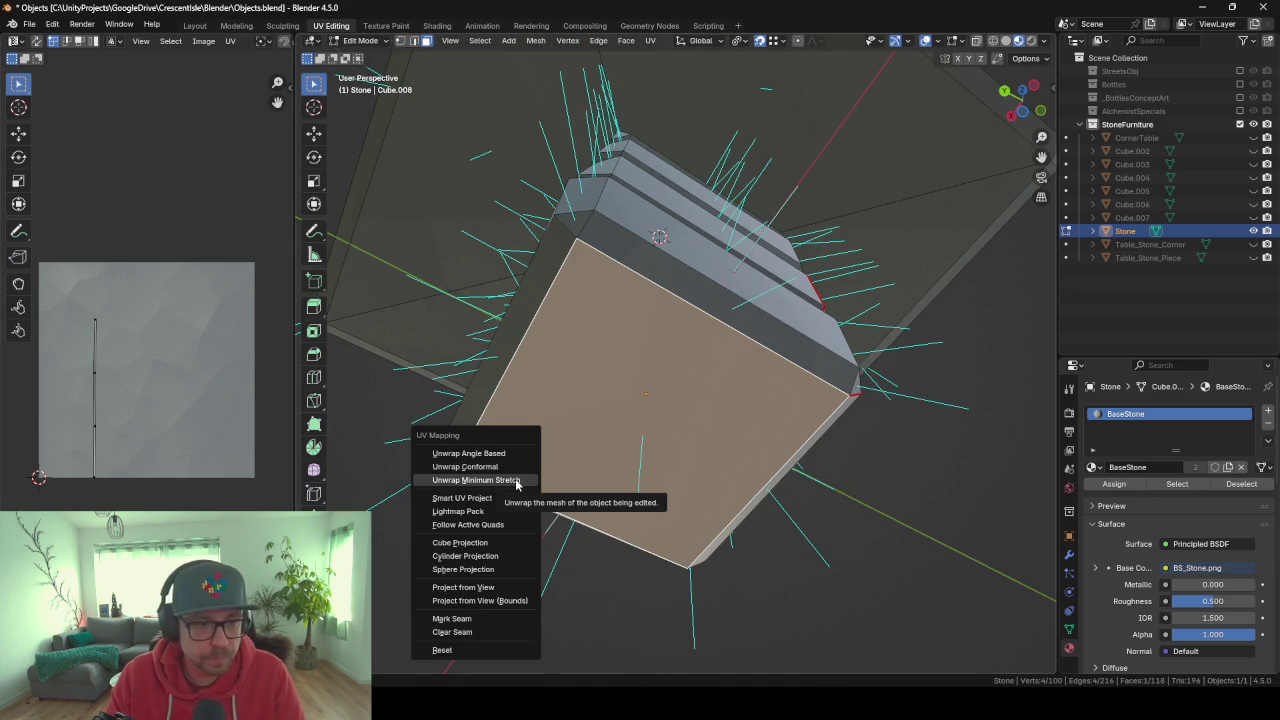
click(516, 481)
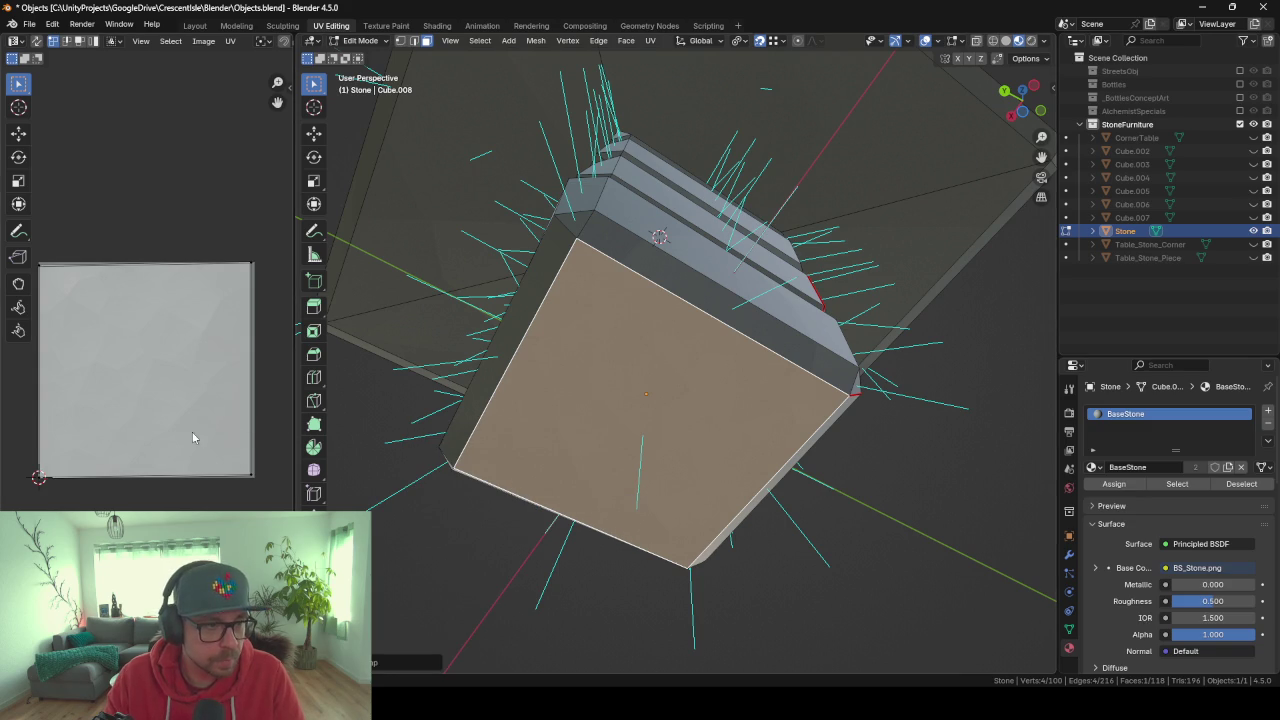
key(a)
key(s)
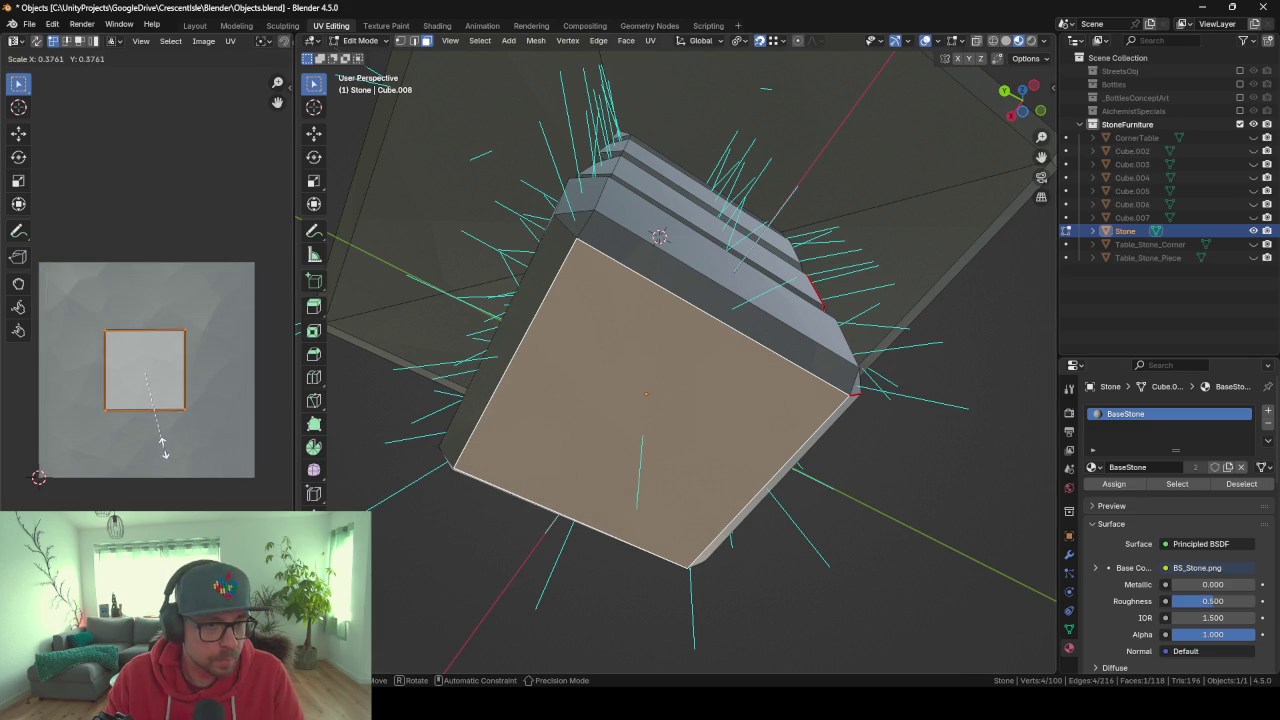
click(163, 448)
key(Tab)
mouse_move(523, 489)
middle_down()
mouse_move(661, 409)
mouse_move(692, 452)
mouse_move(712, 299)
mouse_move(808, 369)
mouse_move(876, 385)
middle_up()
Rename Stone to Table_Stone in the Outliner and show its transform values in the sidebar.
scroll(879, 388, up, 2)
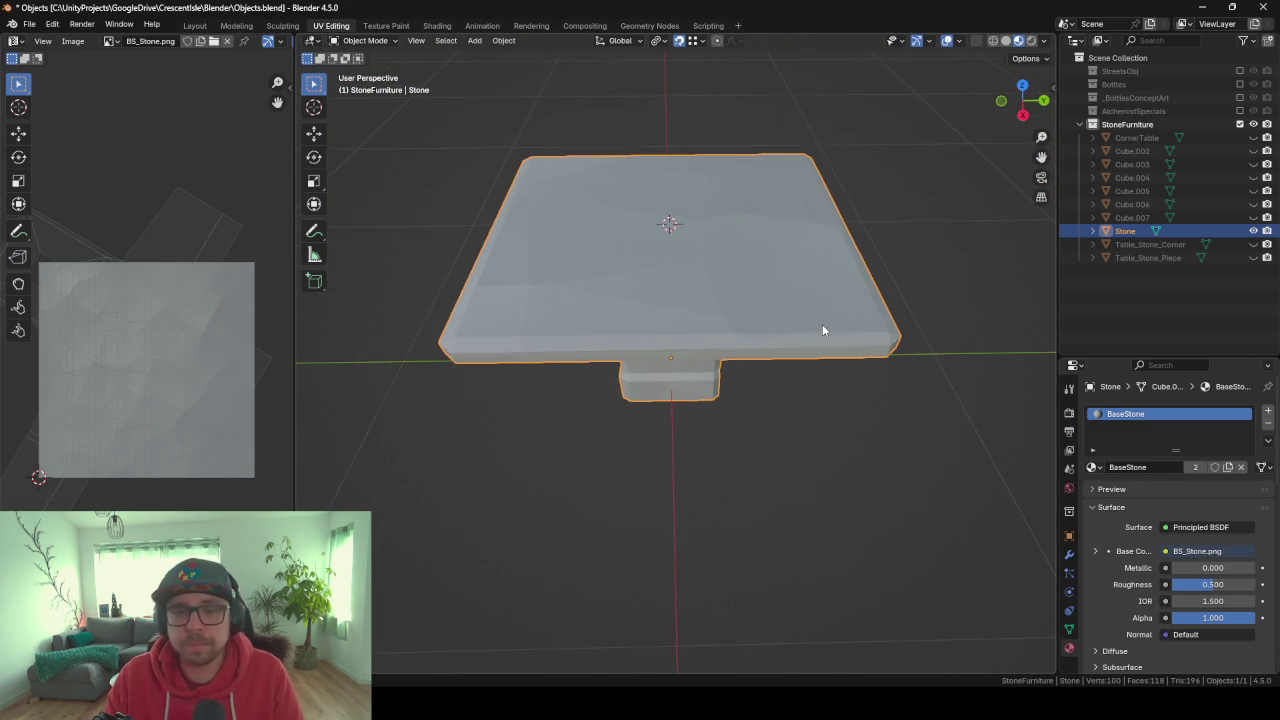
scroll(822, 330, down, 3)
mouse_move(608, 343)
middle_down()
mouse_move(714, 315)
mouse_move(685, 327)
middle_up()
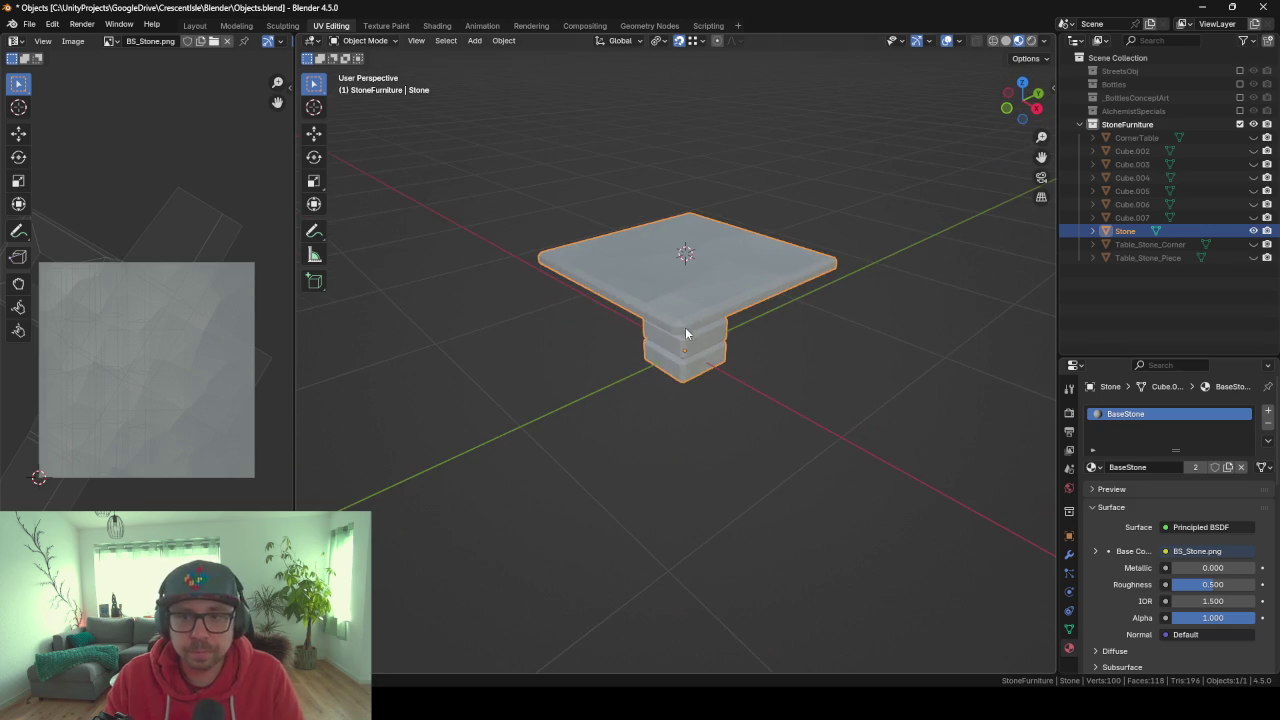
double_click(1137, 234)
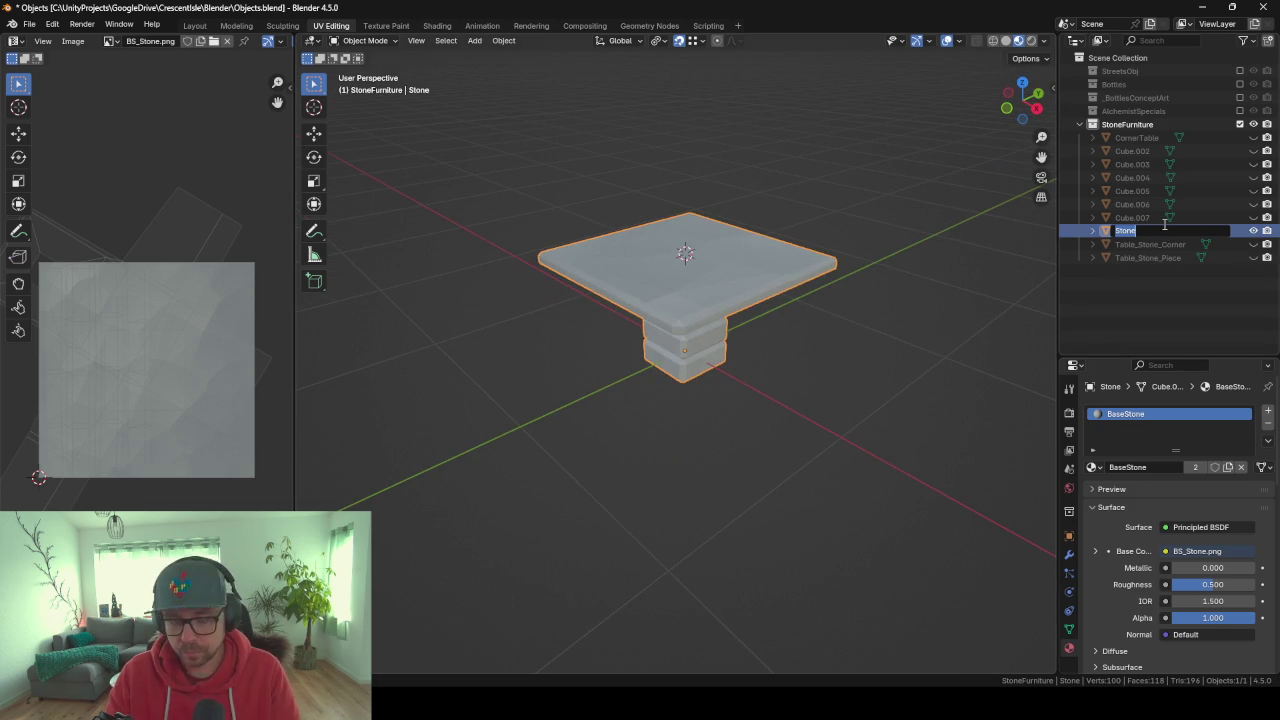
text(To)
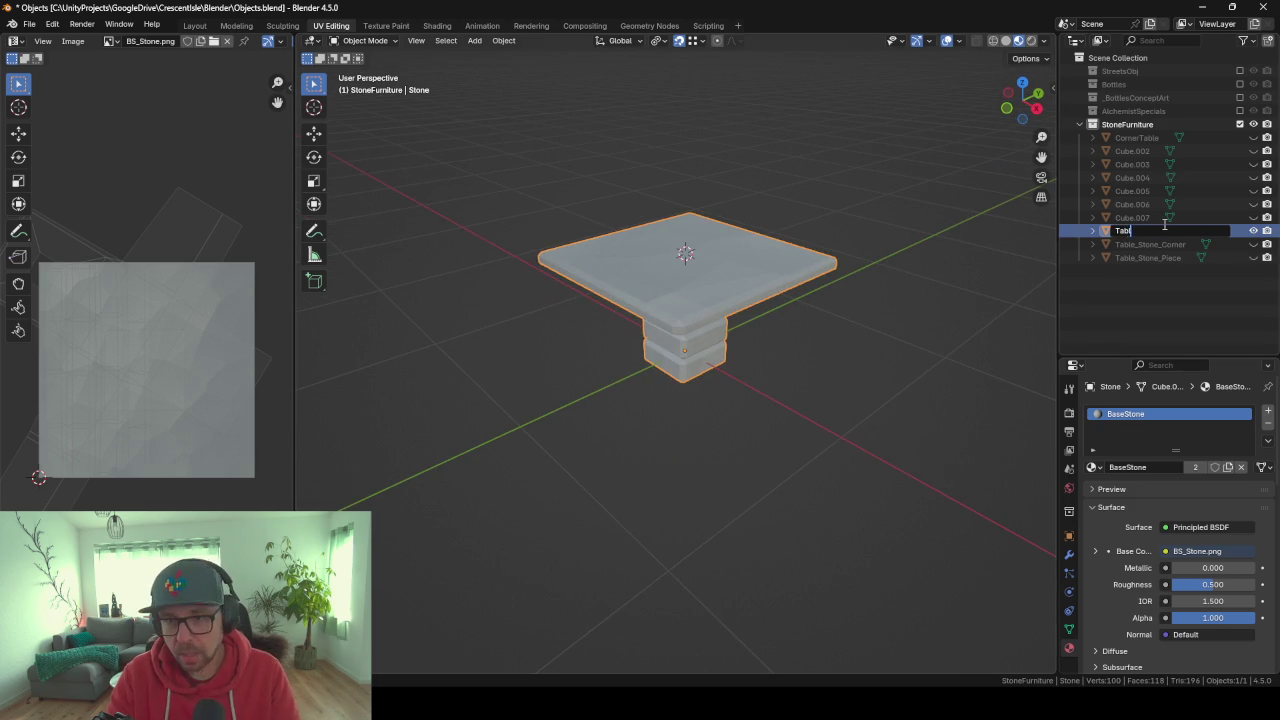
text(_Tone)
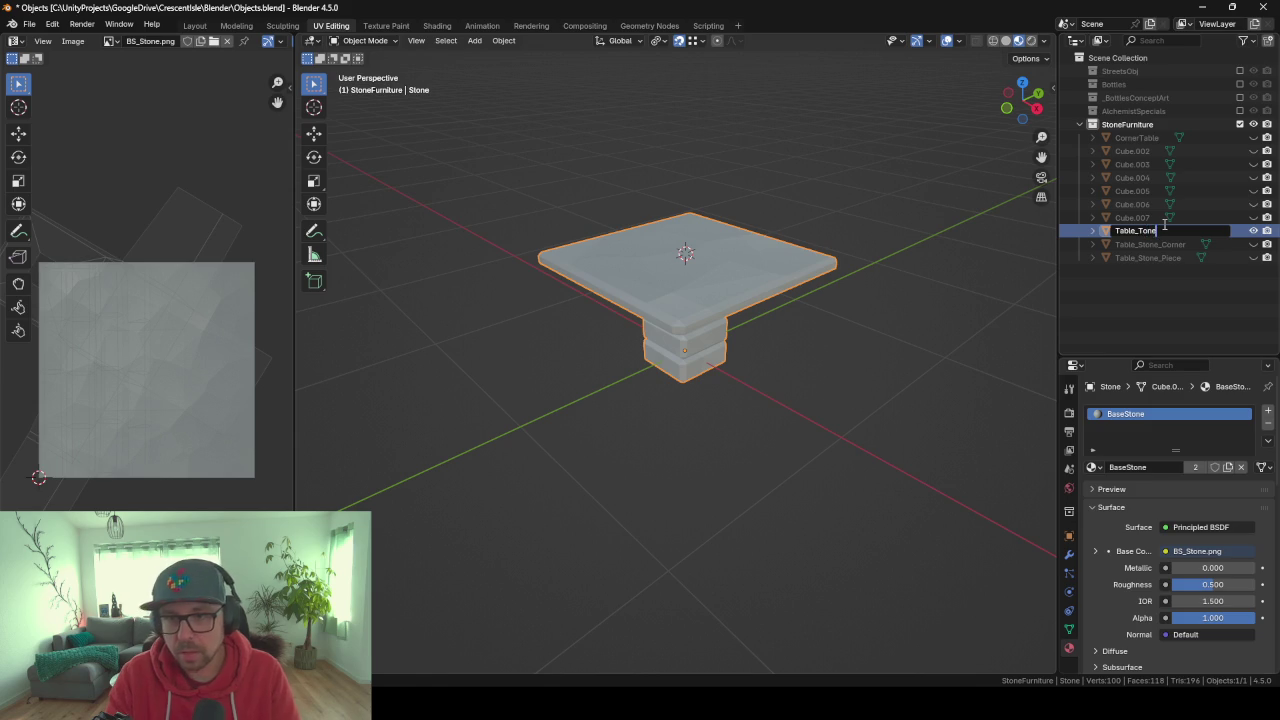
key(Return)
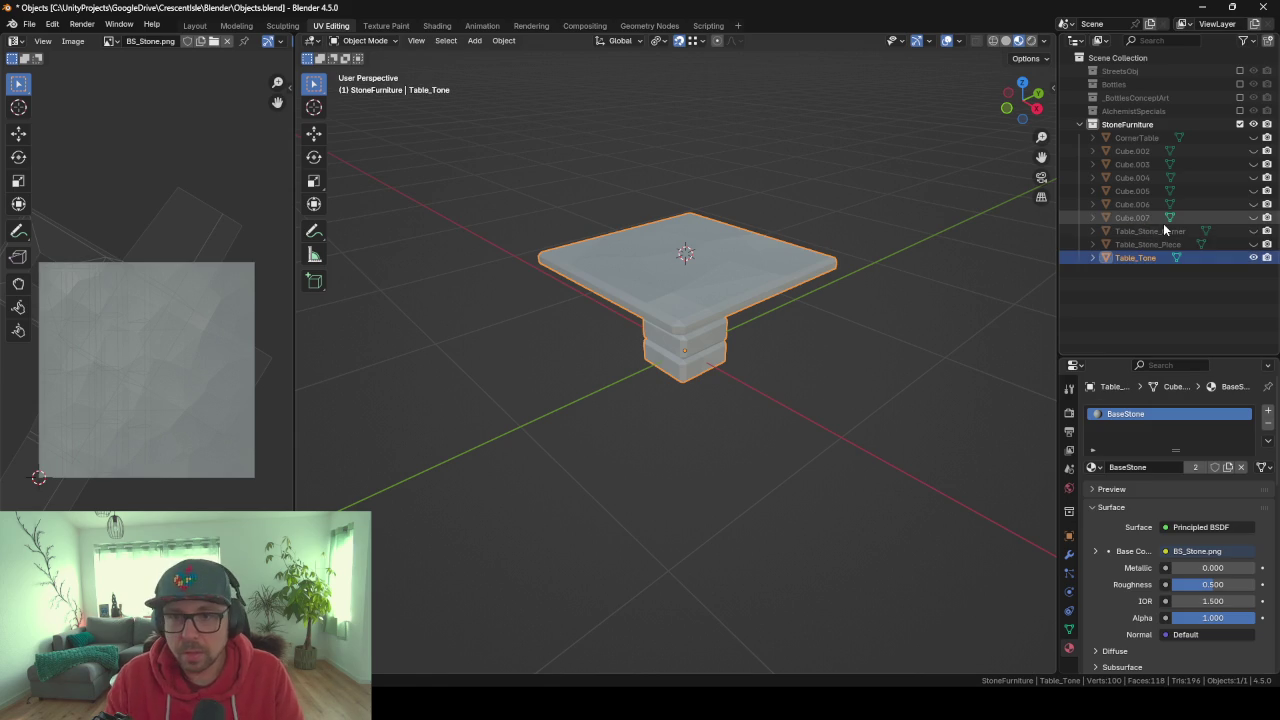
double_click(1180, 258)
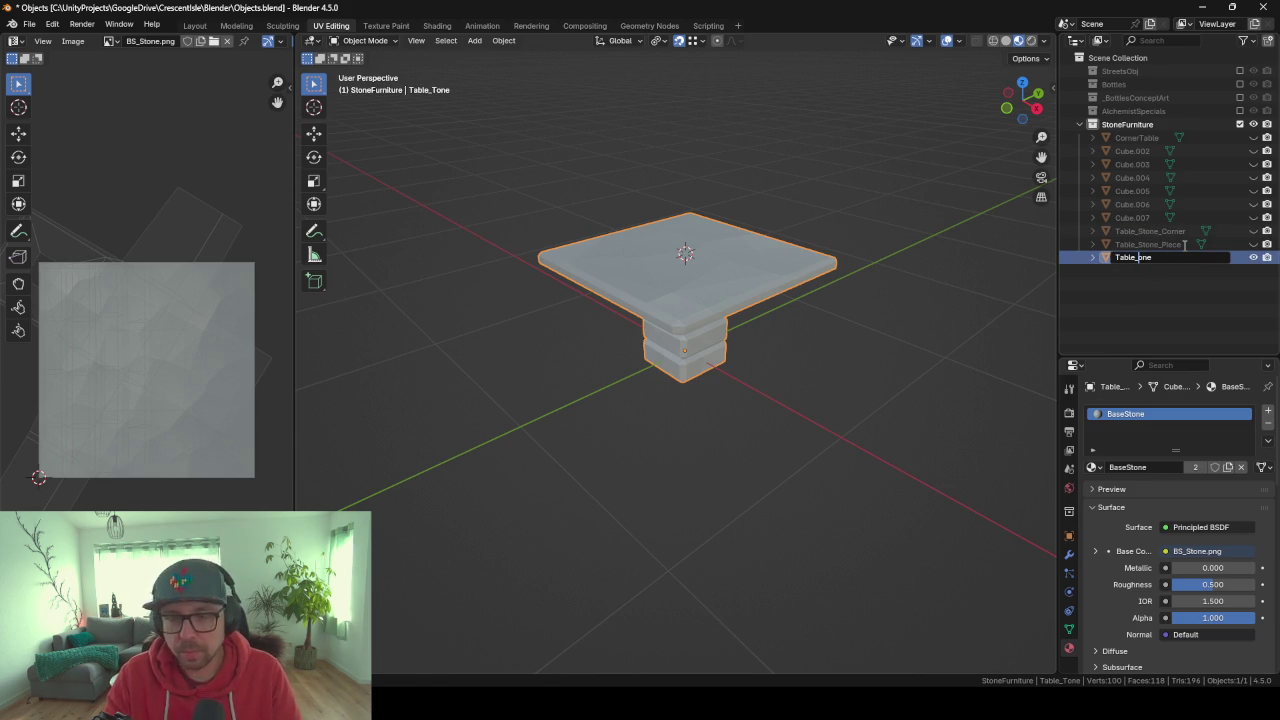
text(St)
key(Return)
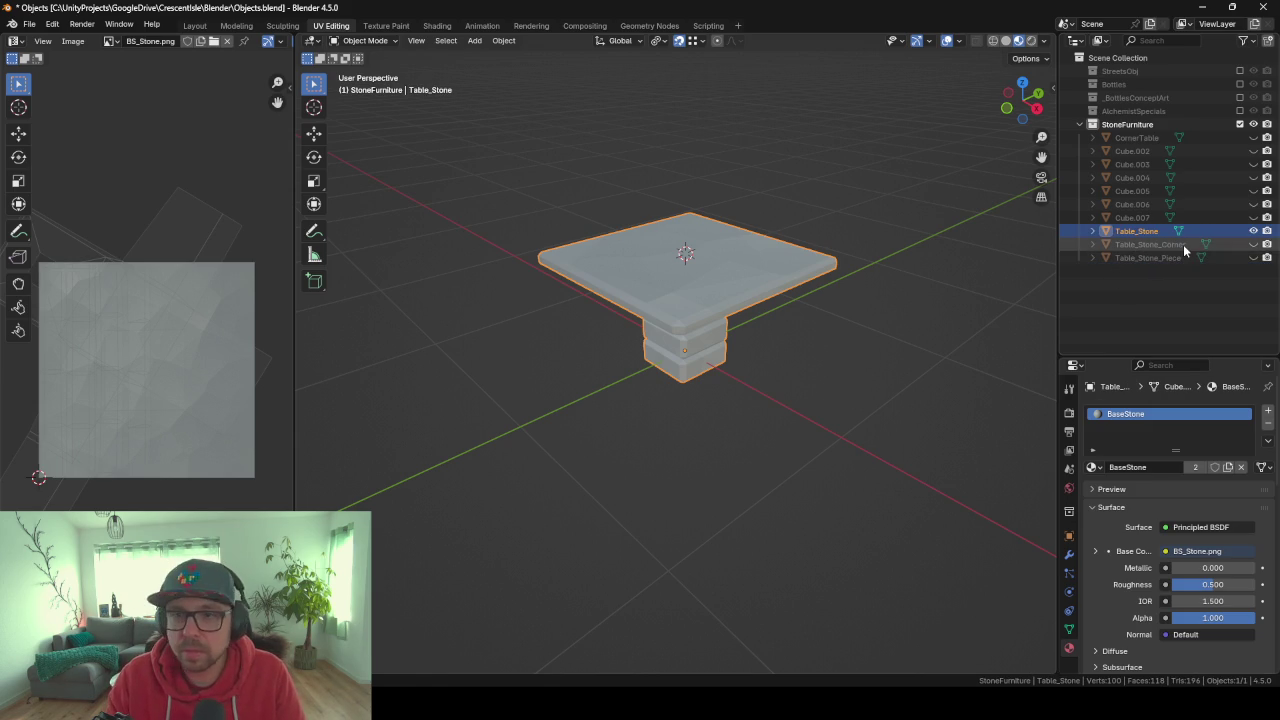
click(1051, 86)
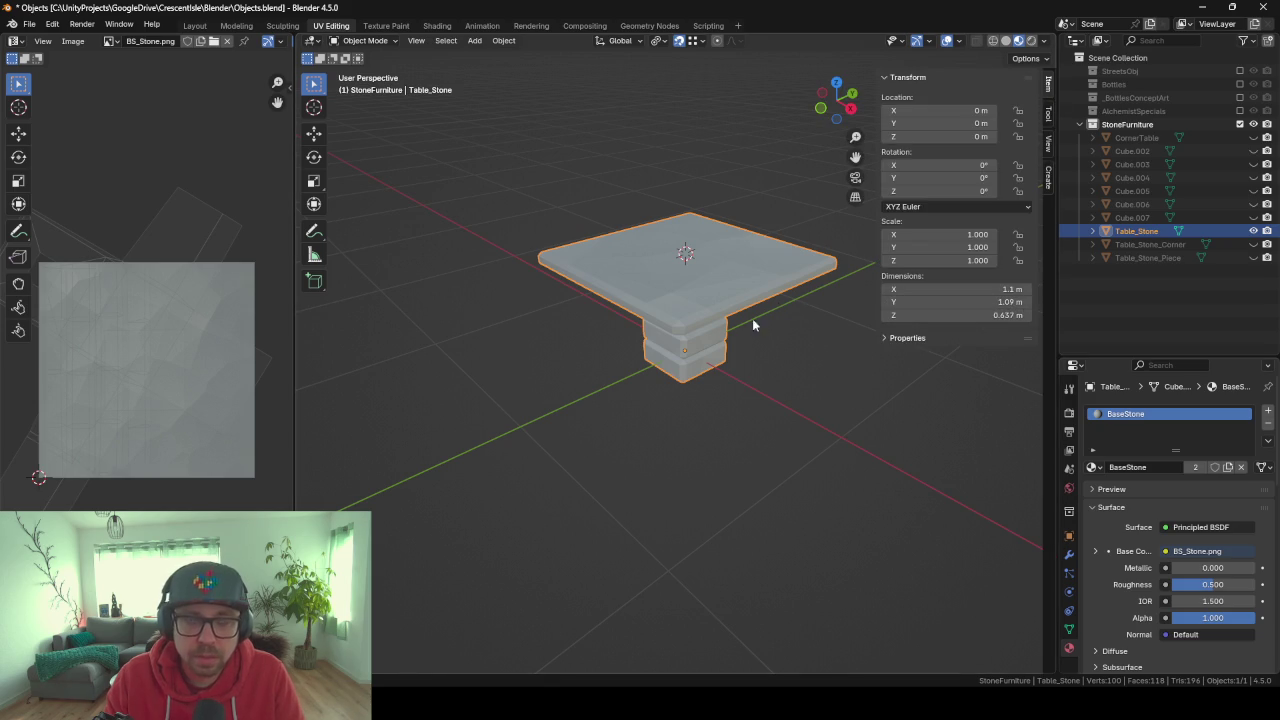
Set Table_Stone's dimensions to 1 × 1 × 0.7 m in the Item panel.
click(990, 289)
key(Return)
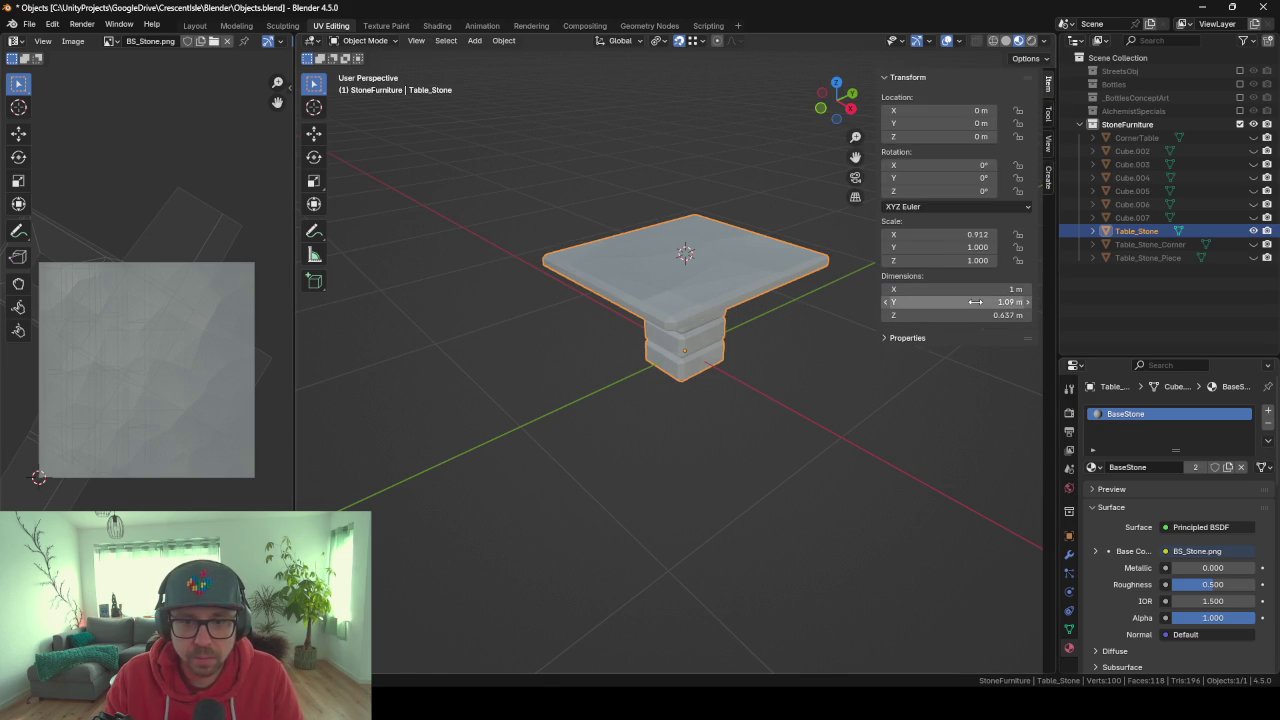
click(975, 302)
text(1)
key(Return)
mouse_move(666, 342)
middle_down()
mouse_move(744, 405)
mouse_move(720, 428)
mouse_move(716, 347)
mouse_move(731, 349)
middle_up()
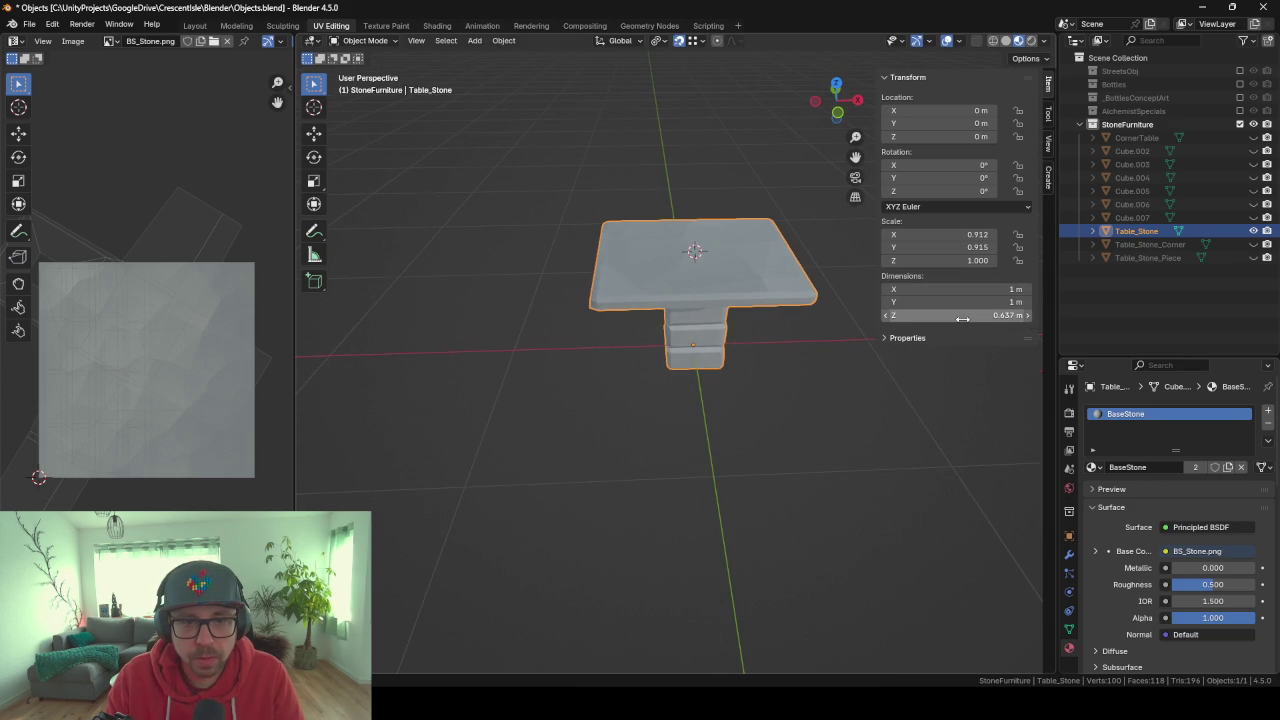
click(962, 318)
text(0.7)
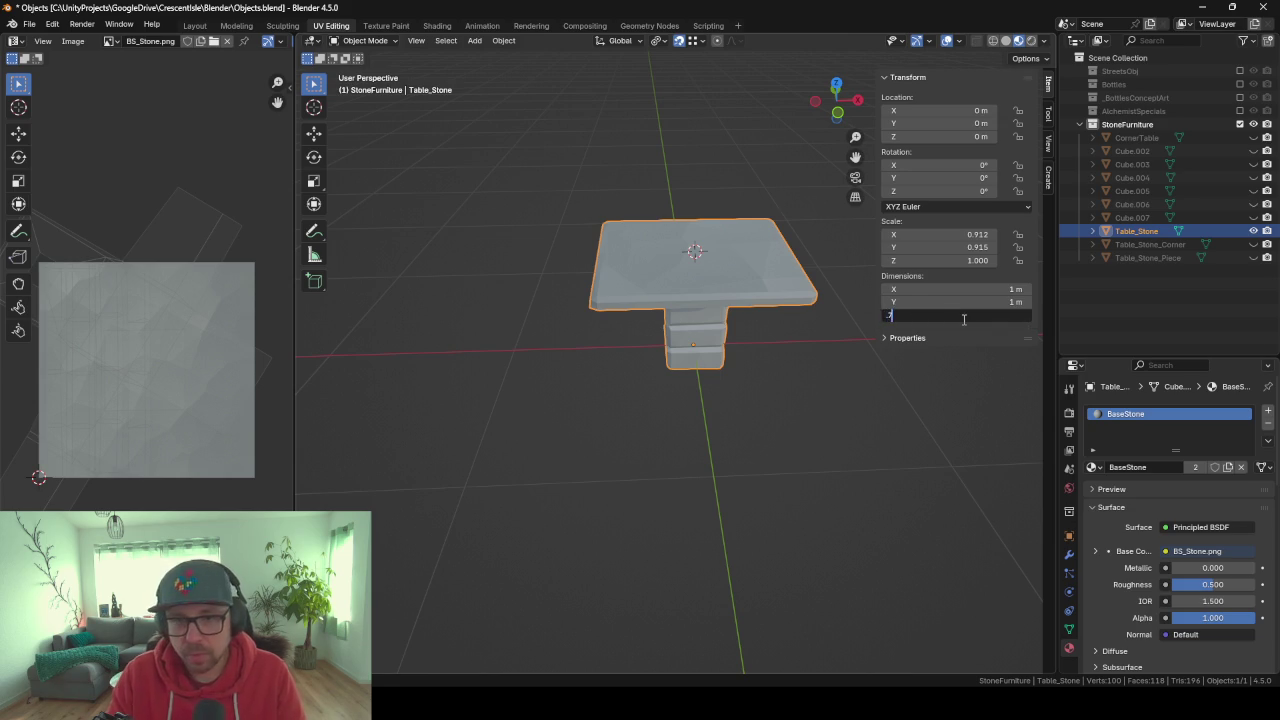
key(Return)
mouse_move(806, 308)
middle_down()
mouse_move(755, 291)
mouse_move(866, 286)
mouse_move(820, 283)
mouse_move(778, 258)
mouse_move(730, 277)
mouse_move(794, 355)
mouse_move(778, 338)
middle_up()
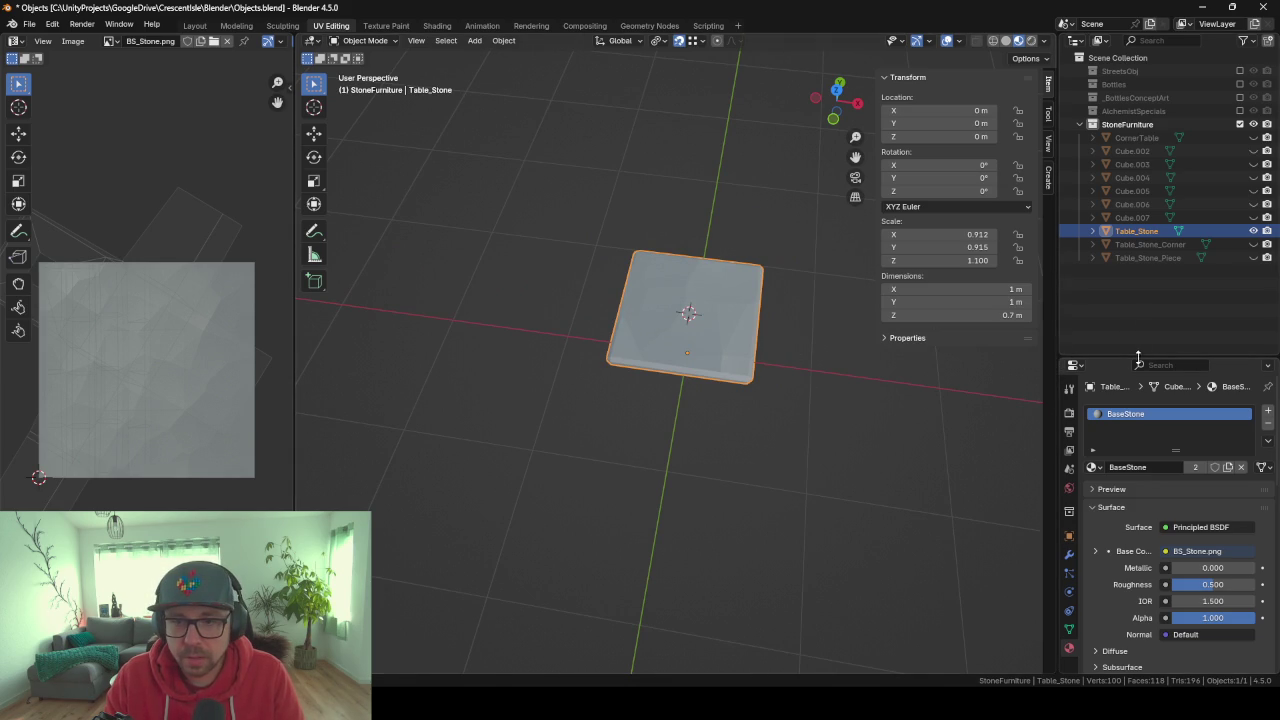
drag(1138, 358, 1136, 244)
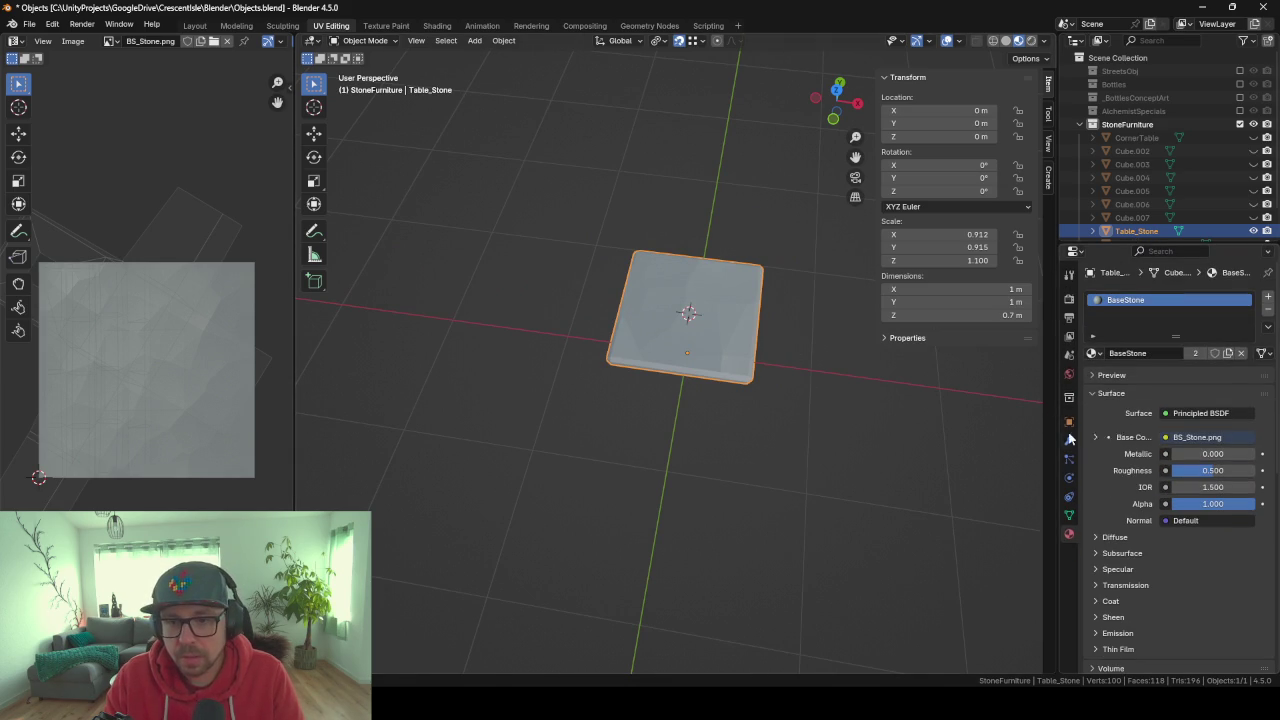
Add an Array modifier to Table_Stone with a constant offset instead of relative offset.
click(1069, 442)
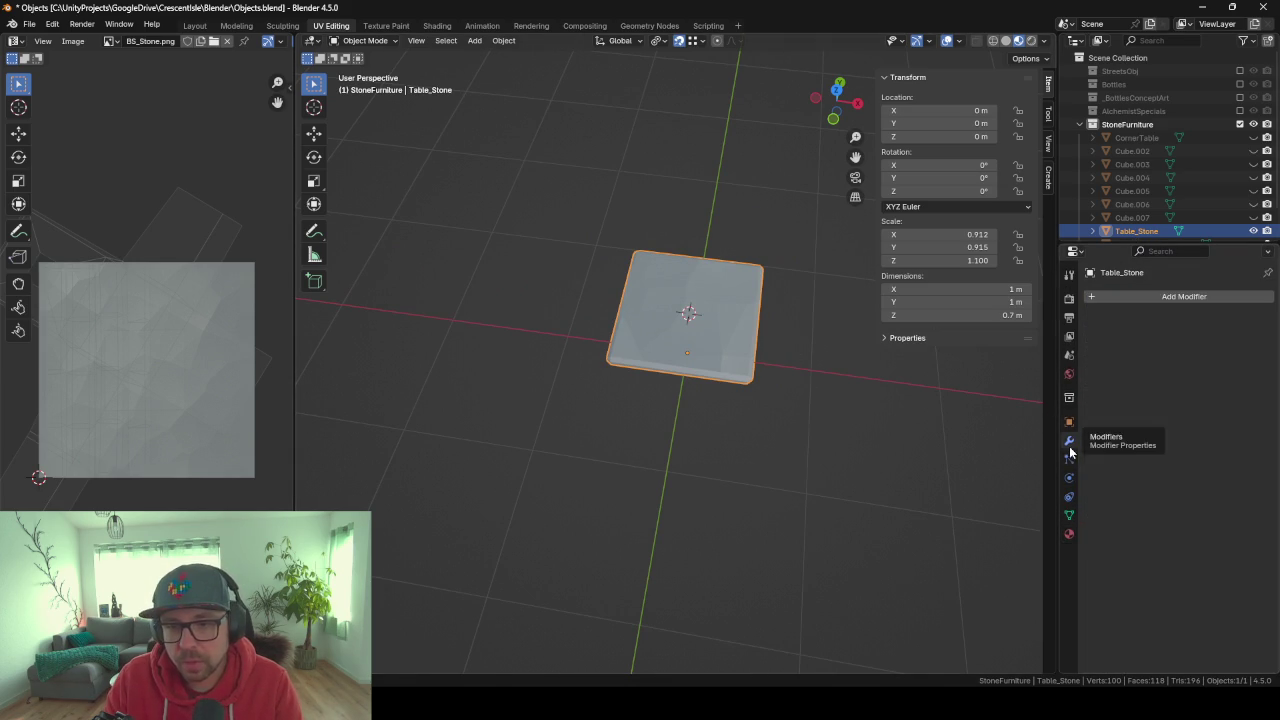
click(1120, 297)
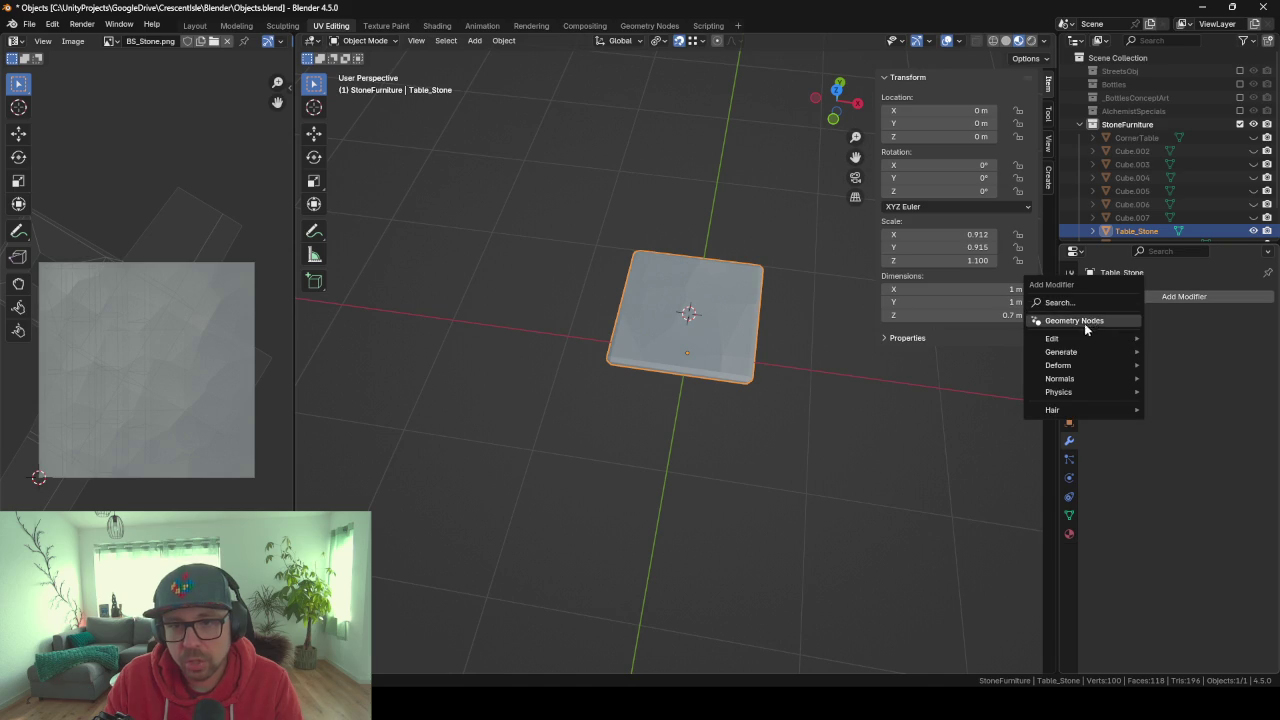
click(1080, 302)
text(arr)
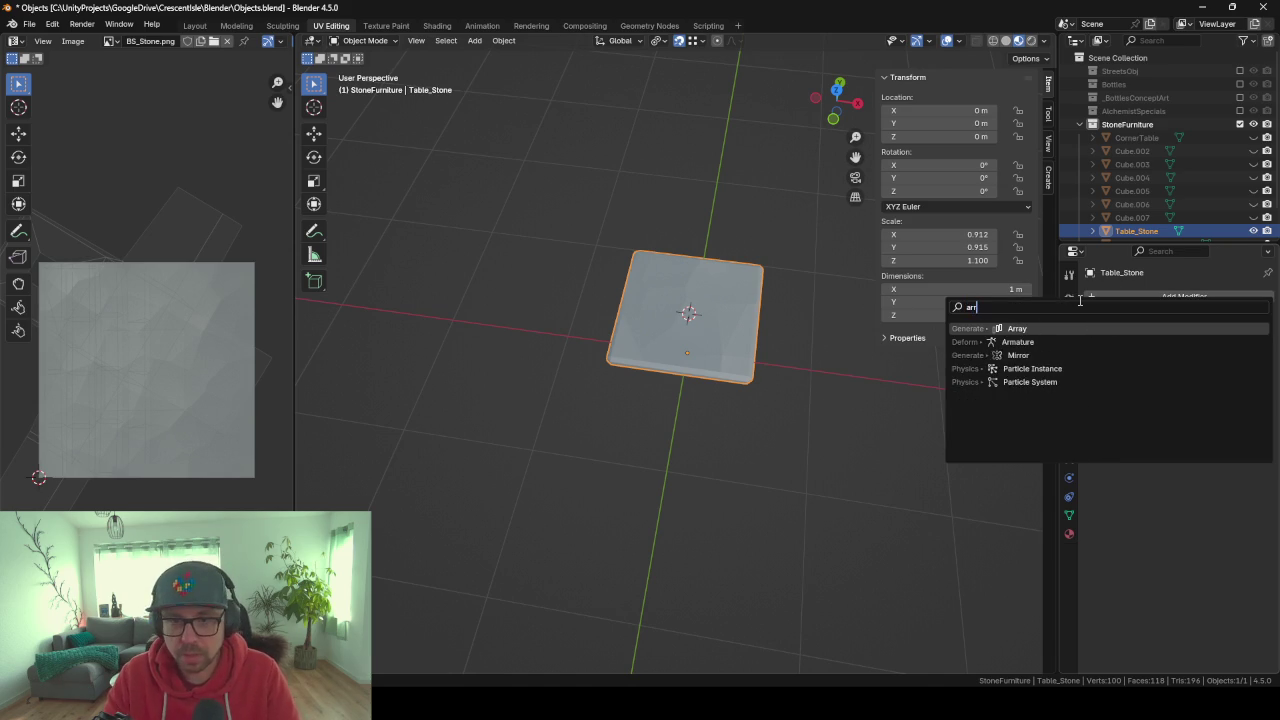
key(Return)
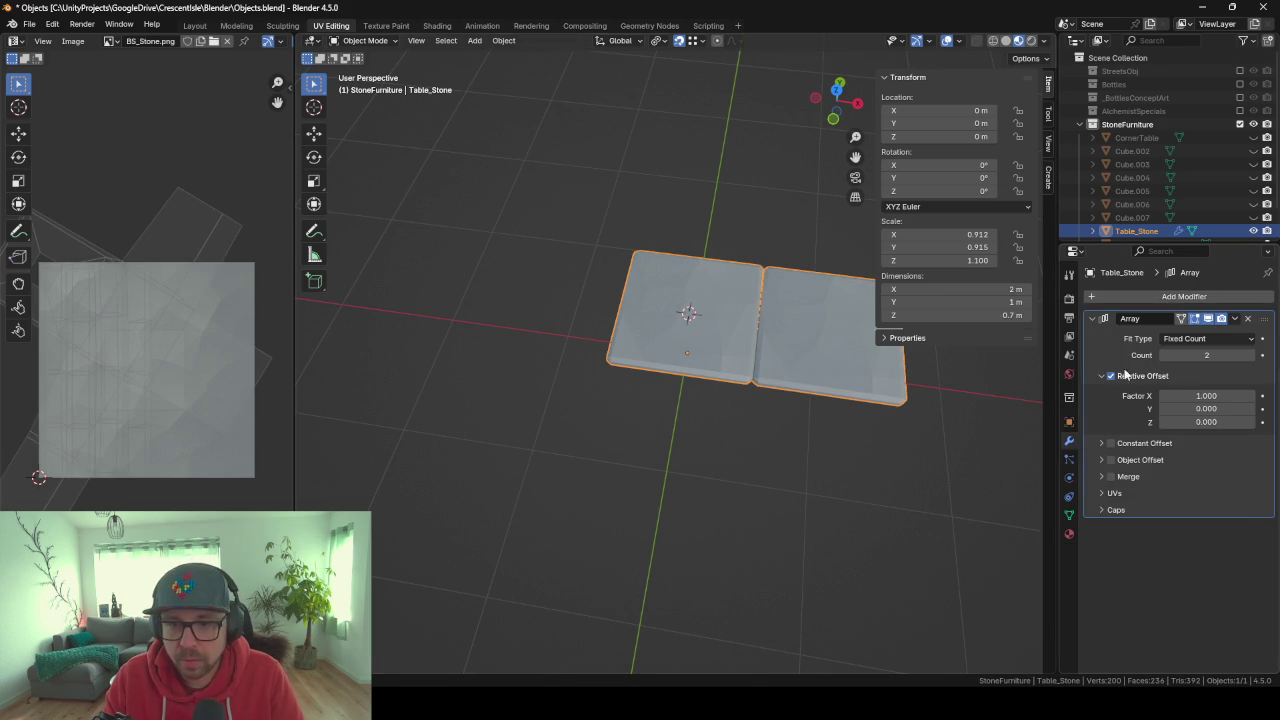
click(1111, 376)
click(1110, 443)
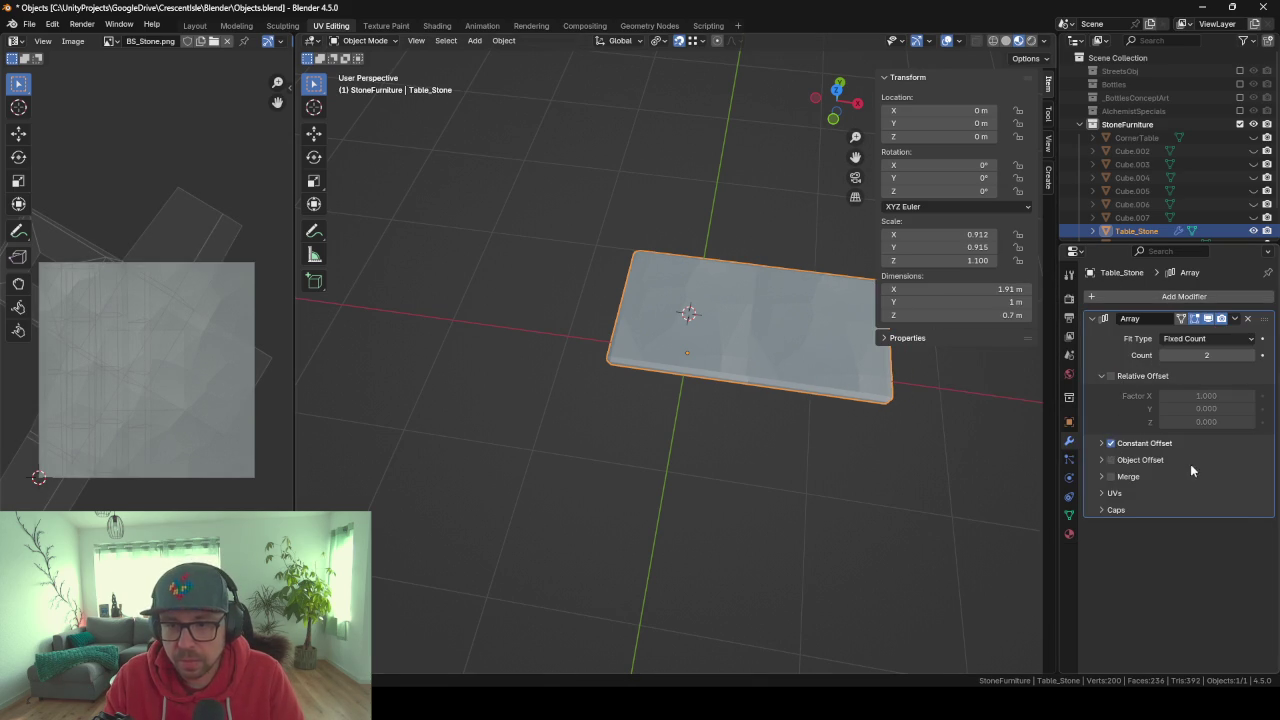
click(1102, 444)
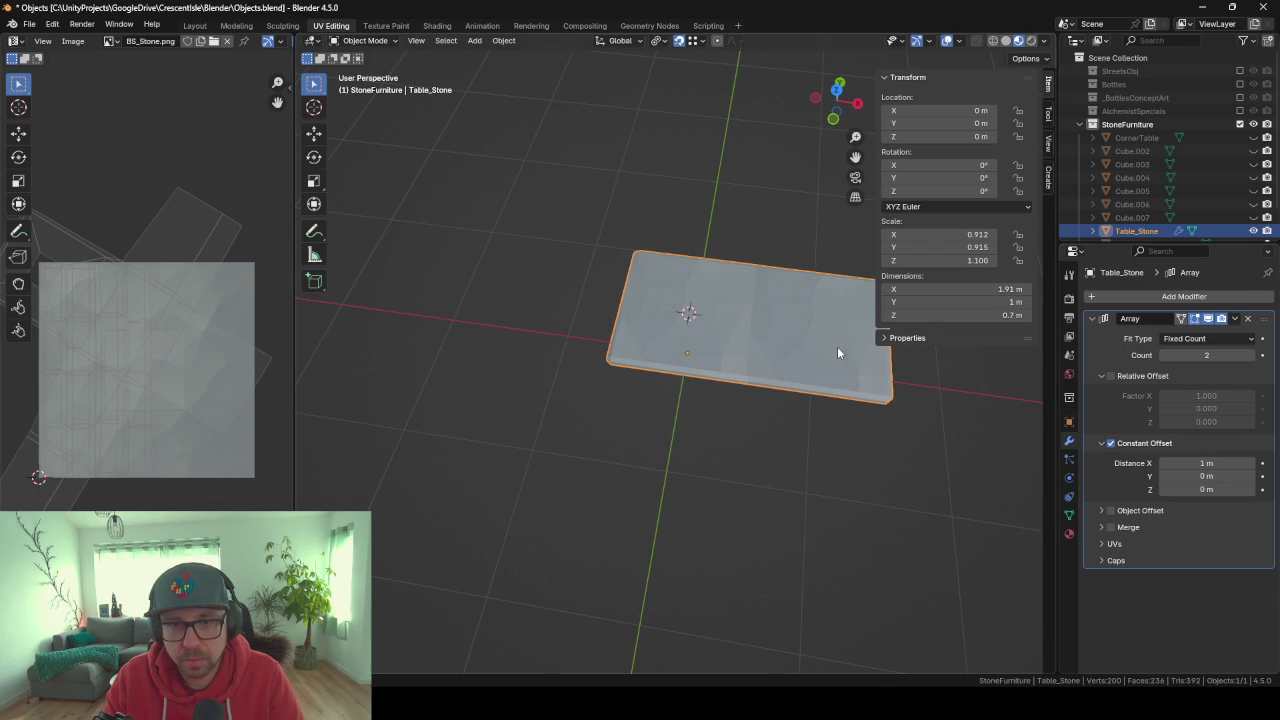
middle_drag(745, 341, 722, 298)
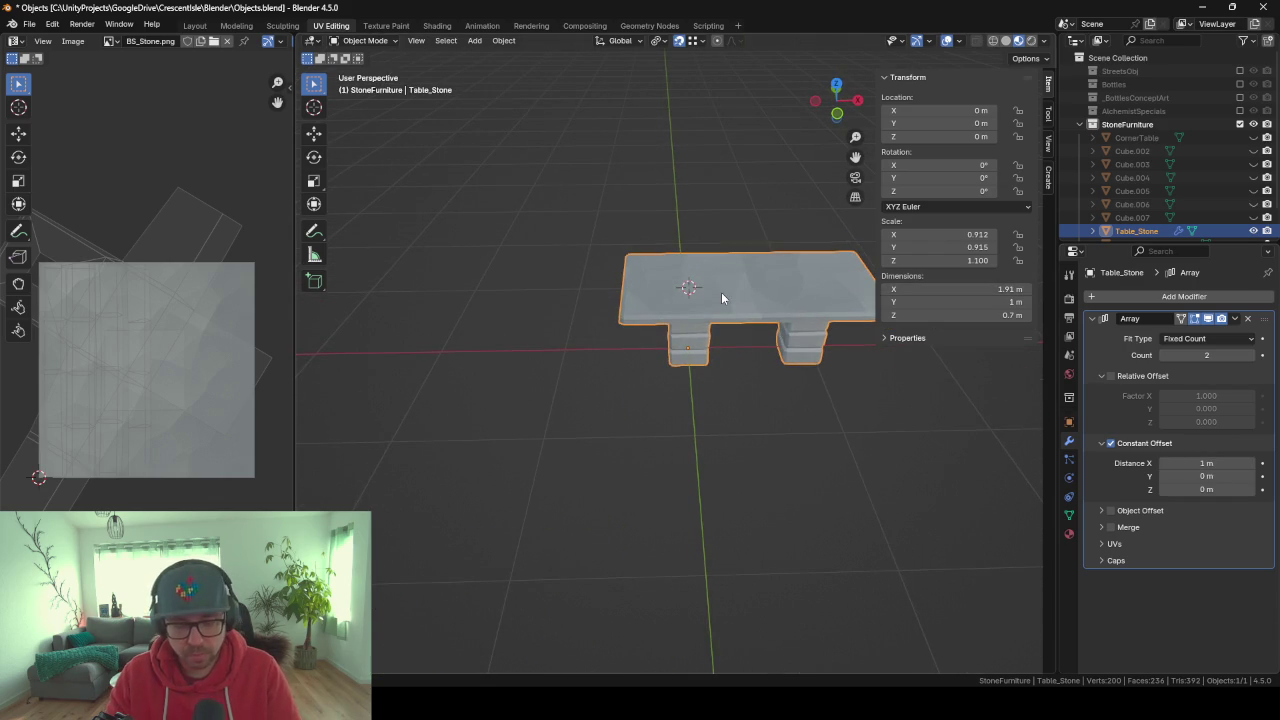
Apply the table's scale so its scale values reset to 1.
key(ctrl+a)
click(721, 292)
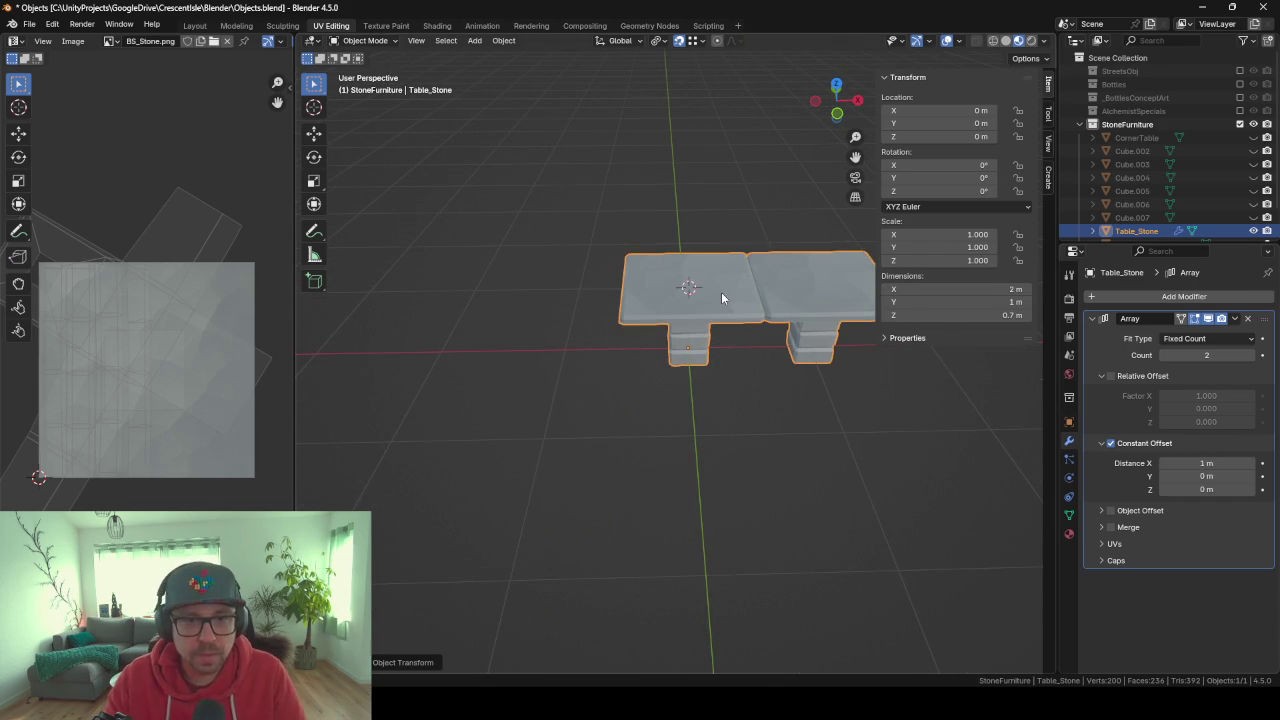
scroll(721, 292, up, 3)
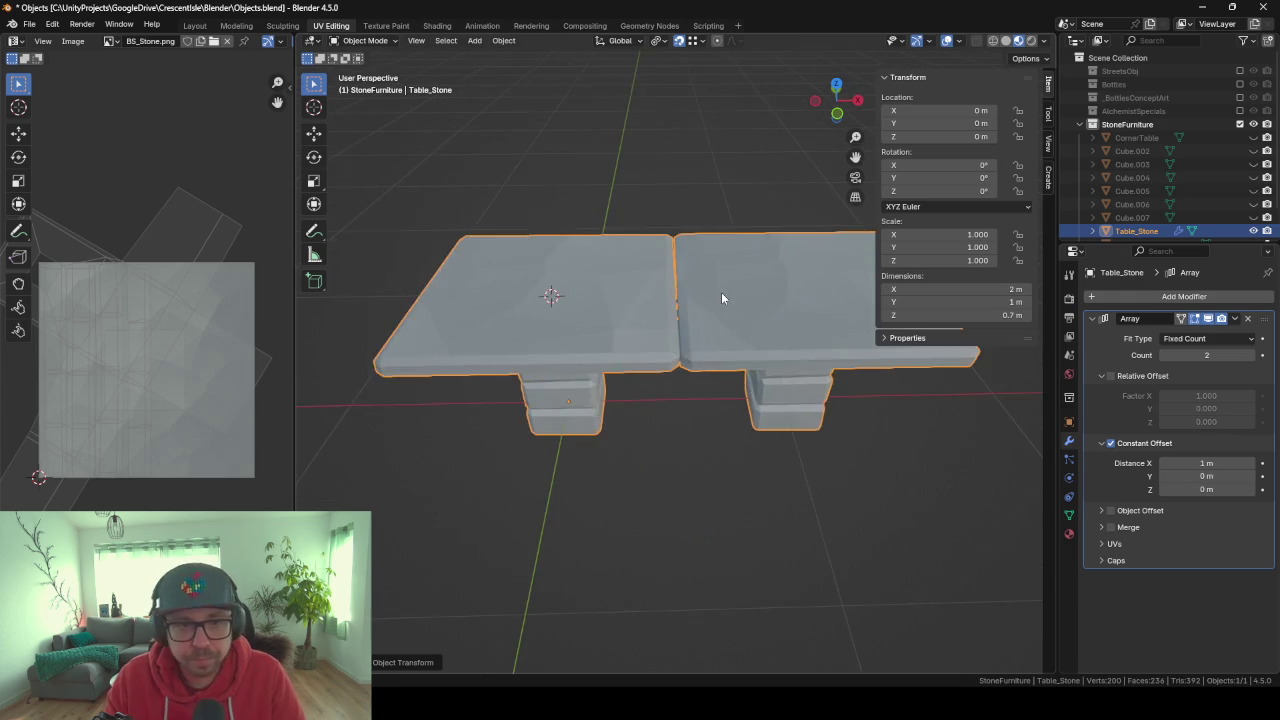
scroll(721, 292, up, 3)
mouse_move(721, 292)
middle_down()
mouse_move(707, 262)
mouse_move(729, 267)
mouse_move(713, 268)
mouse_move(710, 227)
mouse_move(691, 310)
middle_up()
scroll(701, 232, up, 3)
scroll(688, 251, down, 3)
mouse_move(688, 251)
middle_down()
mouse_move(663, 289)
mouse_move(684, 214)
mouse_move(659, 208)
mouse_move(680, 229)
mouse_move(669, 268)
mouse_move(614, 366)
middle_up()
scroll(689, 220, up, 1)
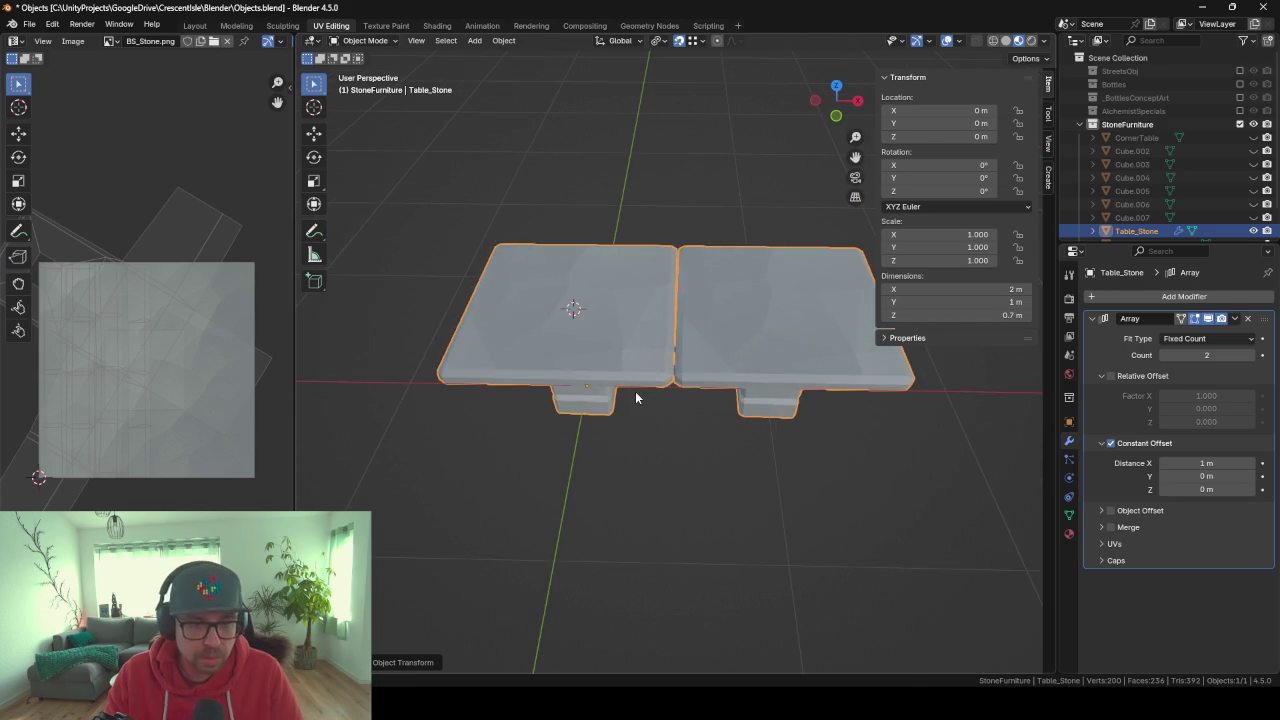
Scale the whole table mesh in X and Y only, to 1.08 m wide and deep.
key(Tab)
key(a)
key(s)
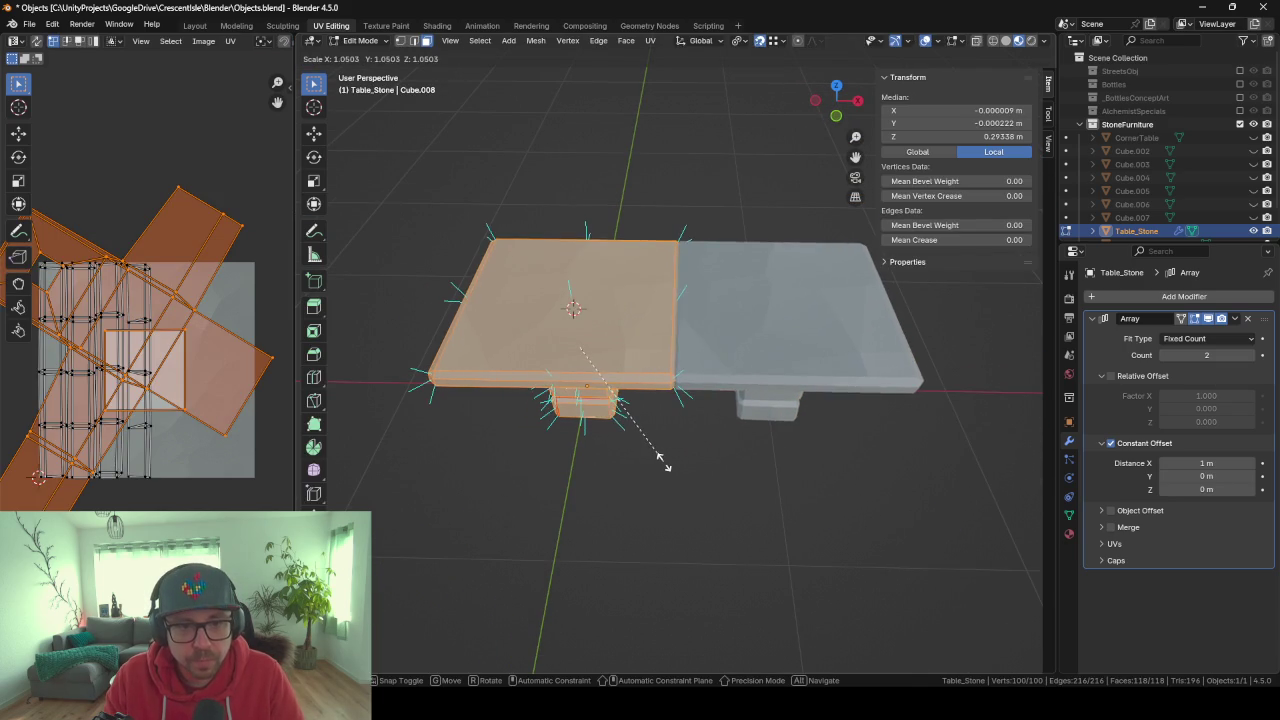
key(shift+z)
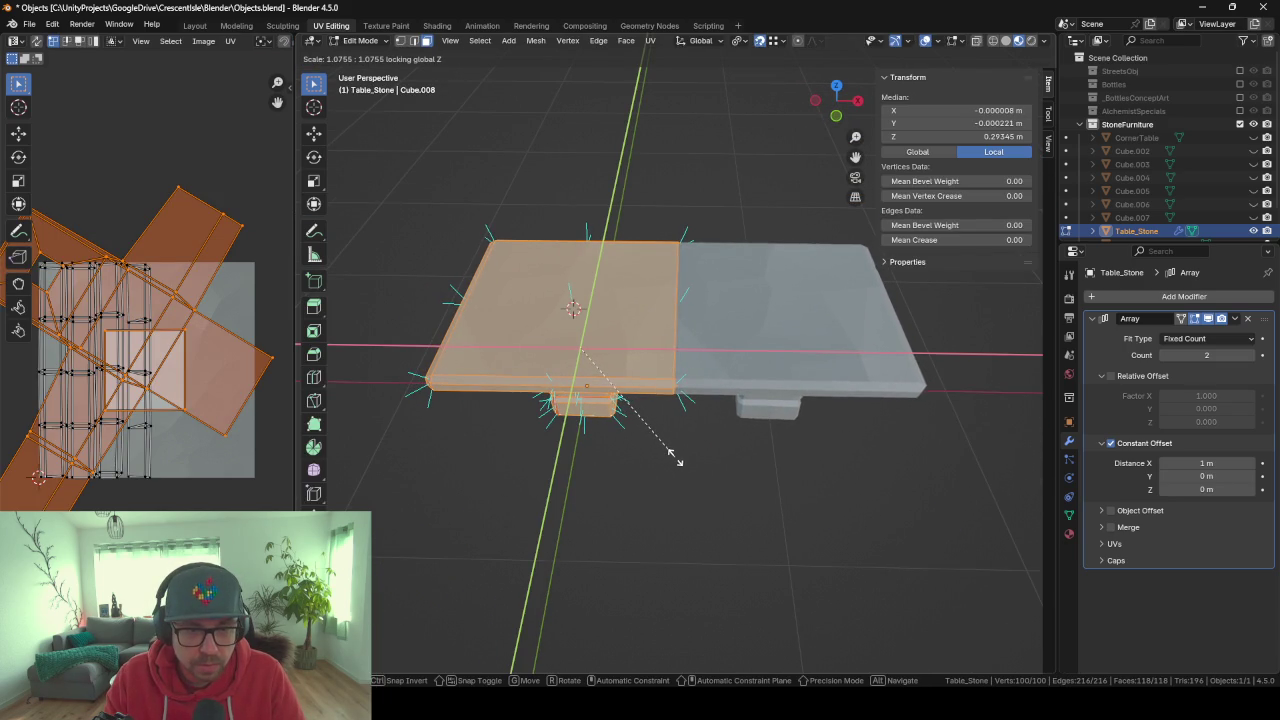
click(675, 457)
key(Tab)
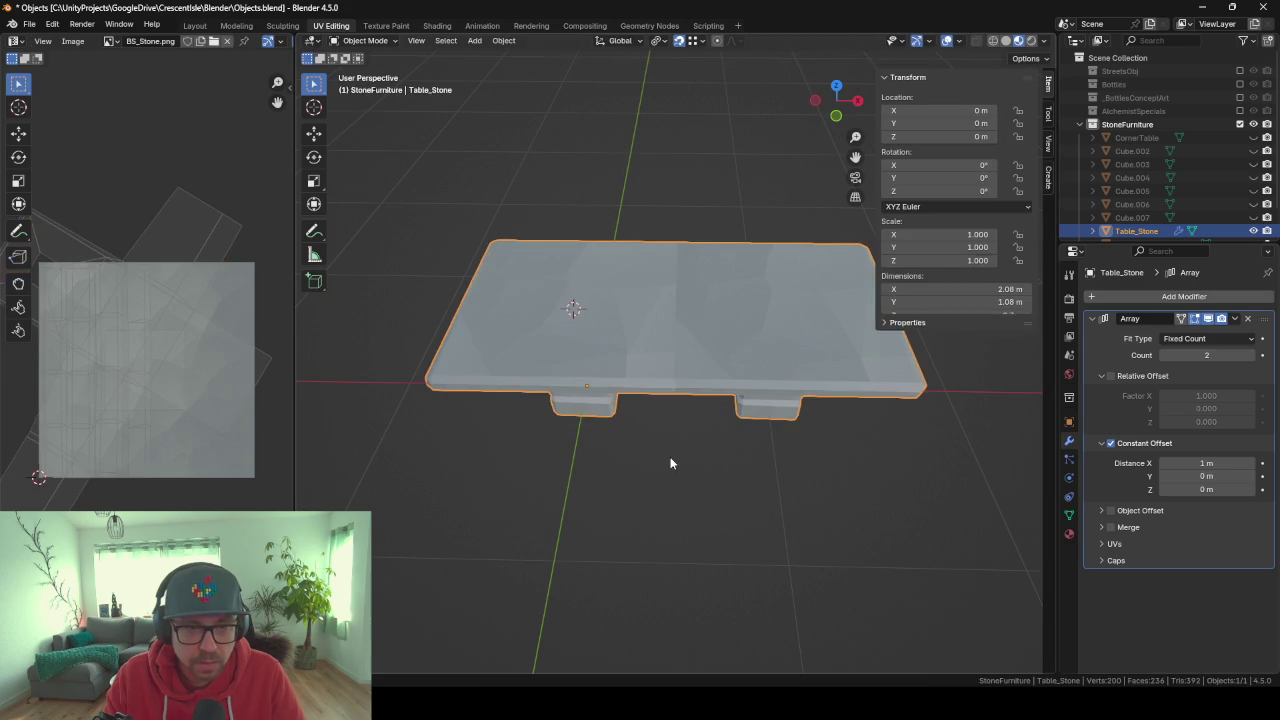
mouse_move(671, 457)
middle_down()
mouse_move(591, 428)
mouse_move(445, 437)
mouse_move(630, 328)
mouse_move(730, 362)
mouse_move(653, 313)
mouse_move(743, 378)
mouse_move(656, 344)
mouse_move(825, 349)
mouse_move(823, 294)
mouse_move(814, 329)
mouse_move(777, 334)
mouse_move(774, 312)
mouse_move(766, 414)
mouse_move(837, 432)
mouse_move(573, 343)
middle_up()
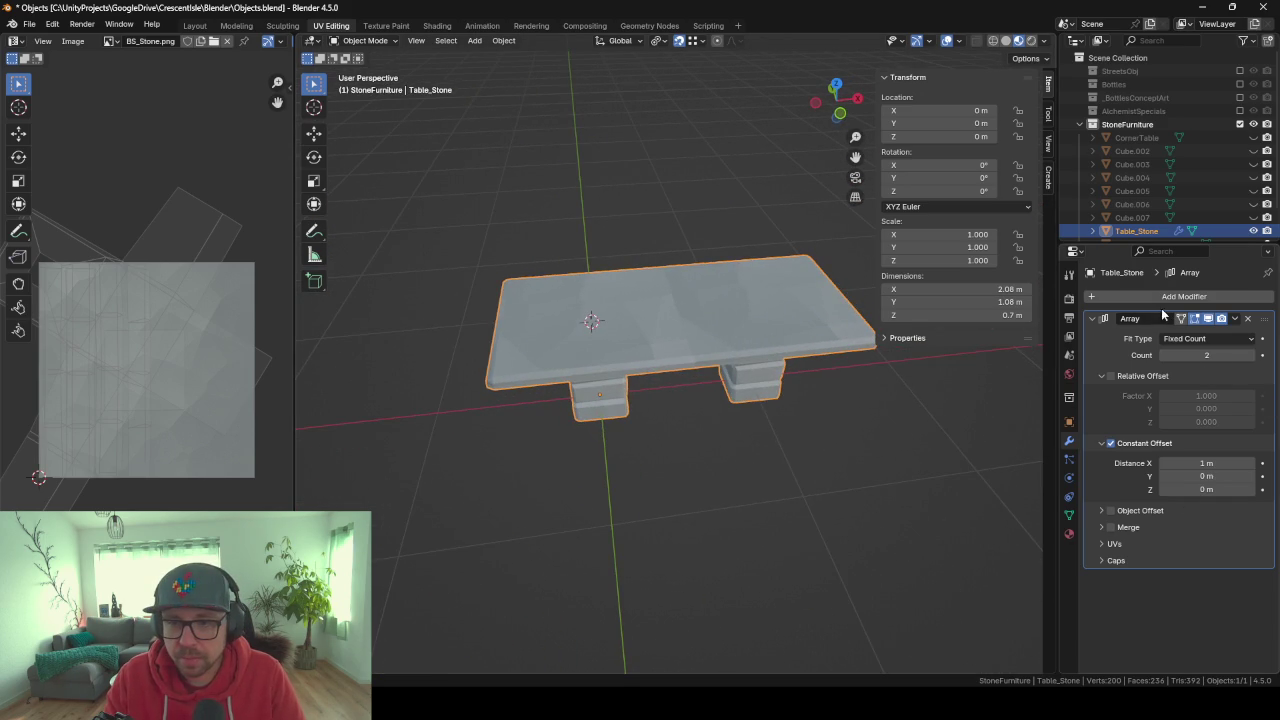
Remove the Array modifier and save the blend file.
click(1250, 318)
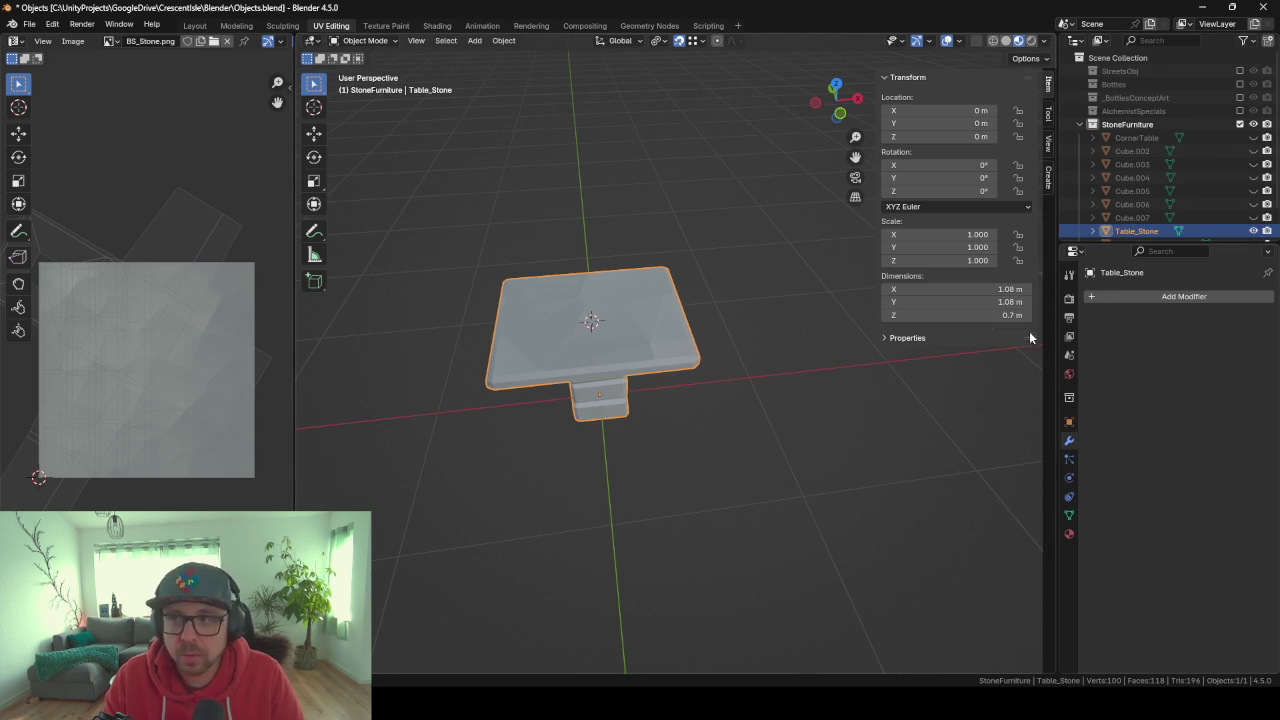
mouse_move(557, 277)
middle_down()
mouse_move(528, 333)
mouse_move(574, 390)
middle_up()
key(ctrl+s)
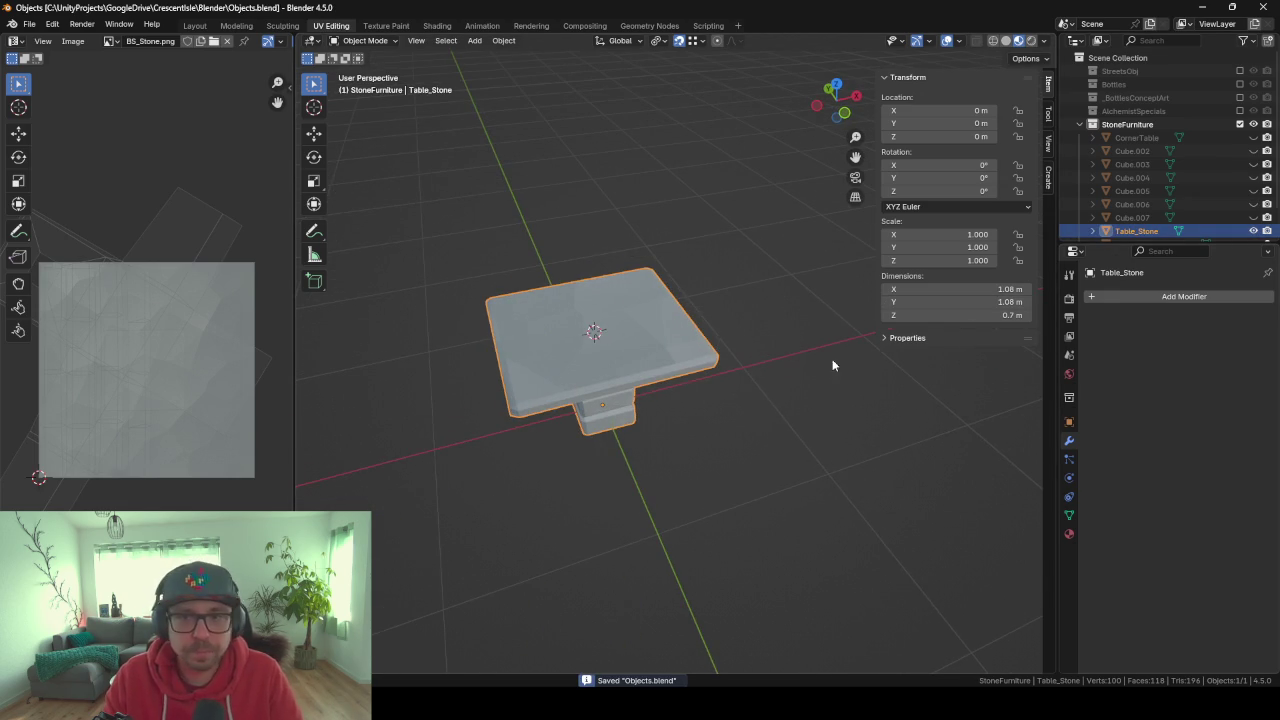
Delete CornerTable through Cube.007, Table_Stone_Corner and Table_Stone_Piece, leaving only Table_Stone.
click(1156, 137)
scroll(1150, 165, down, 2)
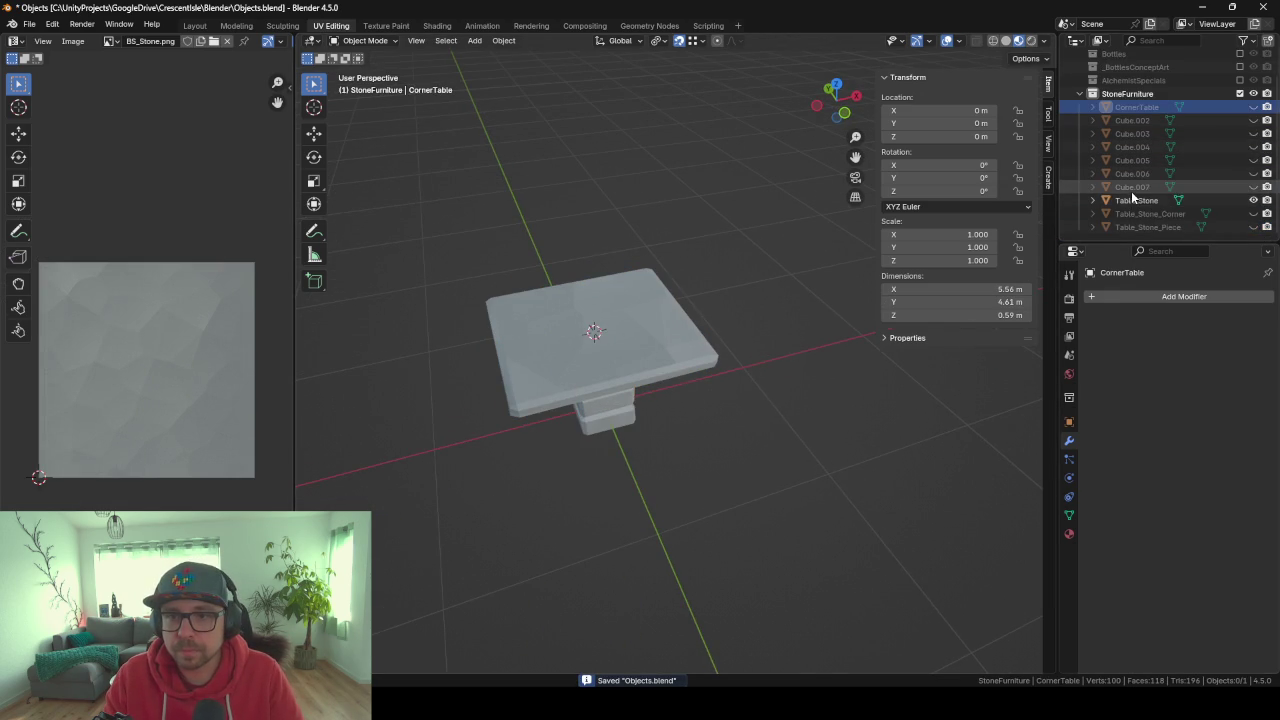
shift+click(1133, 187)
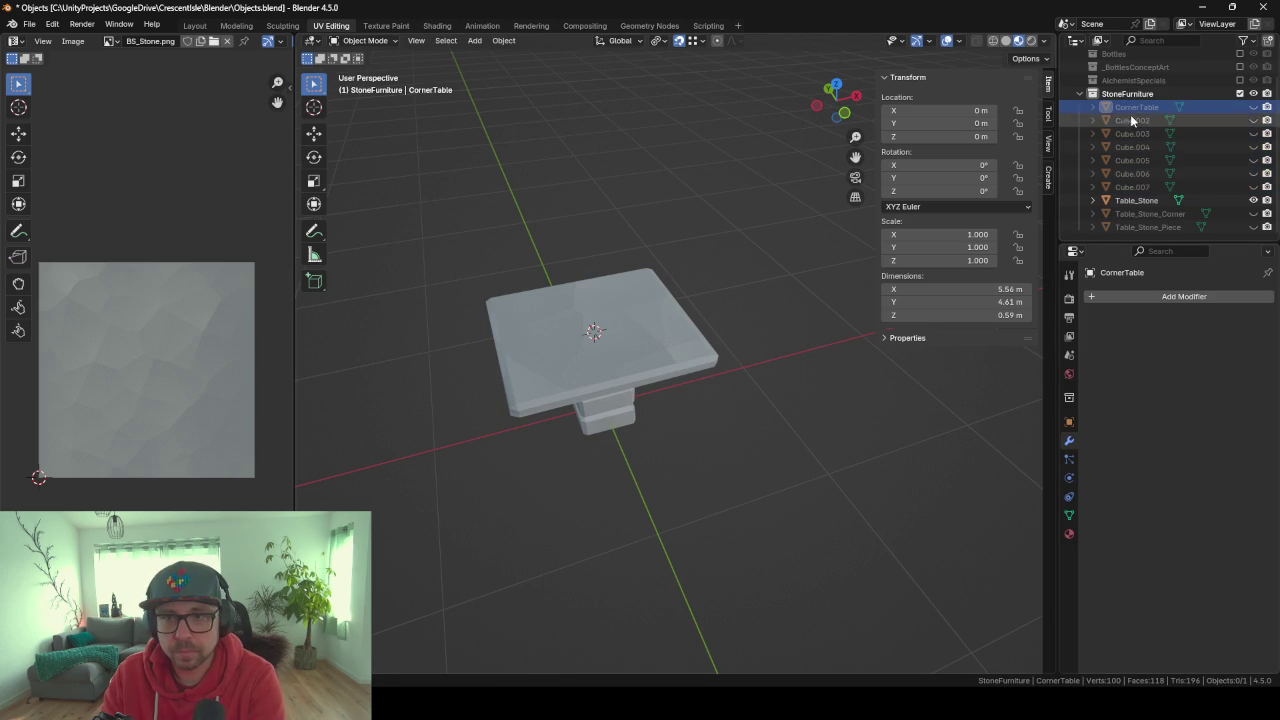
key(x)
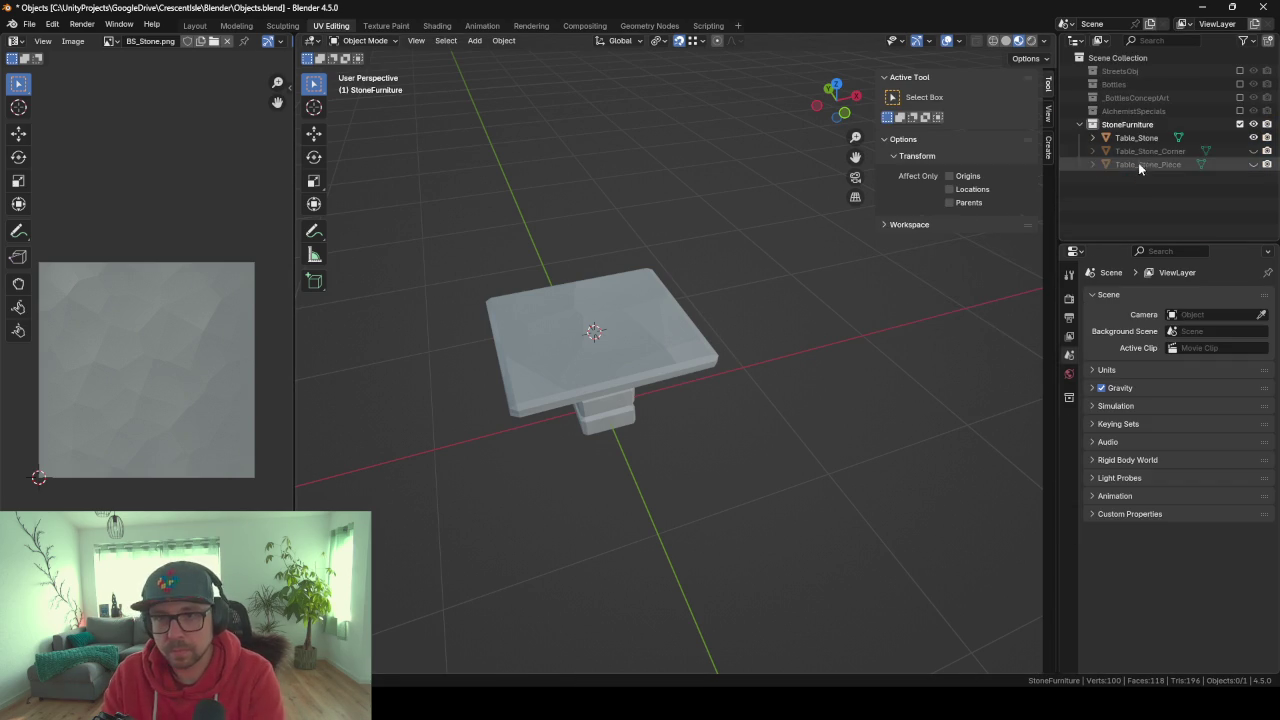
click(1138, 151)
key(x)
click(1139, 150)
key(x)
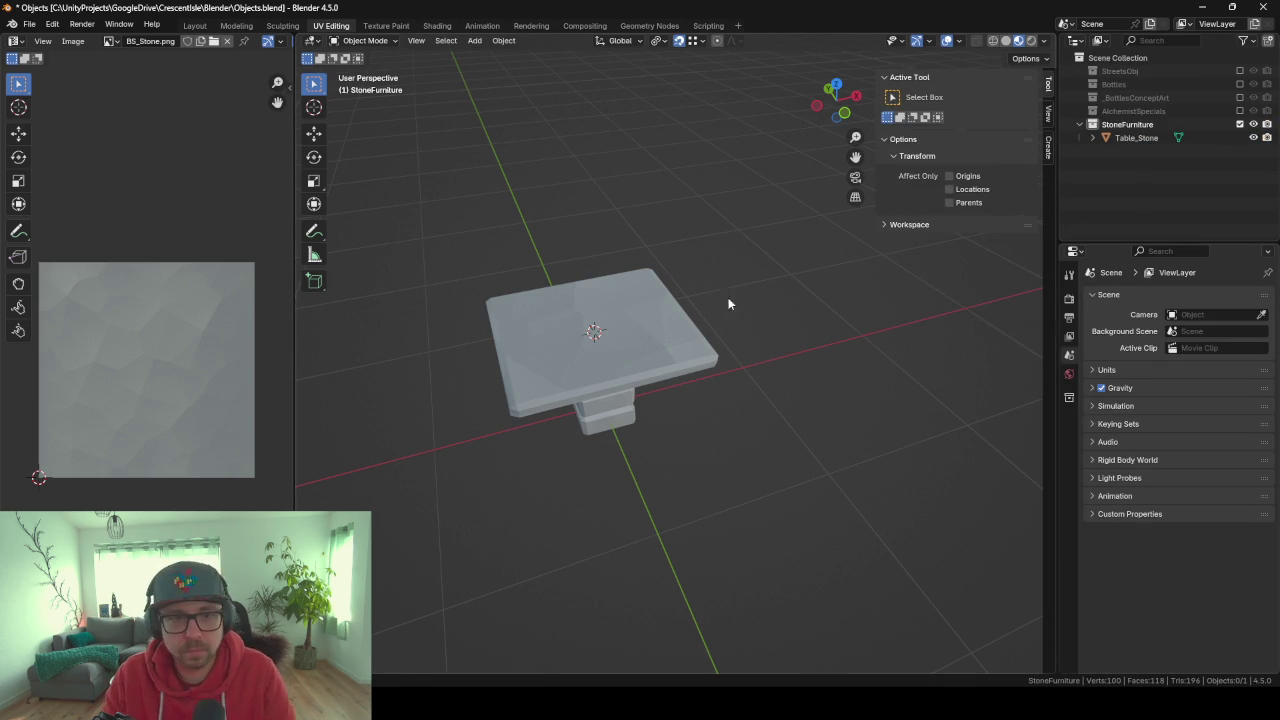
click(683, 334)
mouse_move(683, 334)
middle_down()
mouse_move(668, 366)
mouse_move(642, 363)
mouse_move(727, 387)
middle_up()
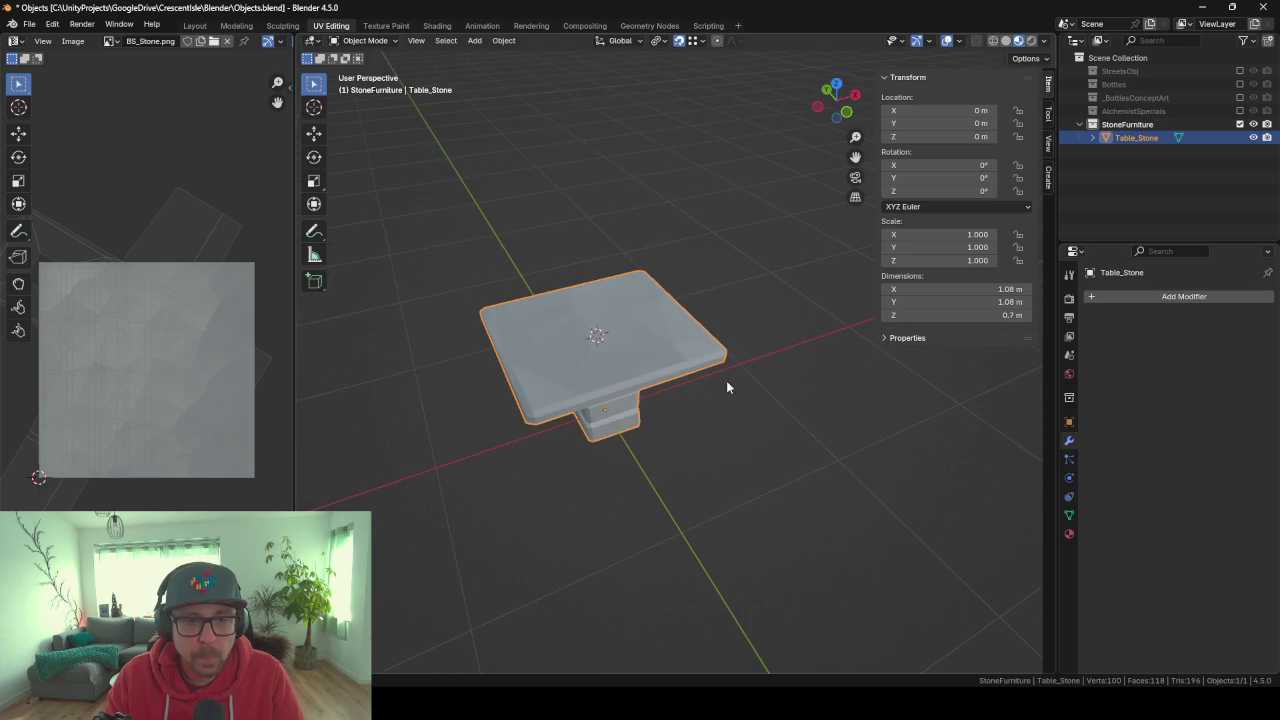
Open the FBX export for the StoneFurniture collection and begin editing the file name.
click(1120, 124)
key(F3)
key(Return)
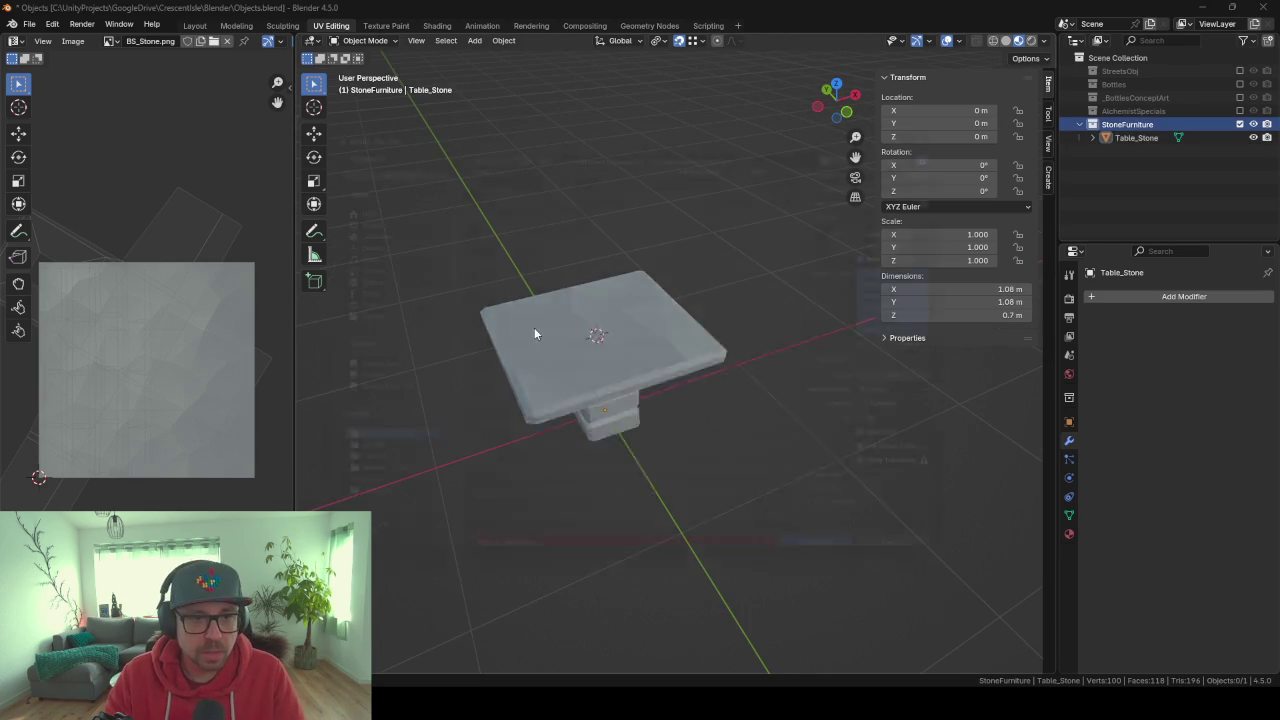
click(510, 451)
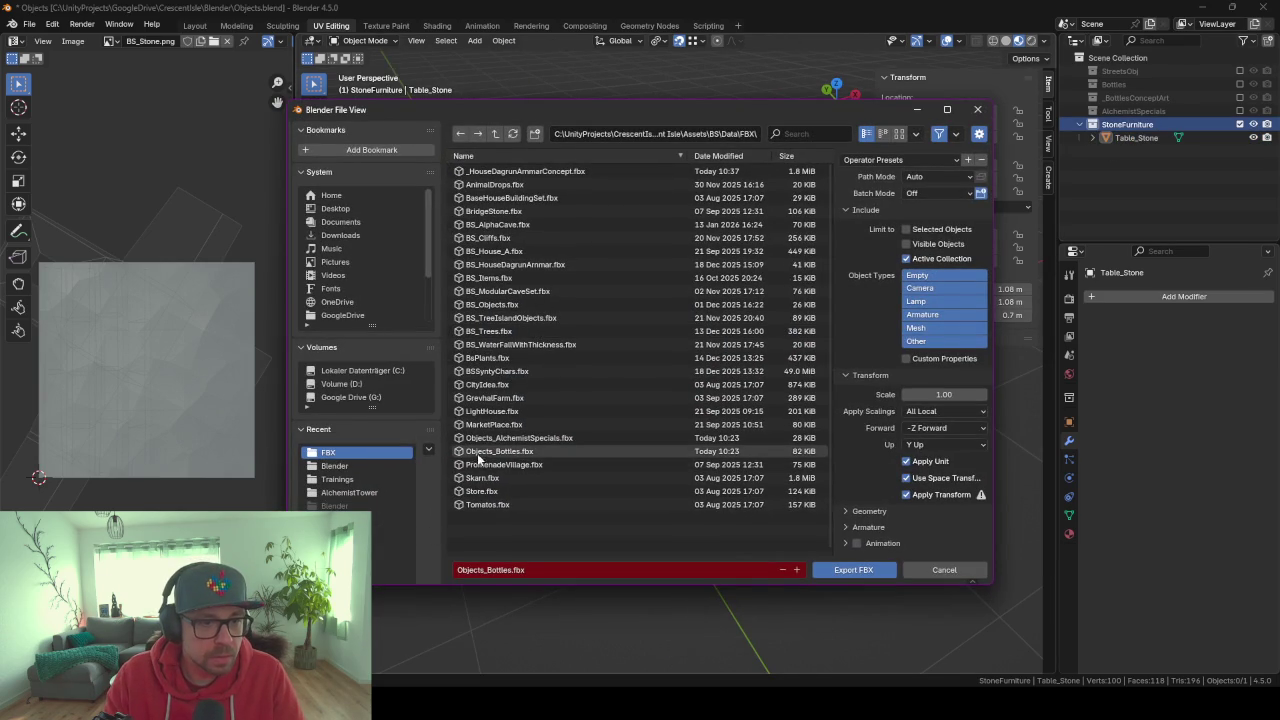
click(510, 571)
click(512, 571)
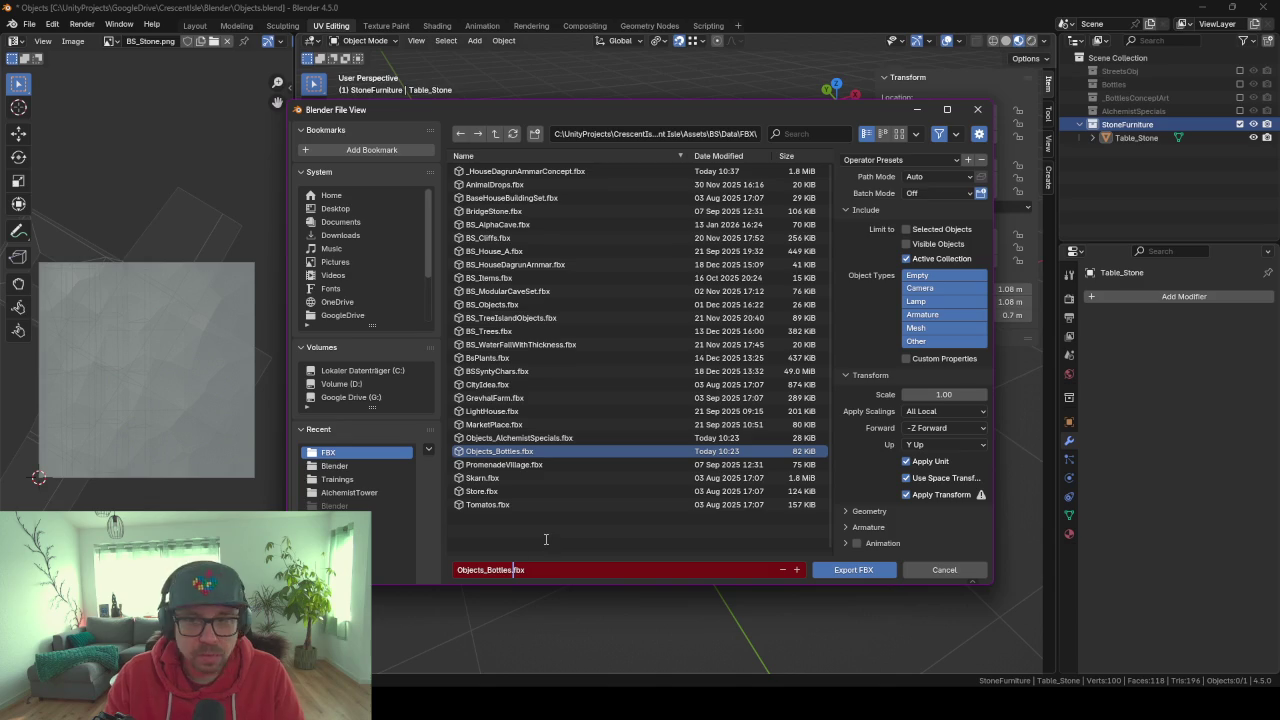
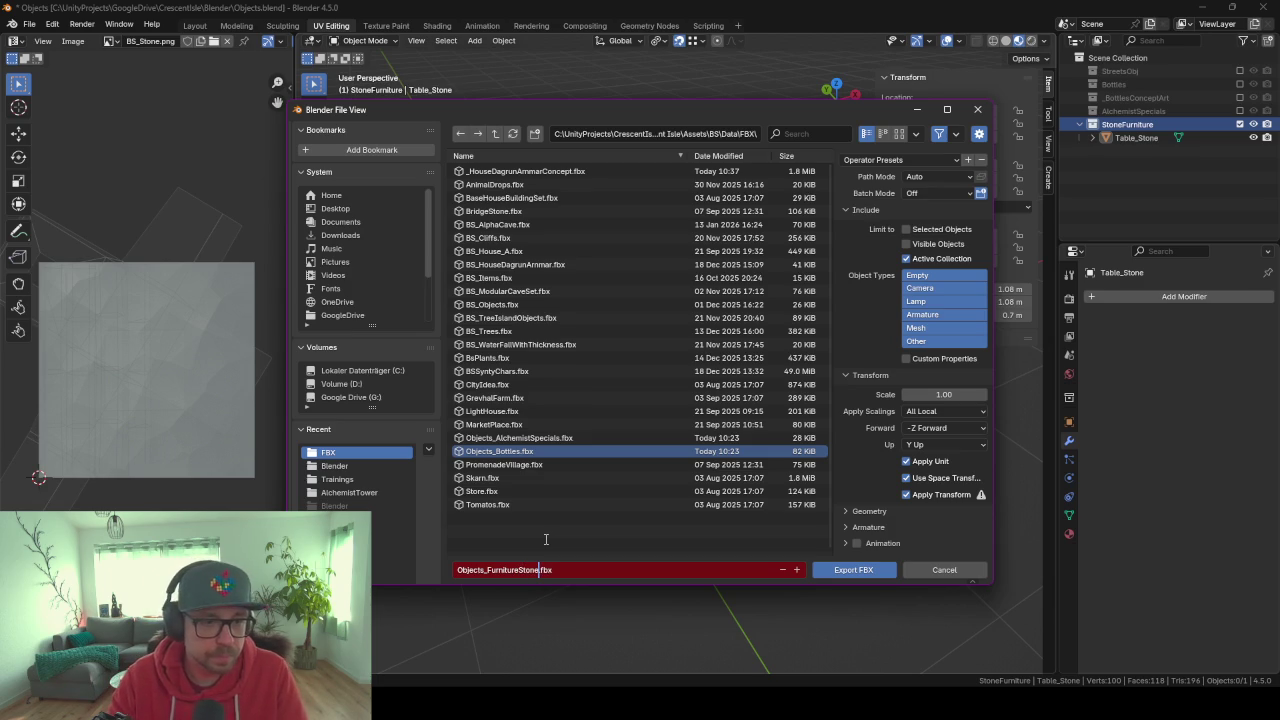
Export the stone table as Objects_FurnitureStone.fbx, rename its collection FurnitureStone, and switch to Unity.
click(545, 540)
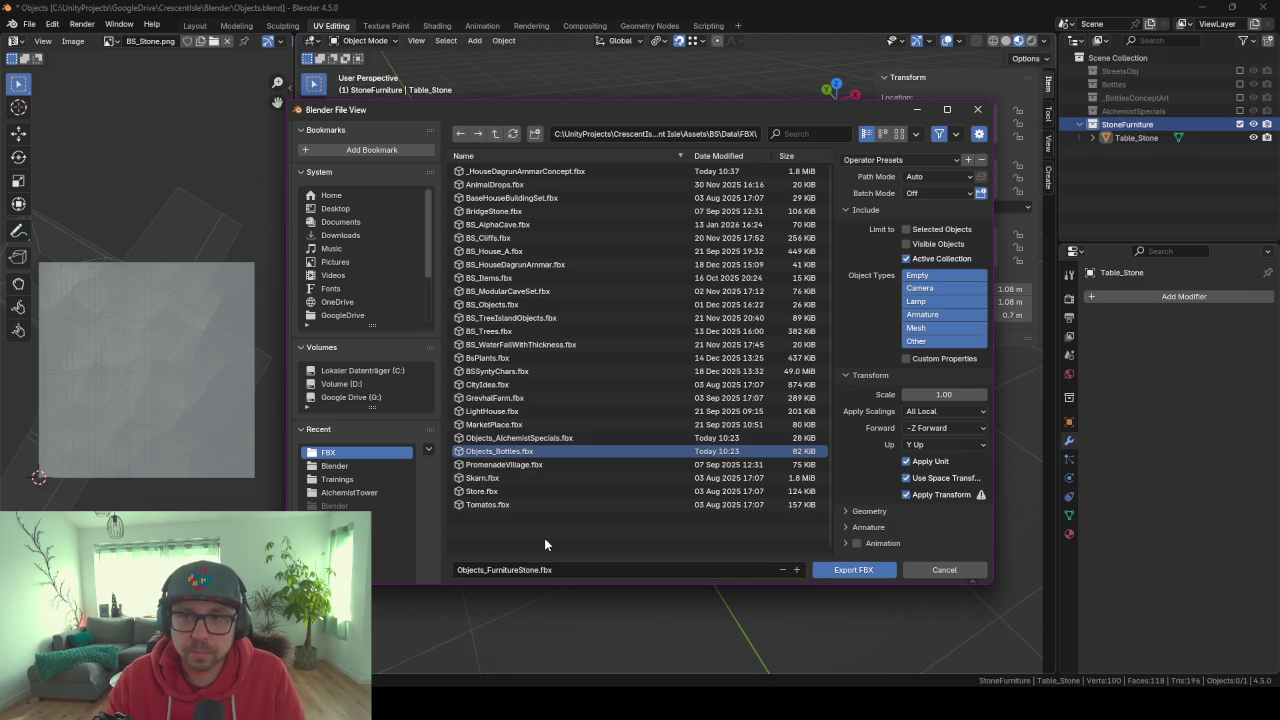
click(832, 572)
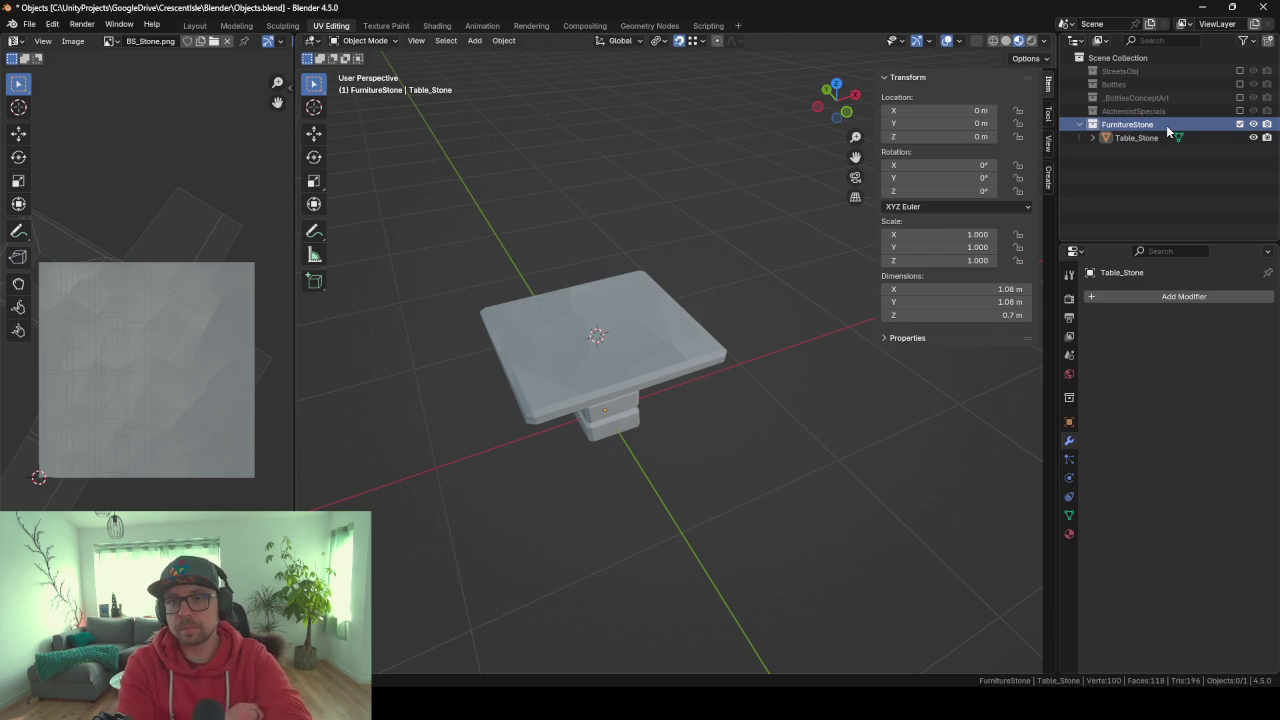
key(Return)
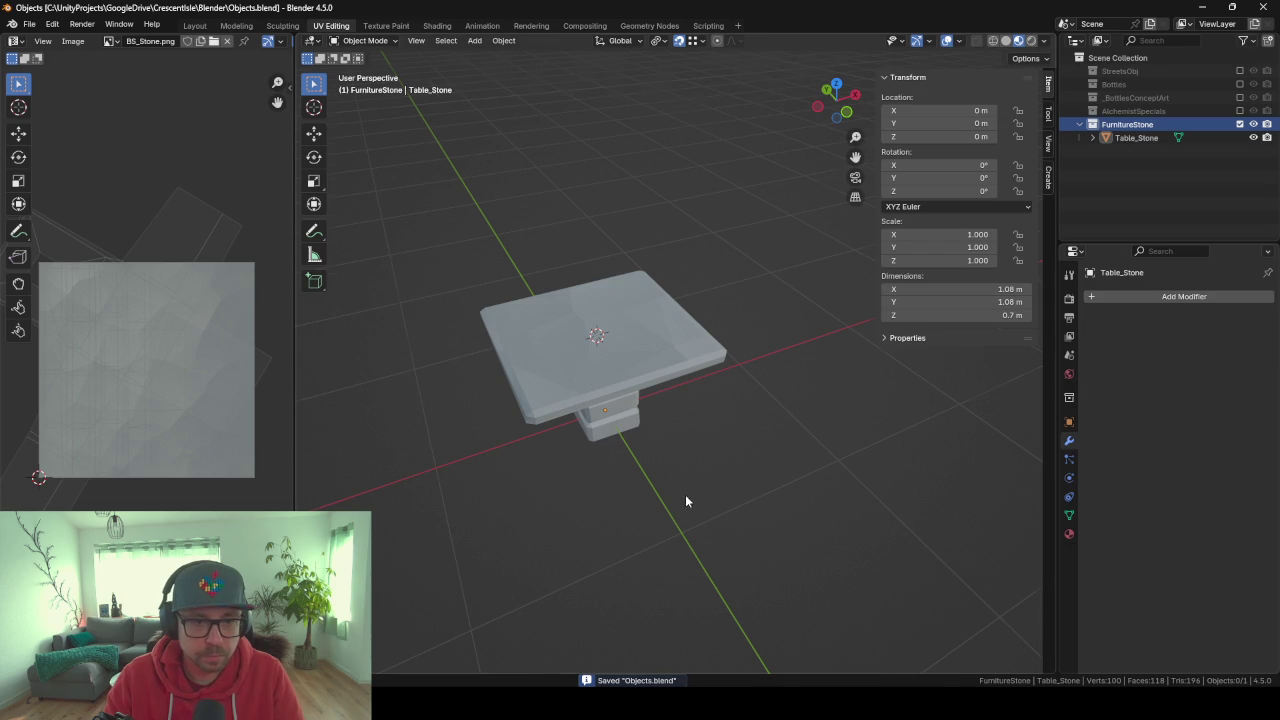
middle_drag(685, 500, 606, 435)
key(alt+Tab)
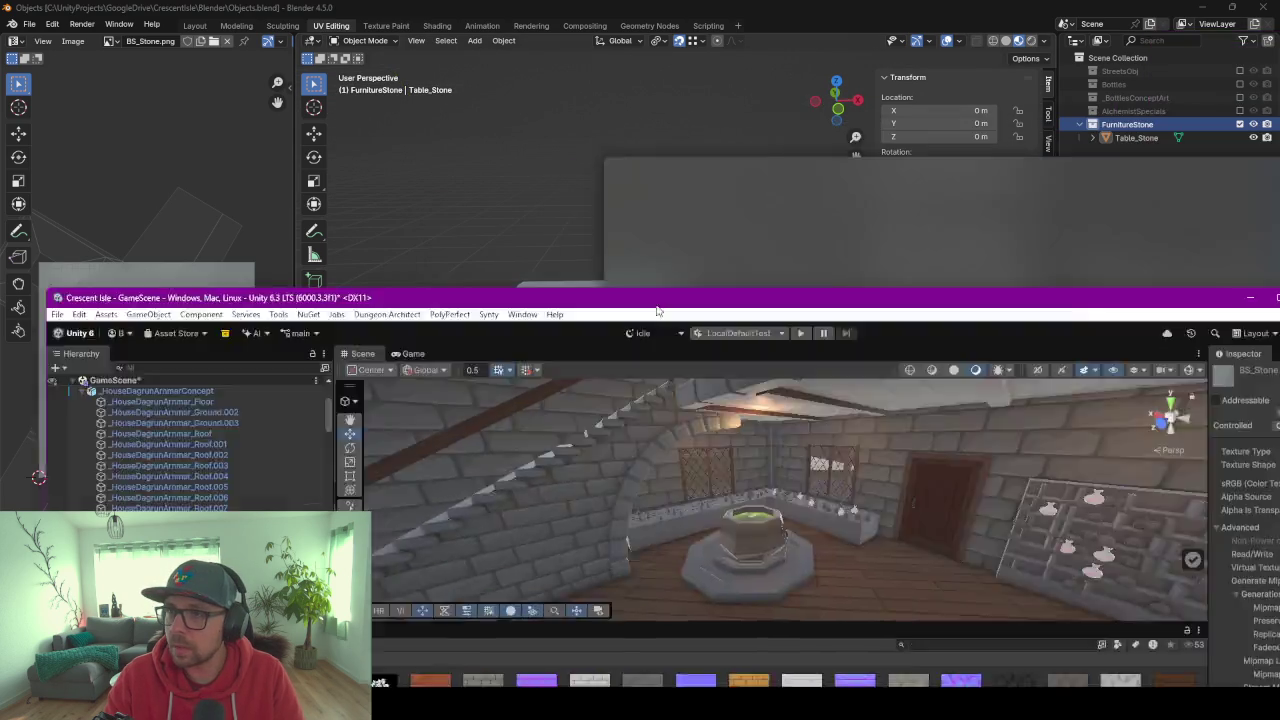
Open Assets/BS/Data/FBX, drop Objects_FurnitureStone into the enlarged Scene view, and frame it.
key(super+shift+Left)
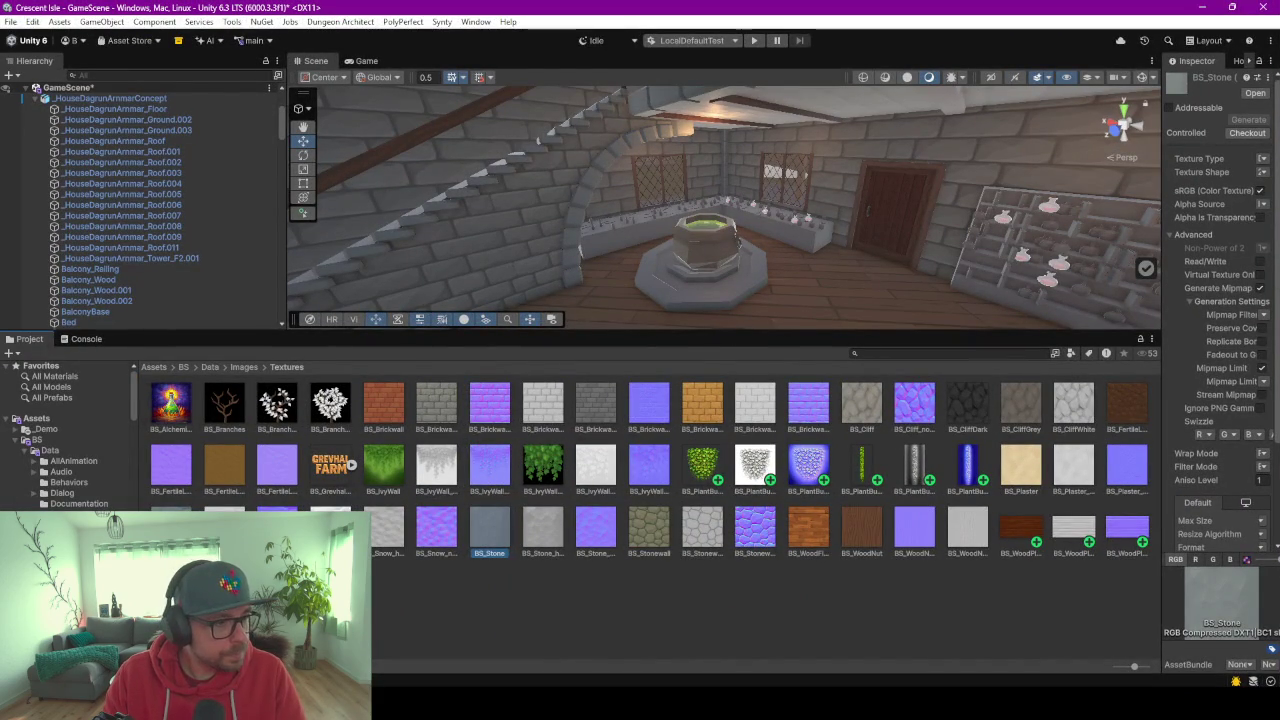
click(210, 367)
double_click(171, 402)
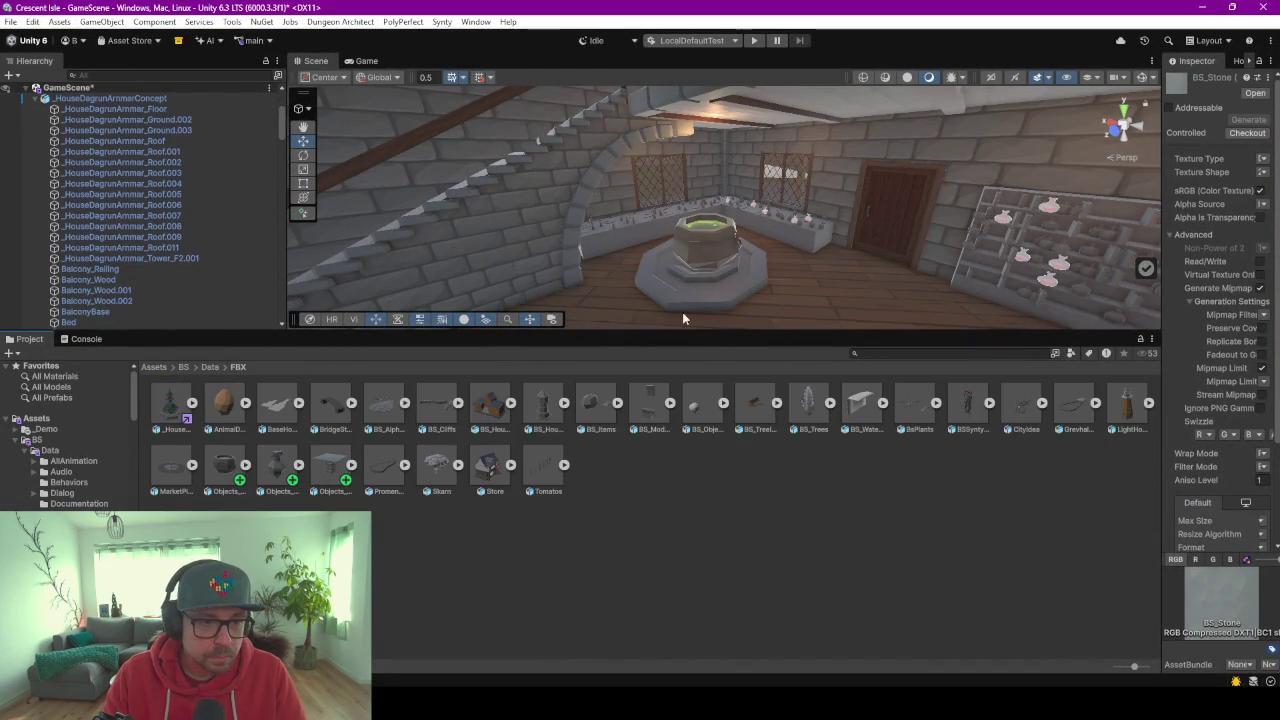
drag(595, 333, 560, 420)
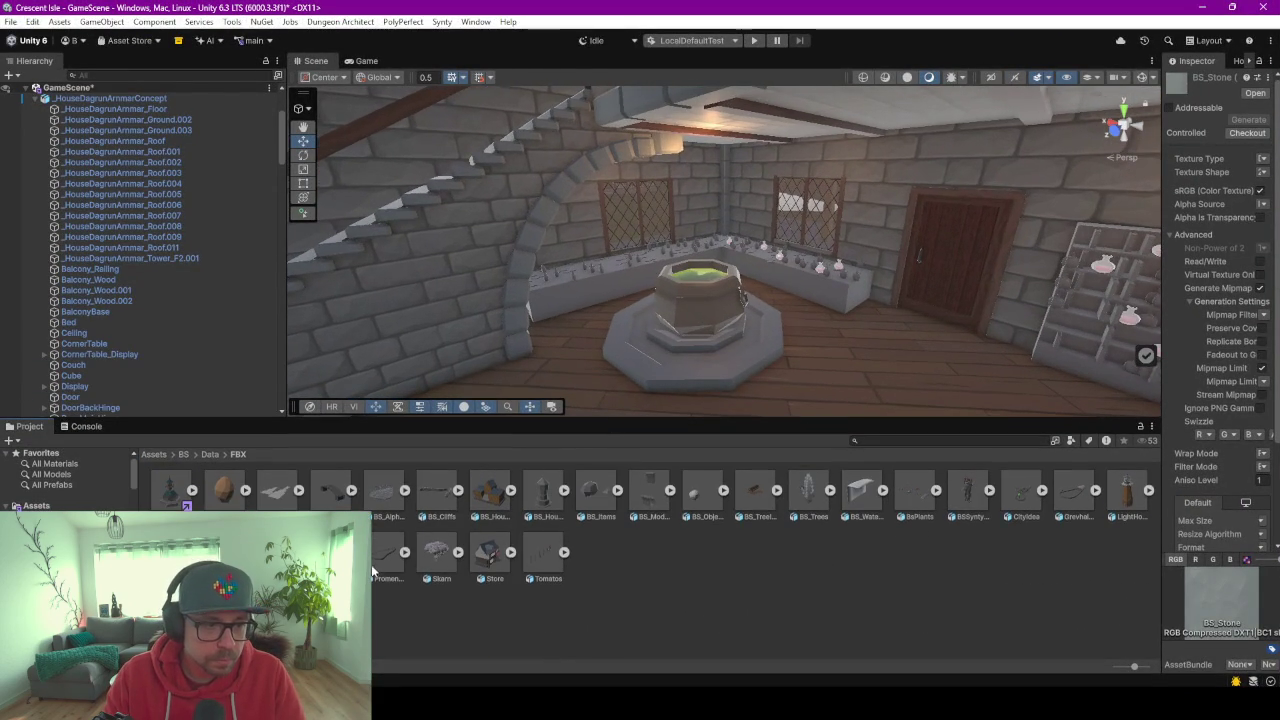
mouse_move(490, 490)
mouse_down()
mouse_move(860, 372)
mouse_move(693, 232)
mouse_up()
key(f)
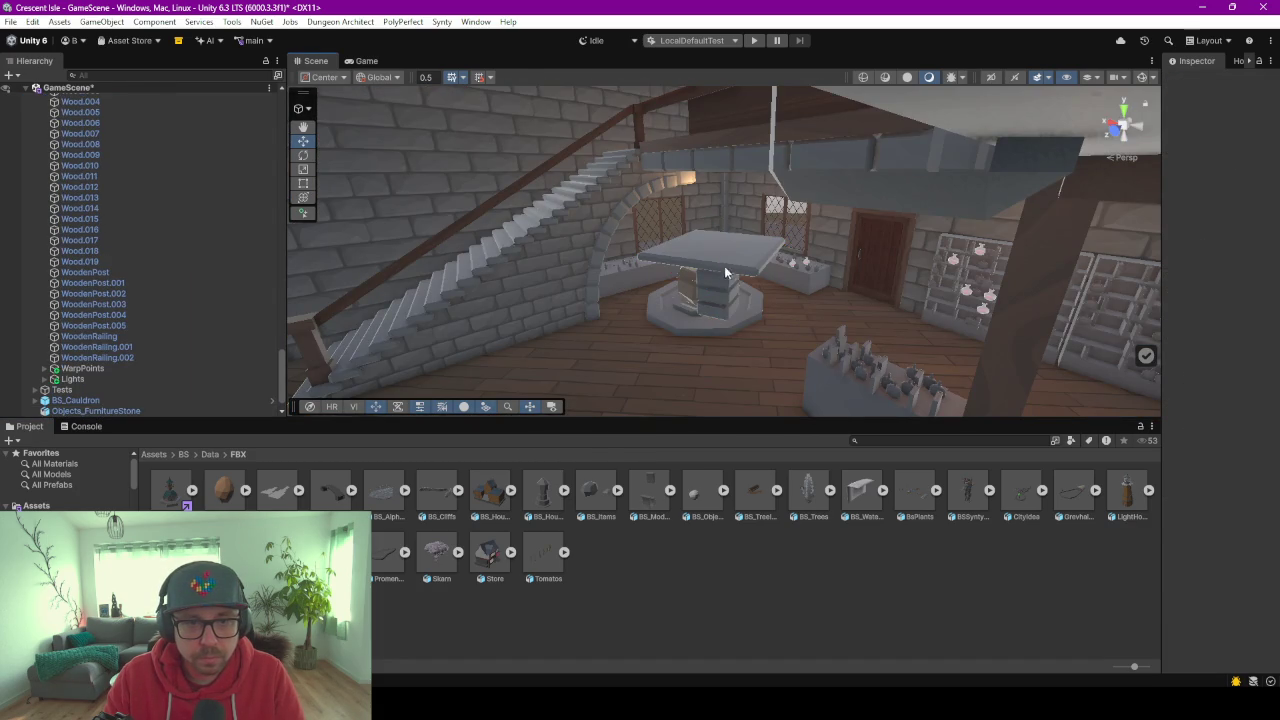
Pull the stone table toward the camera and lower it to the floor.
drag(724, 266, 783, 323)
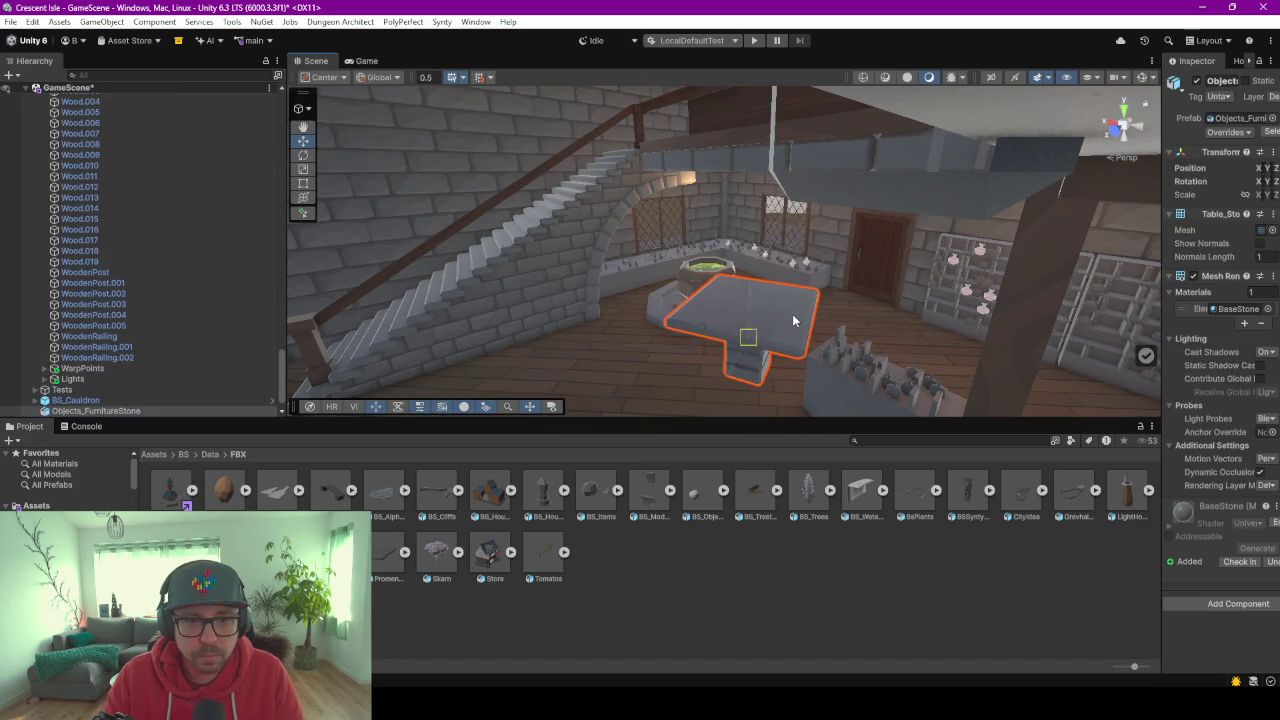
right_drag(783, 323, 860, 313)
scroll(860, 313, up, 2)
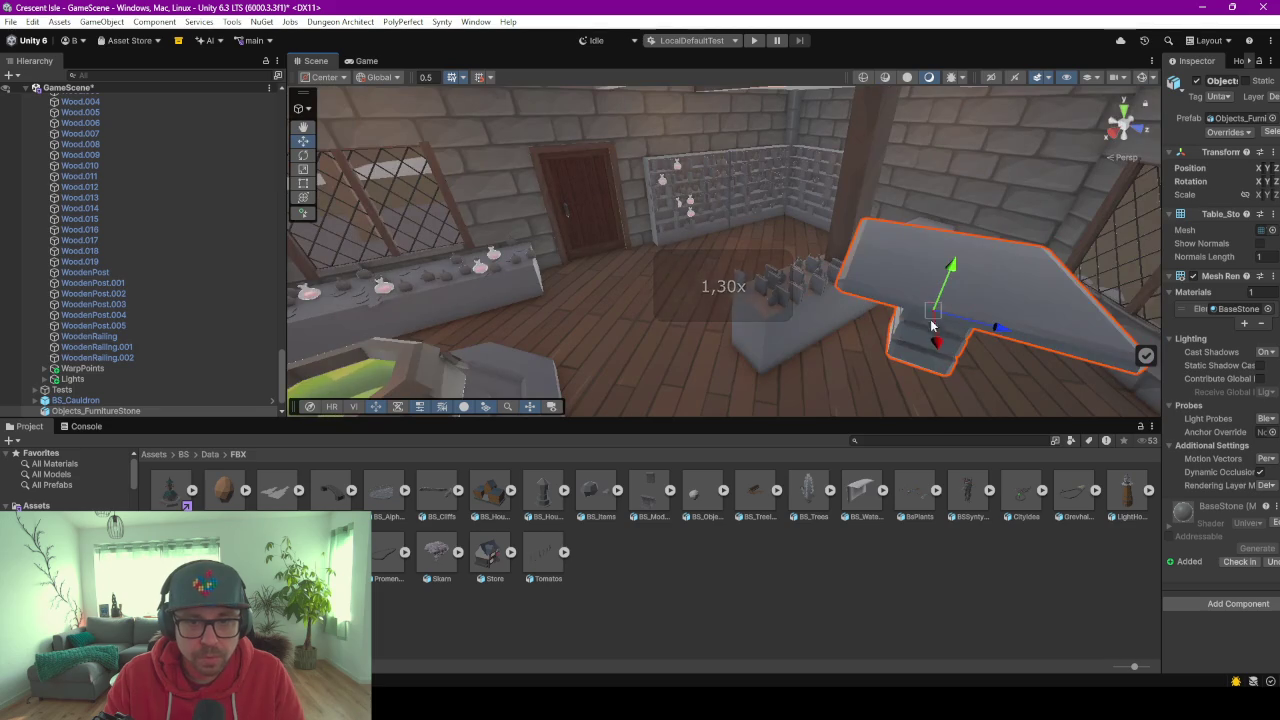
scroll(710, 302, up, 2)
scroll(659, 294, up, 2)
scroll(659, 294, up, 3)
scroll(659, 294, down, 5)
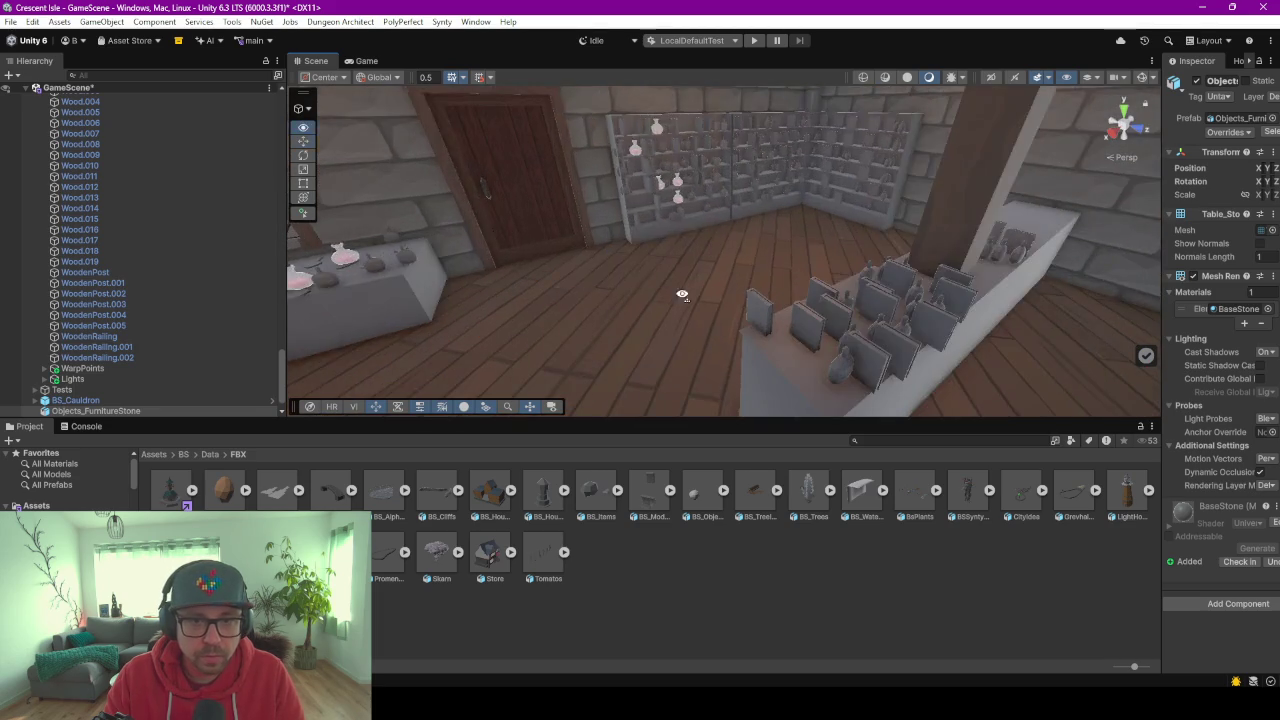
right_drag(677, 286, 836, 212)
ctrl+shift+drag(836, 212, 832, 370)
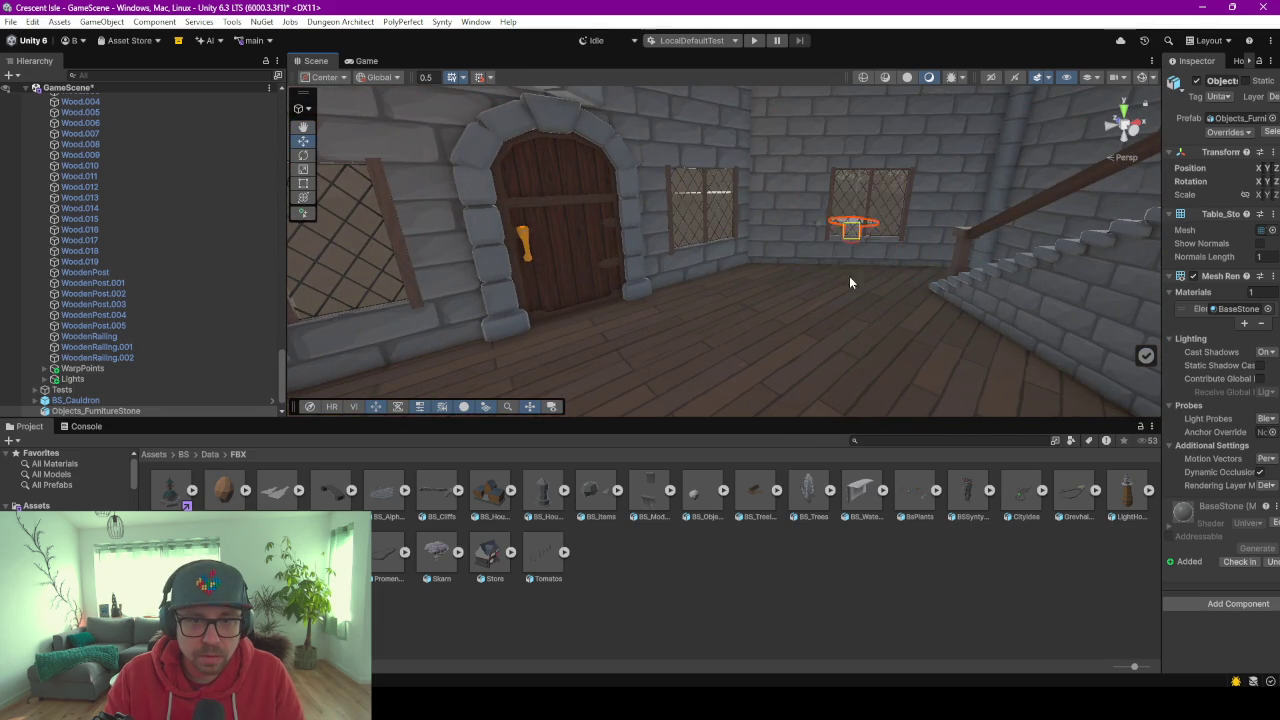
Move the table onto the window bench beside the cauldron and widen the Inspector.
right_drag(715, 295, 877, 306)
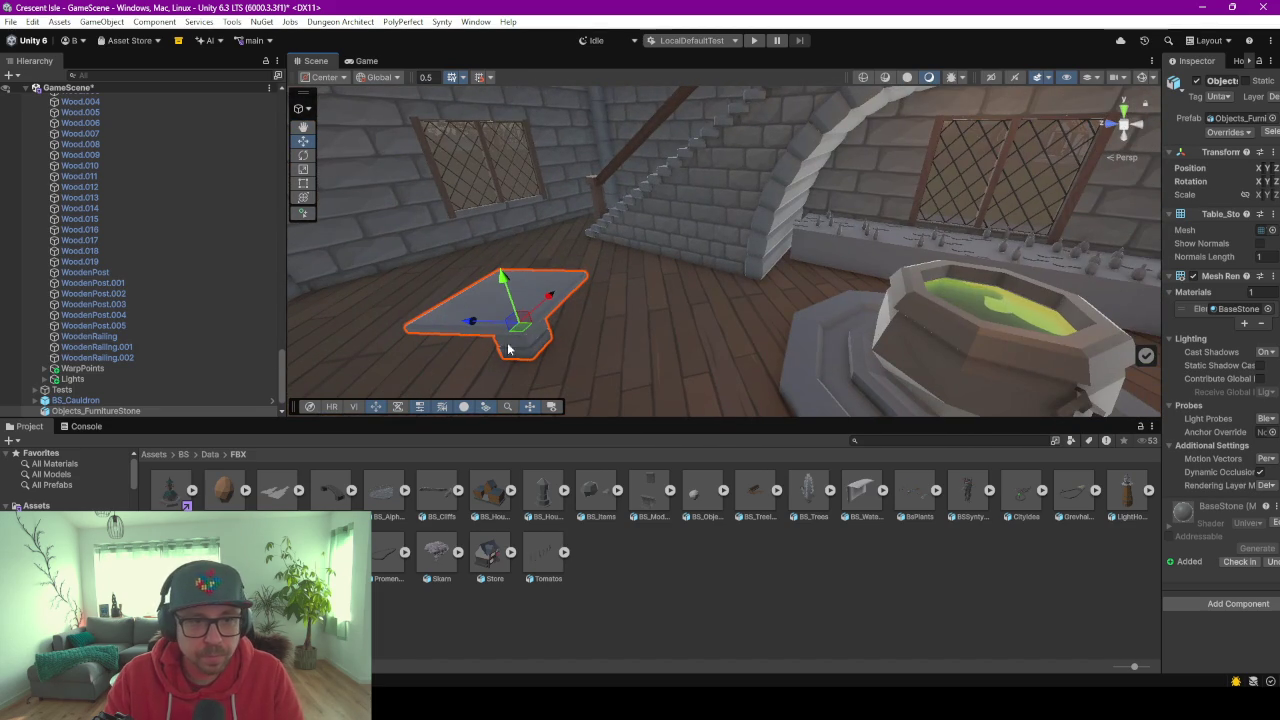
ctrl+shift+drag(530, 333, 1010, 320)
mouse_move(1010, 320)
right_down()
mouse_move(835, 327)
mouse_move(647, 312)
right_up()
ctrl+shift+drag(657, 272, 982, 289)
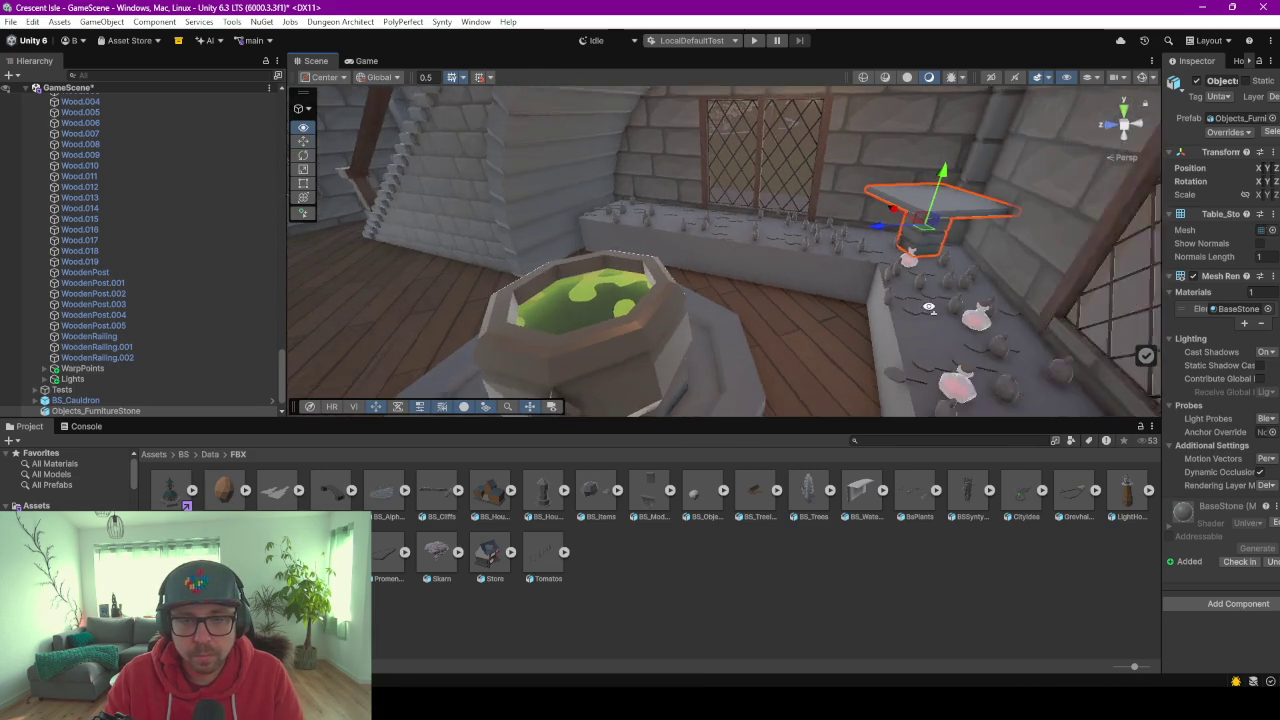
right_drag(982, 289, 1091, 231)
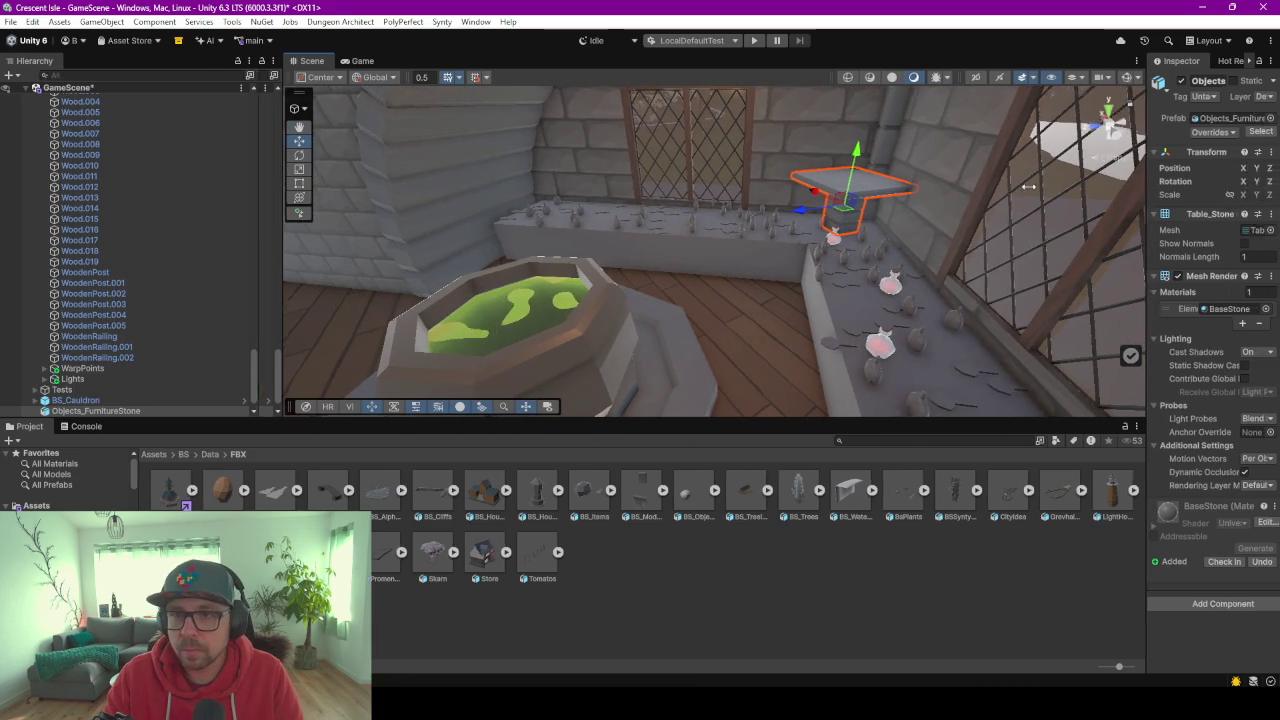
drag(1160, 184, 935, 184)
right_drag(619, 274, 1017, 240)
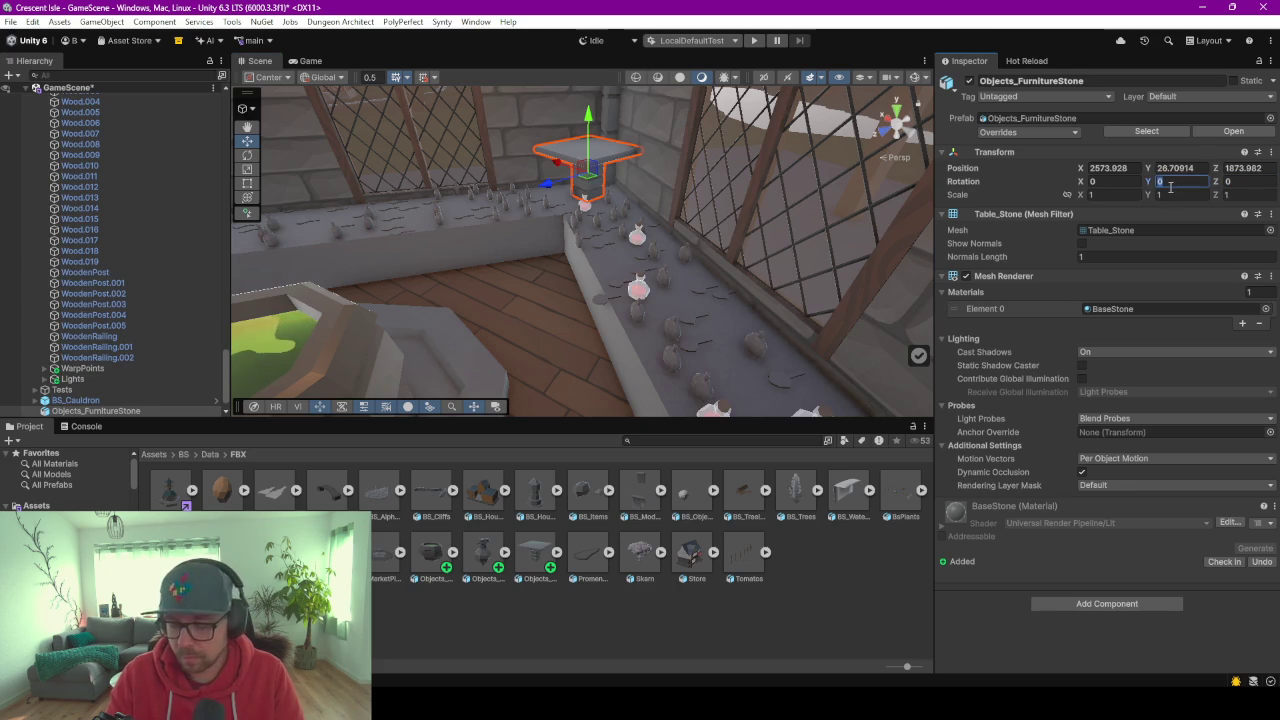
Lower the stone table along its vertical axis and rotate it about 25° around Y.
text(45)
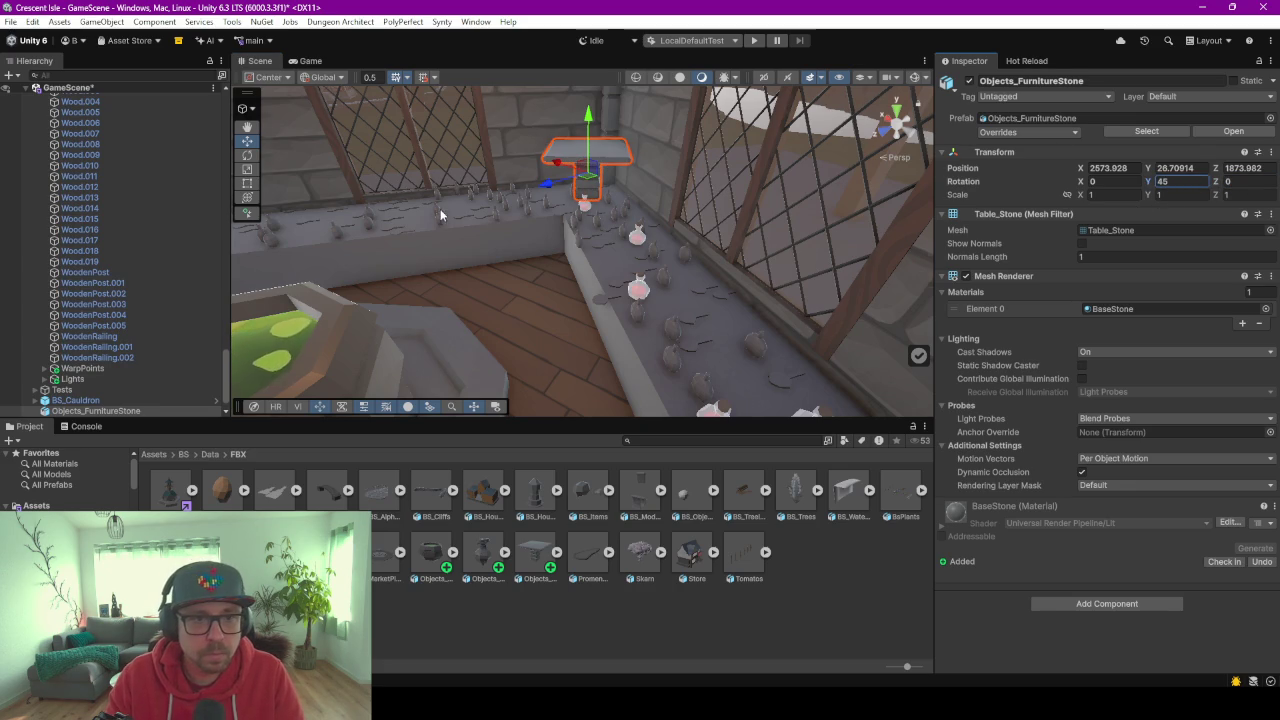
middle_drag(440, 209, 486, 352)
key(f)
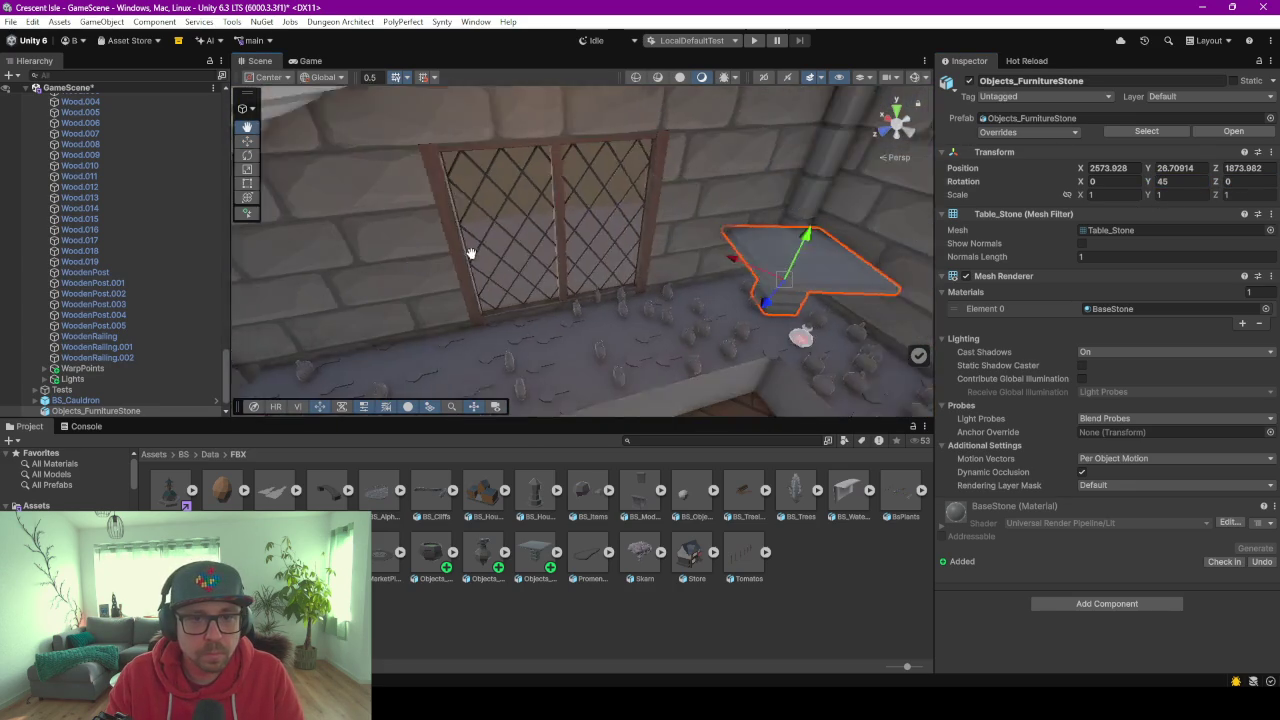
click(590, 322)
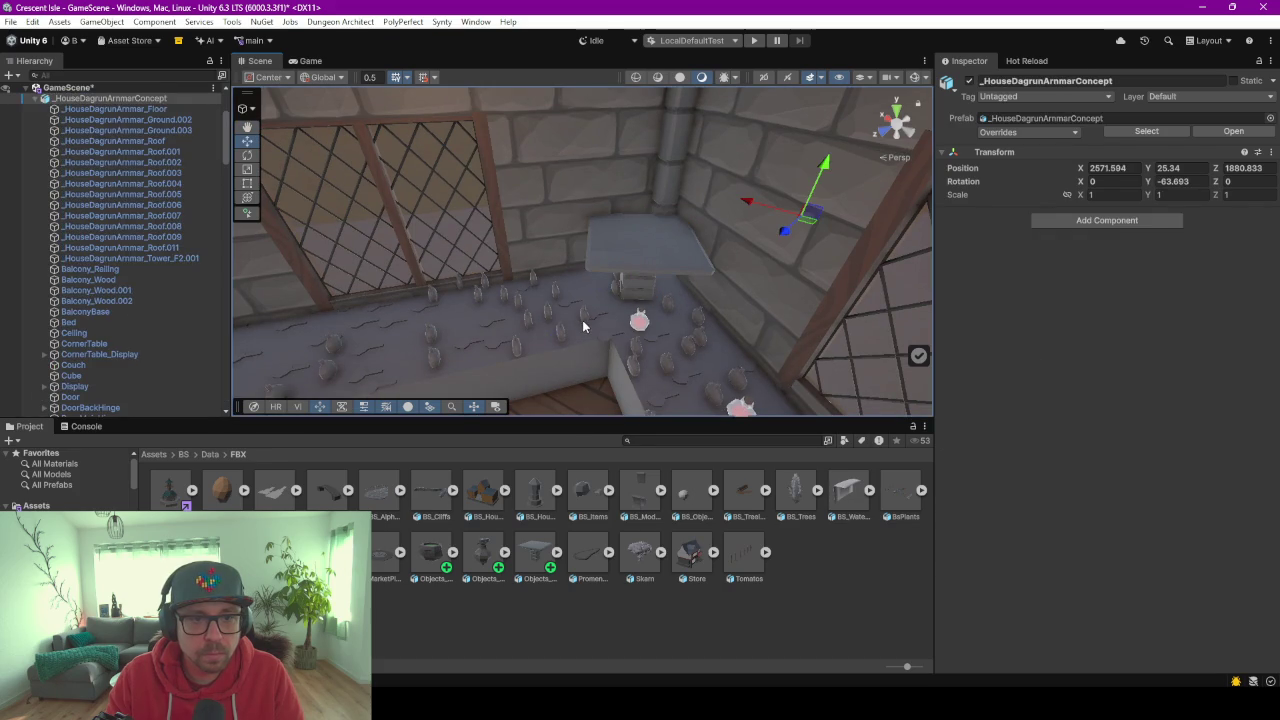
click(585, 326)
click(673, 250)
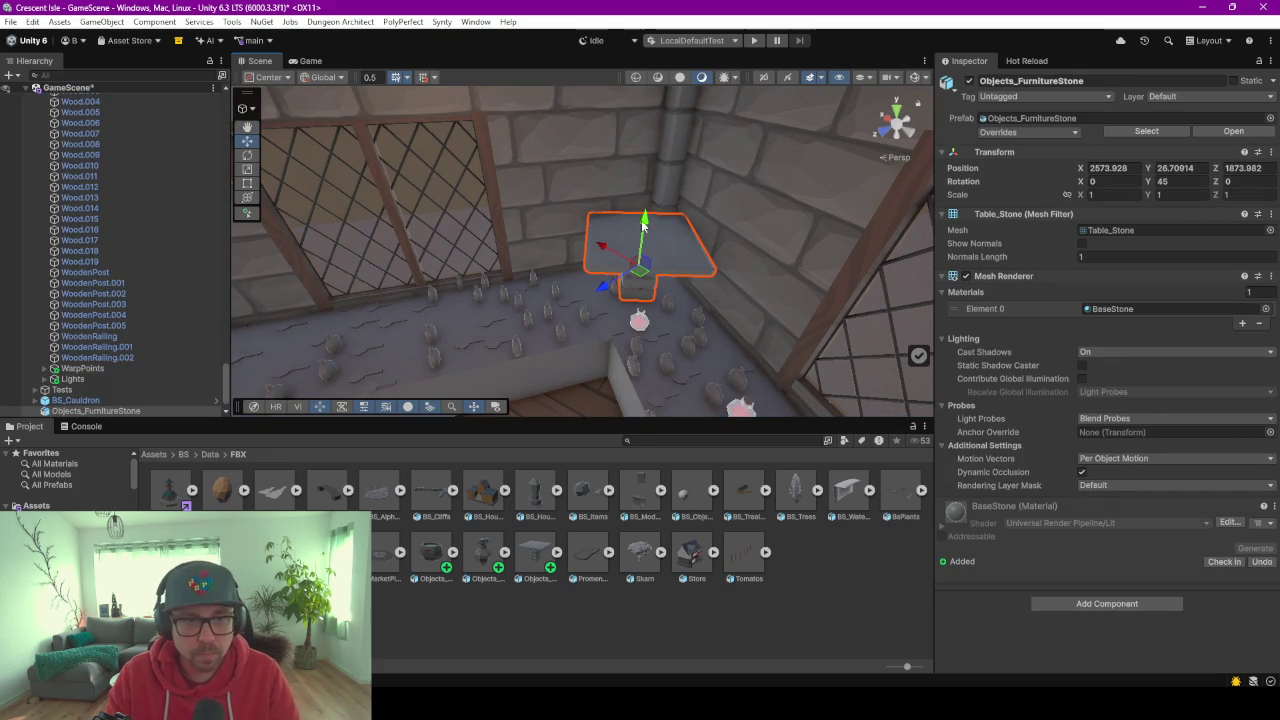
drag(646, 240, 649, 279)
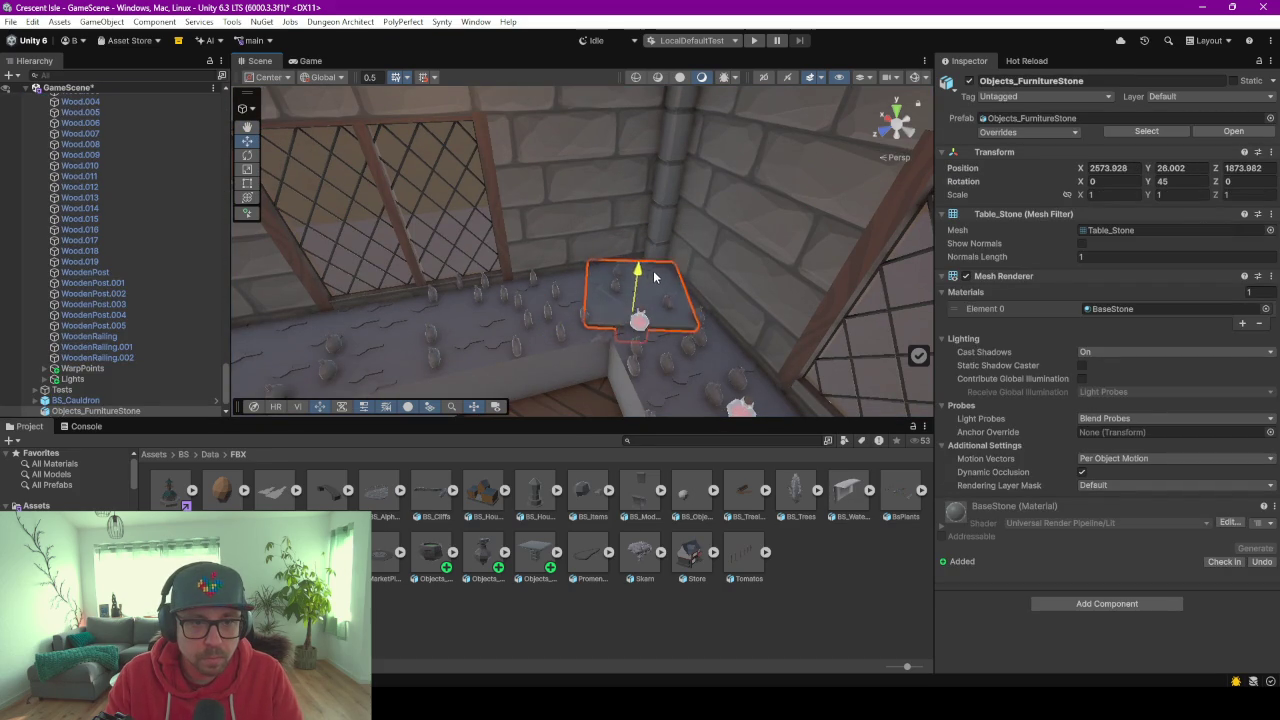
key(e)
drag(641, 338, 665, 363)
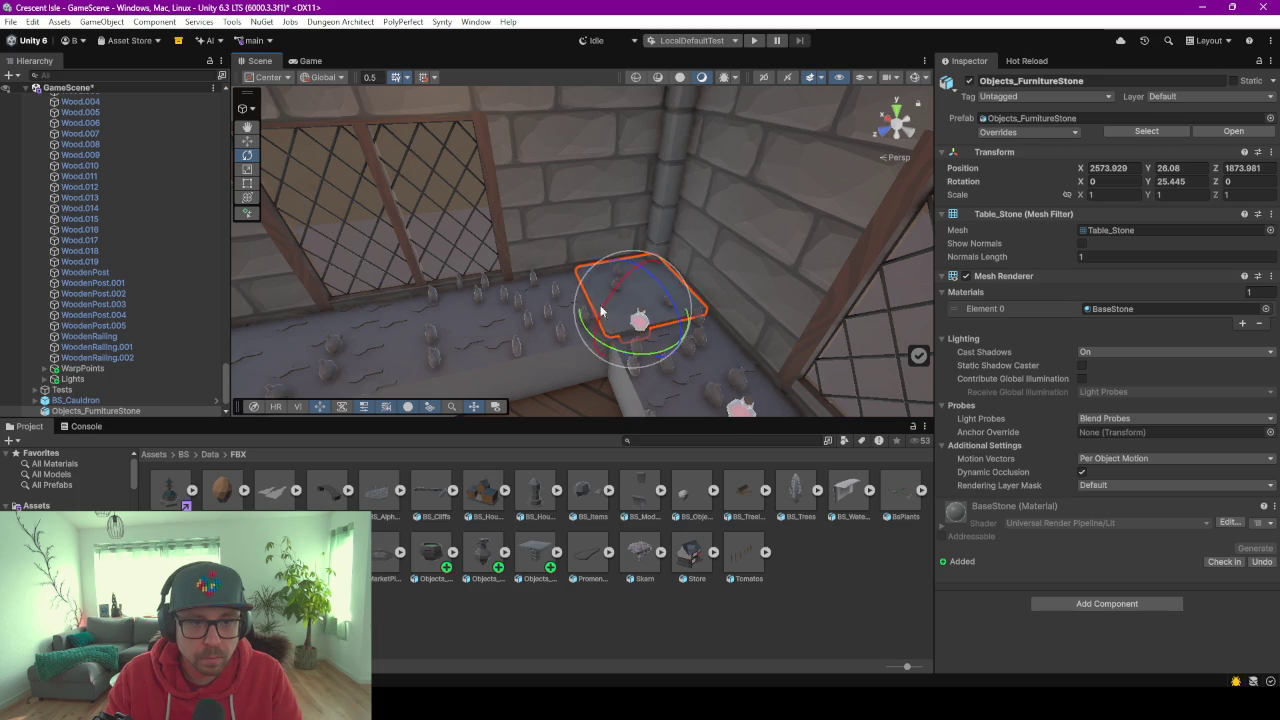
Hide the CornerTable beneath the stone table, then reselect the stone table.
alt+drag(665, 363, 697, 360)
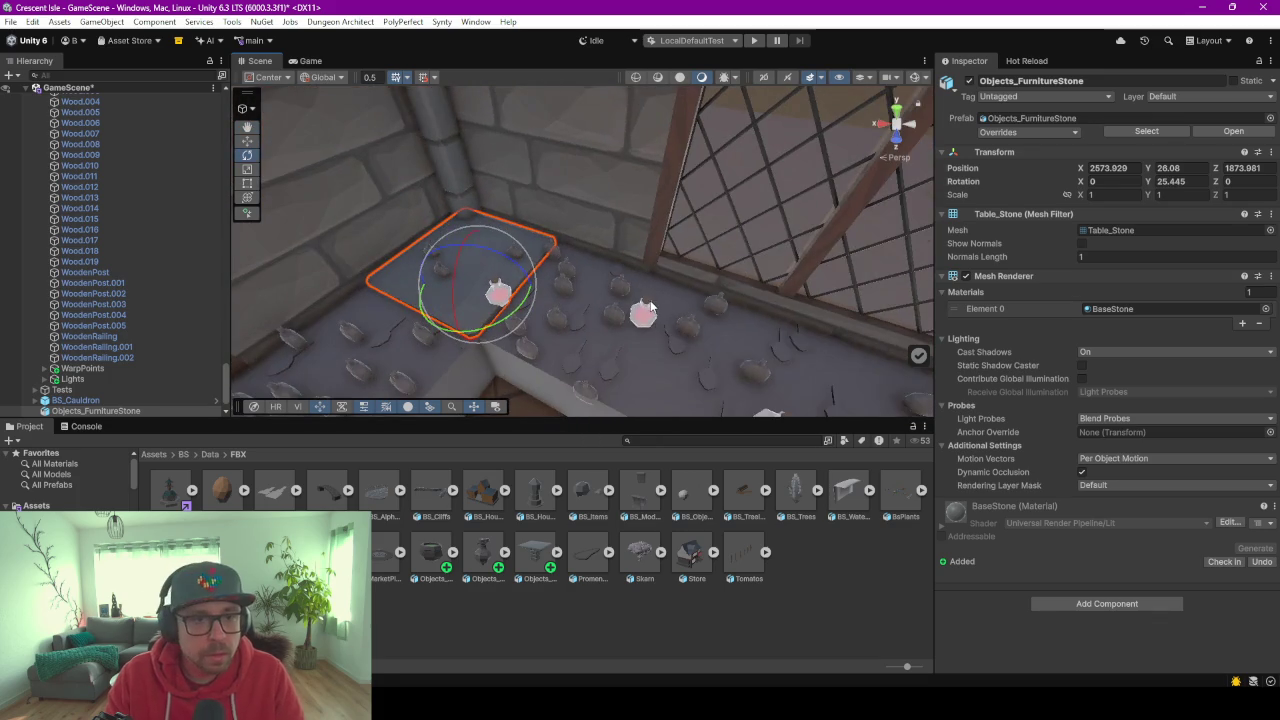
mouse_move(650, 306)
alt+mouse_down()
mouse_move(567, 293)
mouse_move(663, 214)
mouse_move(671, 296)
alt+mouse_up()
click(684, 318)
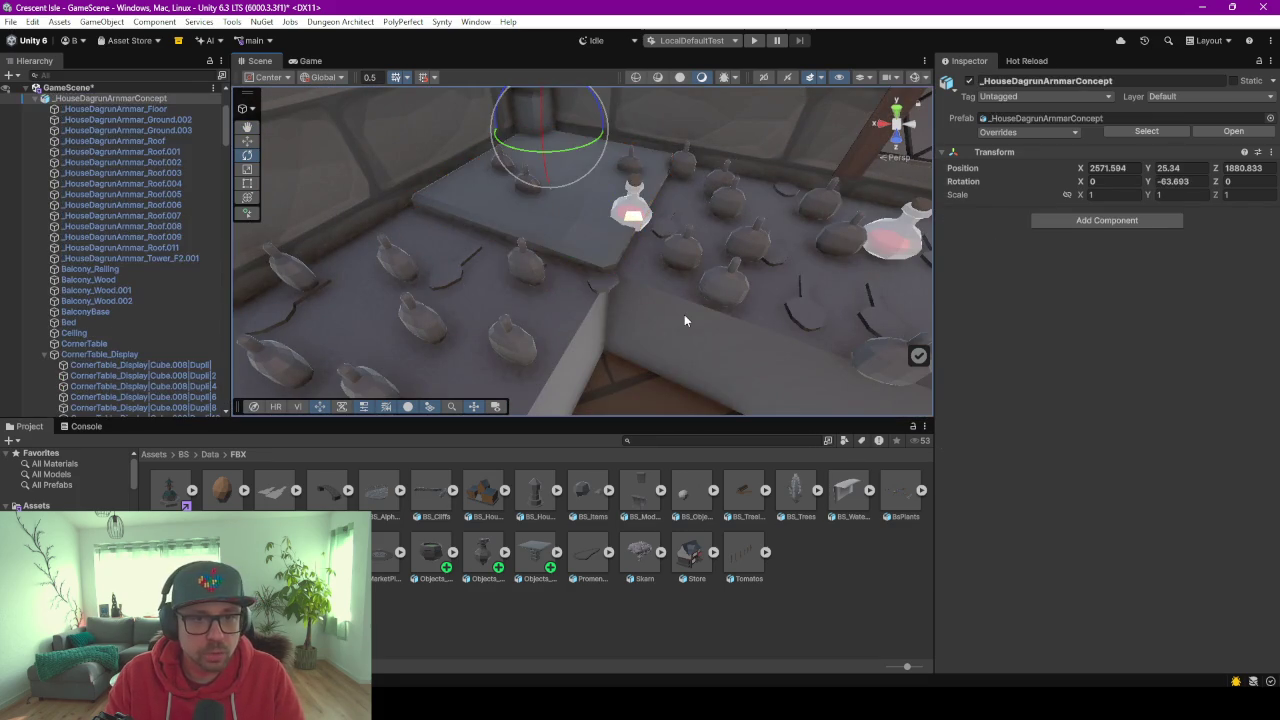
click(684, 320)
click(968, 81)
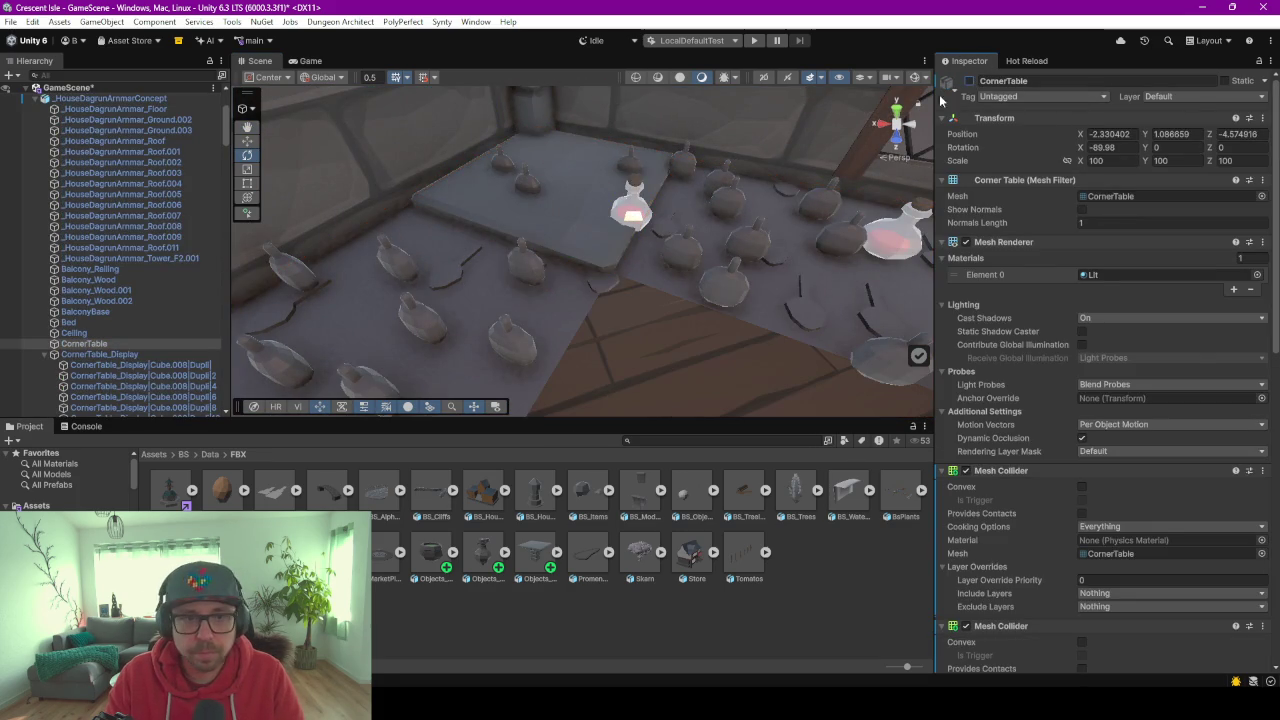
click(587, 211)
click(694, 296)
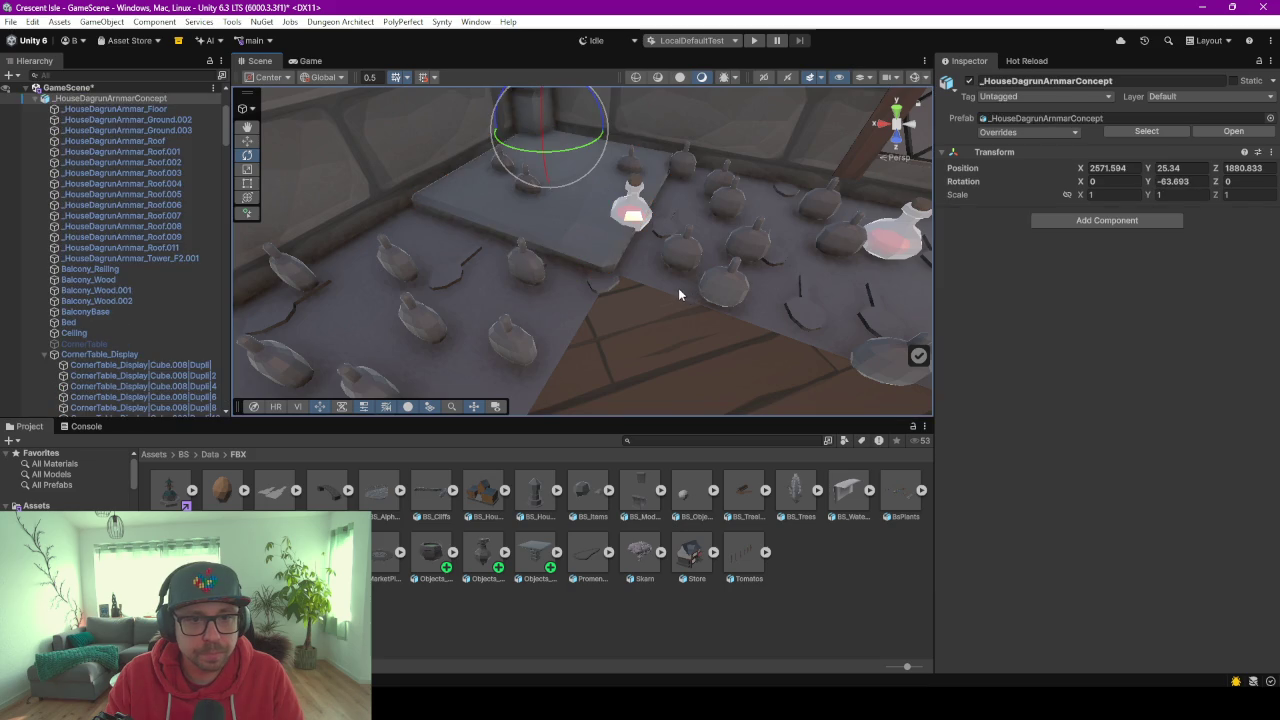
click(679, 293)
click(580, 200)
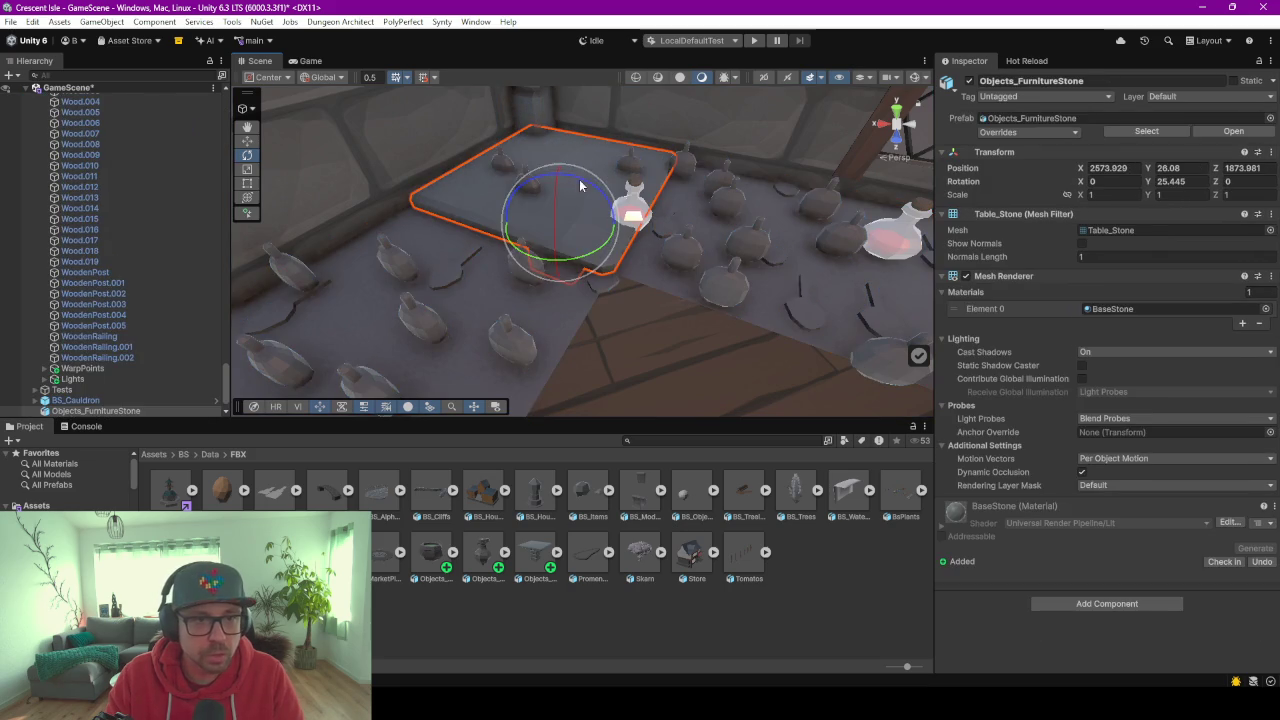
Set the move gizmo to local axes, refocus on the stone table, and duplicate it.
key(w)
key(f)
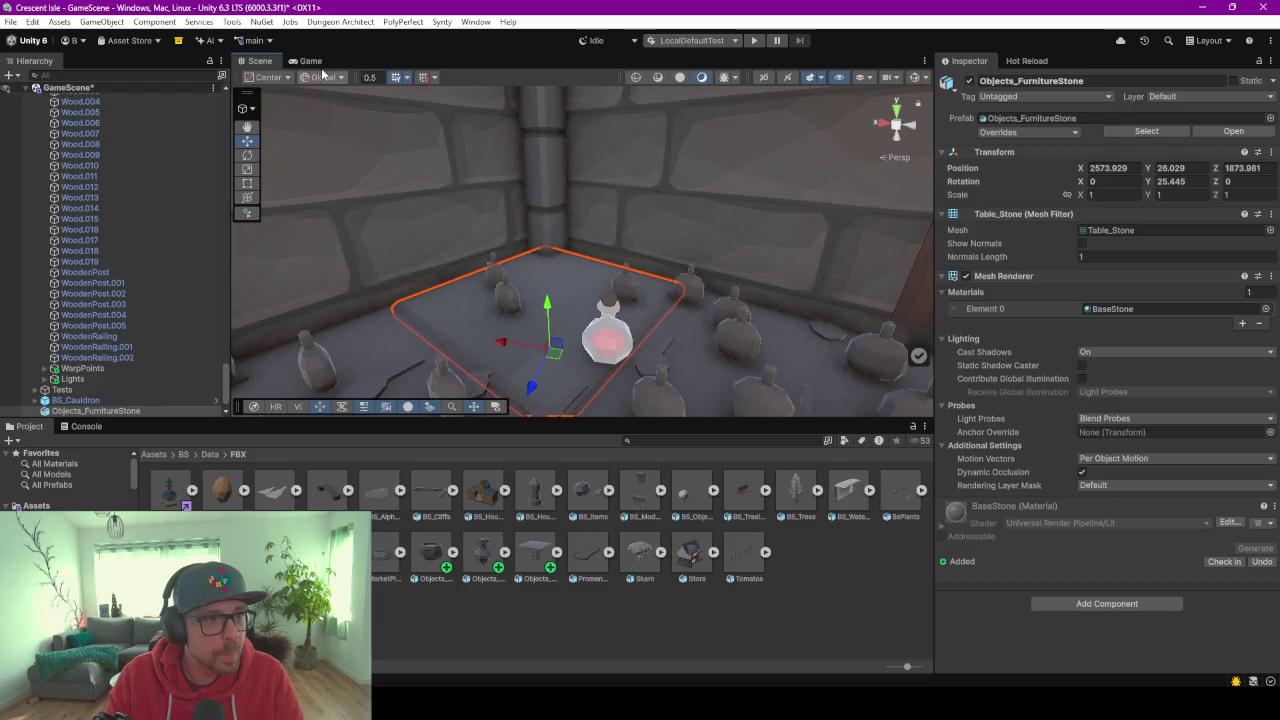
click(322, 77)
click(326, 106)
right_drag(502, 276, 615, 320)
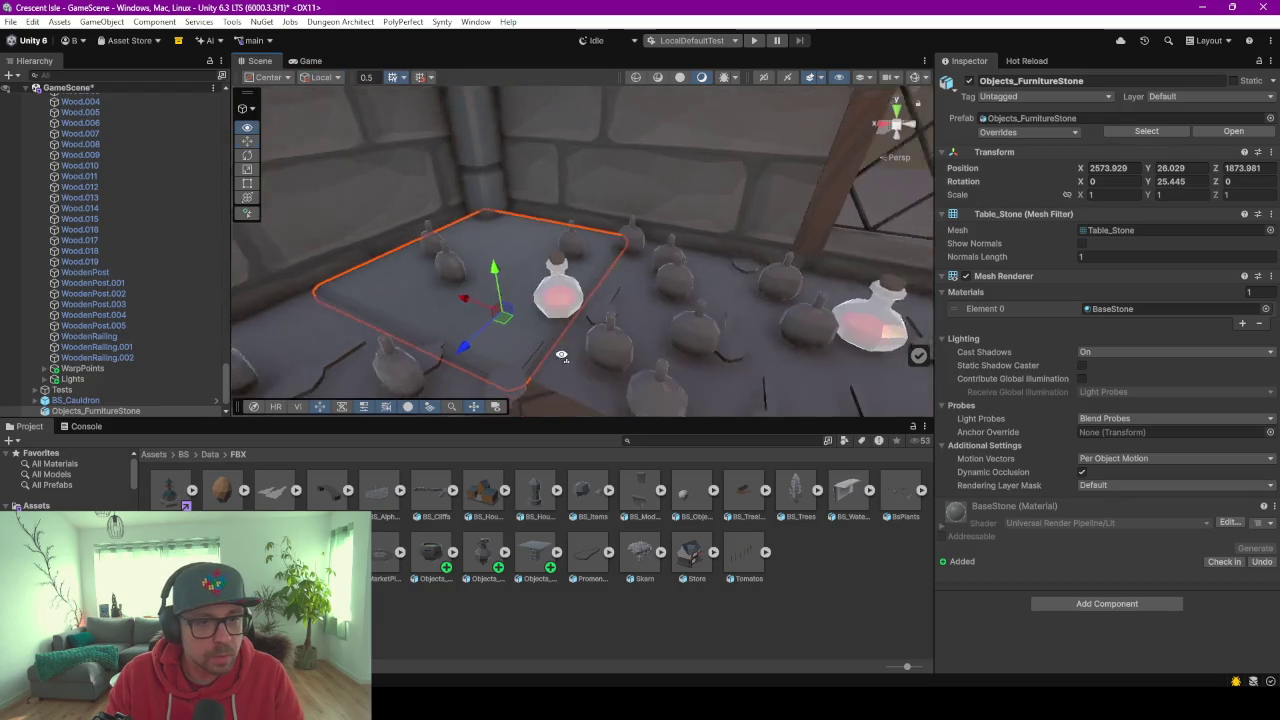
scroll(615, 320, down, 2)
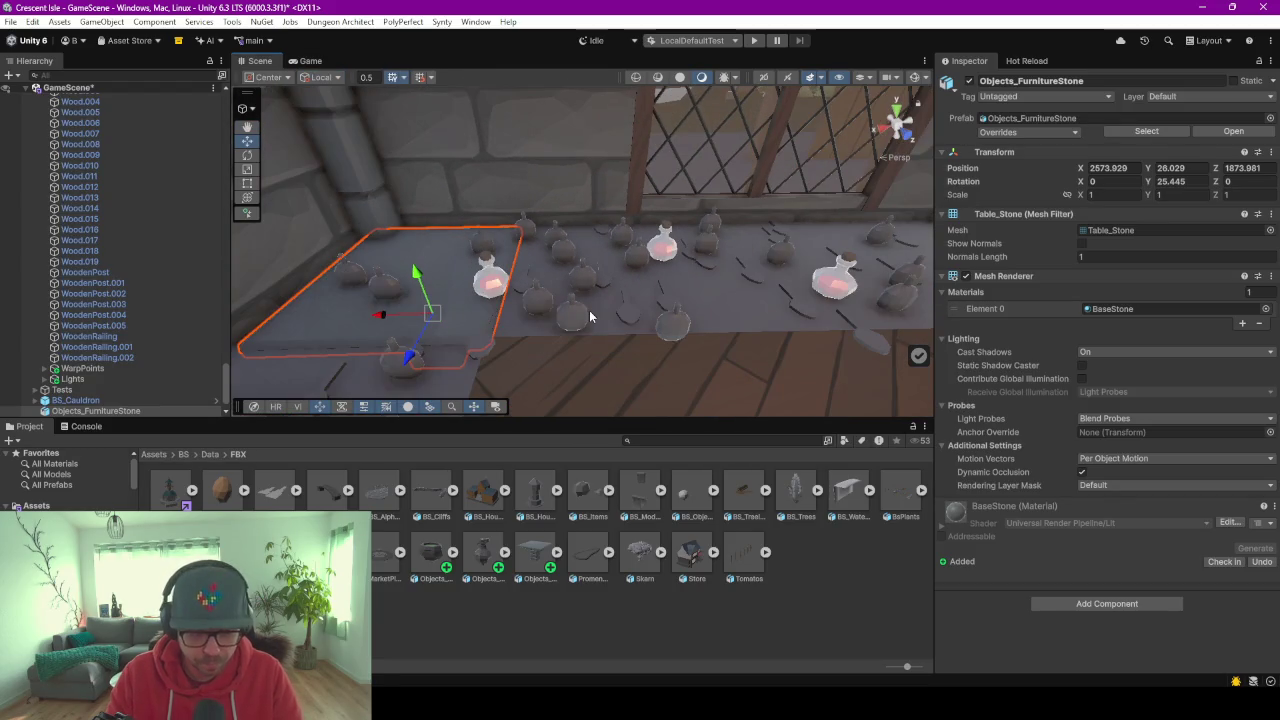
click(548, 318)
click(414, 319)
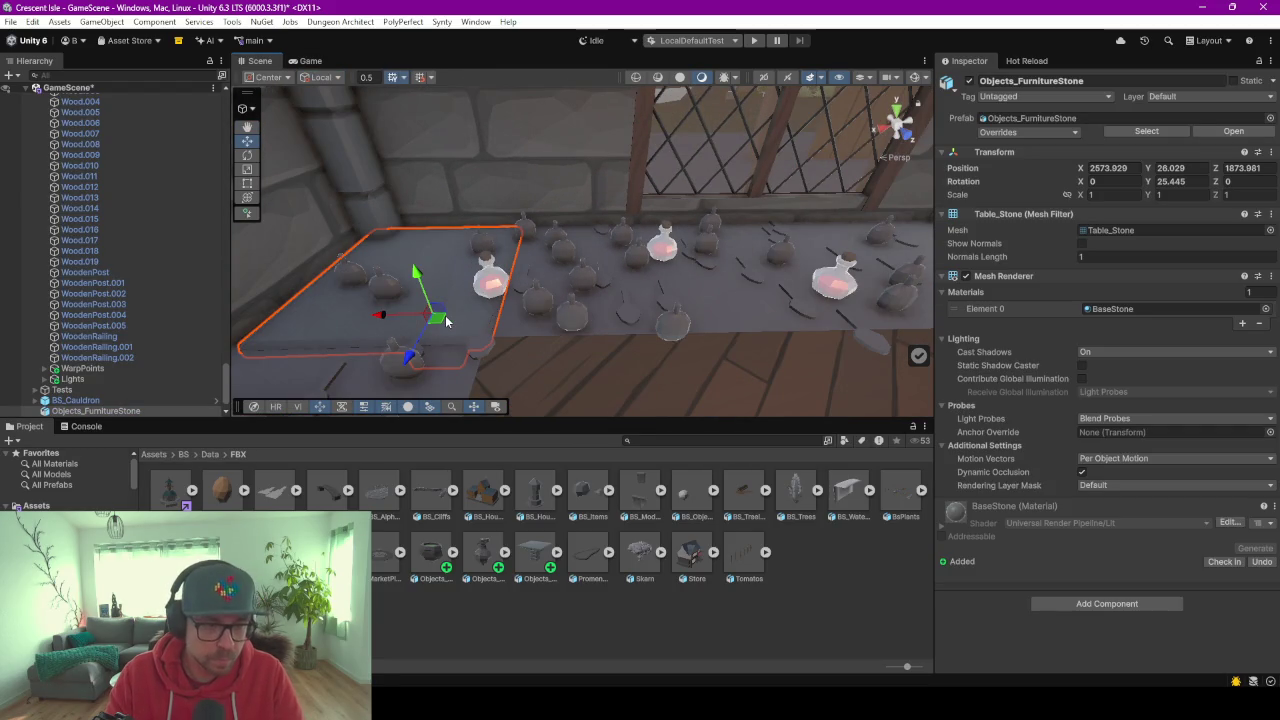
key(ctrl+d)
Slide duplicated table sections right along the X axis to lengthen the counter.
drag(383, 317, 687, 318)
key(ctrl+d)
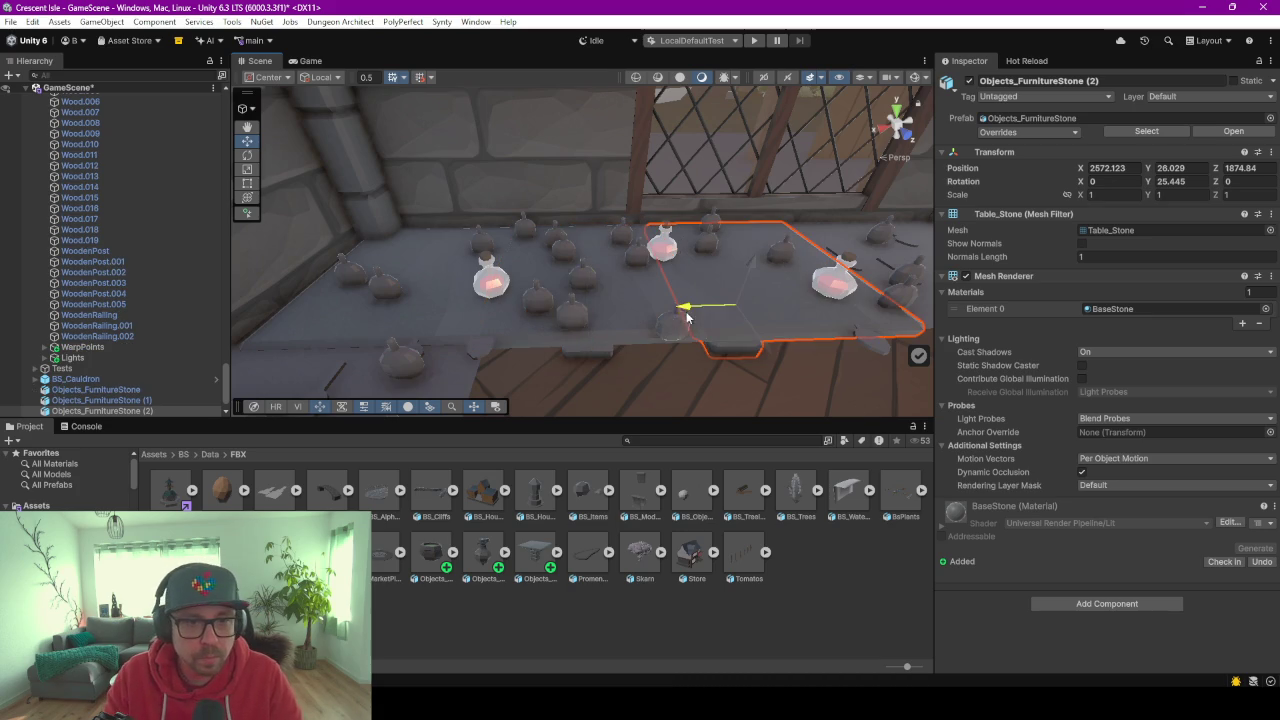
right_drag(660, 402, 680, 350)
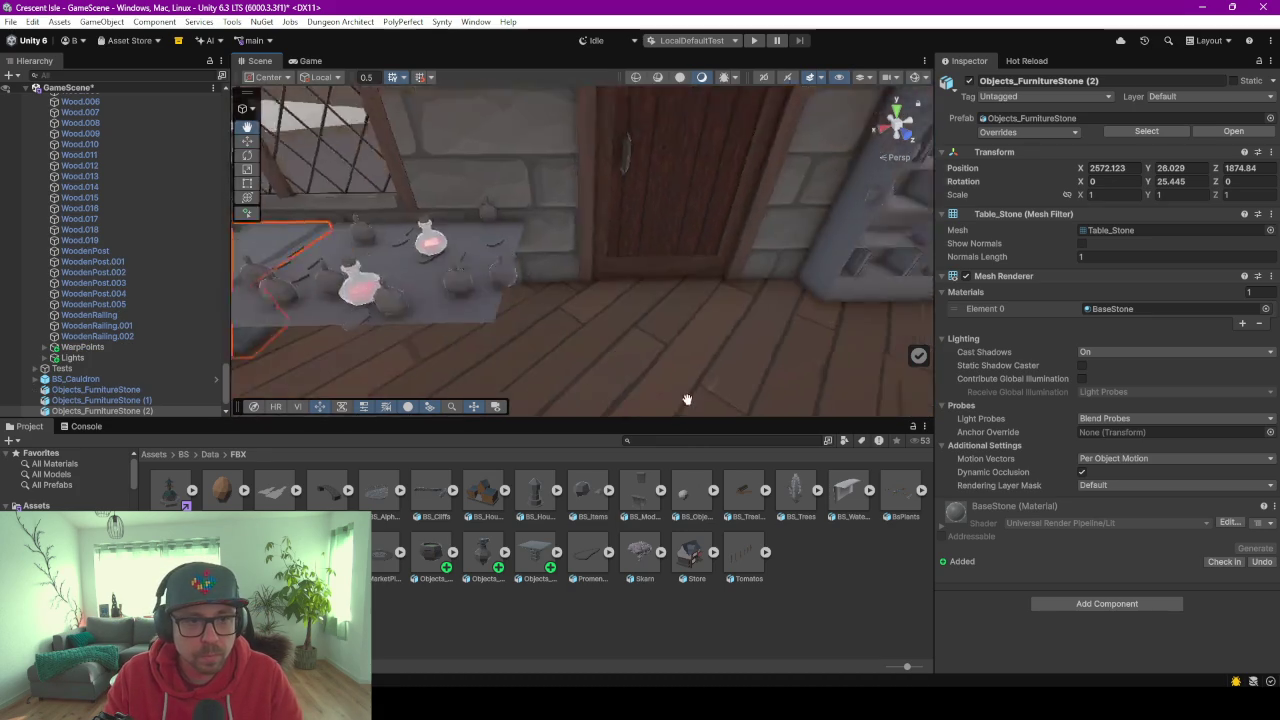
key(ctrl+d)
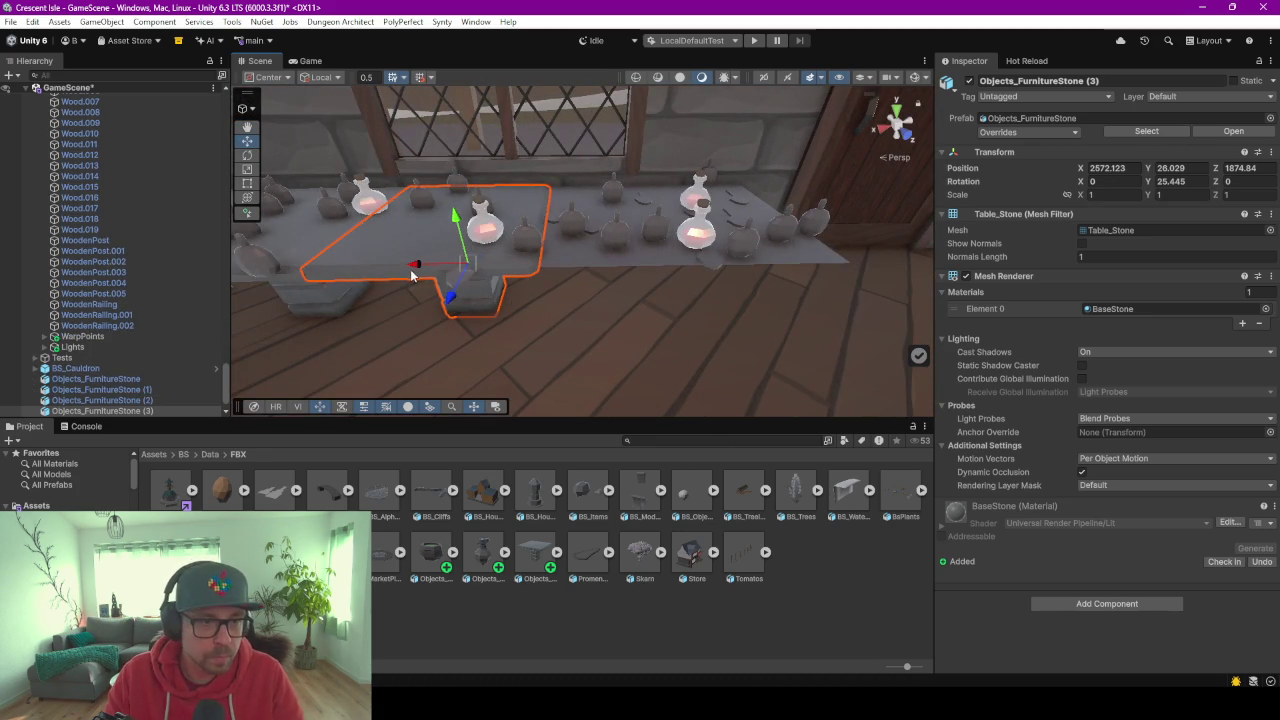
key(ctrl+d)
drag(425, 272, 714, 266)
mouse_move(714, 266)
middle_down()
mouse_move(806, 320)
mouse_move(666, 314)
mouse_move(686, 357)
mouse_move(786, 294)
mouse_move(730, 290)
mouse_move(464, 195)
middle_up()
click(464, 195)
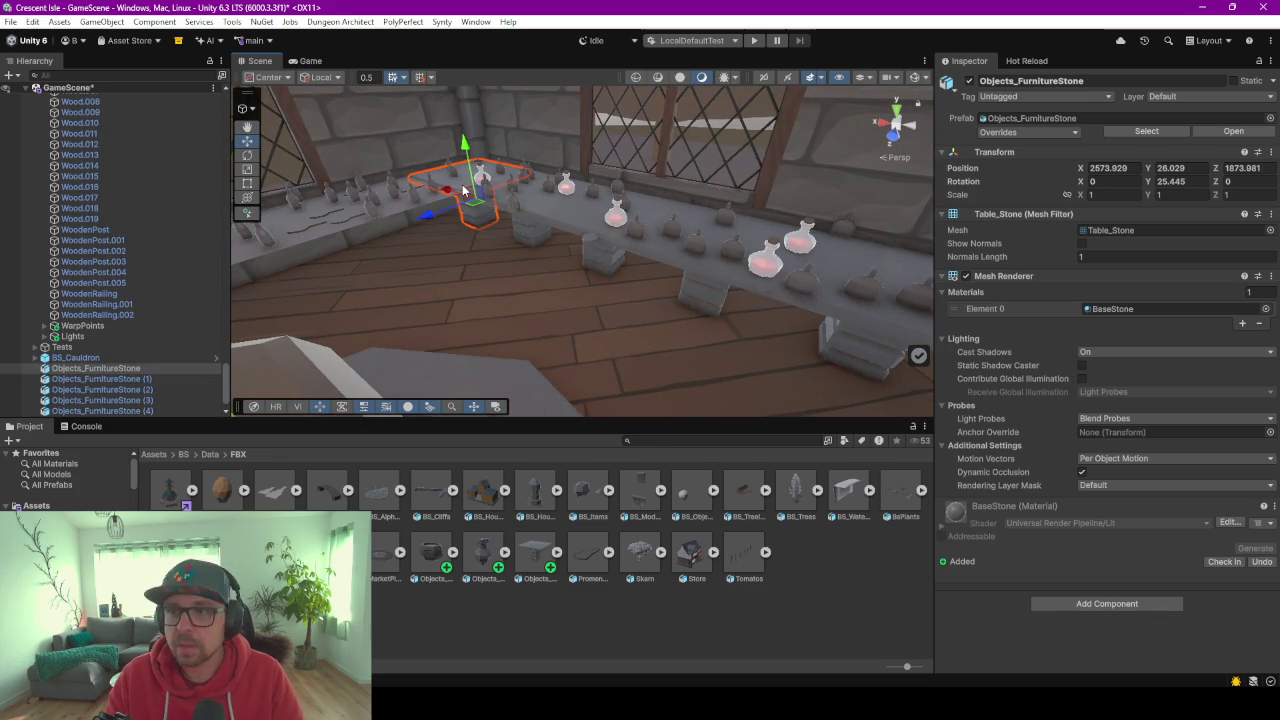
Add more duplicated sections sliding left along the wall into the room corner.
scroll(464, 192, up, 2)
mouse_move(464, 192)
right_down()
mouse_move(588, 243)
mouse_move(660, 254)
right_up()
scroll(588, 243, up, 1)
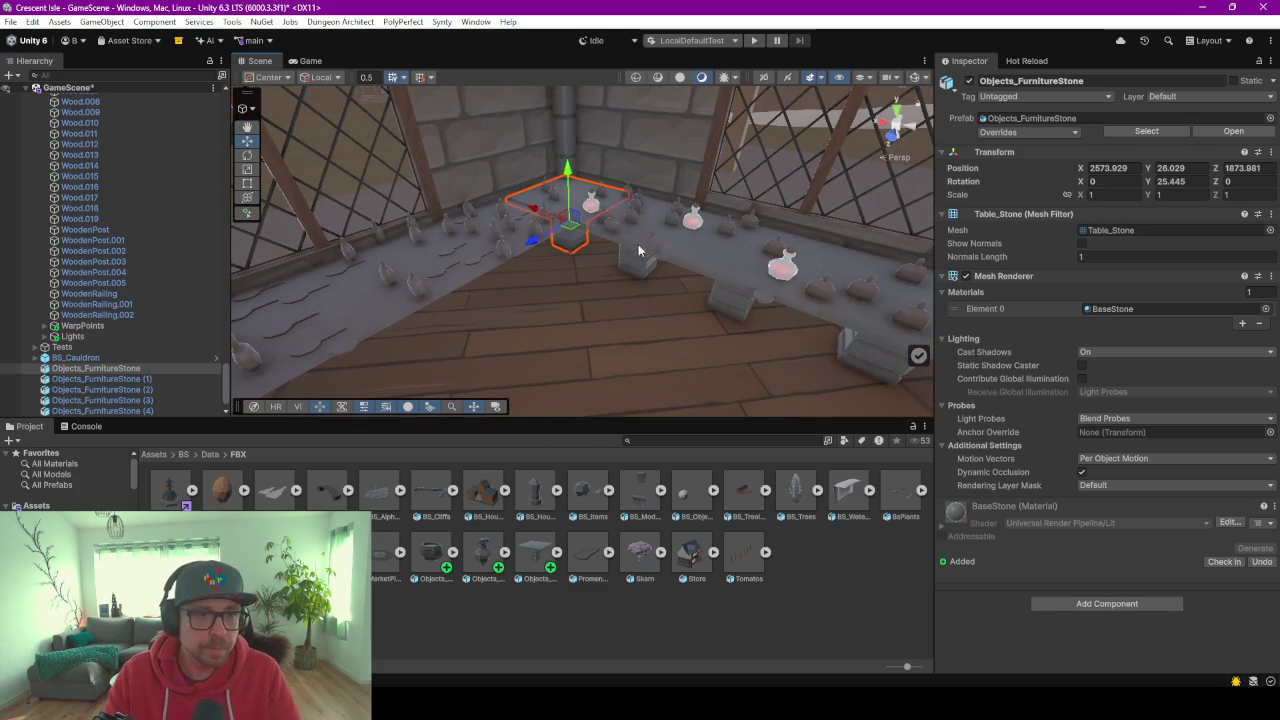
key(ctrl+d)
drag(560, 240, 382, 336)
key(ctrl+d)
key(f)
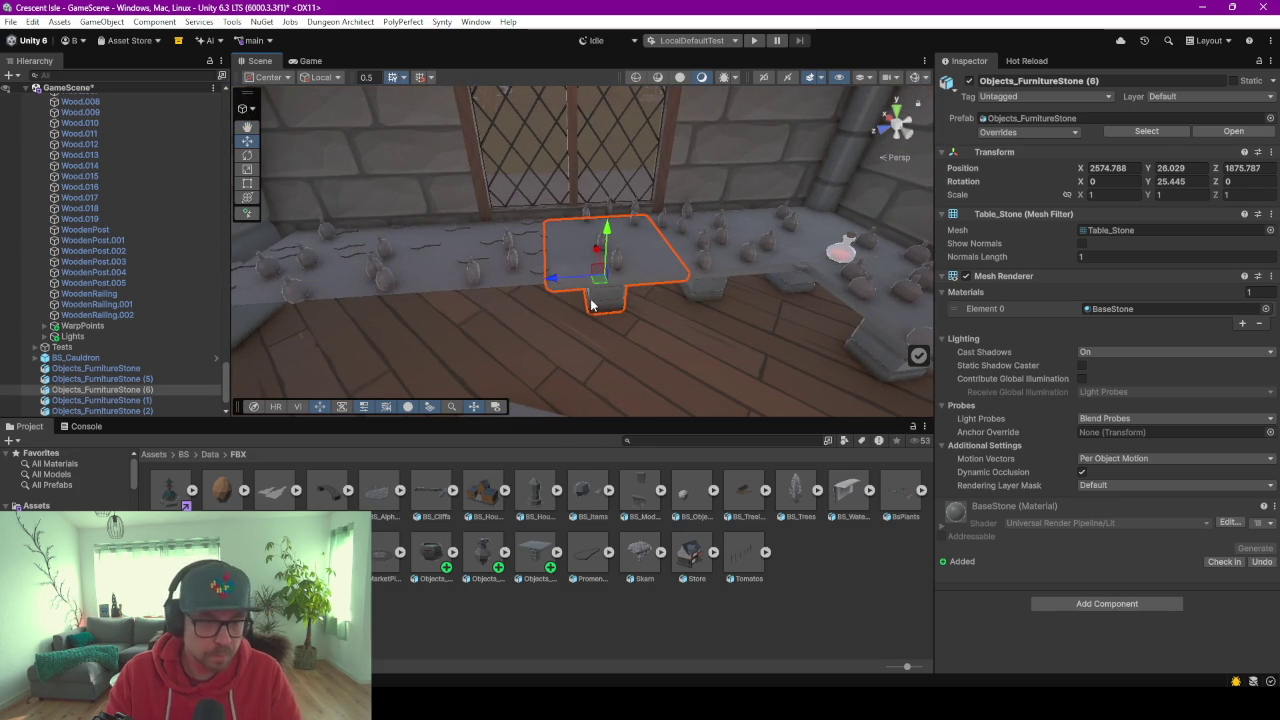
key(ctrl+d)
drag(575, 279, 349, 292)
key(ctrl+d)
right_drag(401, 384, 528, 376)
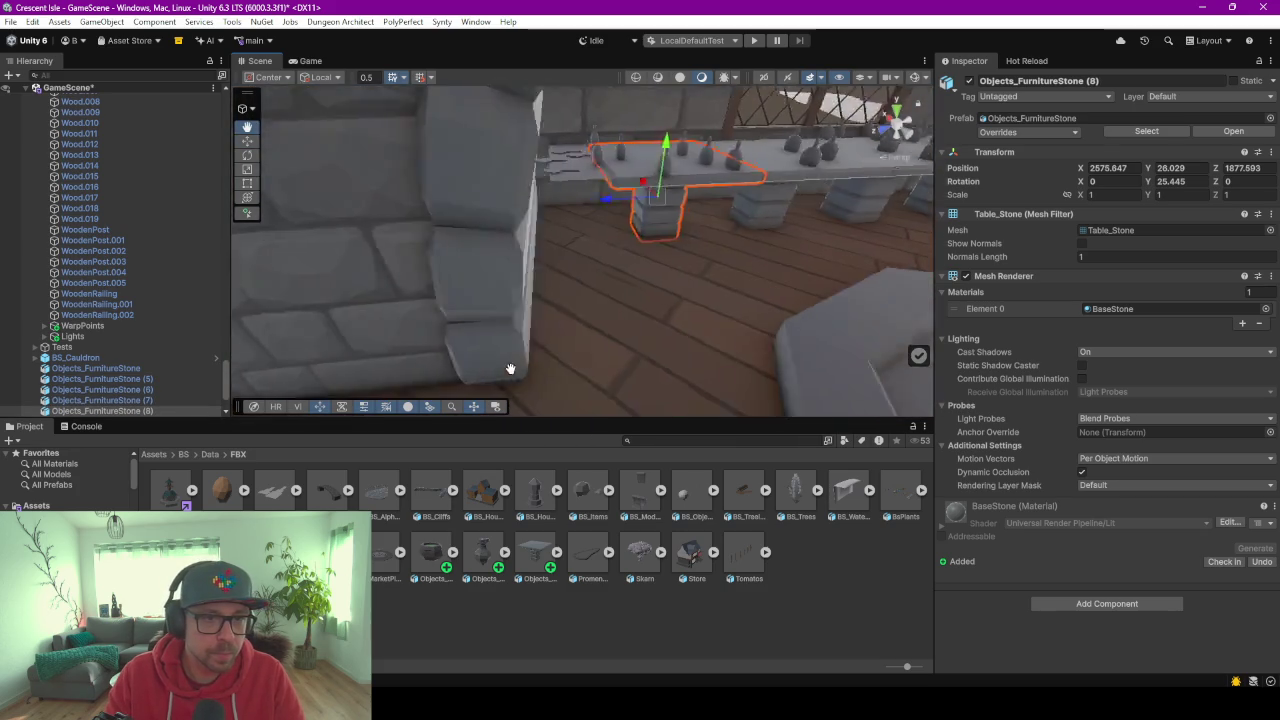
key(ctrl+d)
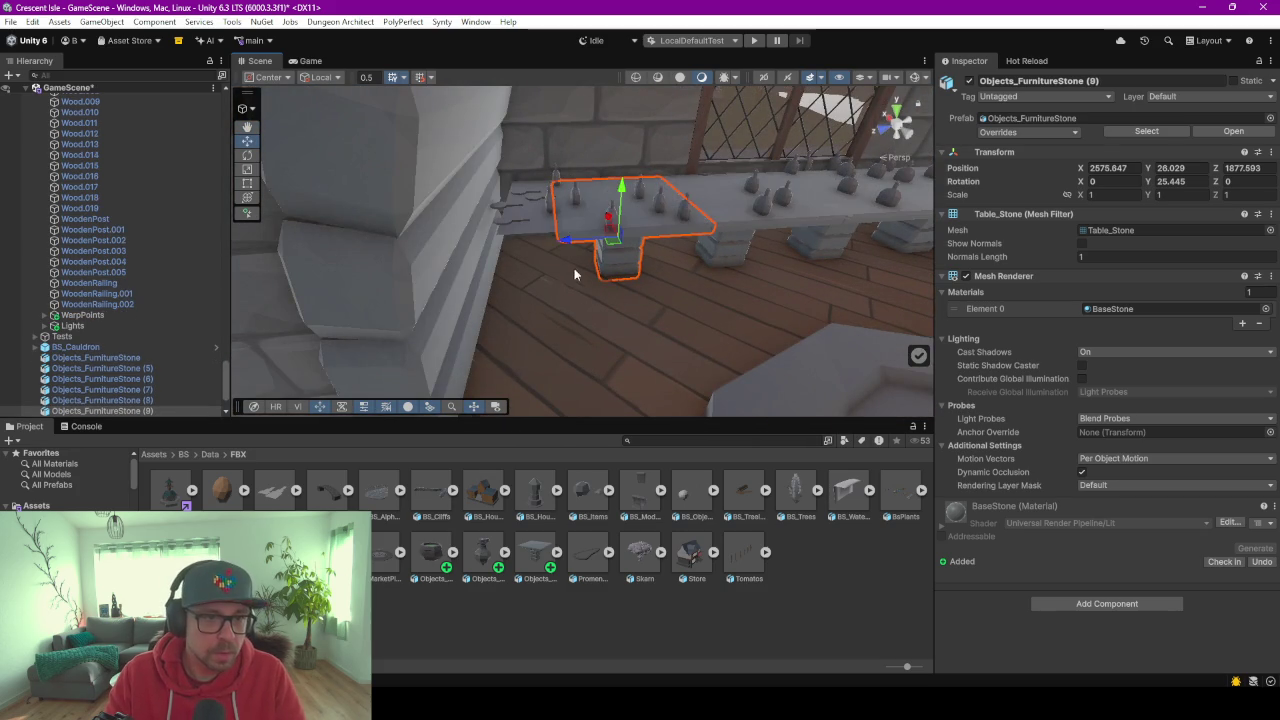
drag(566, 244, 465, 250)
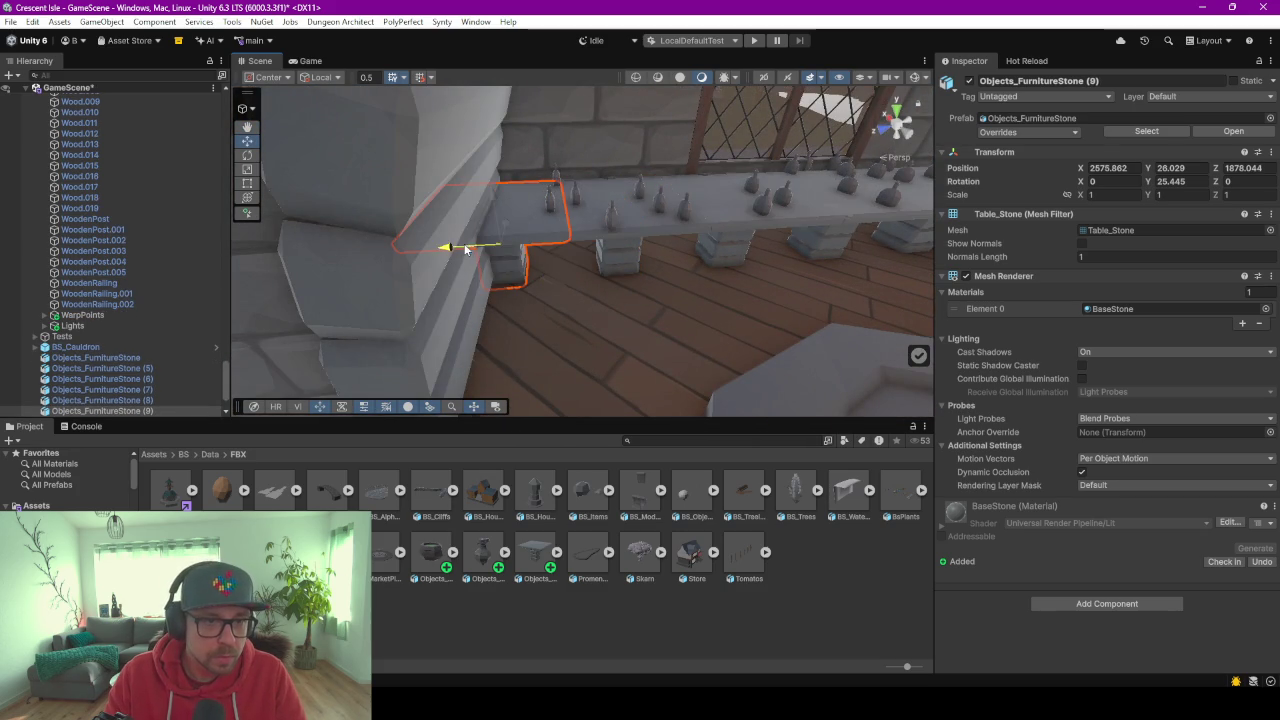
Inspect the counter where it turns the corner, checking the bottles and corner table.
click(590, 345)
middle_drag(600, 345, 594, 319)
mouse_move(594, 319)
alt+mouse_down()
mouse_move(405, 328)
mouse_move(578, 254)
mouse_move(496, 265)
alt+mouse_up()
scroll(496, 267, up, 3)
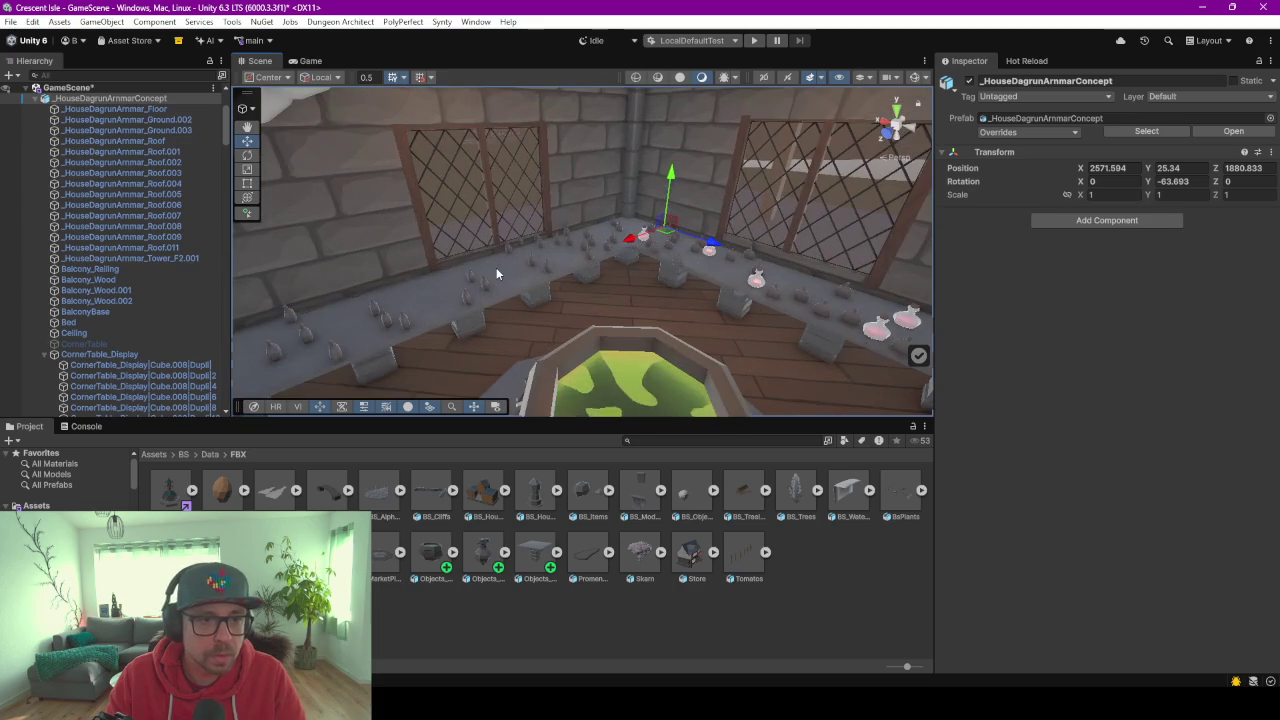
click(496, 268)
alt+drag(624, 295, 638, 294)
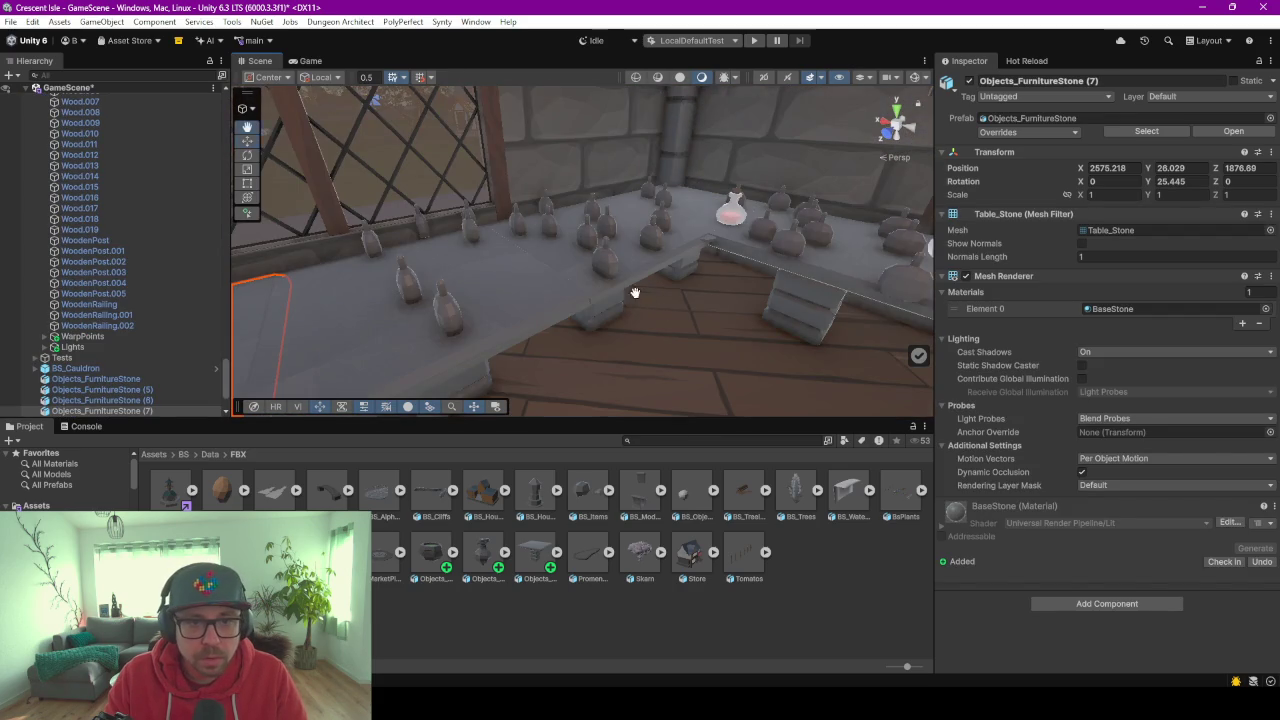
mouse_move(634, 292)
alt+mouse_down()
mouse_move(604, 296)
mouse_move(620, 299)
alt+mouse_up()
click(515, 222)
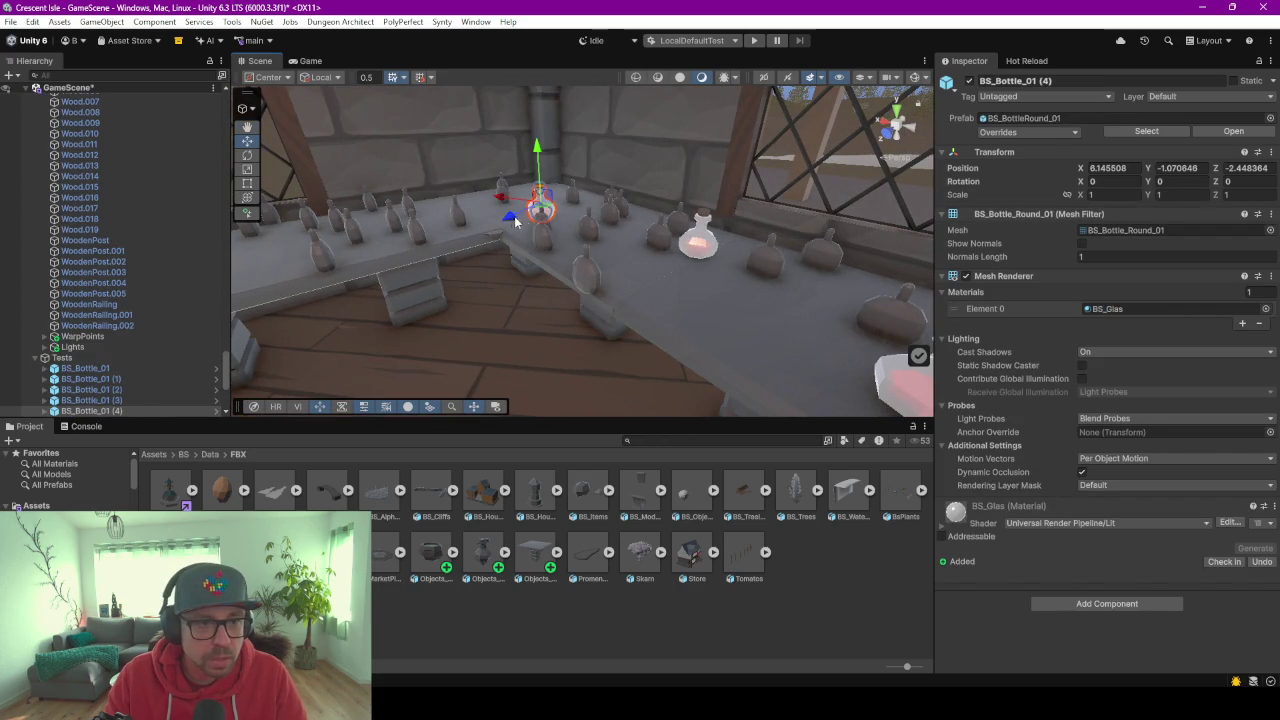
click(480, 243)
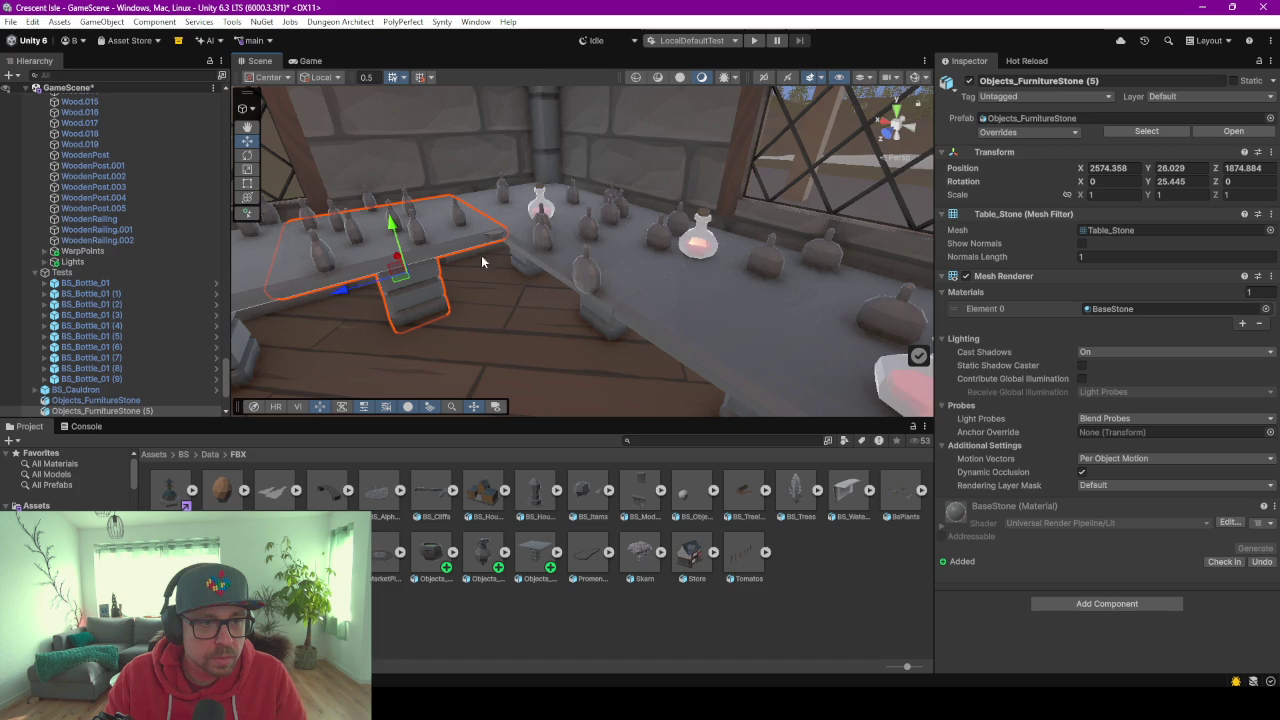
alt+drag(481, 262, 493, 270)
click(688, 262)
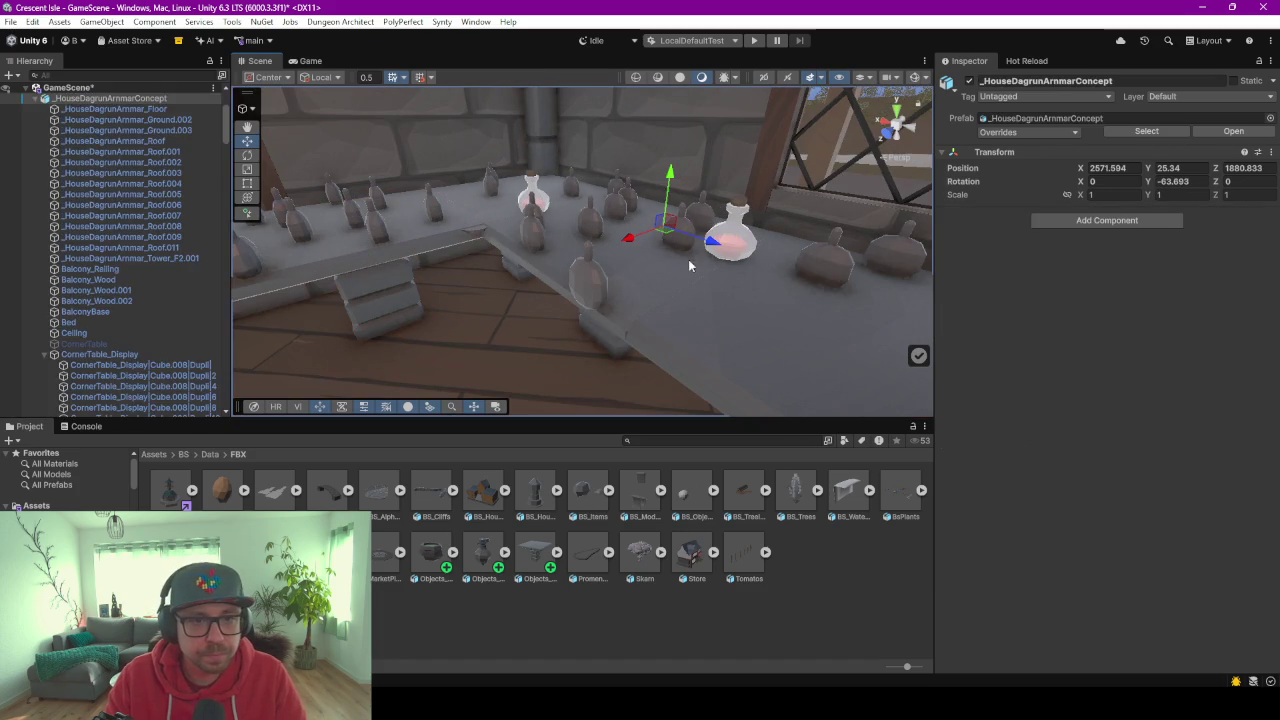
click(679, 255)
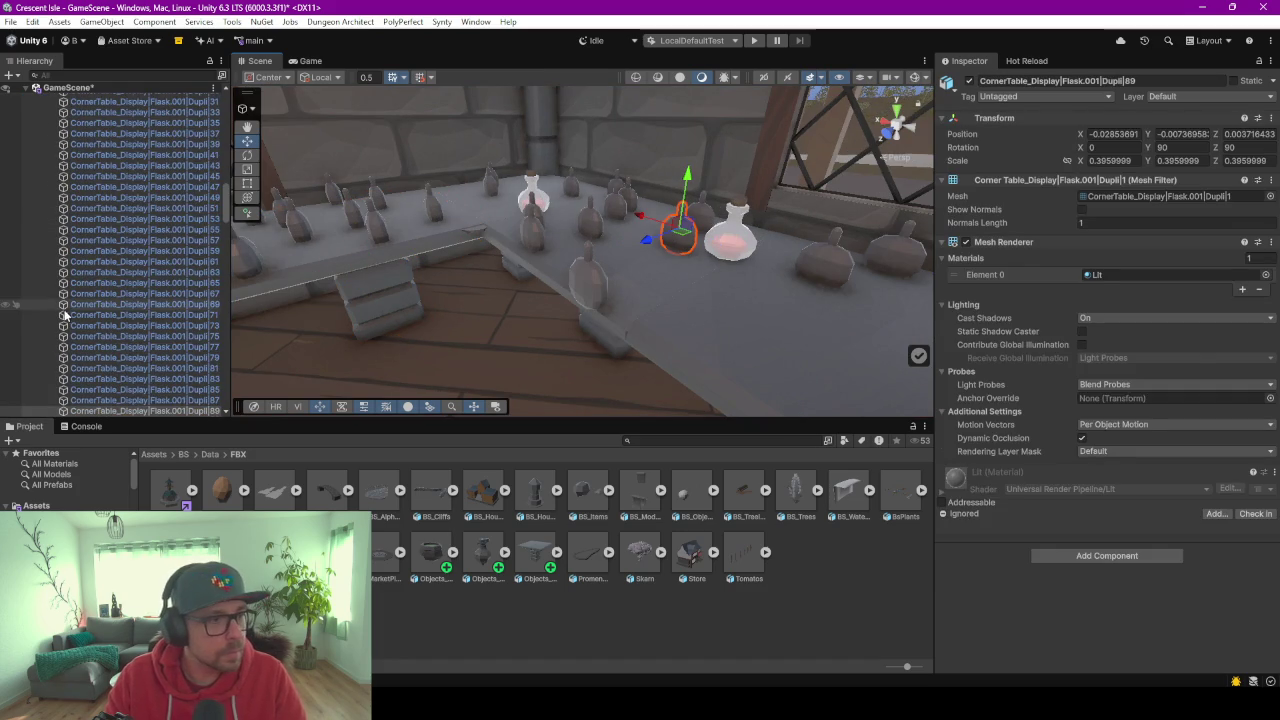
Deactivate CornerTable_Display so the old corner table and its bottles disappear.
scroll(93, 355, up, 5)
scroll(93, 355, up, 5)
scroll(93, 355, up, 5)
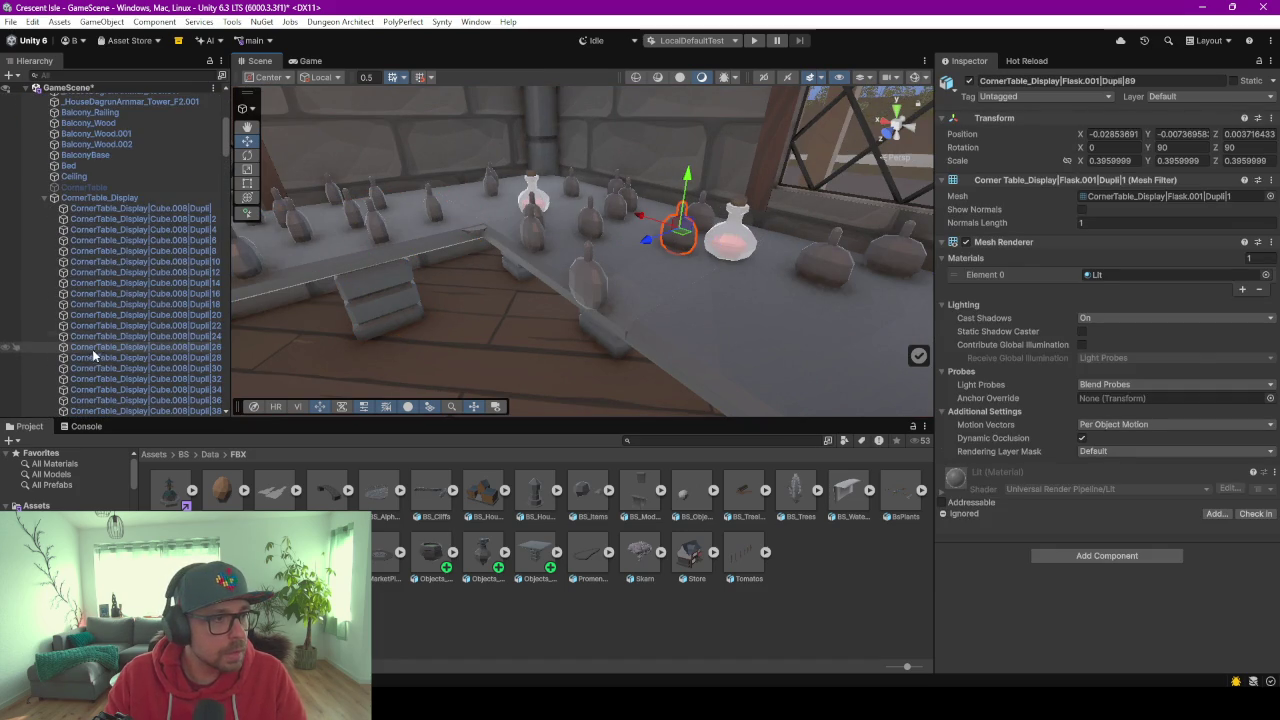
click(99, 197)
click(968, 80)
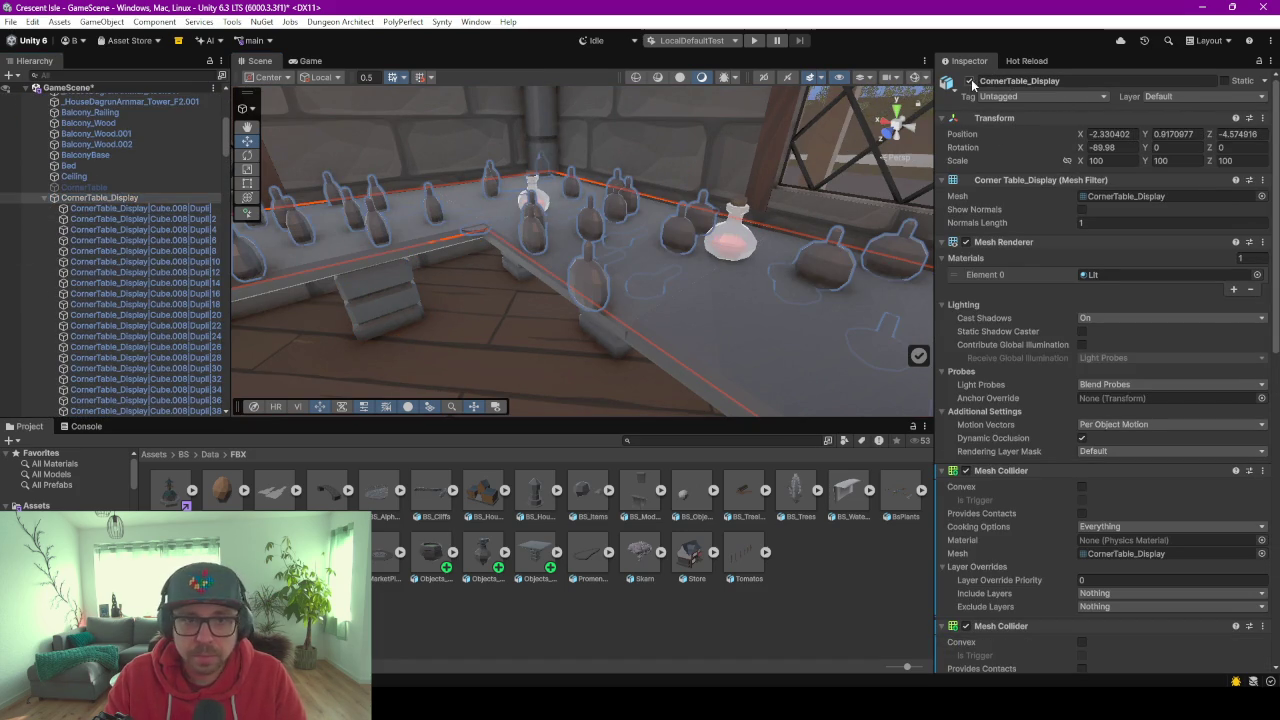
Look over the new counter near the door and make the Project asset browser taller.
scroll(561, 296, down, 2)
scroll(561, 296, down, 2)
mouse_move(561, 296)
right_down()
mouse_move(690, 327)
mouse_move(550, 247)
mouse_move(617, 270)
mouse_move(769, 288)
mouse_move(577, 264)
mouse_move(495, 228)
mouse_move(648, 257)
mouse_move(609, 297)
mouse_move(512, 283)
right_up()
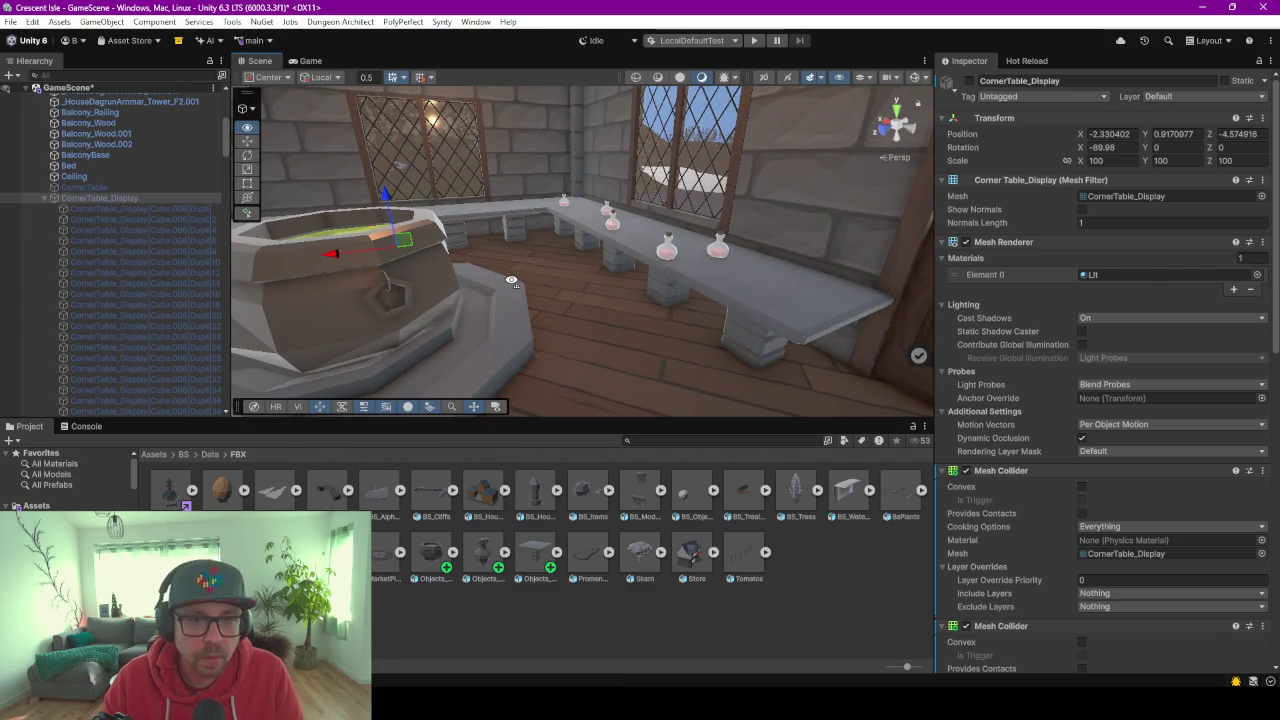
right_drag(512, 283, 538, 282)
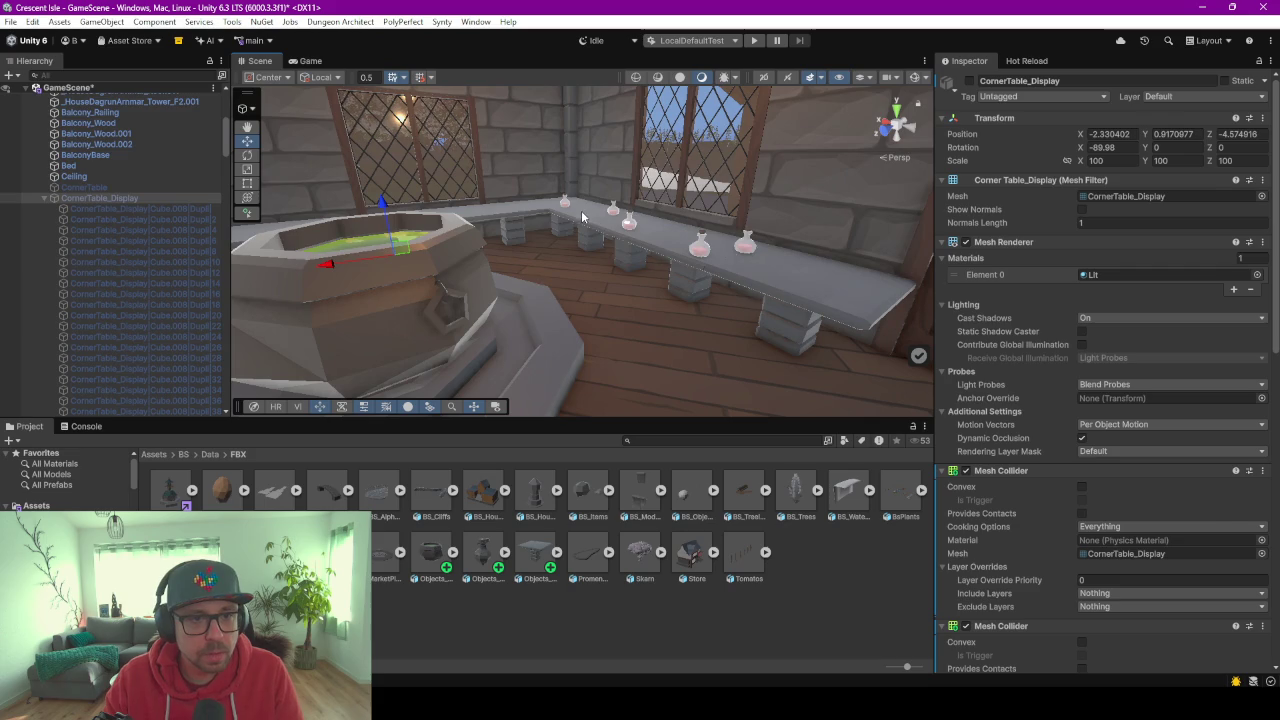
click(583, 216)
drag(152, 418, 150, 316)
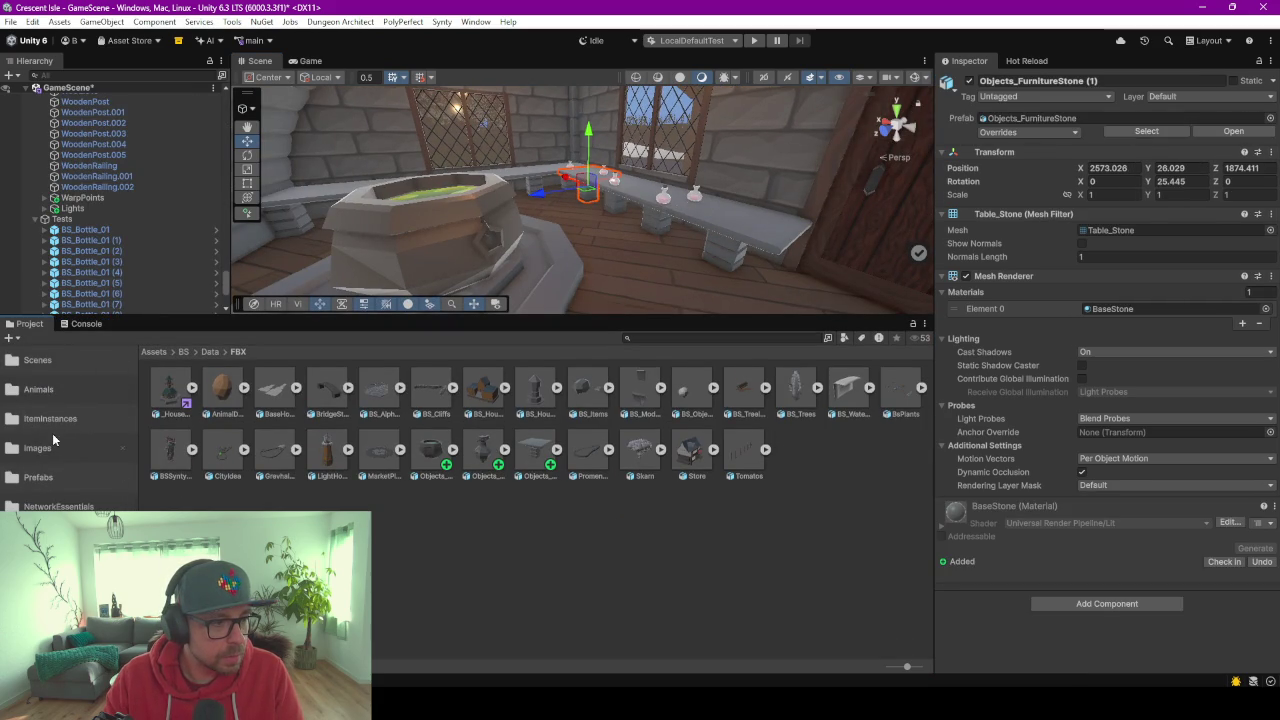
Duplicate the BS_ prefab in ItemInstances, rename it BS_StoneTable, and open it in Prefab Mode.
click(50, 419)
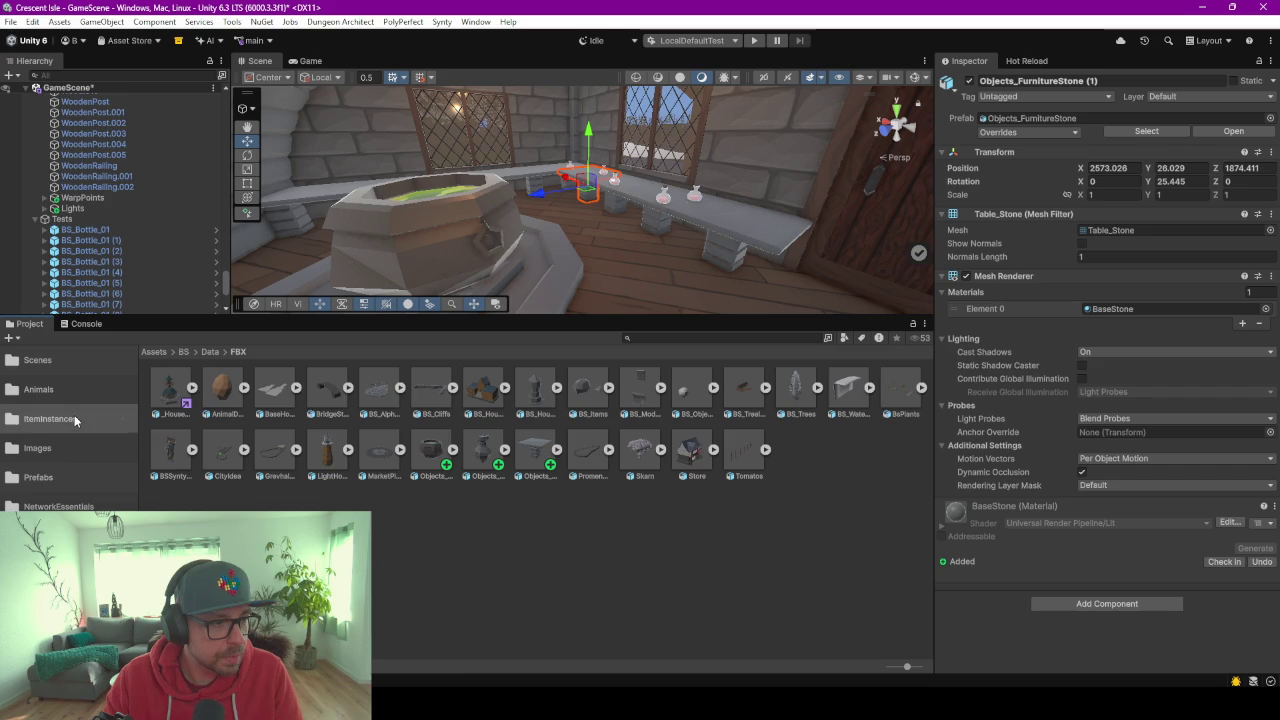
scroll(568, 437, down, 3)
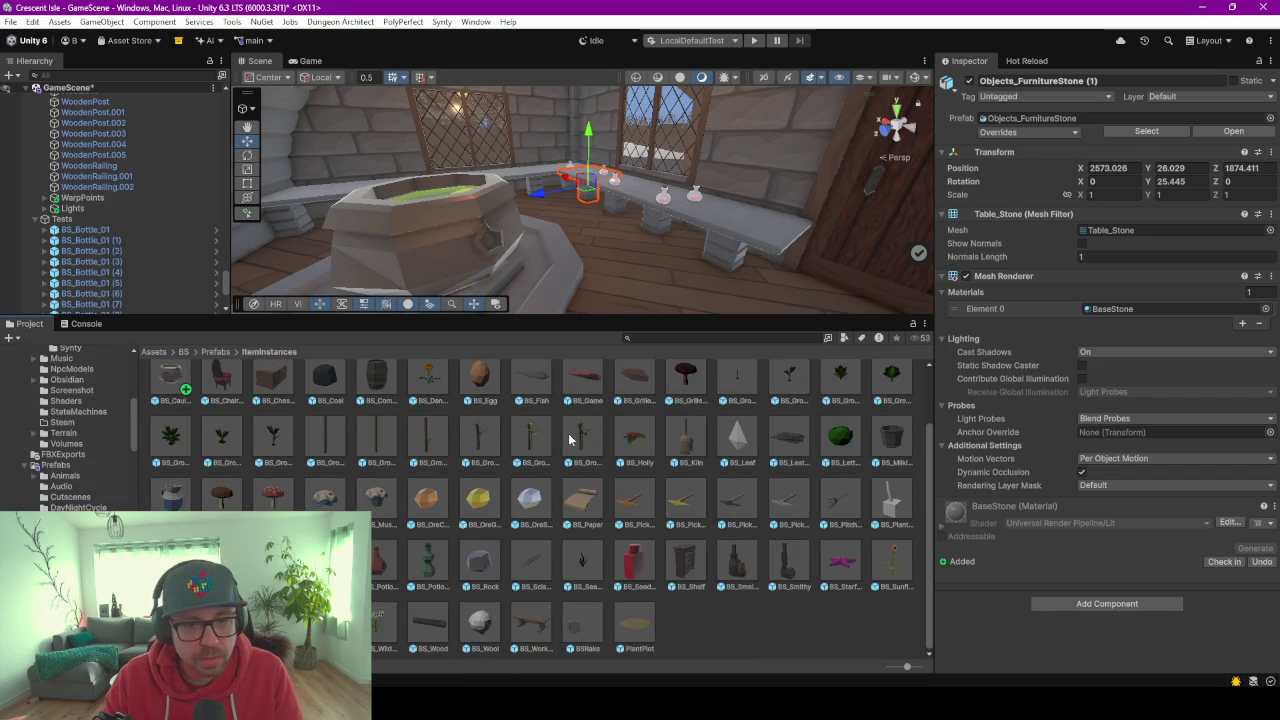
click(701, 656)
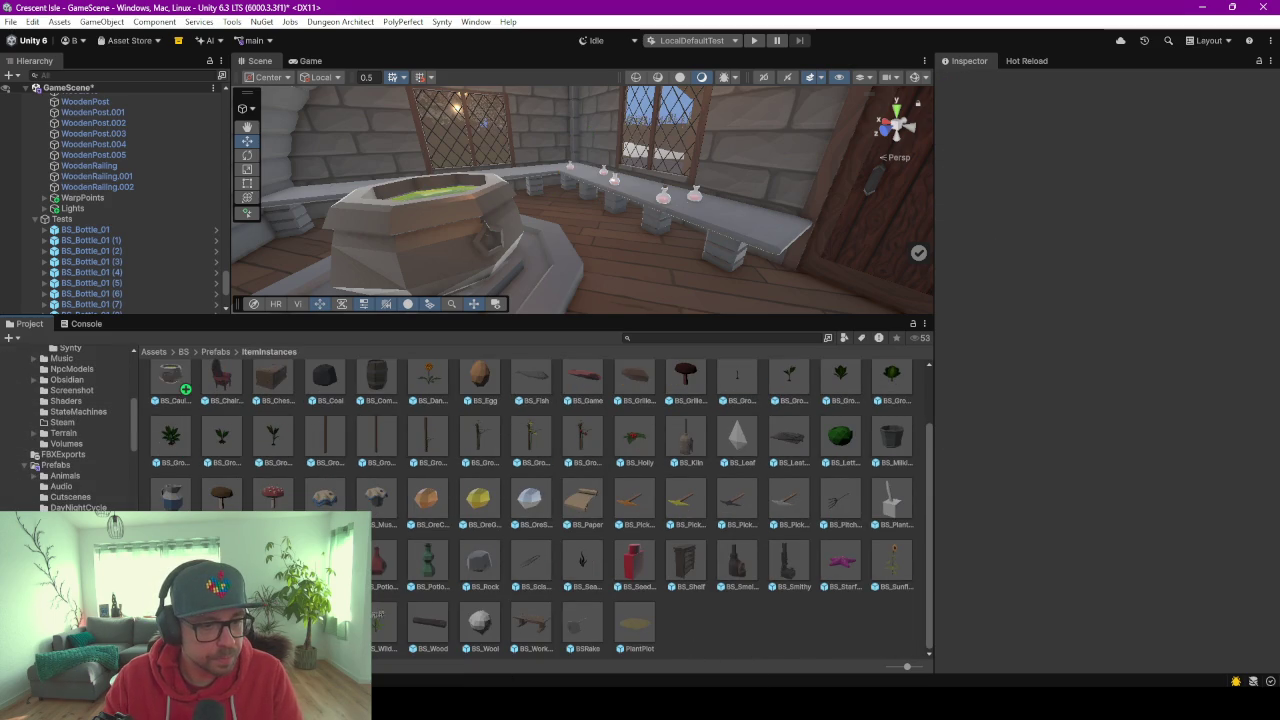
scroll(690, 640, up, 2)
click(168, 393)
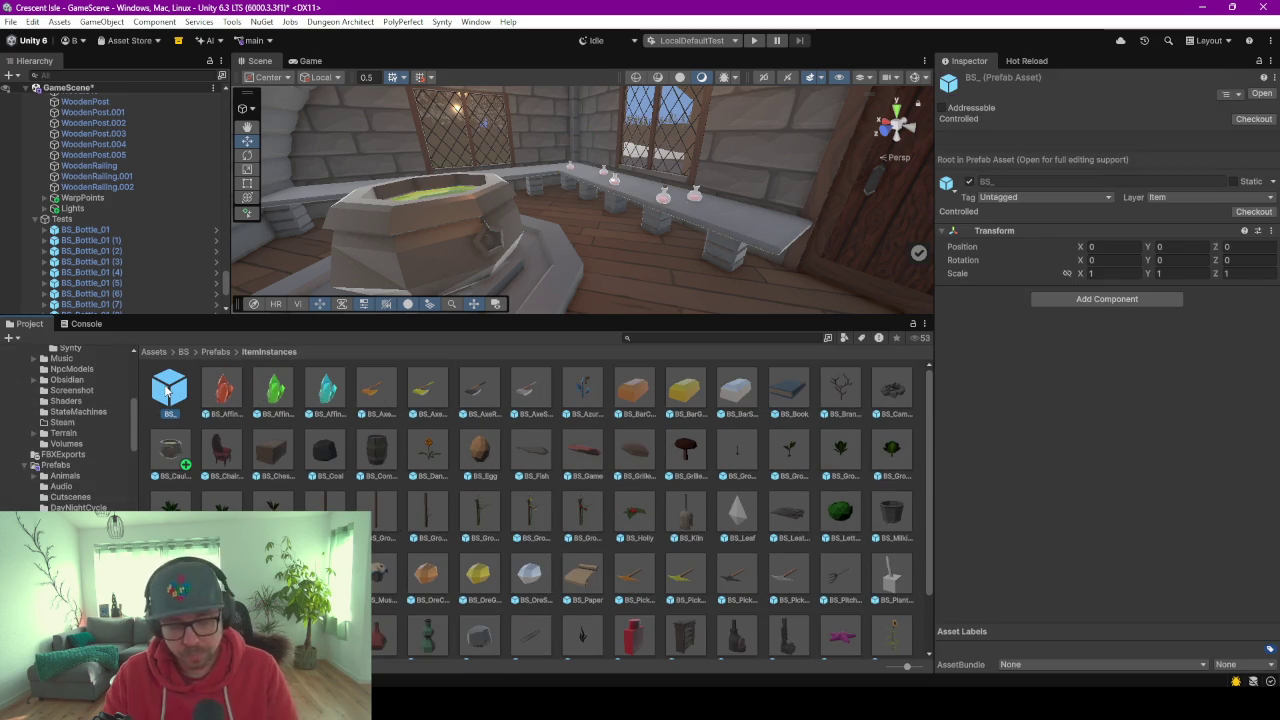
key(ctrl+d)
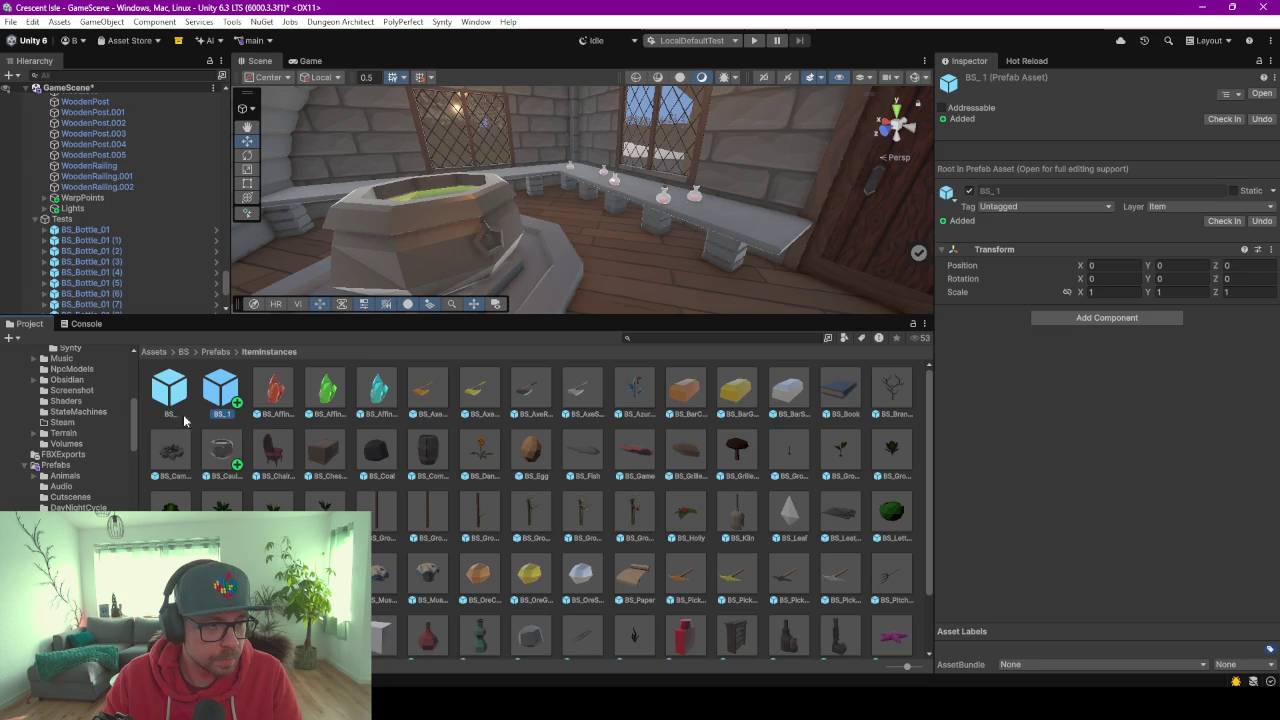
key(F2)
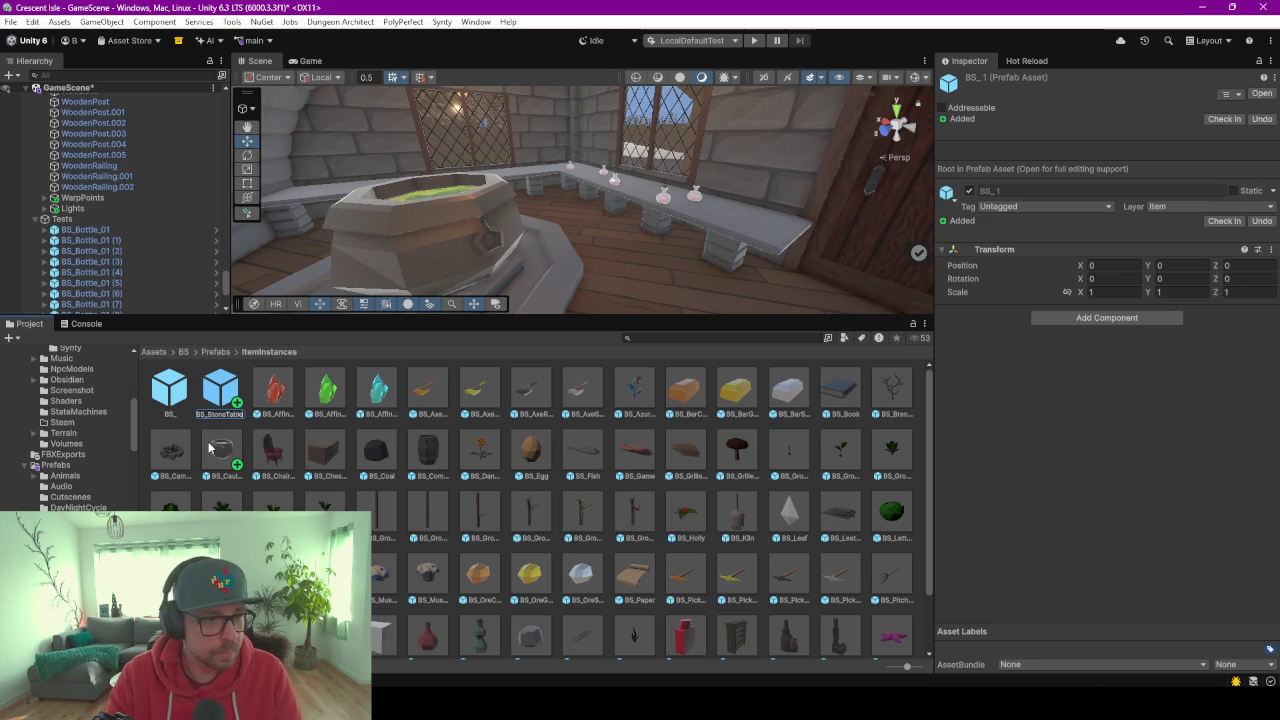
key(Return)
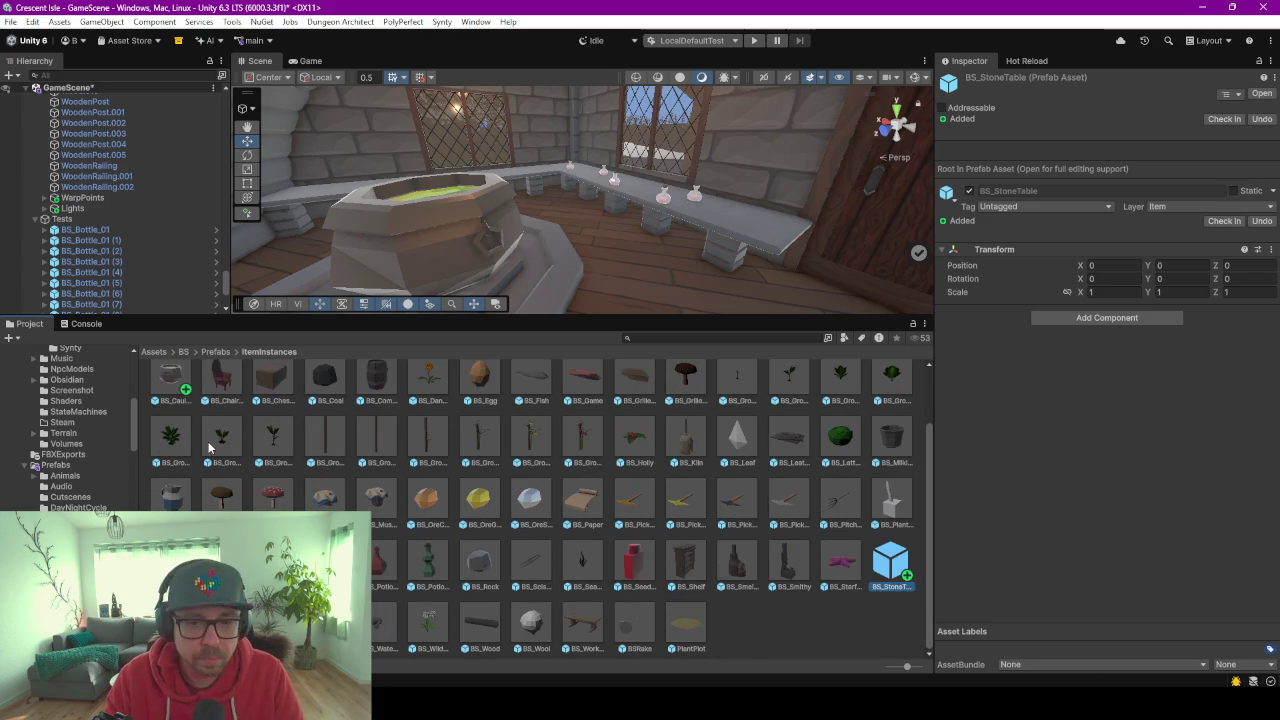
key(Return)
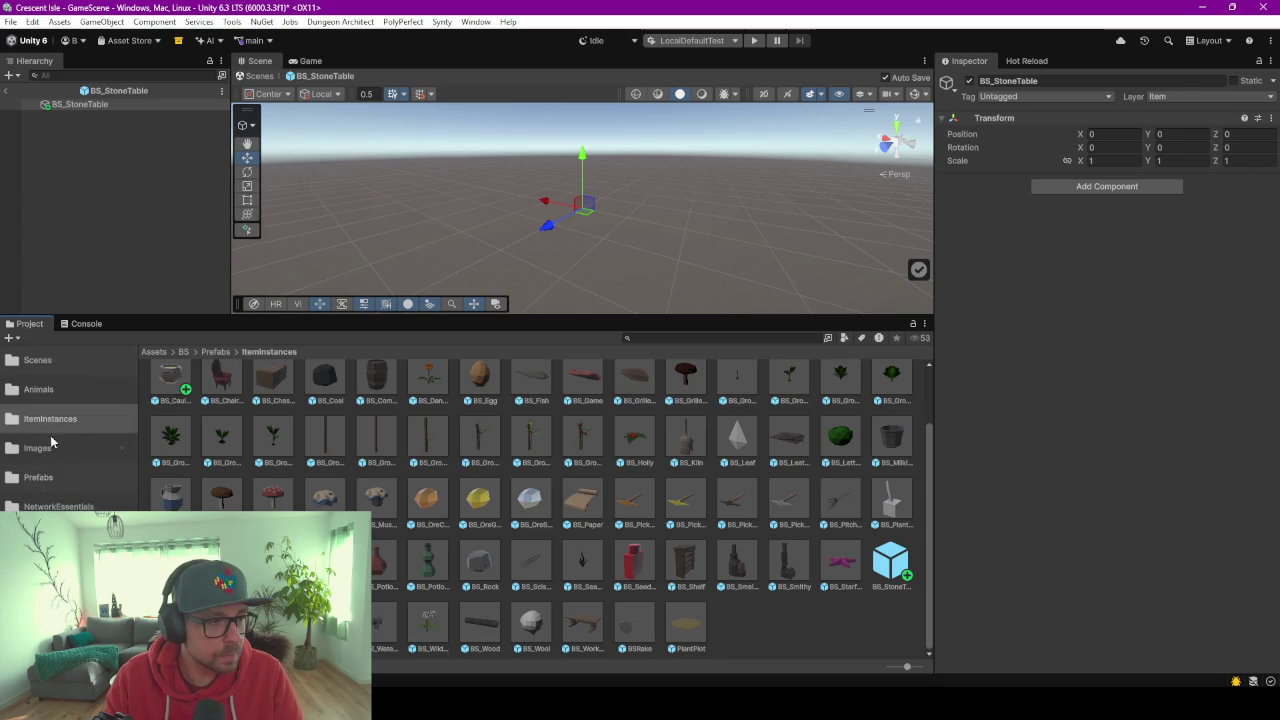
Search the Prefabs for 'tonet table', compare meshes, and drag Table_Stone into BS_StoneTable.
scroll(52, 441, down, 3)
click(60, 454)
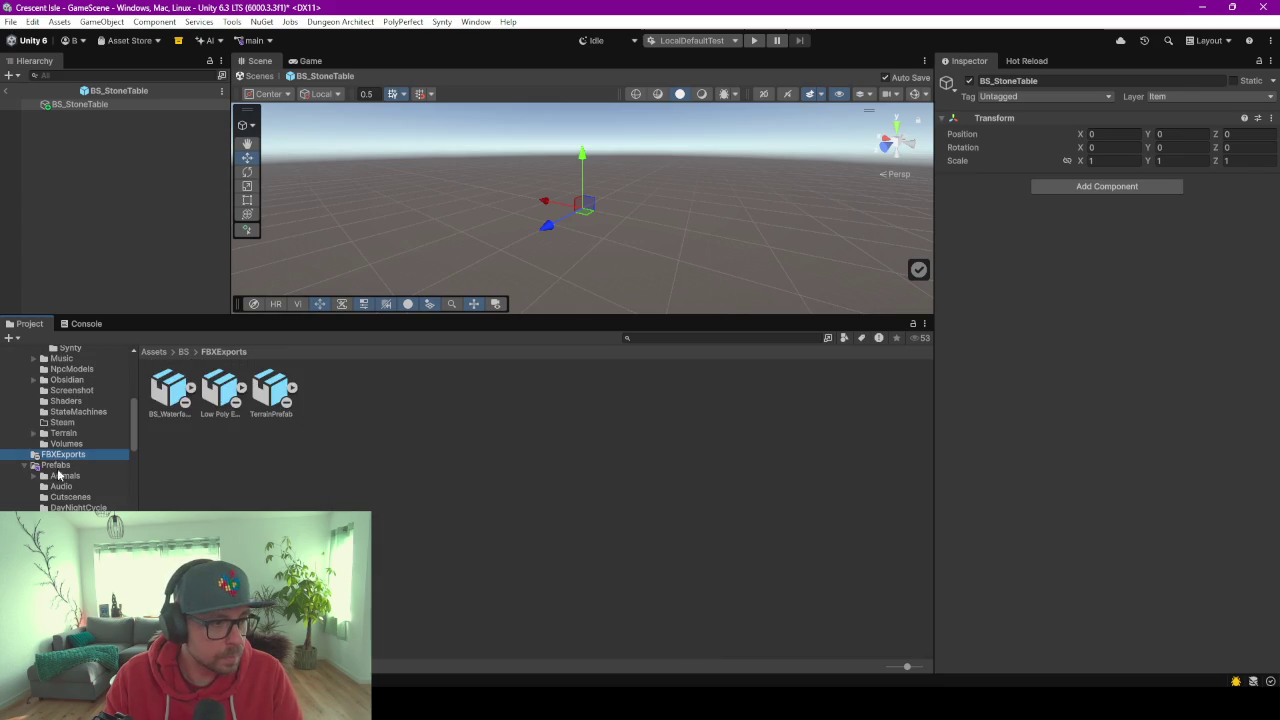
click(55, 465)
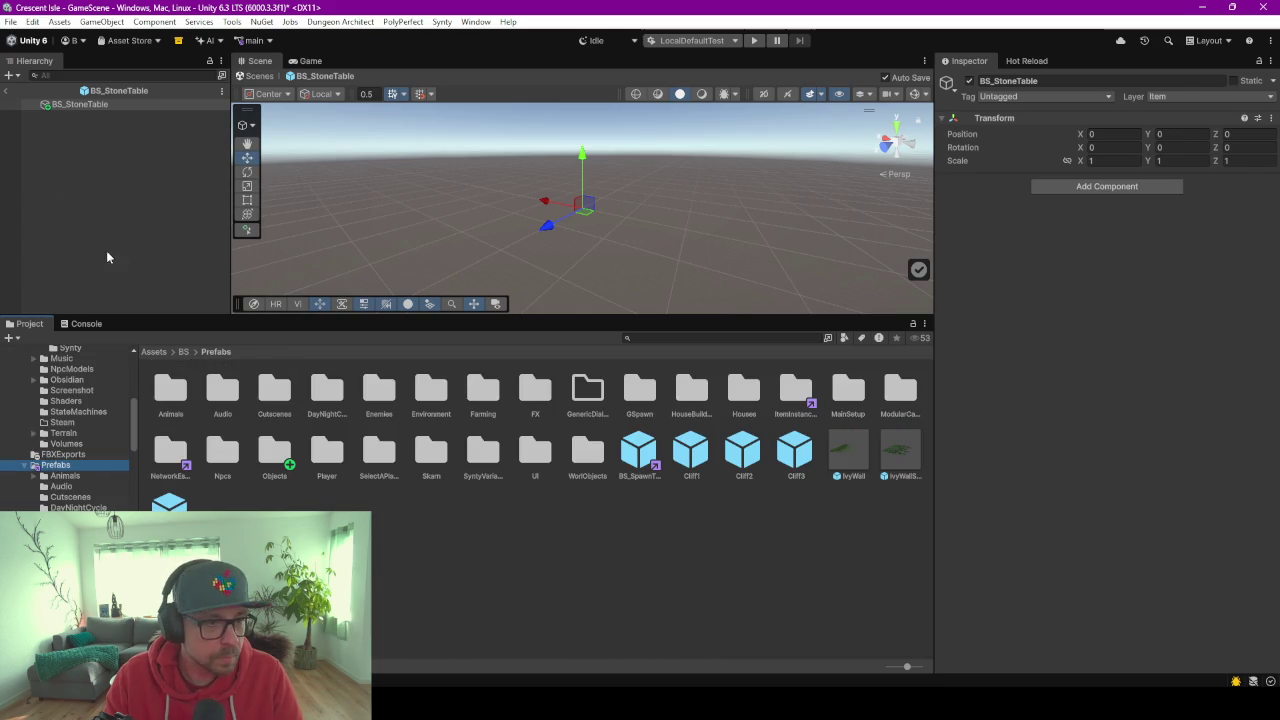
click(738, 338)
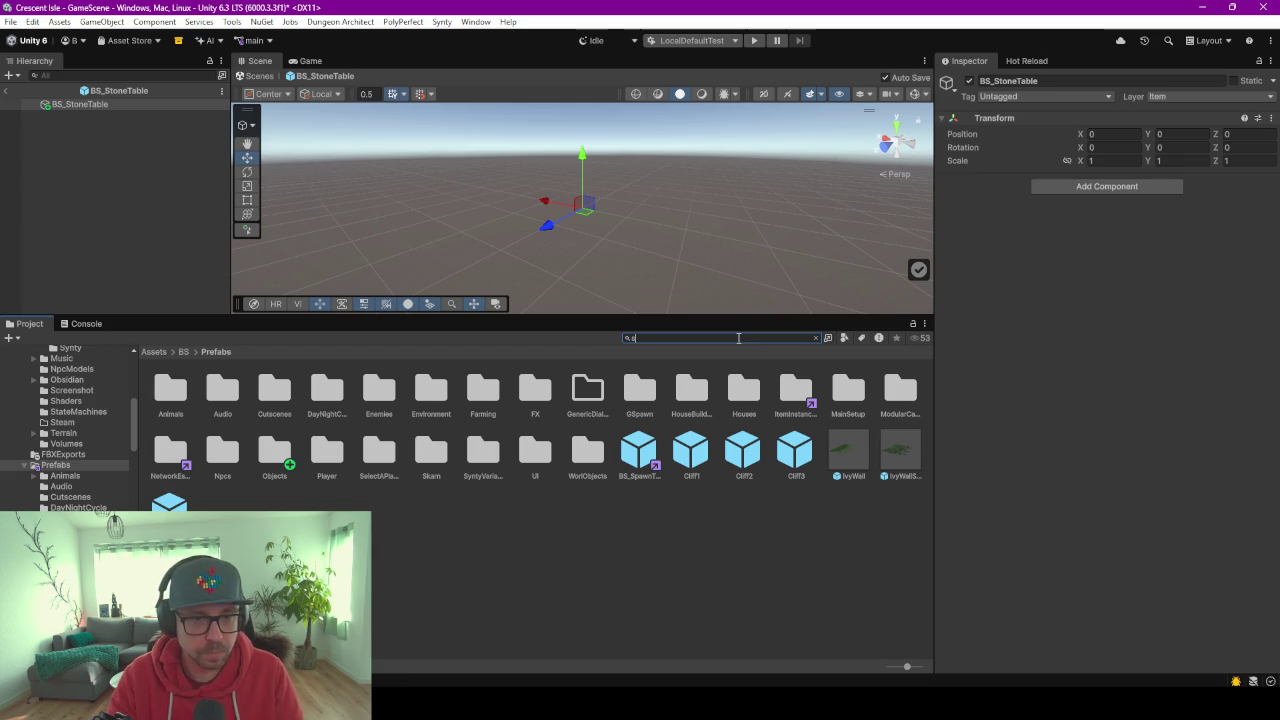
text(tonet)
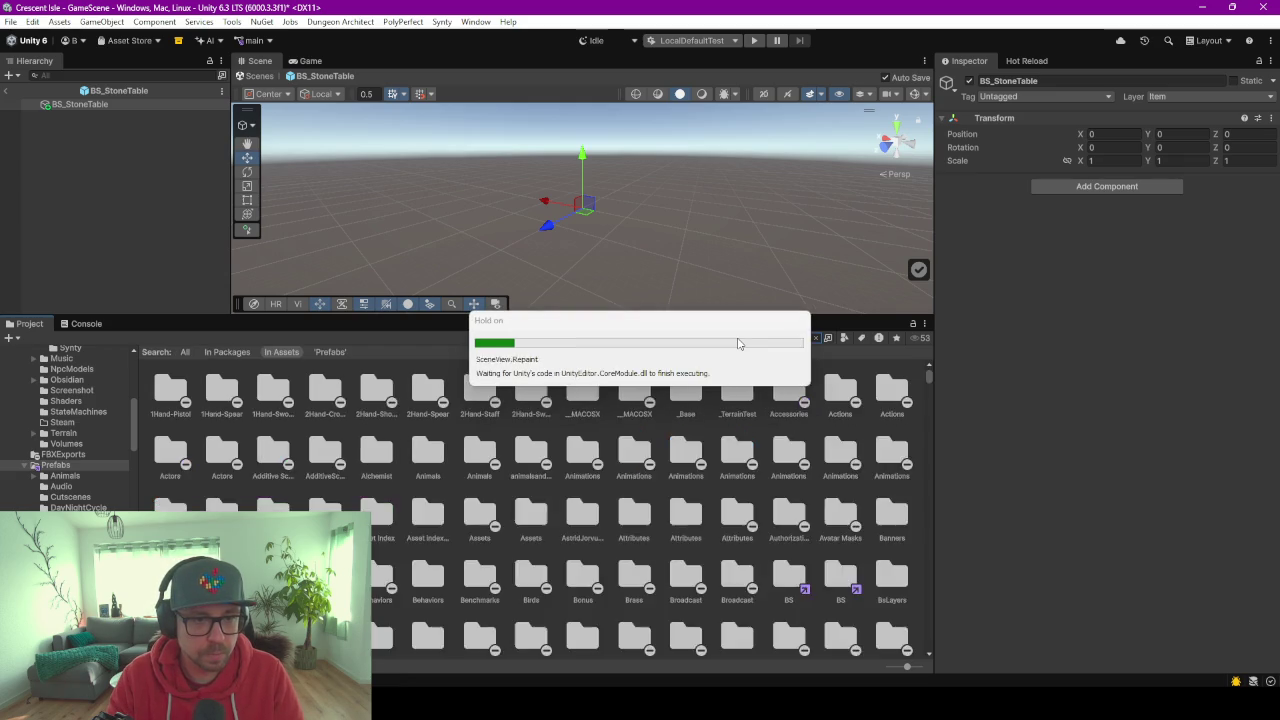
text( table)
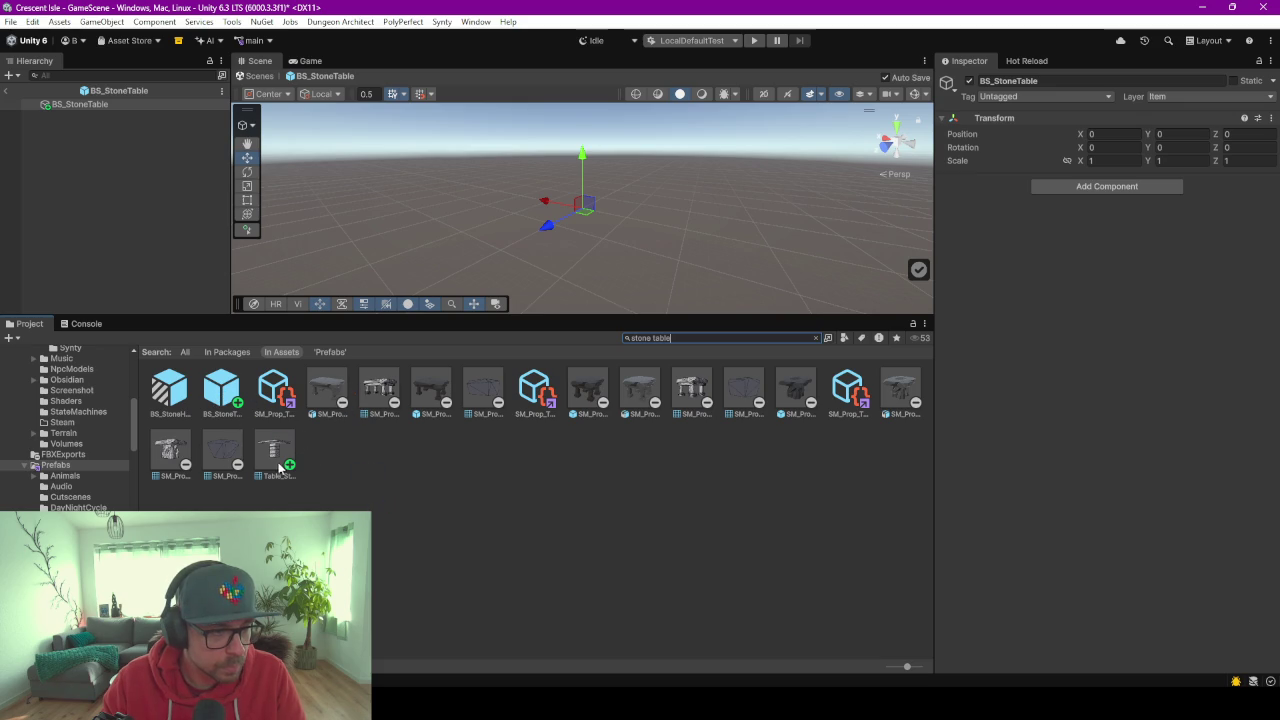
click(169, 448)
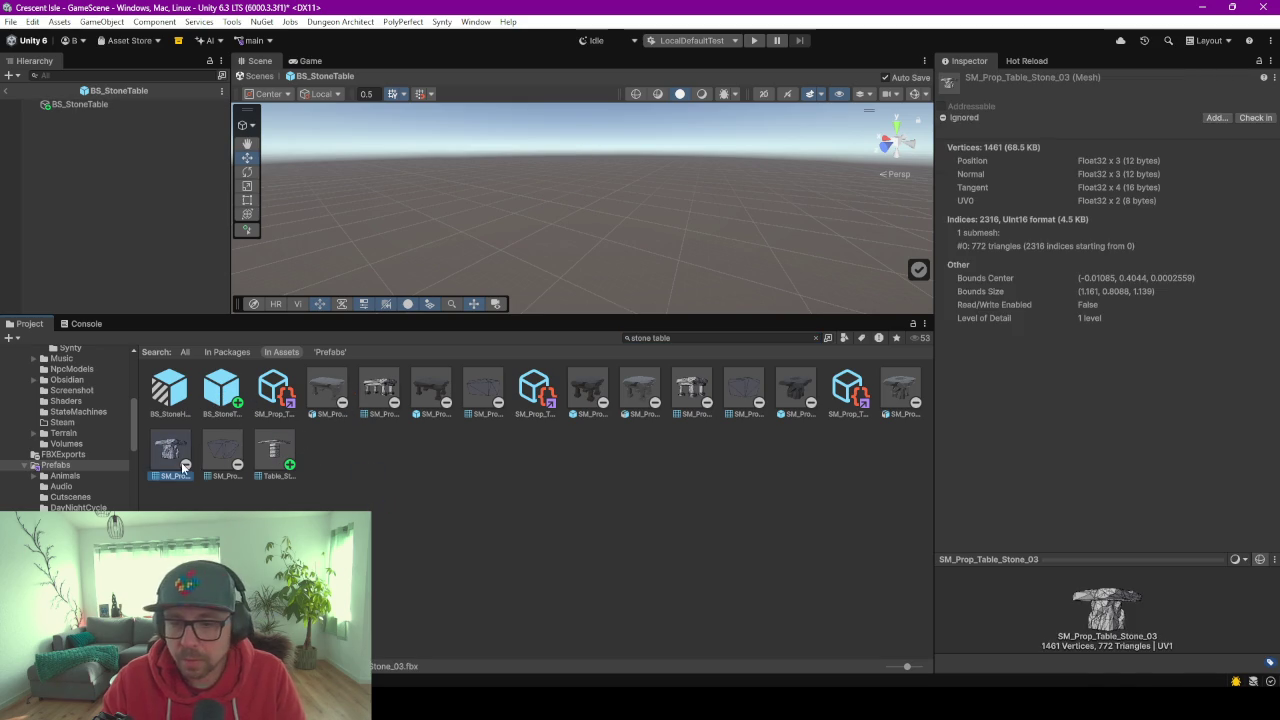
mouse_move(1136, 646)
mouse_down()
mouse_move(1098, 608)
mouse_move(951, 594)
mouse_up()
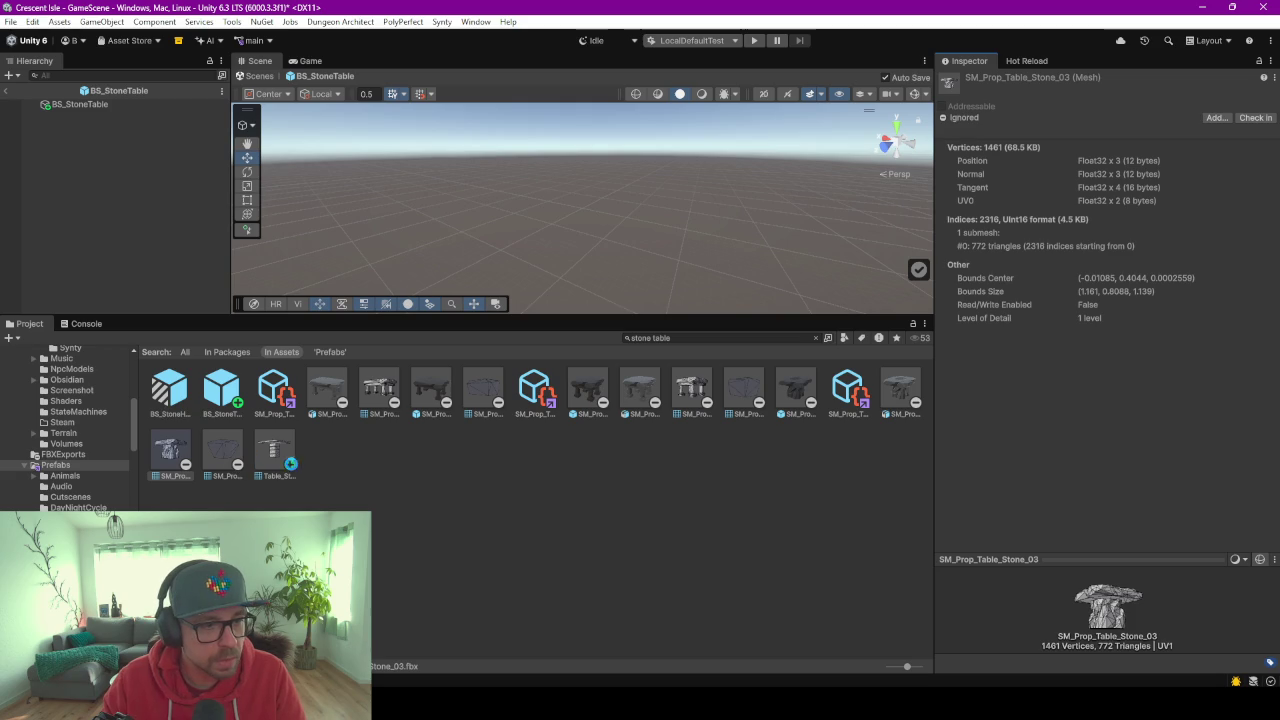
click(283, 455)
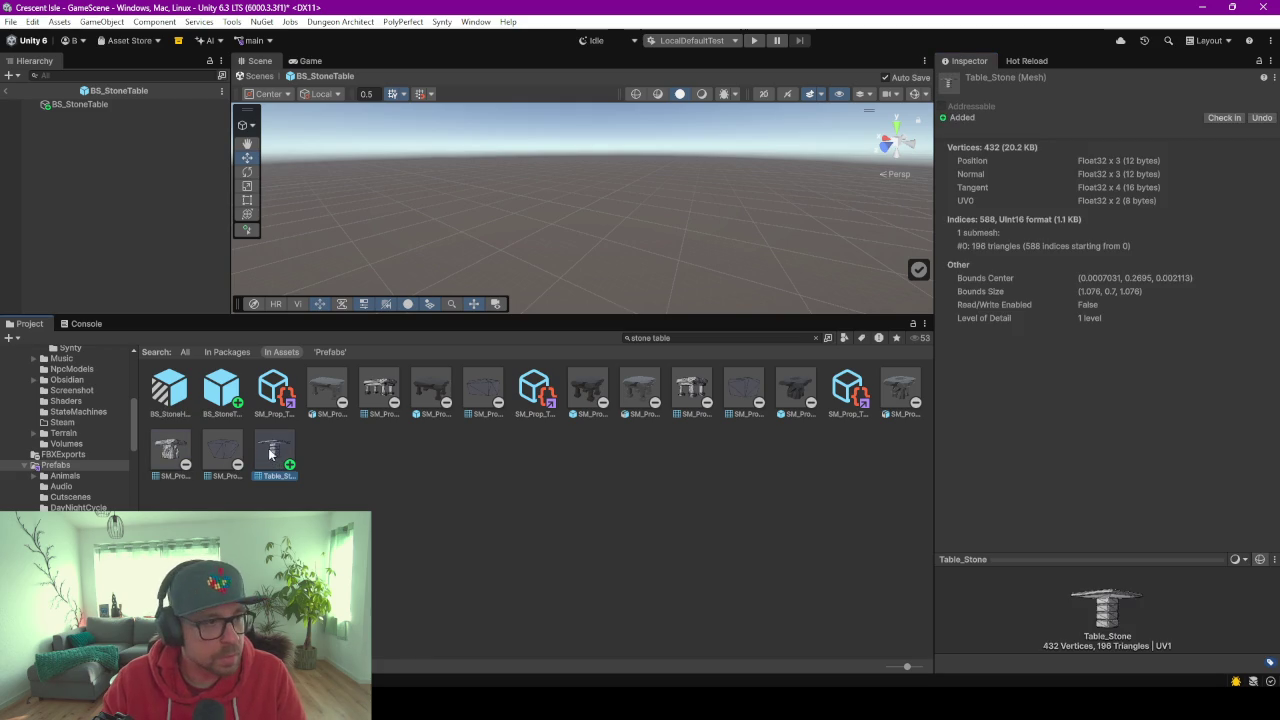
drag(137, 184, 135, 180)
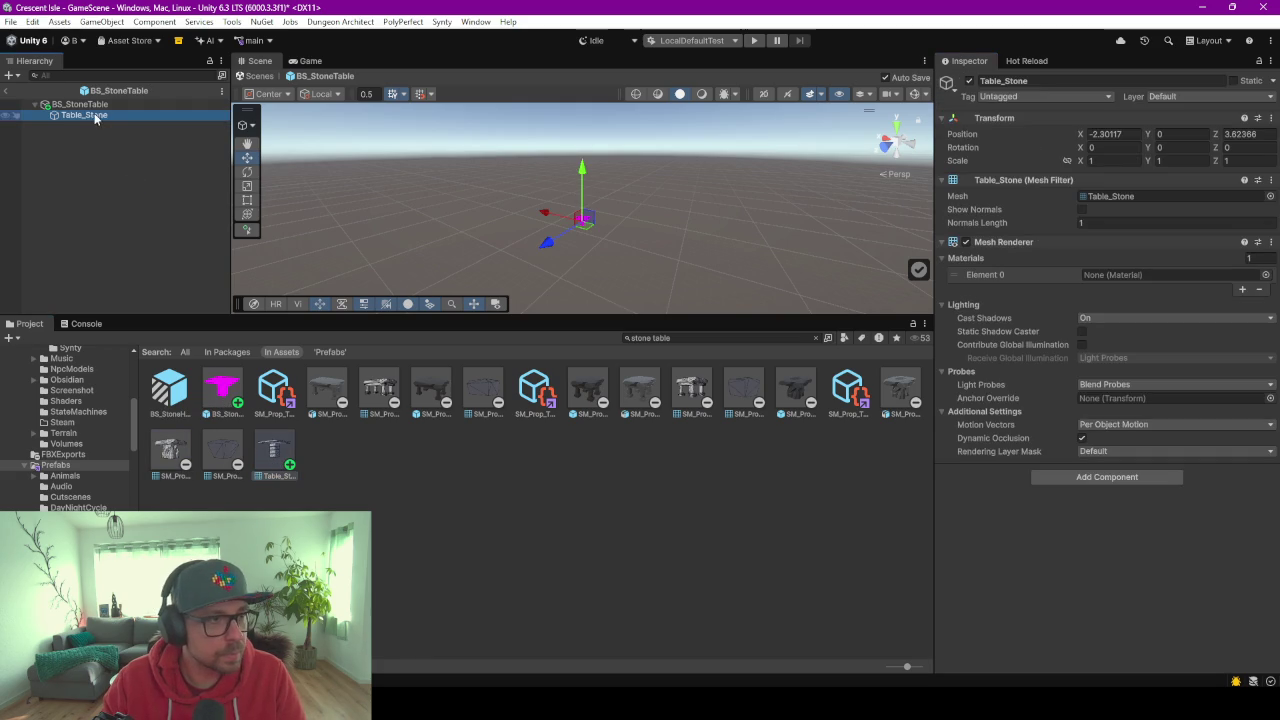
Drag the BS_Stone 1 material from Materials onto the table.
click(82, 443)
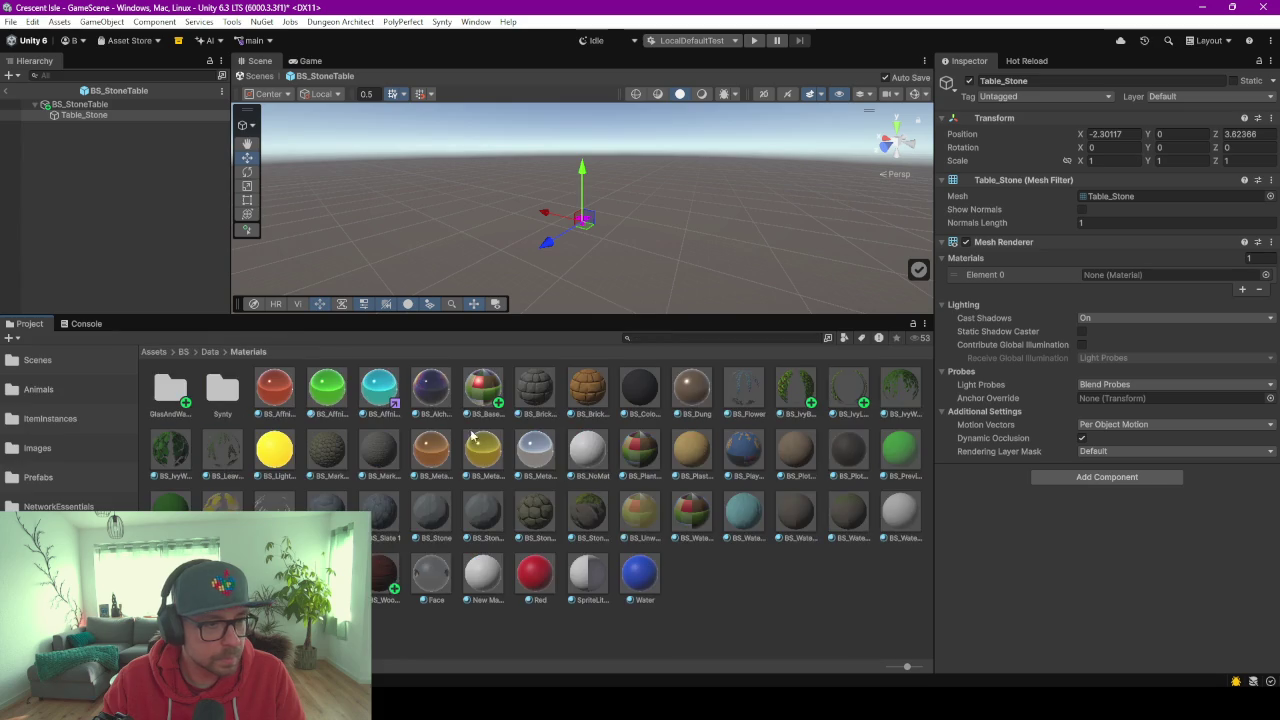
click(447, 518)
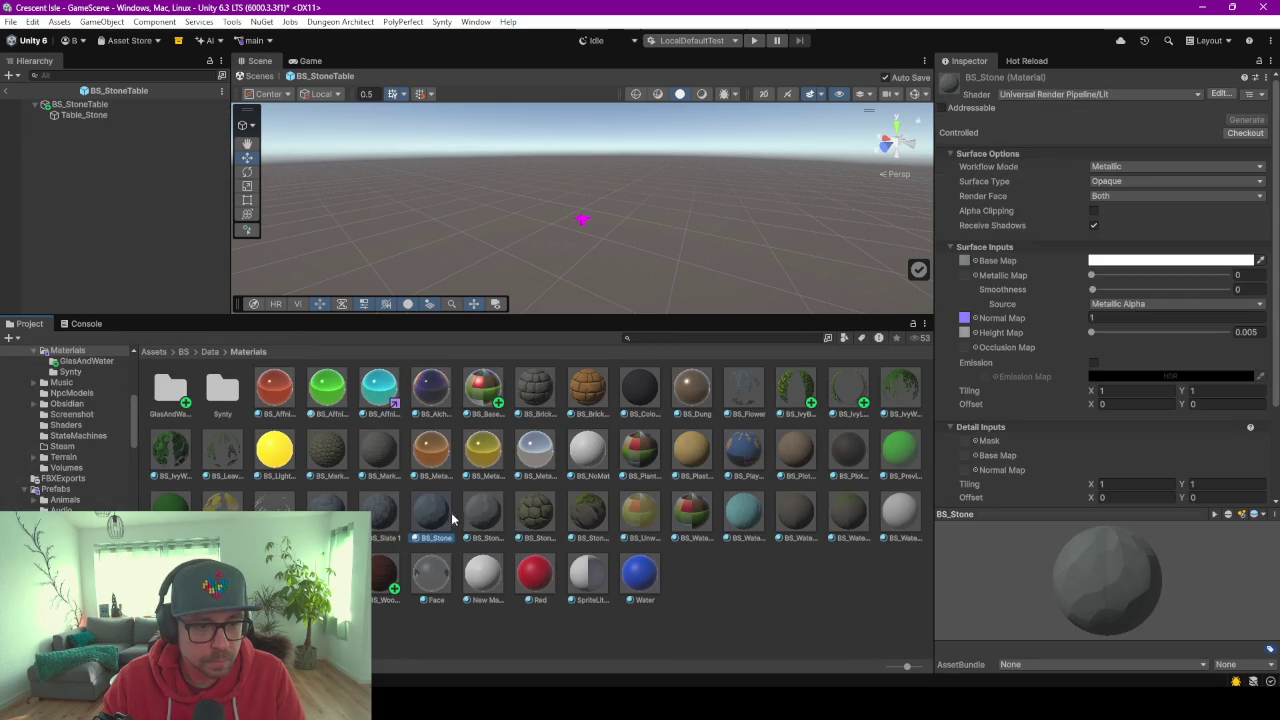
click(484, 521)
drag(453, 527, 66, 93)
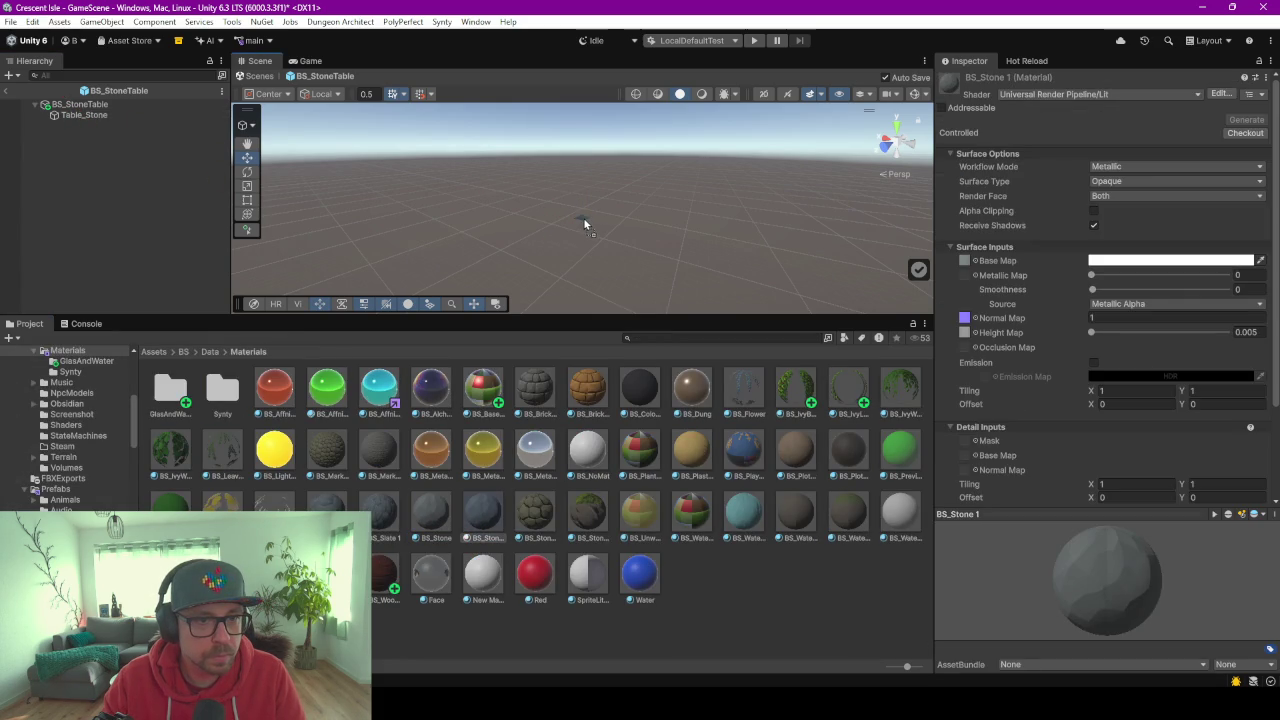
Enlarge and orbit the Scene view to check the stone table, then return to GameScene.
drag(578, 318, 576, 451)
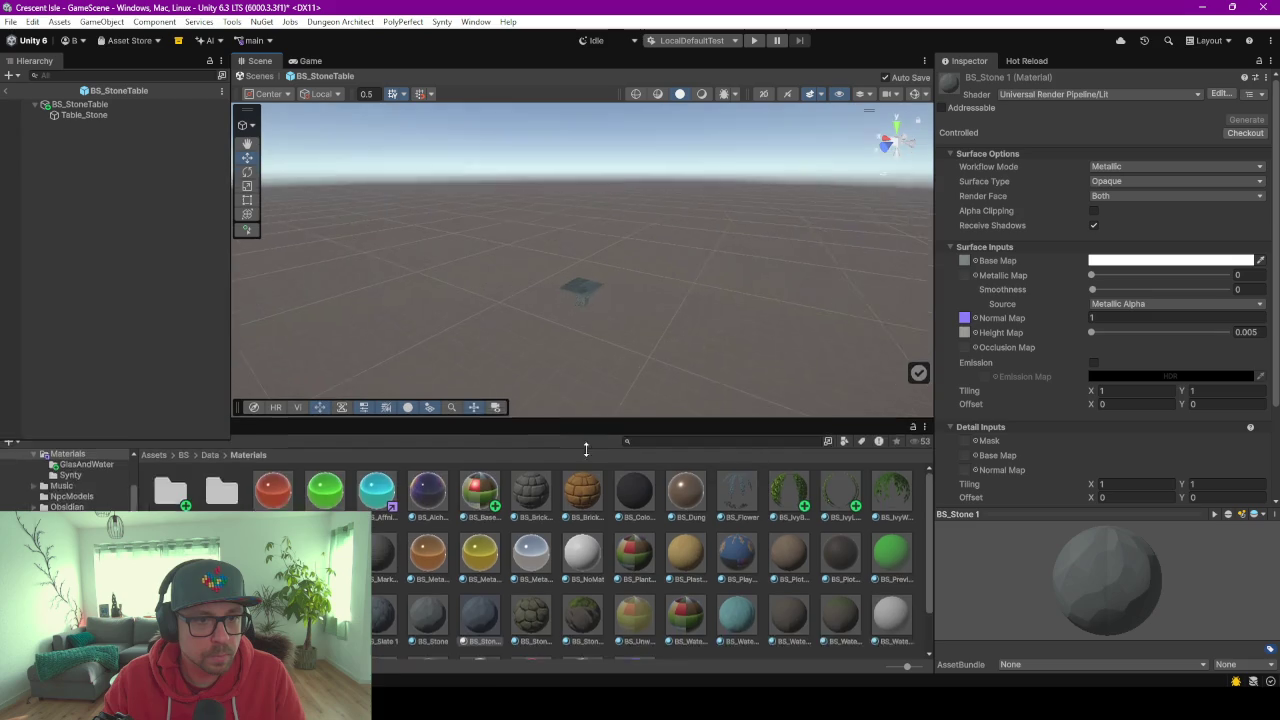
scroll(571, 334, up, 5)
scroll(576, 330, up, 3)
scroll(580, 280, up, 3)
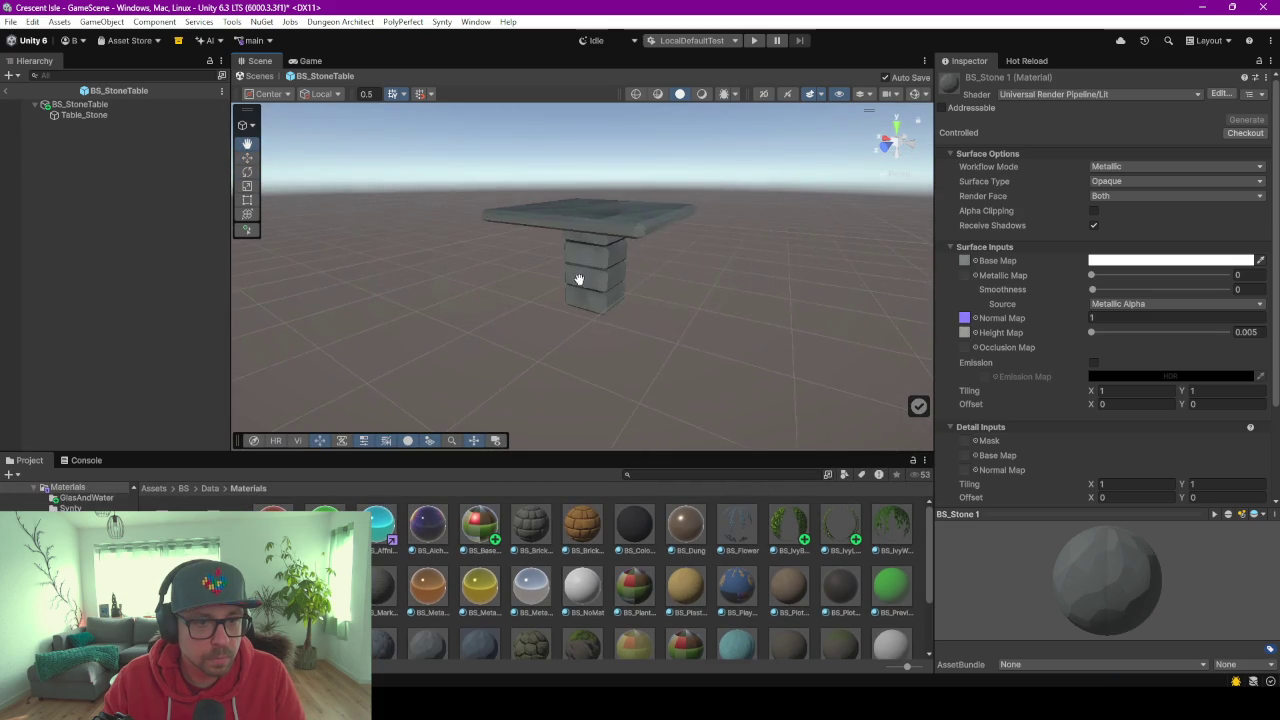
scroll(640, 277, up, 3)
middle_drag(640, 277, 546, 184)
scroll(550, 200, up, 3)
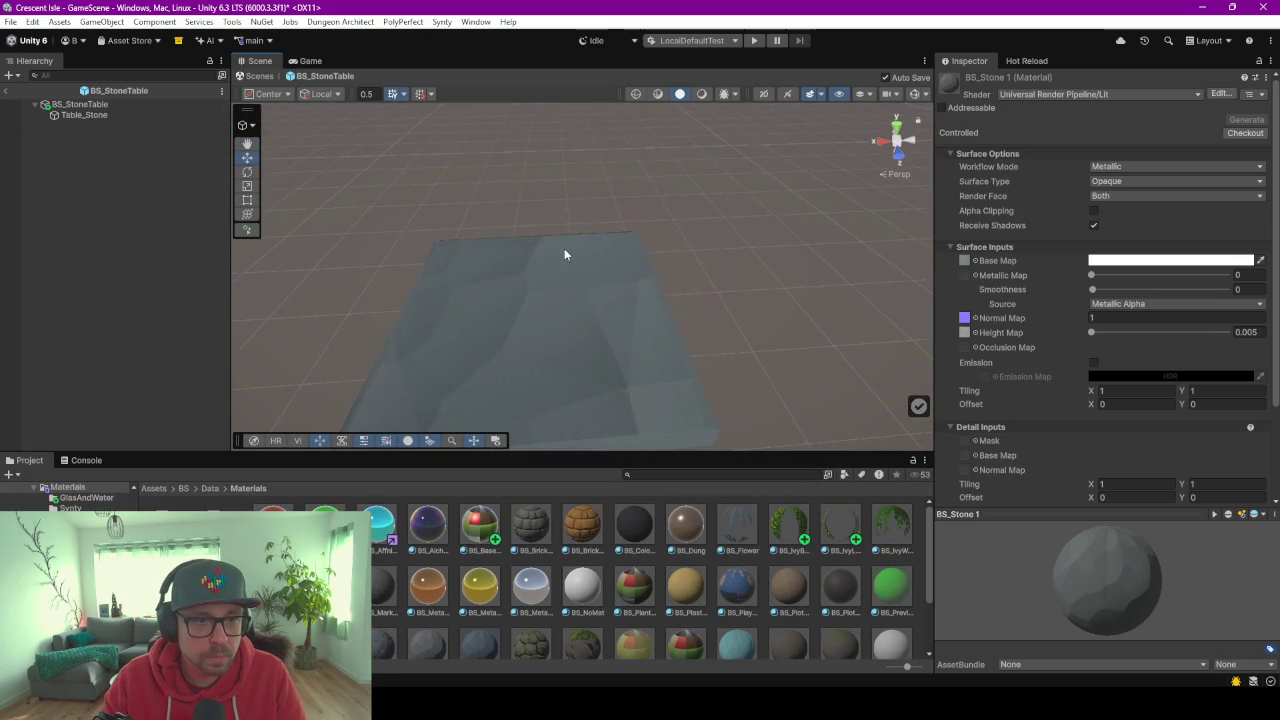
mouse_move(563, 251)
alt+mouse_down()
mouse_move(770, 288)
mouse_move(663, 283)
mouse_move(686, 289)
mouse_move(640, 260)
alt+mouse_up()
scroll(770, 288, down, 4)
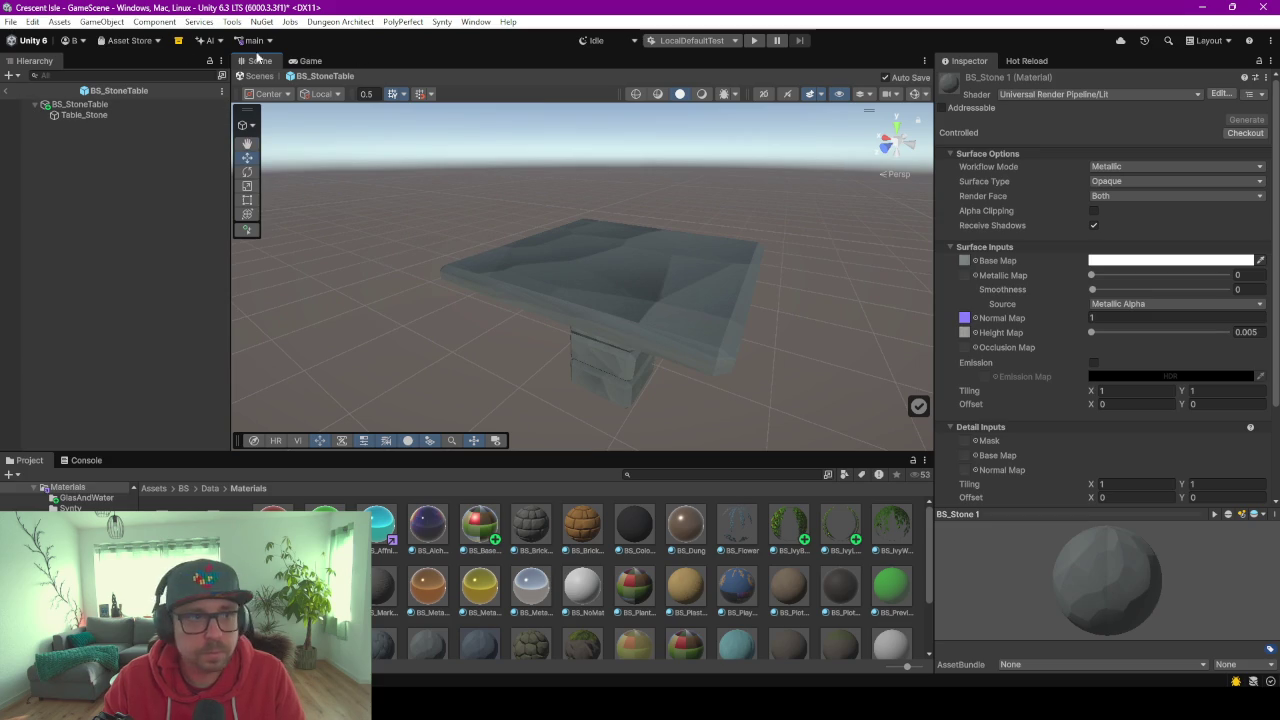
click(7, 92)
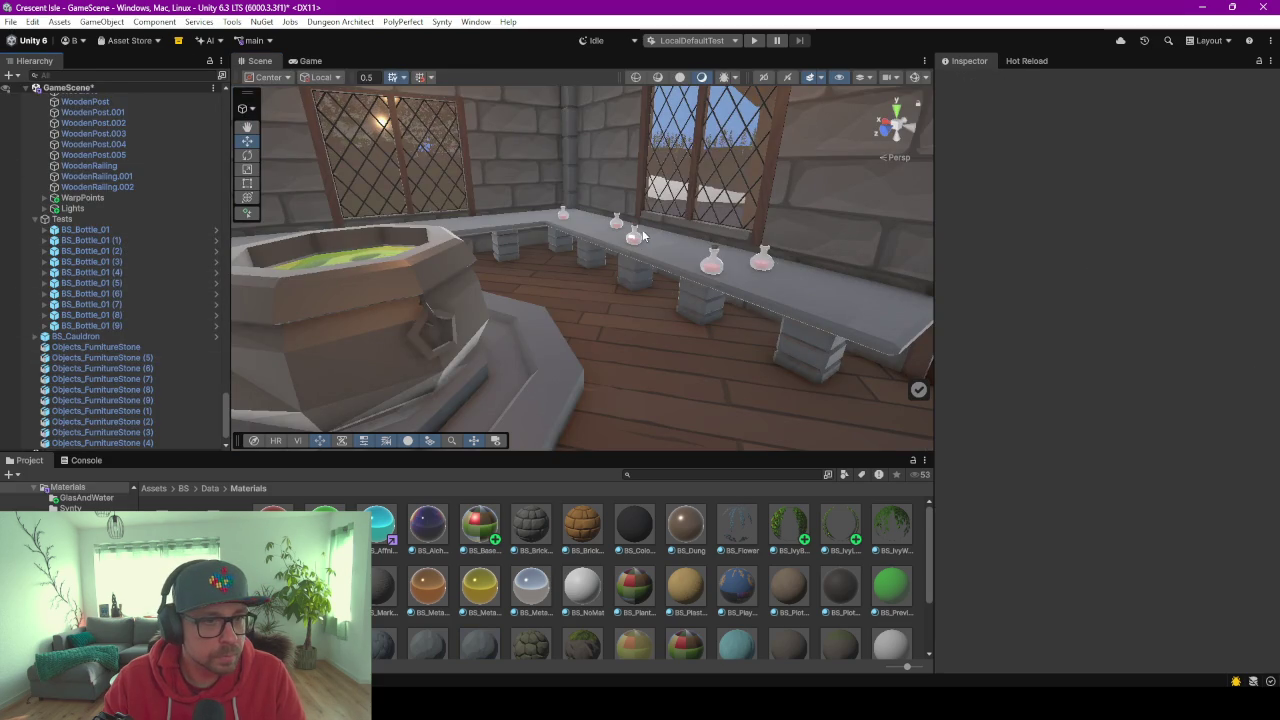
Select Objects_FurnitureStone through Objects_FurnitureStone (4), delete all ten tables, and save GameScene.
click(102, 357)
scroll(123, 358, down, 1)
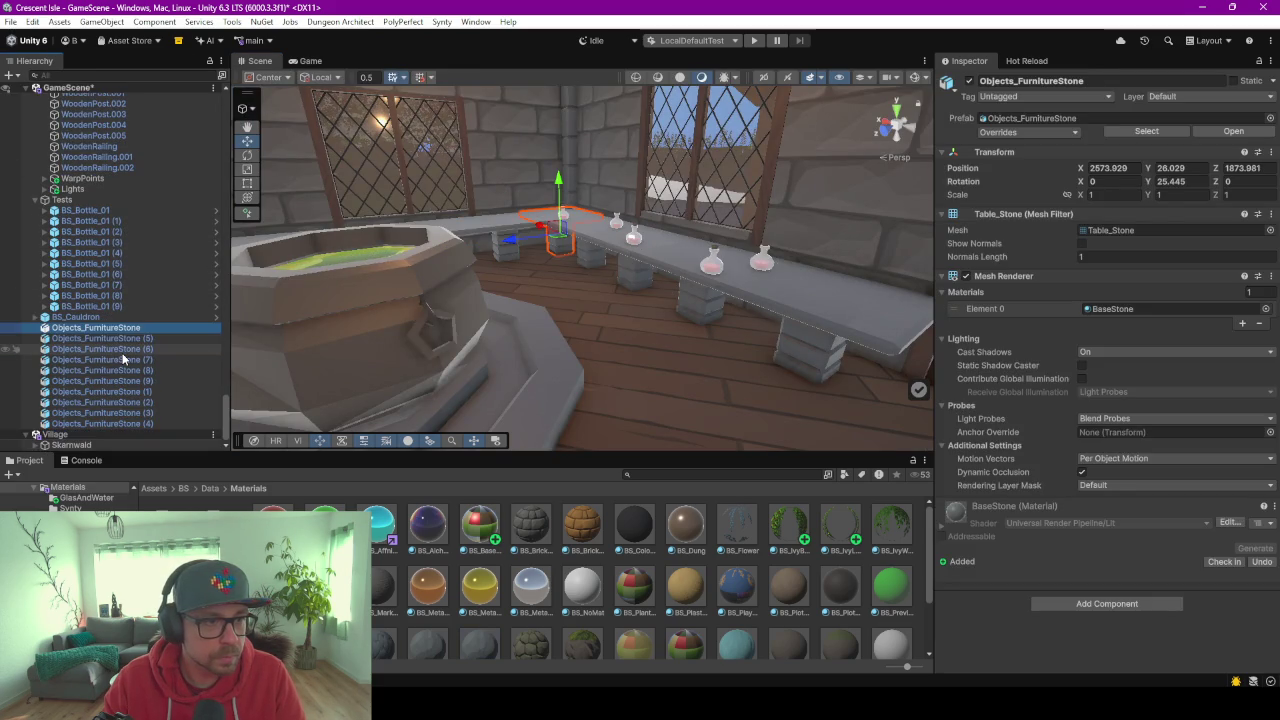
shift+click(117, 424)
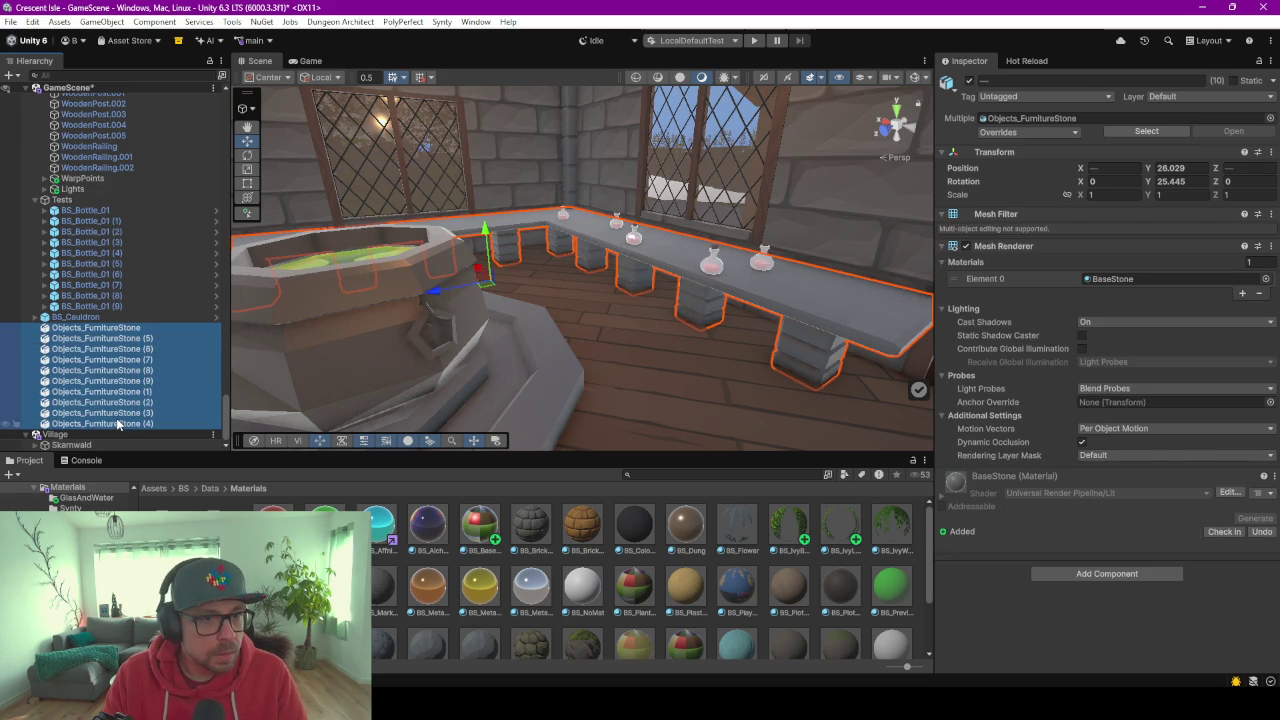
key(Delete)
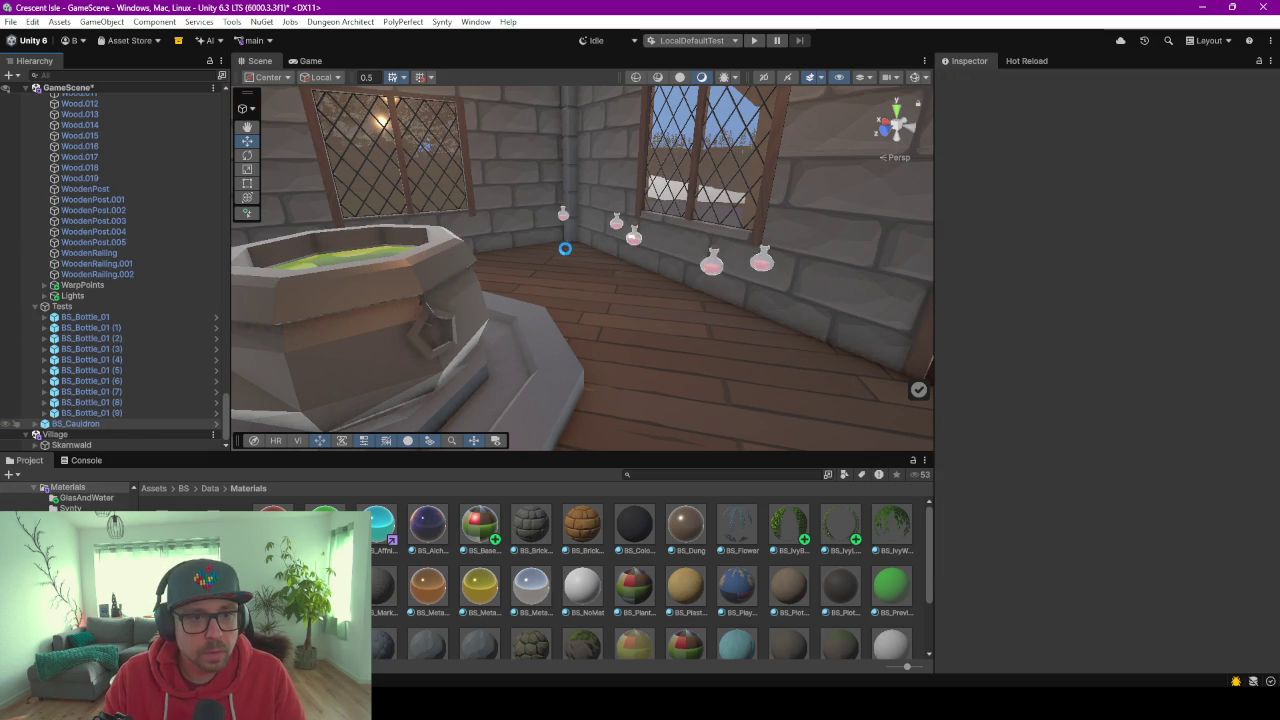
key(ctrl+s)
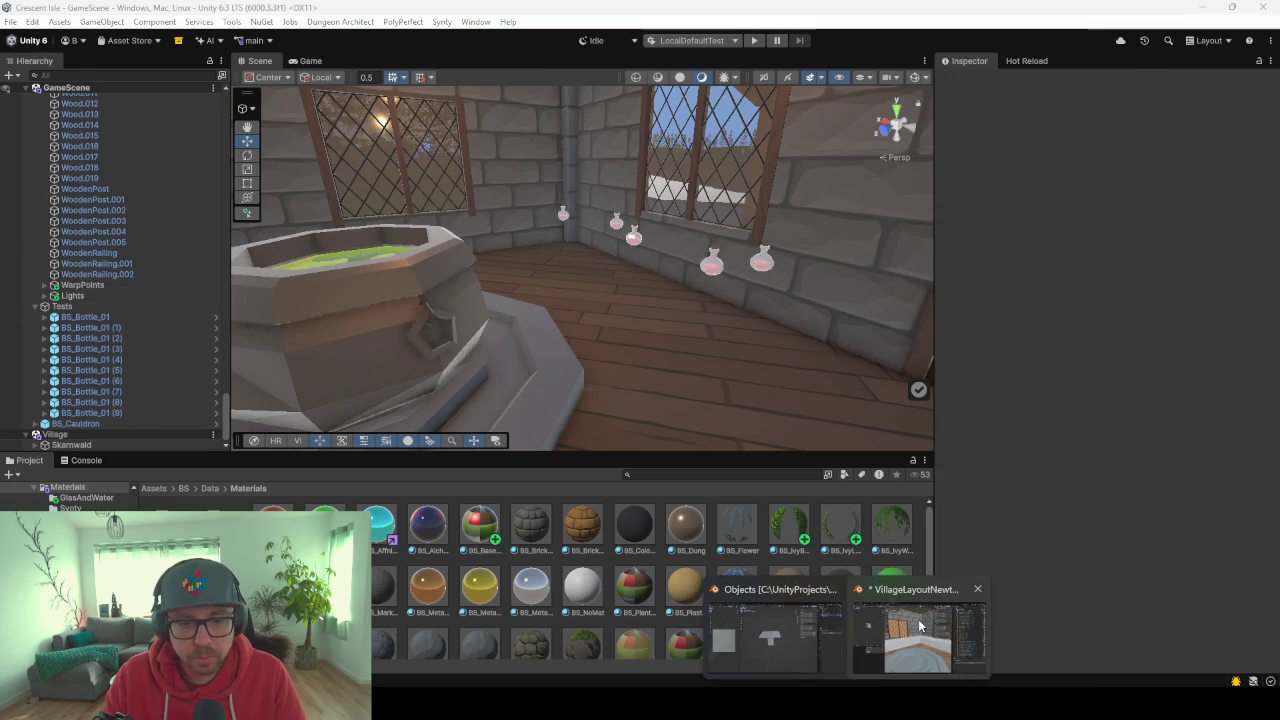
In Blender, select the CornerTable, pick its corner top face in Edit Mode and apply a Shift+S snap.
click(919, 624)
click(664, 383)
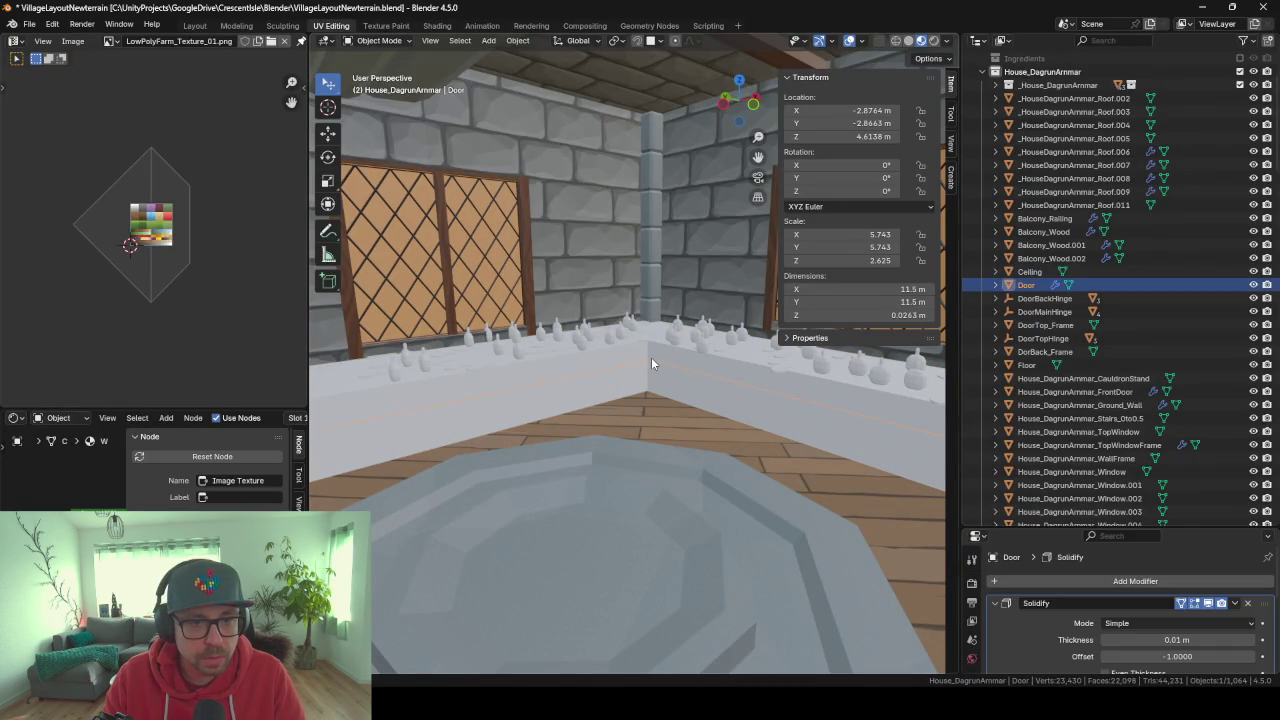
click(651, 363)
key(Tab)
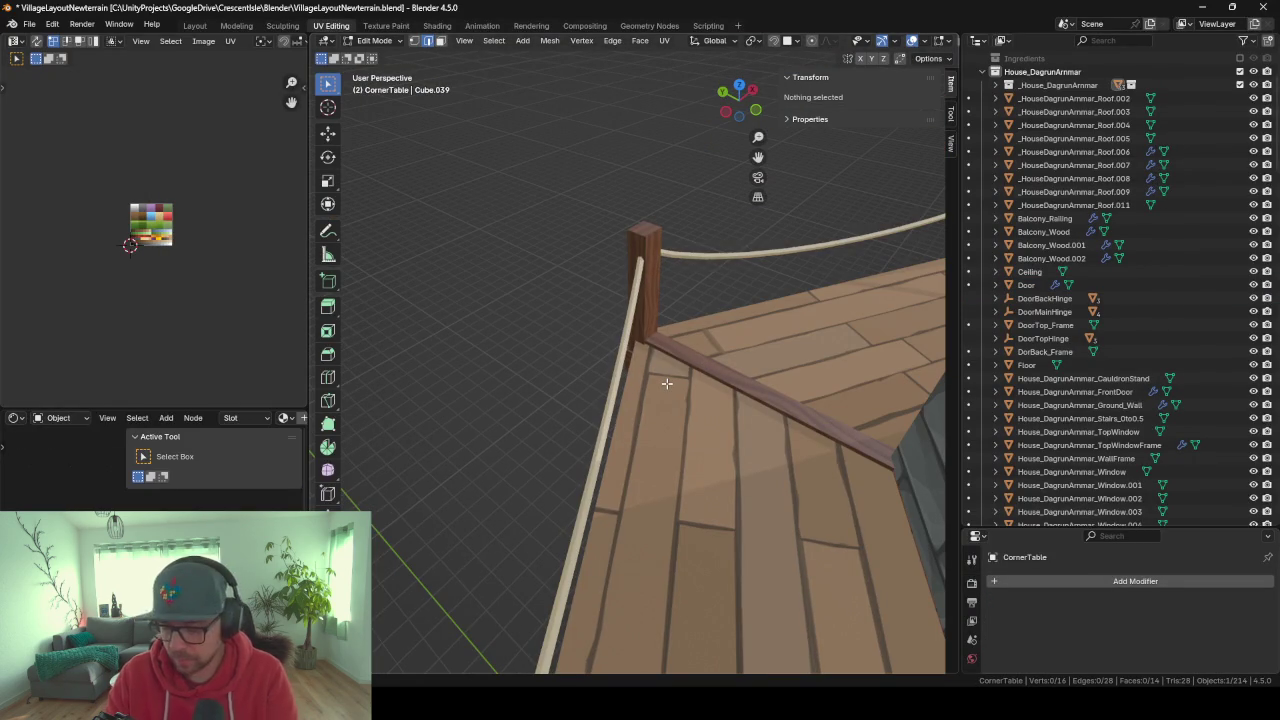
key(a)
key(KP_Decimal)
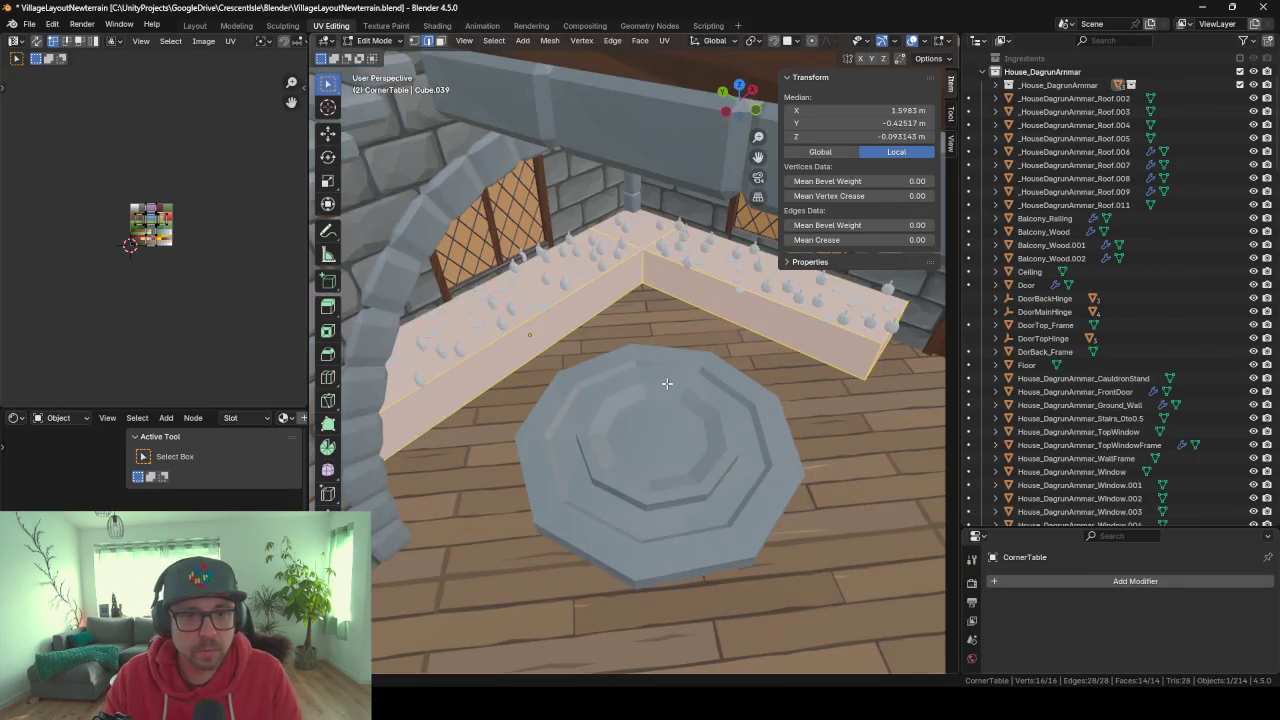
scroll(667, 383, up, 3)
click(665, 173)
middle_drag(665, 173, 474, 50)
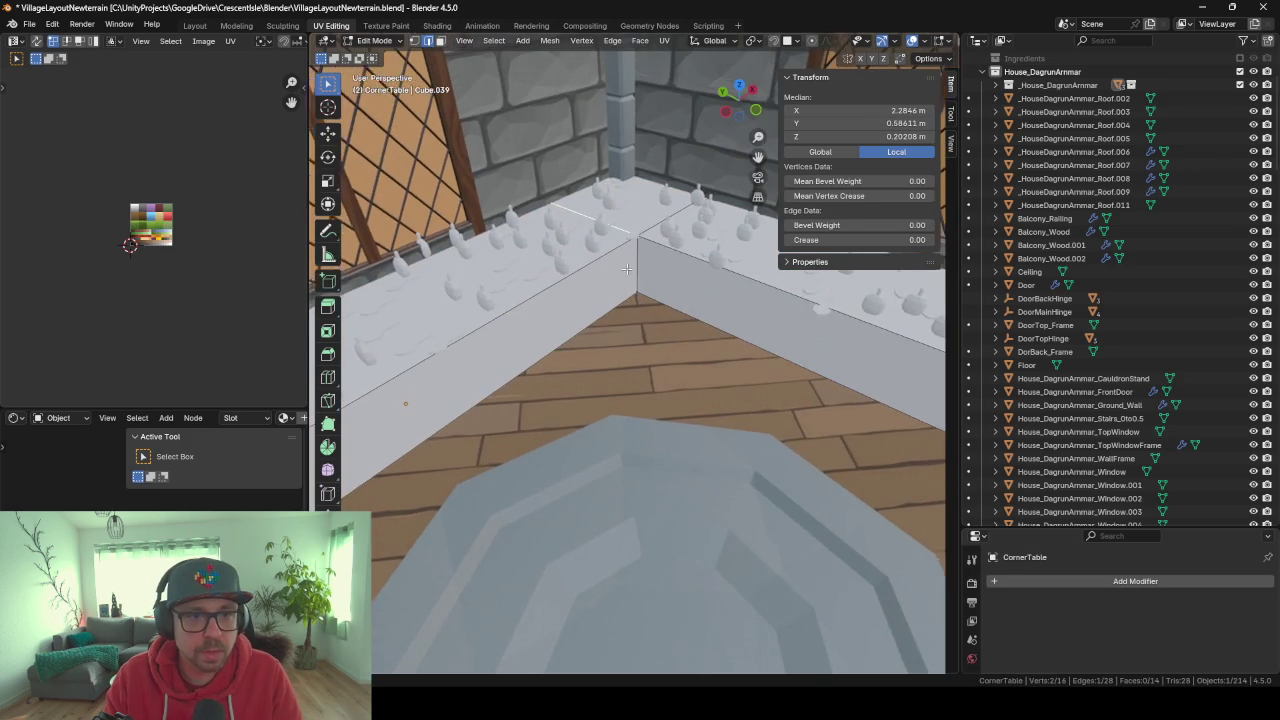
click(440, 43)
click(652, 224)
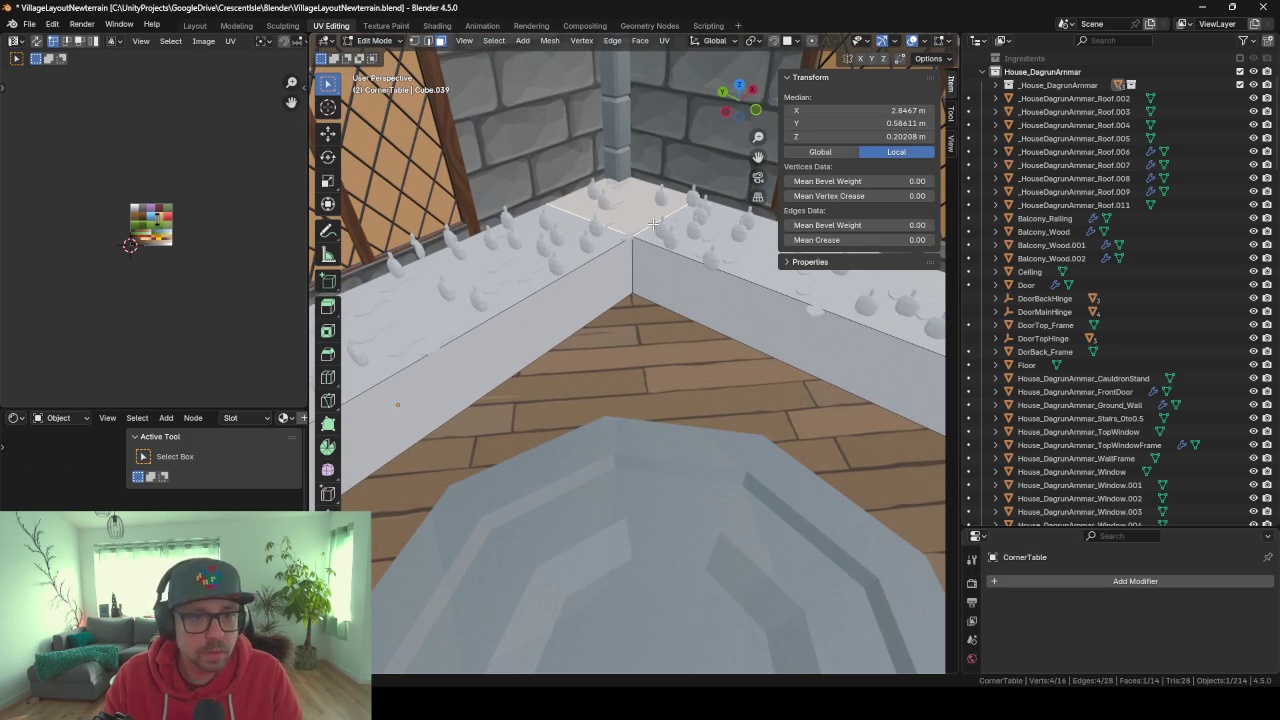
key(shift+s)
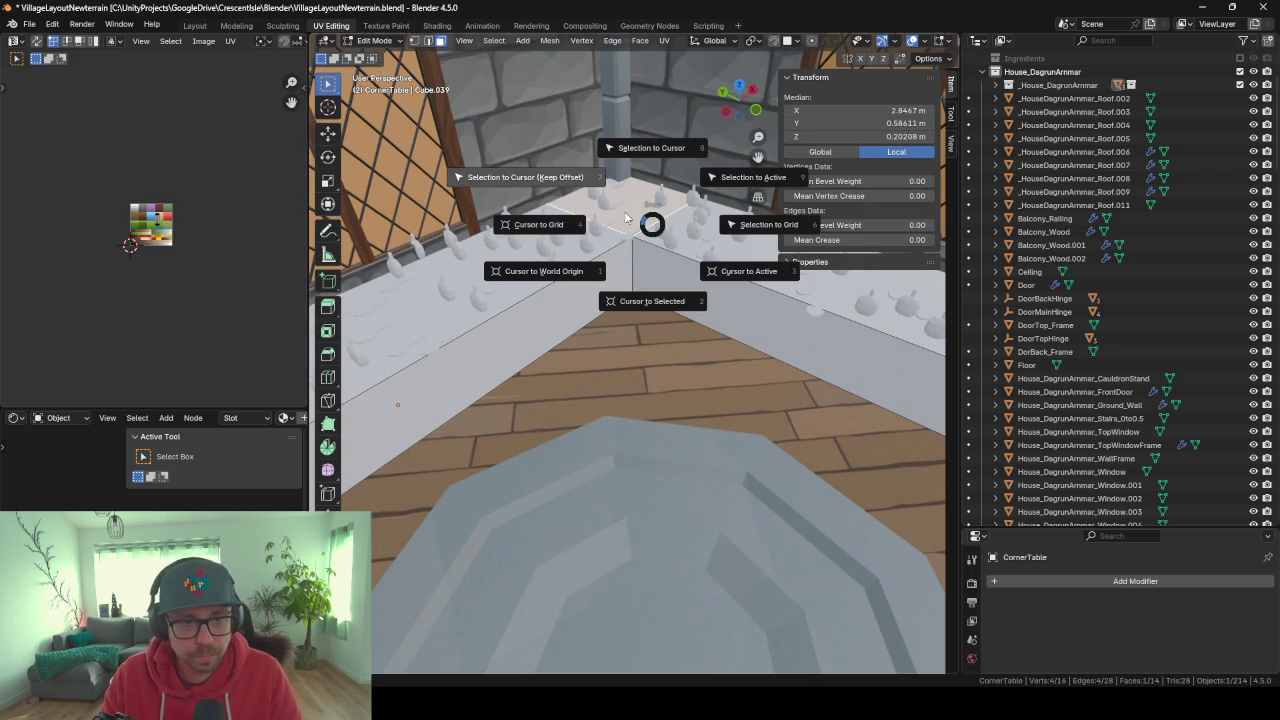
click(639, 223)
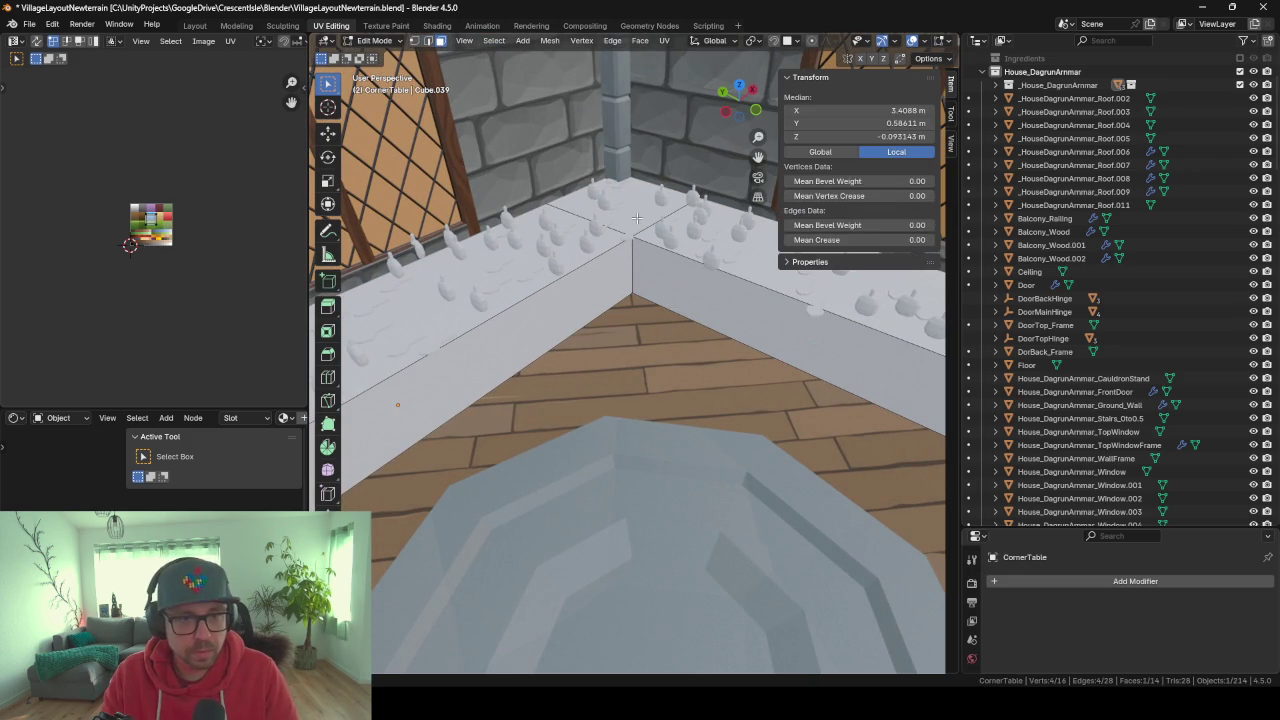
key(Tab)
Snap the 3D cursor to the centre of the table's small top corner face, then leave local view.
key(shift+h)
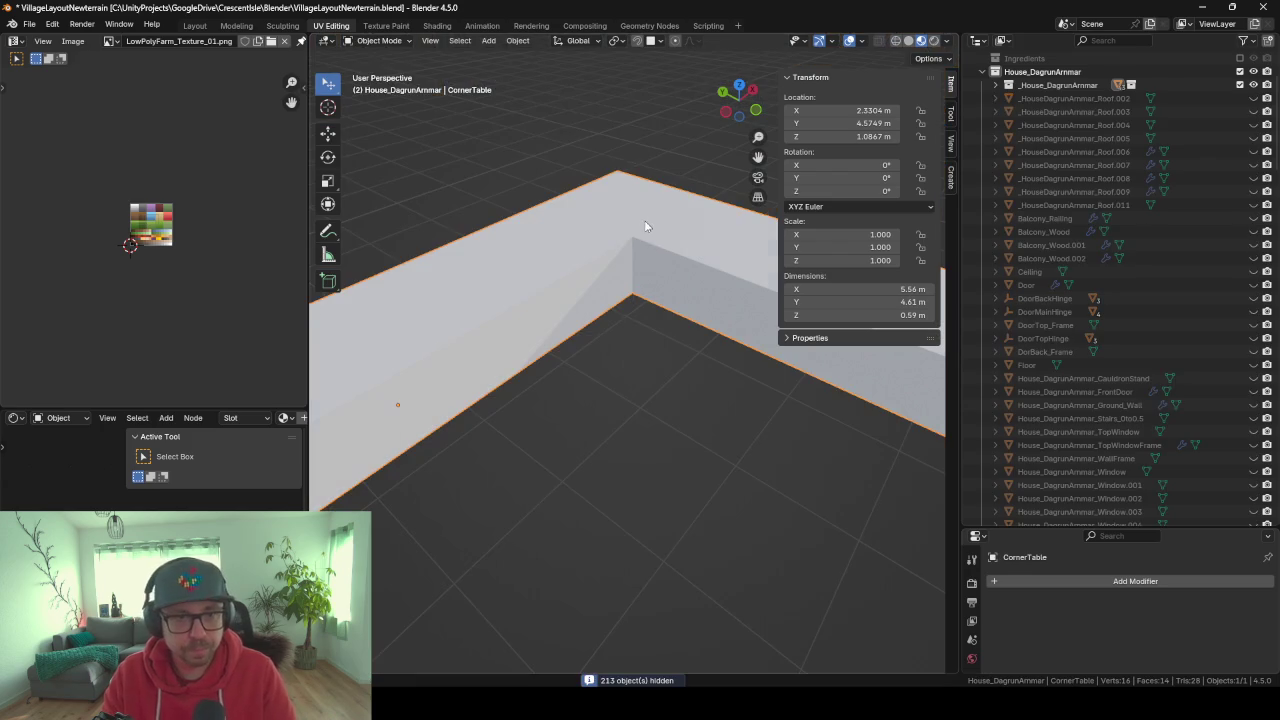
key(Tab)
middle_drag(644, 220, 610, 190)
scroll(600, 185, up, 2)
click(594, 170)
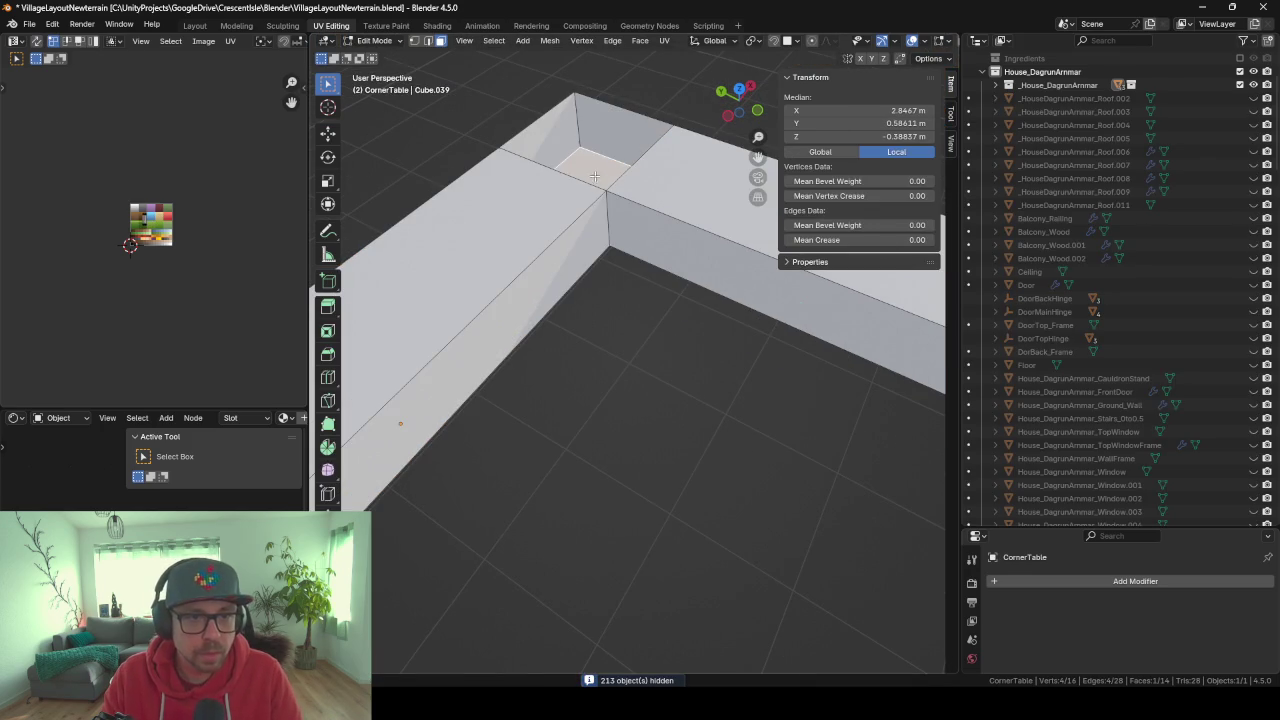
key(shift+s)
click(605, 258)
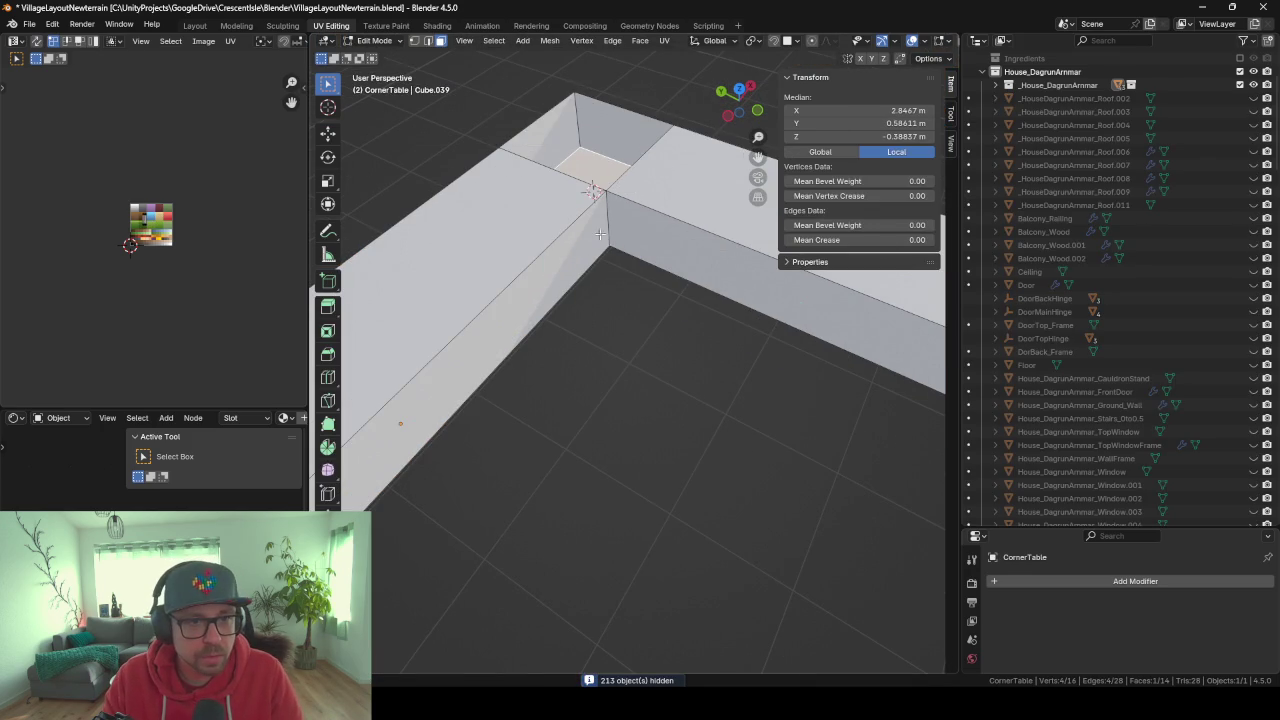
key(Tab)
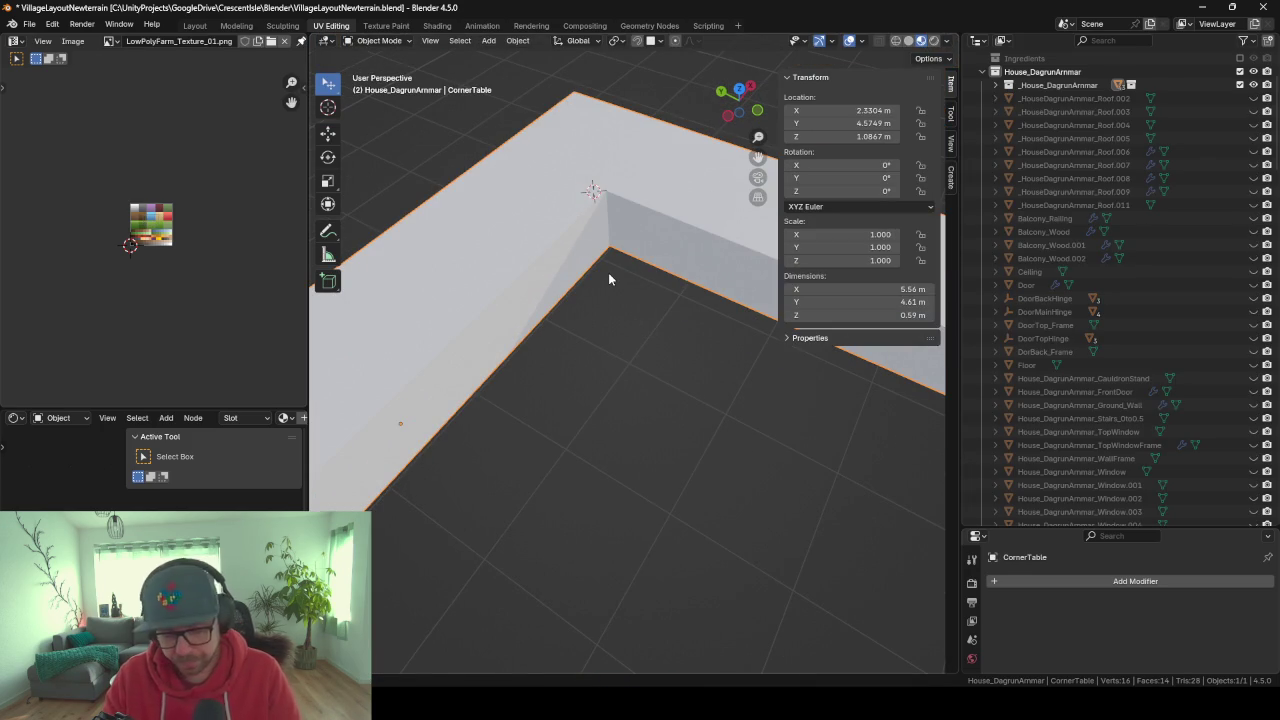
key(KP_Divide)
click(602, 232)
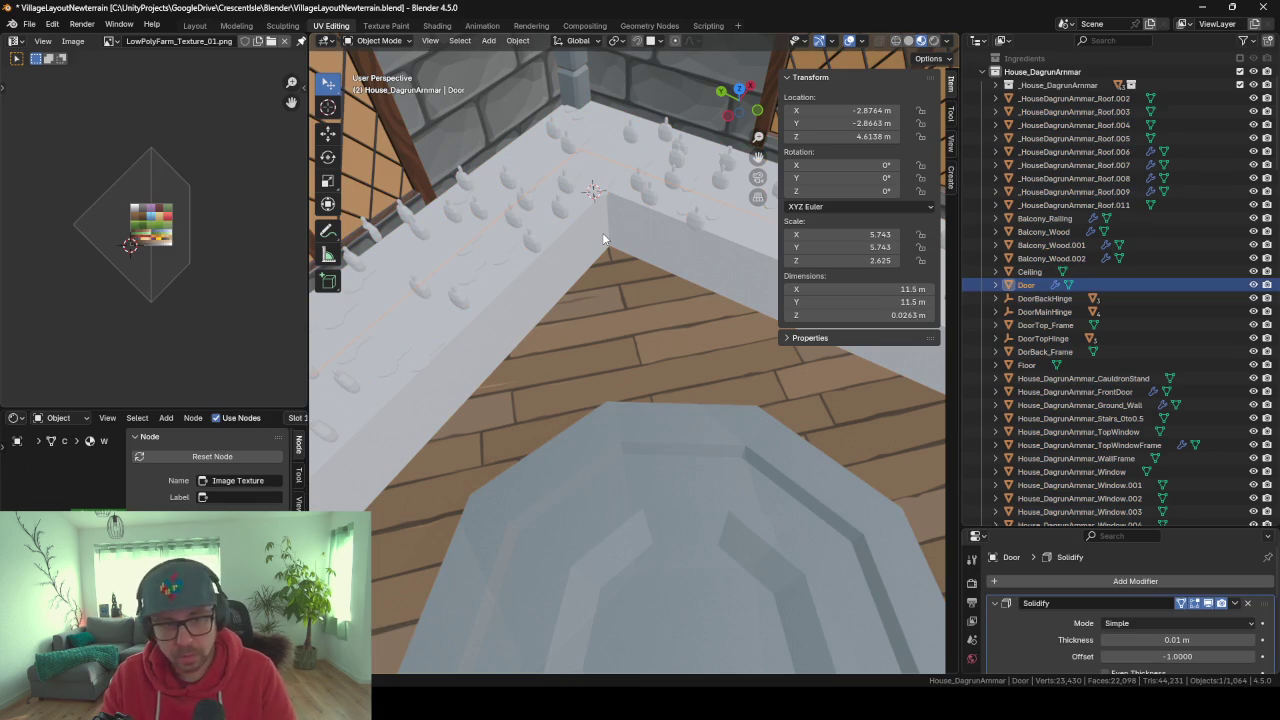
Hide the Door and add a Plain Axes empty named Anchor_StoneTable at the 3D cursor.
key(h)
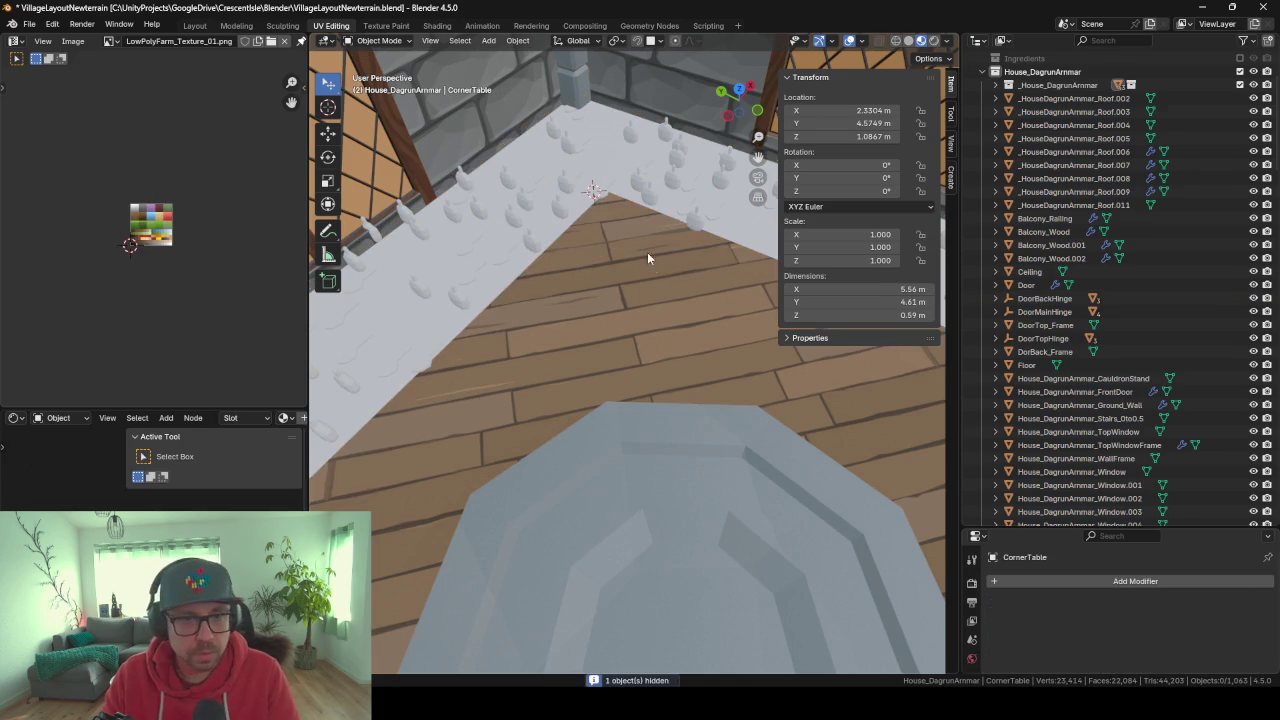
middle_drag(647, 258, 629, 231)
key(shift+a)
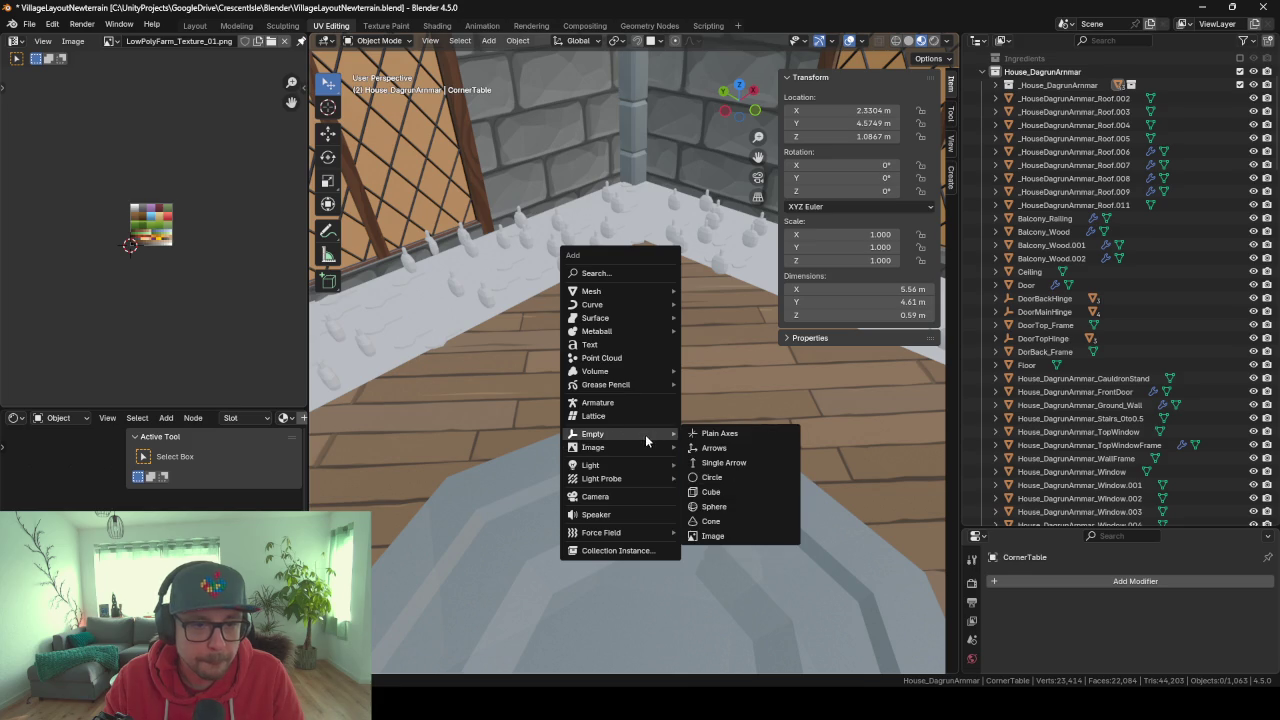
click(718, 434)
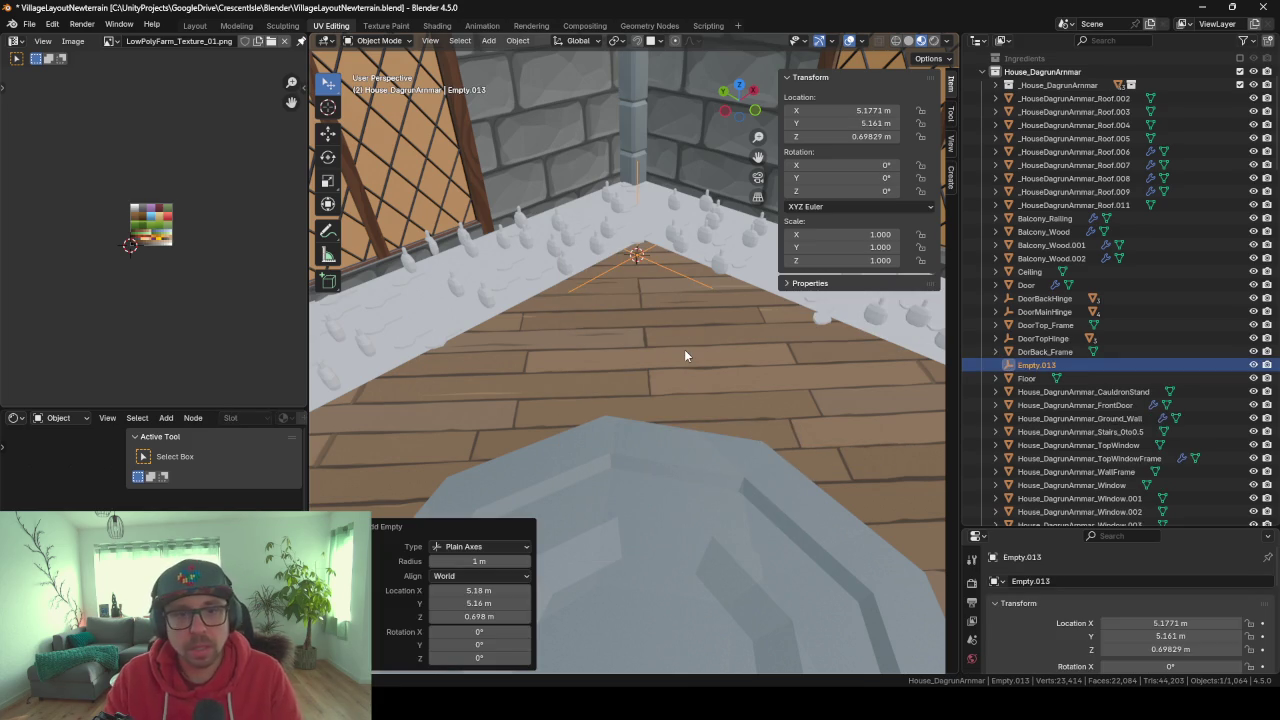
double_click(1111, 364)
text(Ach)
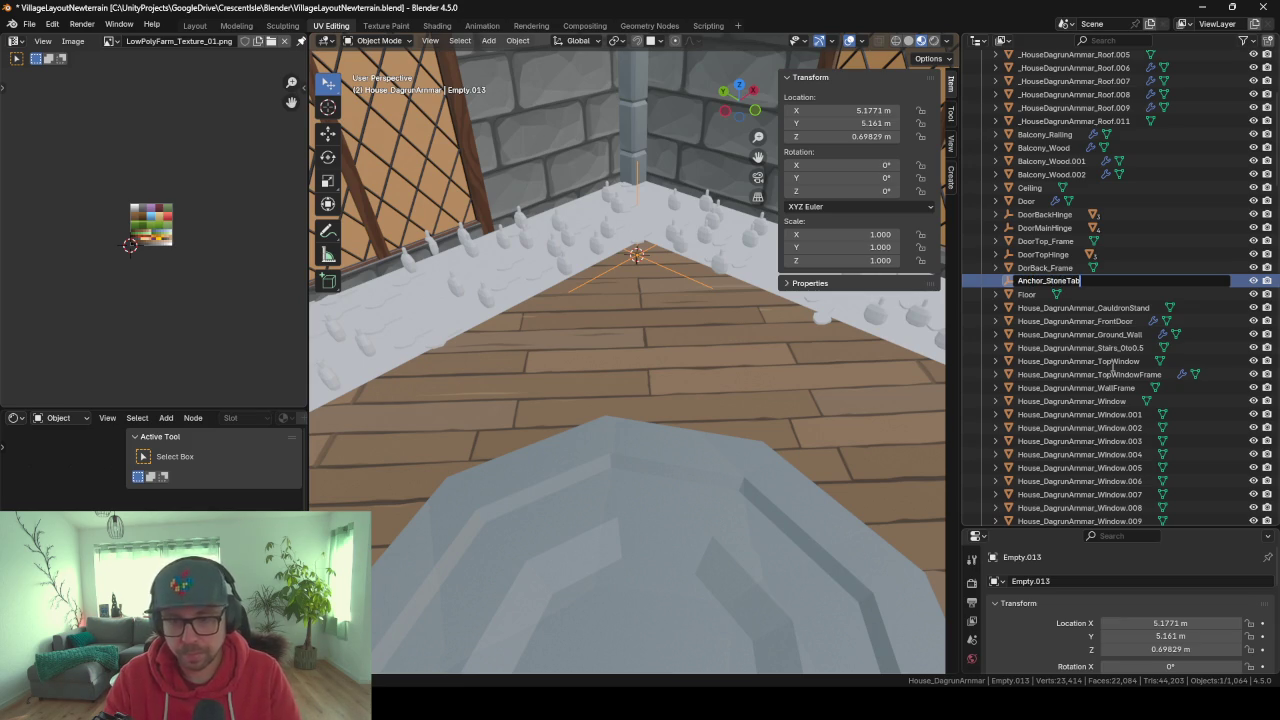
text(e)
key(Return)
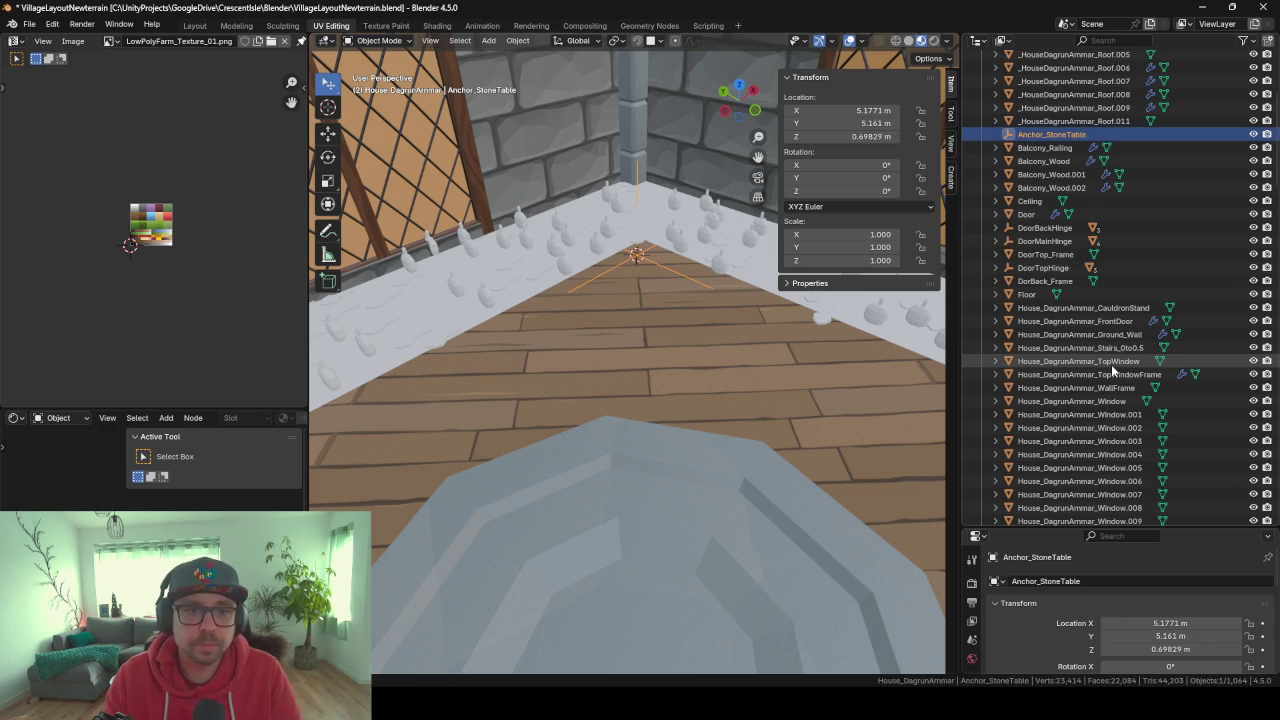
Save the Blender file and re-export the house over _HouseDagrunArmmarConcept.fbx.
key(ctrl+s)
key(F3)
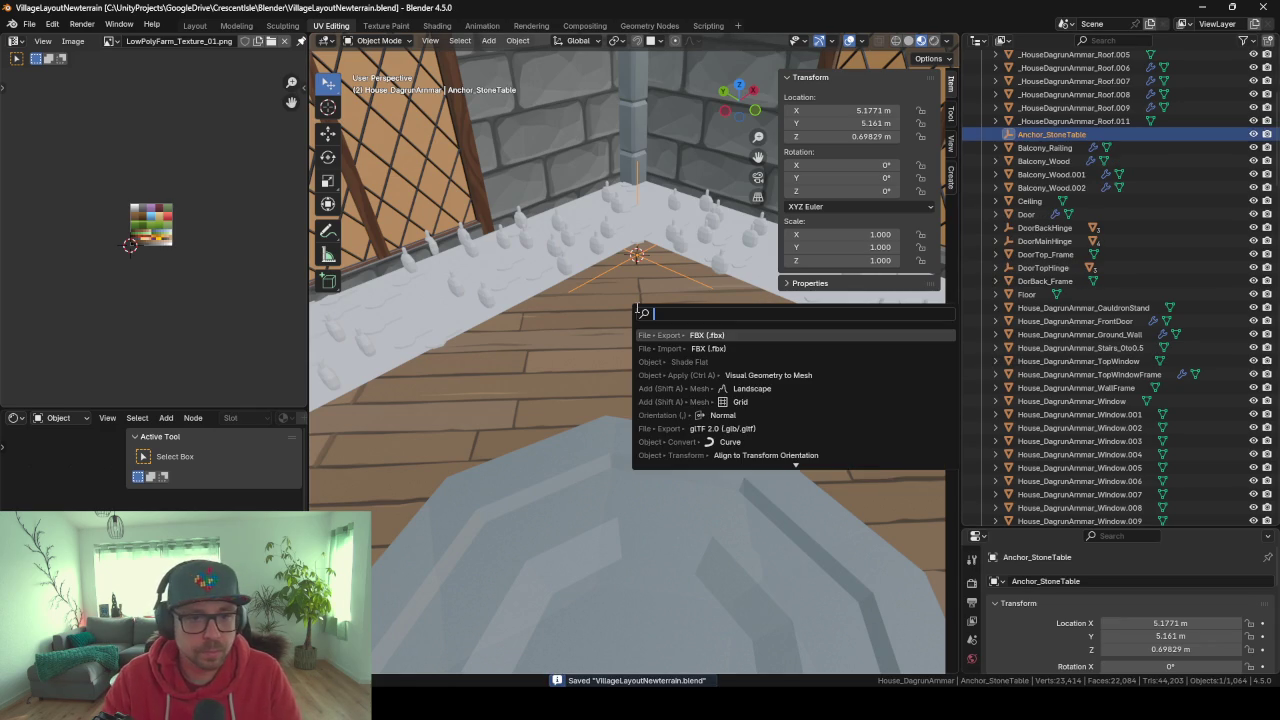
key(Return)
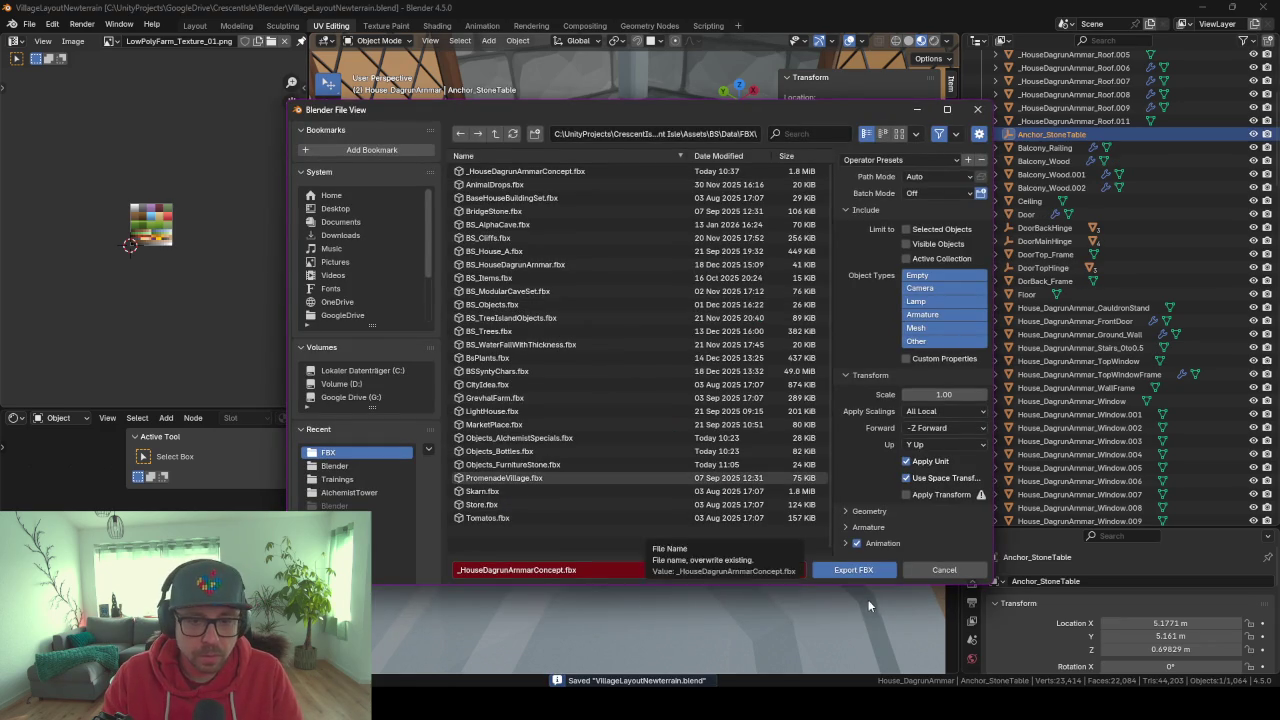
click(850, 569)
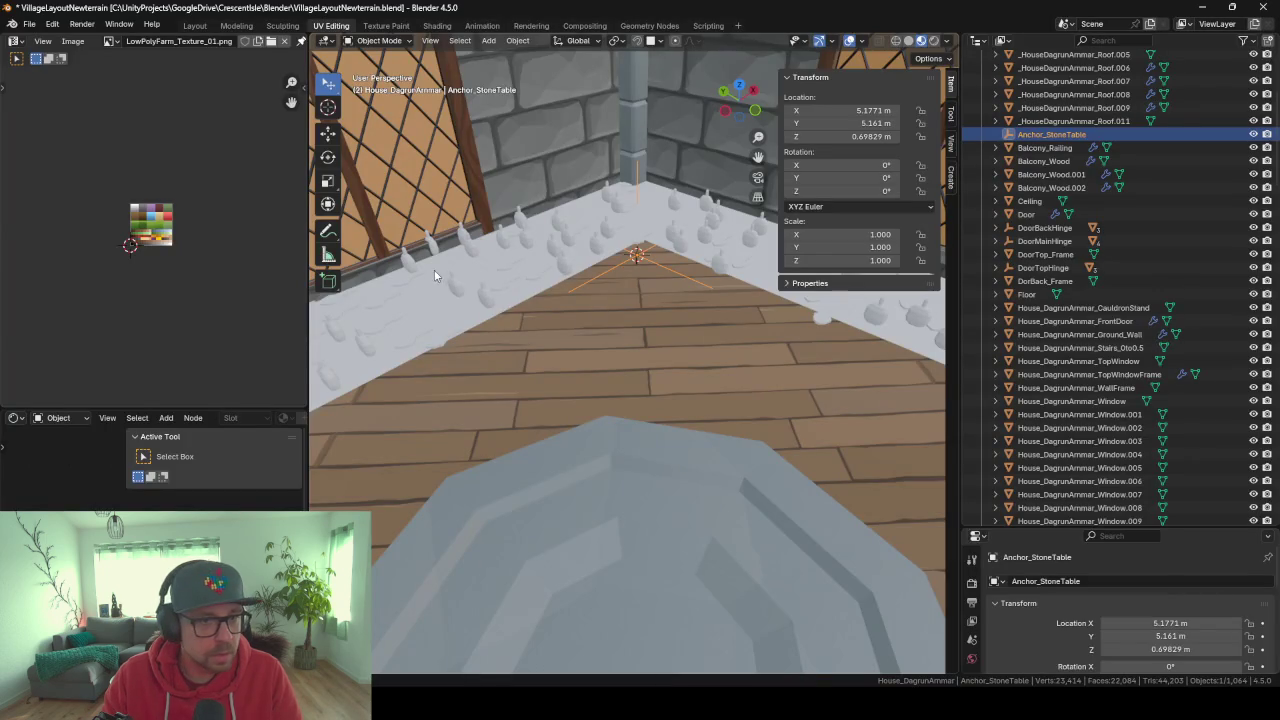
In Unity's Hierarchy, find Anchor_StoneTable, select it and frame it in the Scene view.
click(730, 635)
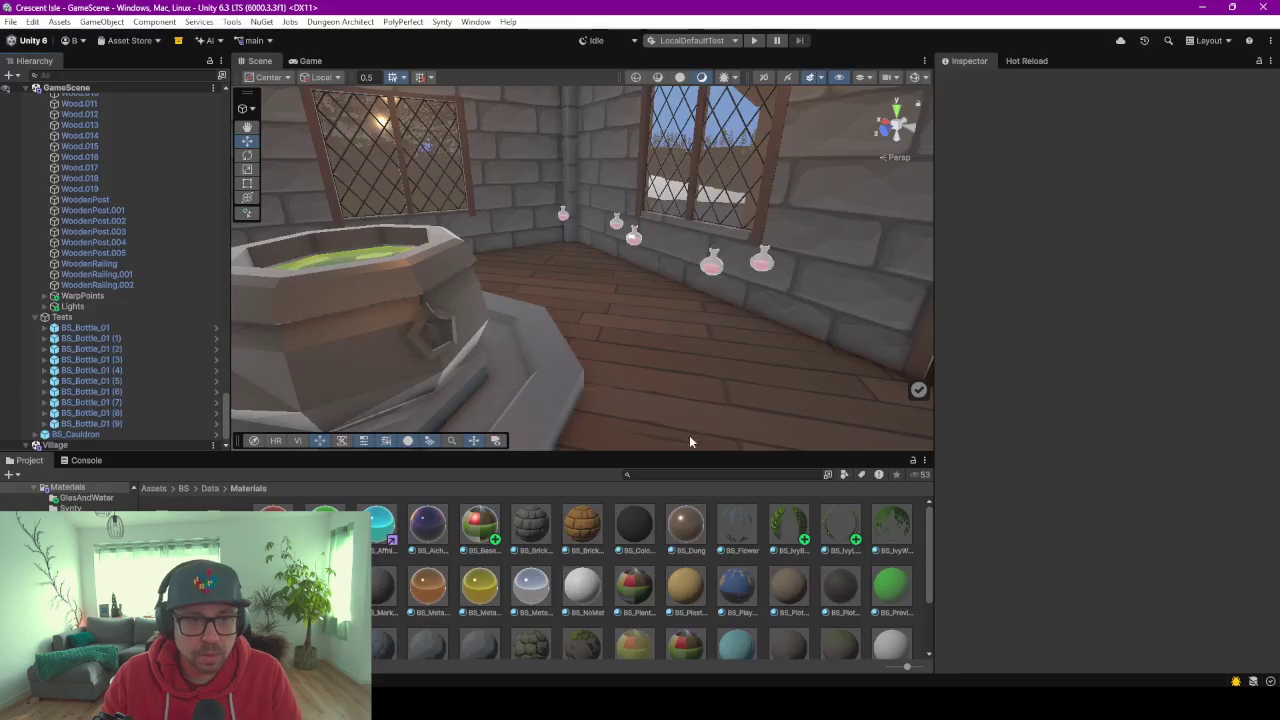
click(122, 197)
scroll(154, 228, up, 5)
scroll(154, 228, up, 5)
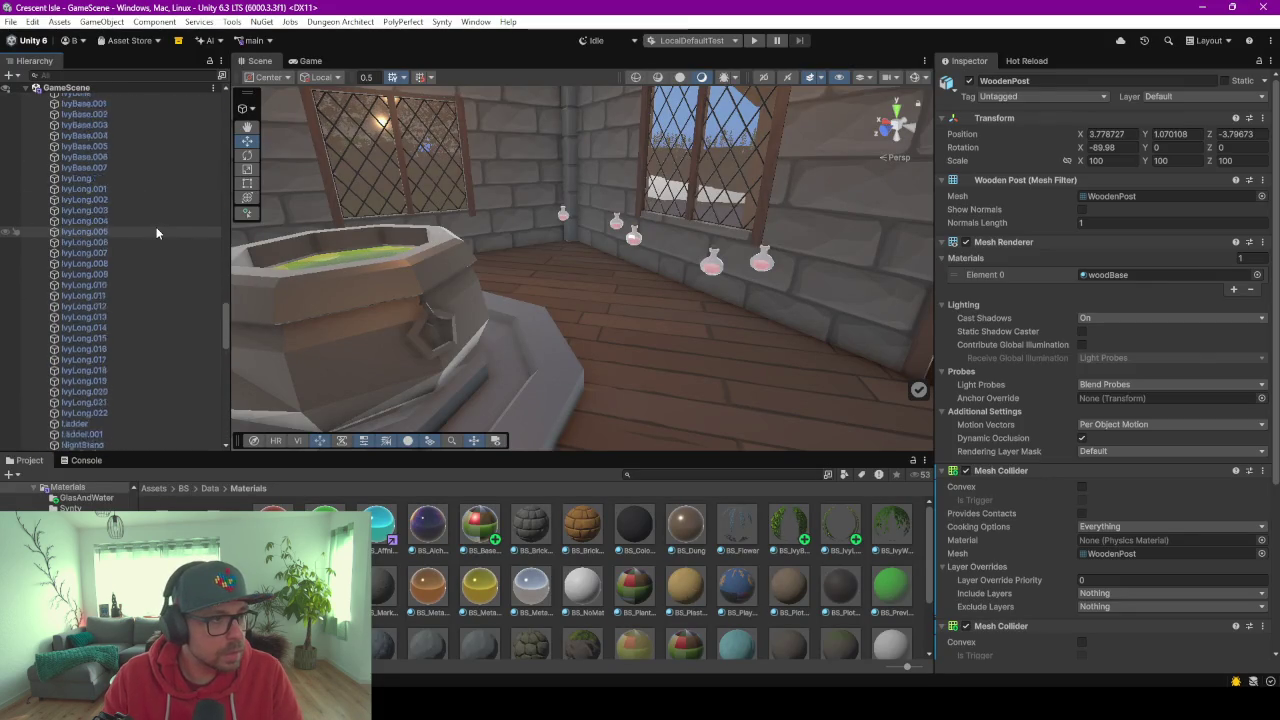
scroll(150, 240, up, 5)
scroll(148, 248, up, 5)
scroll(148, 242, up, 5)
scroll(148, 242, up, 5)
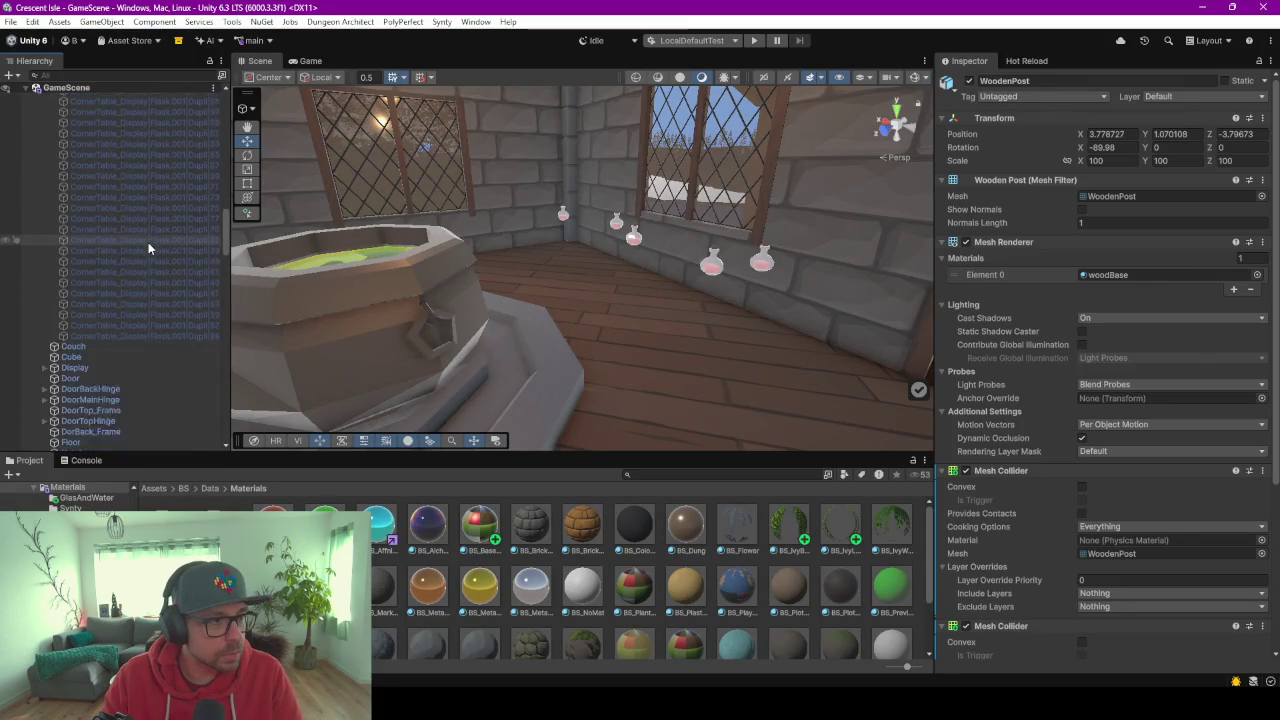
scroll(148, 242, up, 3)
scroll(84, 268, up, 5)
scroll(86, 266, up, 3)
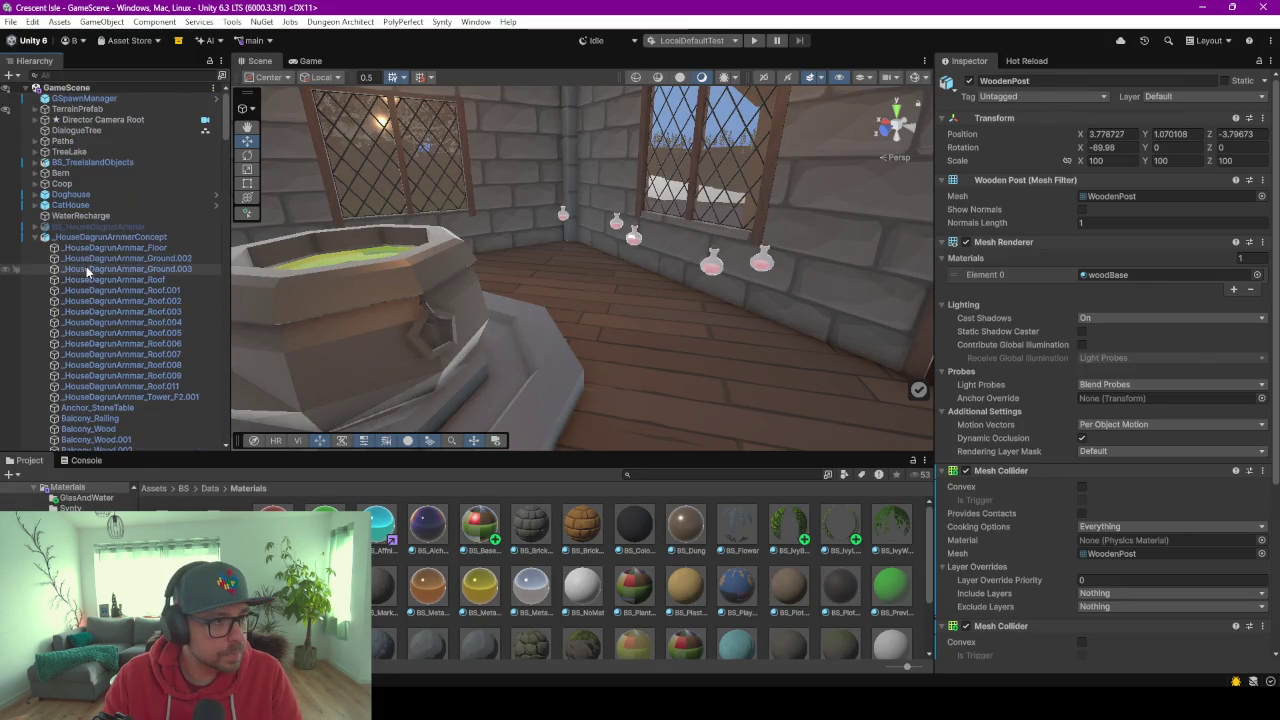
scroll(110, 340, up, 5)
click(108, 287)
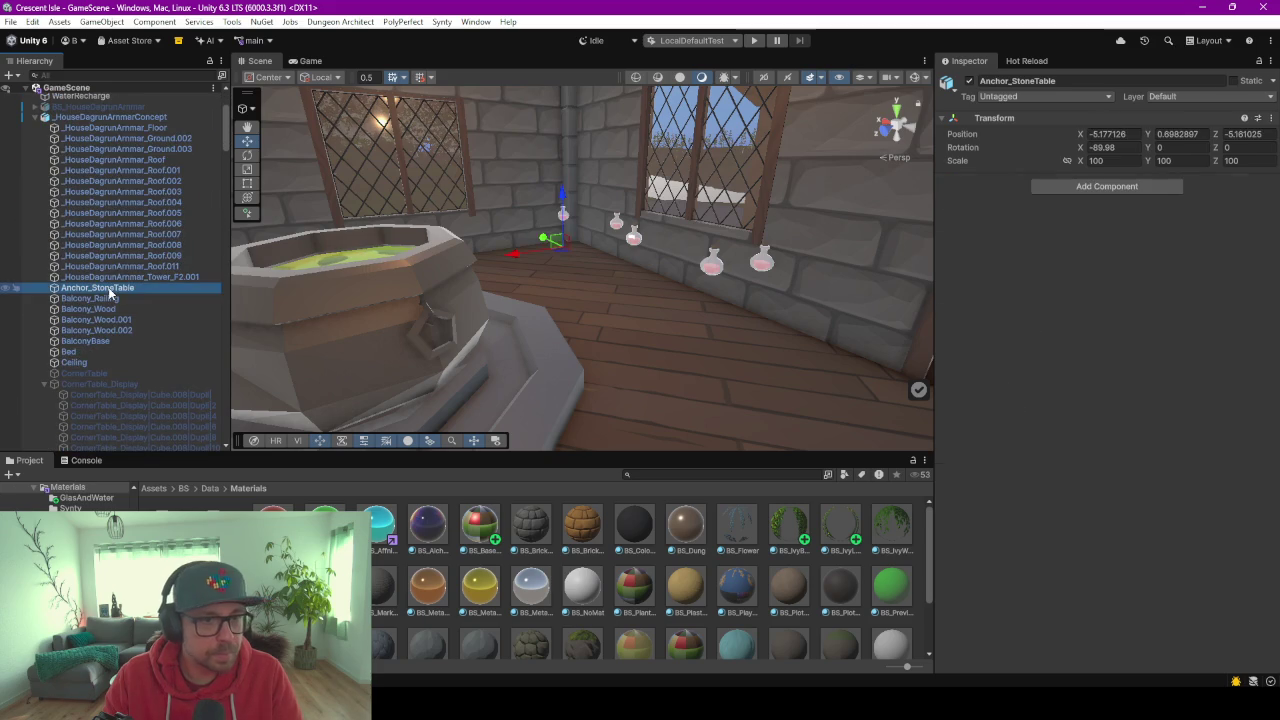
double_click(108, 287)
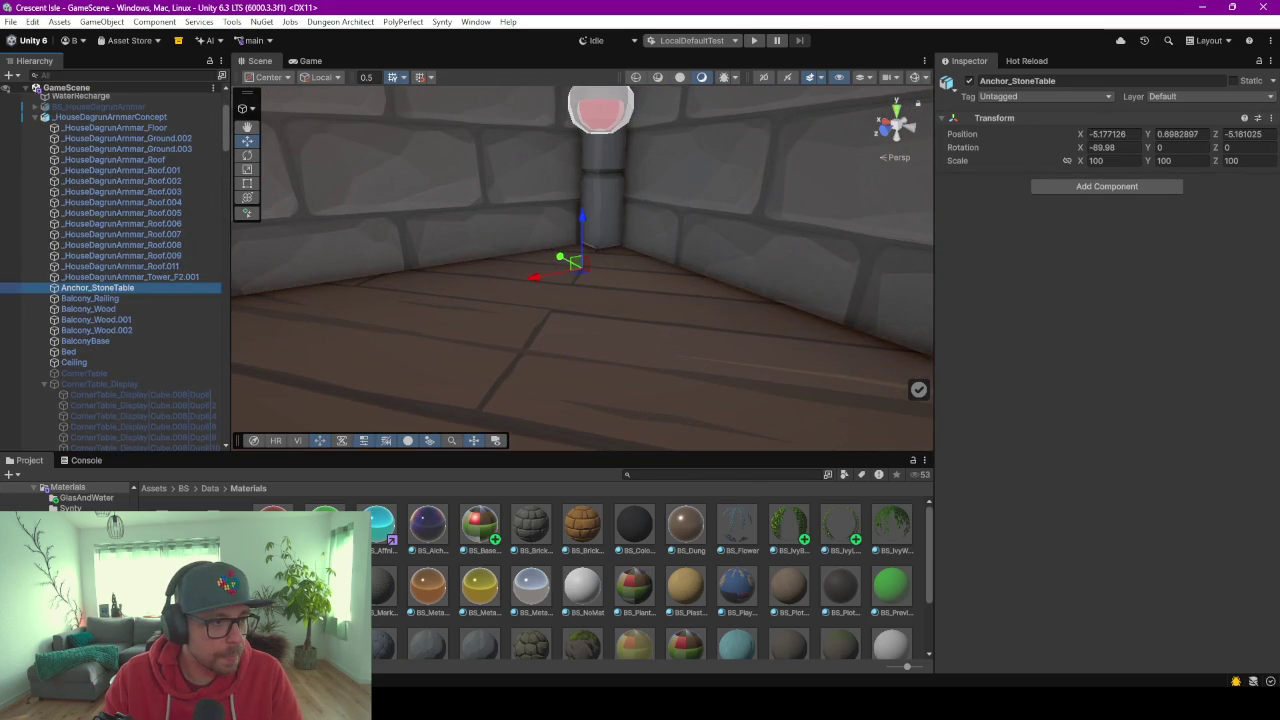
Drag BS_StoneTable from Prefabs/ItemInstances under Anchor_StoneTable and set its position to 0, 0, 0.
click(60, 496)
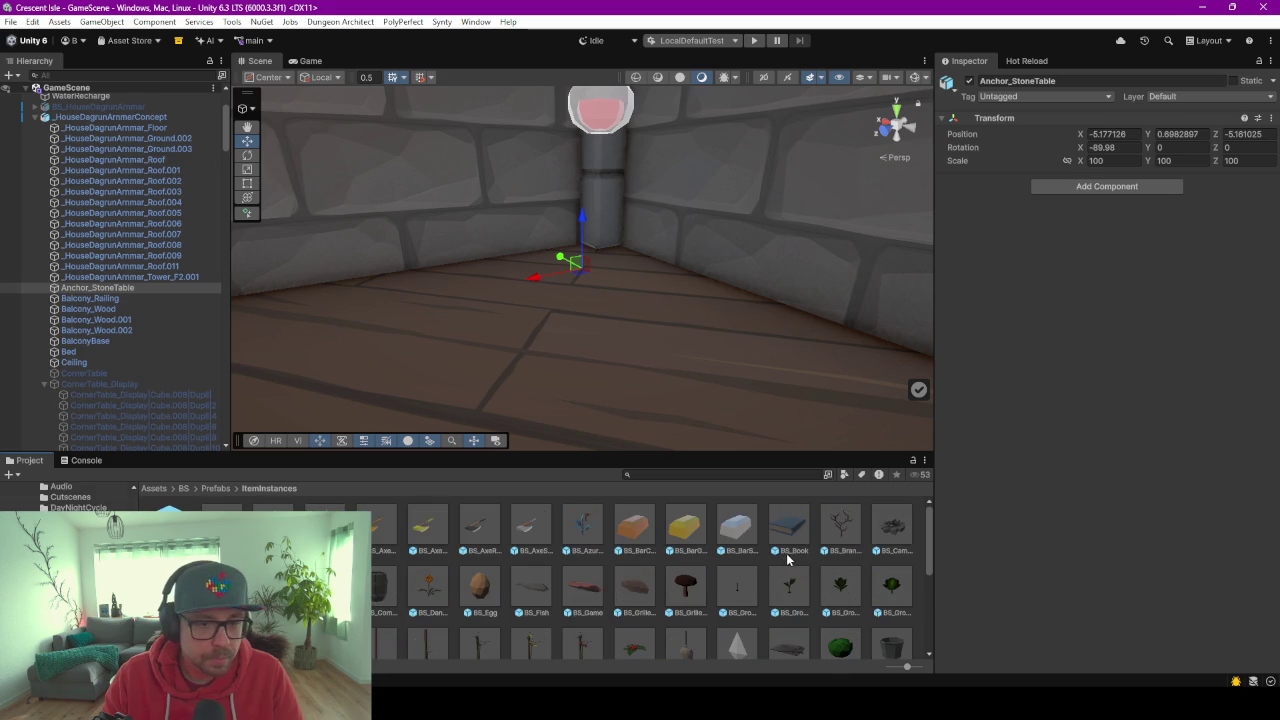
scroll(782, 568, down, 3)
scroll(786, 563, down, 2)
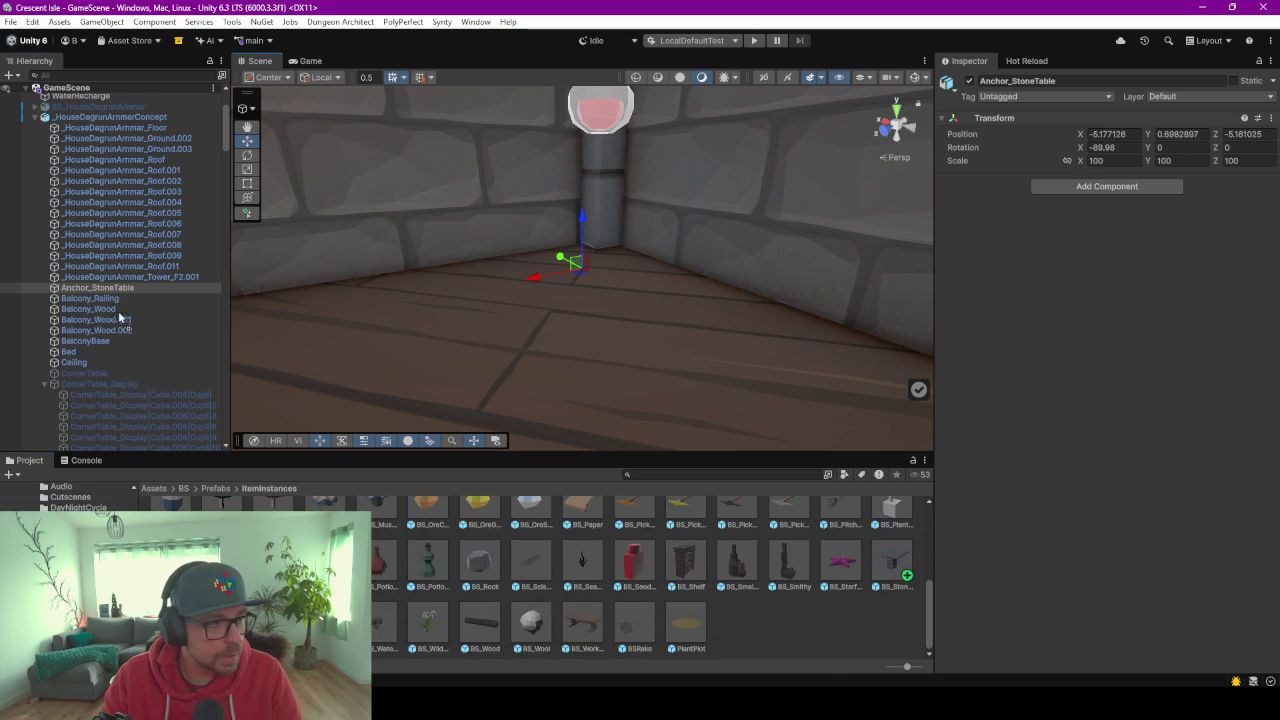
drag(881, 568, 88, 290)
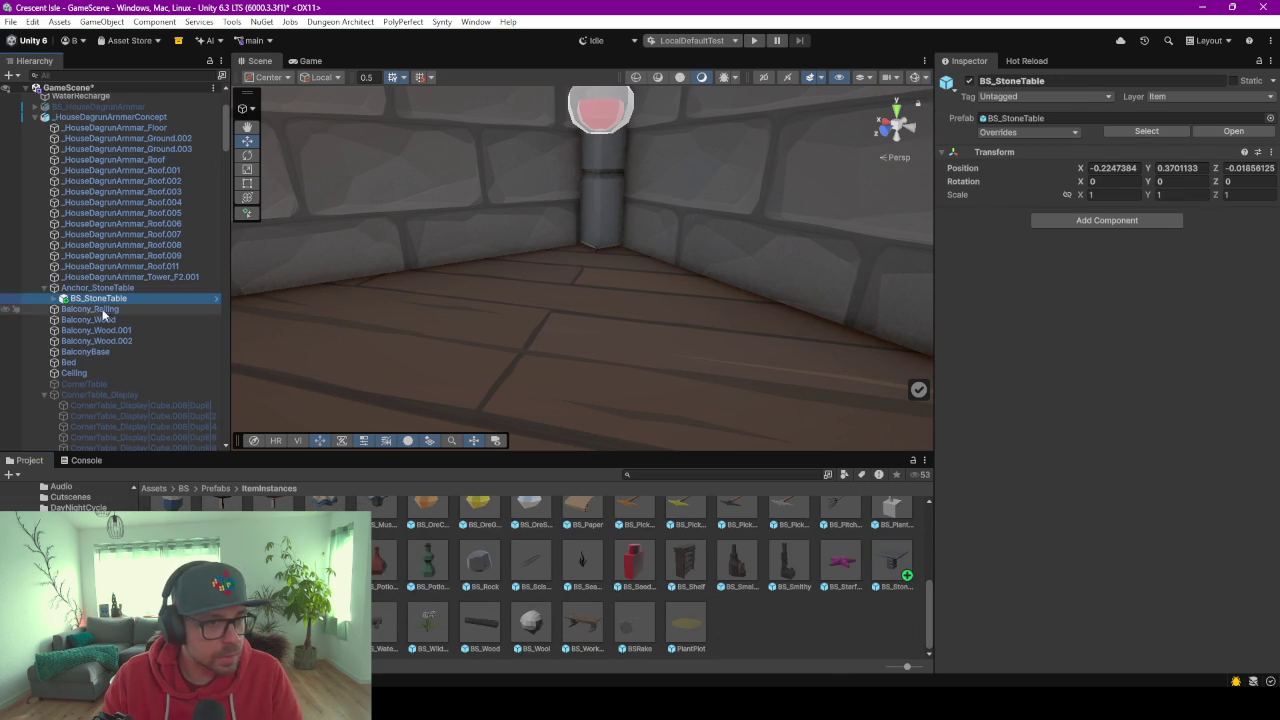
click(1110, 168)
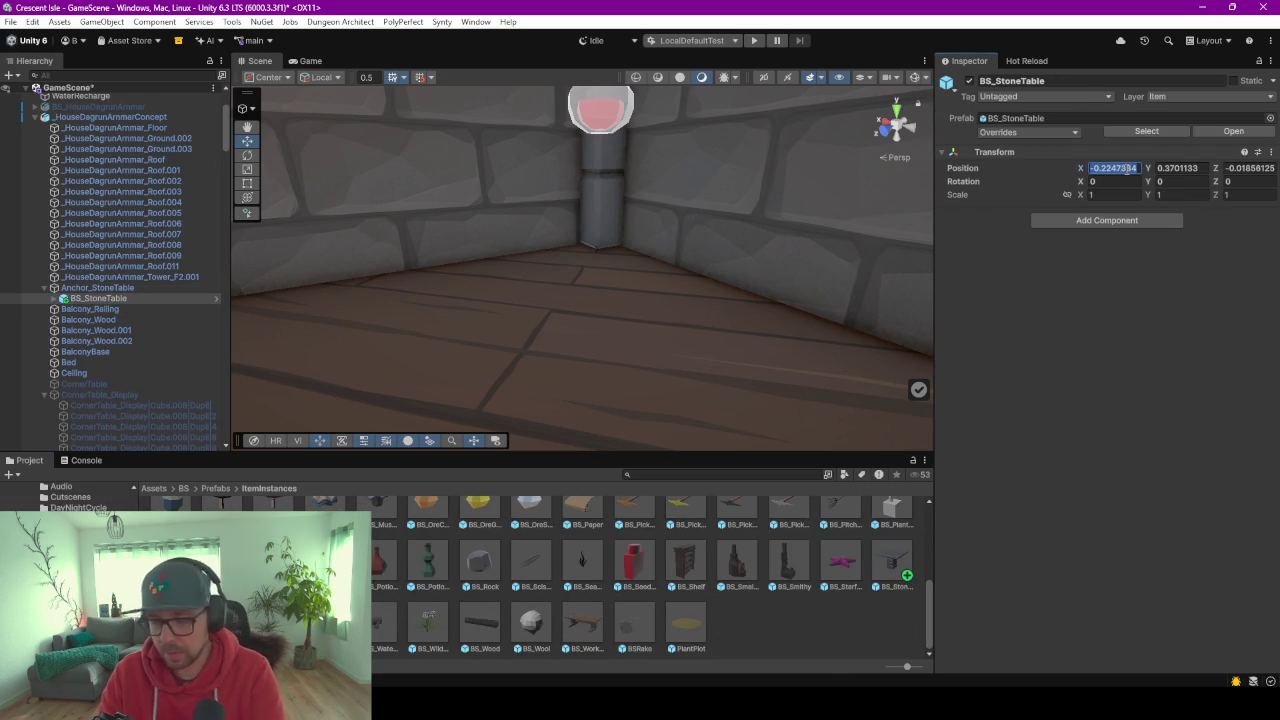
text(0)
click(1177, 168)
text(0)
click(1237, 168)
text(0)
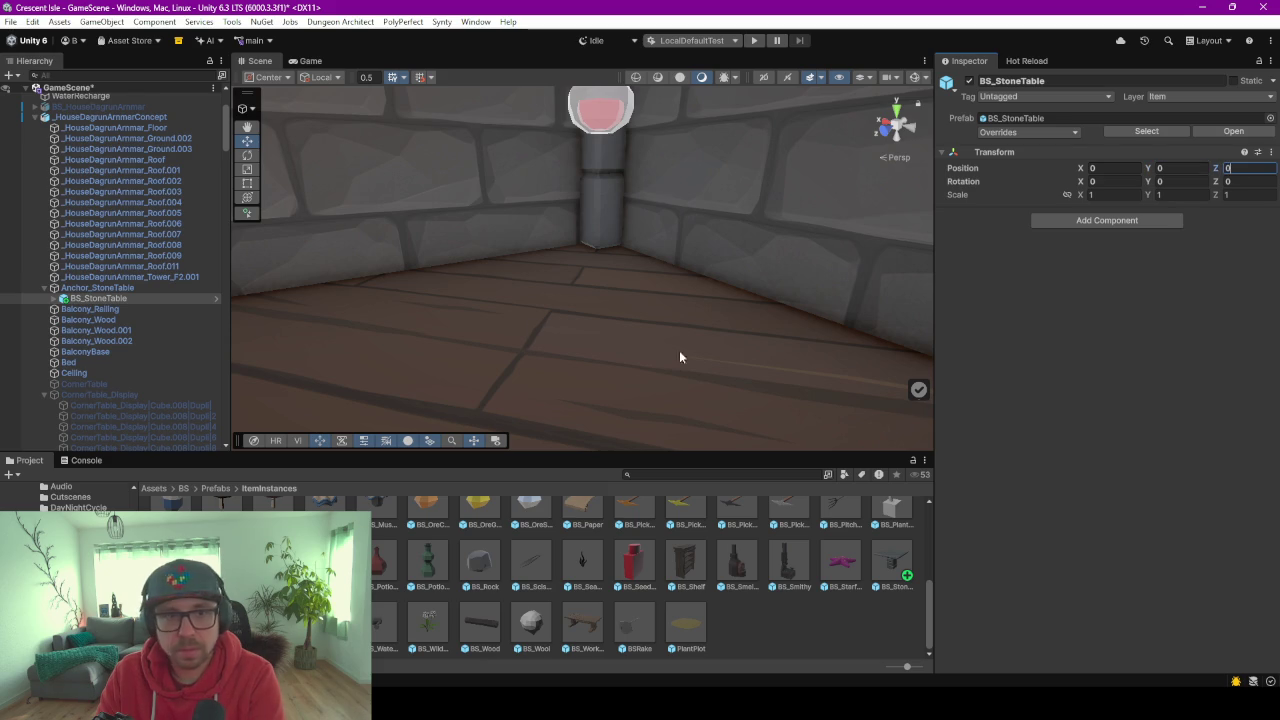
Check the anchor and table transforms, then open the BS_StoneTable prefab in Prefab Mode.
click(90, 287)
double_click(115, 297)
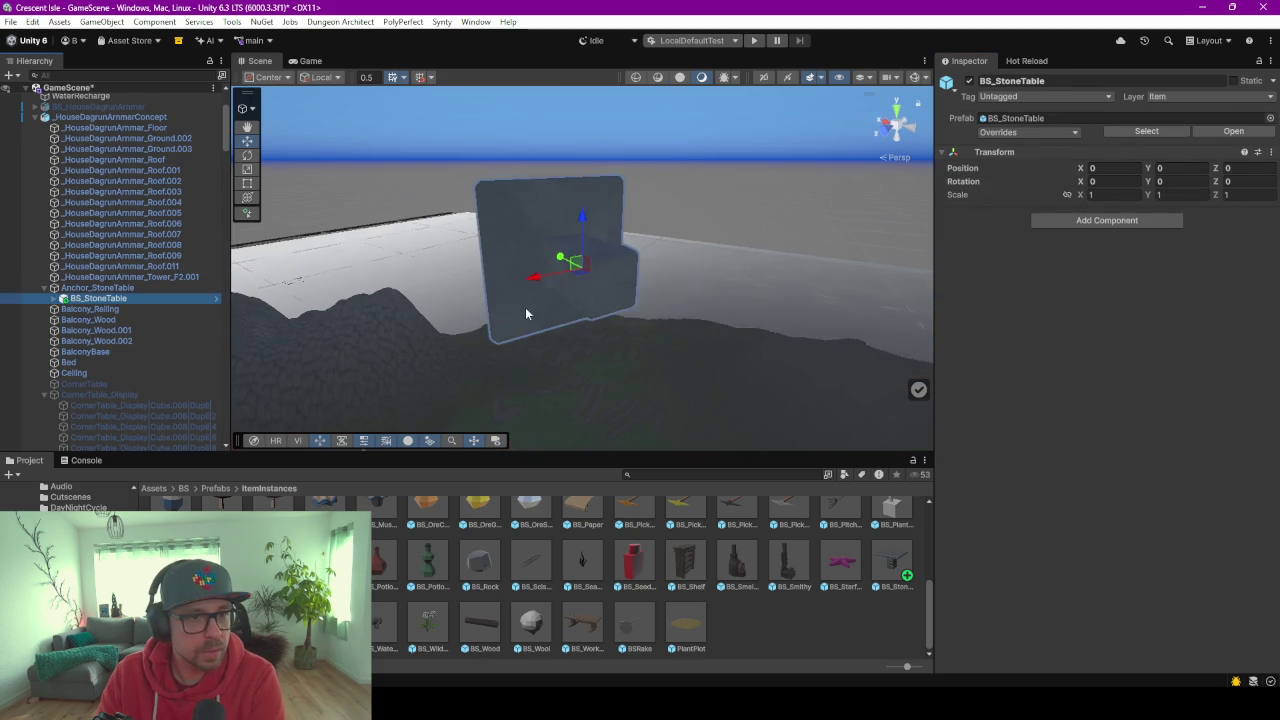
click(97, 288)
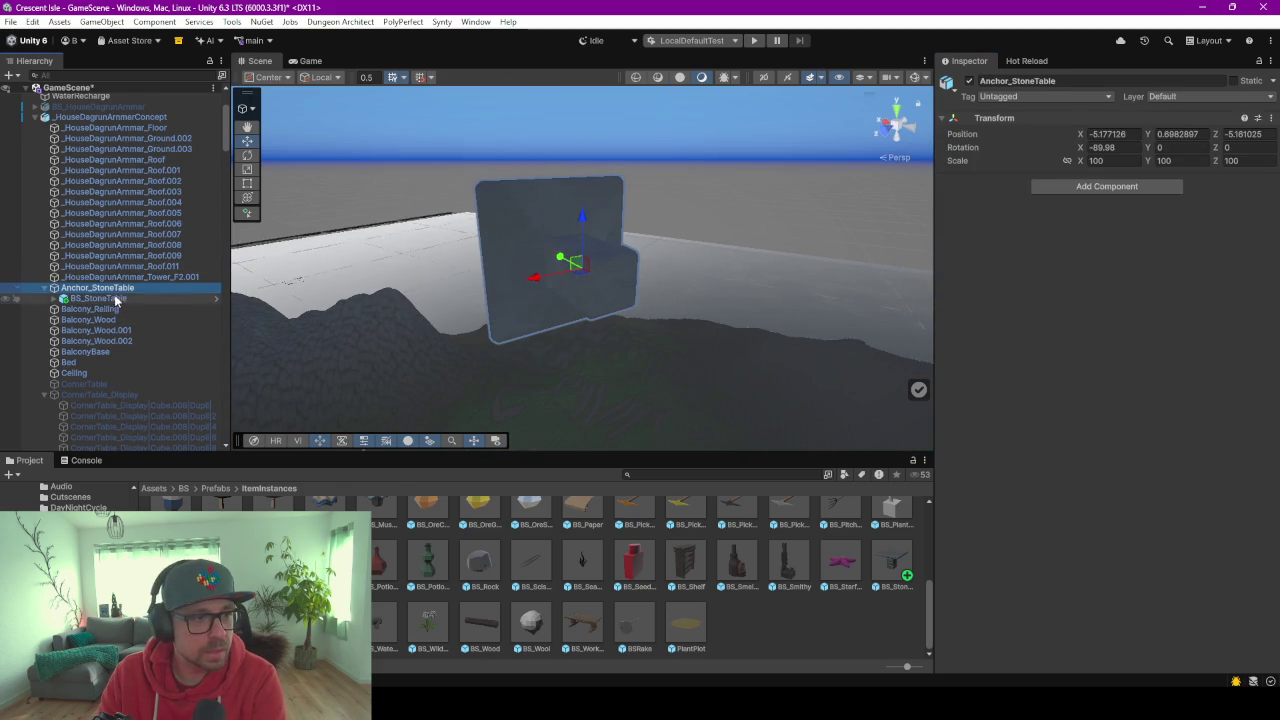
click(115, 299)
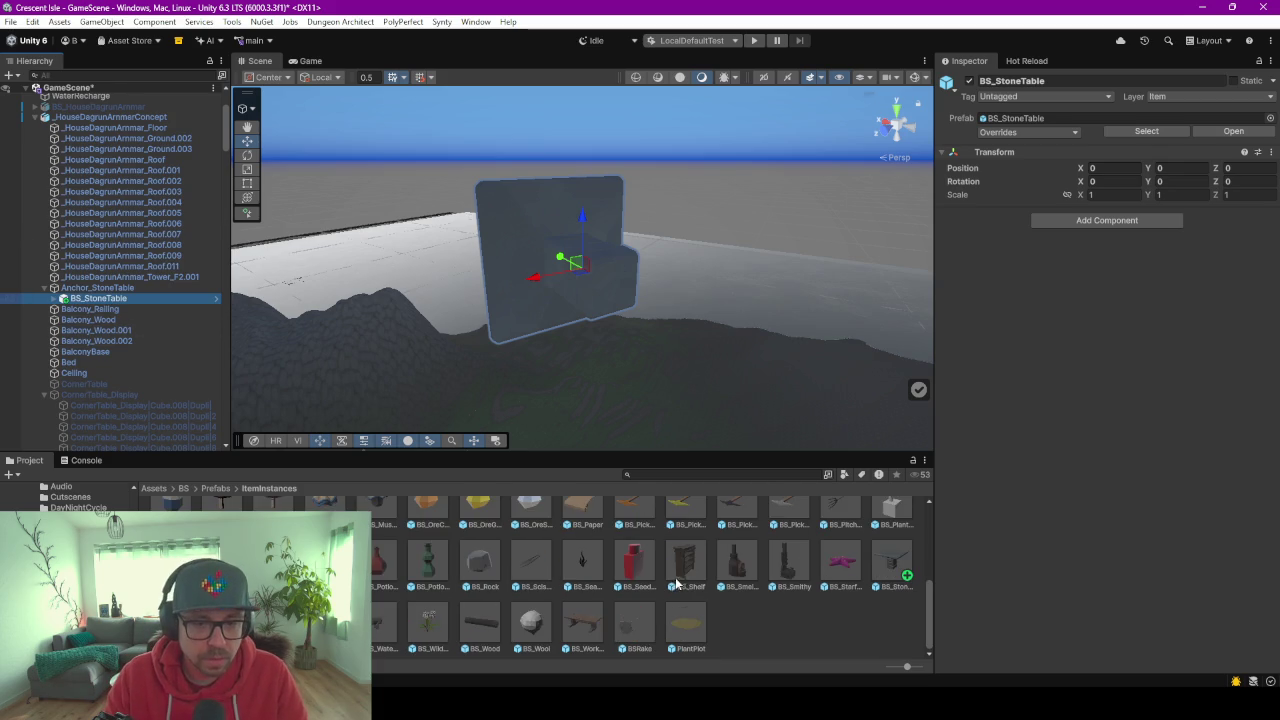
double_click(905, 560)
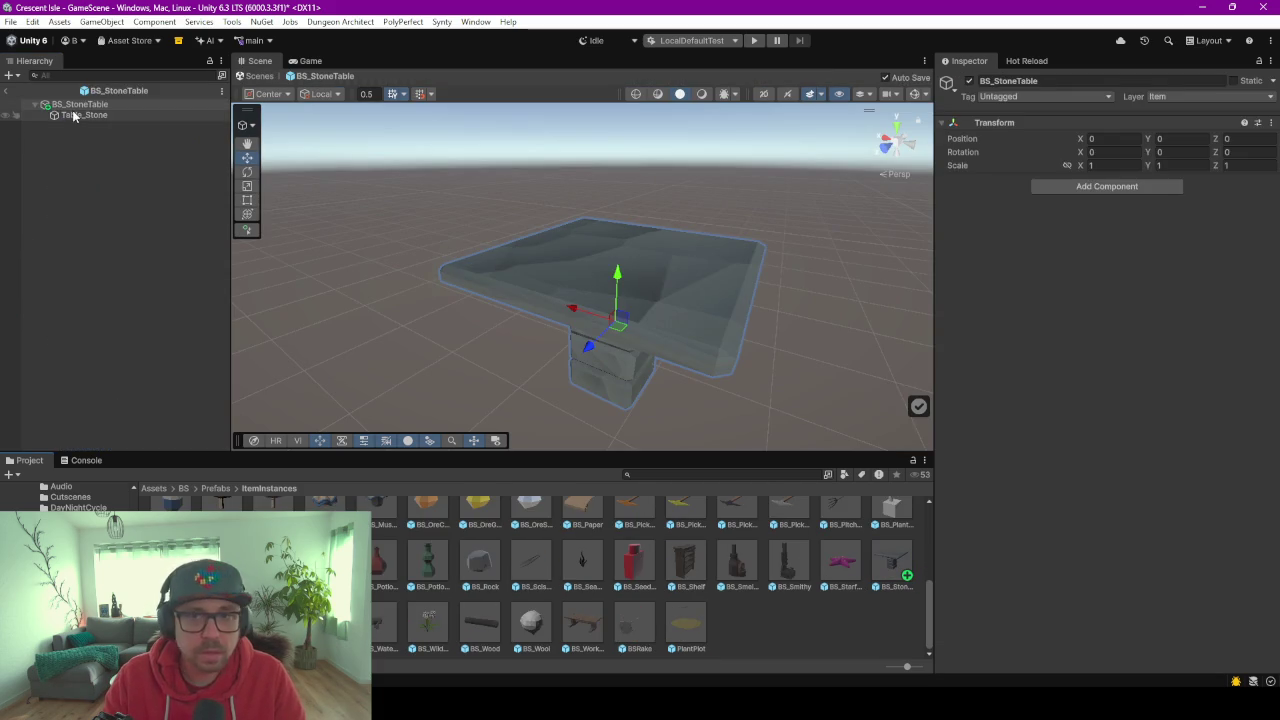
Set the Table_Stone mesh's Position X and Z to 0 inside the prefab.
click(80, 116)
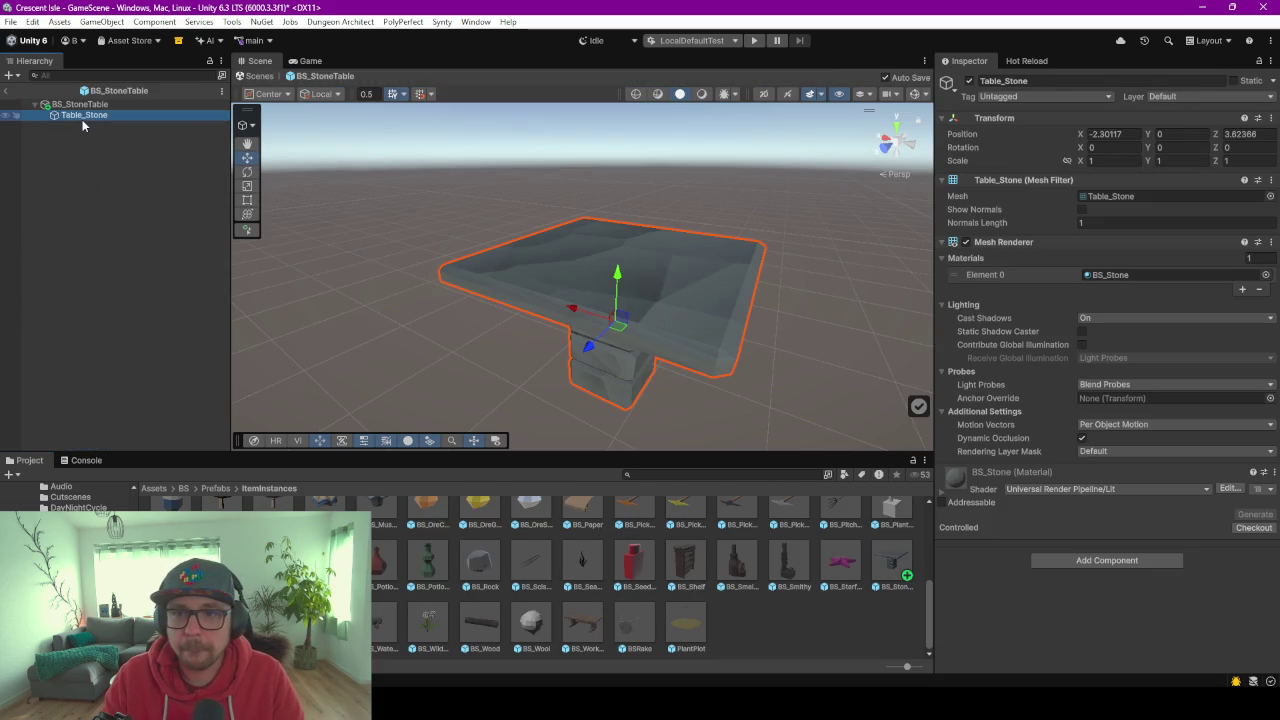
click(1105, 134)
text(0)
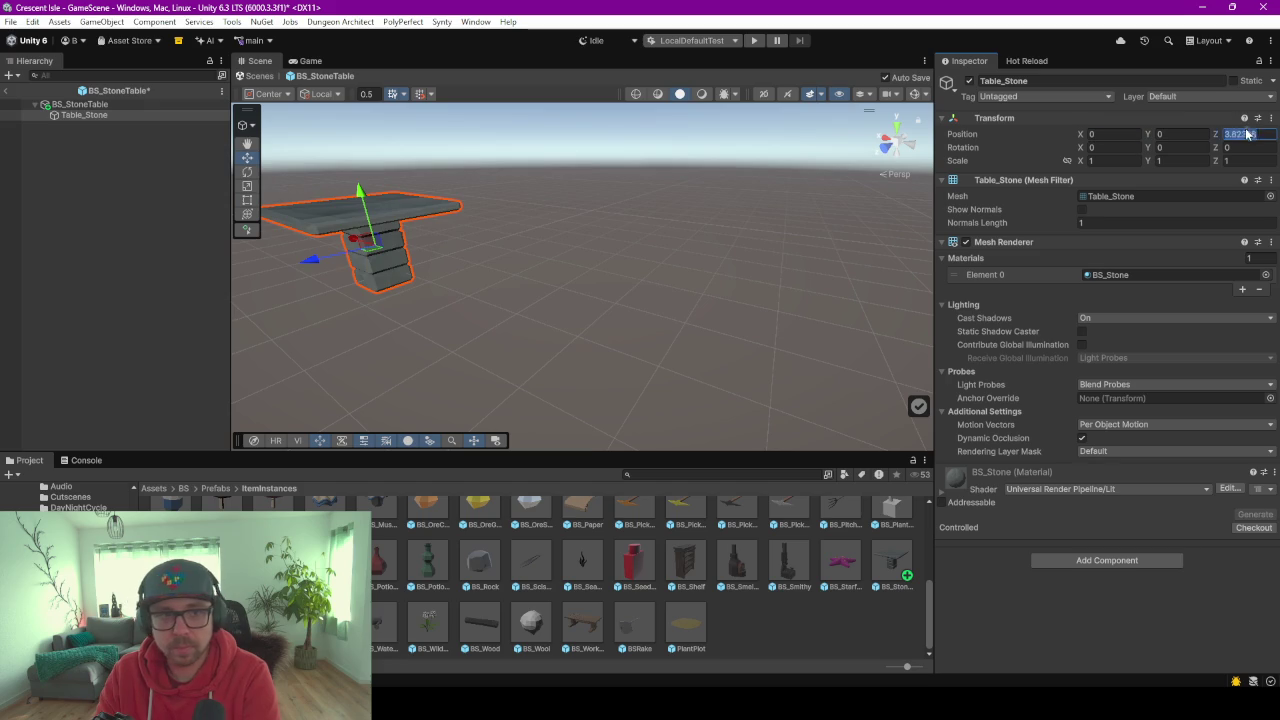
text(0)
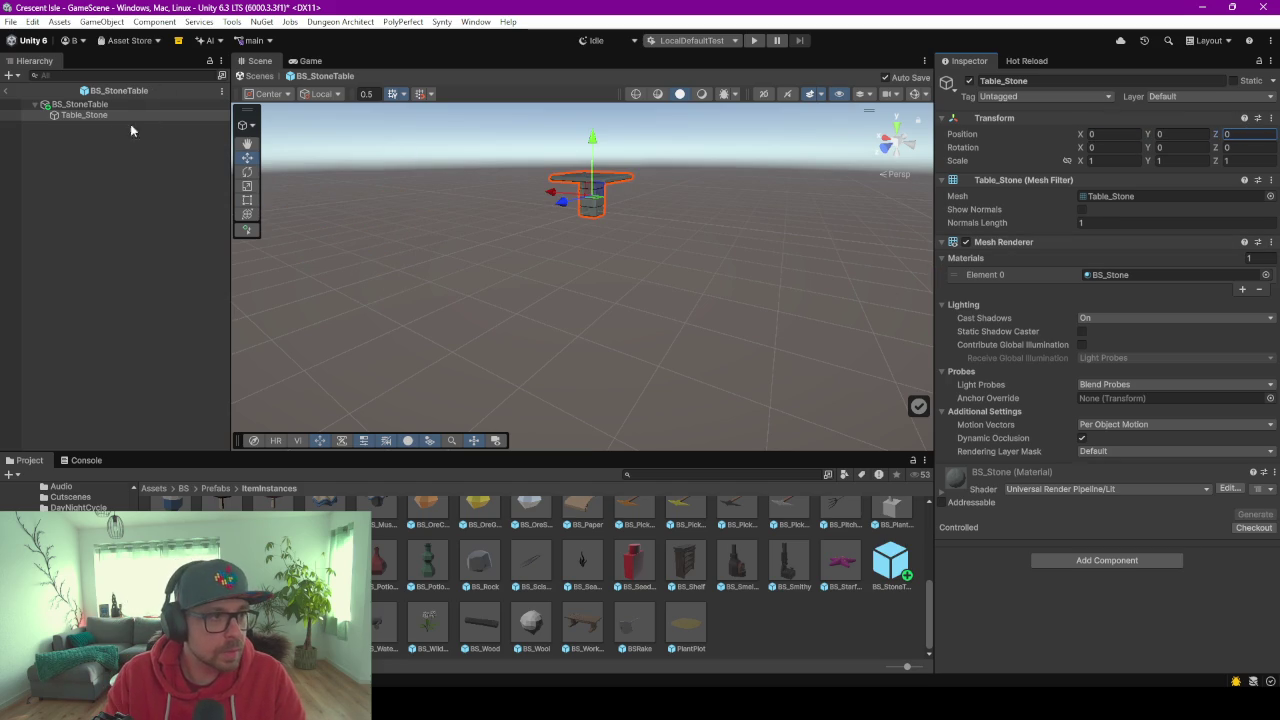
click(100, 108)
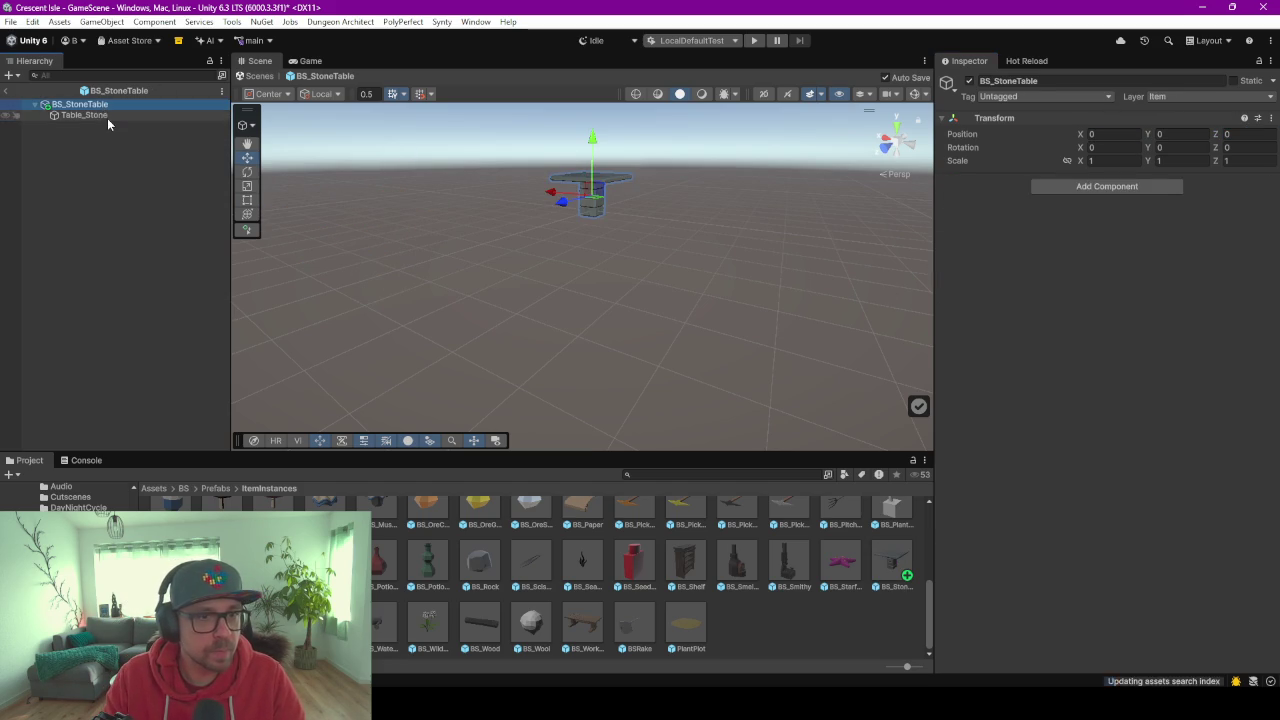
click(107, 118)
Return to GameScene, then select and frame Anchor_StoneTable.
click(10, 95)
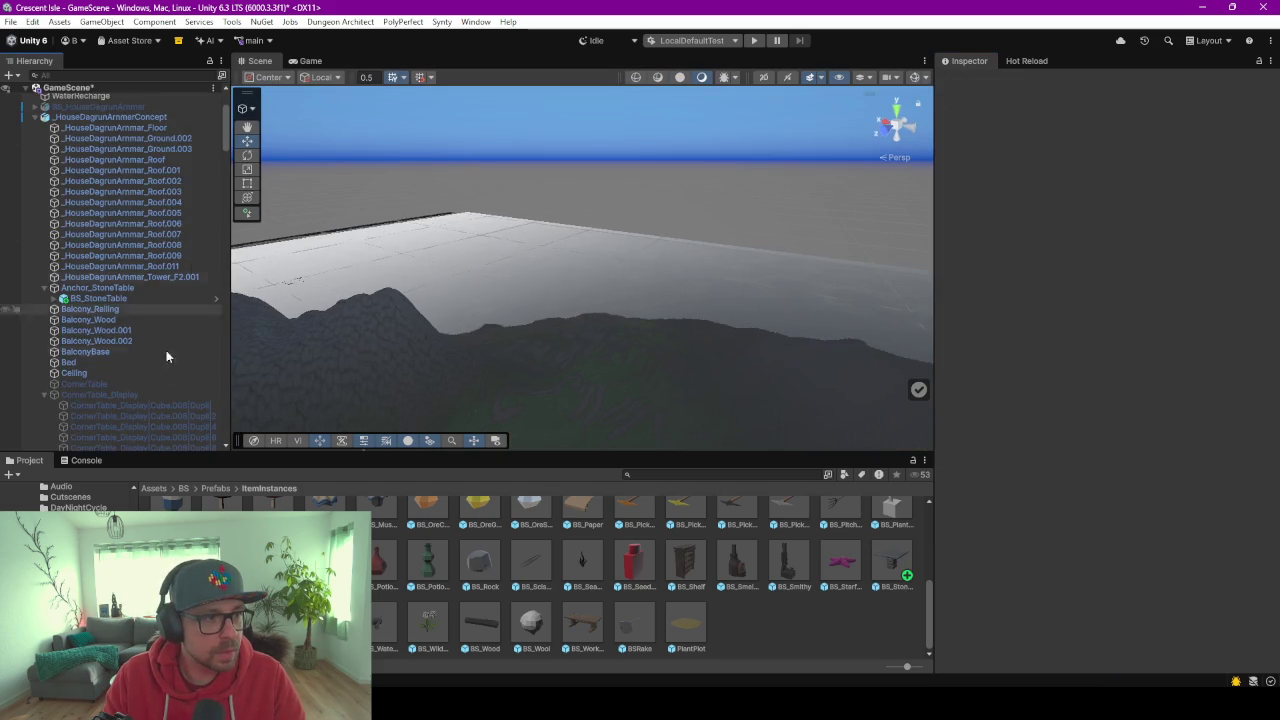
click(82, 288)
key(f)
scroll(584, 321, up, 3)
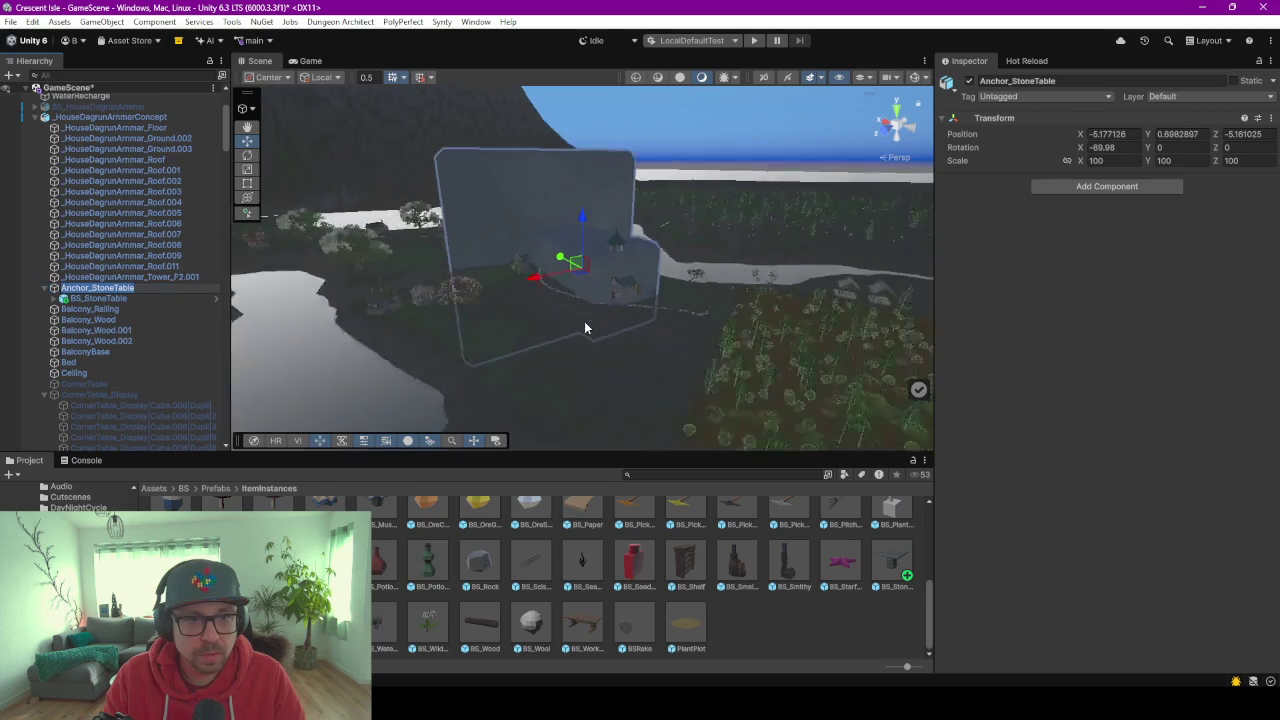
scroll(584, 321, up, 3)
scroll(584, 321, up, 2)
key(Escape)
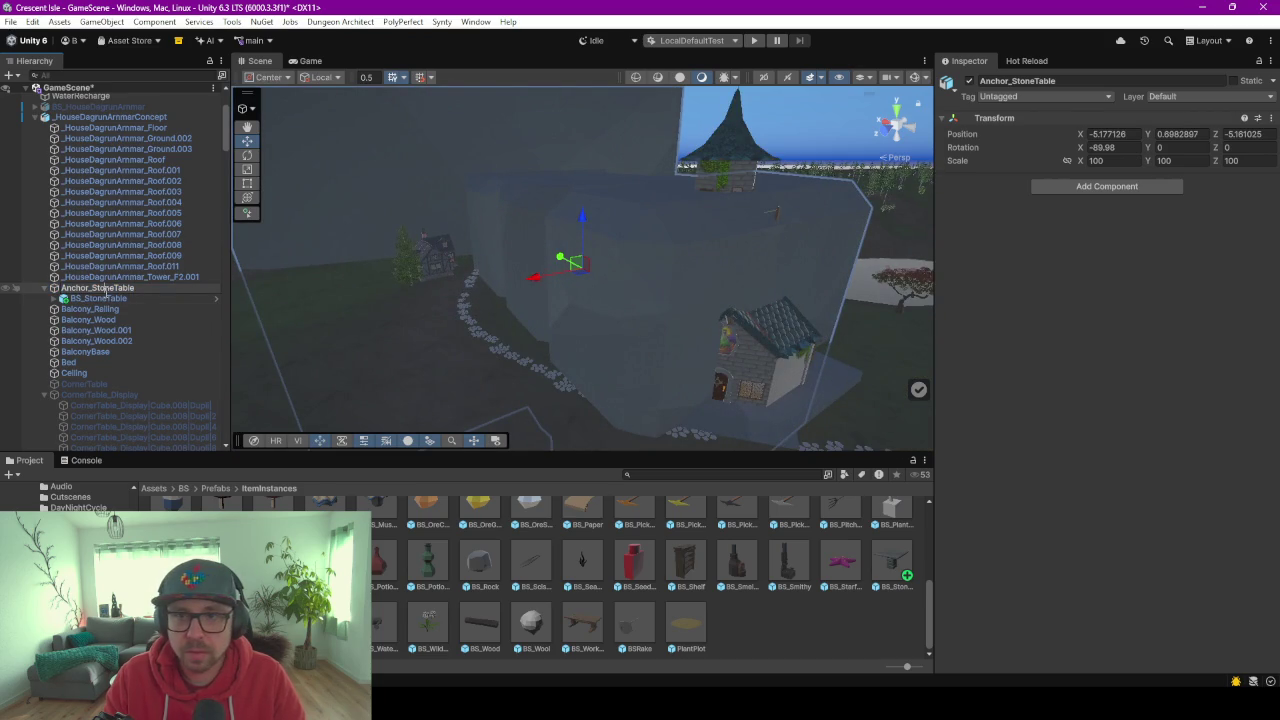
click(105, 299)
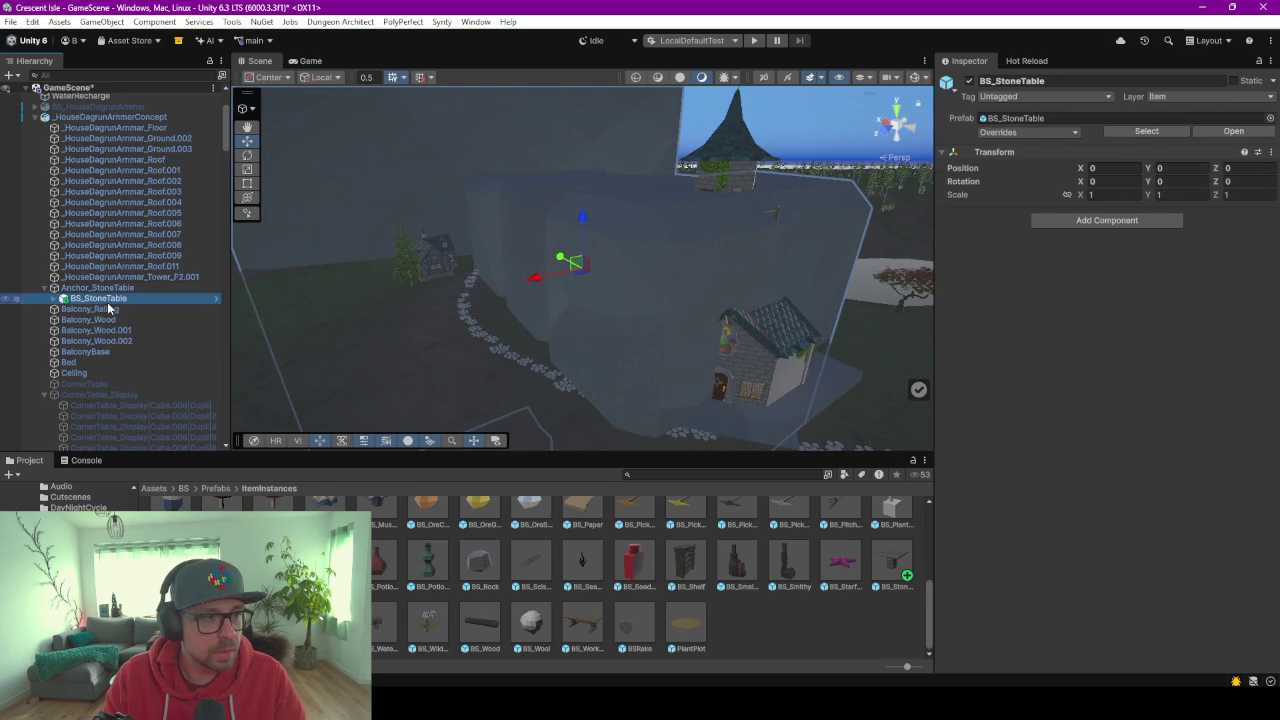
click(105, 288)
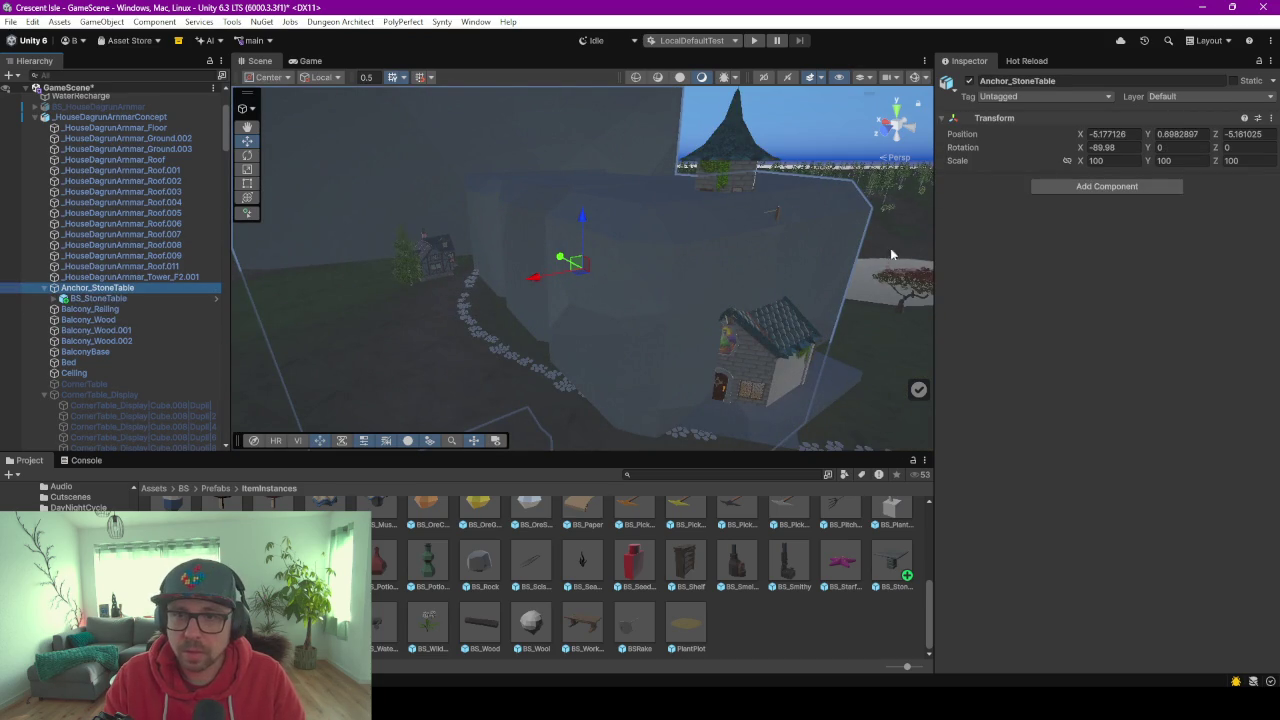
Change Anchor_StoneTable's scale from 100 to 1 on all axes.
click(1100, 161)
click(1108, 160)
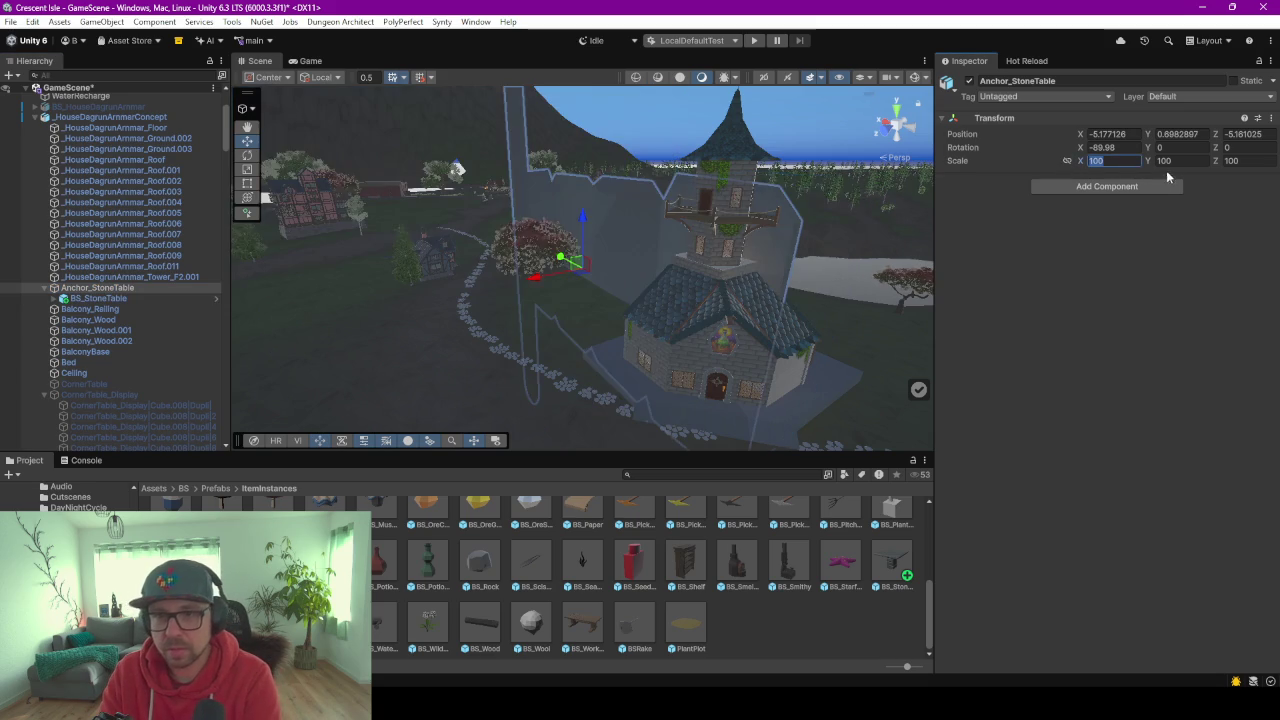
text(1)
key(Tab)
text(1)
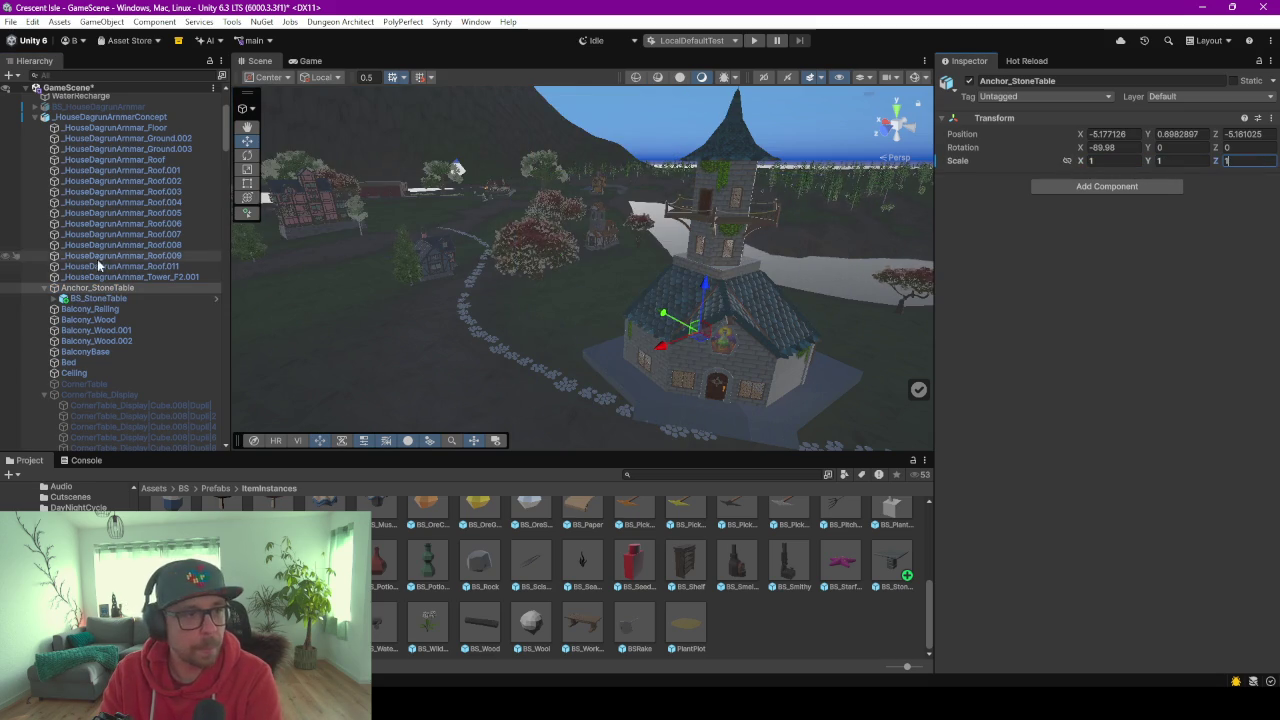
click(103, 290)
Set Anchor_StoneTable's X rotation to 0.
double_click(103, 298)
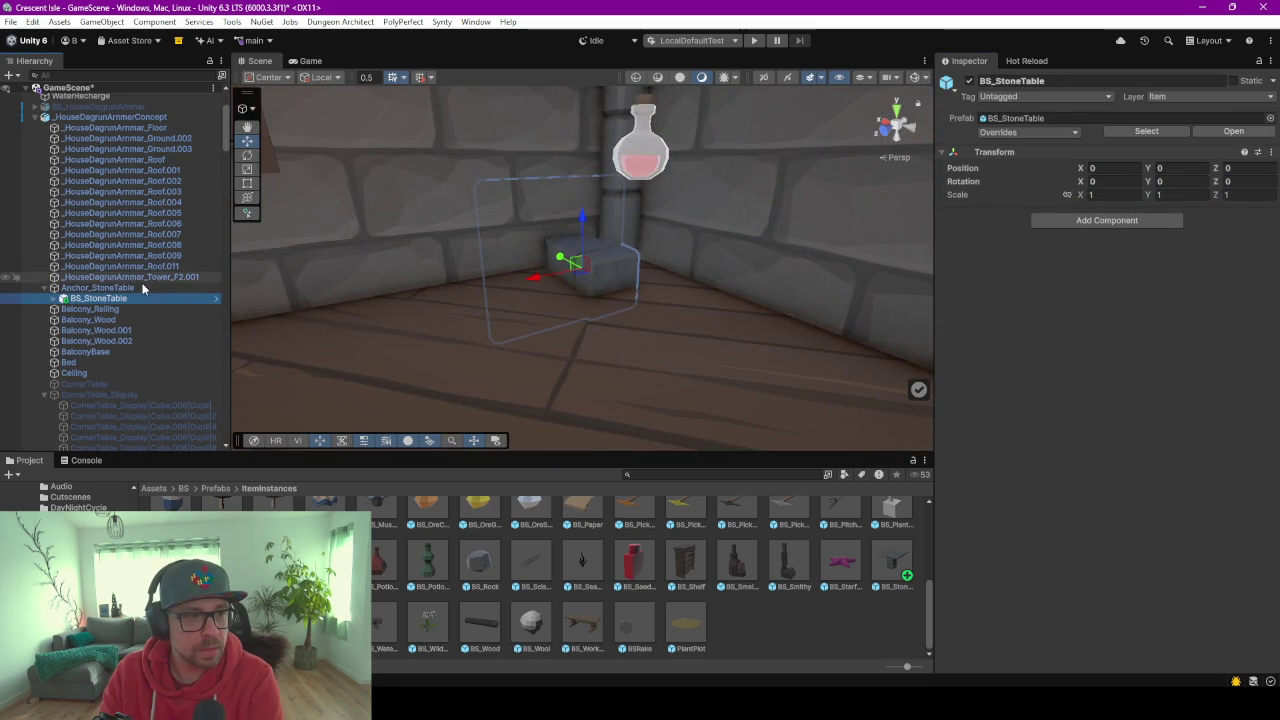
click(140, 289)
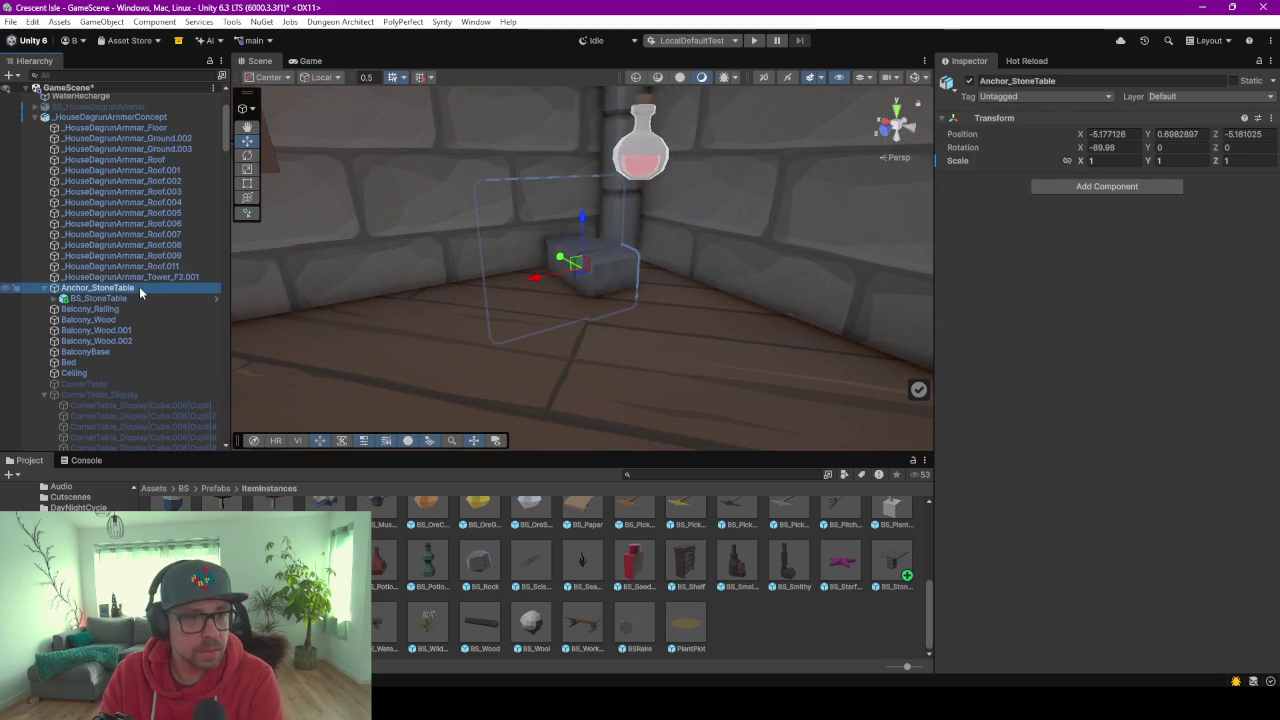
click(1108, 148)
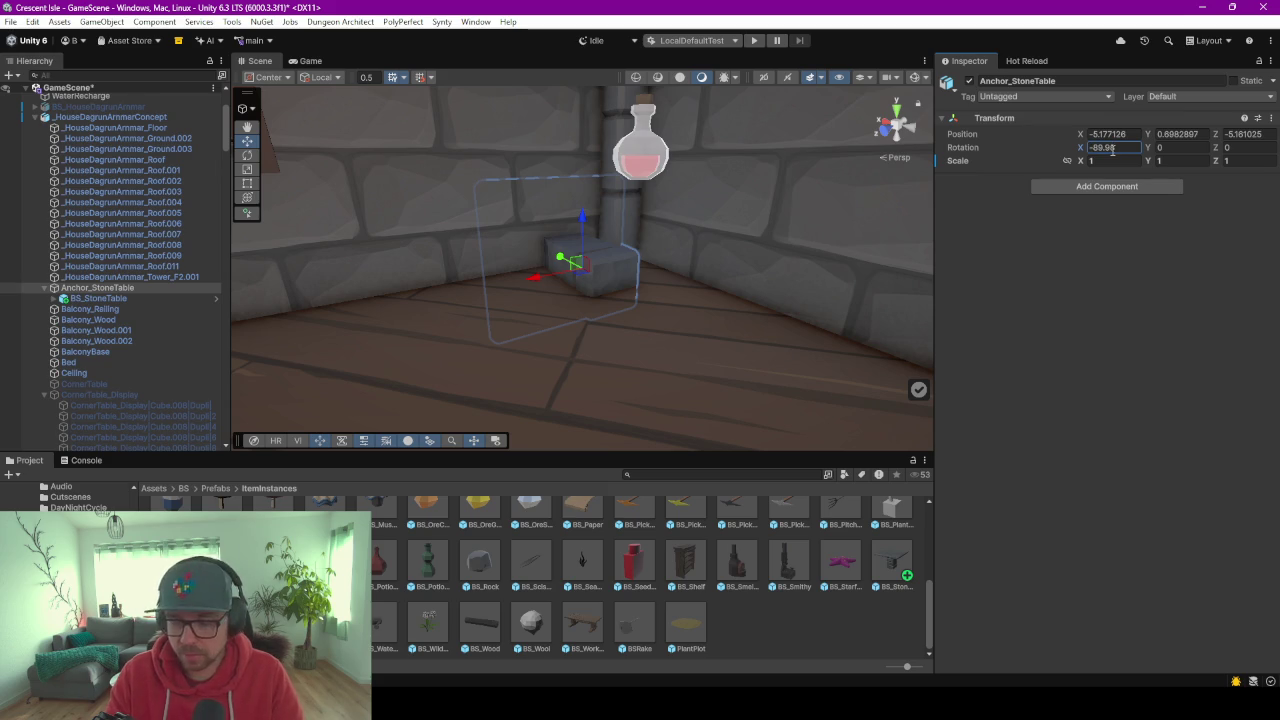
text(0)
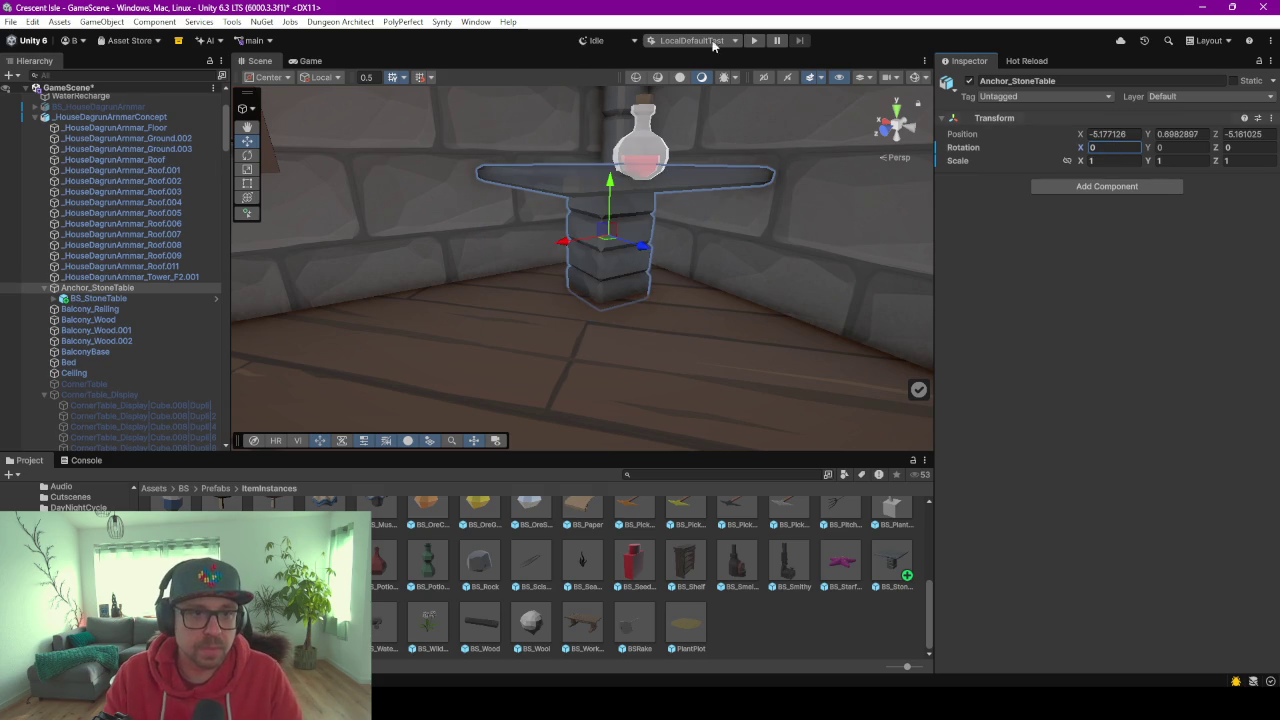
right_drag(487, 318, 571, 322)
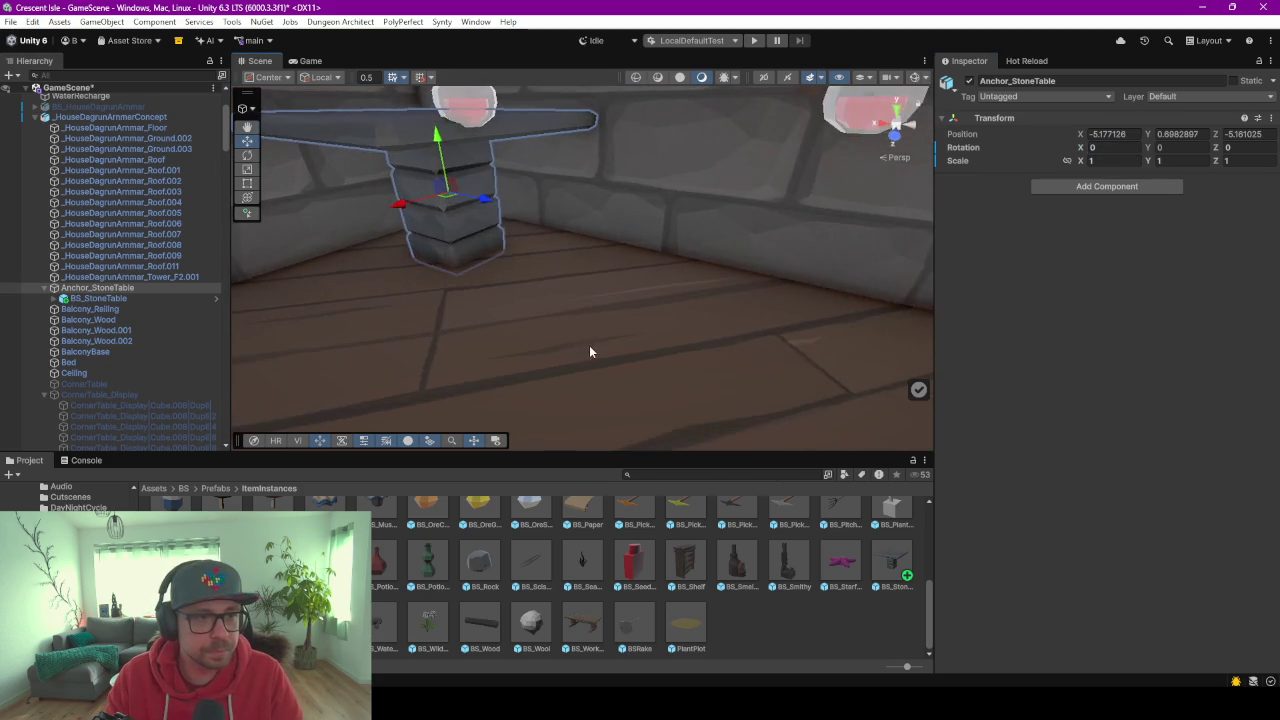
Duplicate the stone table into copies placed one unit apart at Z 1, 2, 3 and 4.
click(95, 298)
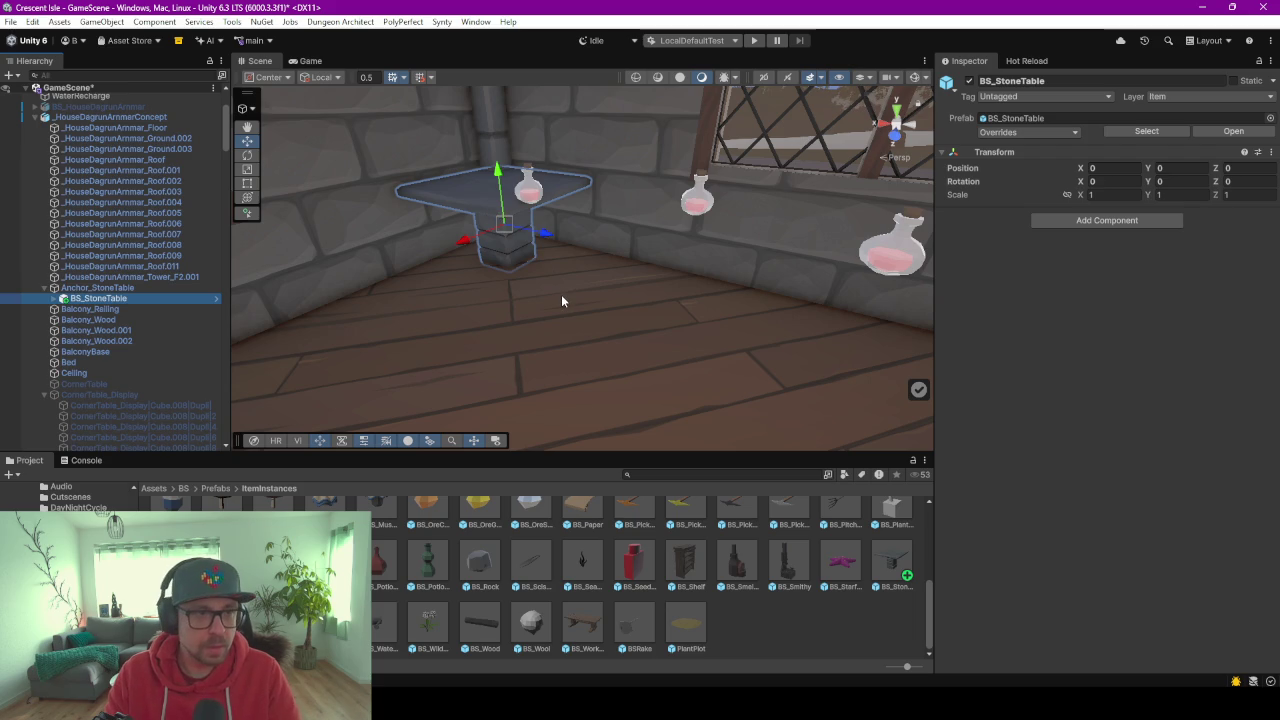
click(539, 242)
click(490, 216)
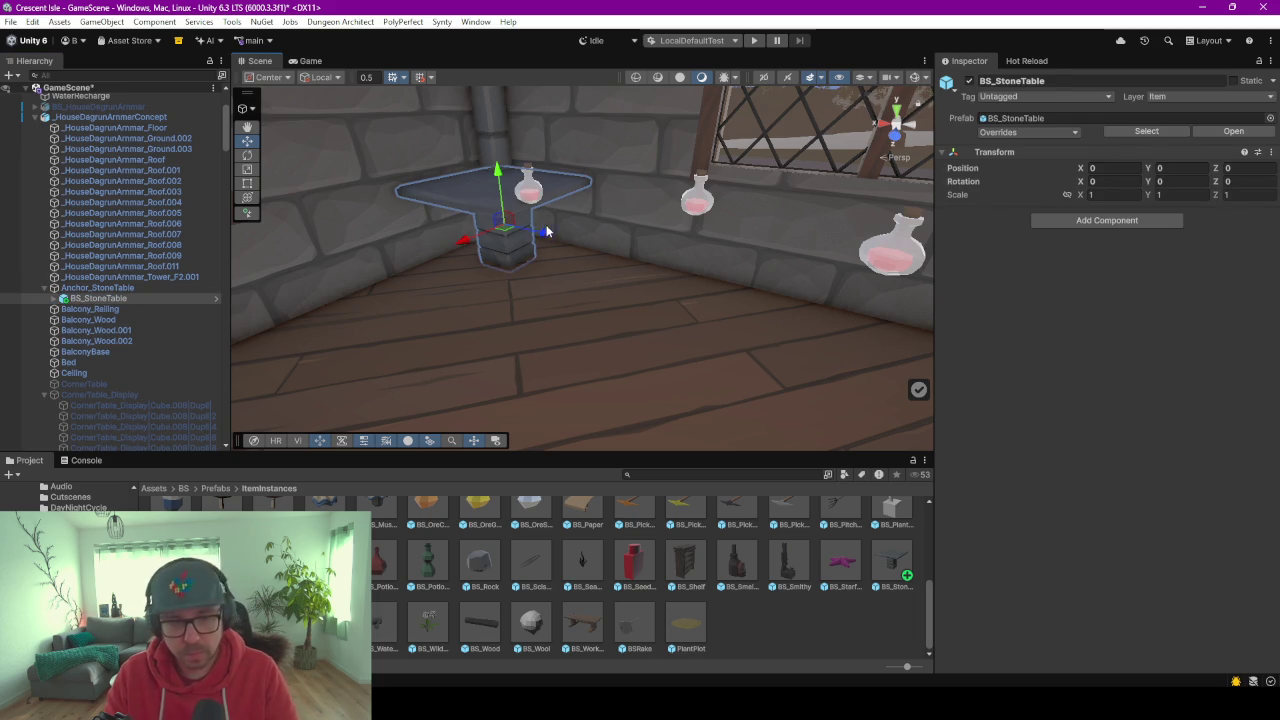
key(ctrl+d)
drag(547, 232, 655, 272)
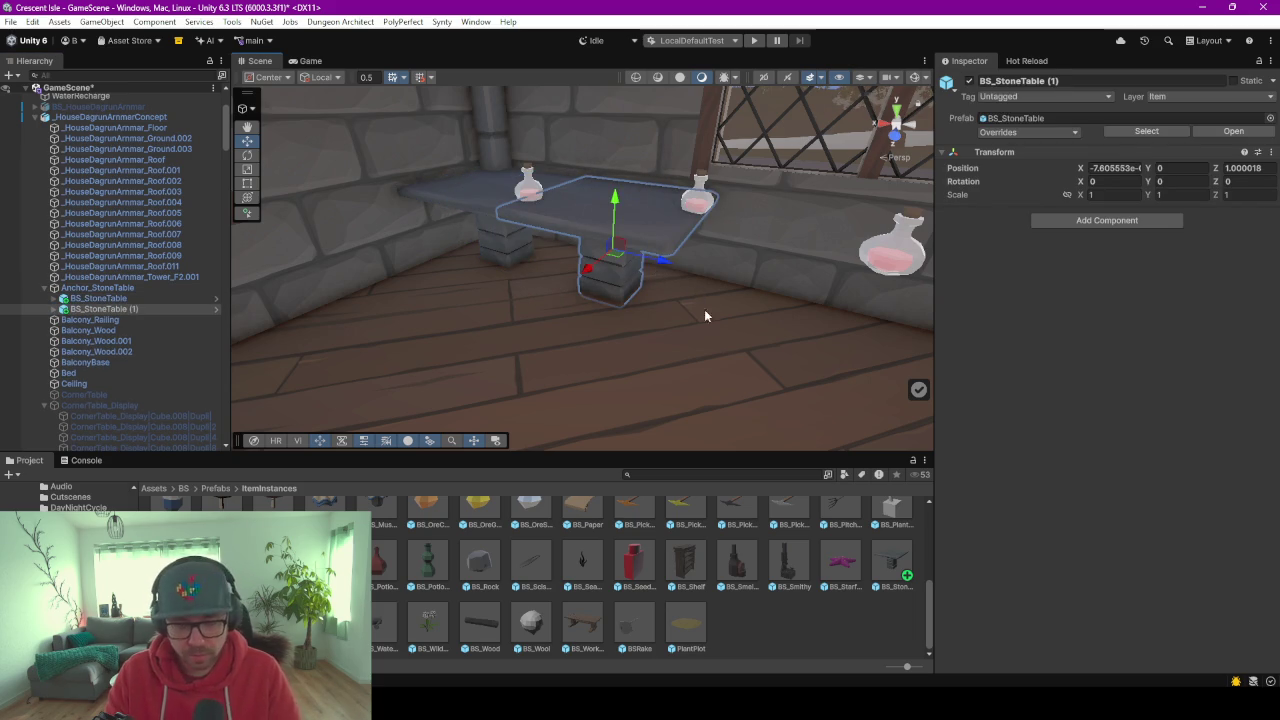
mouse_move(705, 316)
right_down()
mouse_move(723, 350)
mouse_move(657, 319)
right_up()
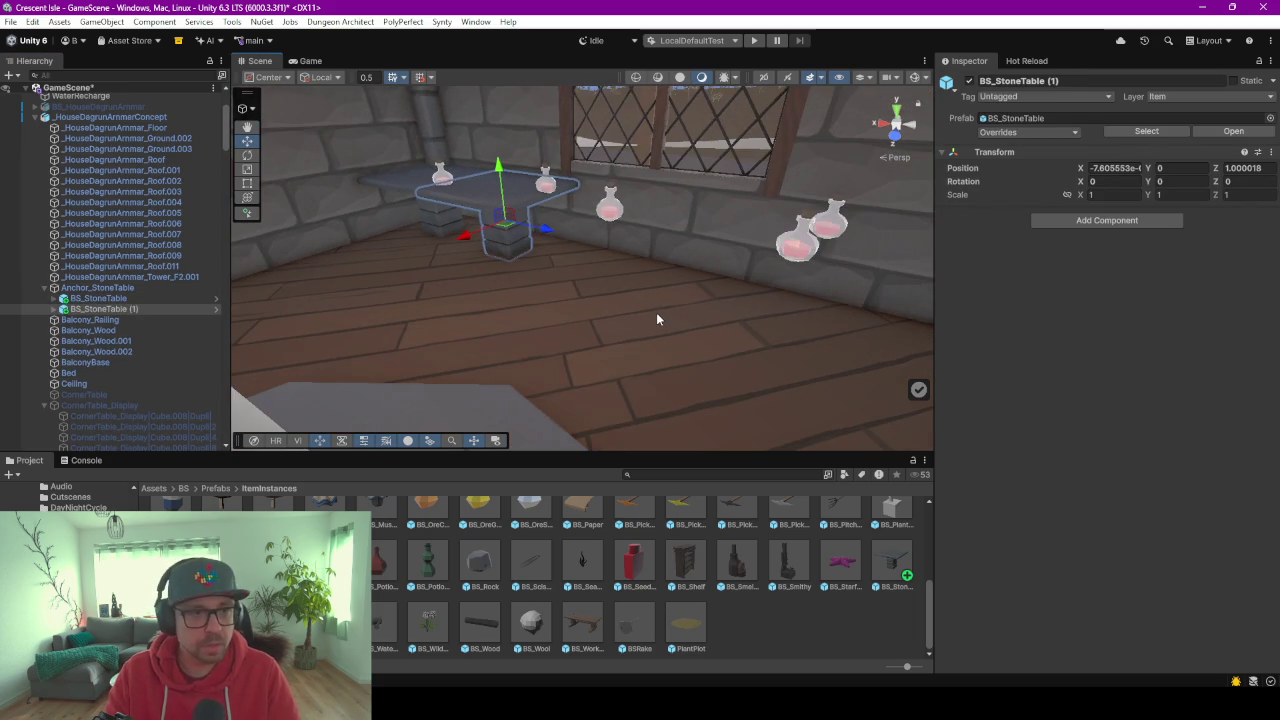
key(ctrl+d)
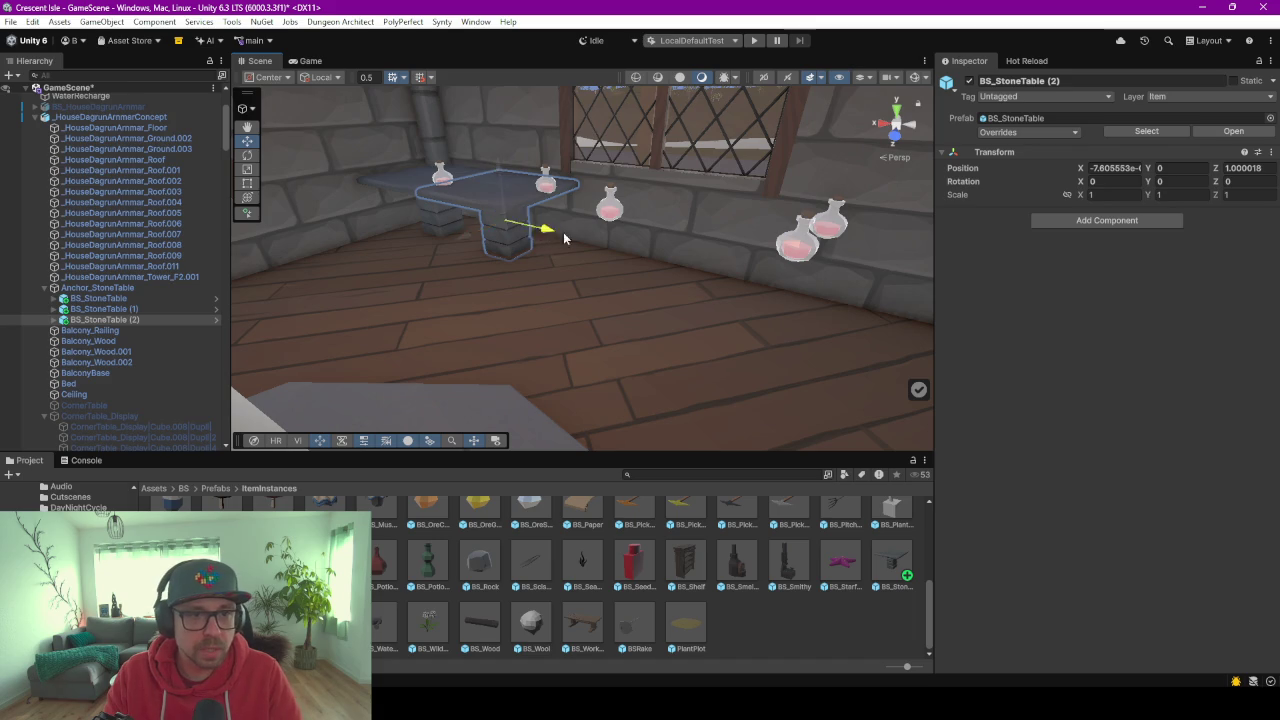
drag(563, 238, 757, 282)
key(ctrl+d)
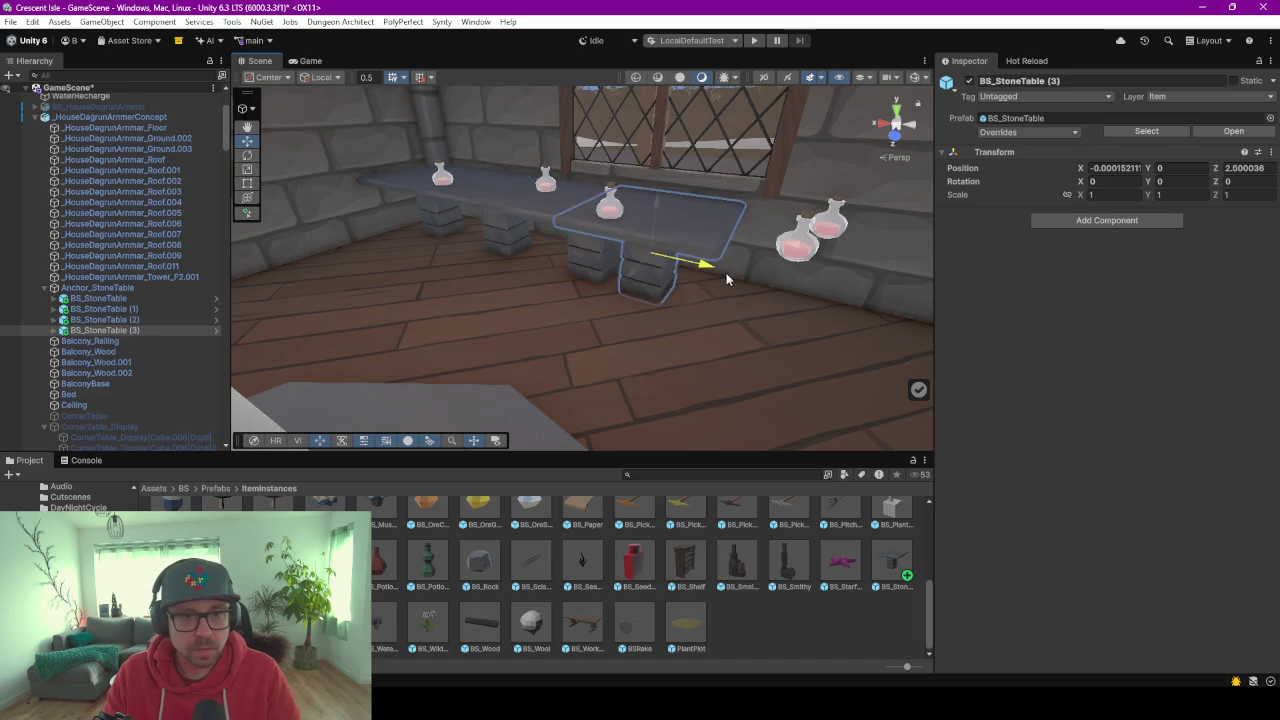
scroll(808, 418, up, 5)
scroll(800, 409, down, 5)
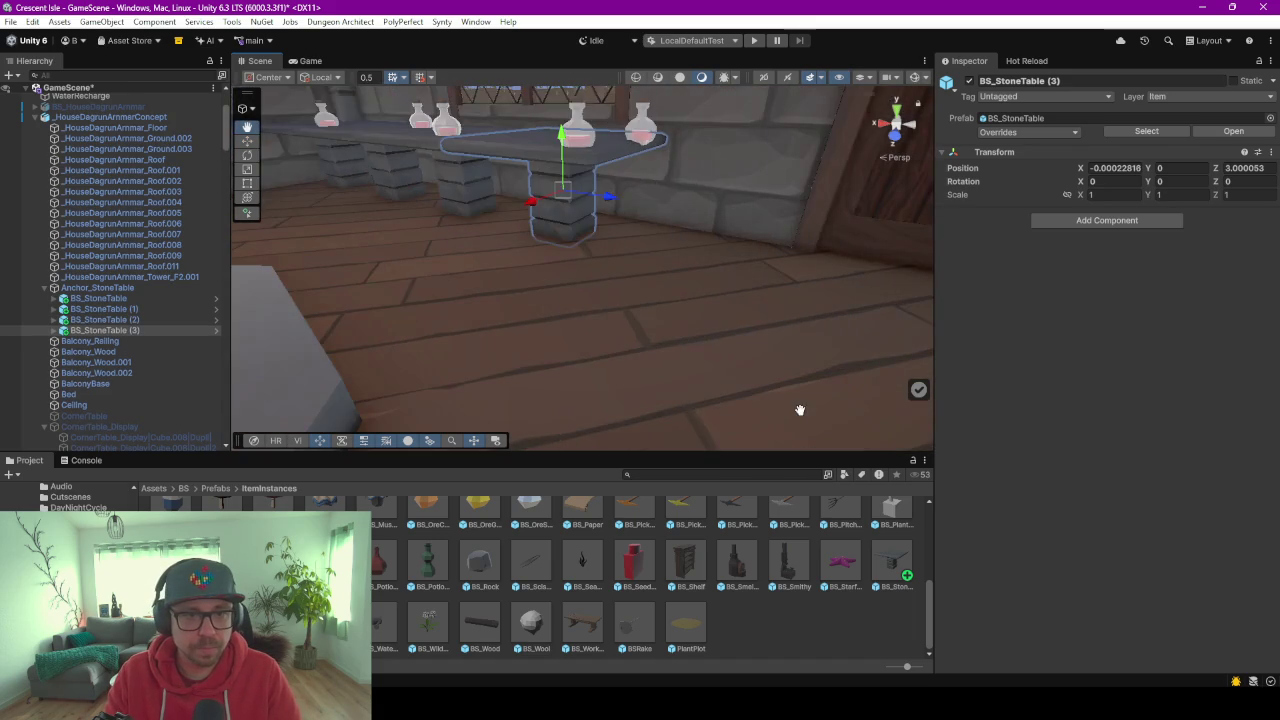
right_drag(800, 409, 668, 202)
key(ctrl+d)
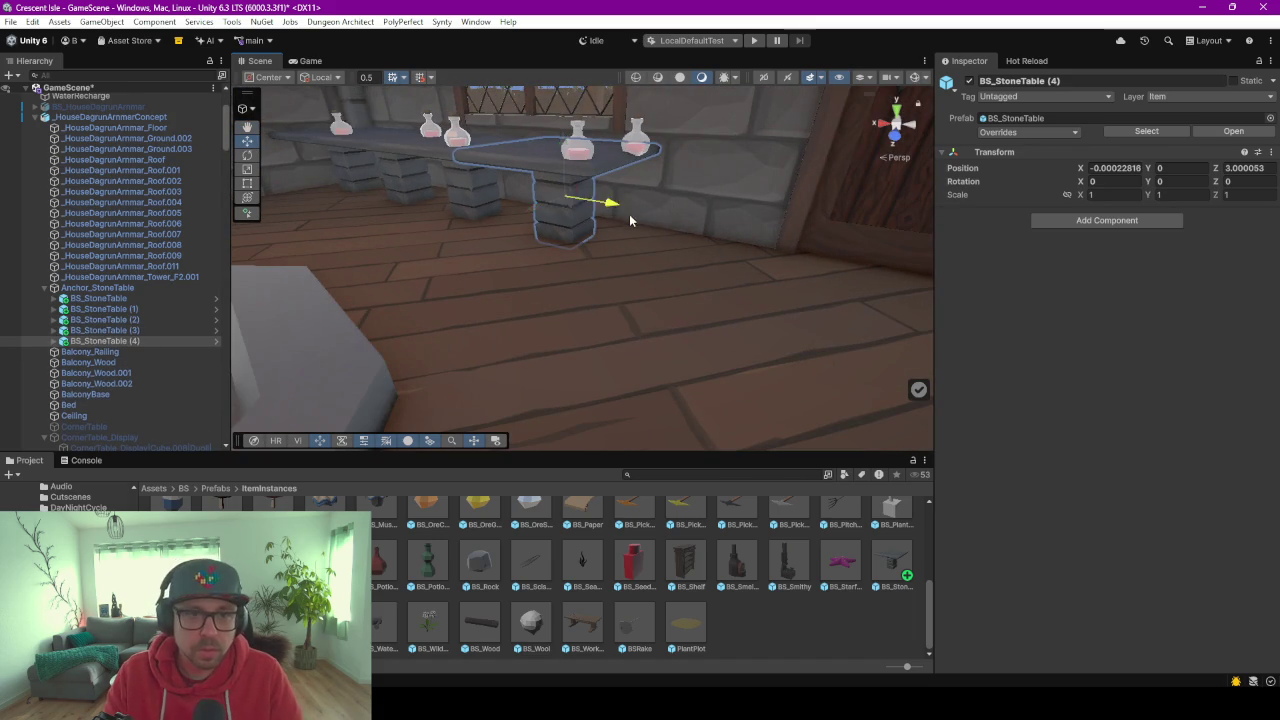
drag(629, 214, 760, 238)
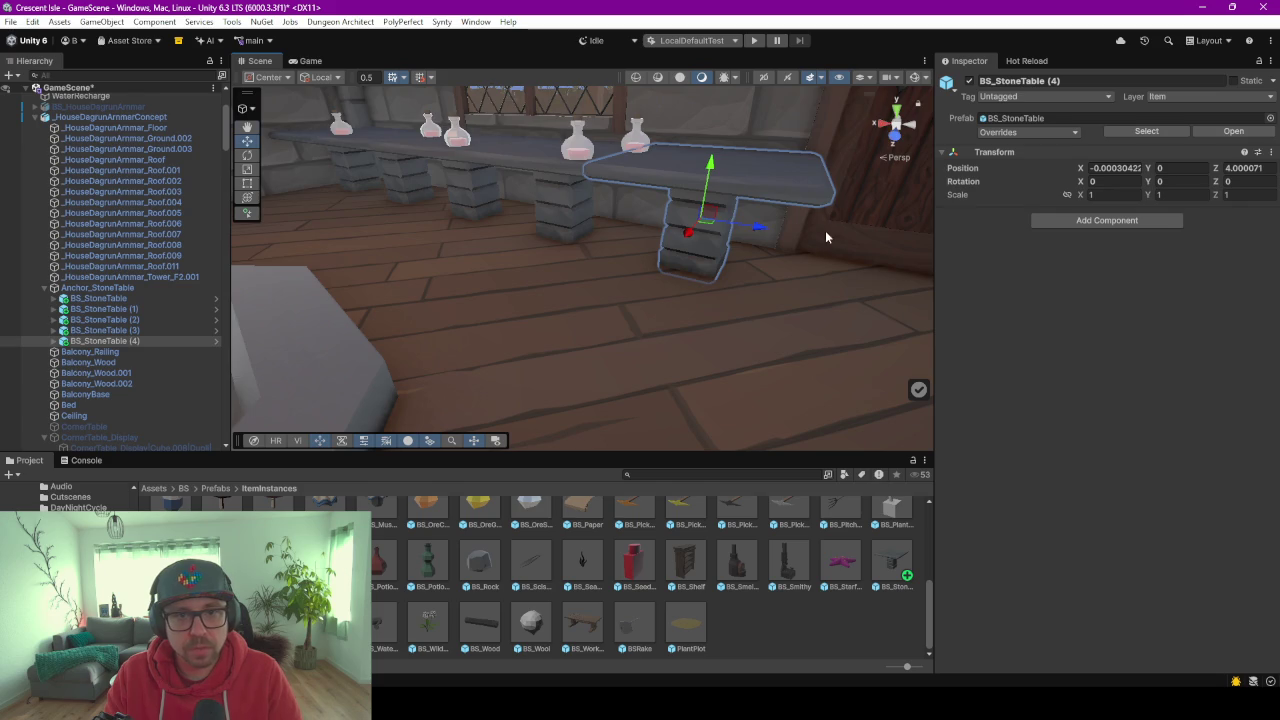
right_drag(825, 230, 940, 318)
Duplicate the first table along X one unit at a time, ending with table (9) at X 5.
click(453, 242)
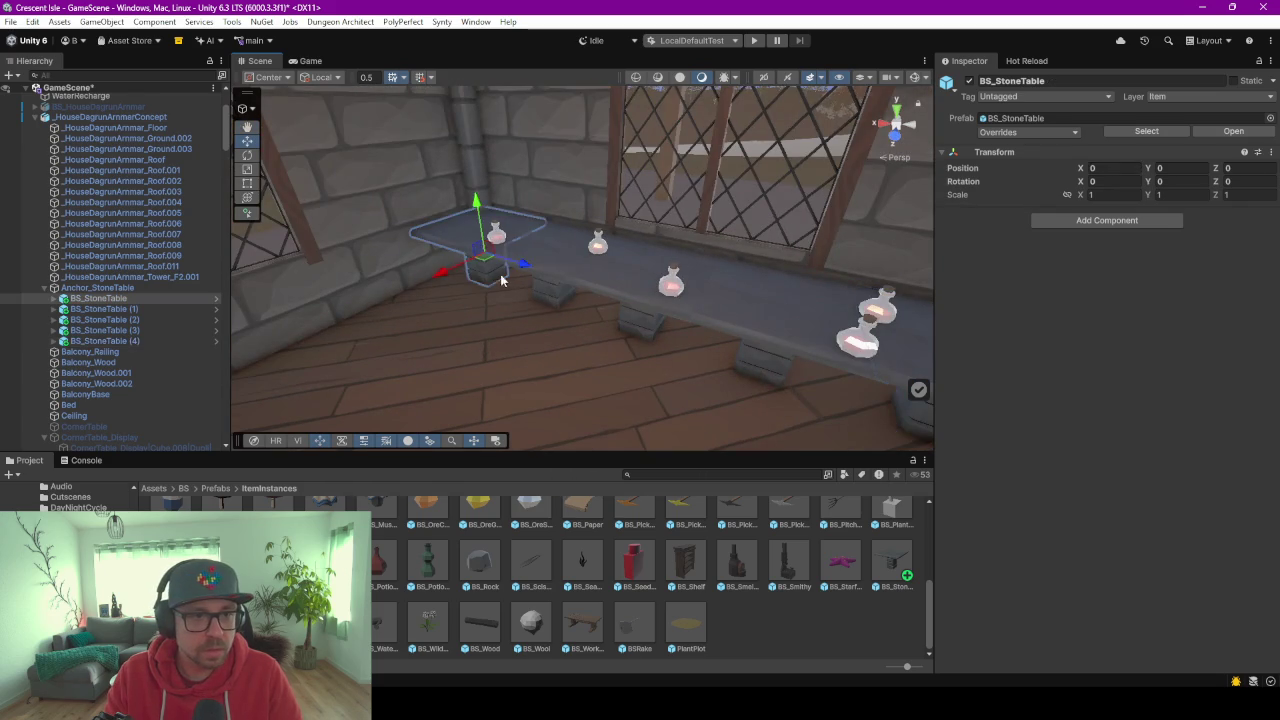
right_drag(381, 291, 352, 288)
key(ctrl+d)
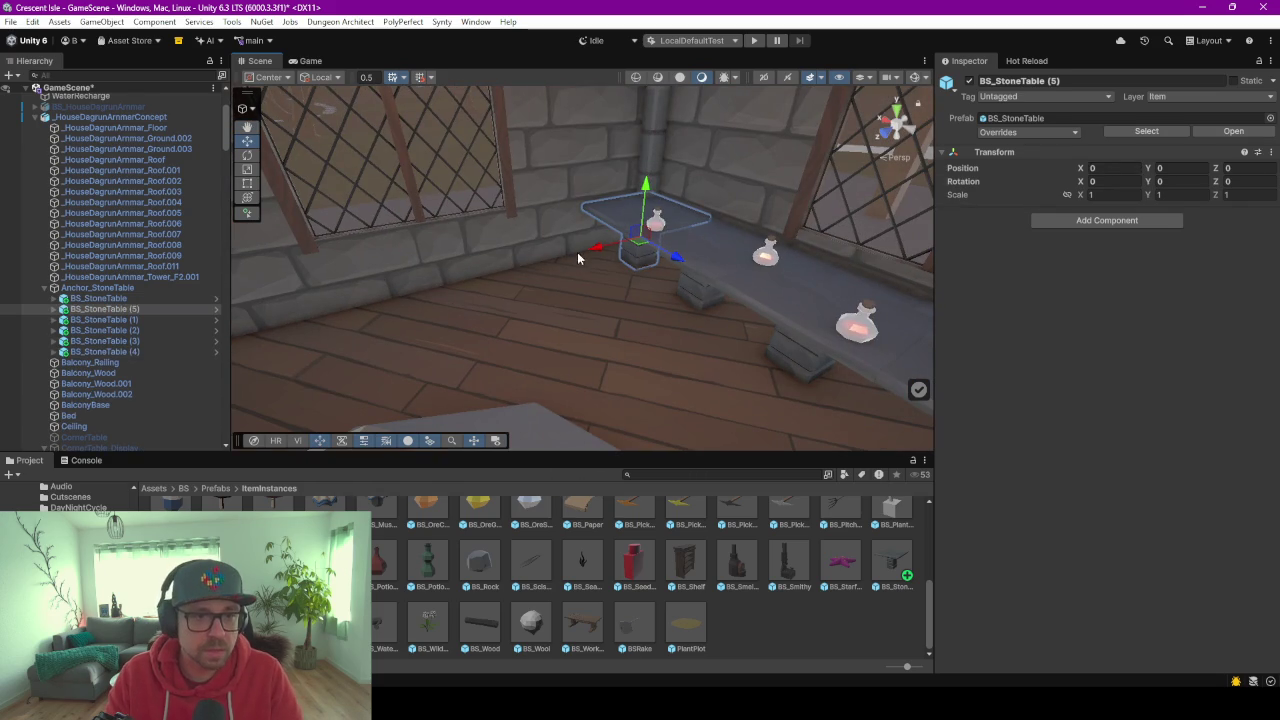
drag(595, 250, 415, 313)
key(ctrl+d)
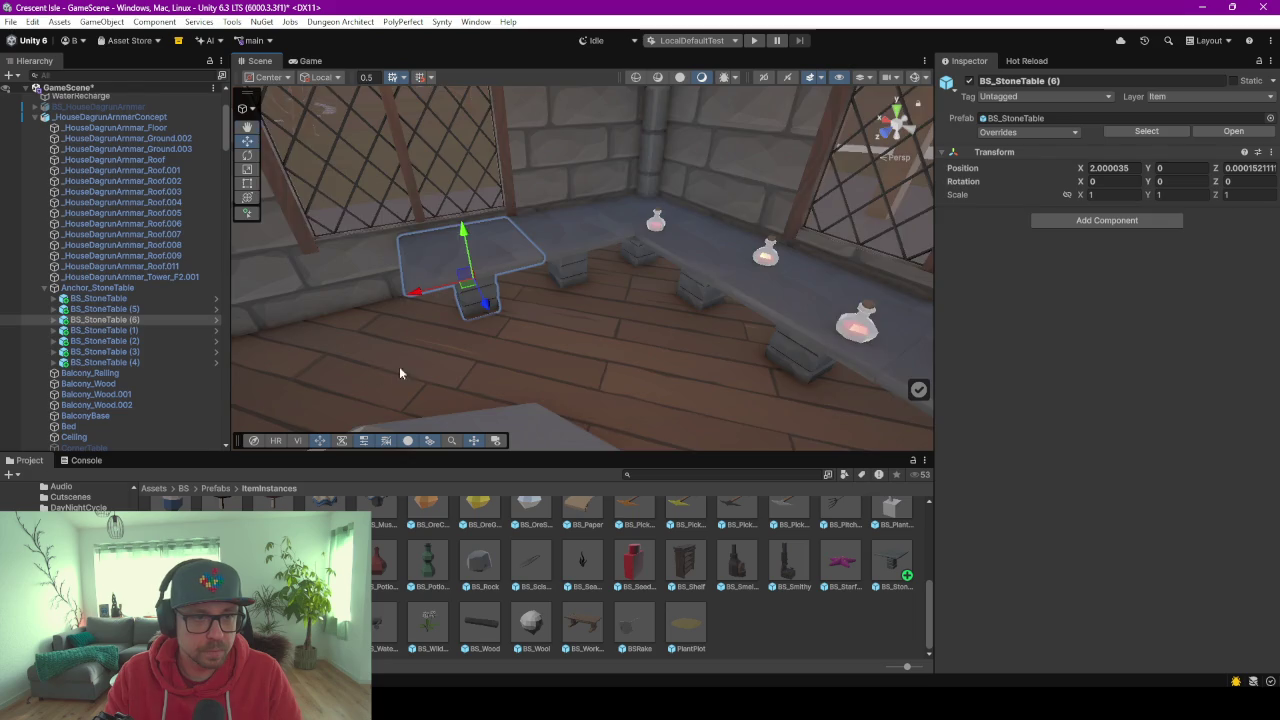
mouse_move(399, 366)
alt+mouse_down()
mouse_move(471, 363)
mouse_move(574, 329)
alt+mouse_up()
key(ctrl+d)
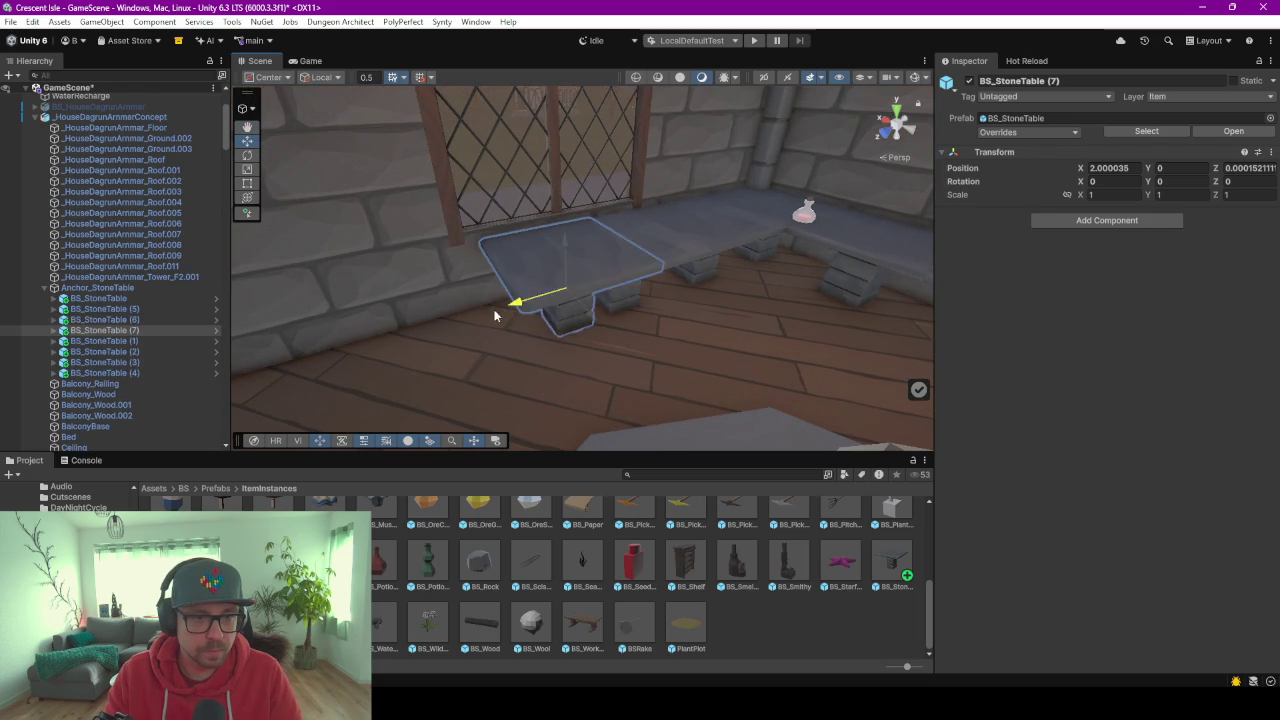
mouse_move(494, 316)
mouse_down()
mouse_move(472, 331)
mouse_move(385, 330)
mouse_move(260, 370)
mouse_move(225, 367)
mouse_up()
scroll(472, 331, down, 2)
key(ctrl+d)
key(ctrl+d)
key(f)
middle_drag(491, 280, 564, 275)
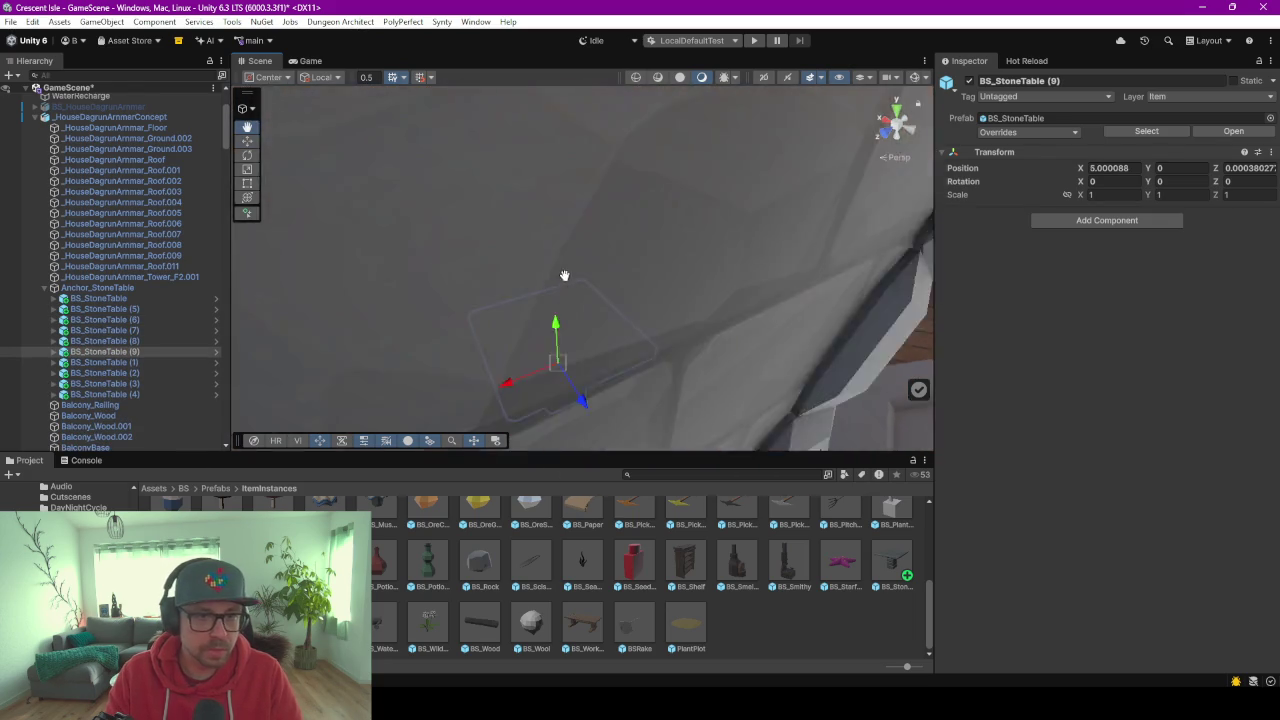
scroll(560, 274, down, 5)
scroll(520, 272, down, 3)
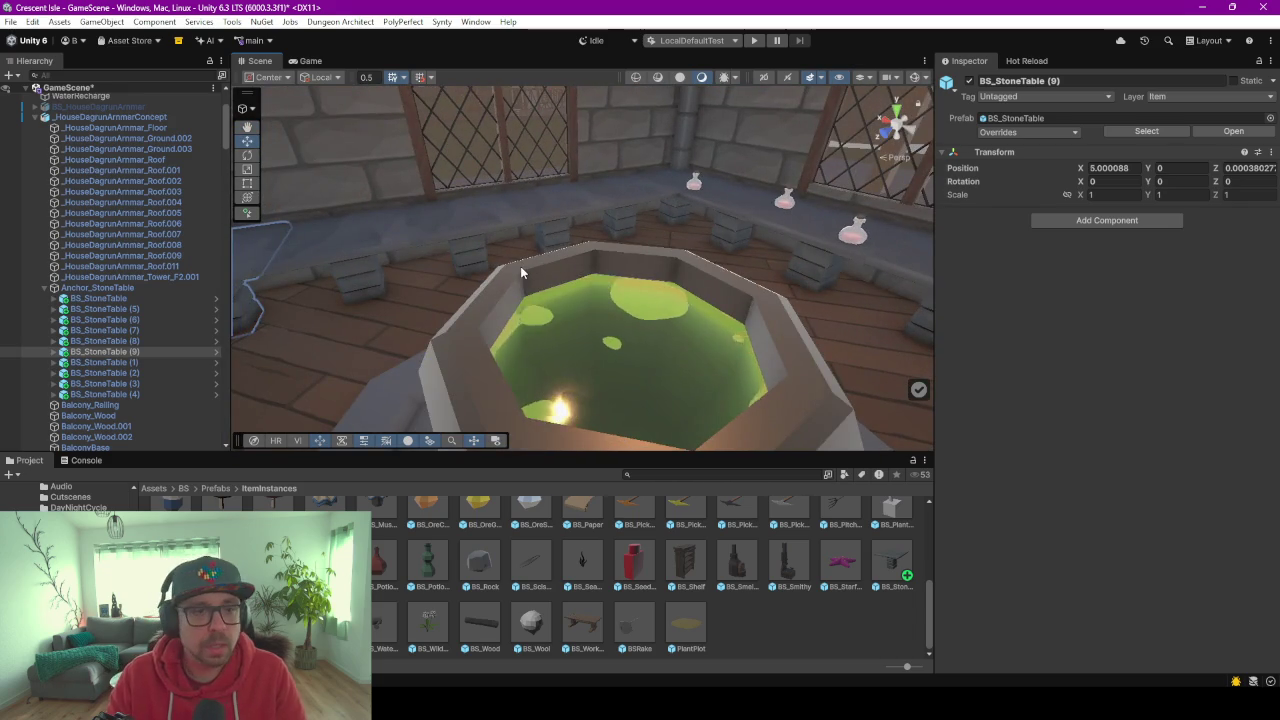
mouse_move(520, 266)
alt+mouse_down()
mouse_move(660, 306)
mouse_move(640, 305)
mouse_move(757, 277)
mouse_move(743, 306)
mouse_move(522, 287)
mouse_move(506, 323)
mouse_move(521, 335)
mouse_move(599, 322)
mouse_move(839, 370)
mouse_move(808, 404)
alt+mouse_up()
Rotate stone table (5) to -105° and table (6) to 90° around Y, then inspect the window ledge.
click(473, 226)
click(599, 322)
key(e)
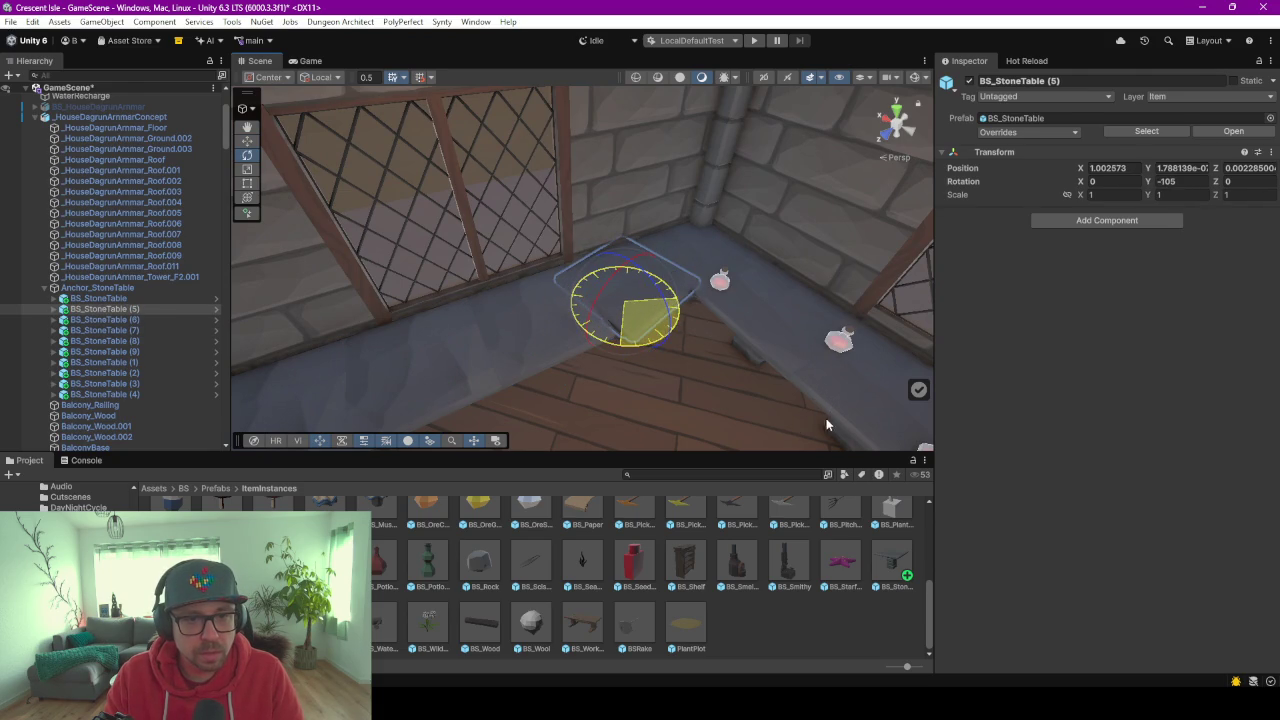
click(550, 352)
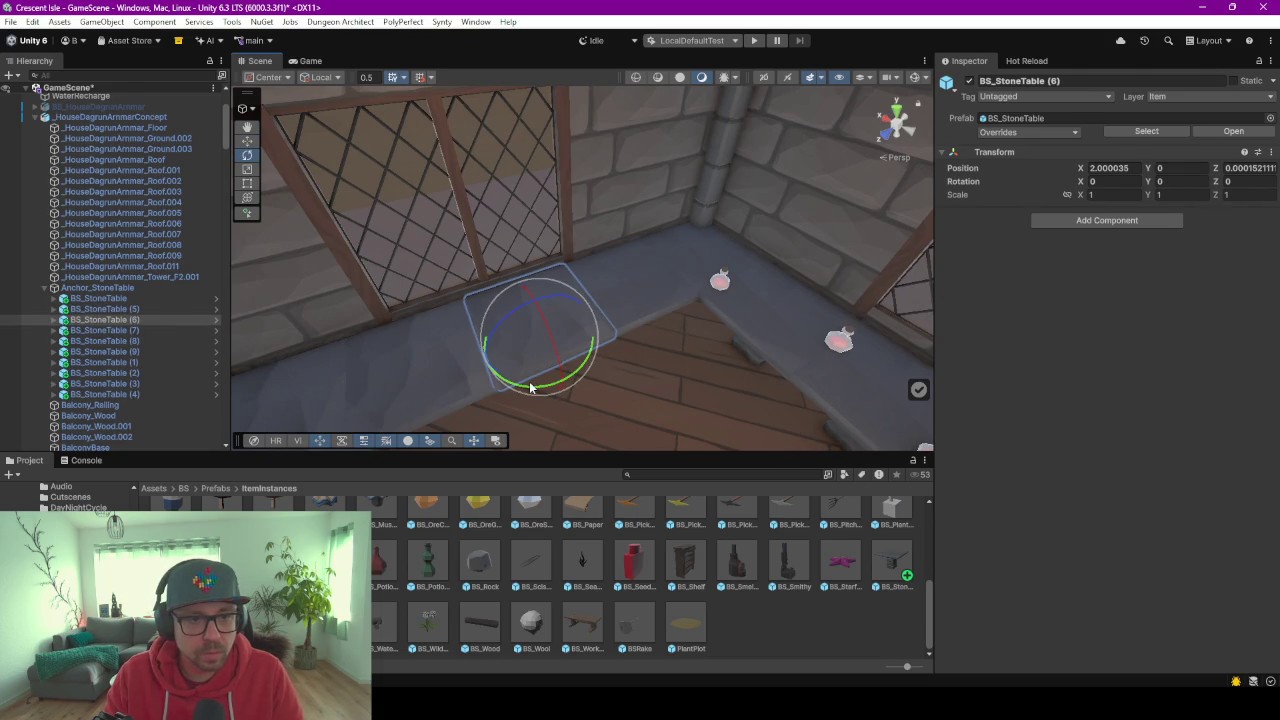
drag(530, 395, 625, 390)
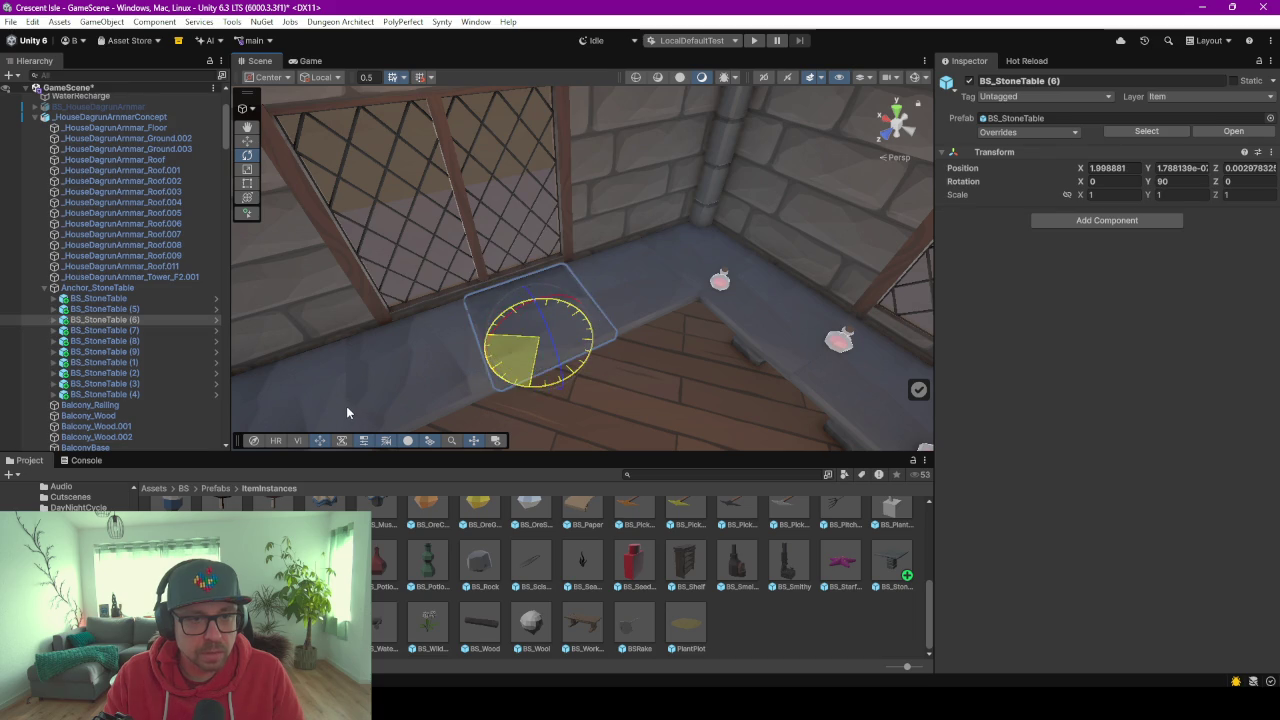
click(650, 334)
mouse_move(651, 334)
middle_down()
mouse_move(608, 359)
mouse_move(627, 297)
mouse_move(519, 319)
middle_up()
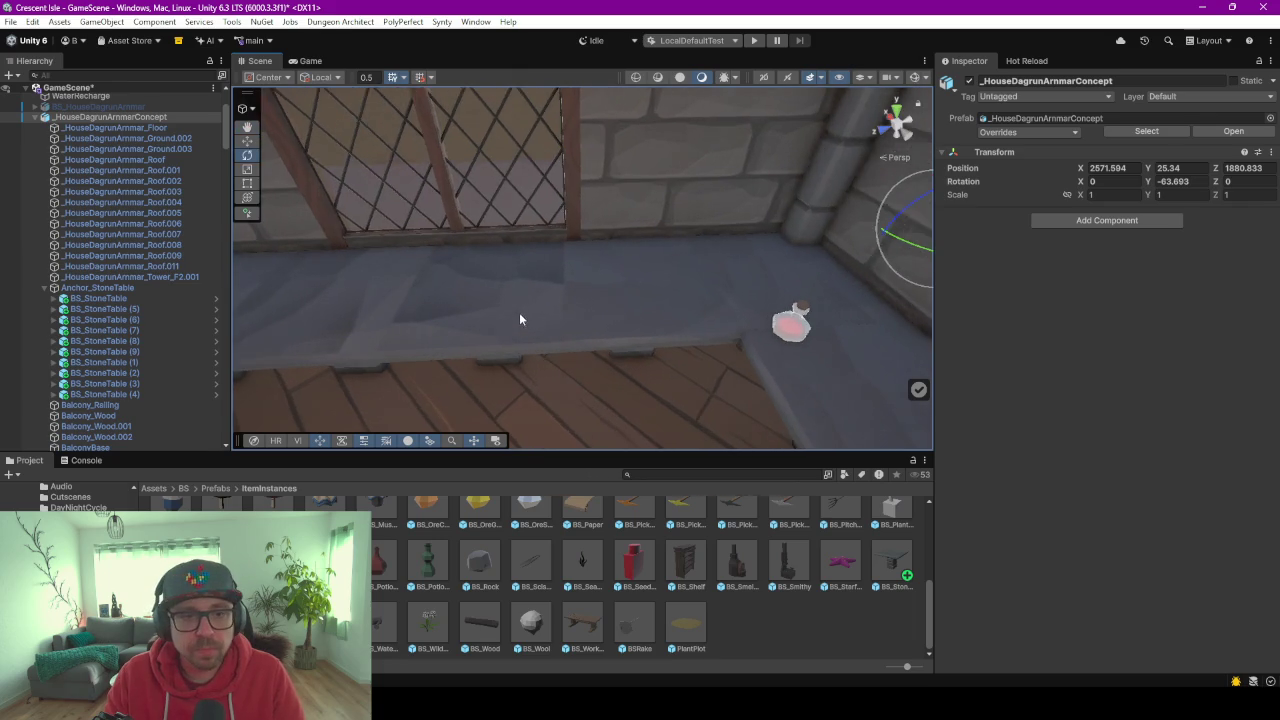
mouse_move(519, 319)
alt+mouse_down()
mouse_move(678, 293)
mouse_move(580, 277)
mouse_move(566, 249)
mouse_move(494, 240)
alt+mouse_up()
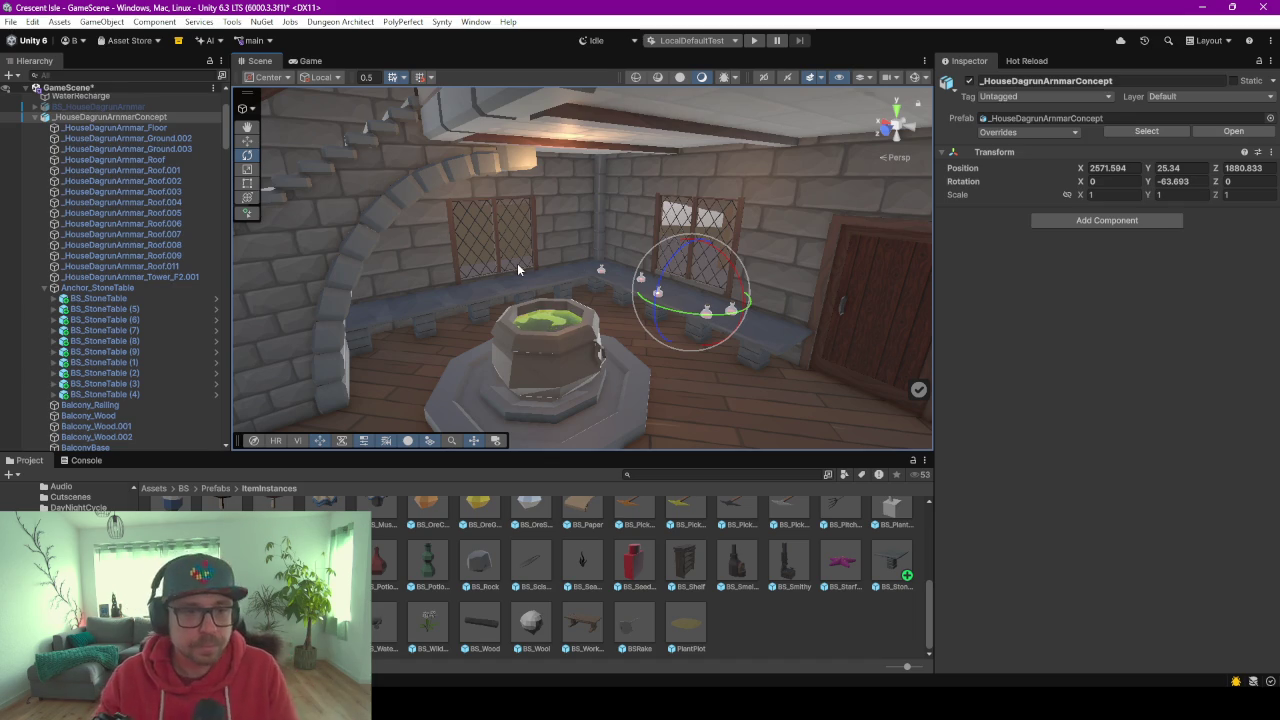
Fly the Scene view to the potion shelves by the door, then bring up the ChatGPT workbench image.
mouse_move(517, 263)
right_down()
mouse_move(592, 288)
mouse_move(480, 268)
mouse_move(526, 246)
mouse_move(713, 313)
mouse_move(802, 282)
mouse_move(576, 220)
right_up()
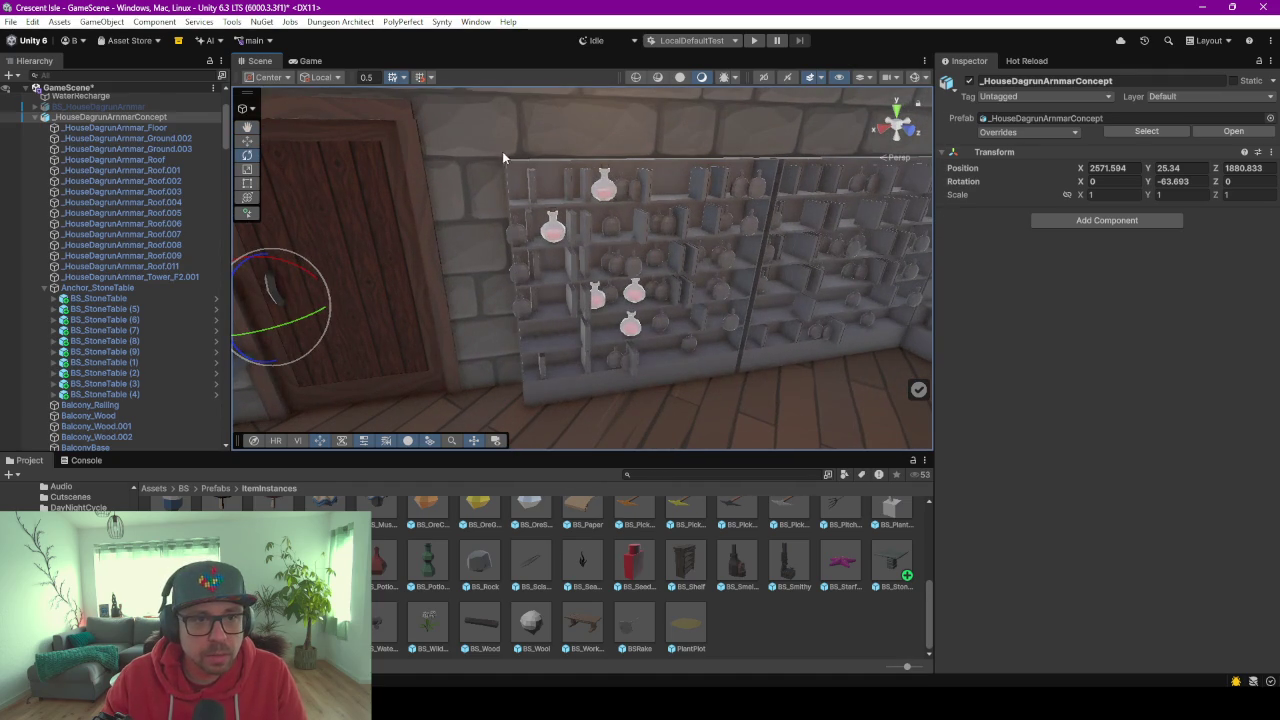
click(528, 160)
right_drag(528, 160, 570, 234)
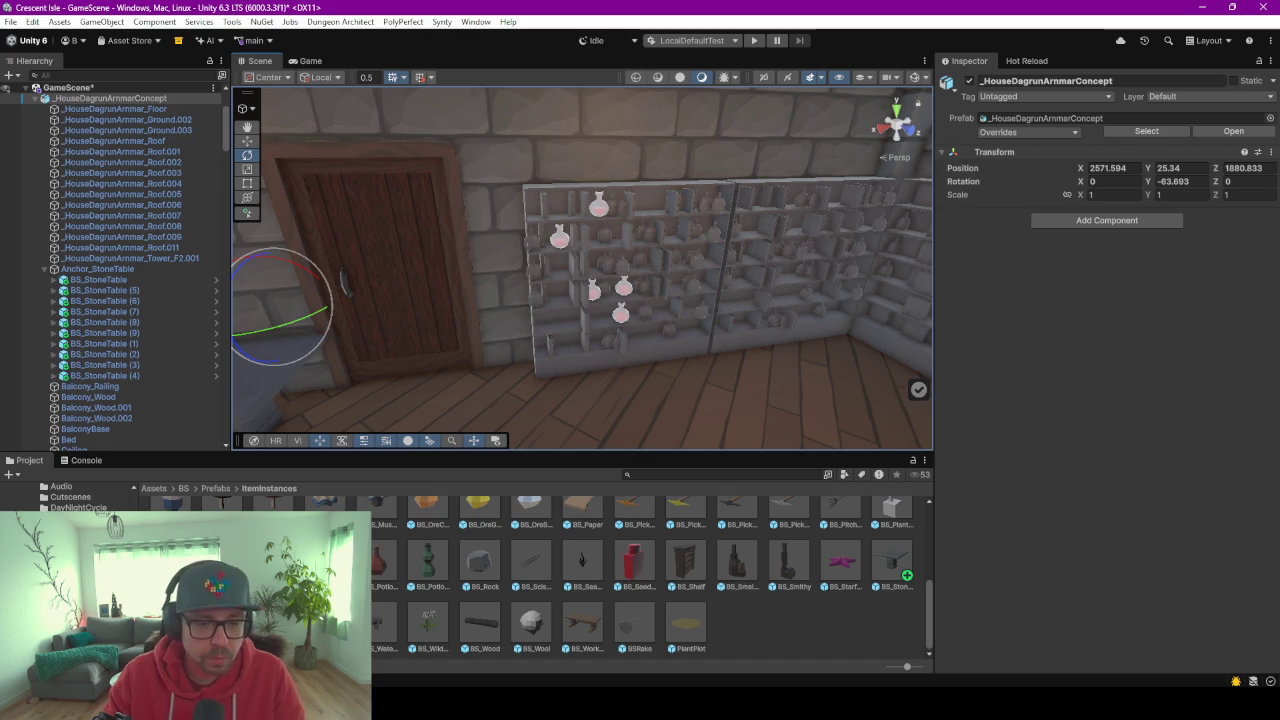
key(alt+Tab)
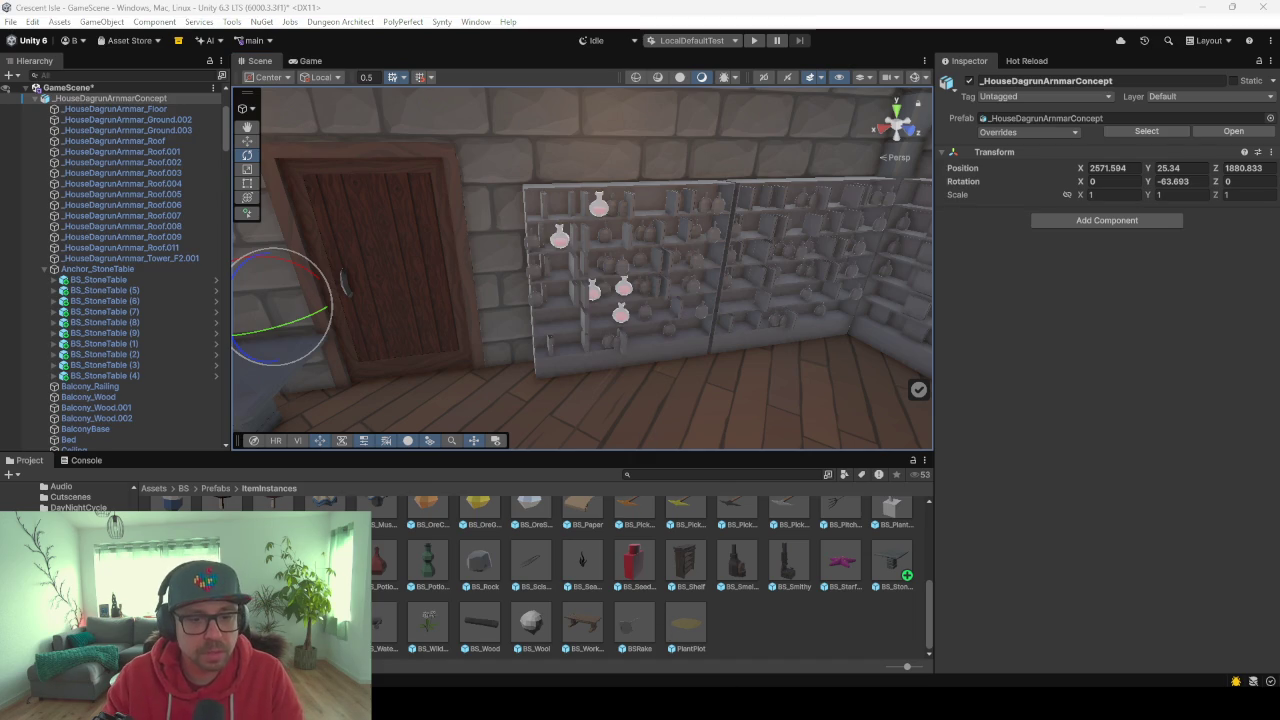
key(alt+Tab)
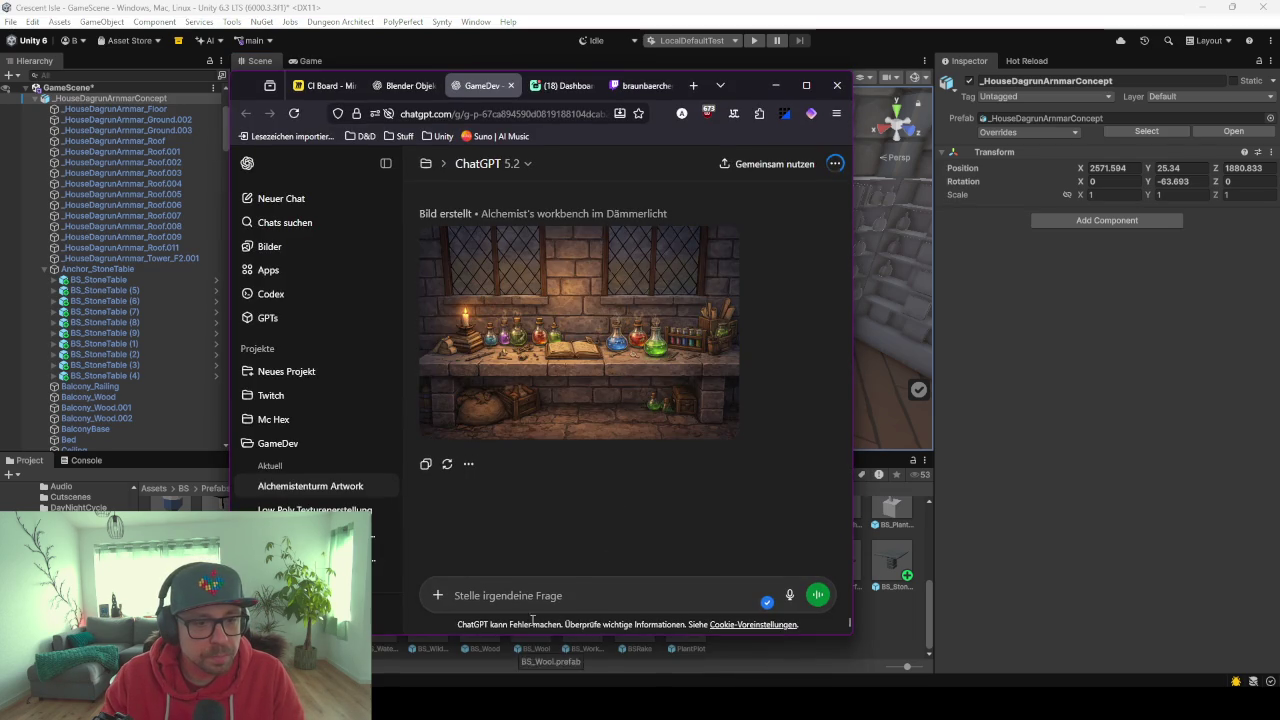
Start a fresh, empty ChatGPT chat with the sidebar collapsed.
click(278, 198)
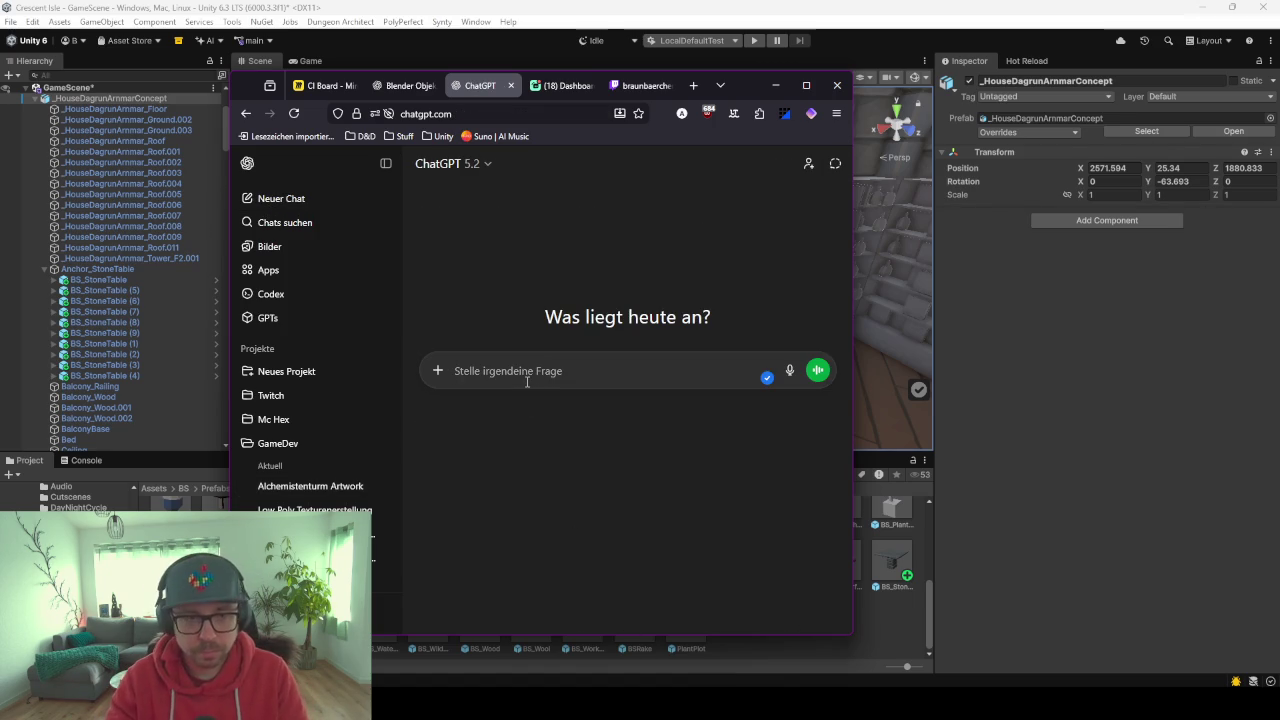
text(E)
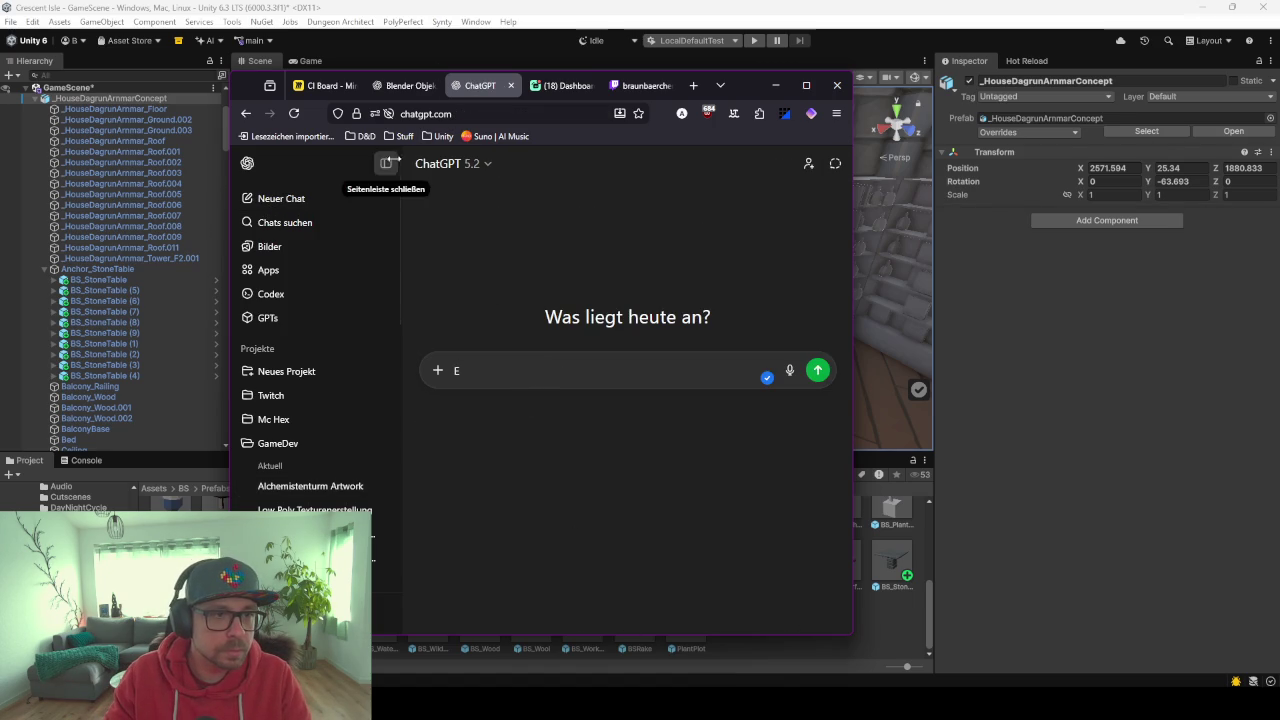
click(386, 163)
key(BackSpace)
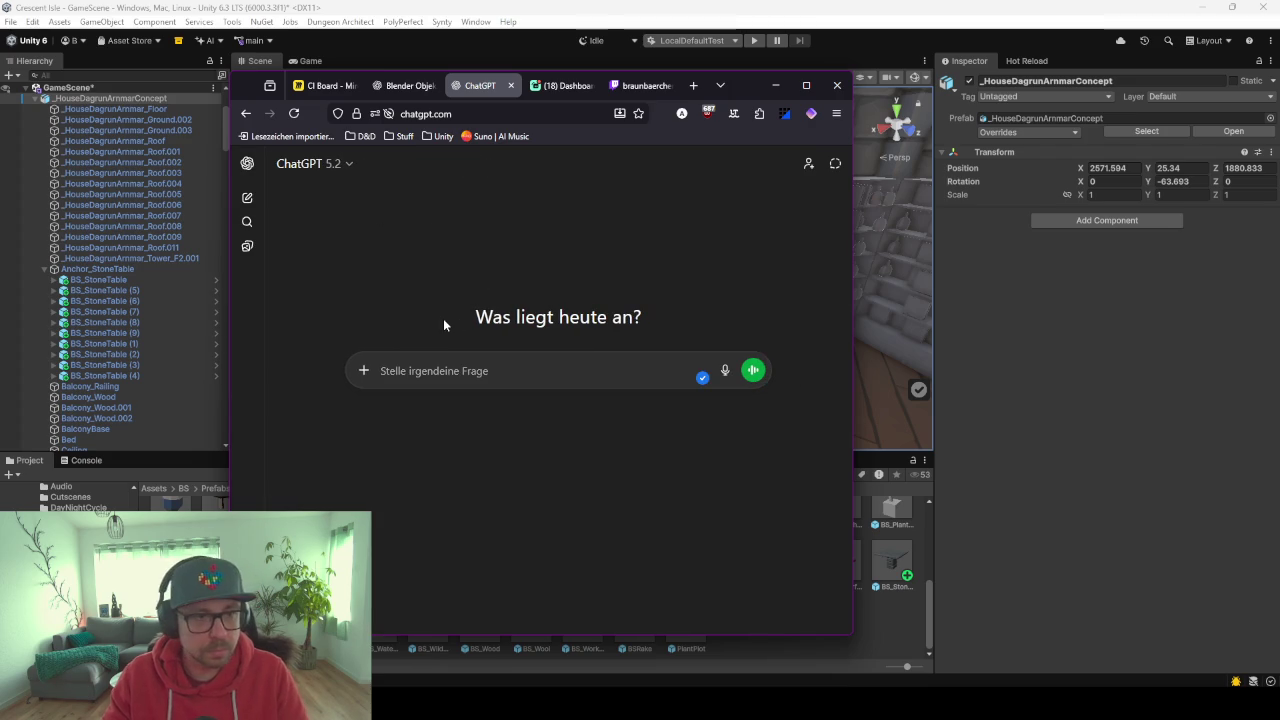
click(243, 115)
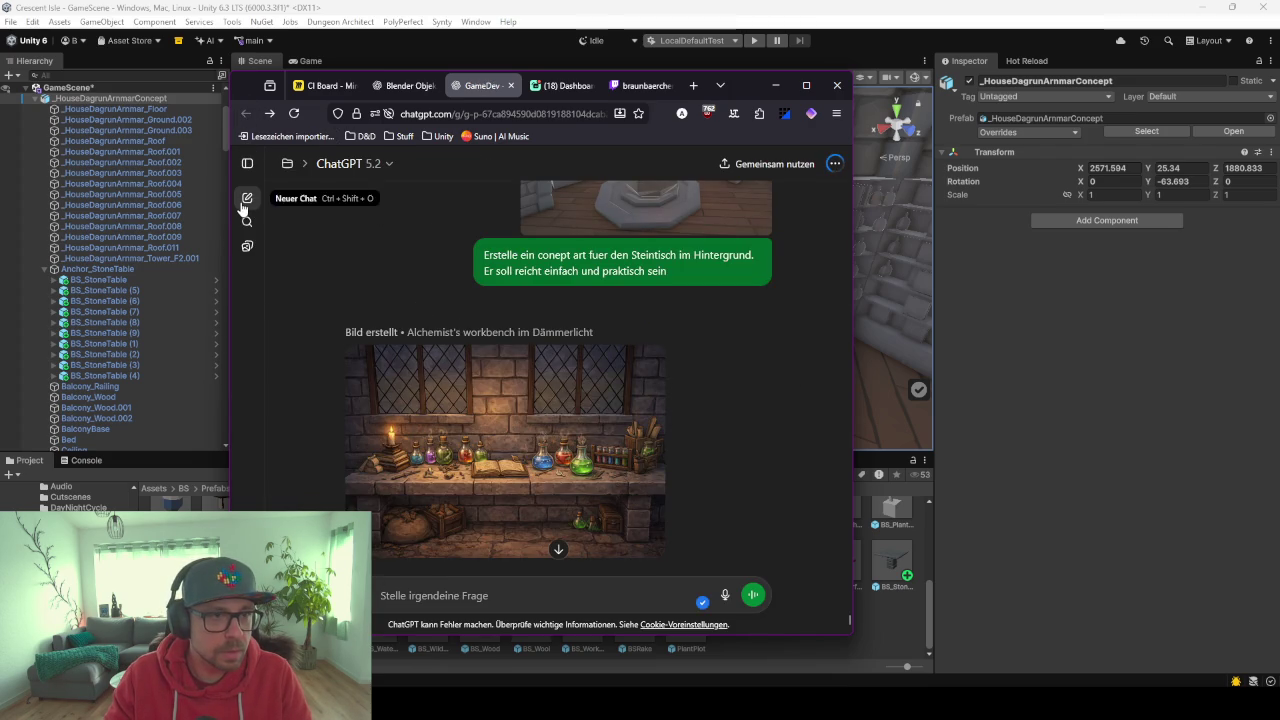
click(247, 199)
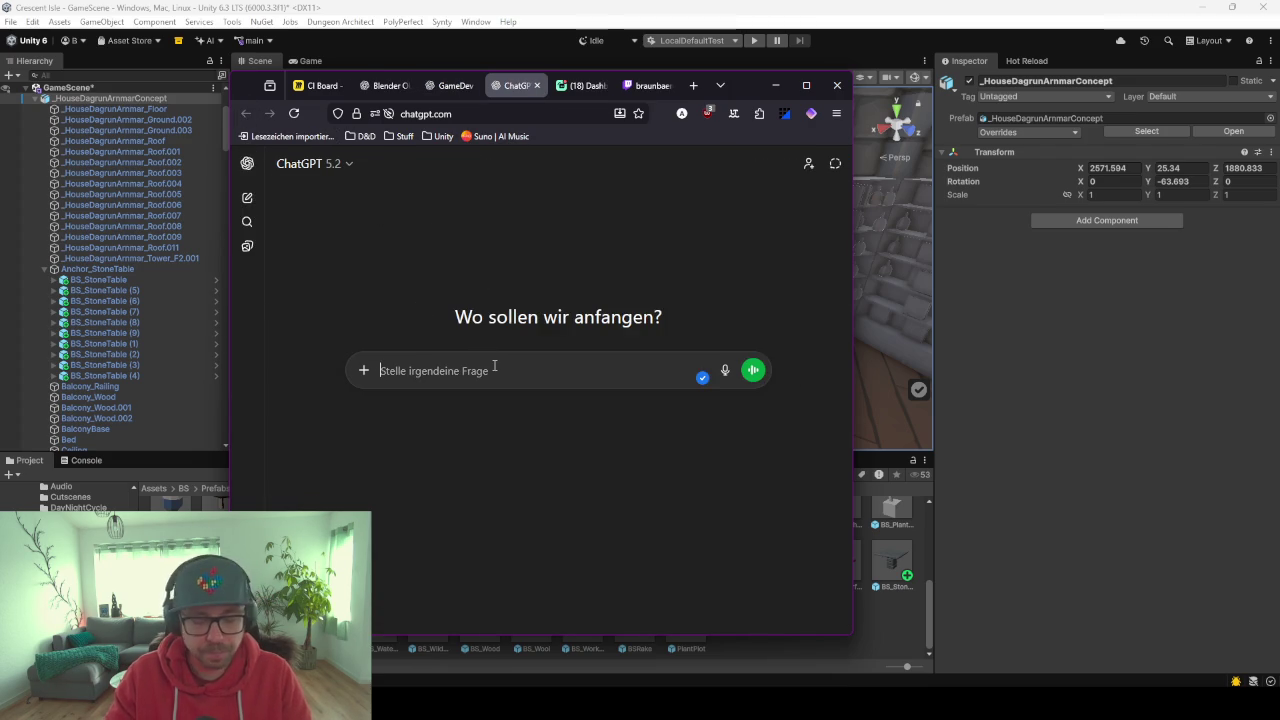
Ask ChatGPT for detailed low-poly concept art of a medieval wooden shelf for books, potions and decor.
text(Erstelle ein c)
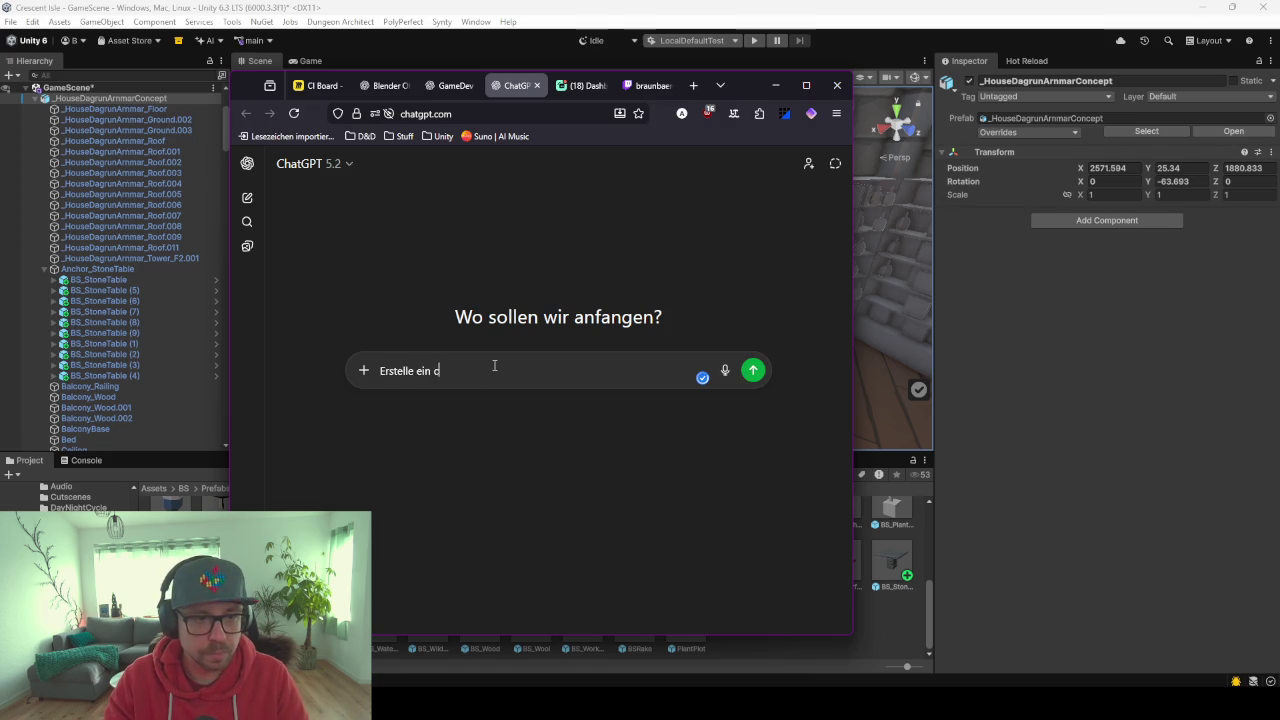
text(oncept art fuer ein mittel)
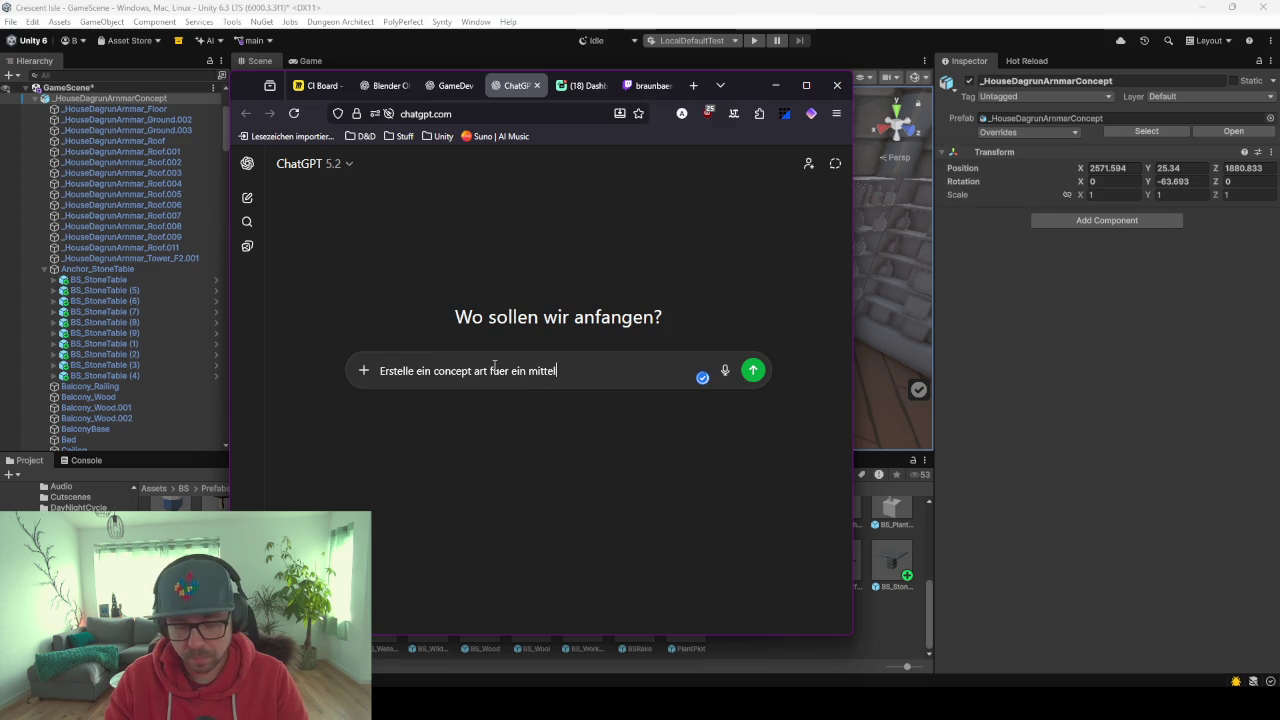
text(alterliches Holzregal, in de)
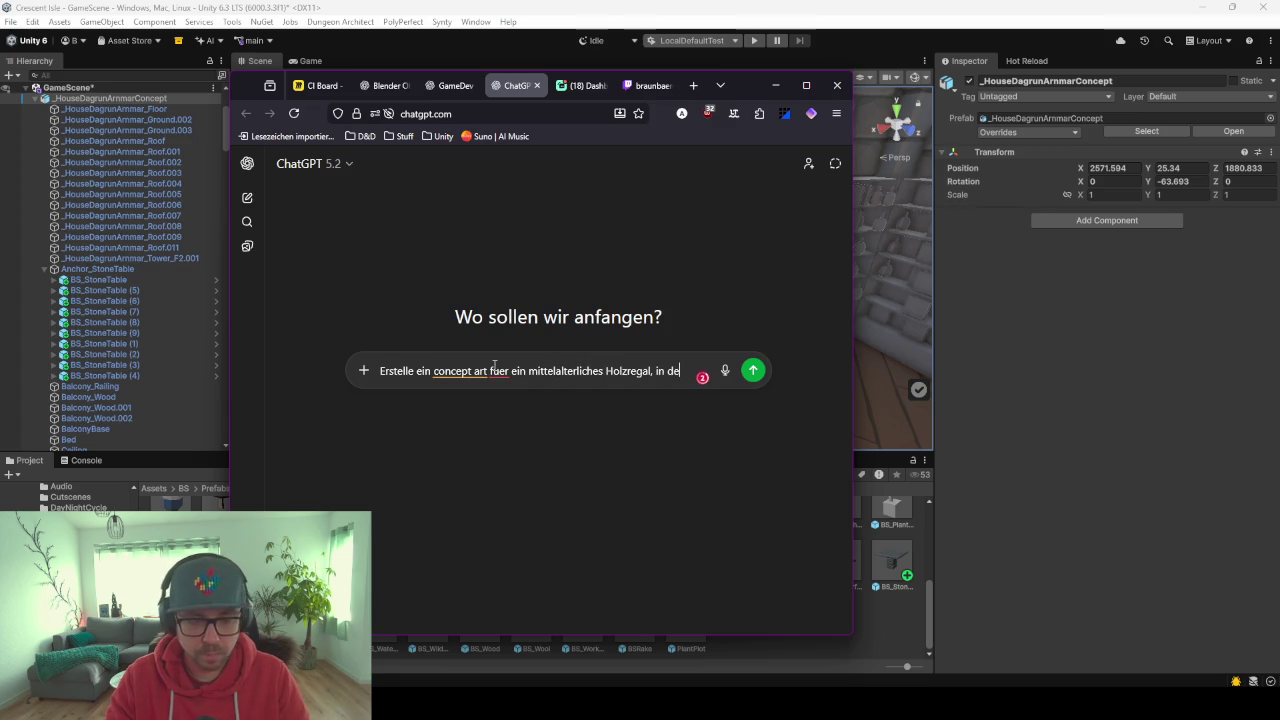
text(m man)
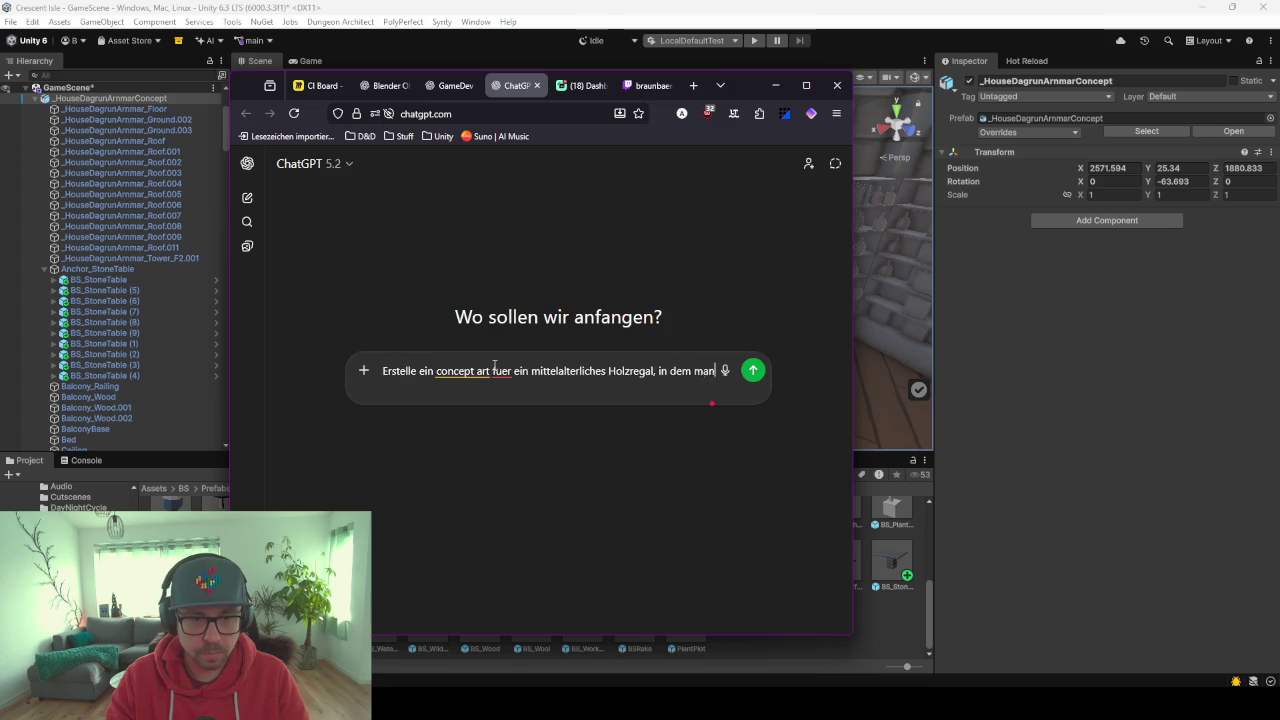
text( Buecher und)
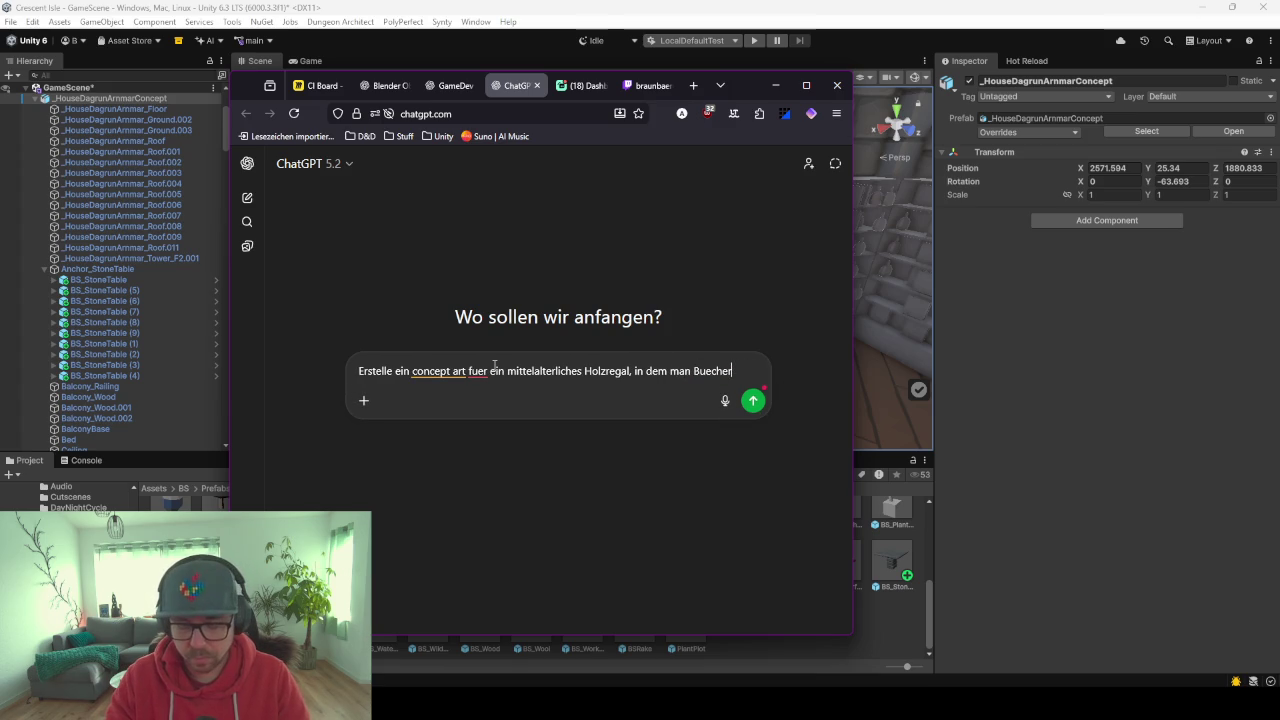
text(on)
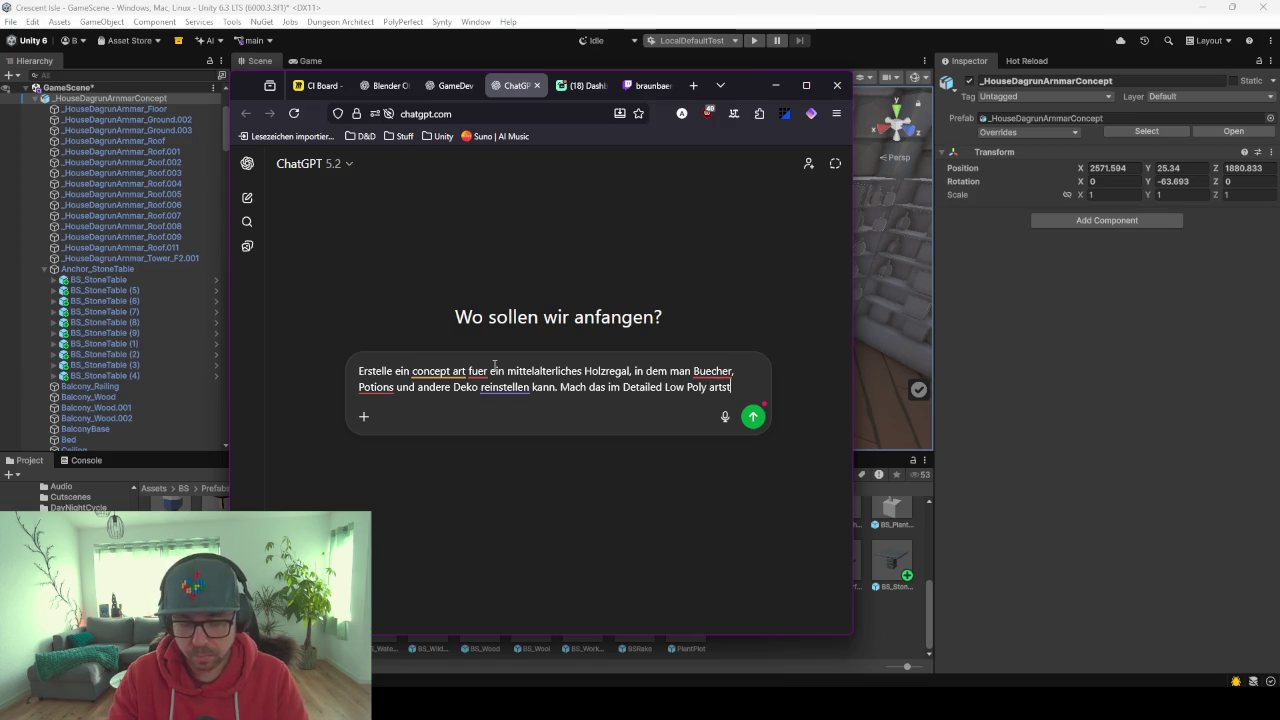
text(il)
key(Return)
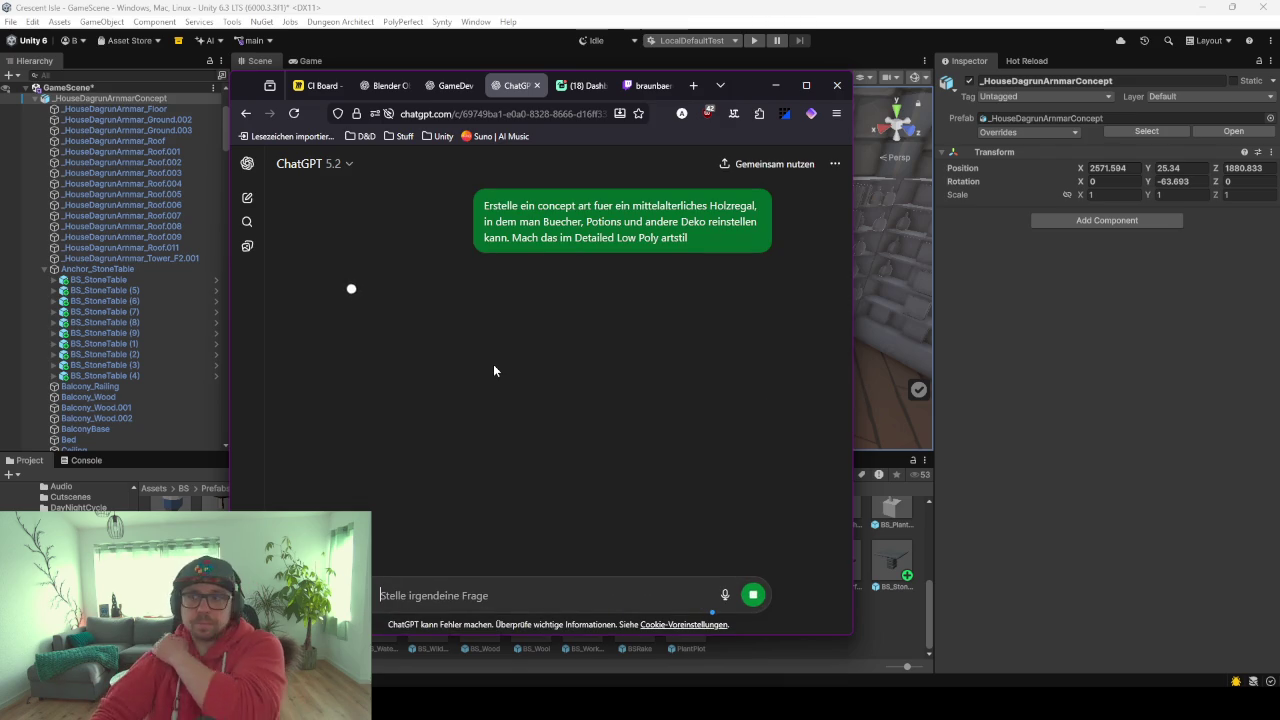
Back in the scene, select the potion shelf and stone table (4), then switch to Blender.
scroll(672, 412, down, 2)
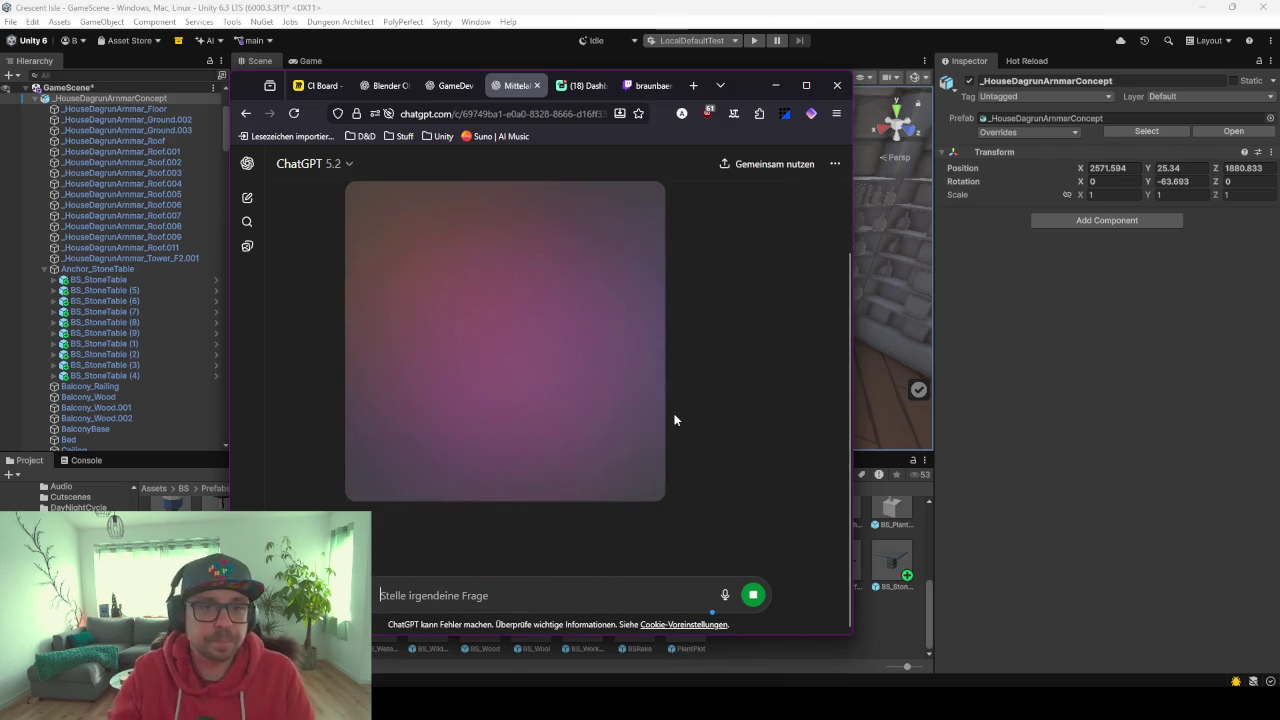
click(775, 85)
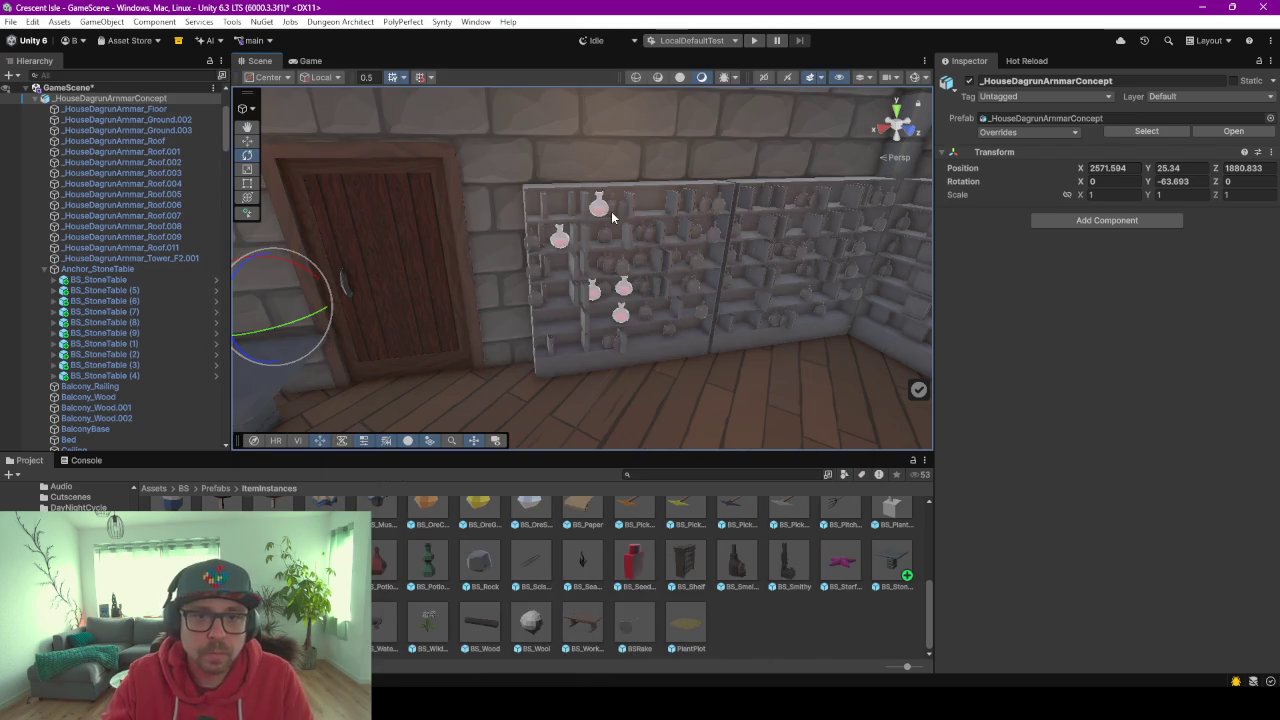
click(610, 356)
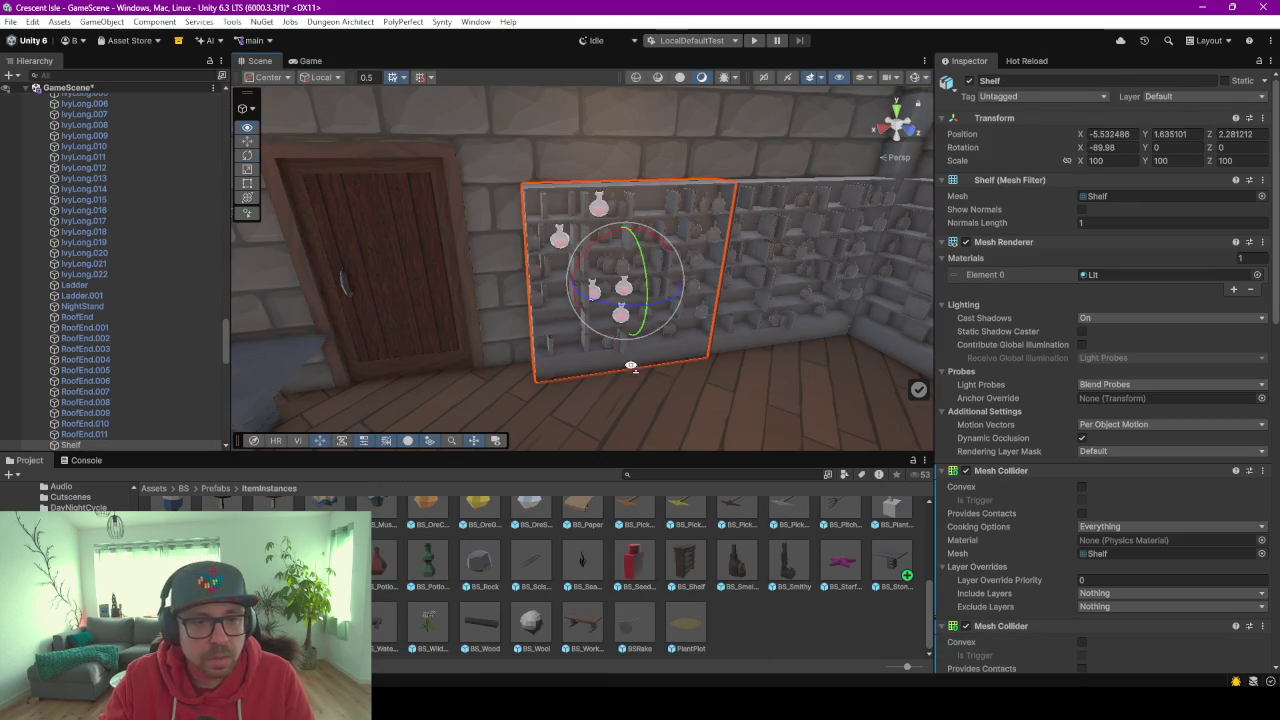
right_drag(631, 367, 500, 358)
click(500, 358)
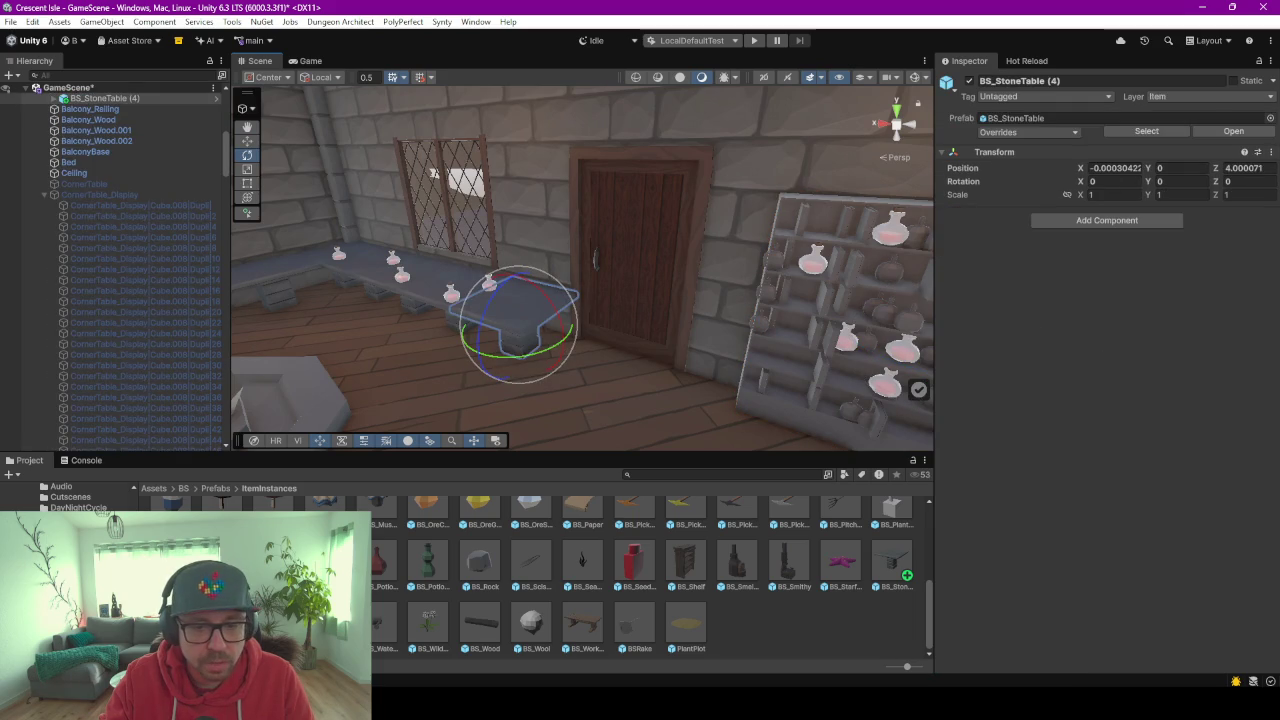
click(826, 612)
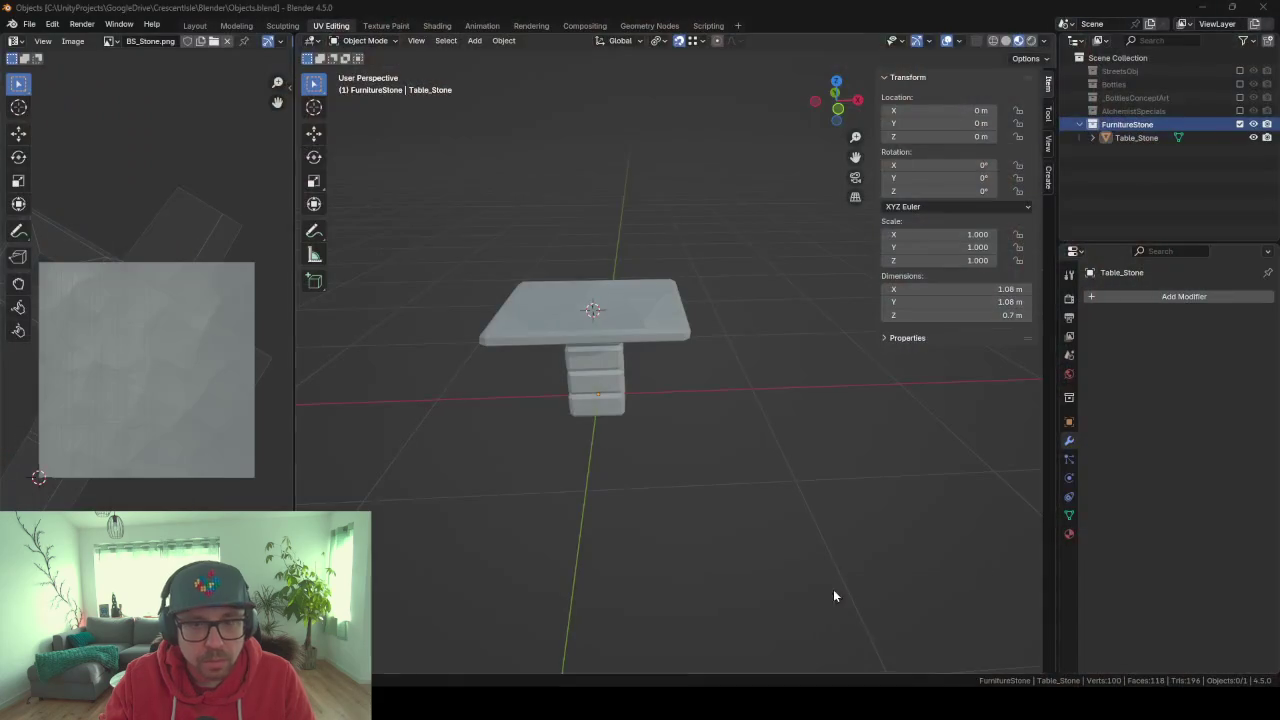
Create a new collection under Scene Collection named FurnitureWood.
click(1165, 170)
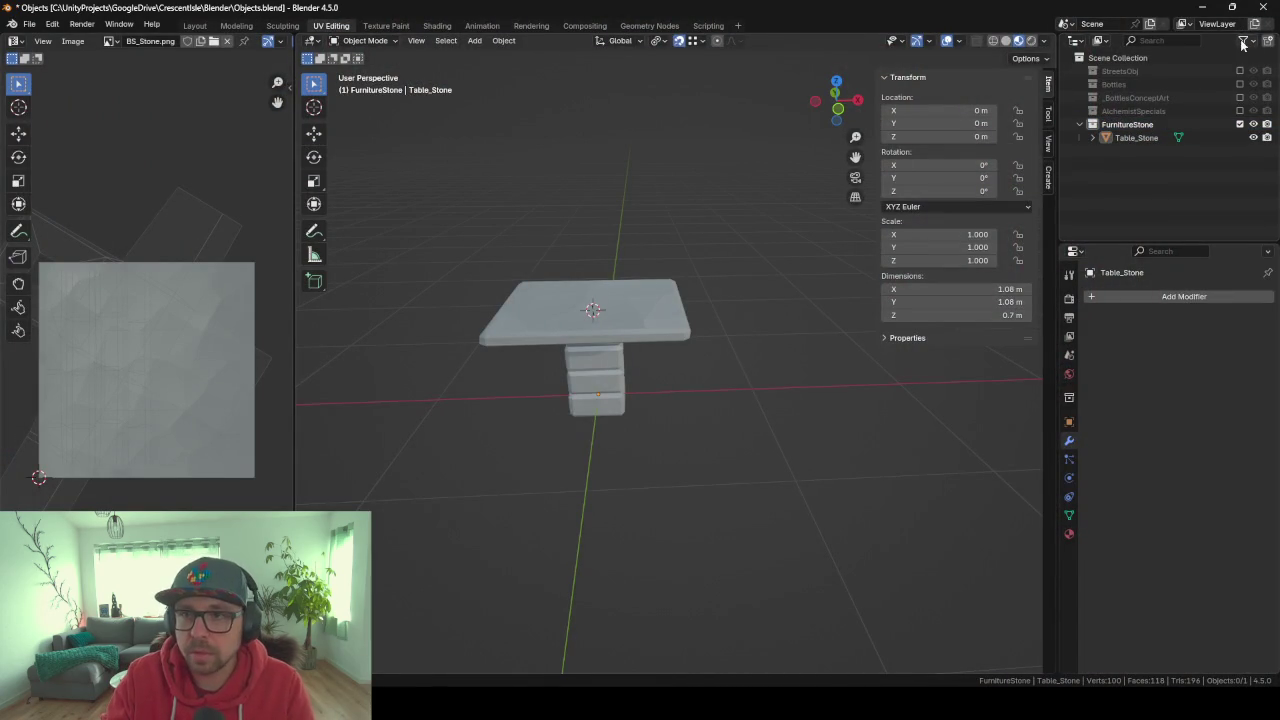
click(1130, 58)
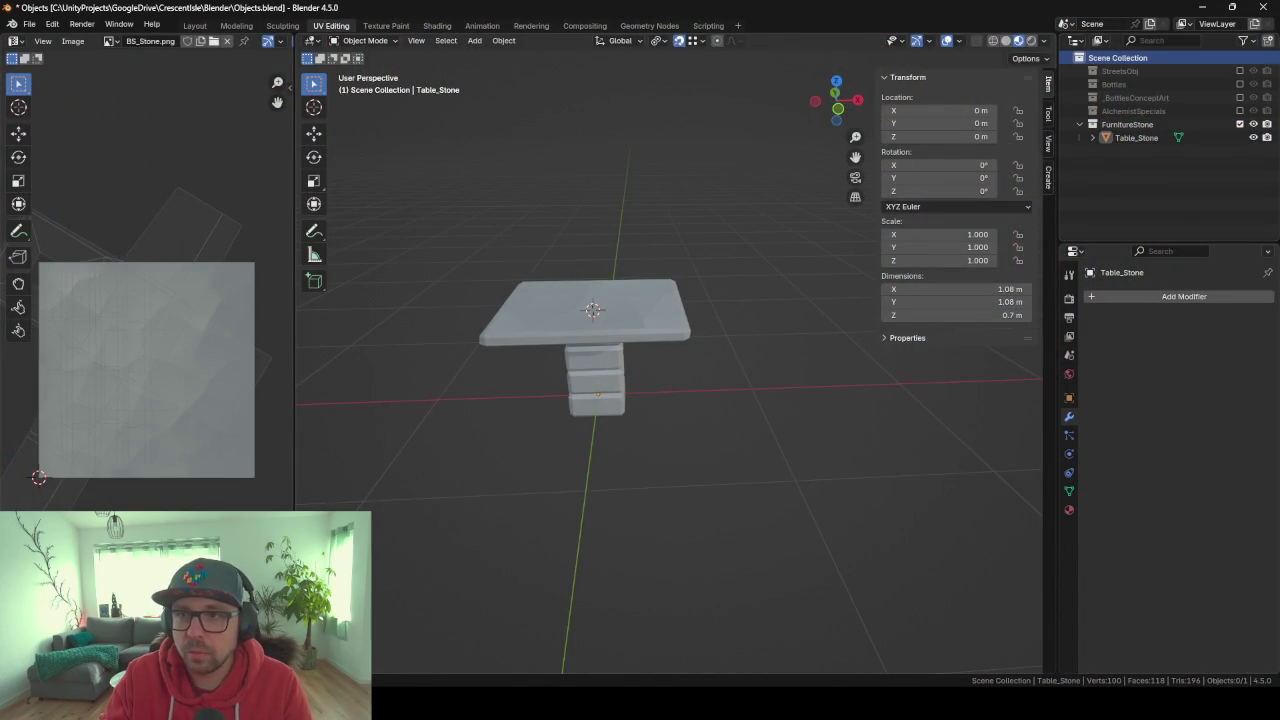
click(1267, 40)
click(1136, 150)
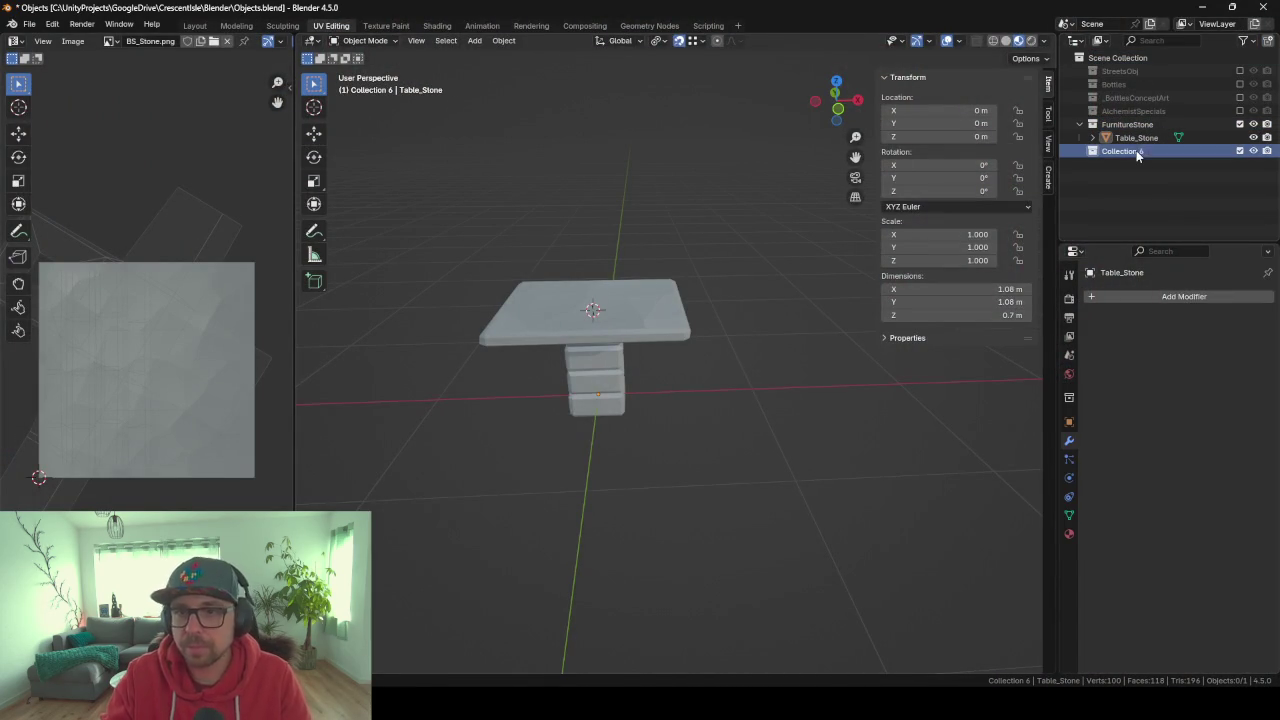
double_click(1136, 150)
text(Furnitu)
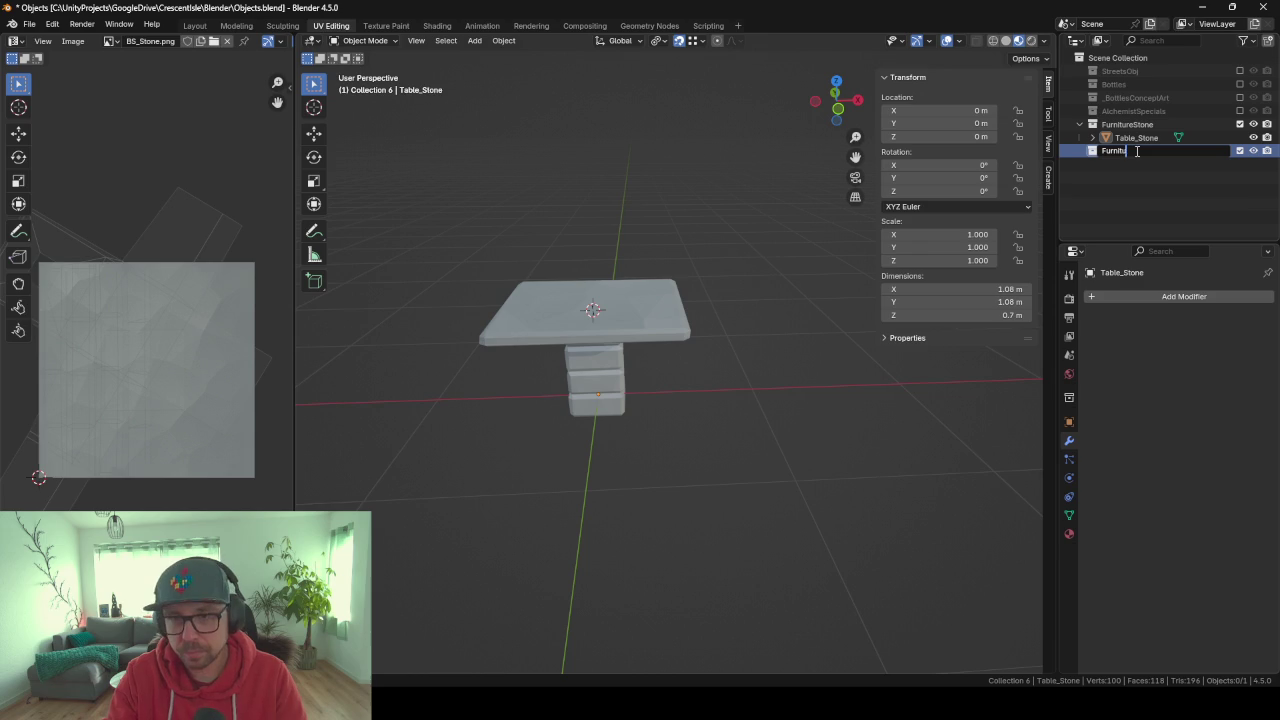
text(reWood)
key(Return)
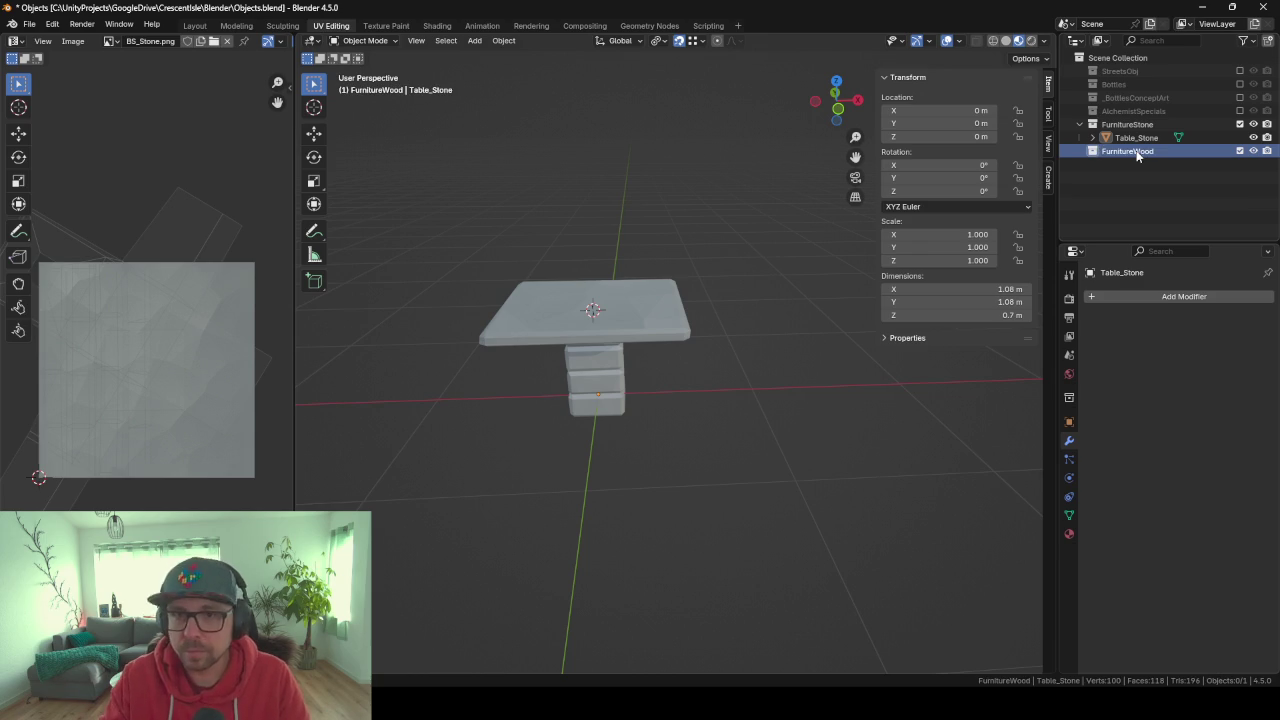
Hide the FurnitureStone collection and snap the 3D cursor to the world origin.
click(1136, 137)
click(1253, 124)
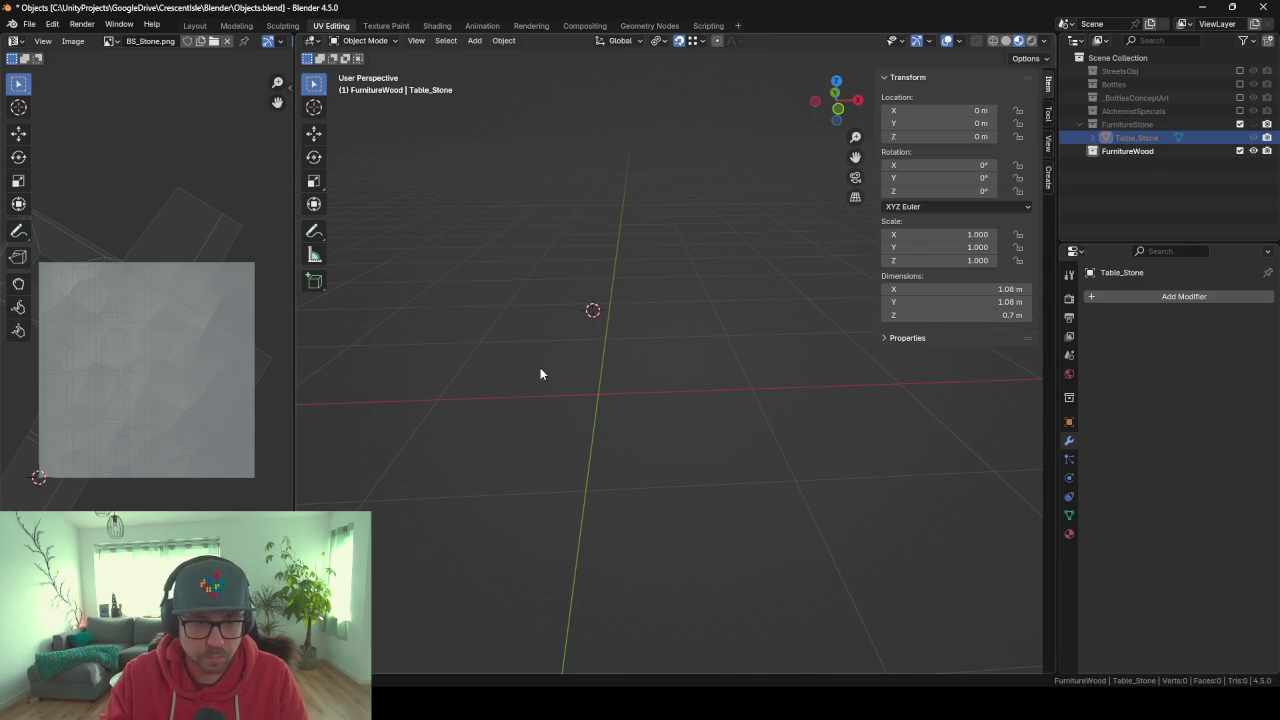
key(shift+s)
key(1)
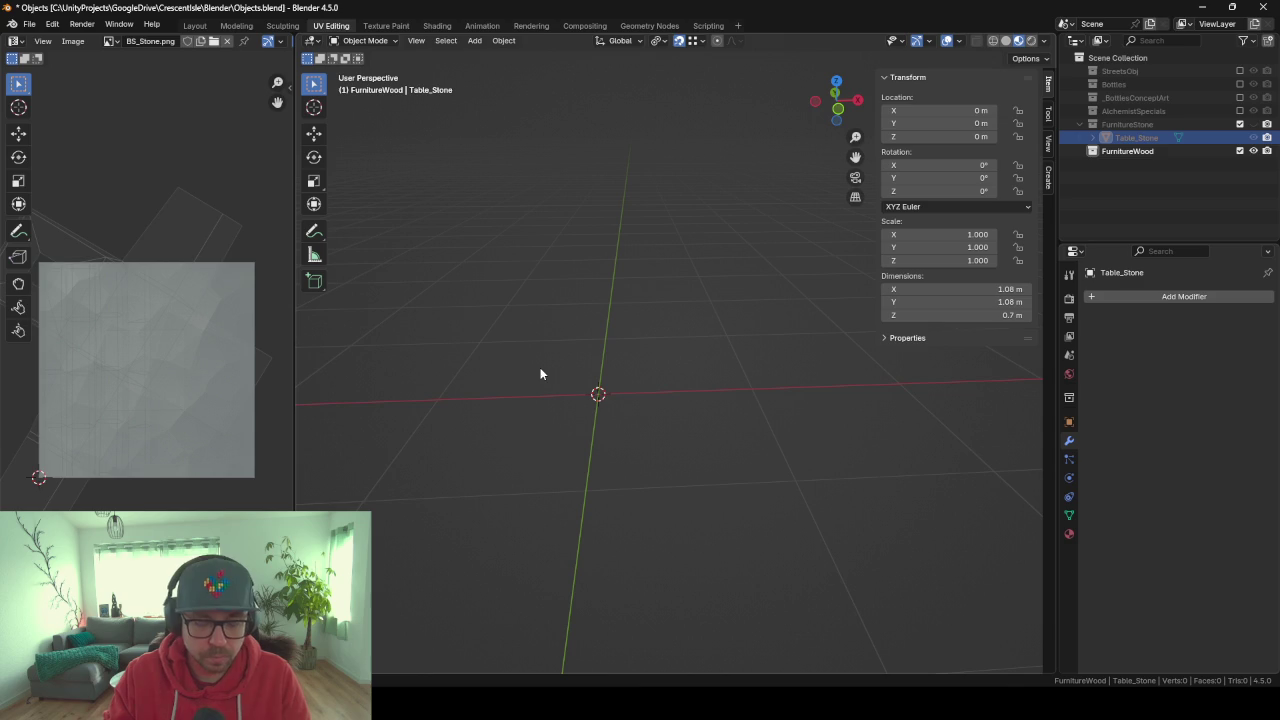
Add a cube mesh at the world origin.
key(shift+a)
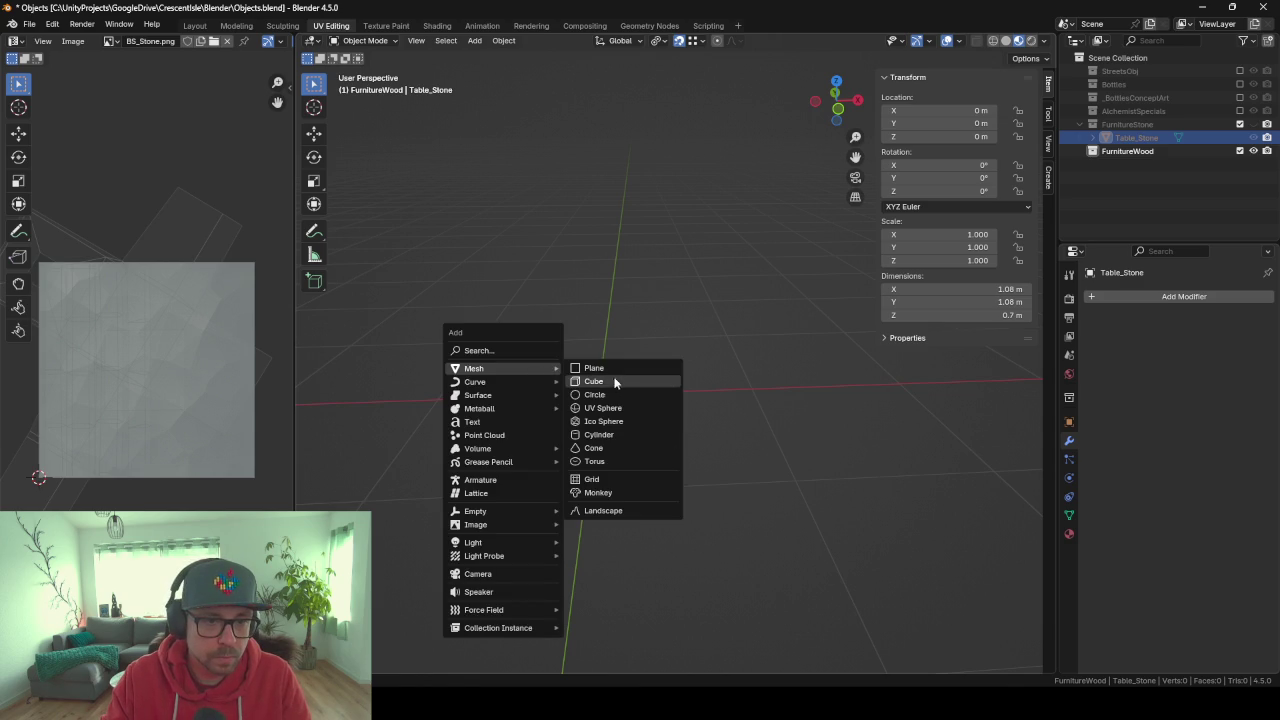
click(613, 377)
scroll(617, 386, down, 8)
middle_drag(630, 386, 711, 391)
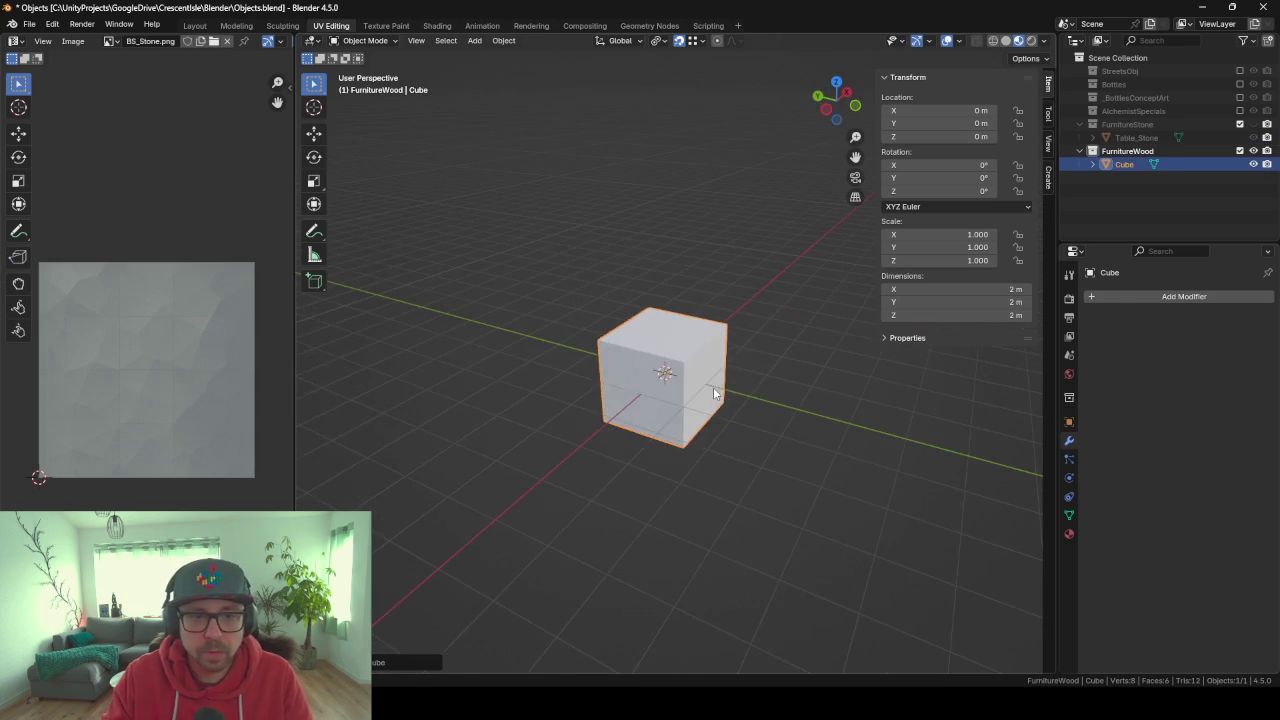
key(Tab)
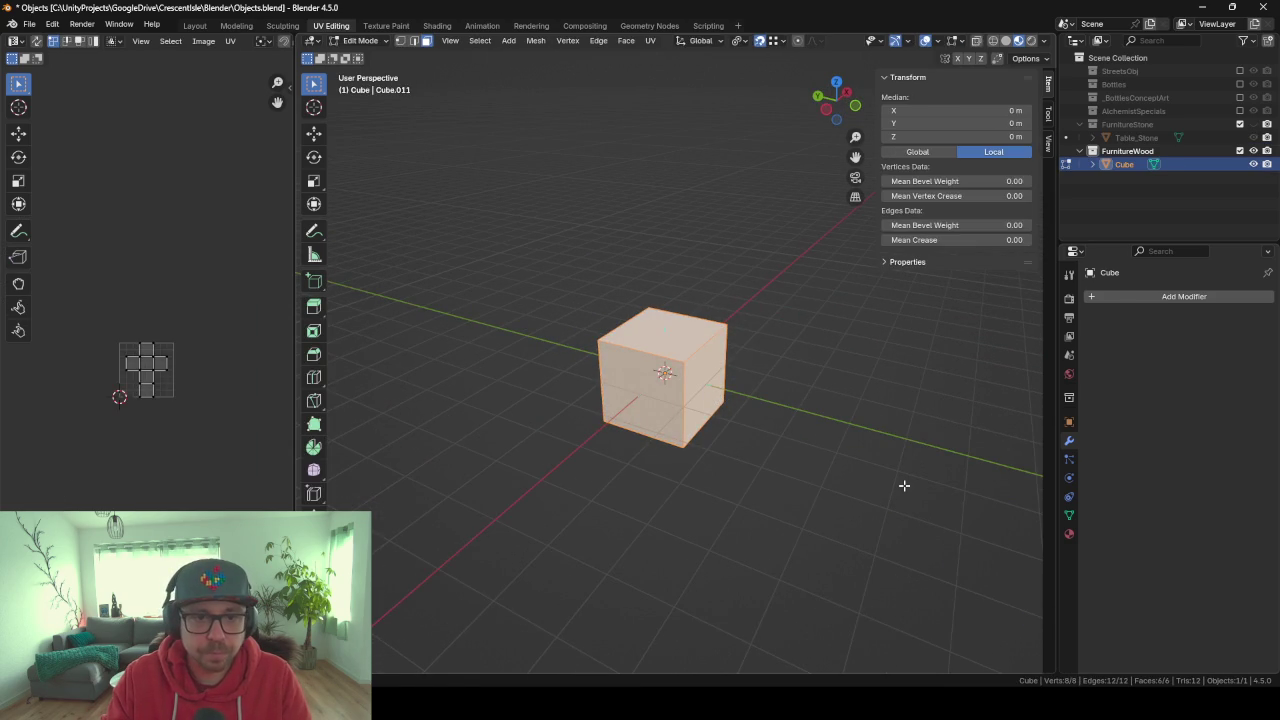
key(Tab)
mouse_move(887, 476)
middle_down()
mouse_move(780, 472)
mouse_move(758, 458)
middle_up()
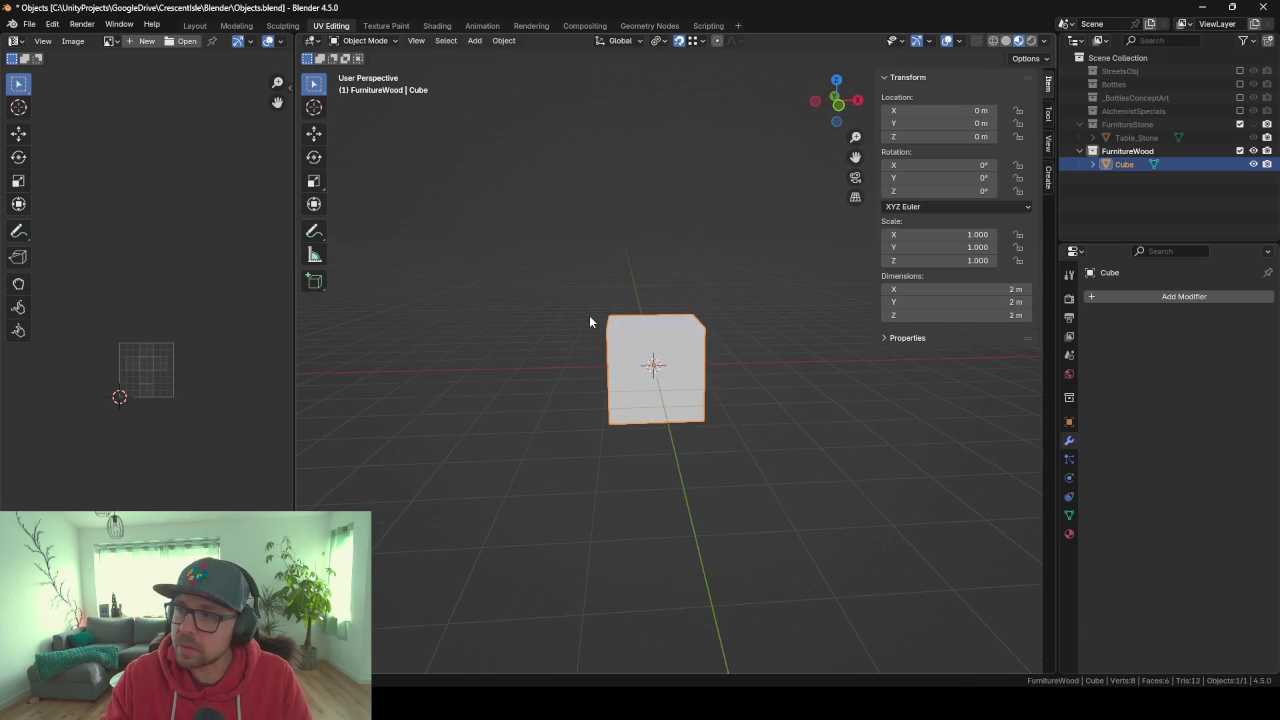
middle_drag(554, 460, 672, 468)
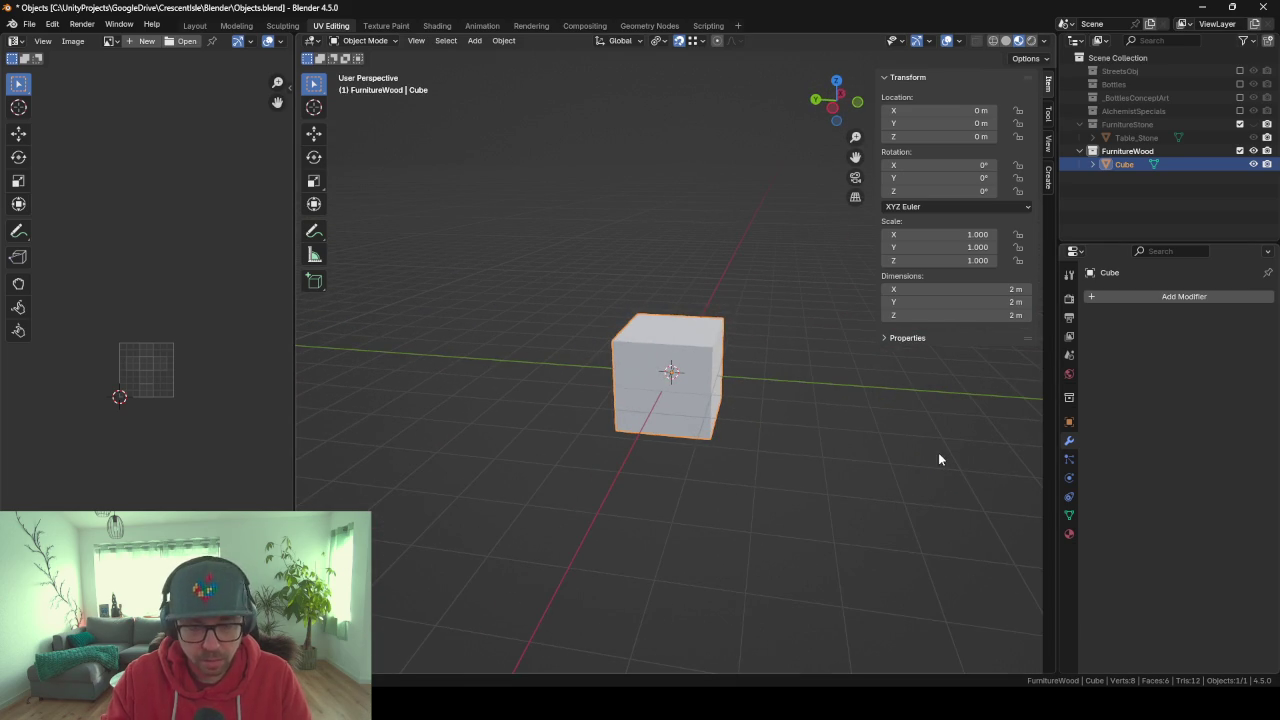
Flatten the cube by scaling it along the Y axis.
key(s)
key(y)
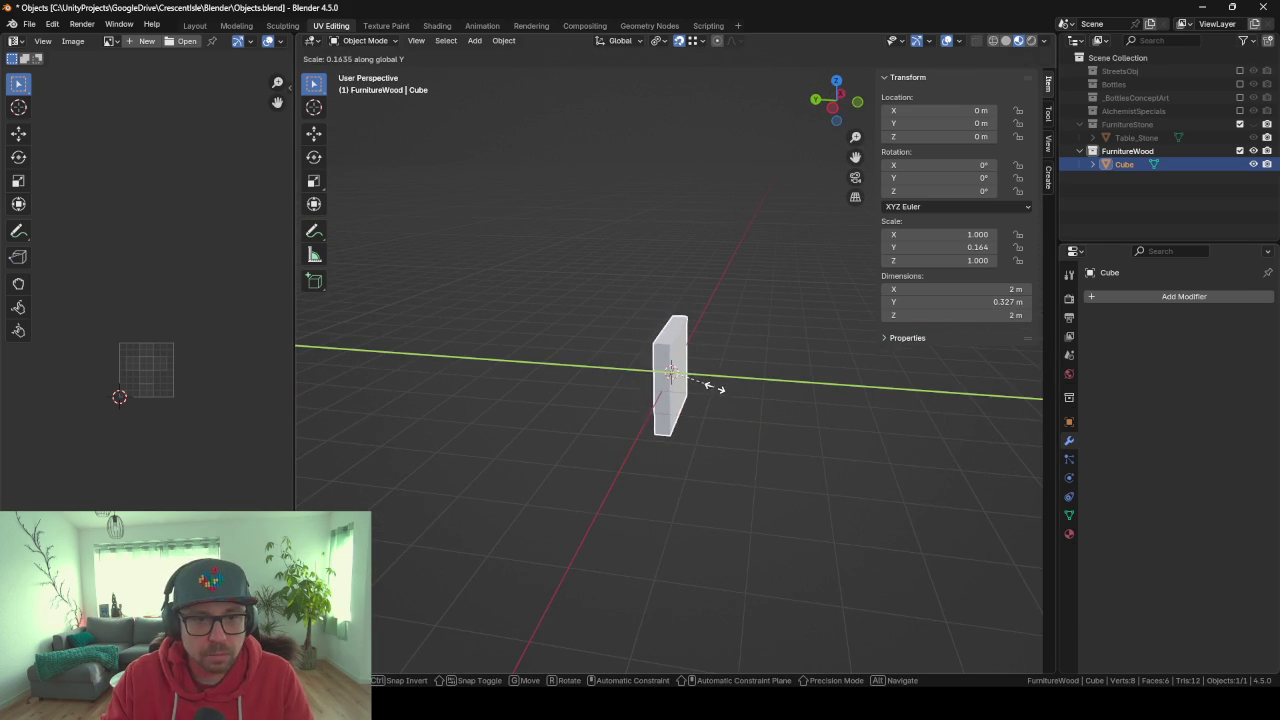
click(714, 386)
scroll(714, 388, up, 5)
scroll(725, 398, down, 2)
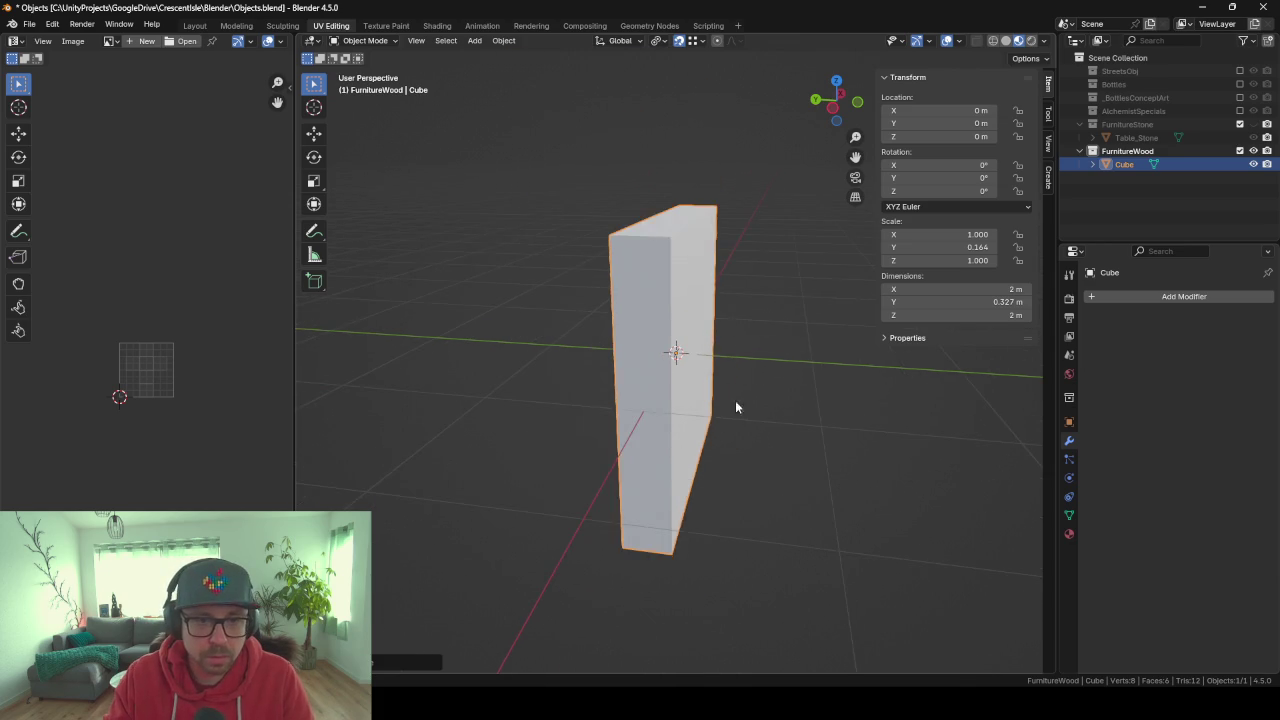
mouse_move(735, 407)
middle_down()
mouse_move(549, 423)
mouse_move(754, 417)
middle_up()
Scale the panel's geometry along Y in edit mode, making a thin 2 × 0.154 × 2 m slab.
key(Tab)
key(s)
key(y)
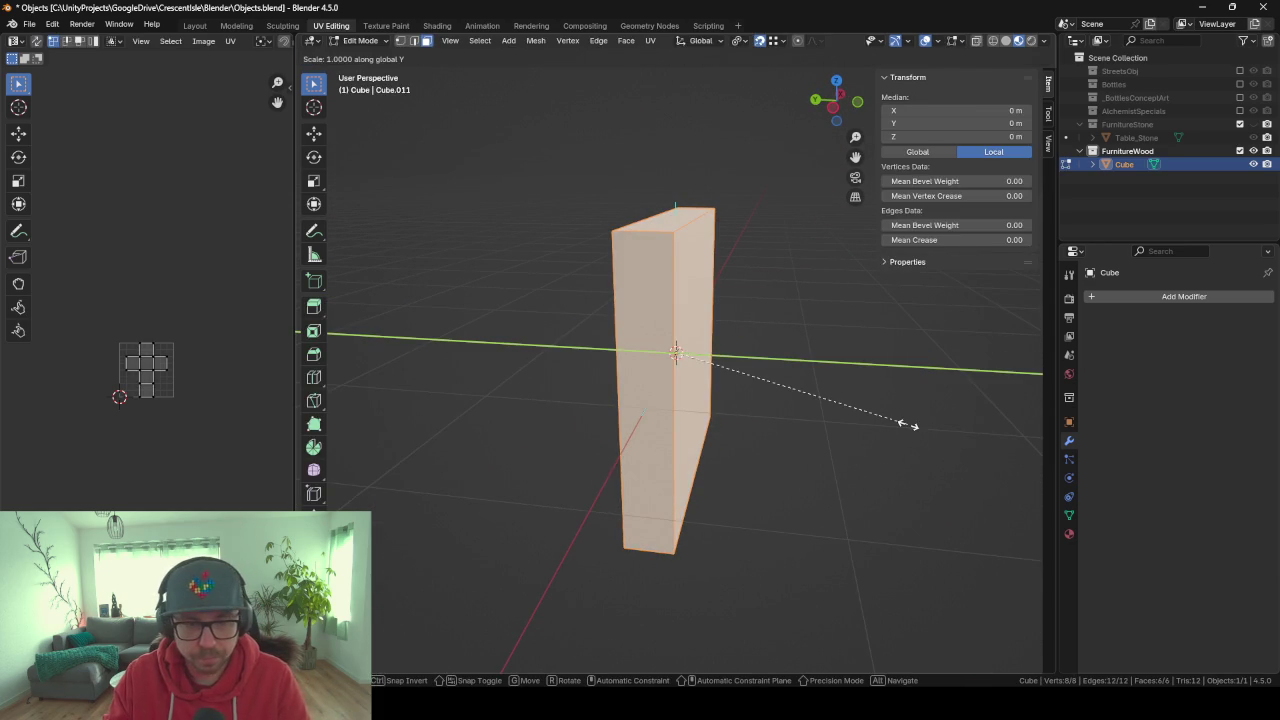
click(785, 388)
key(Tab)
mouse_move(843, 391)
middle_down()
mouse_move(551, 389)
mouse_move(844, 382)
mouse_move(788, 372)
mouse_move(611, 651)
middle_up()
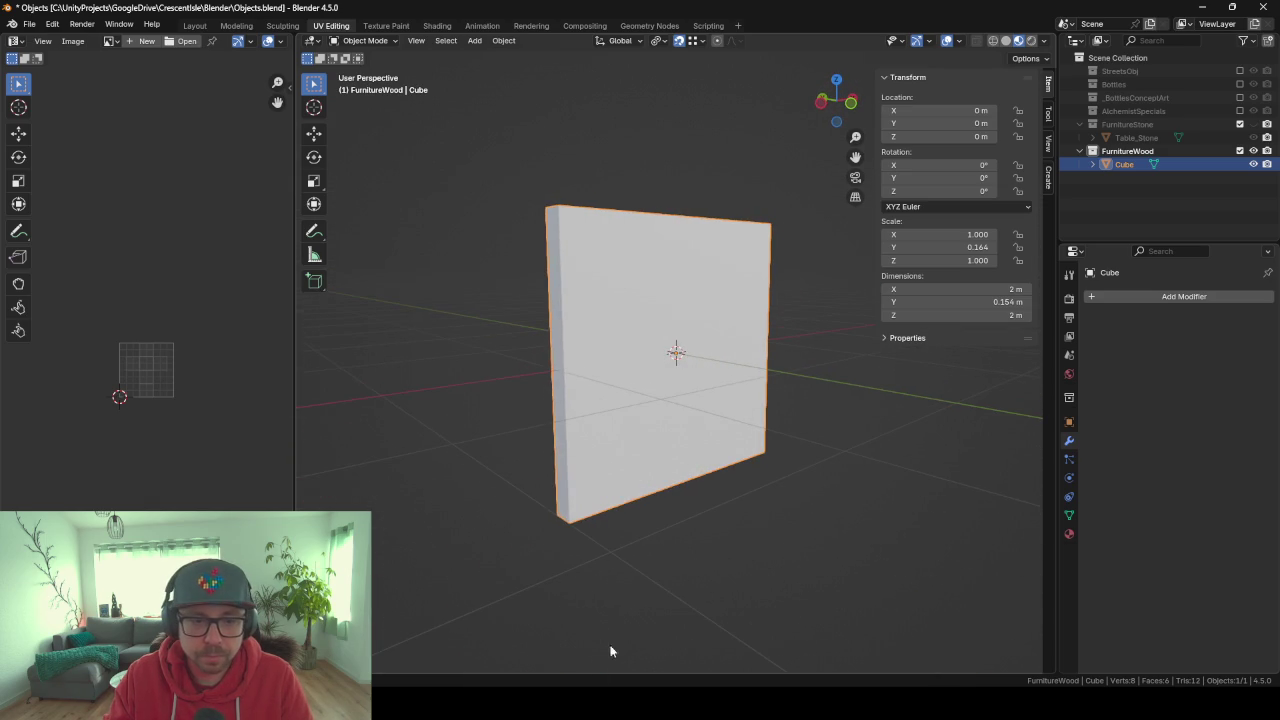
key(alt+Tab)
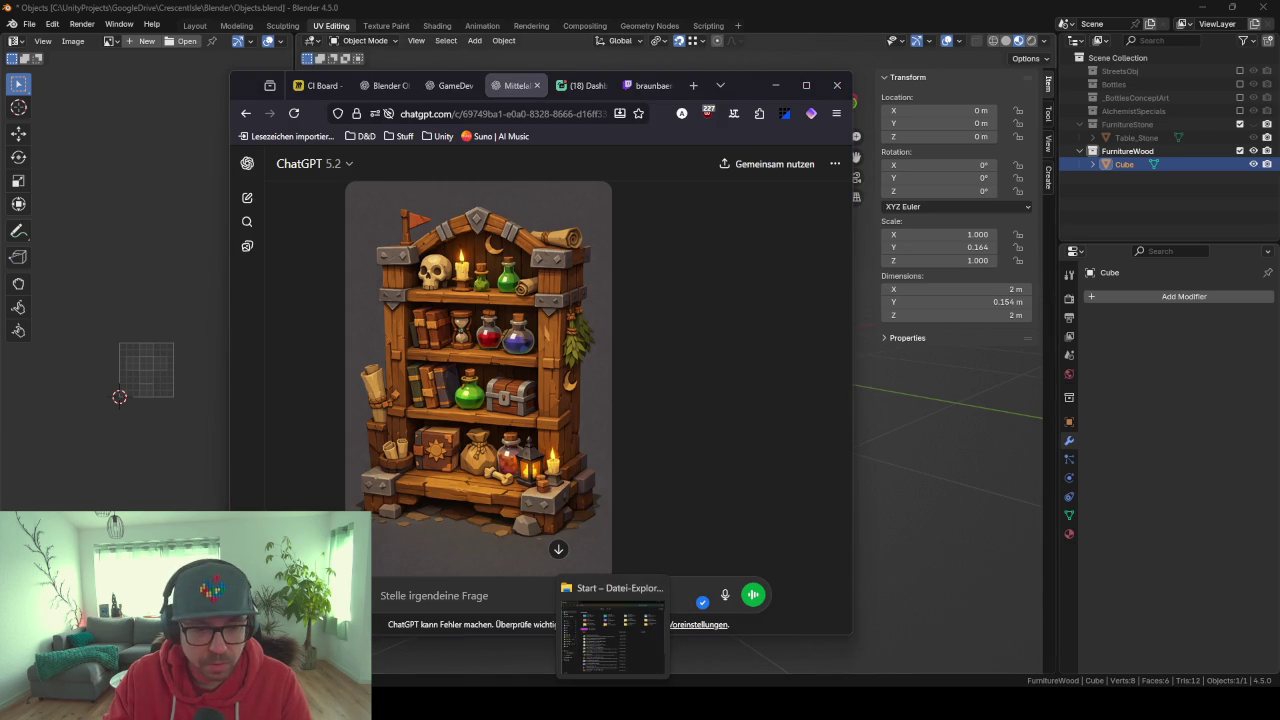
Download ChatGPT's bookshelf concept image, drag it toward Blender, and minimize the browser.
click(610, 640)
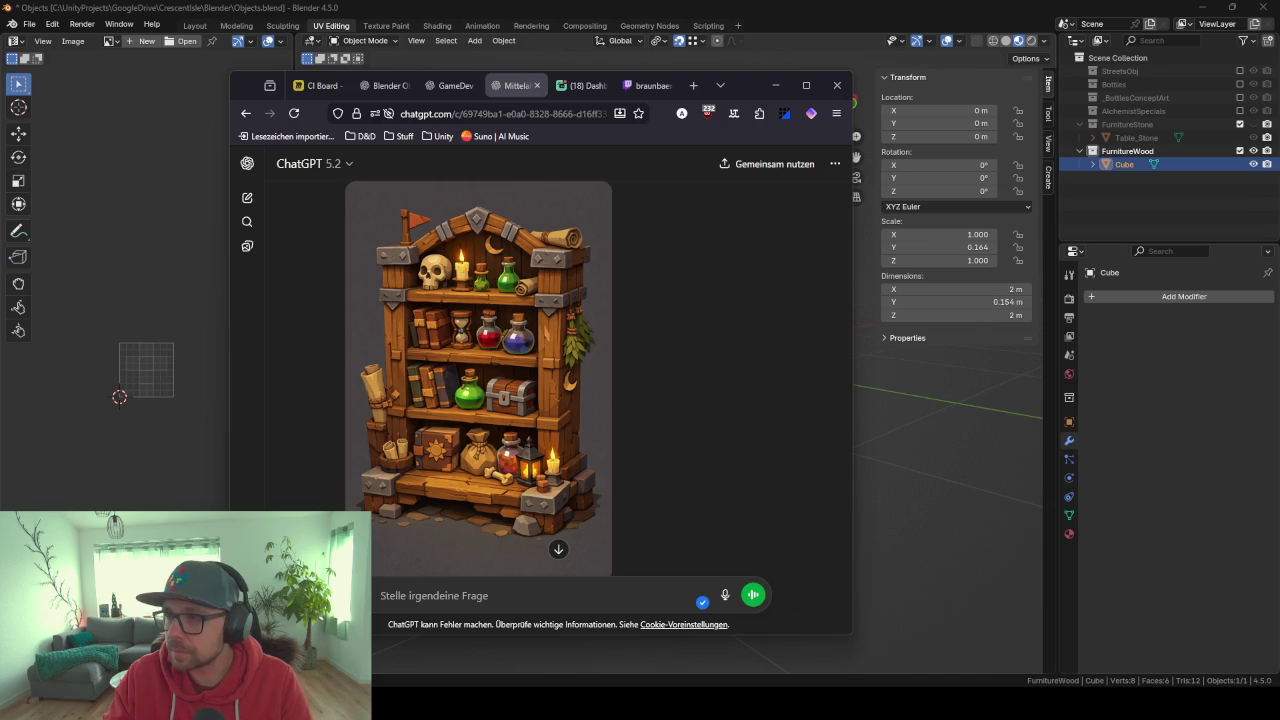
mouse_move(478, 380)
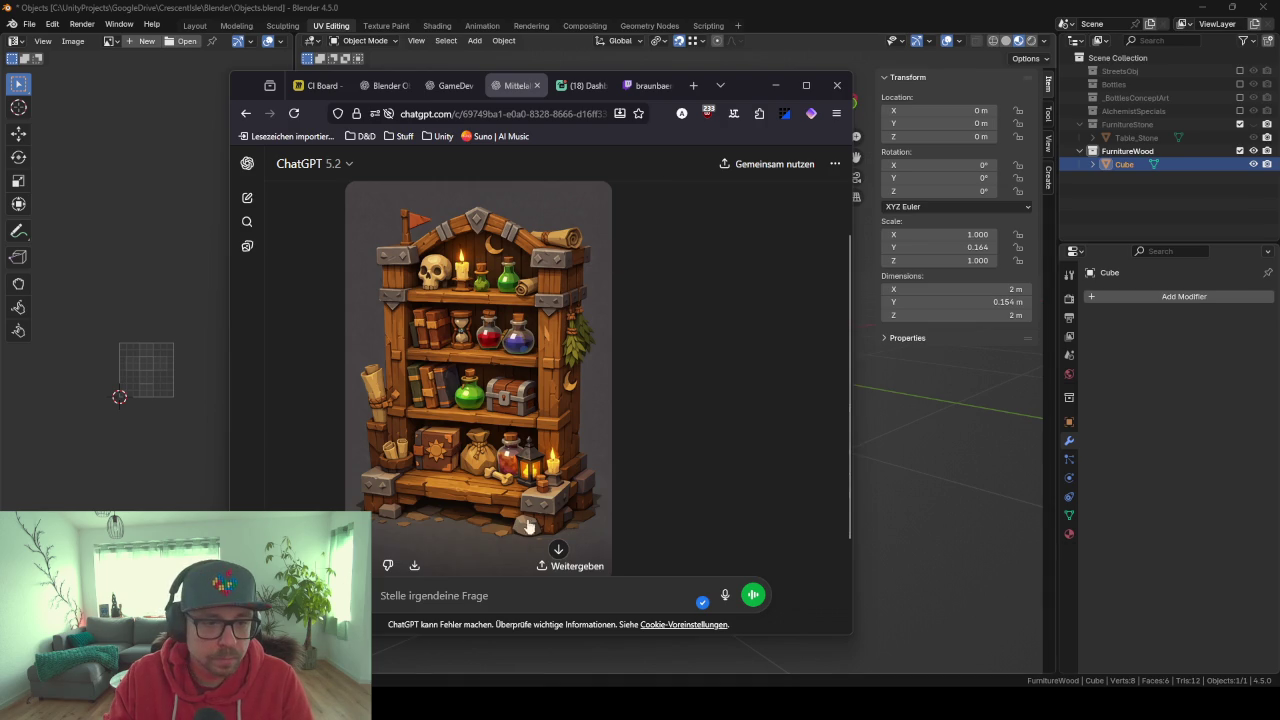
click(416, 567)
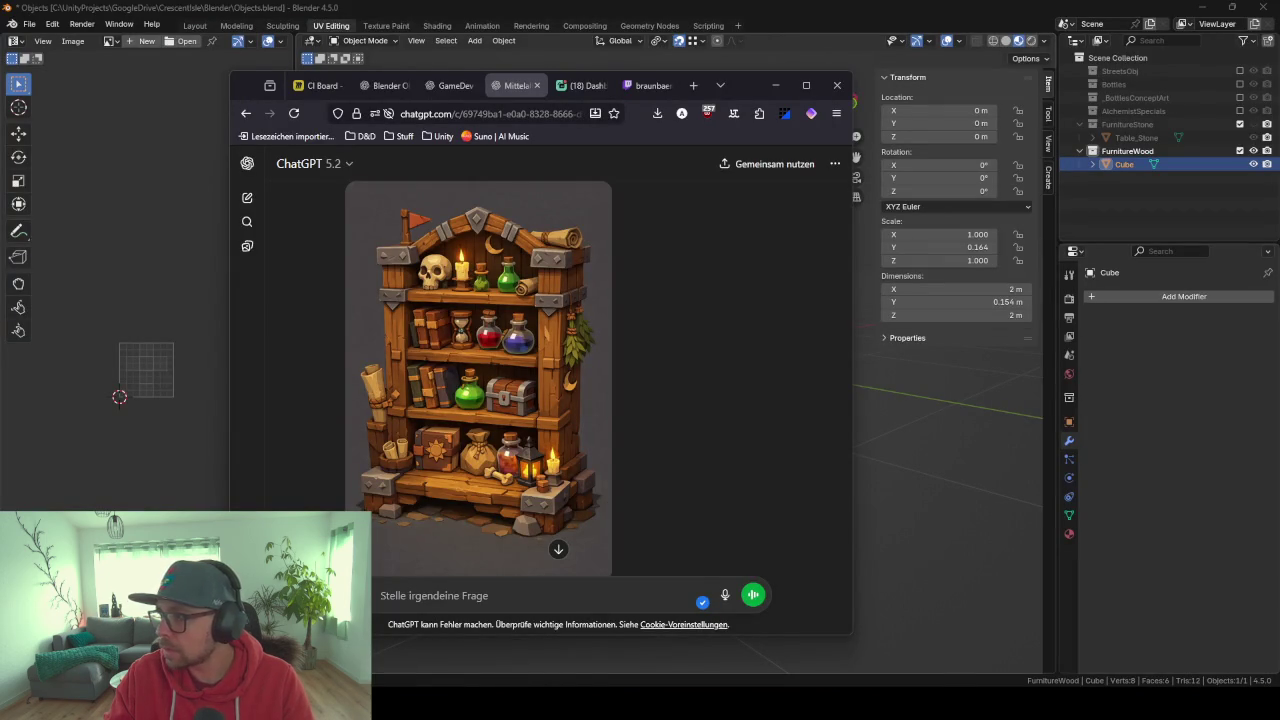
drag(470, 350, 908, 438)
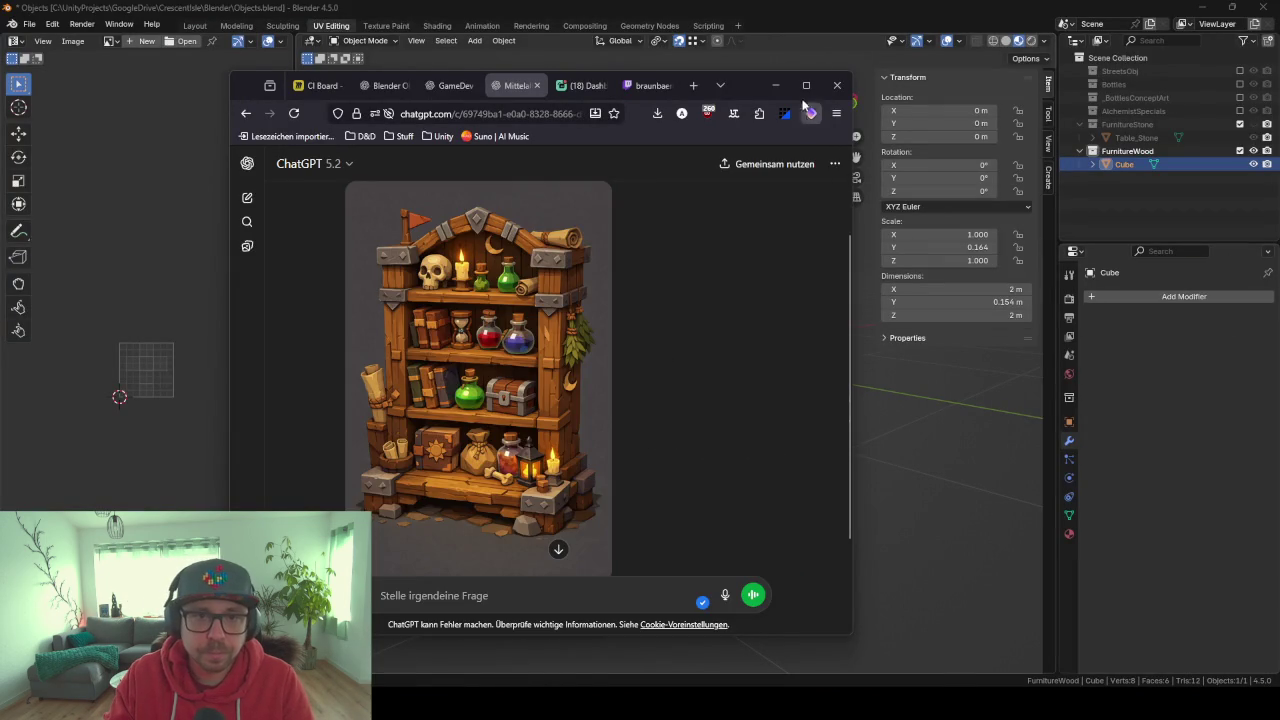
click(775, 86)
right_click(530, 420)
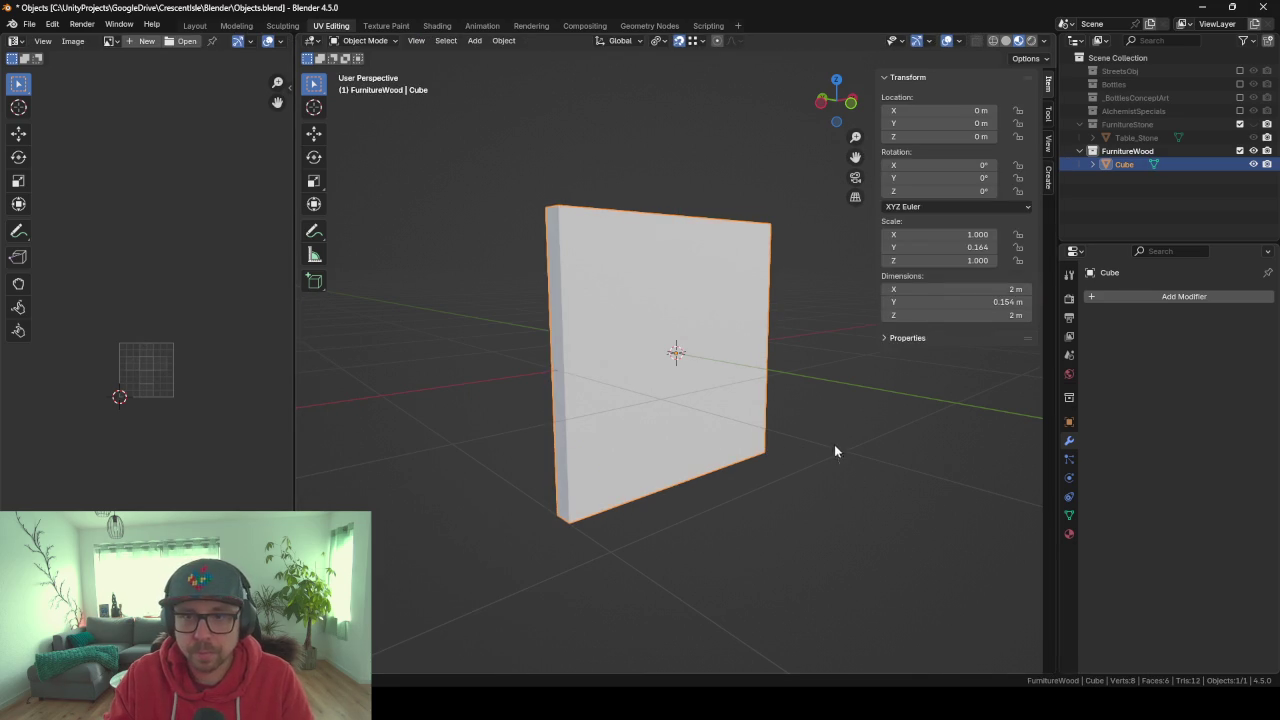
Drop the bookshelf image into the viewport as a reference and create a _FurnitureConceptArt collection.
drag(781, 447, 834, 444)
scroll(865, 396, down, 6)
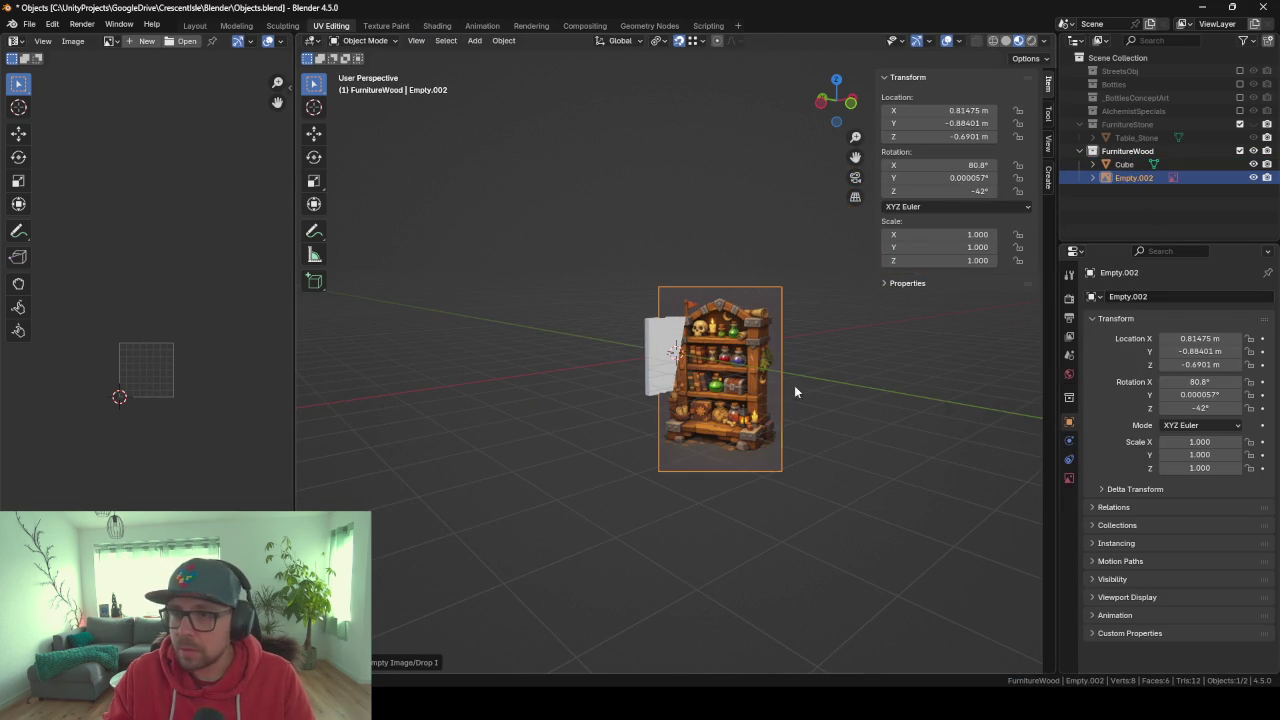
click(1128, 58)
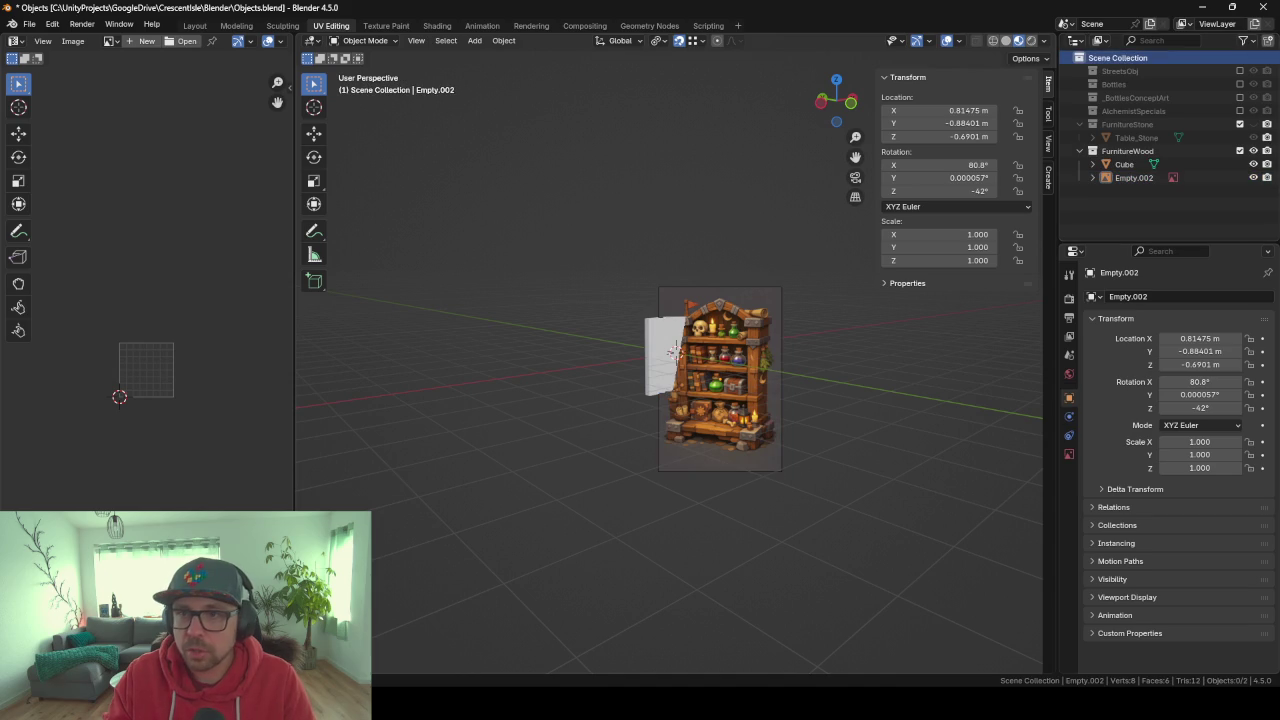
click(1267, 41)
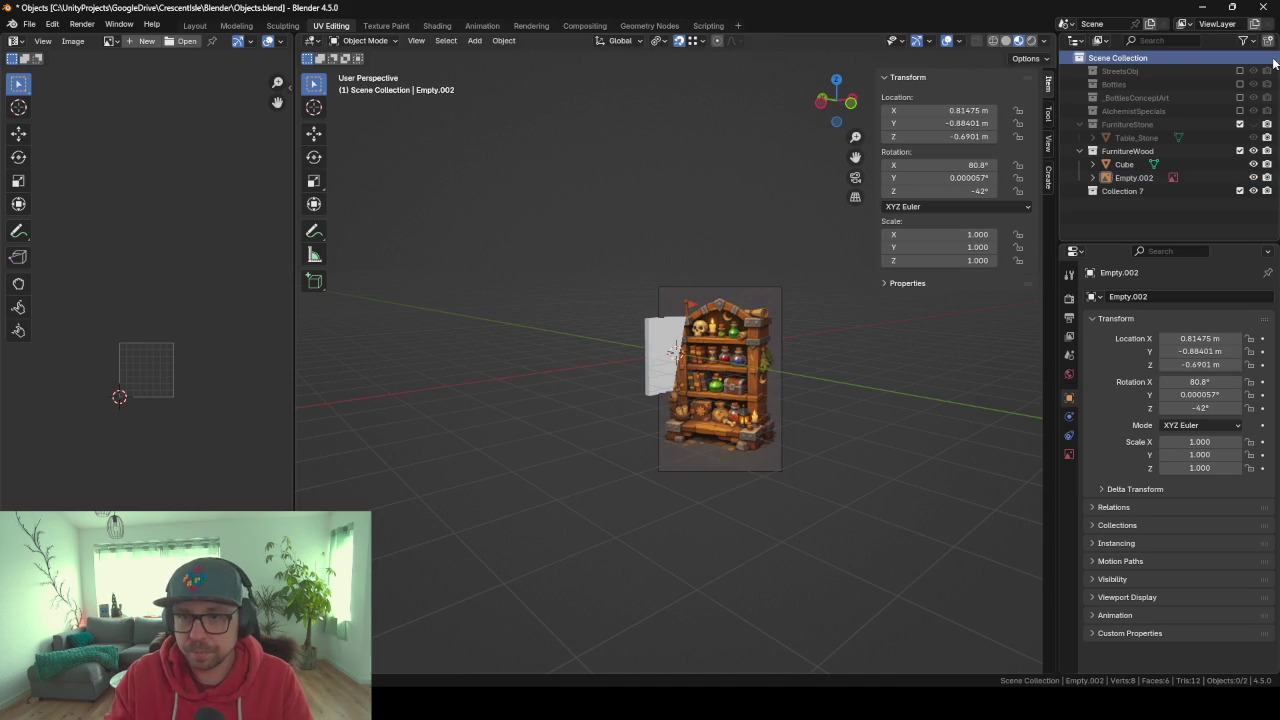
click(1122, 192)
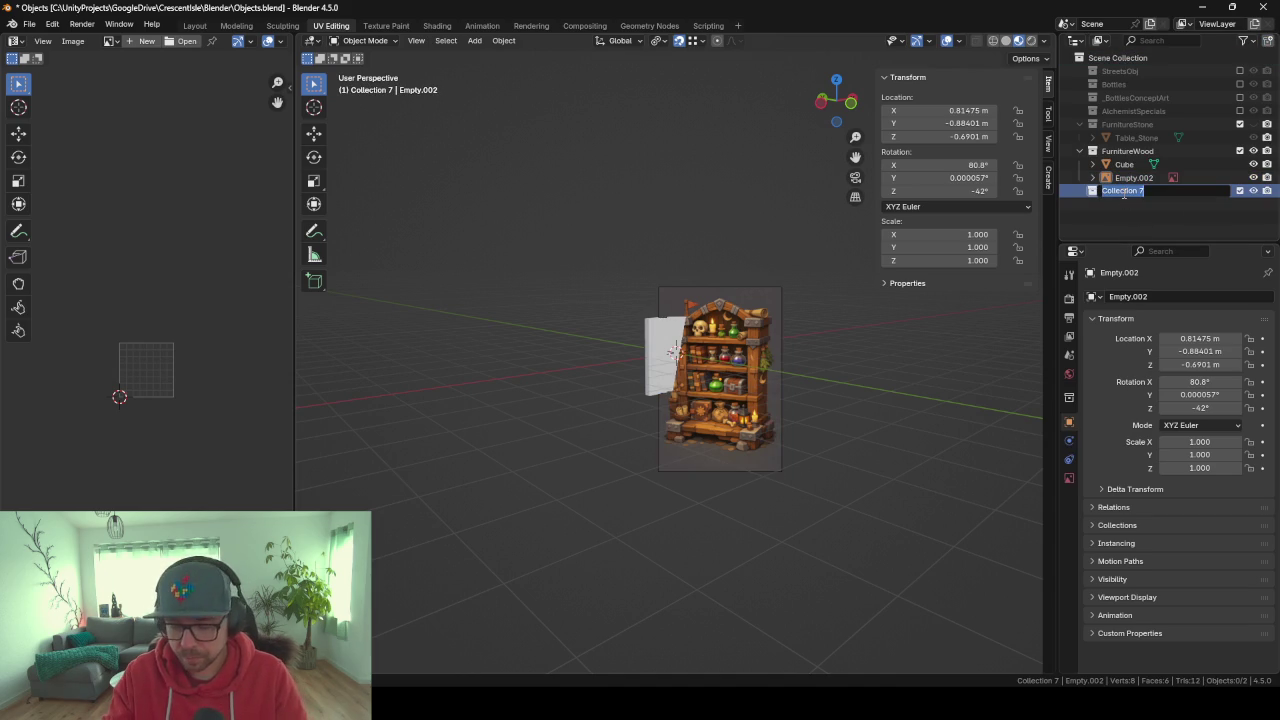
double_click(1122, 192)
text(_FurnitureConceptAr)
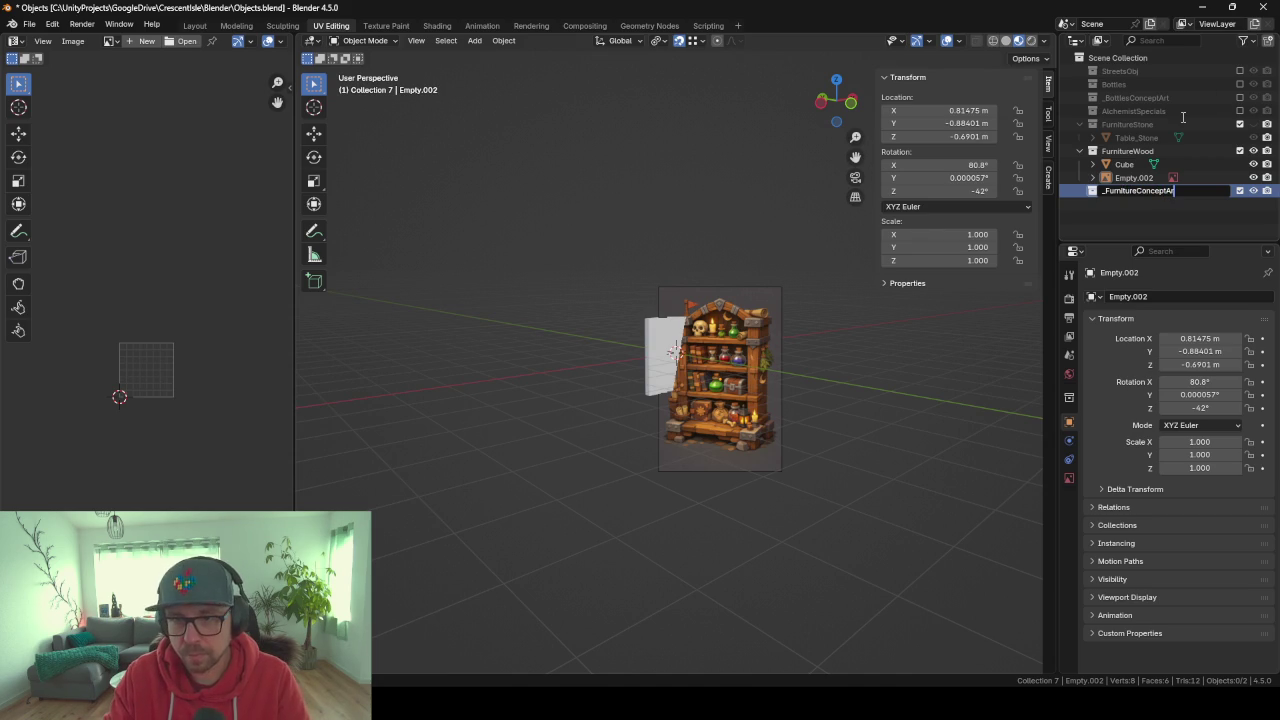
text(t)
key(Return)
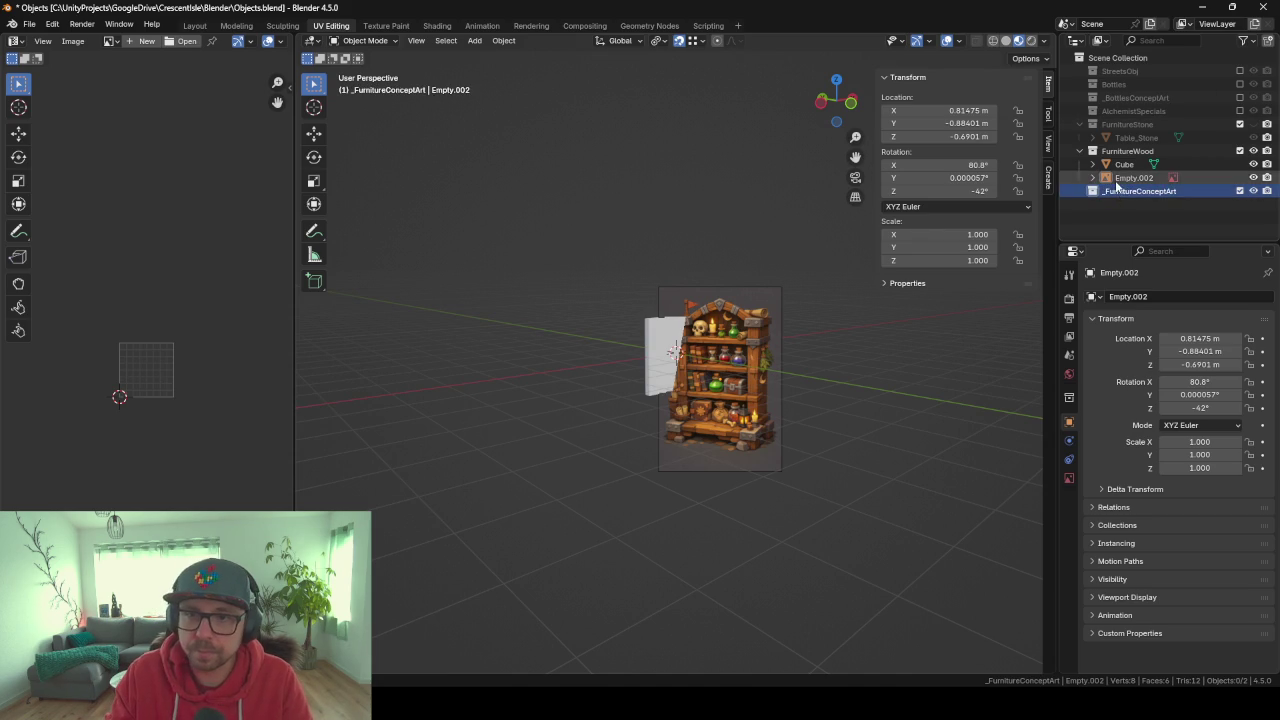
Move the bookshelf image empty into _FurnitureConceptArt and begin renaming it with '_'.
drag(1134, 177, 1128, 195)
double_click(1134, 190)
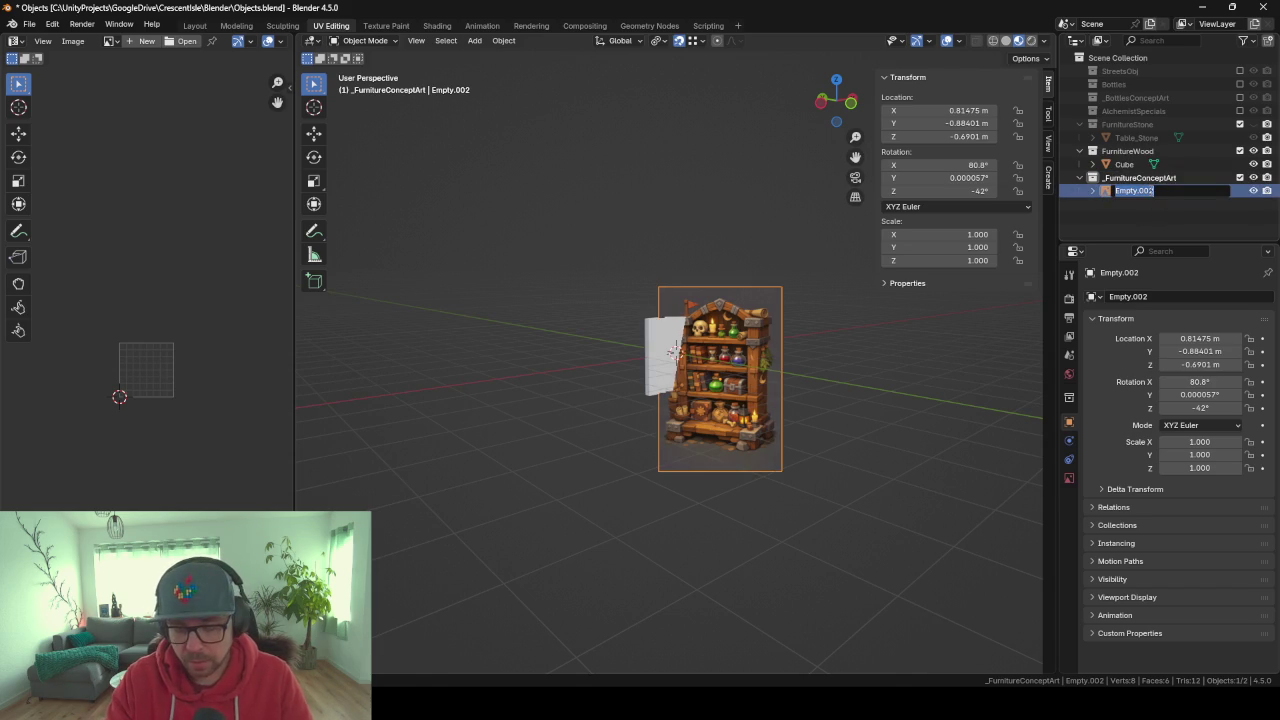
text(_)
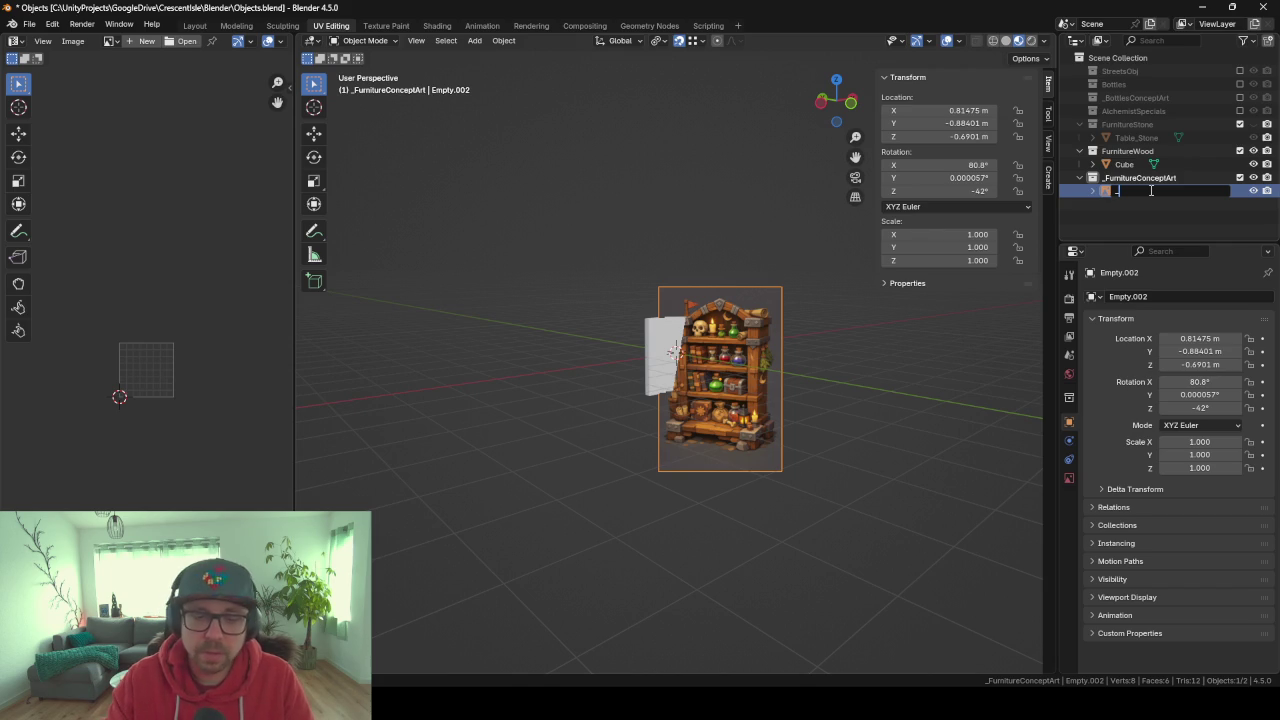
Search 'buecherregal enmglisch' in a new tab, find it means bookshelf, and minimise the browser.
key(alt+Tab)
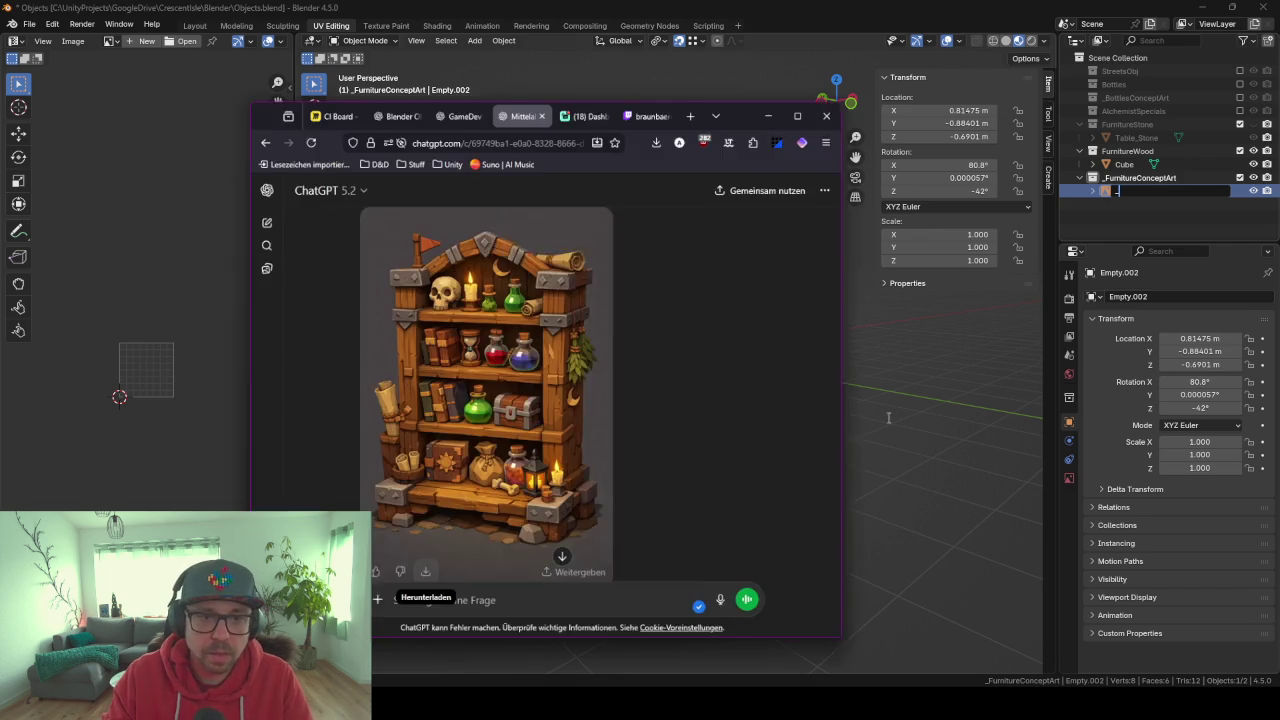
scroll(732, 356, down, 2)
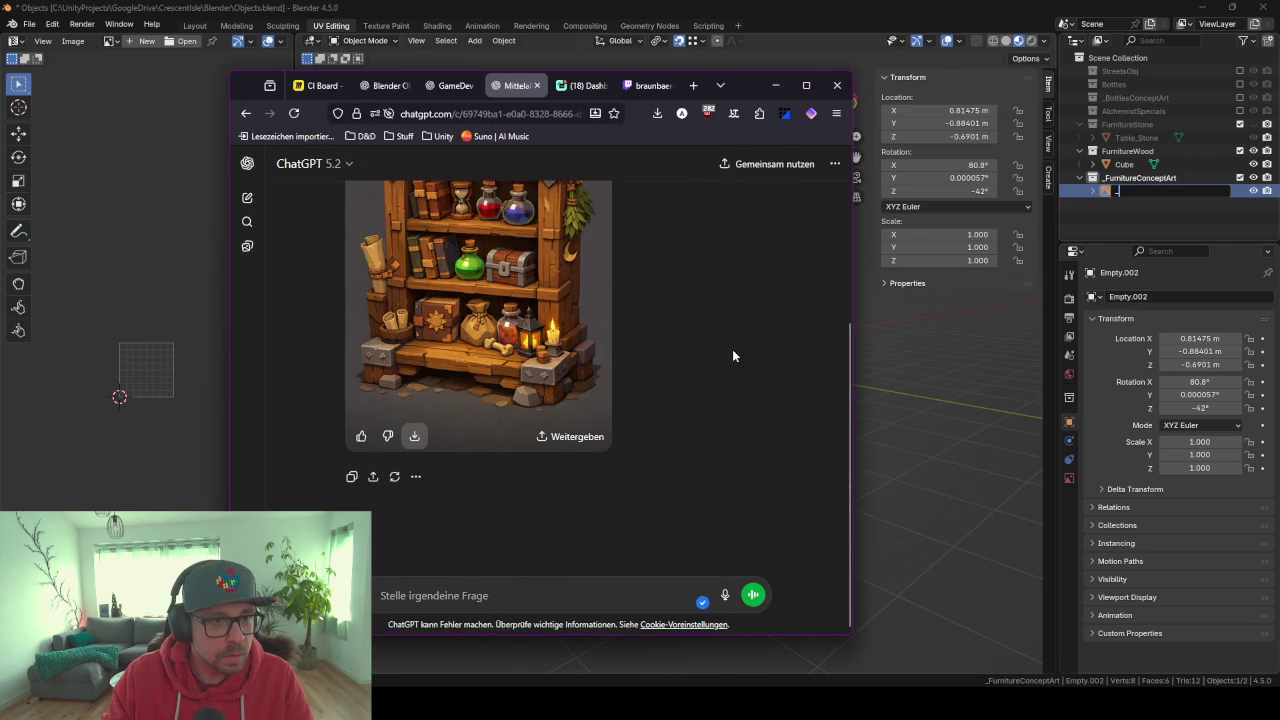
click(693, 85)
text(buecherr)
text(eg)
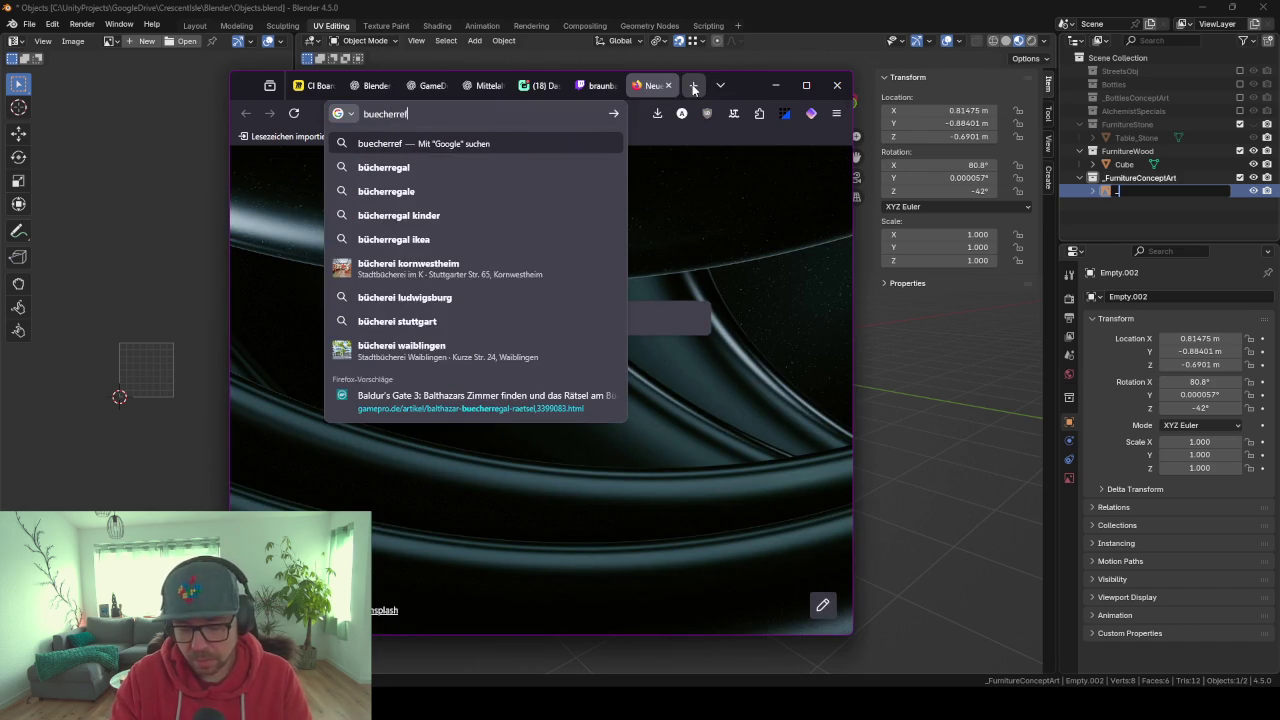
text(al enmglisch)
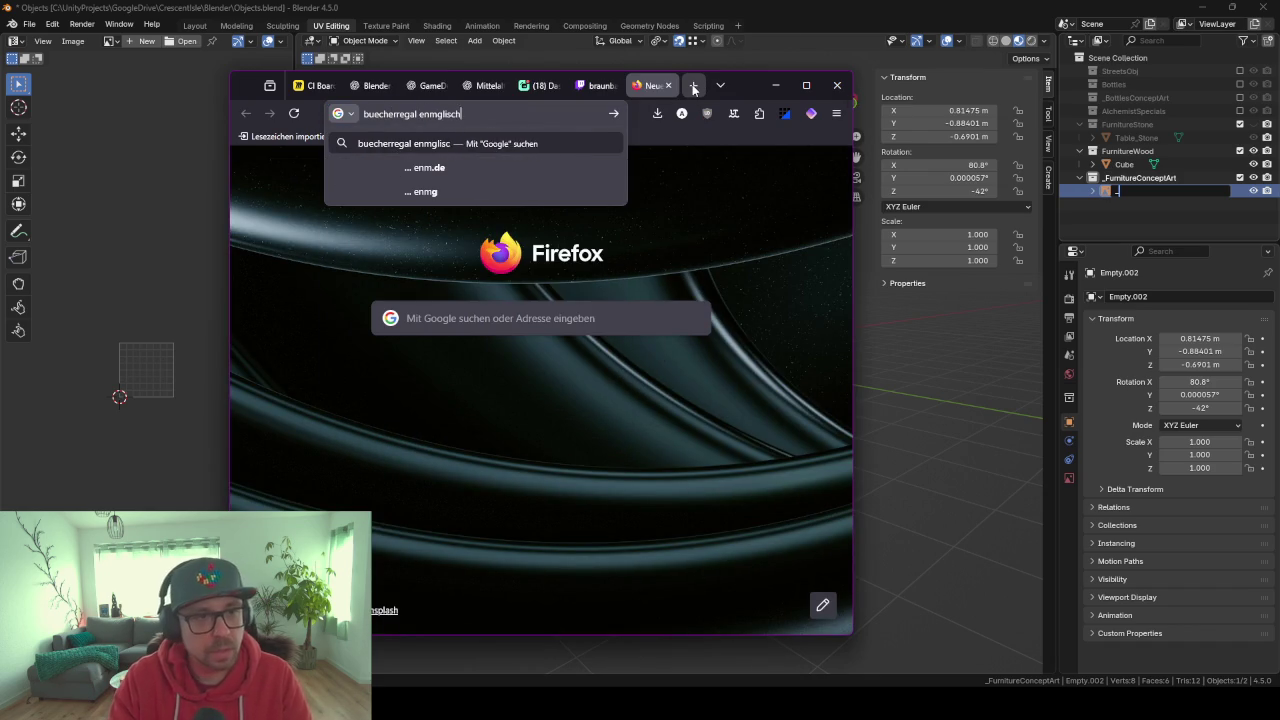
key(Return)
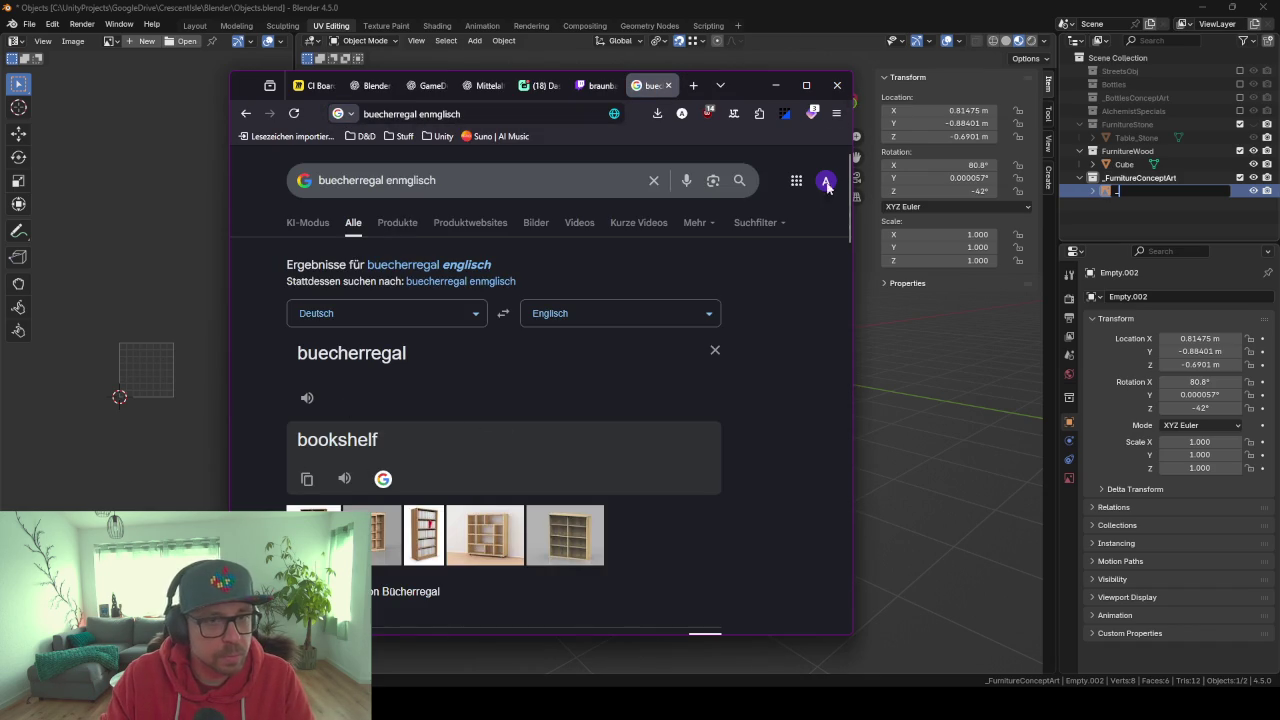
click(775, 85)
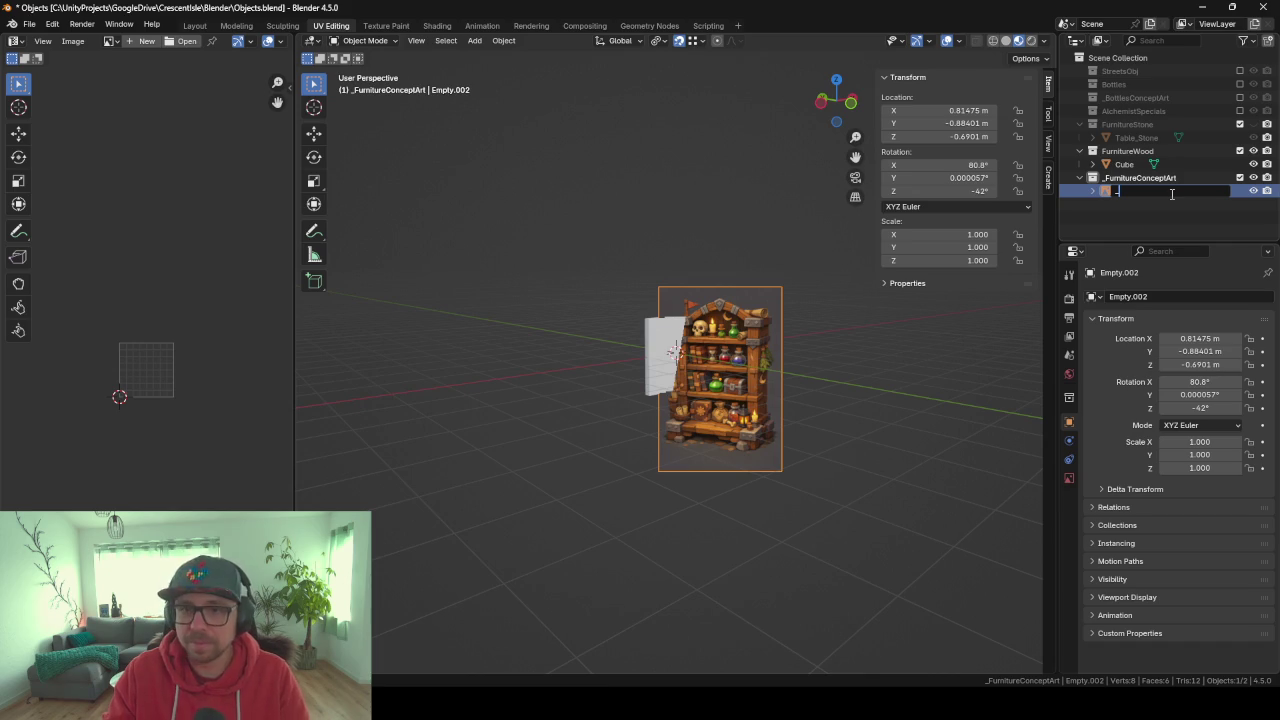
Name the reference image _Bookshelf and rename the cube Wood_Bookshelf.
text(Bookshelf)
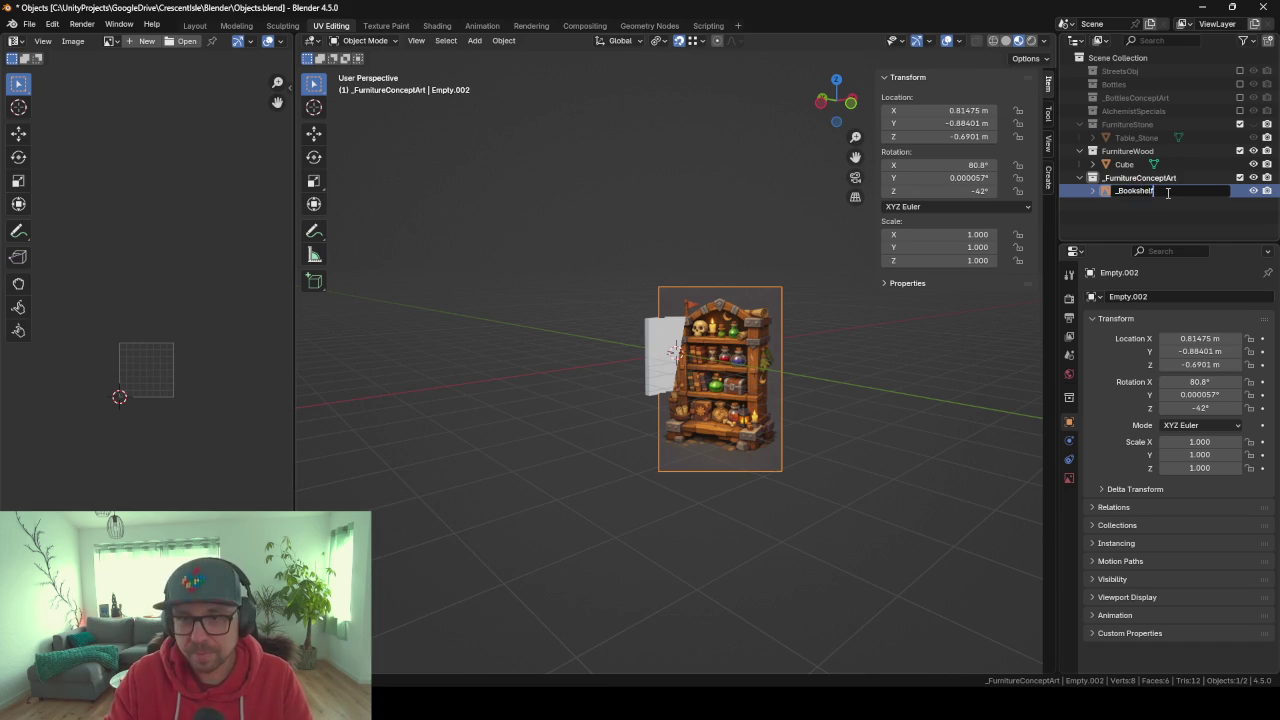
key(Return)
click(1124, 164)
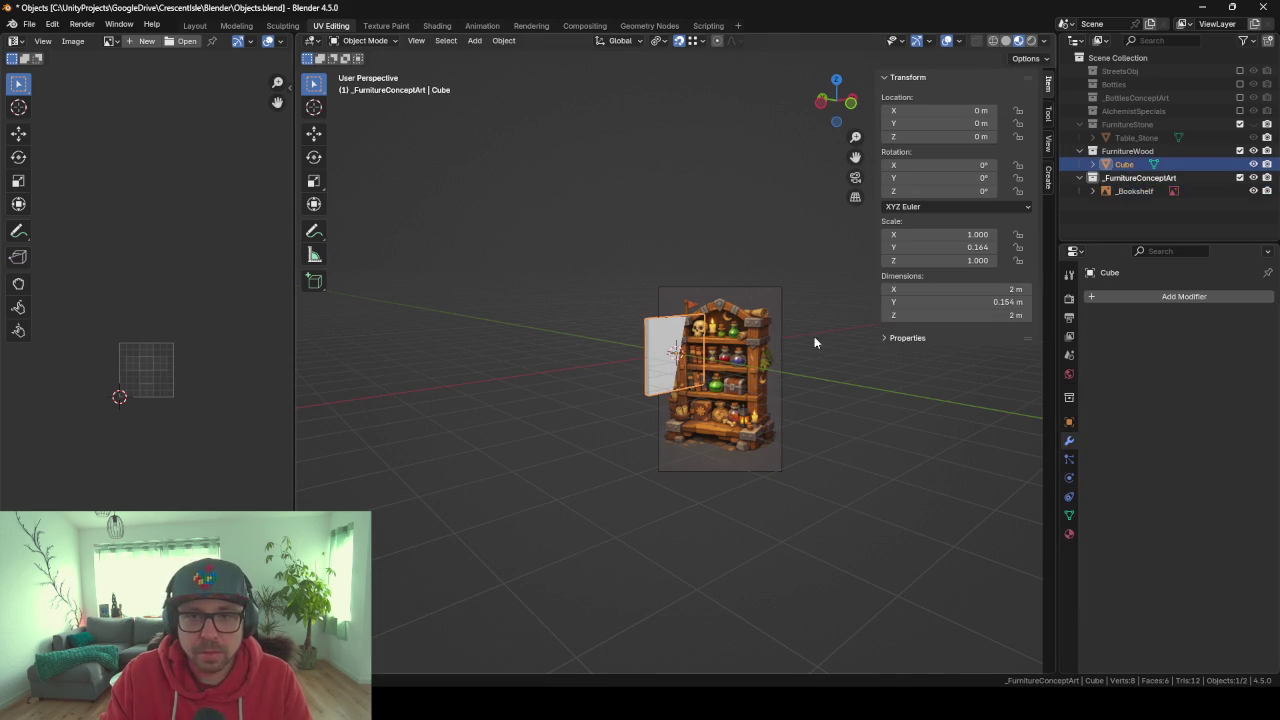
key(F2)
text(Wood_Books)
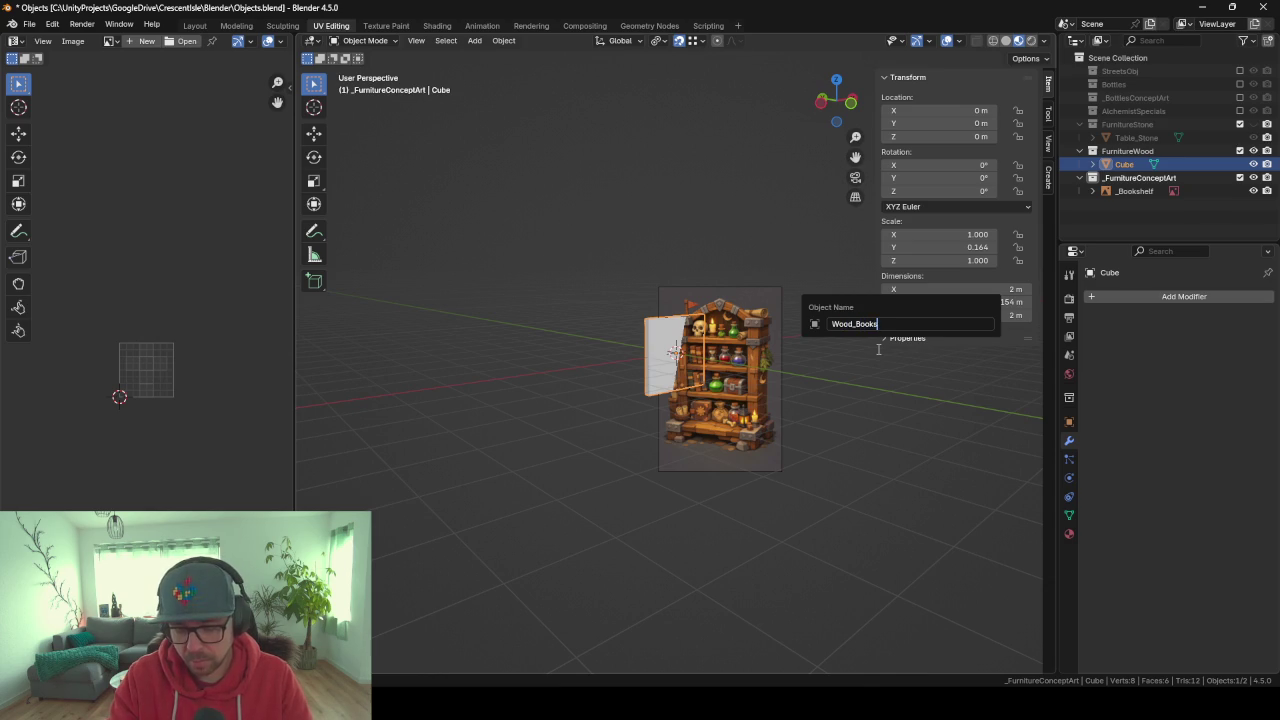
text(helf)
key(Return)
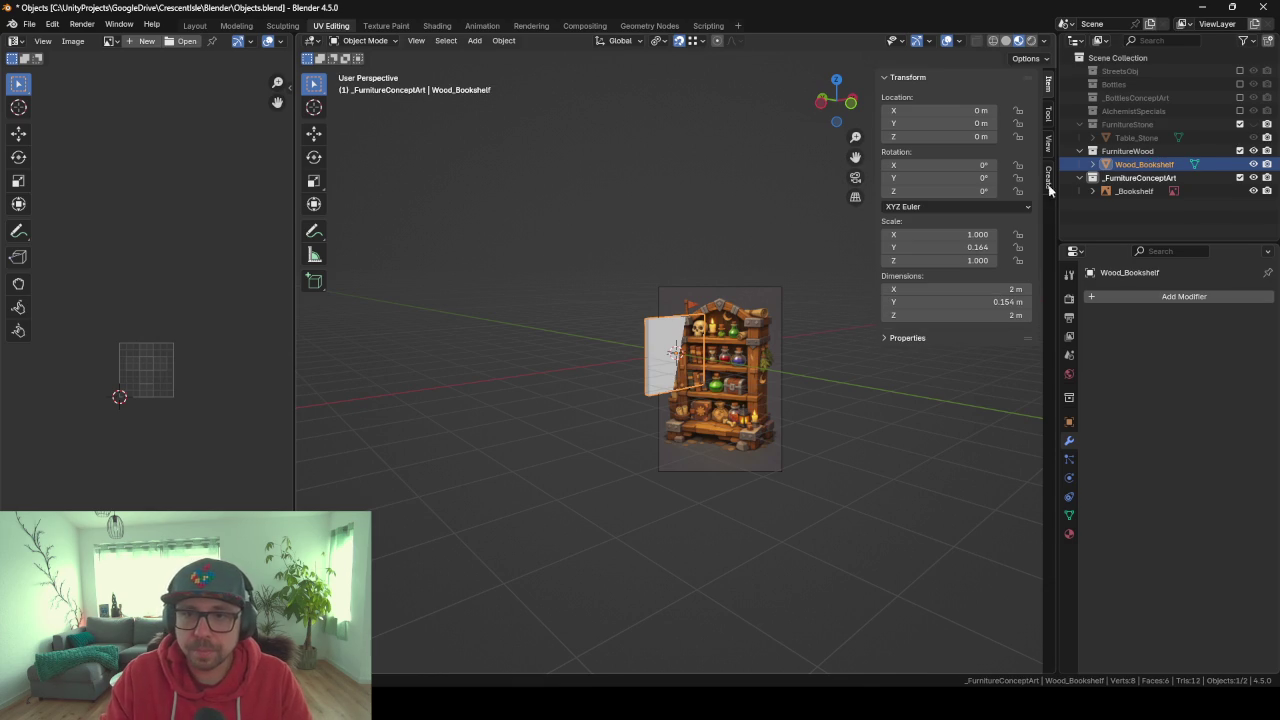
Reset the _Bookshelf image's location and rotation to the origin.
click(1160, 191)
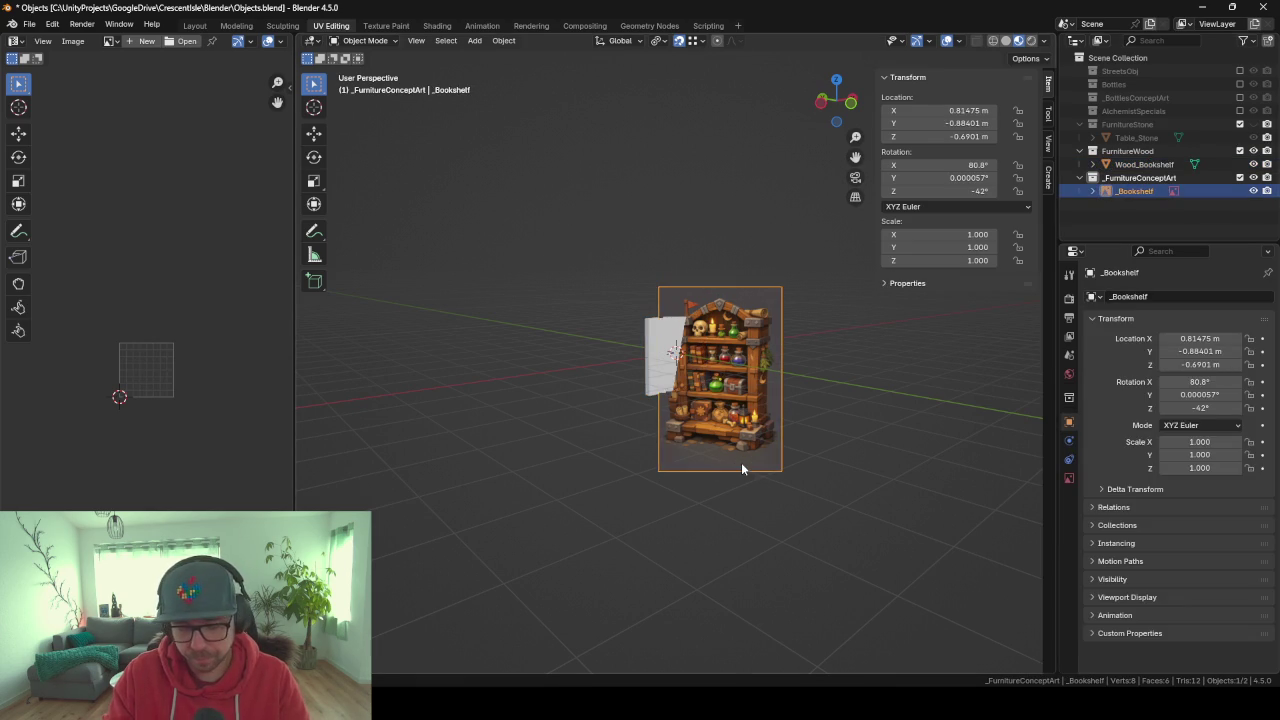
key(alt+g)
key(alt+r)
Rotate the image 90° on X to stand it upright, then slide it along Y.
text(rx90)
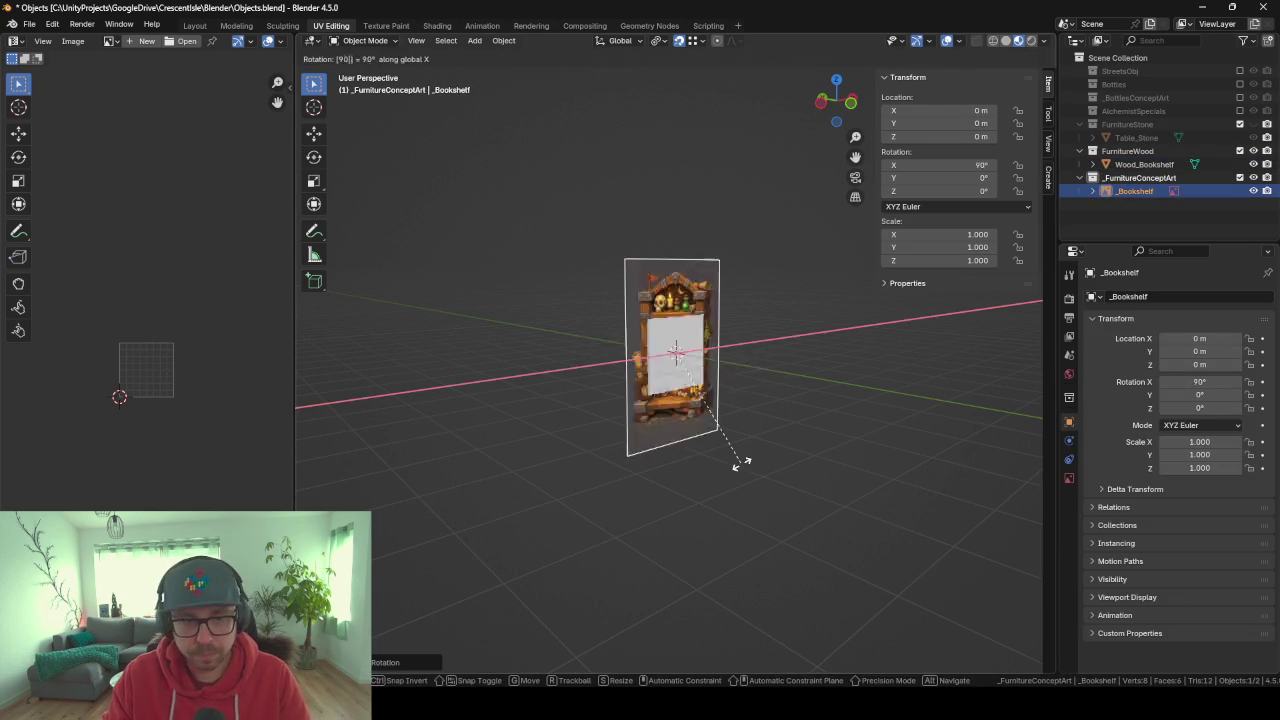
key(Return)
key(g)
key(y)
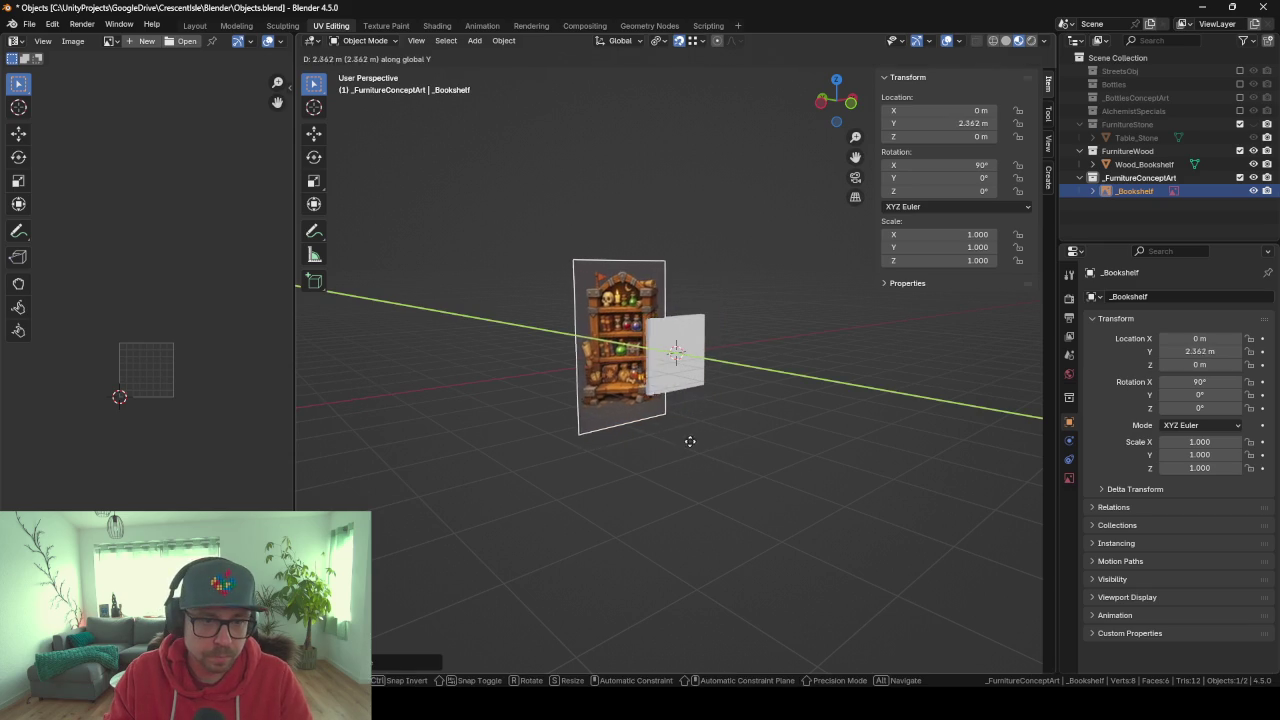
click(685, 438)
In front orthographic view, scale the bookshelf image down to about 0.41.
click(685, 373)
scroll(685, 373, up, 3)
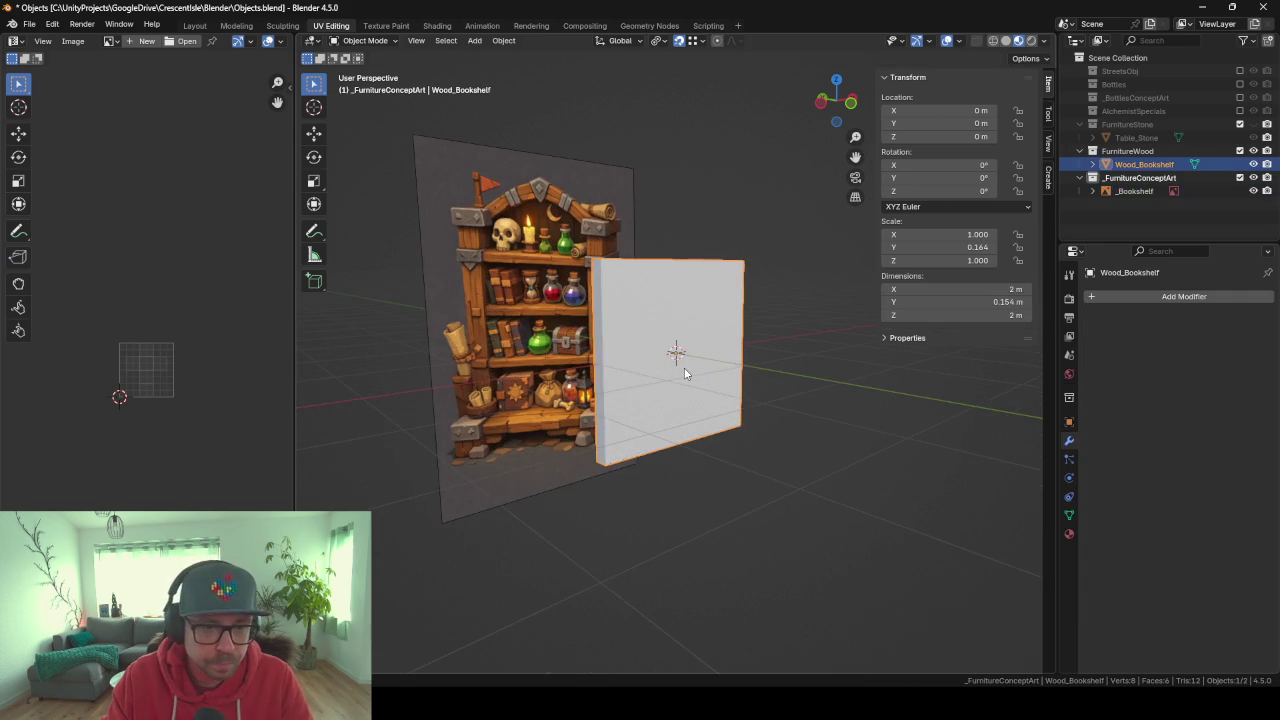
mouse_move(686, 341)
middle_down()
mouse_move(622, 381)
mouse_move(659, 392)
middle_up()
click(563, 238)
key(KP_1)
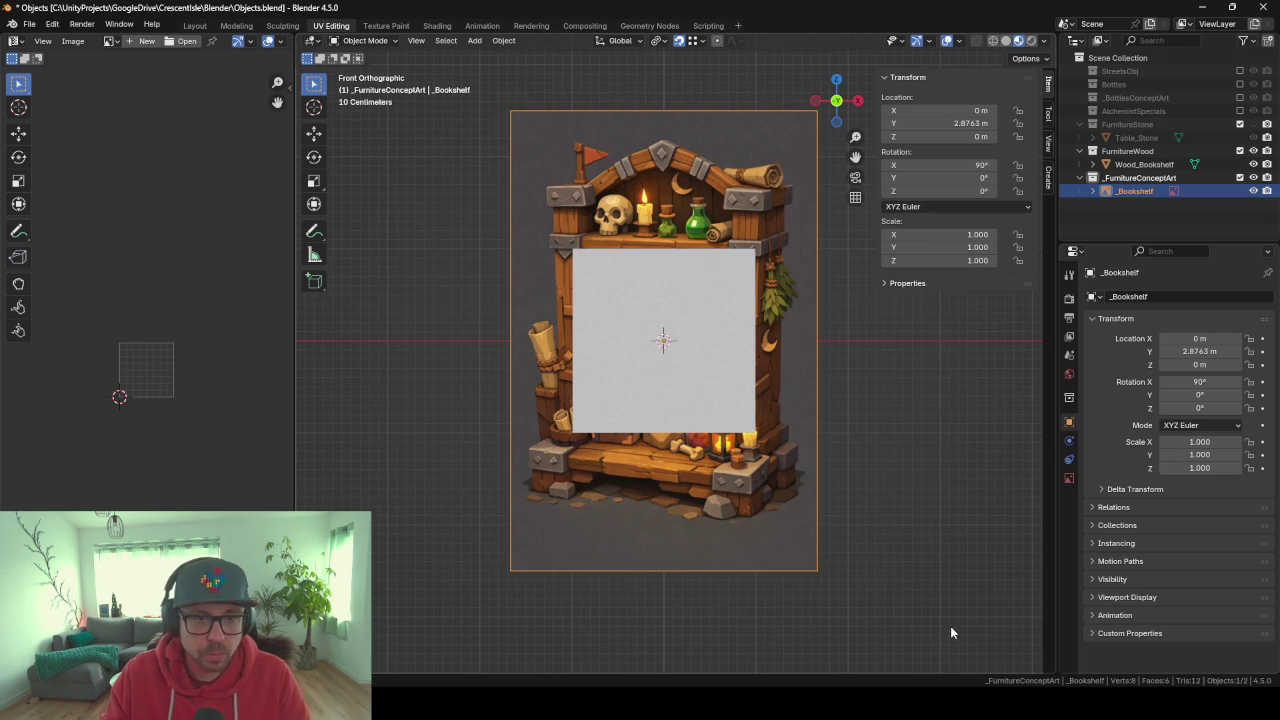
key(s)
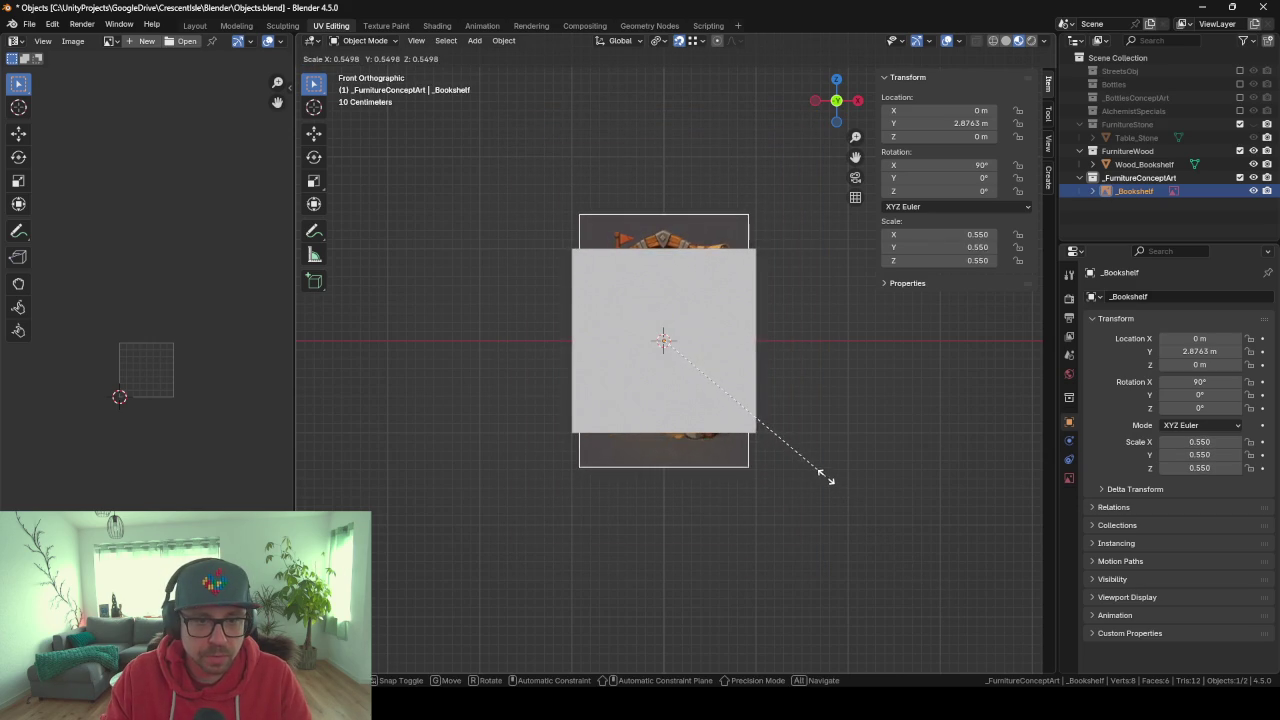
click(791, 440)
Move the image along Y to sit just behind the wooden panel.
click(727, 392)
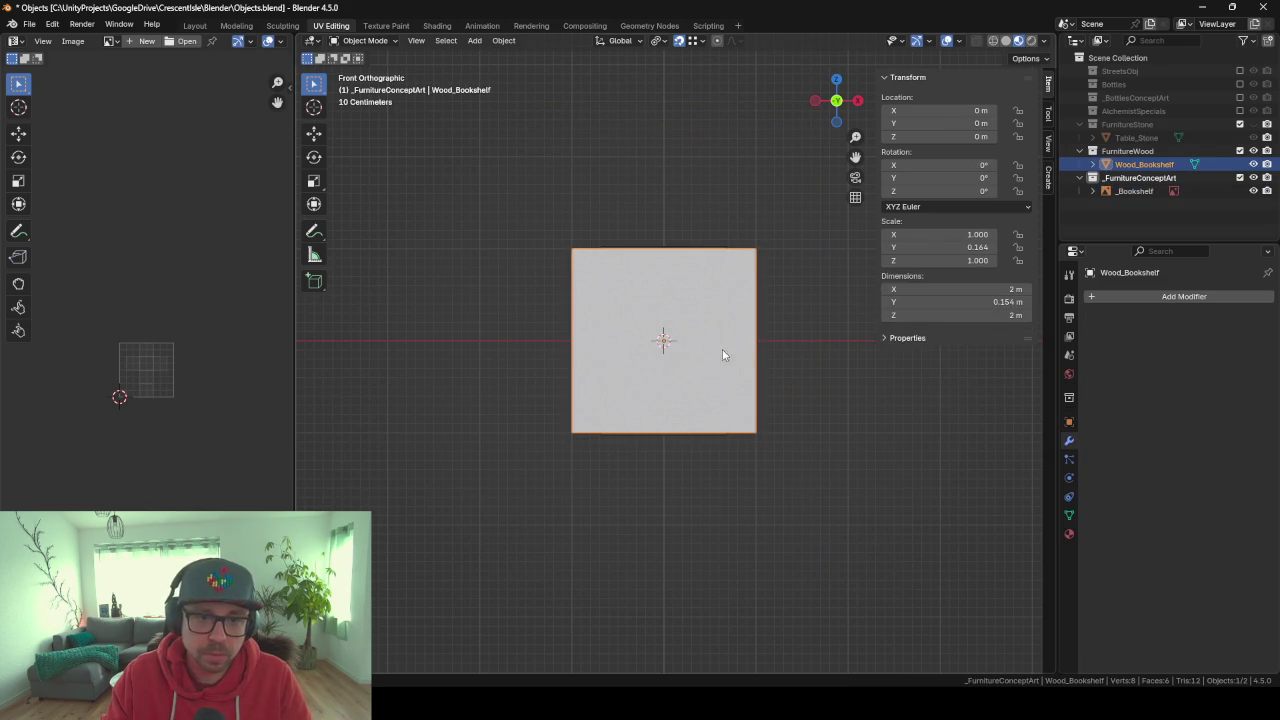
click(1134, 191)
middle_drag(720, 283, 685, 332)
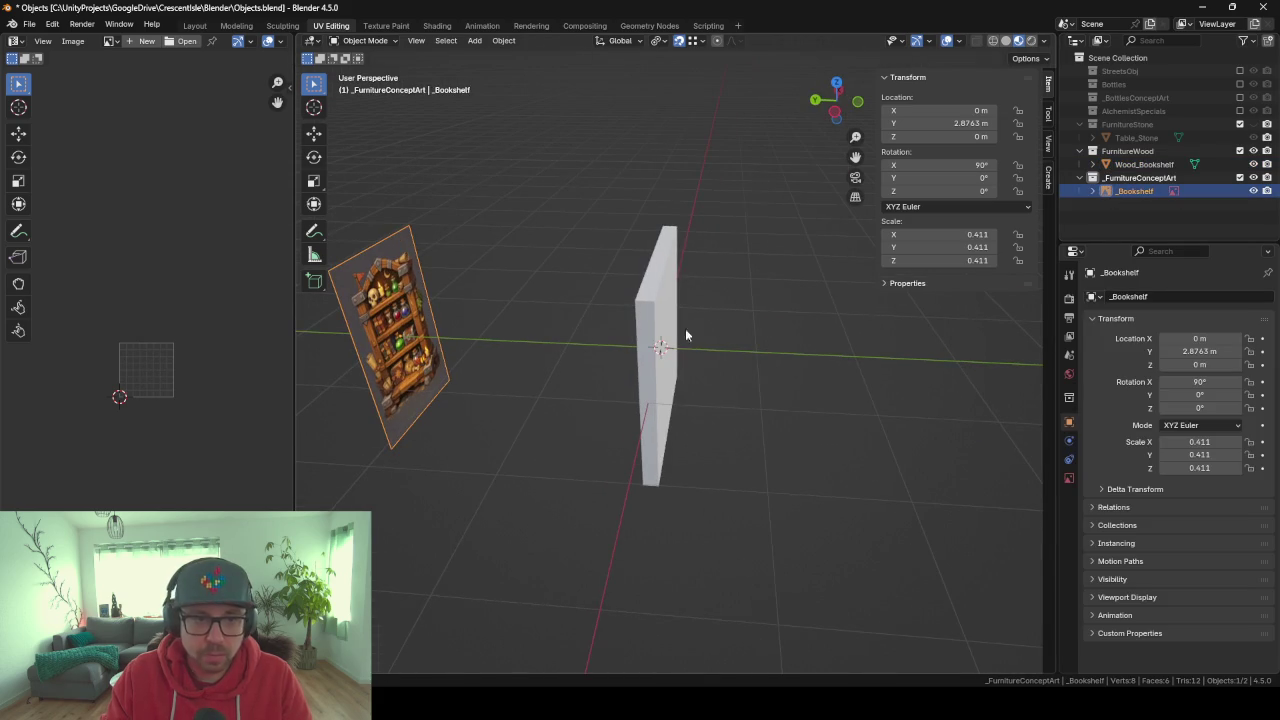
key(g)
key(y)
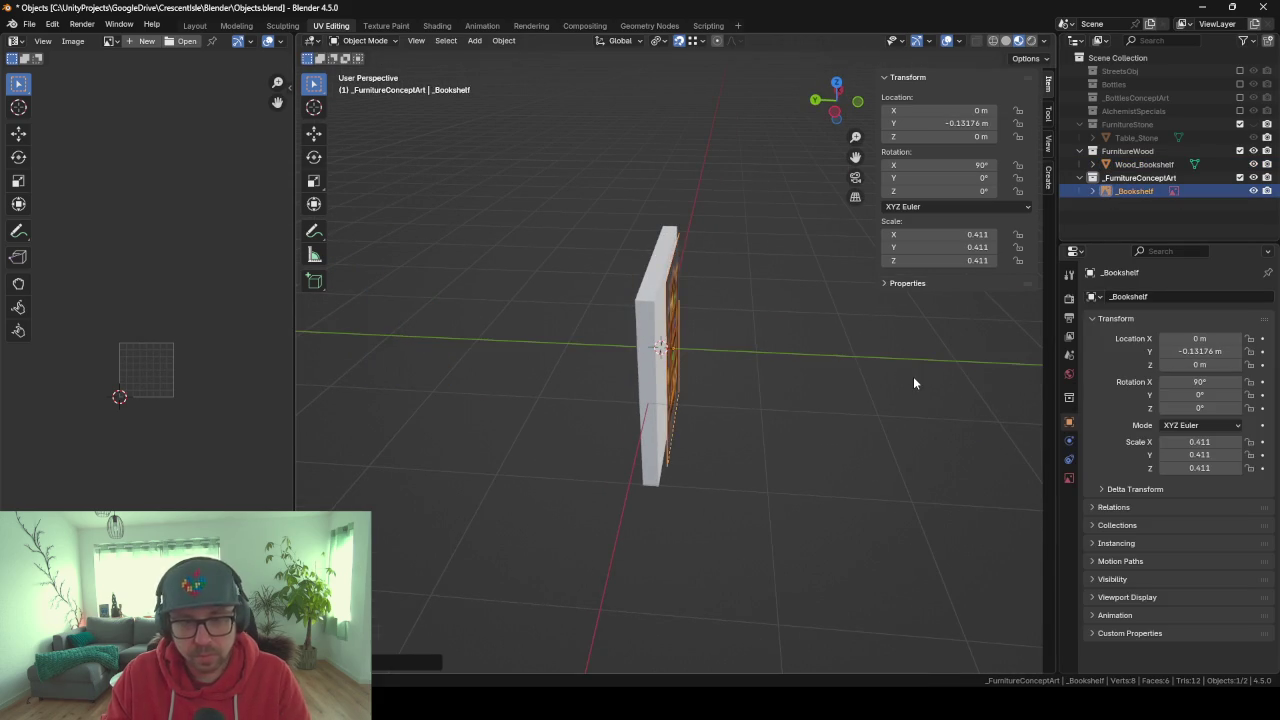
click(913, 376)
key(KP_1)
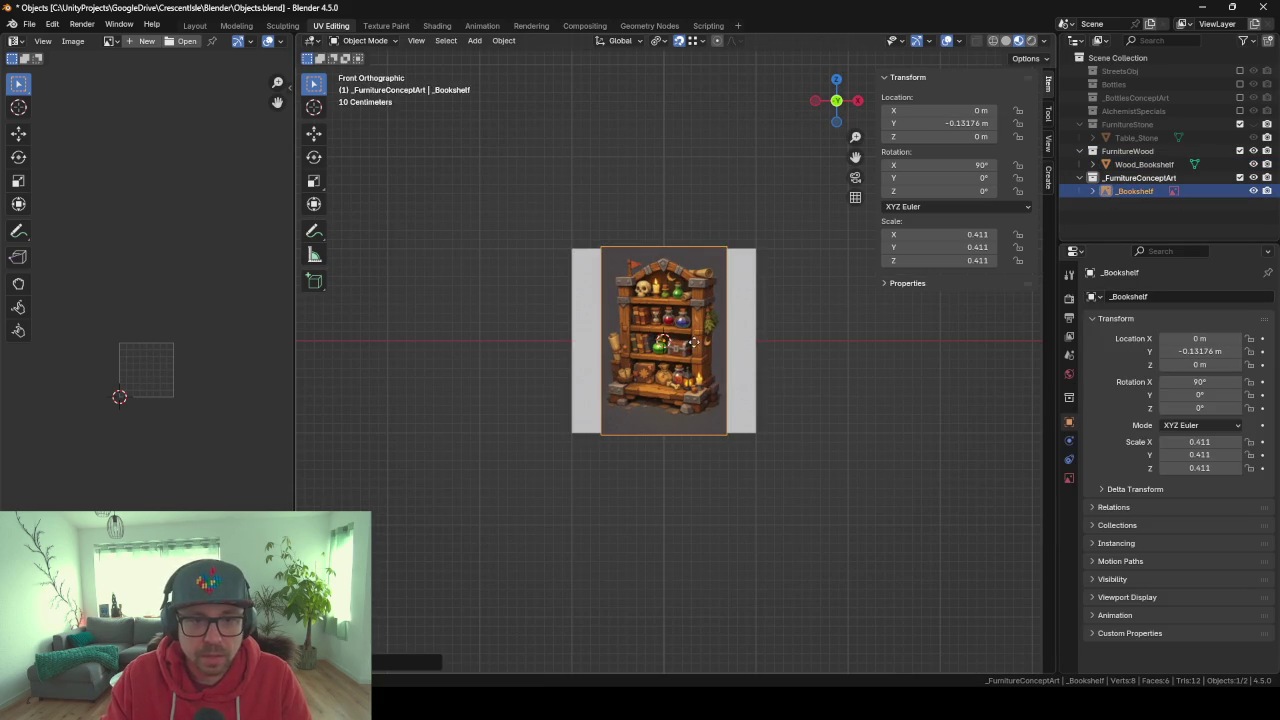
Scale the image to 0.440 and raise it to Z 0.599.
scroll(694, 432, up, 3)
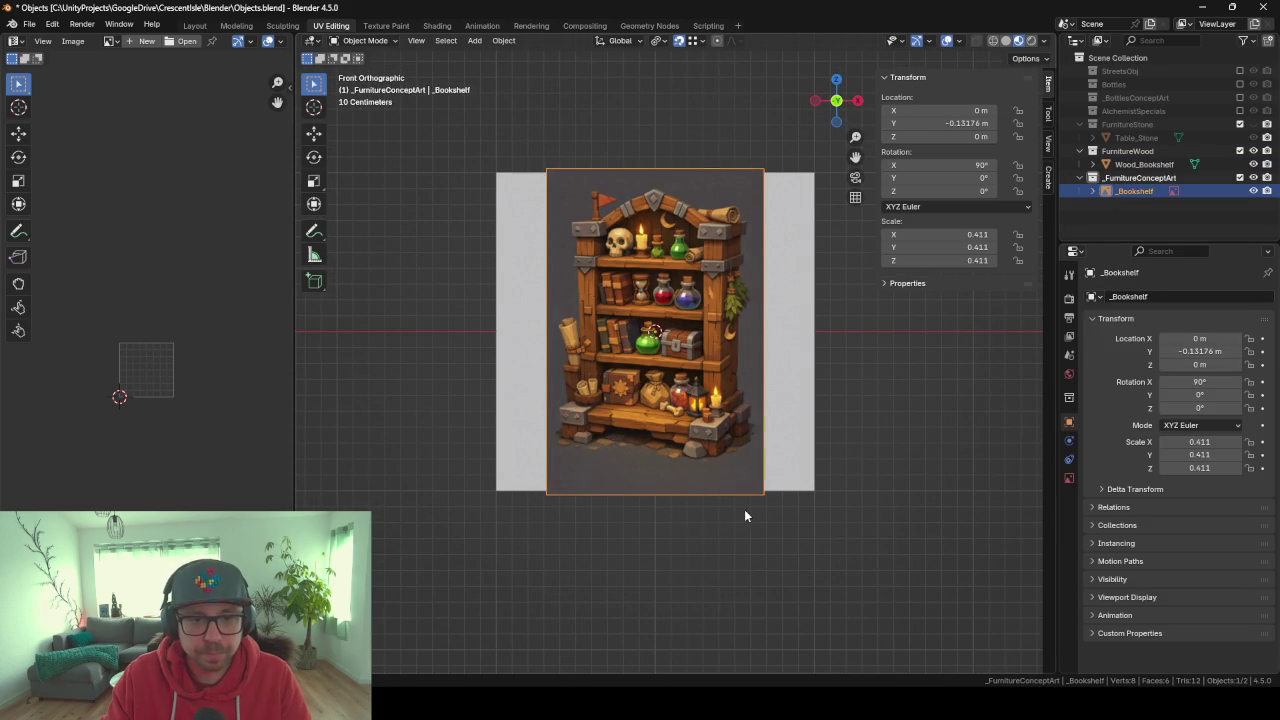
key(s)
click(982, 524)
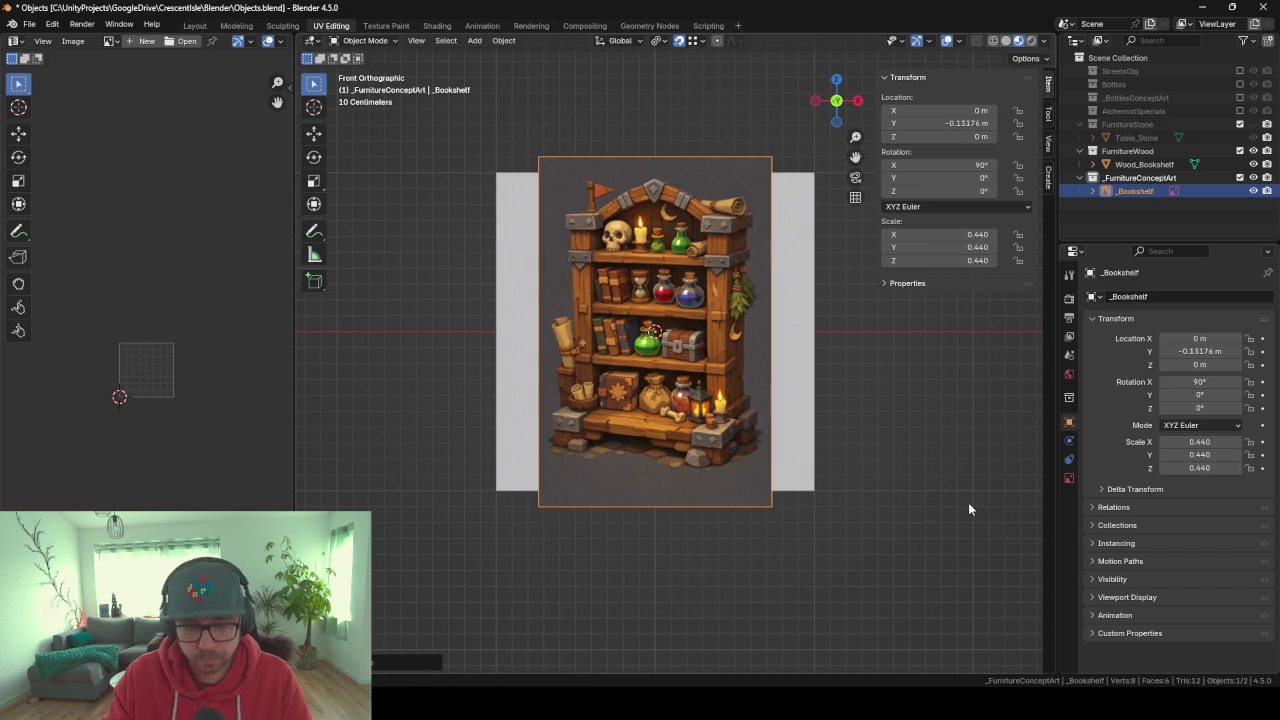
key(g)
key(z)
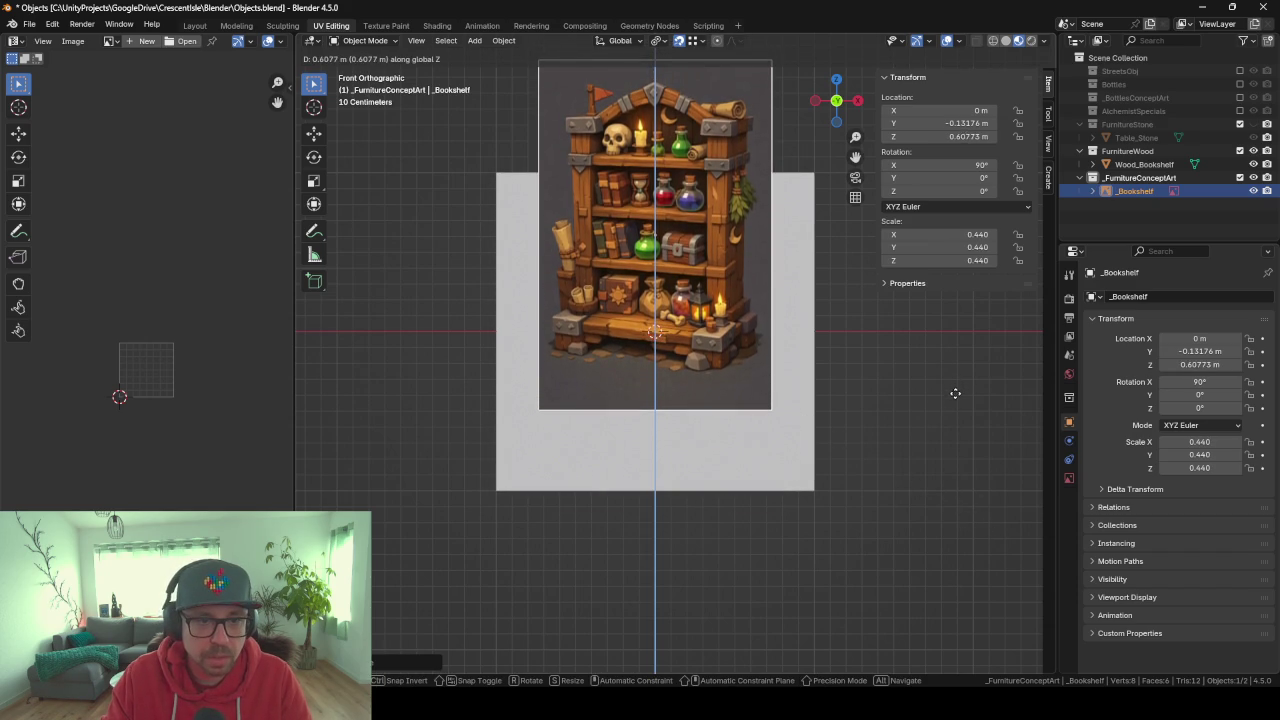
click(956, 394)
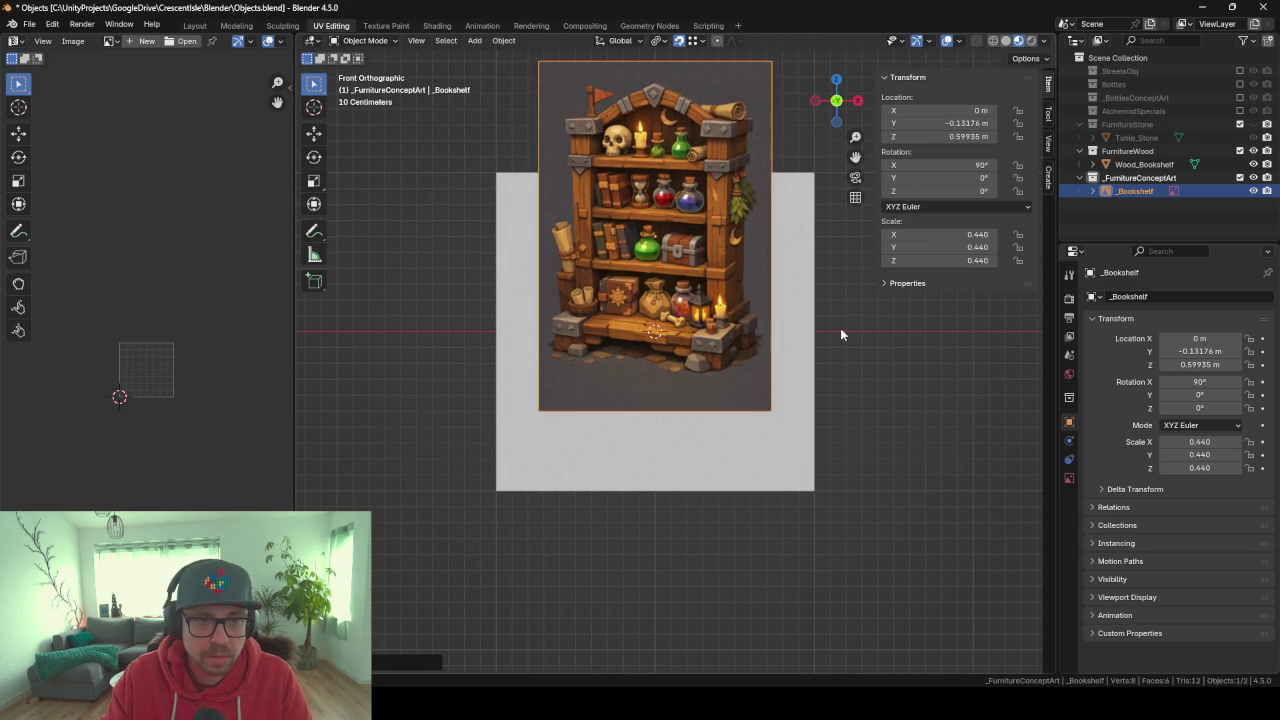
Raise the wooden panel vertically to about 1 m.
click(794, 386)
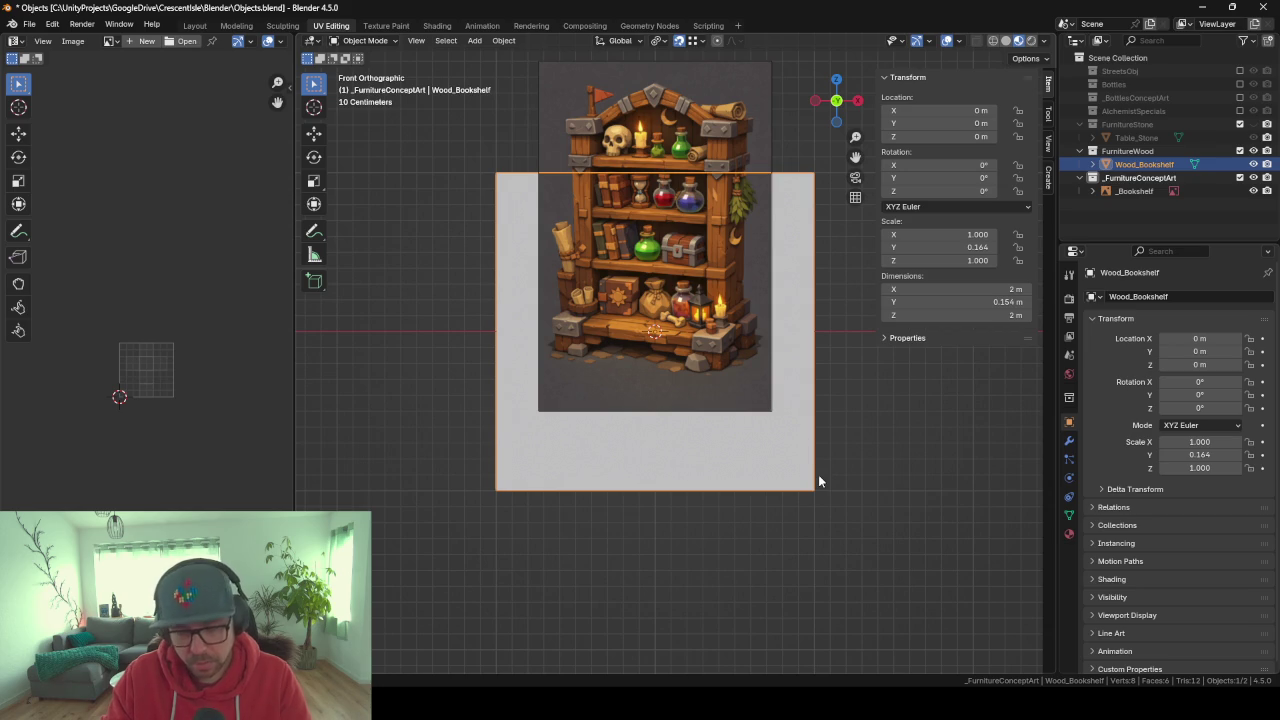
key(g)
key(z)
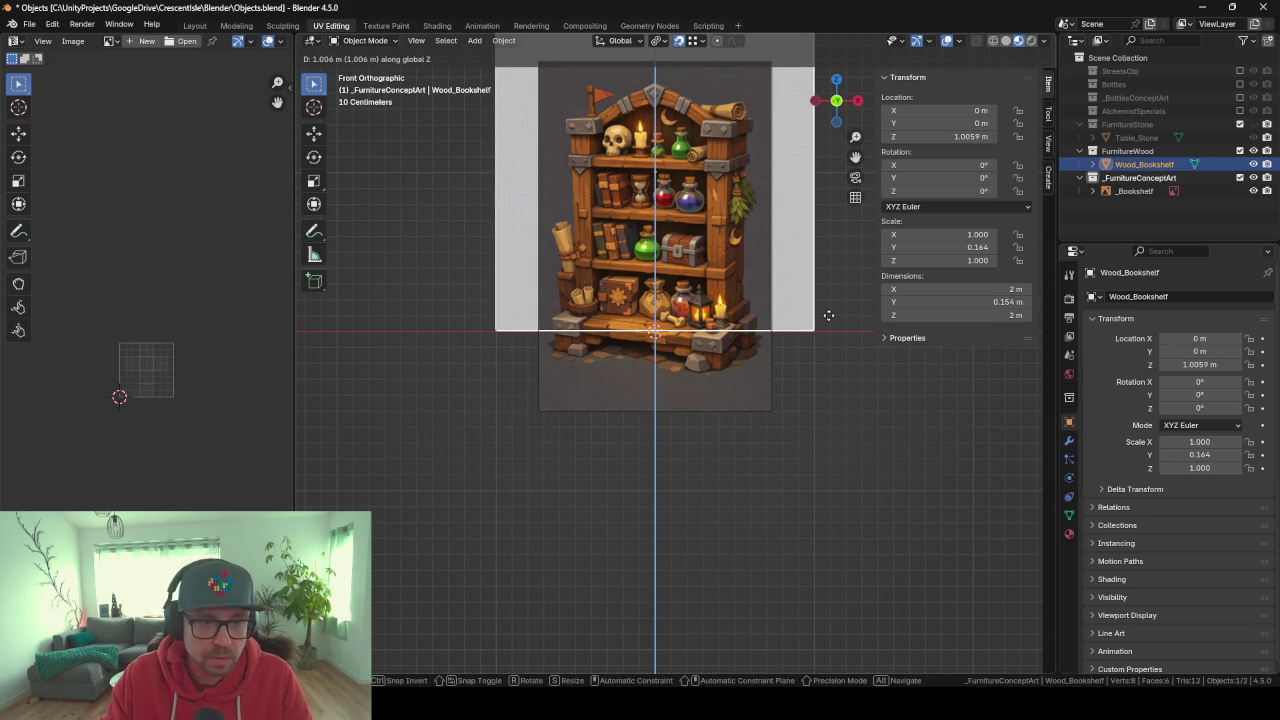
click(828, 326)
shift+middle_drag(828, 326, 832, 394)
Scale the bookshelf image to 0.500 and start raising it along Z.
click(725, 446)
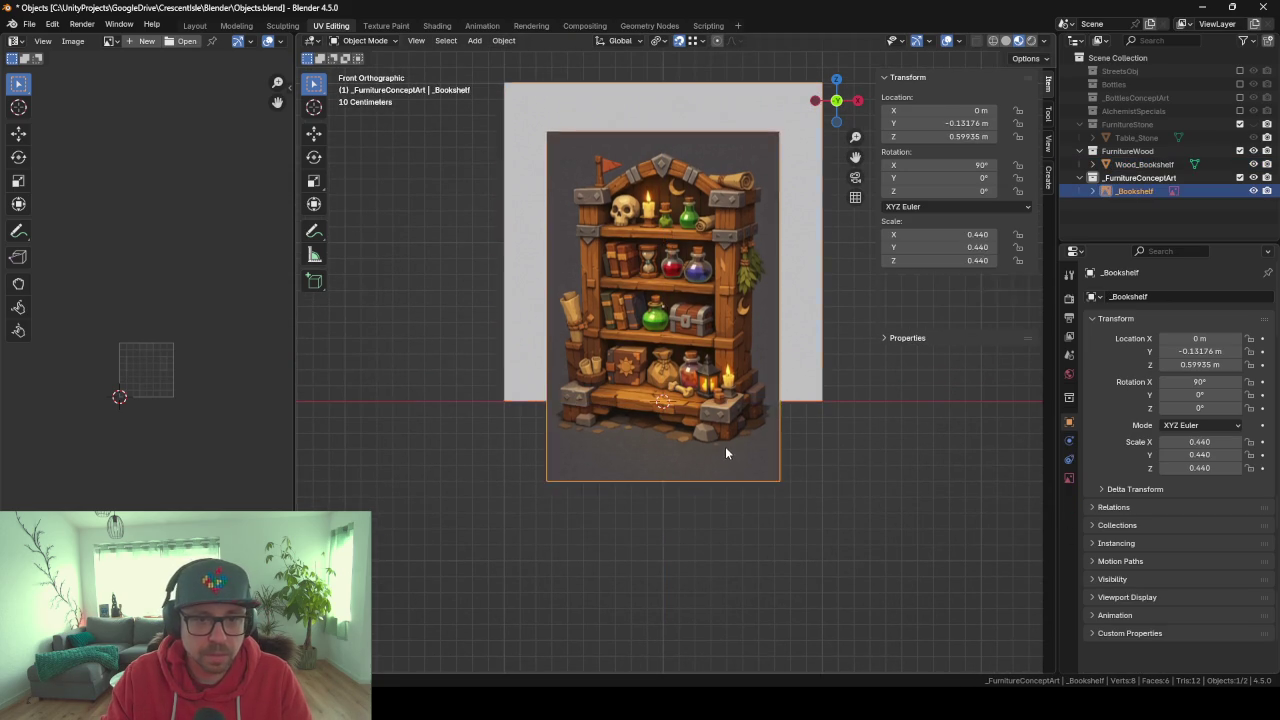
key(s)
click(895, 514)
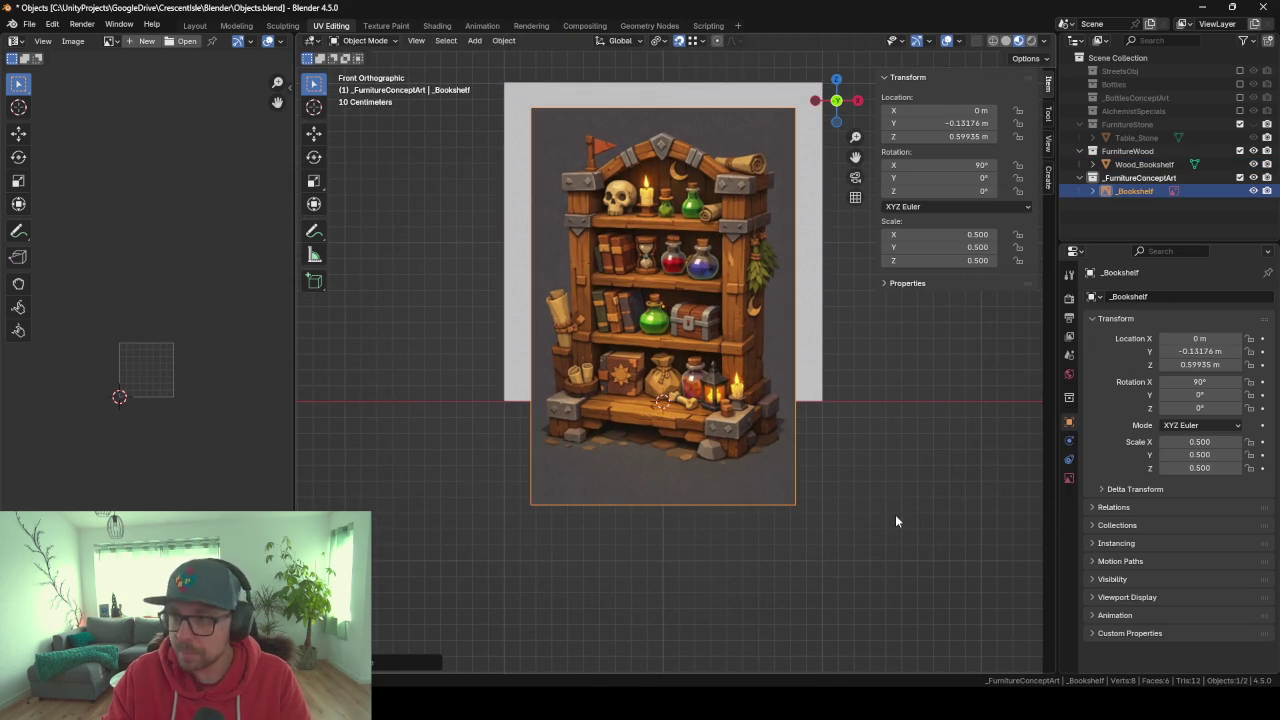
key(g)
key(z)
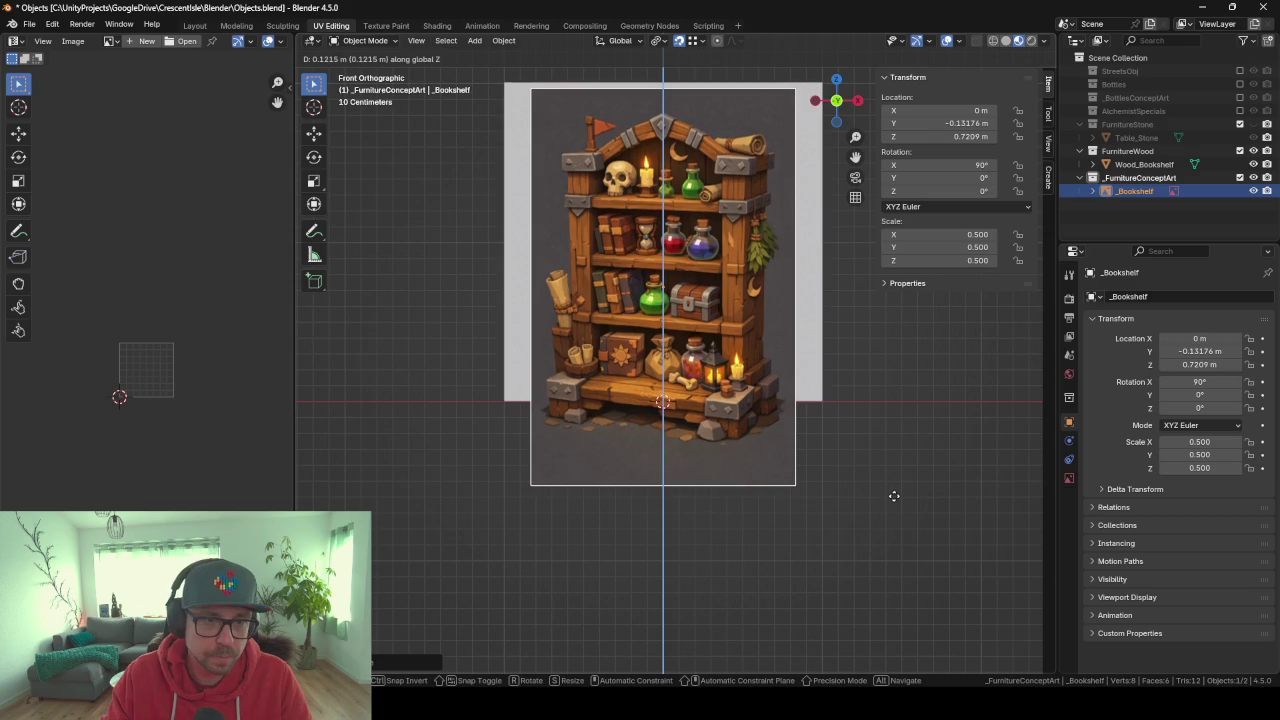
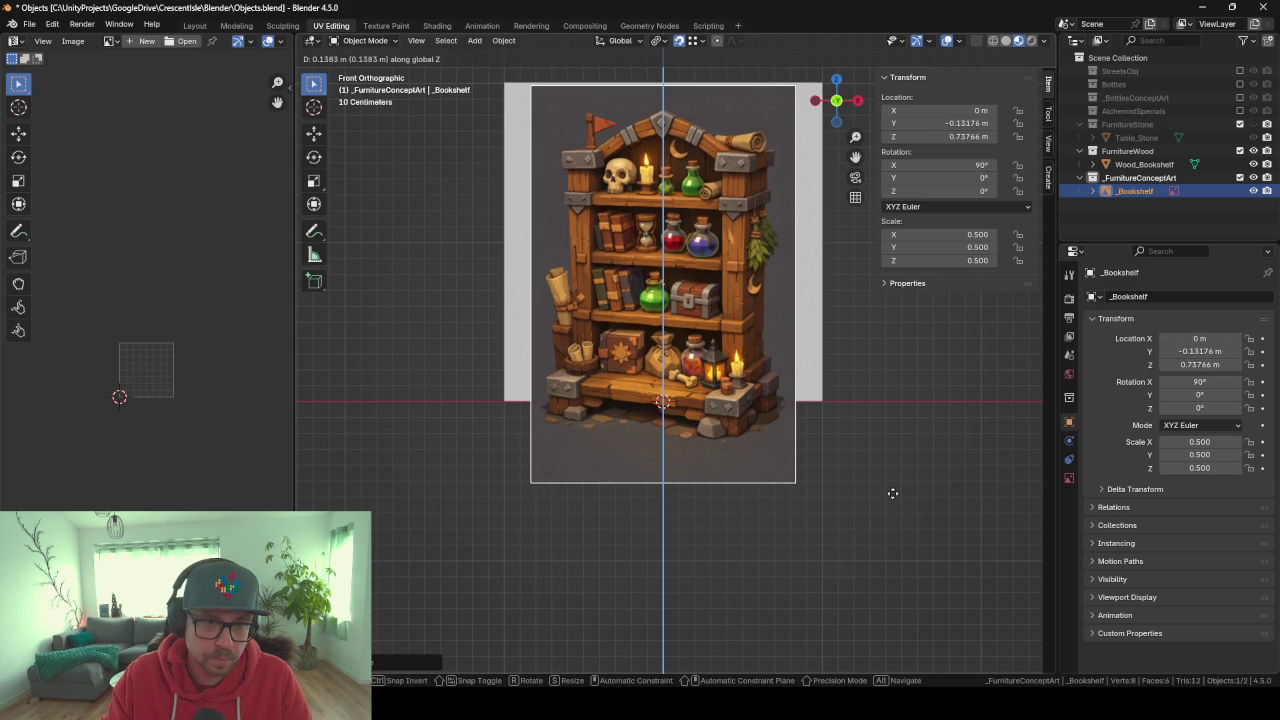
Raise the bookshelf reference image slightly along Z.
click(788, 477)
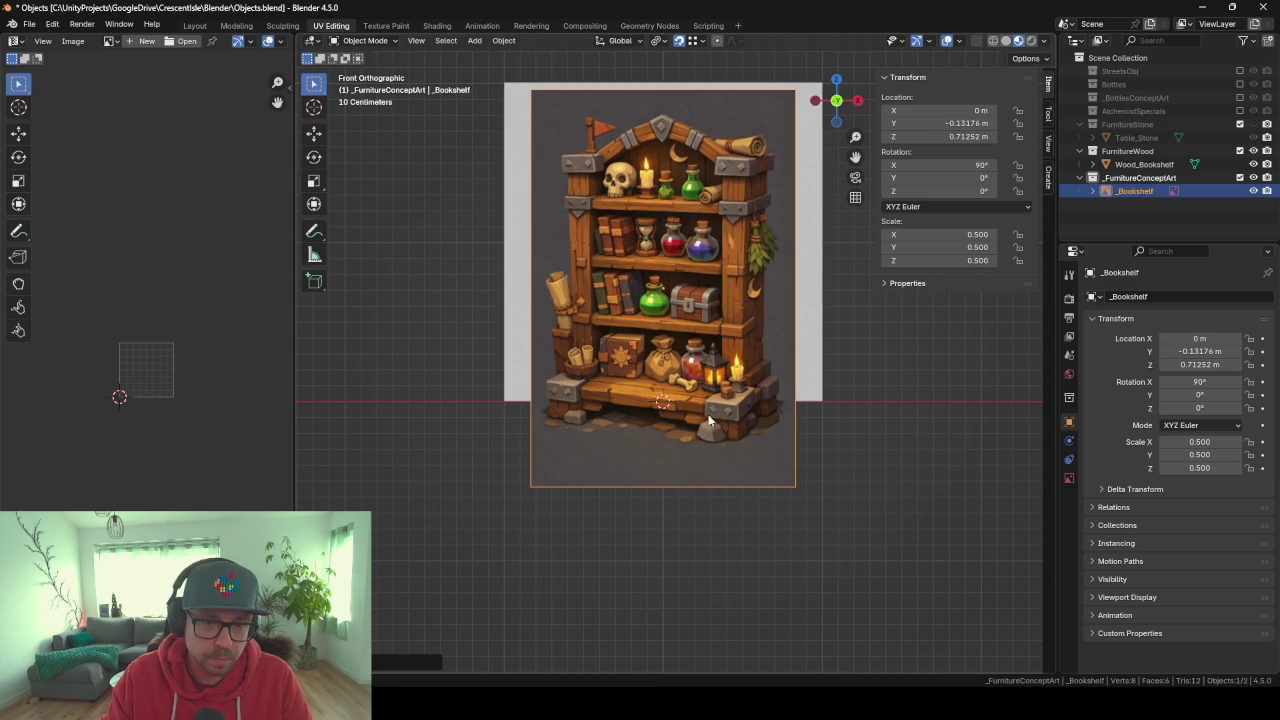
key(g)
key(z)
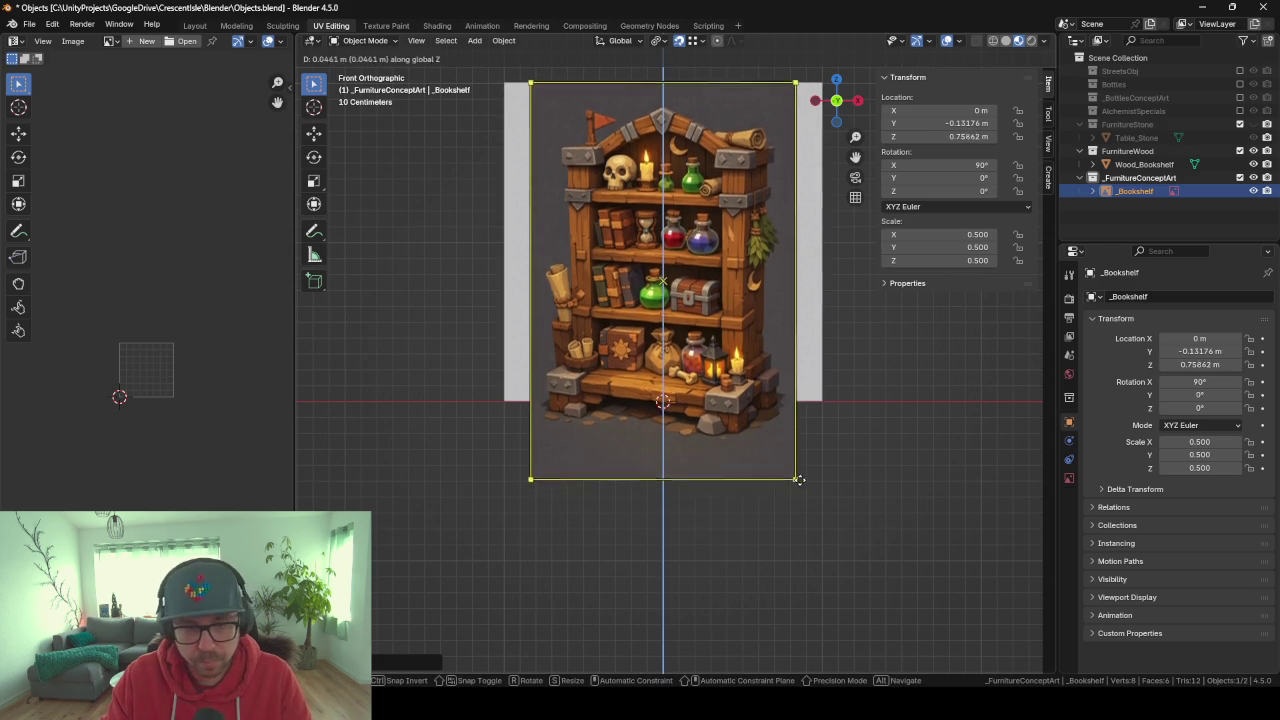
click(800, 477)
mouse_move(660, 405)
middle_down()
mouse_move(680, 415)
mouse_move(684, 465)
mouse_move(628, 428)
mouse_move(671, 343)
middle_up()
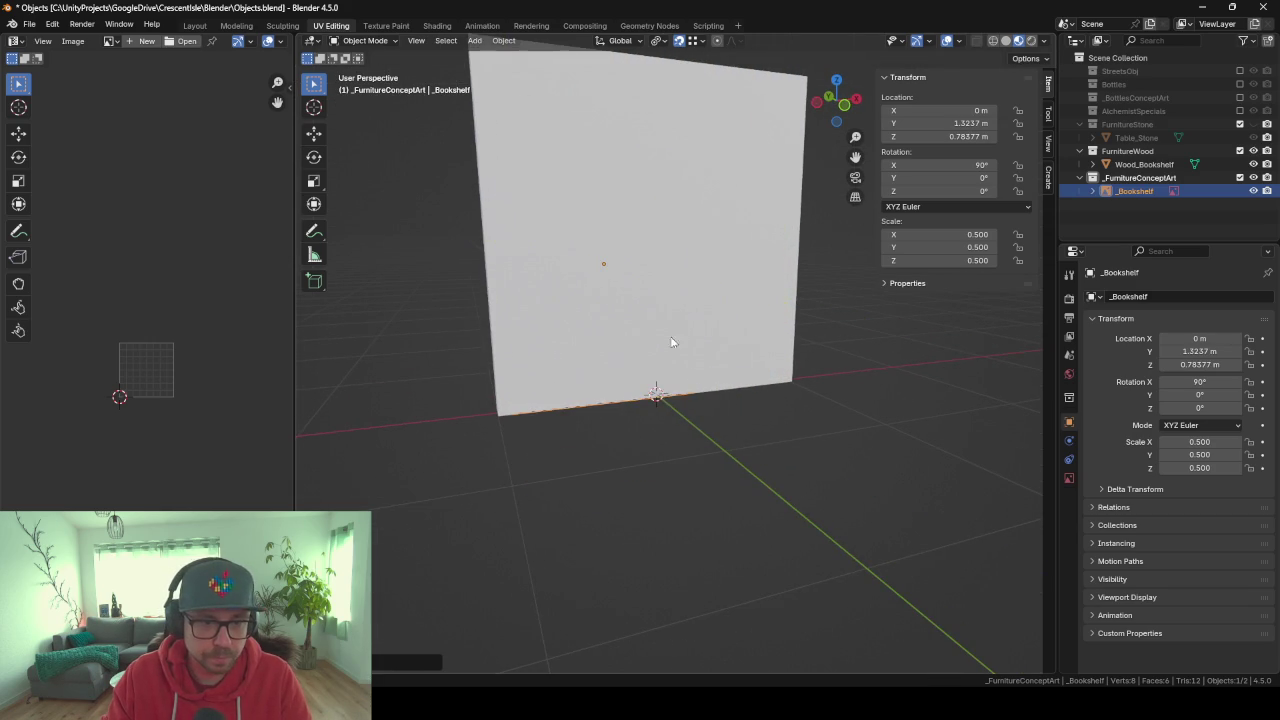
Delete the Wood_Bookshelf object and switch to the front view.
click(783, 376)
key(Tab)
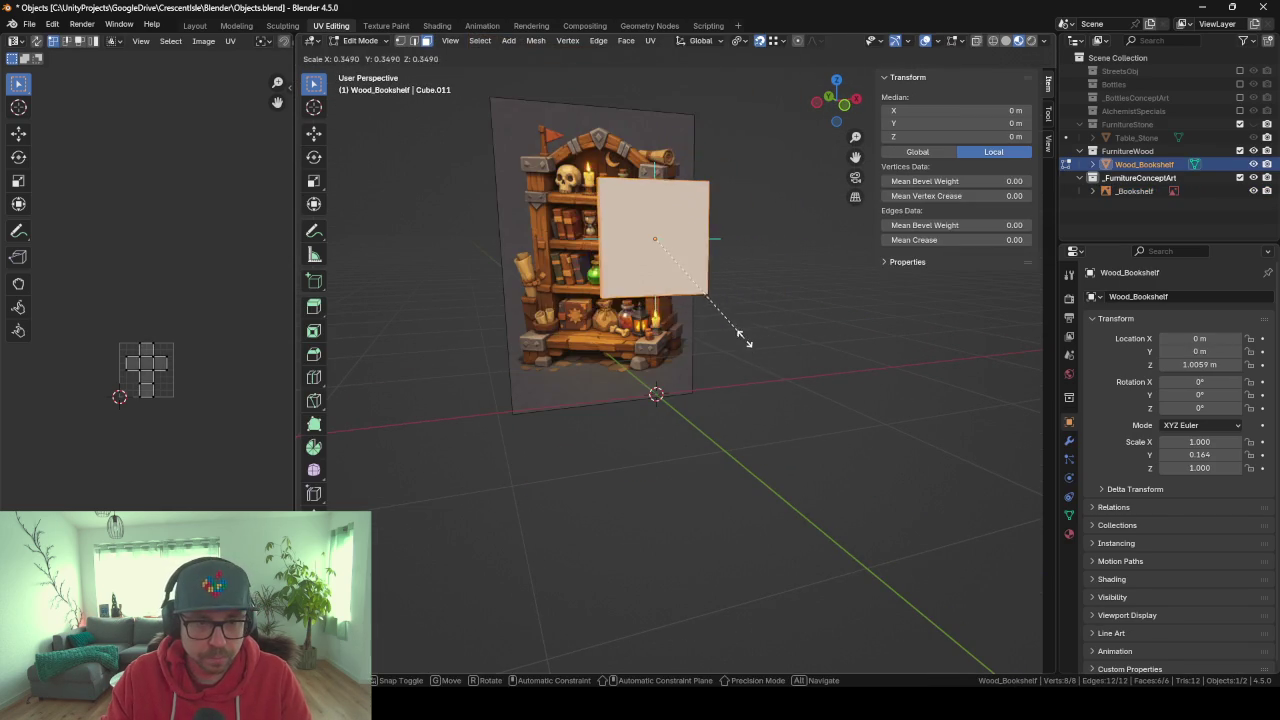
key(x)
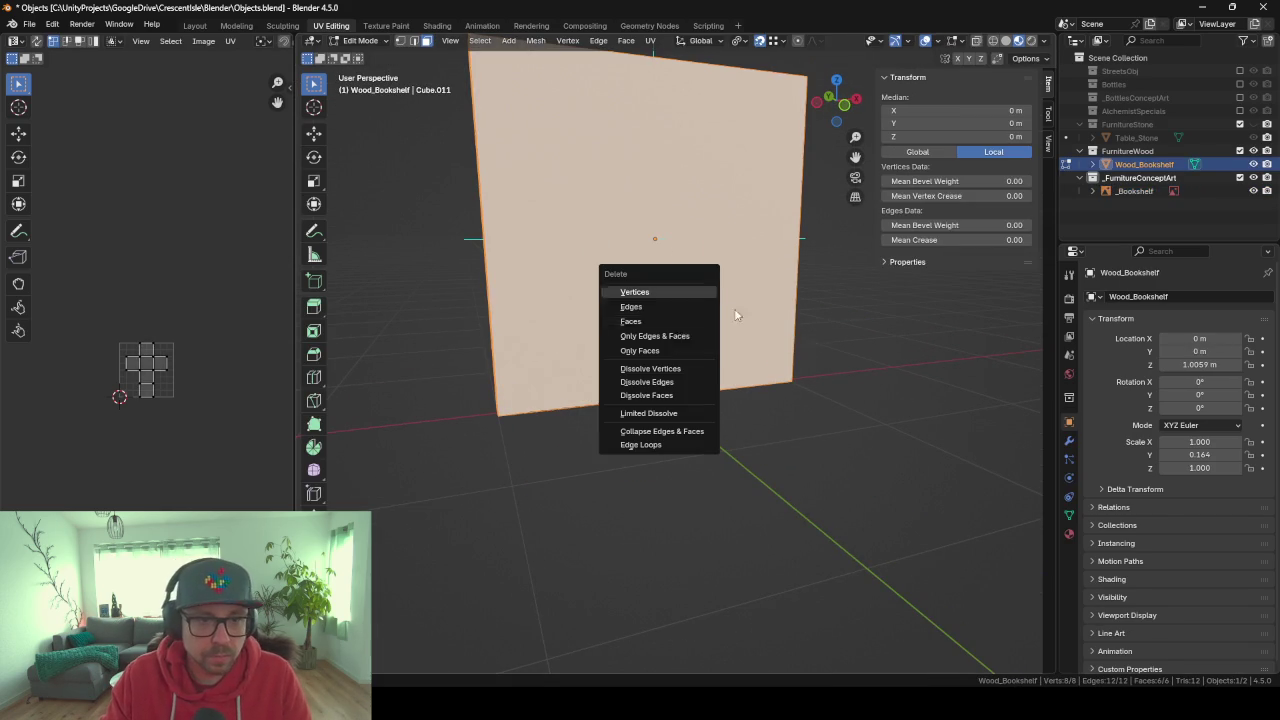
key(Tab)
key(Delete)
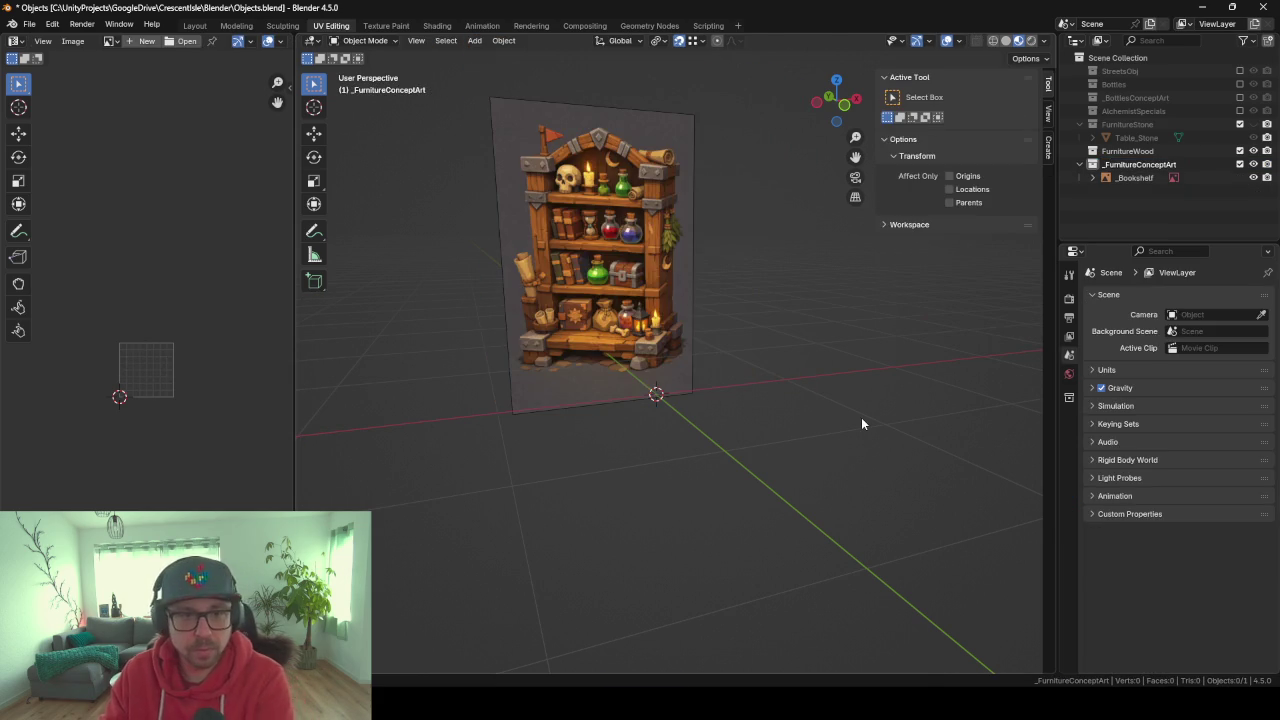
key(KP_1)
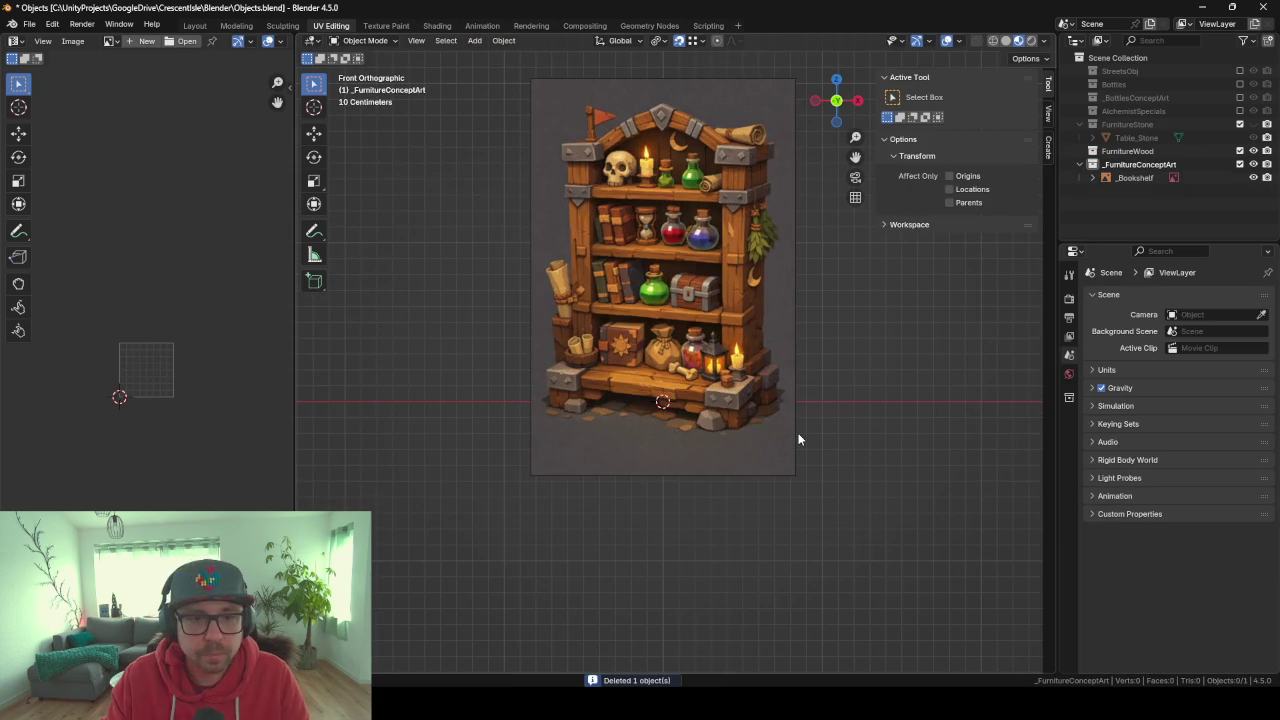
Add a new cube and shrink it down uniformly in Edit Mode.
key(shift+a)
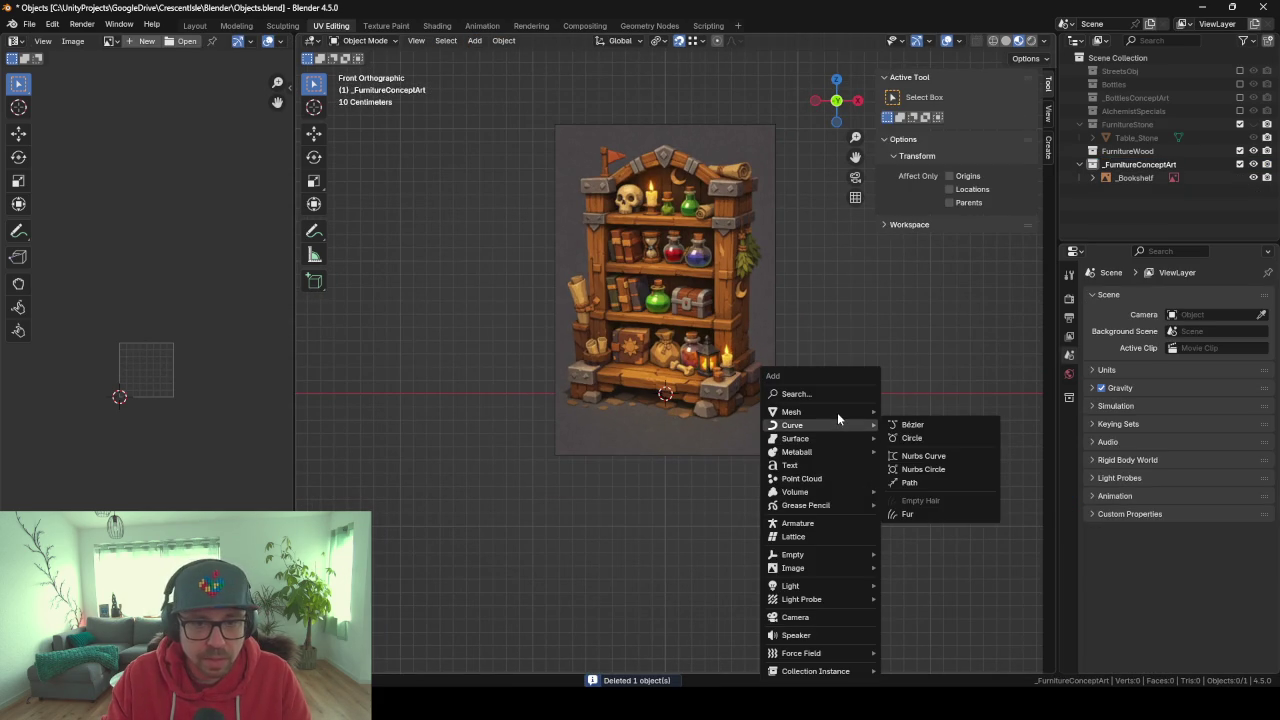
mouse_move(791, 412)
click(940, 424)
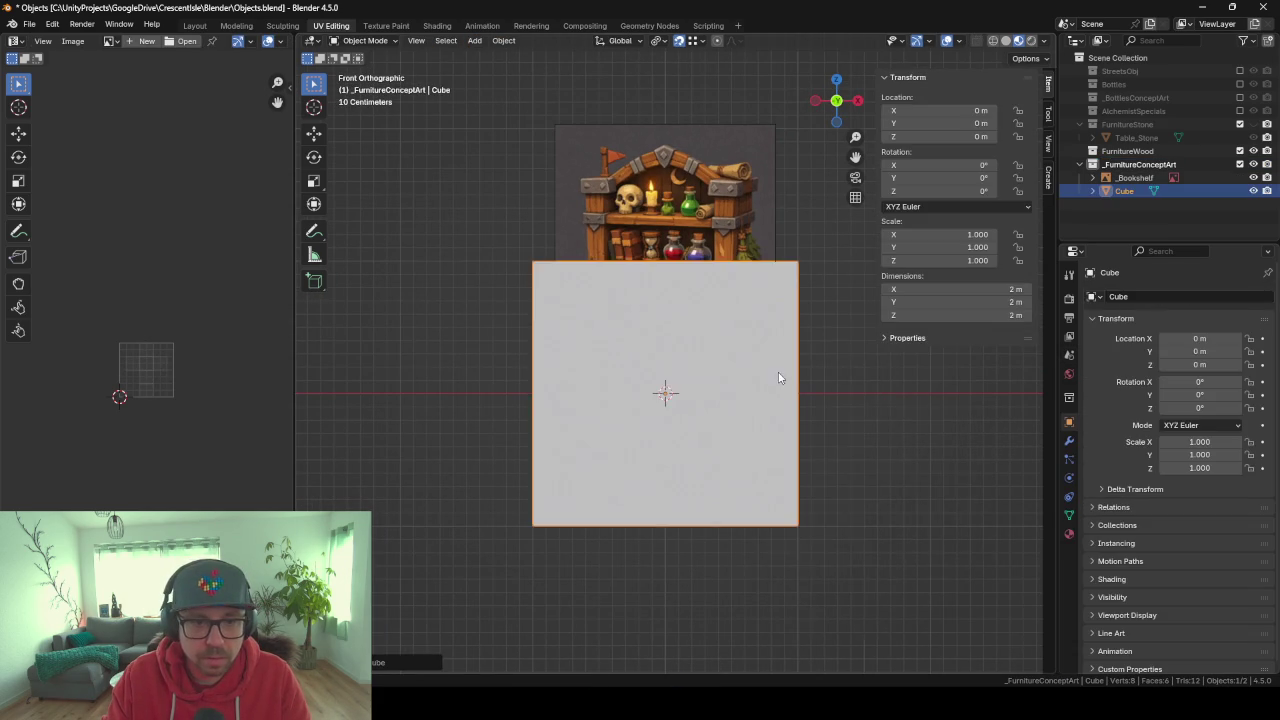
scroll(760, 380, down, 8)
middle_drag(743, 386, 851, 437)
key(Tab)
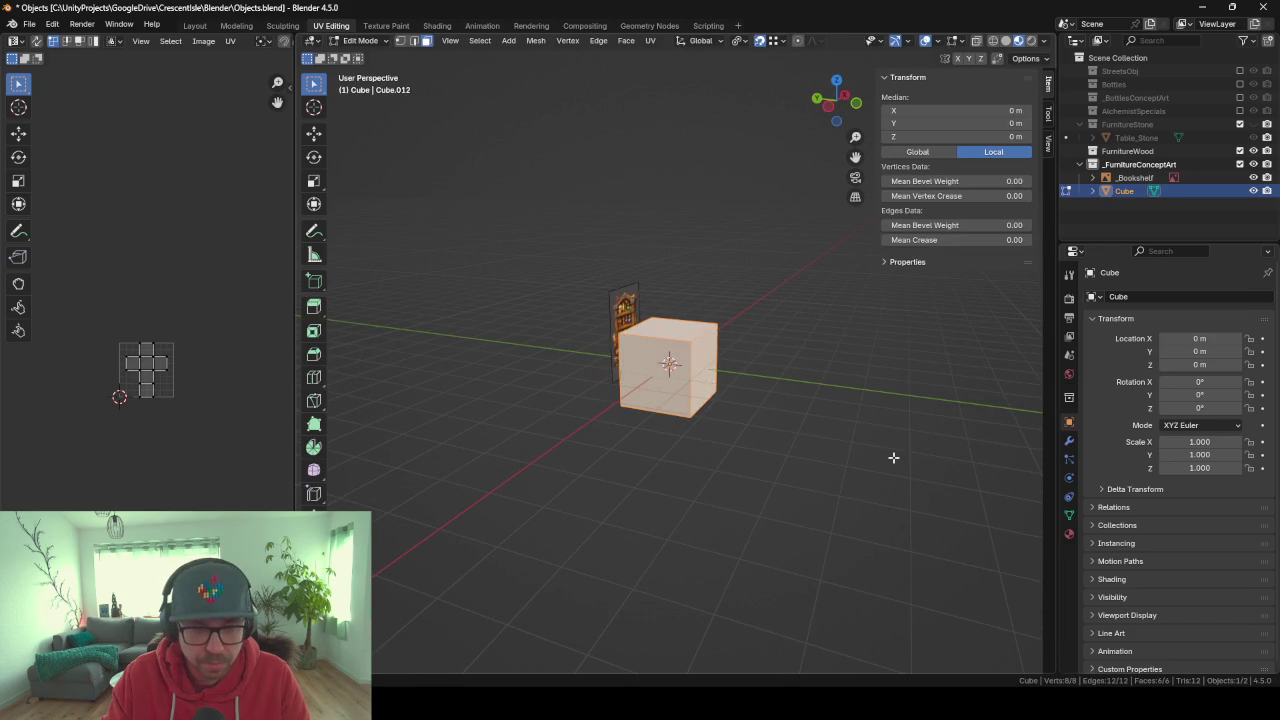
key(s)
key(z)
key(z)
key(z)
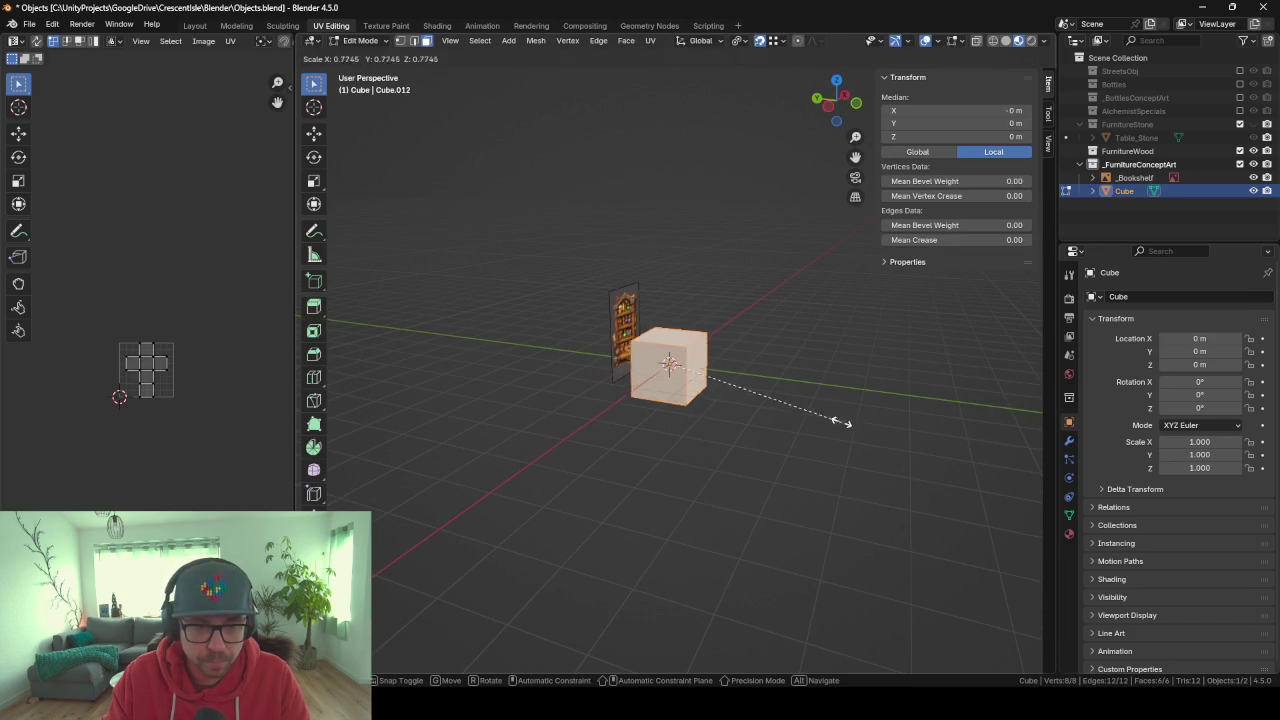
click(713, 380)
key(KP_1)
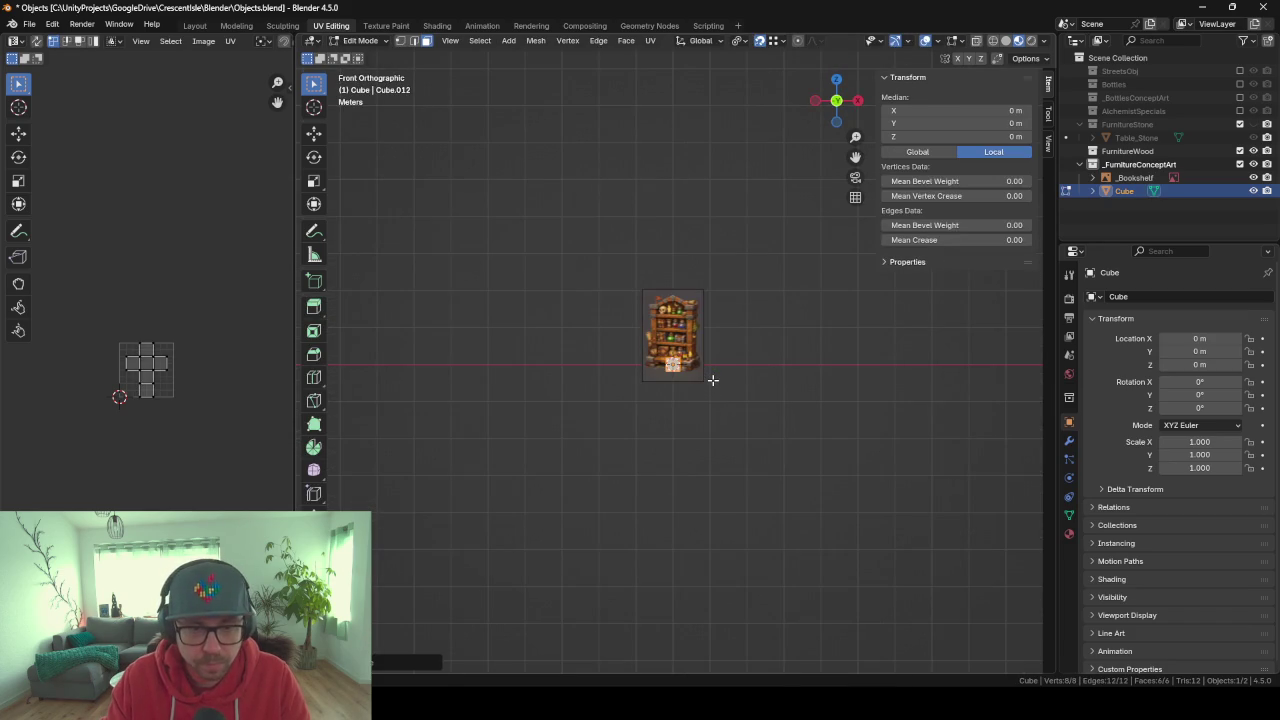
scroll(713, 380, up, 6)
scroll(713, 380, up, 5)
Flatten the cube along Z into a thin slab and raise it to base height.
key(s)
key(z)
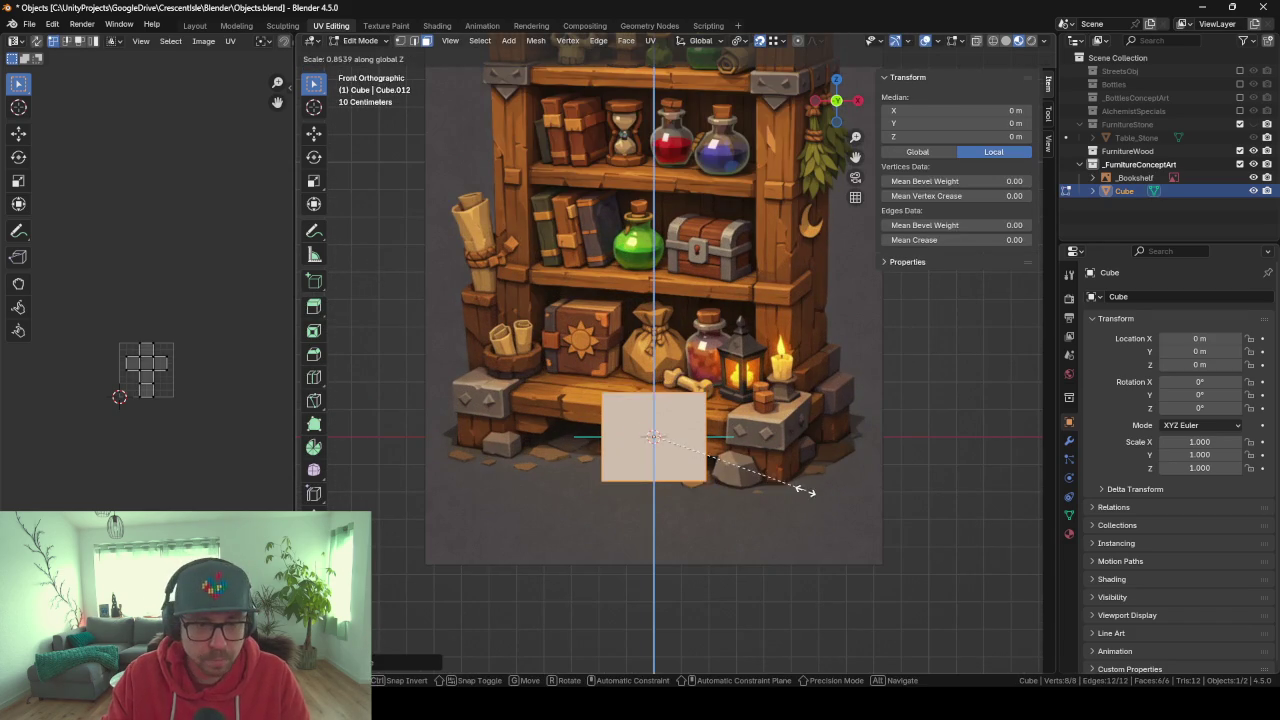
click(738, 452)
key(g)
key(z)
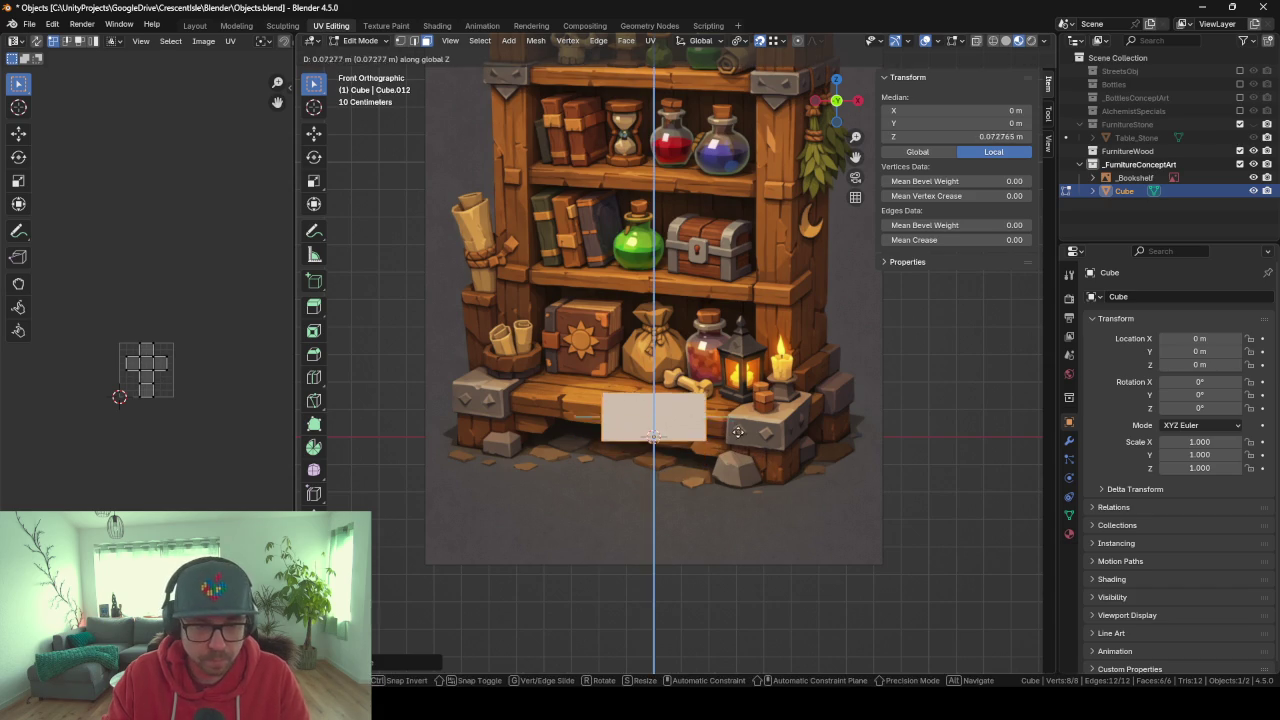
click(733, 414)
key(s)
key(z)
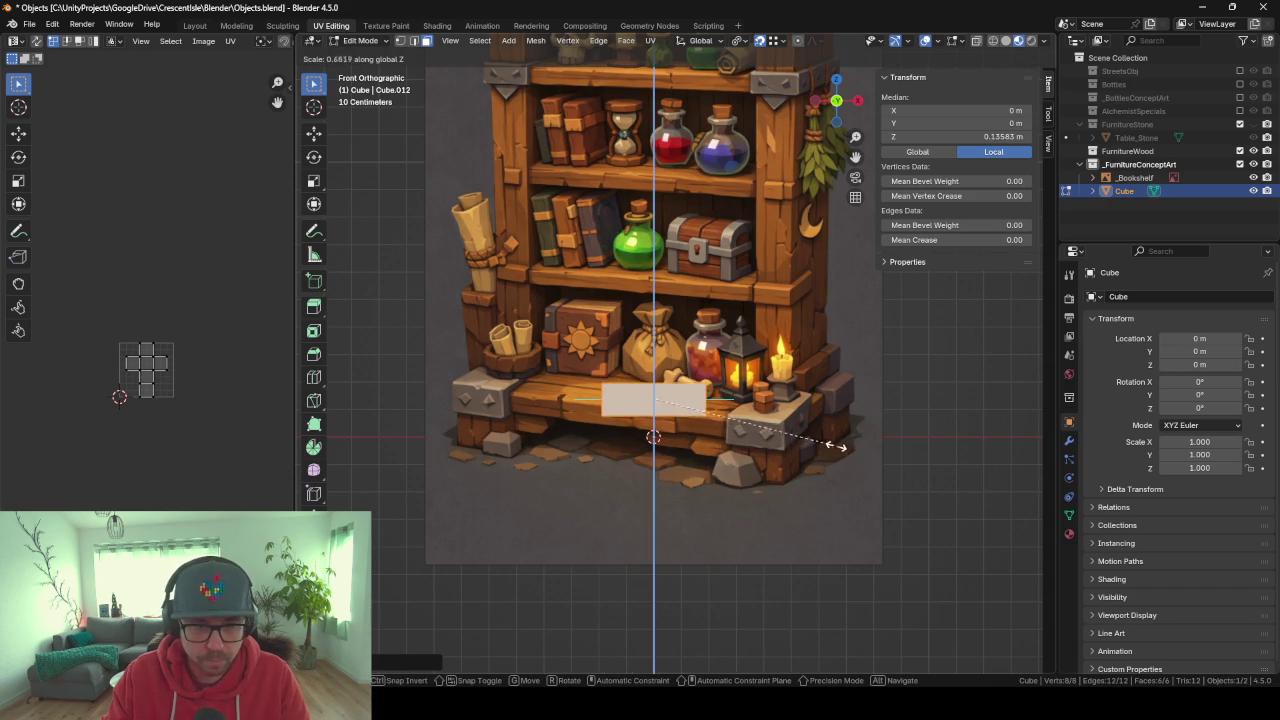
click(823, 439)
Widen the slab along X into the 1.33 × 0.378 × 0.109 m base plank.
key(s)
key(x)
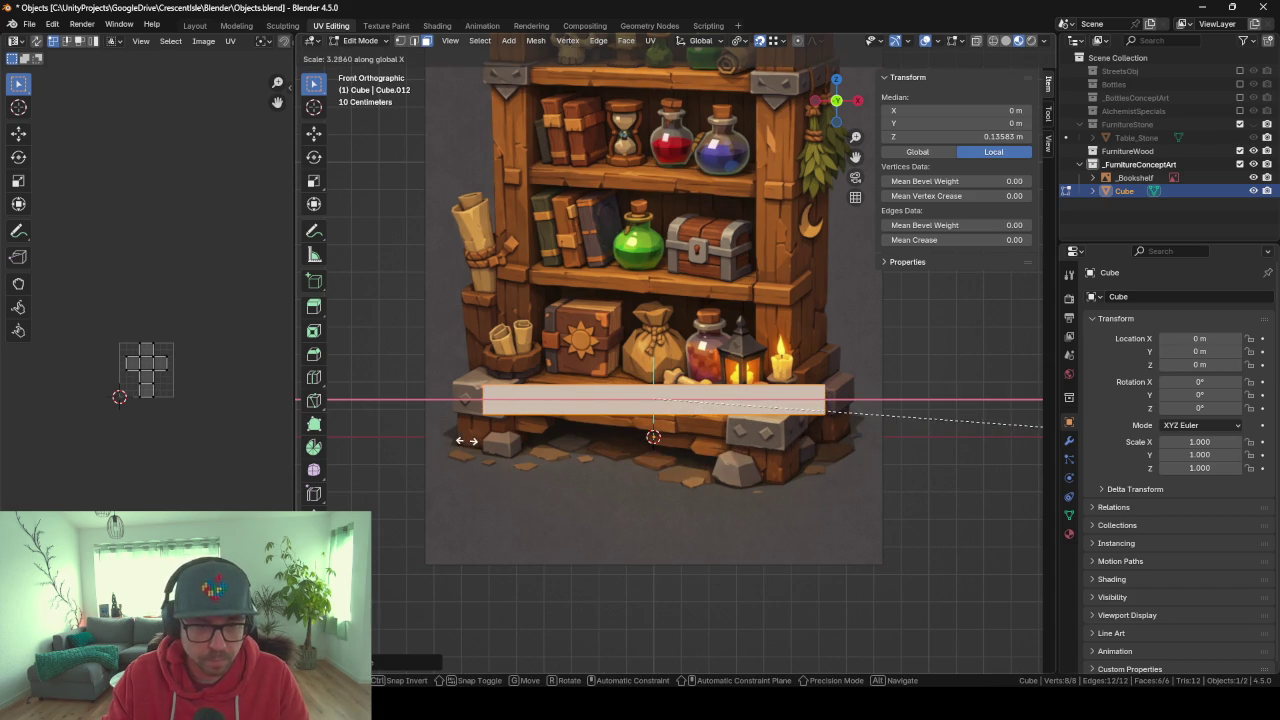
click(504, 440)
mouse_move(412, 448)
middle_down()
mouse_move(657, 466)
mouse_move(598, 467)
mouse_move(663, 421)
middle_up()
scroll(657, 466, down, 3)
key(Tab)
scroll(663, 421, down, 2)
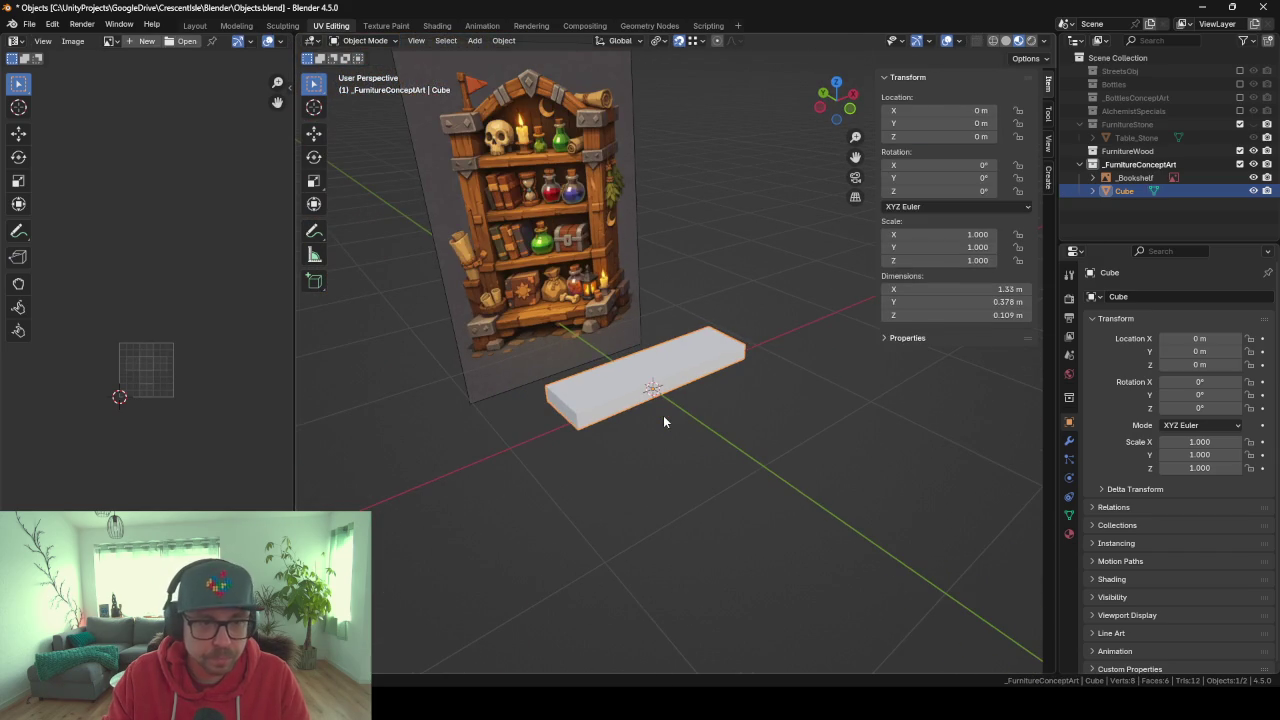
key(shift+a)
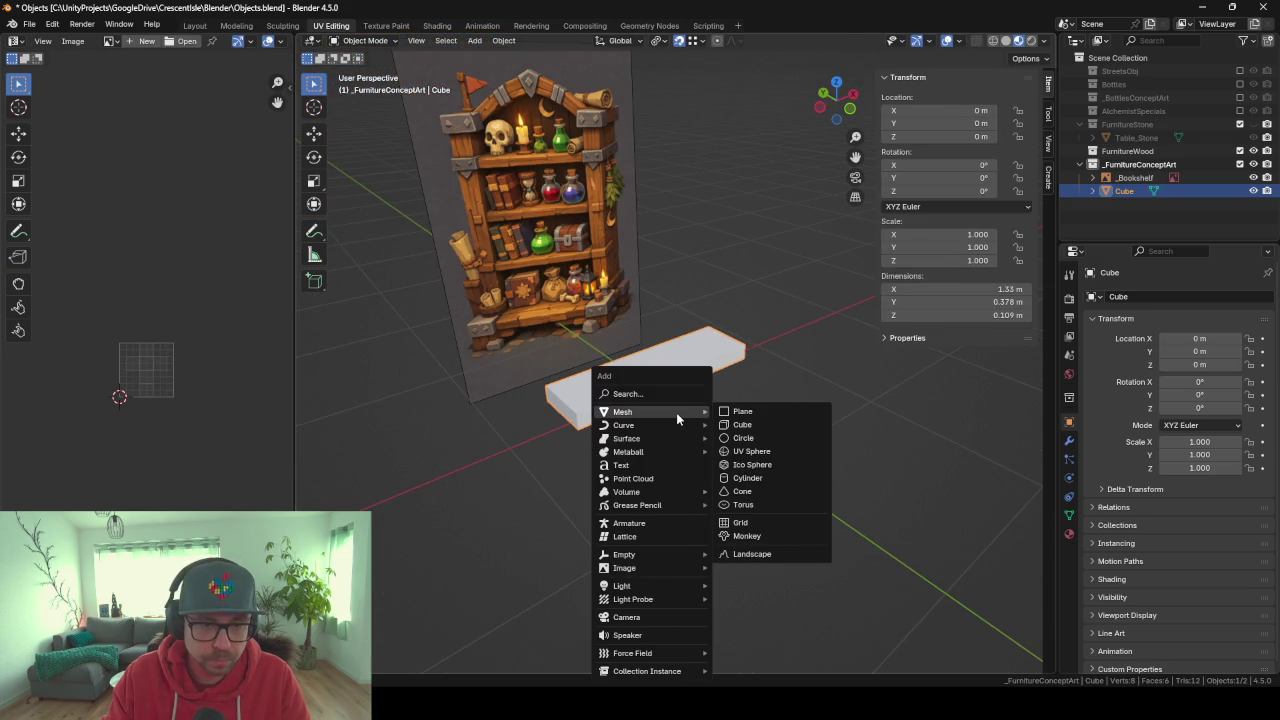
Add a second cube and shrink it to a small foot block.
click(772, 425)
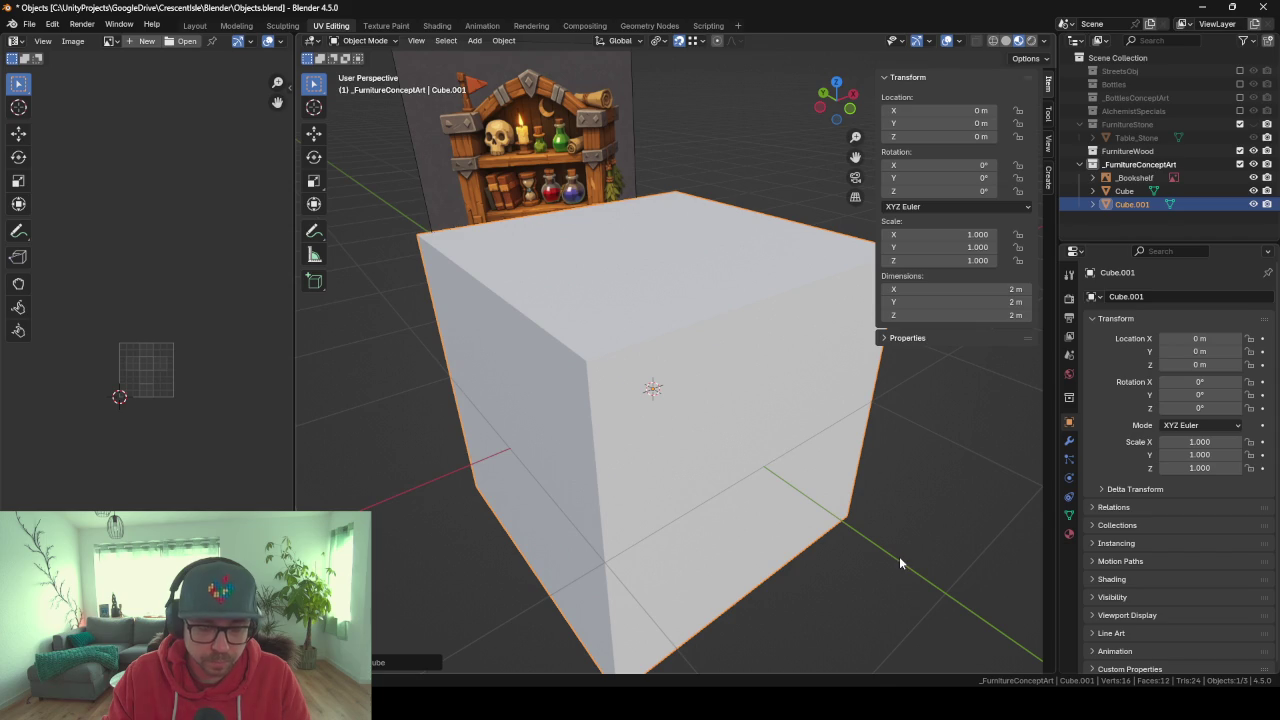
key(Tab)
key(s)
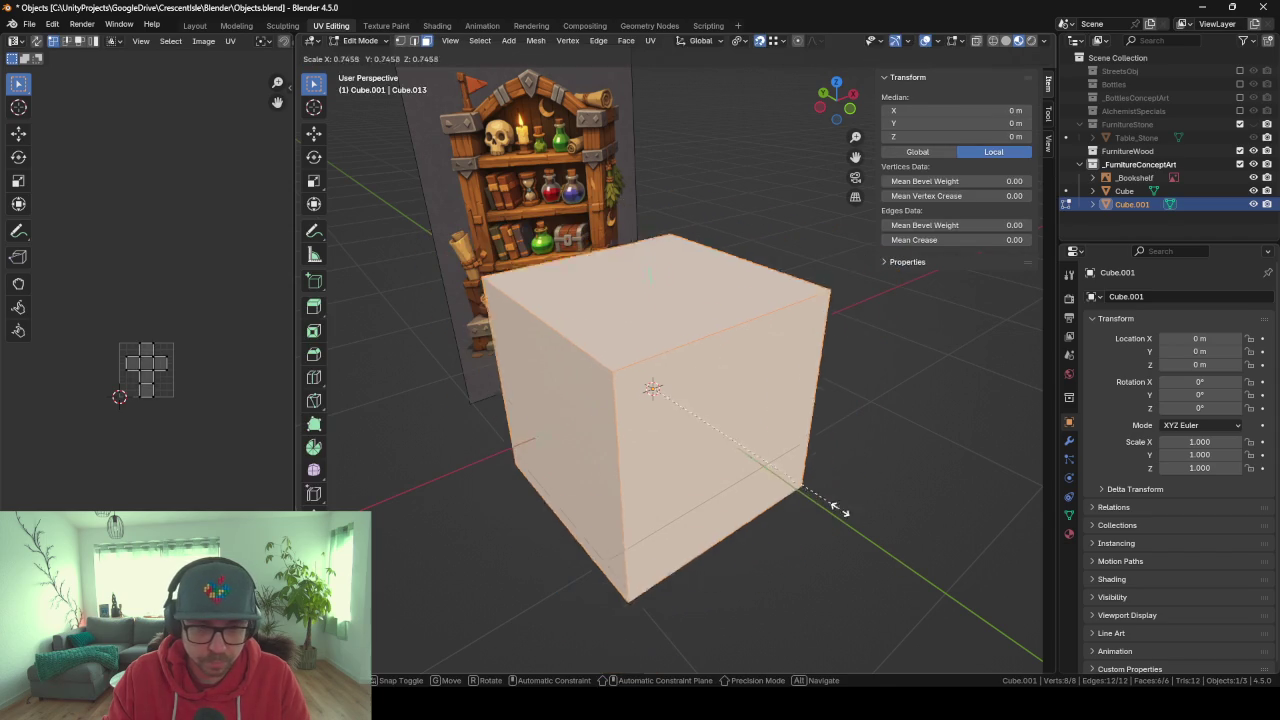
key(shift+x)
click(655, 410)
middle_drag(655, 410, 743, 449)
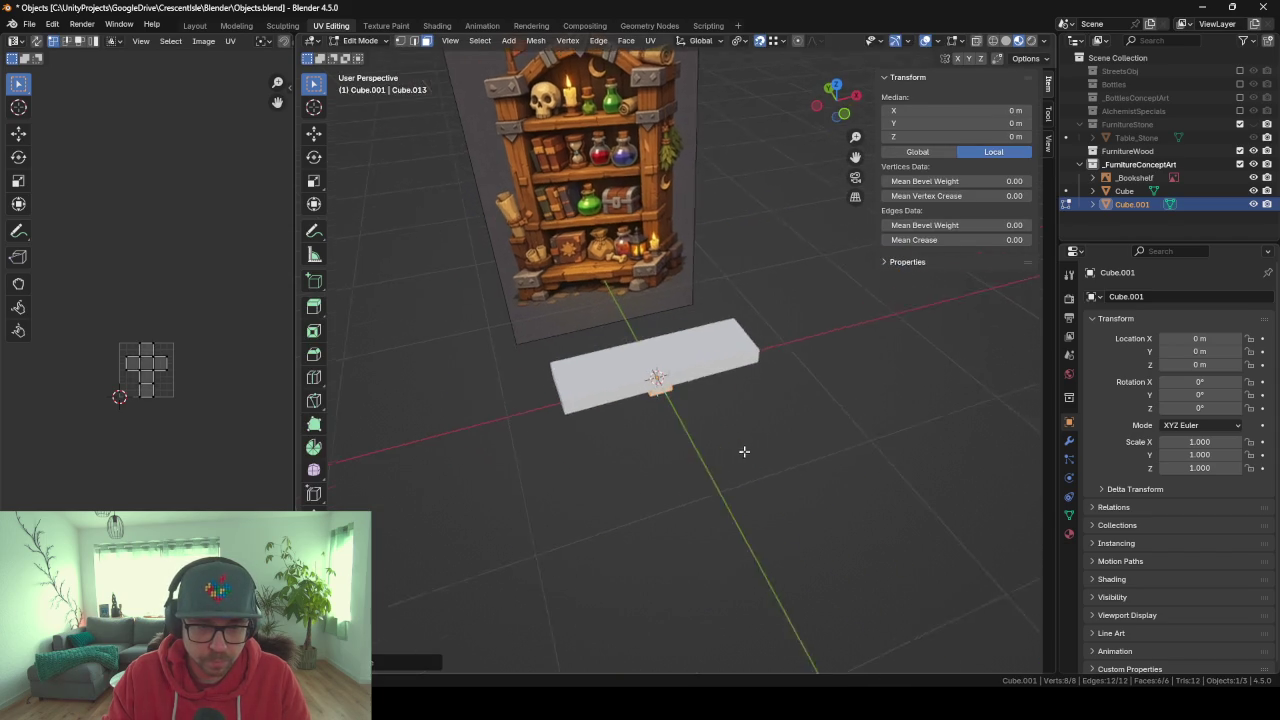
Give the block a Mirror modifier mirrored on both X and Y.
click(1069, 441)
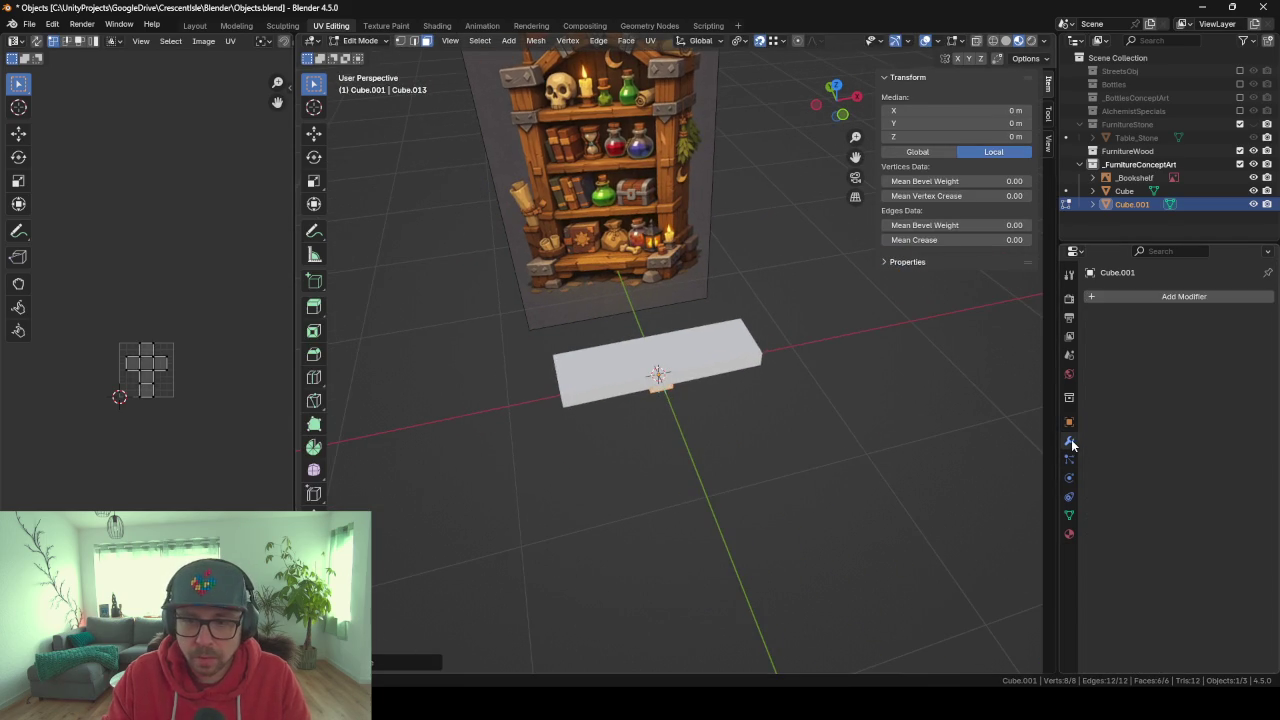
click(1140, 298)
text(mirr)
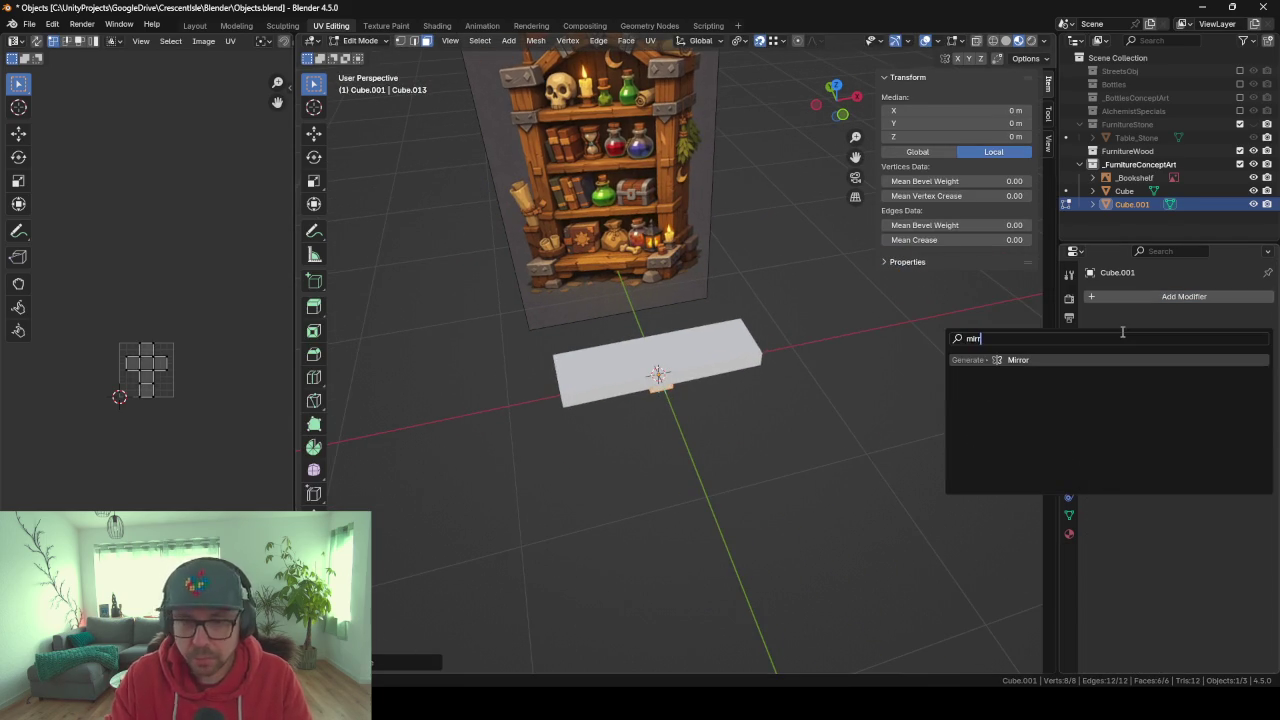
key(Return)
click(1206, 338)
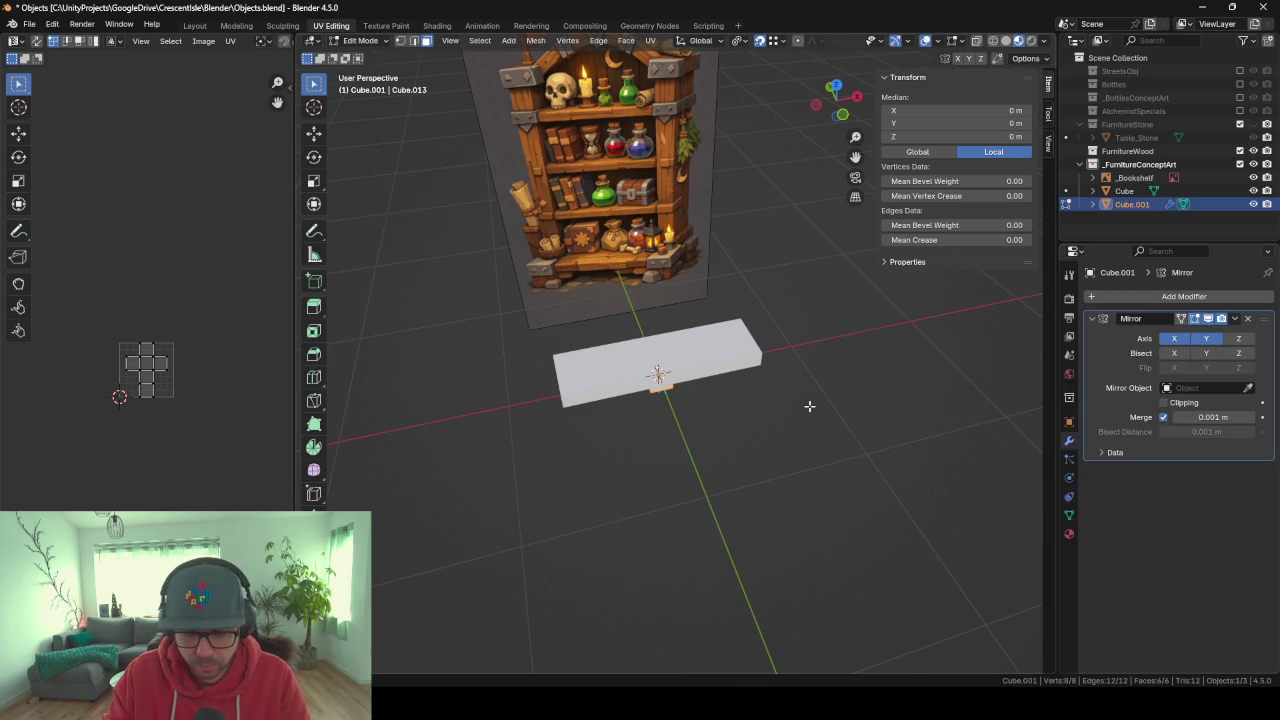
Move the foot block out under a corner of the base plank.
key(g)
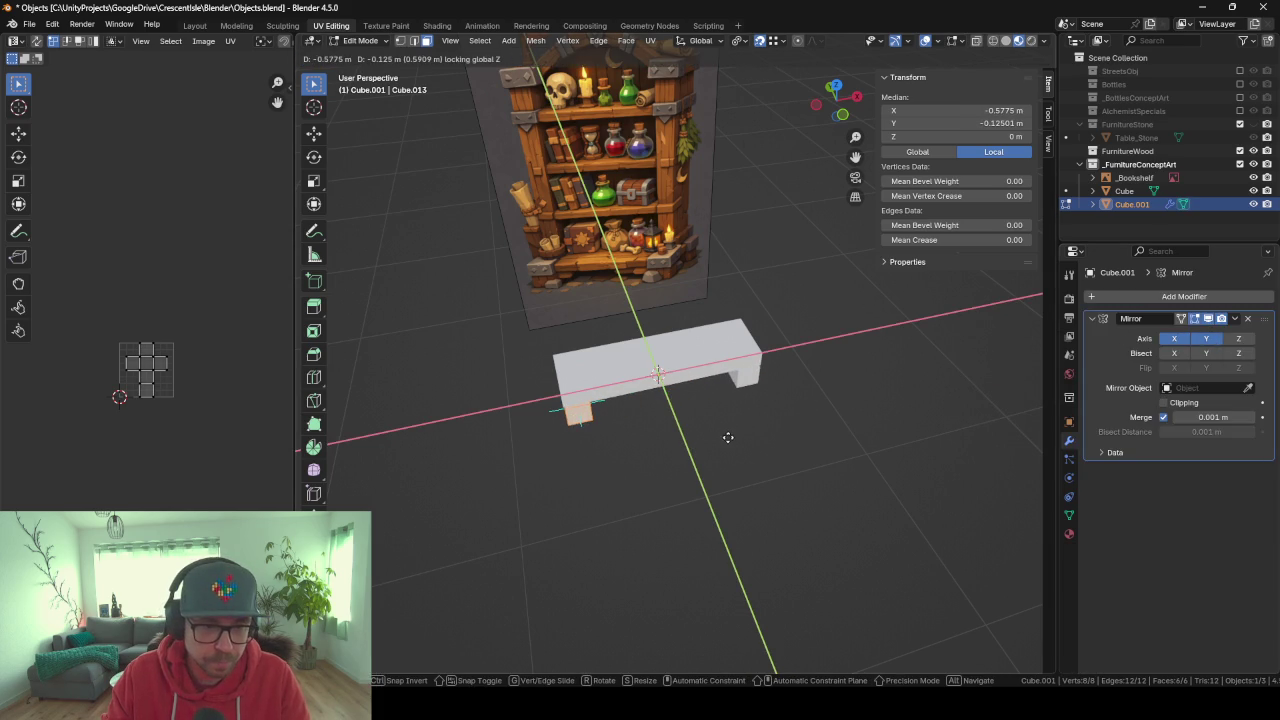
click(728, 437)
key(KP_1)
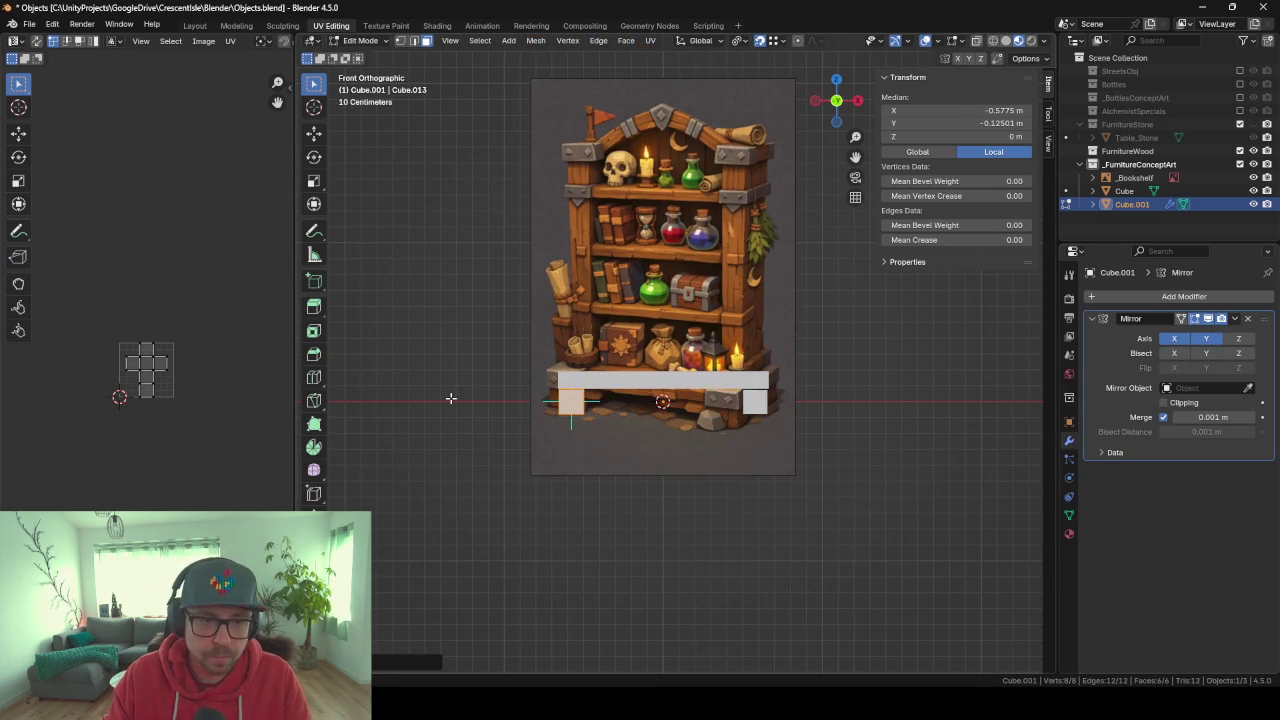
mouse_move(451, 398)
middle_down()
mouse_move(551, 449)
mouse_move(586, 420)
middle_up()
scroll(600, 443, up, 3)
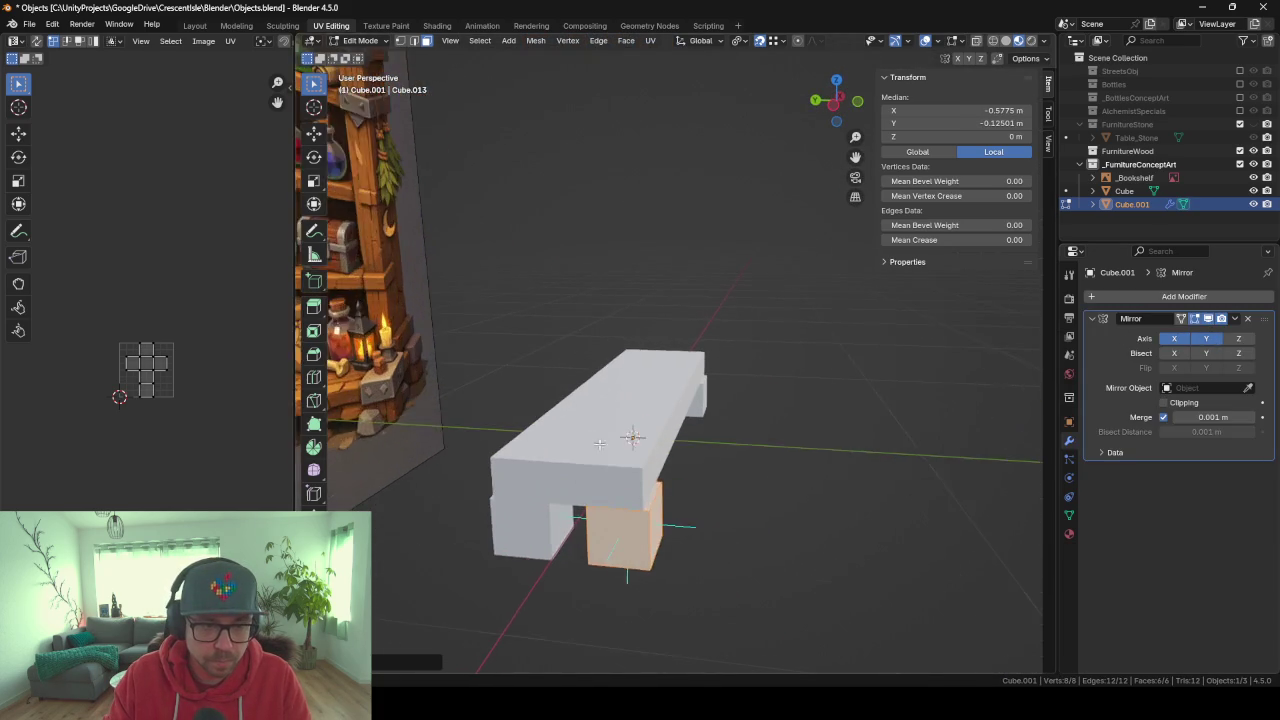
Slim the foot's footprint while keeping its height unchanged.
key(s)
key(shift+z)
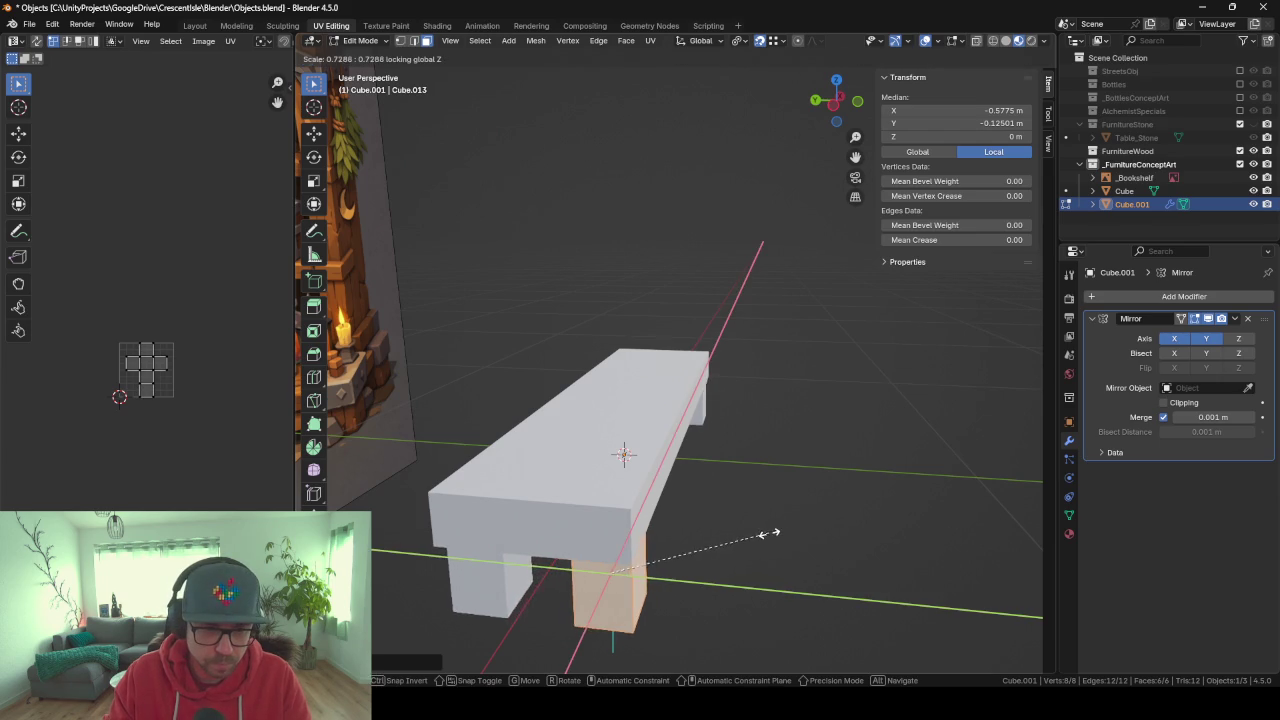
click(766, 534)
mouse_move(766, 534)
middle_down()
mouse_move(700, 530)
mouse_move(772, 530)
mouse_move(746, 509)
mouse_move(702, 510)
middle_up()
Adjust the feet vertically so they sit beneath the base slab.
key(g)
key(z)
click(766, 517)
mouse_move(851, 495)
middle_down()
mouse_move(766, 508)
mouse_move(766, 526)
middle_up()
key(KP_1)
scroll(766, 530, down, 4)
scroll(714, 458, down, 1)
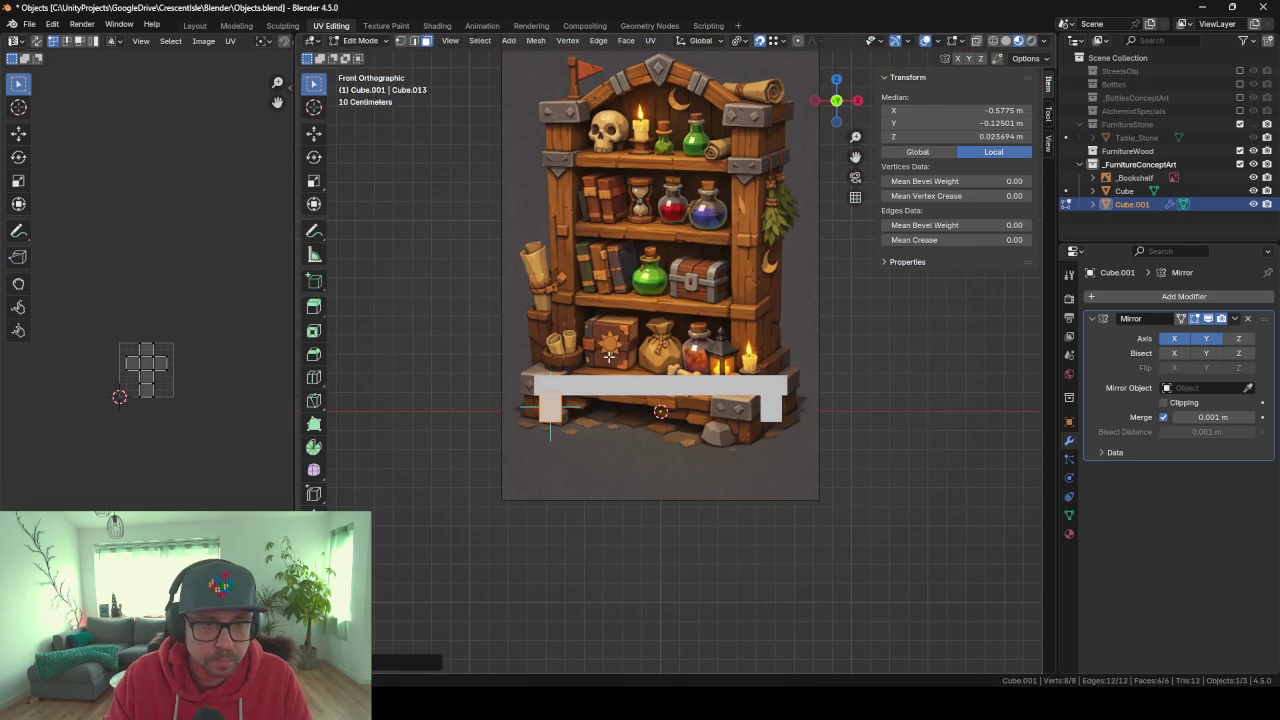
mouse_move(608, 357)
middle_down()
mouse_move(626, 443)
mouse_move(713, 348)
middle_up()
key(Tab)
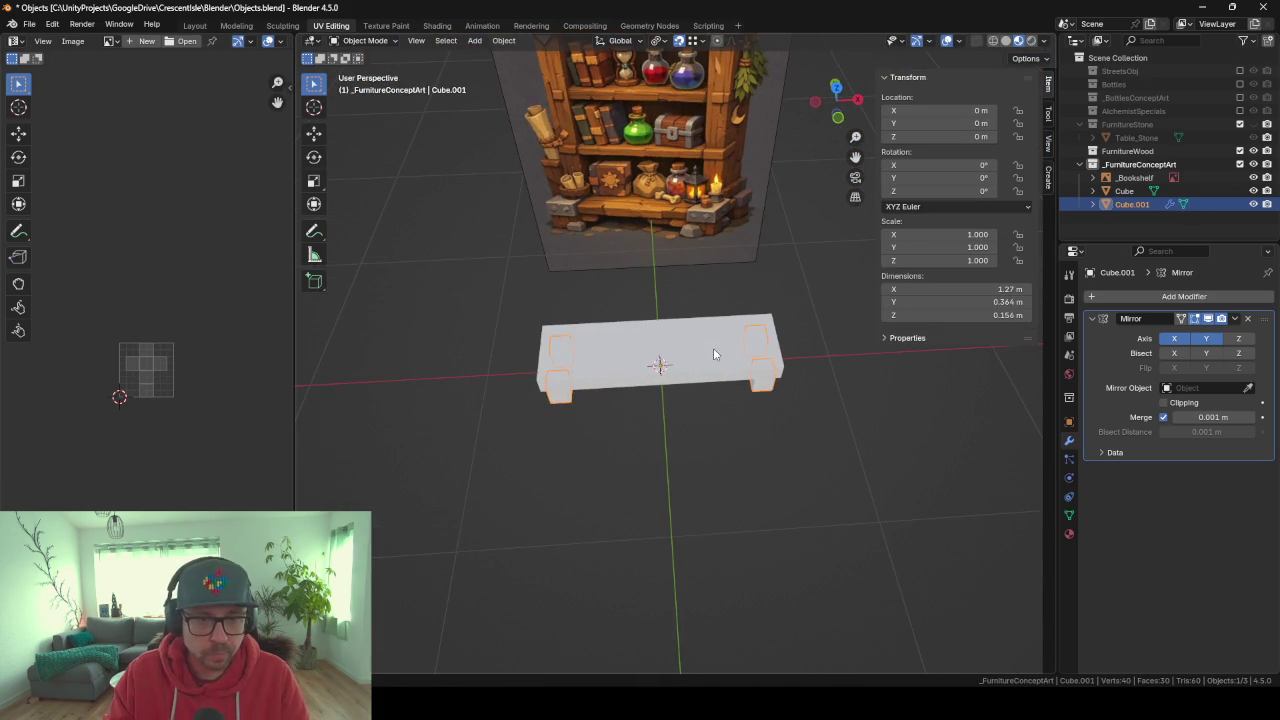
Add a cube, shrink it, stretch it along Y, and move it to one end of the base.
key(shift+a)
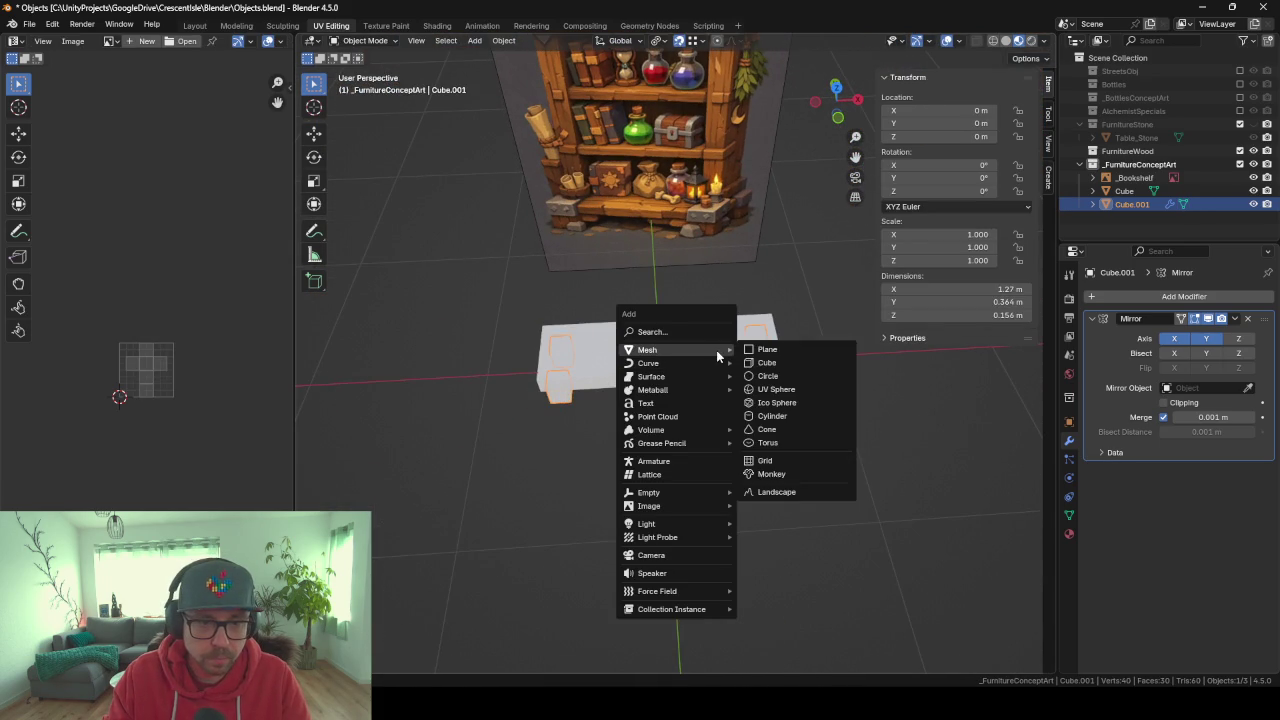
click(767, 363)
key(Tab)
key(s)
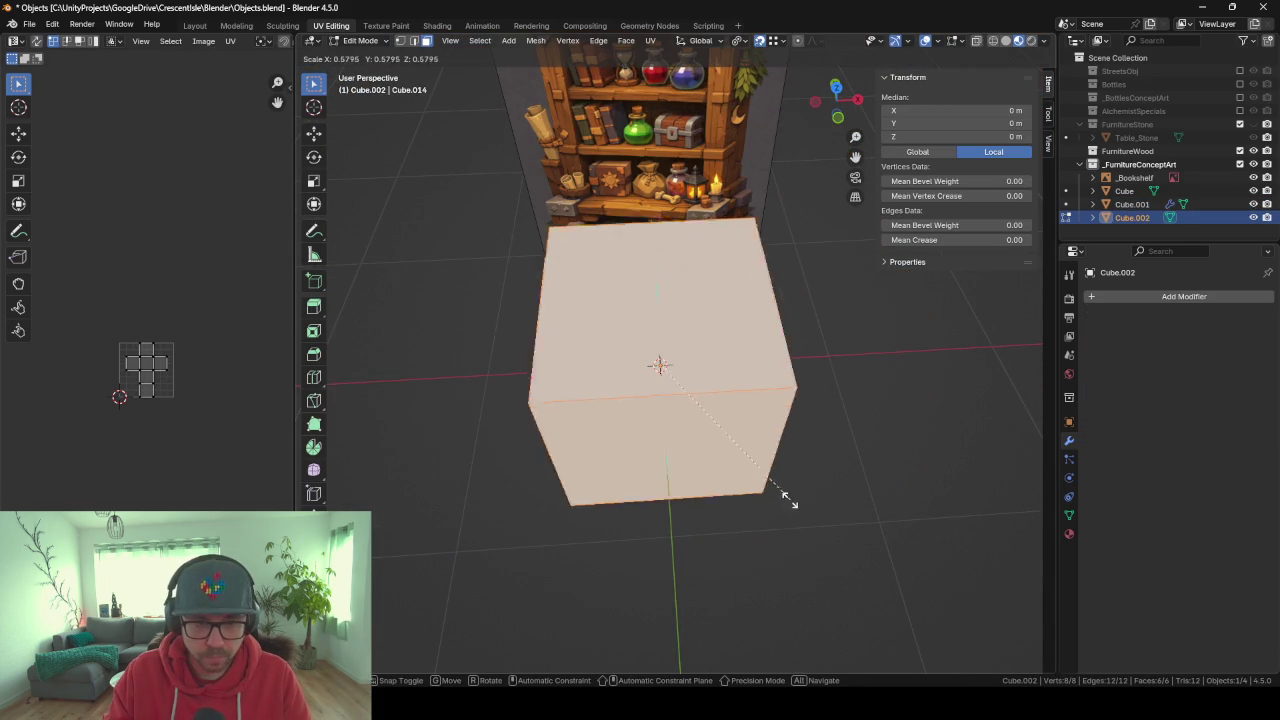
click(713, 455)
key(s)
key(y)
click(838, 466)
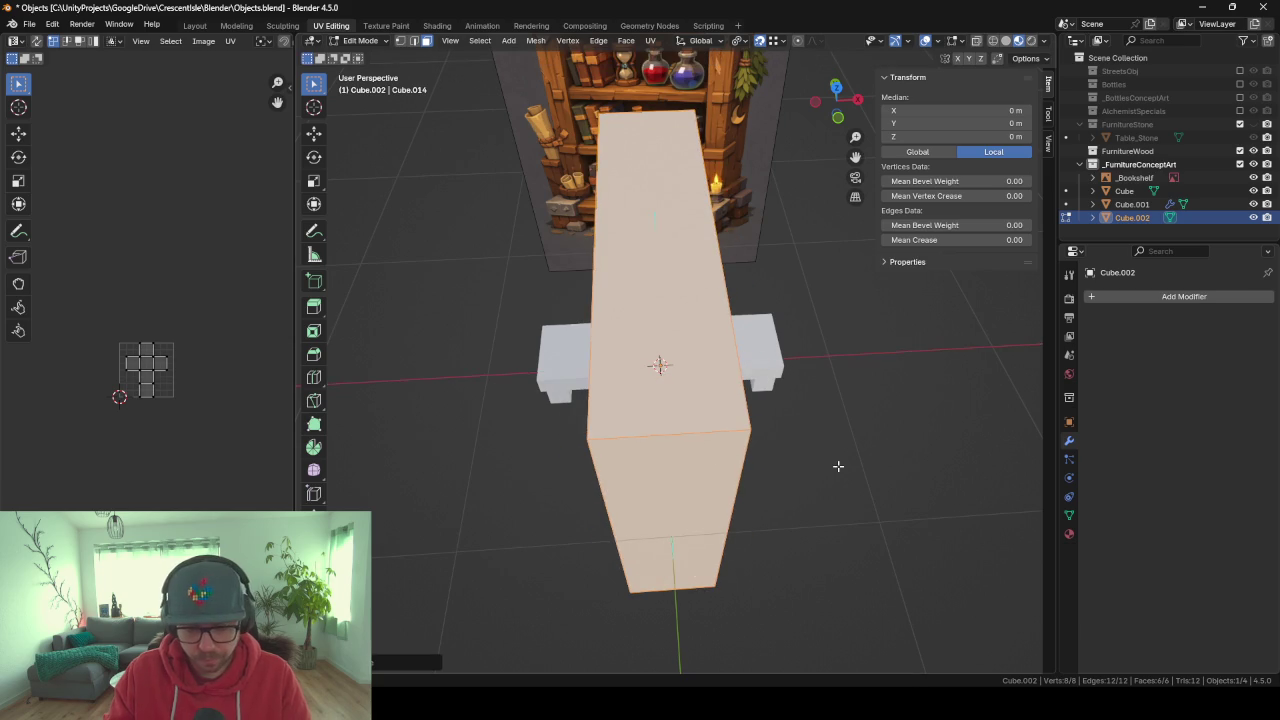
key(g)
key(x)
click(766, 463)
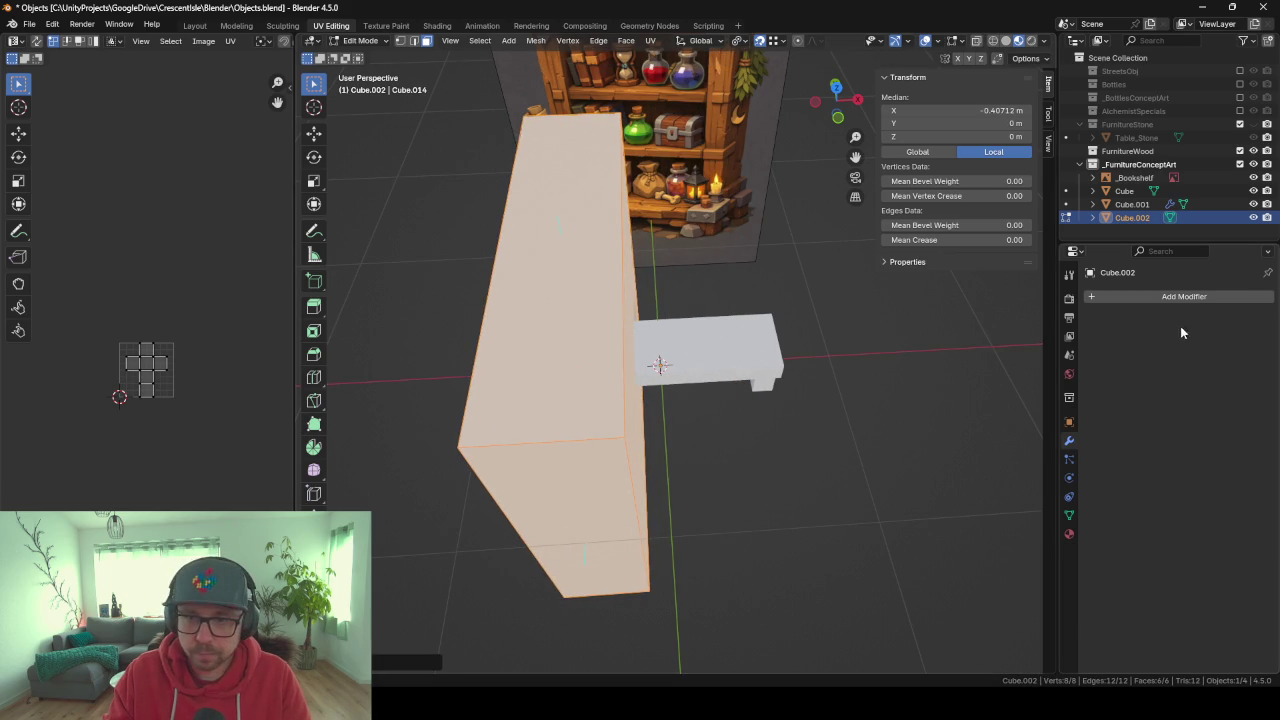
Add a Mirror modifier to the piece and scale the mirrored pair down.
click(1184, 296)
text(mirr)
key(Return)
key(s)
click(705, 388)
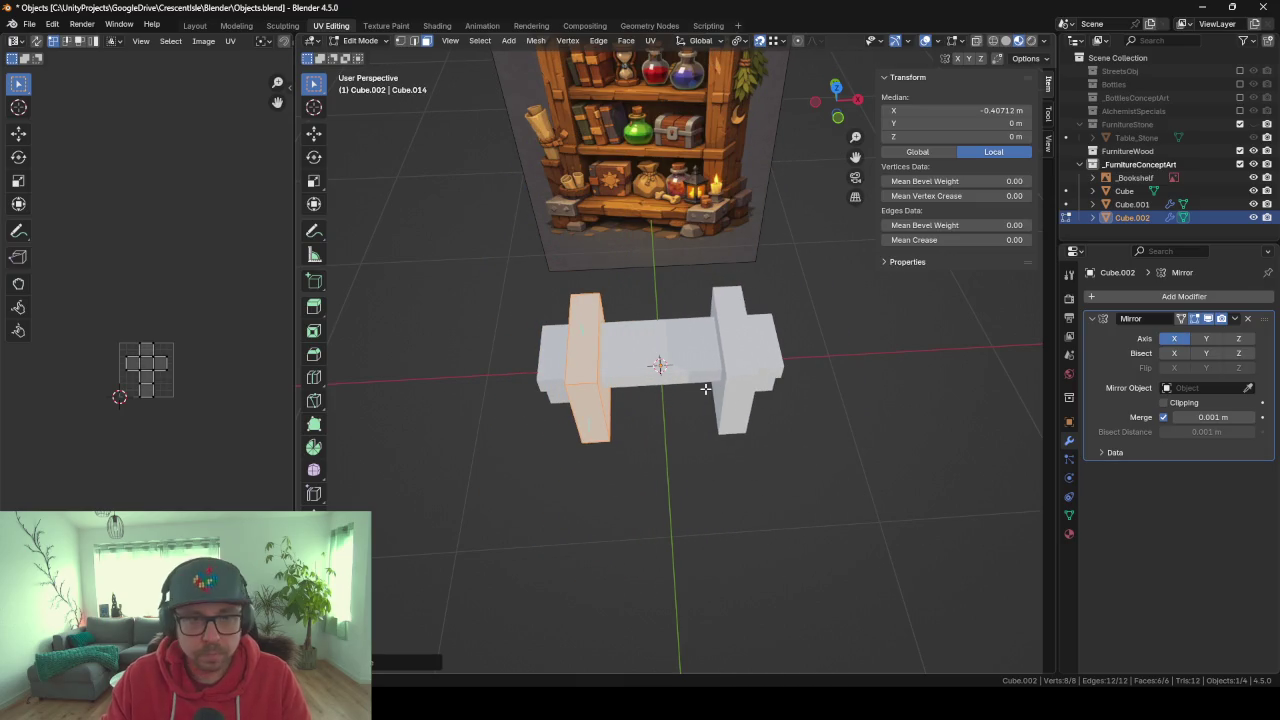
Reposition the post along X and raise it above the base.
middle_drag(504, 326, 671, 398)
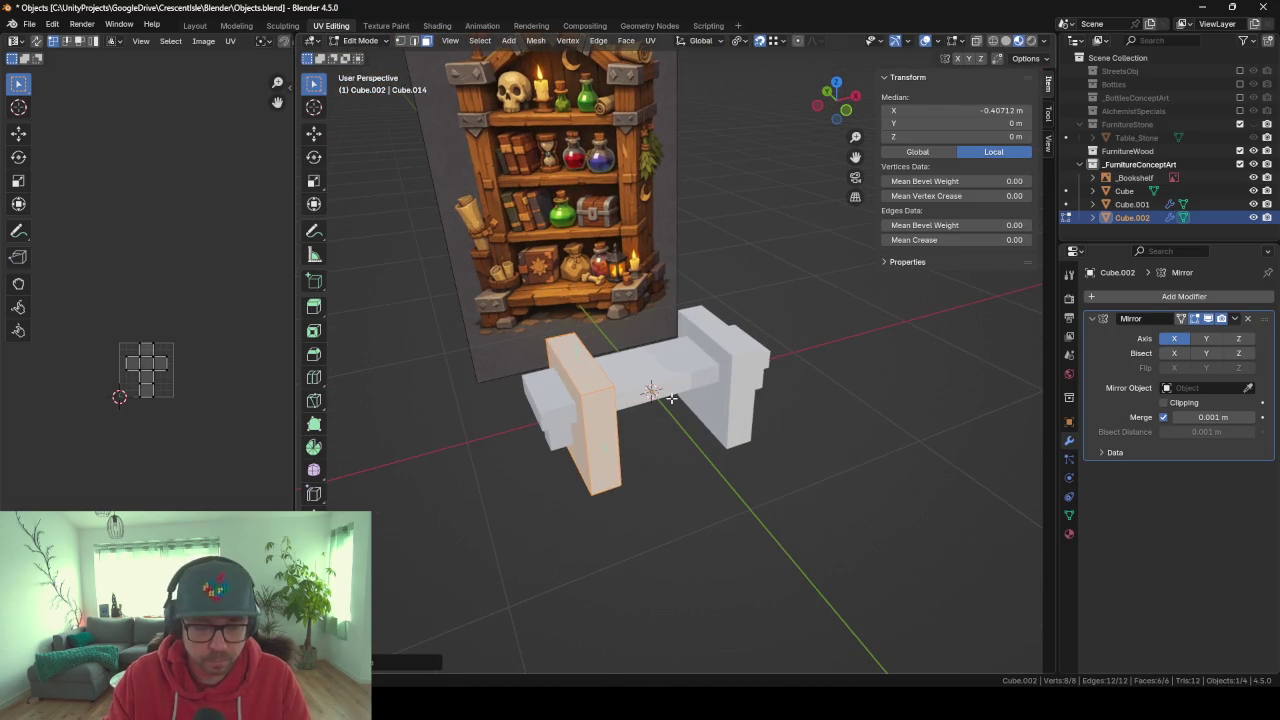
key(g)
key(x)
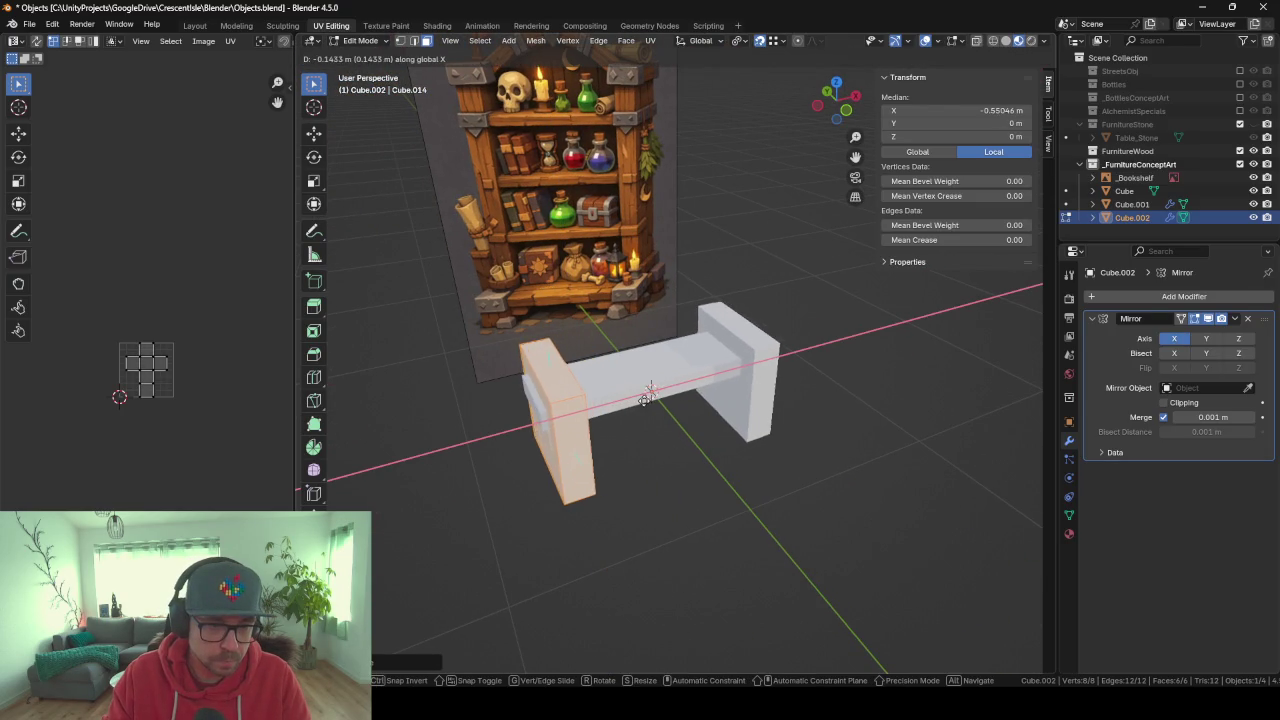
click(641, 400)
key(g)
key(z)
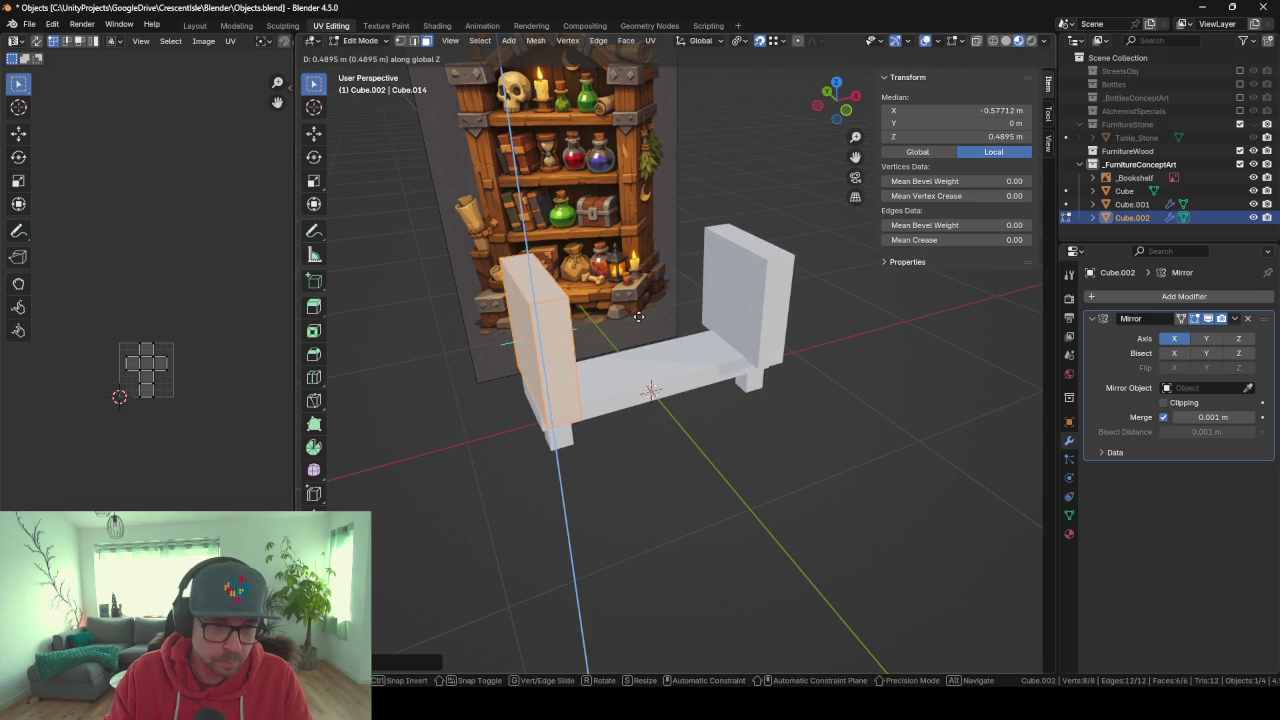
click(638, 316)
Thin the post's depth along Y and slide it toward the back.
middle_drag(638, 316, 898, 479)
key(s)
key(y)
click(748, 461)
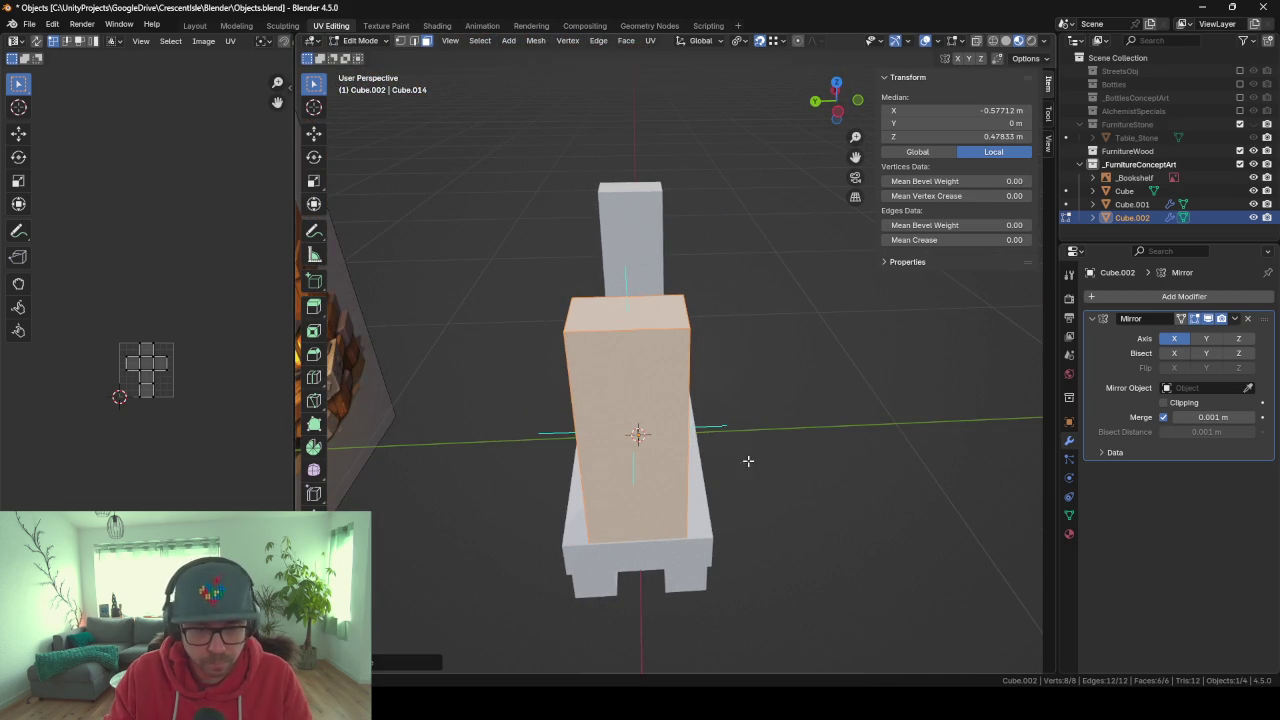
key(g)
key(y)
click(840, 460)
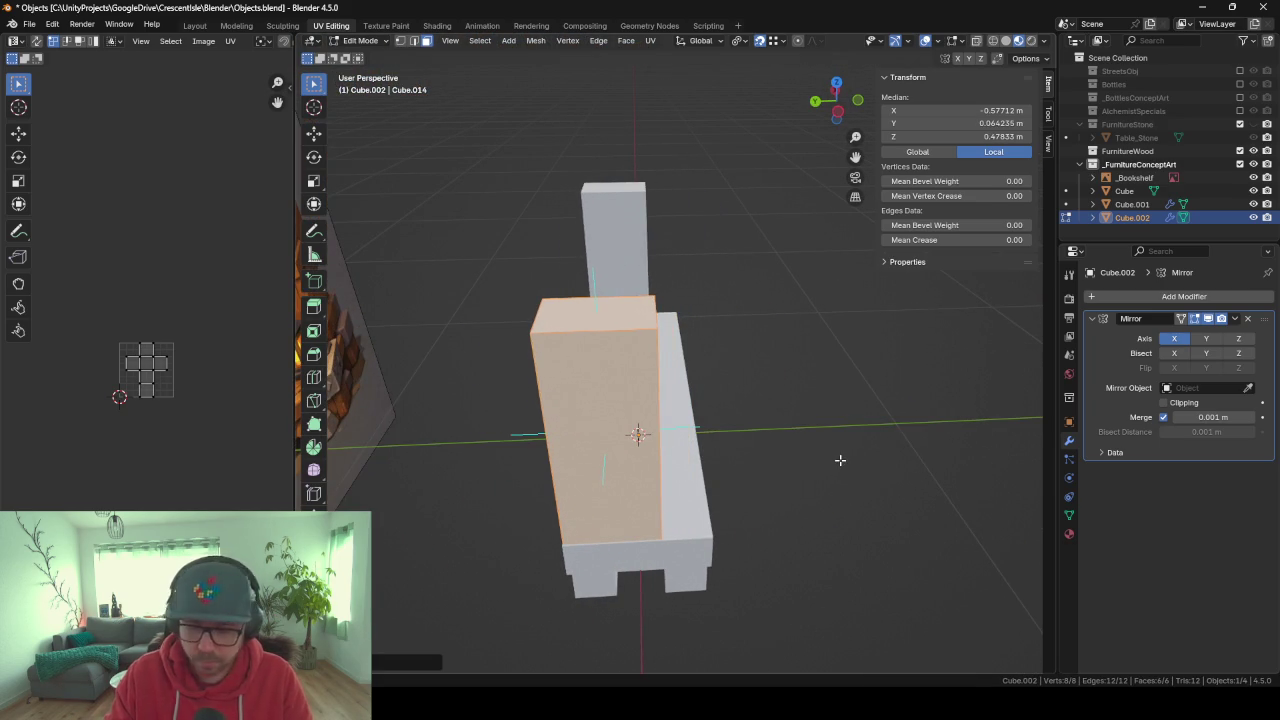
key(KP_1)
middle_drag(494, 160, 520, 169)
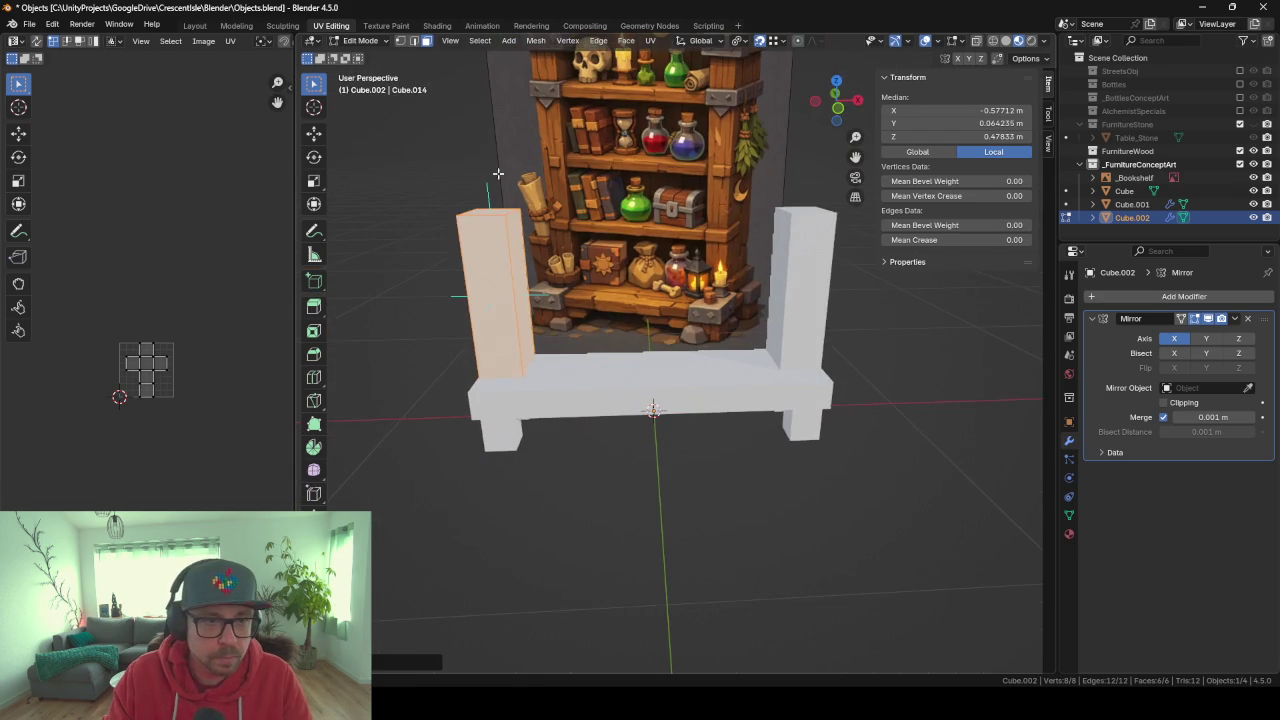
Scale the posts inward along X to narrow their spacing.
click(493, 208)
key(a)
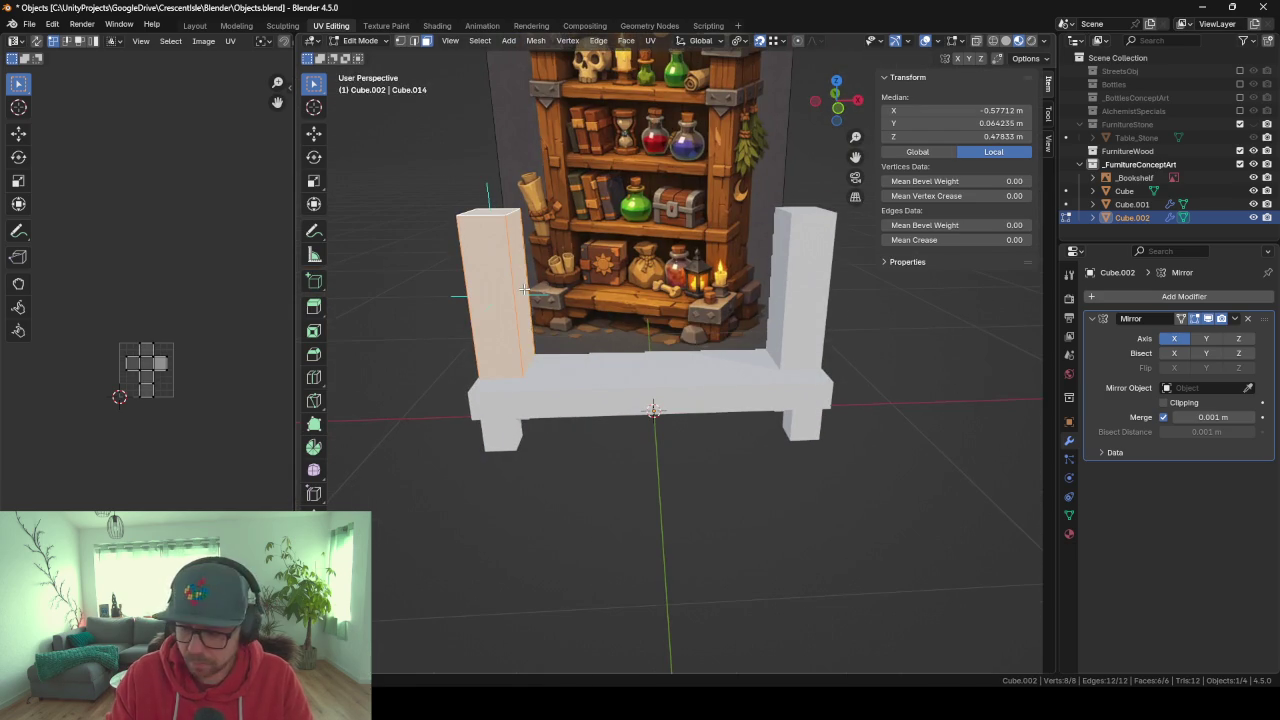
key(KP_1)
key(s)
key(x)
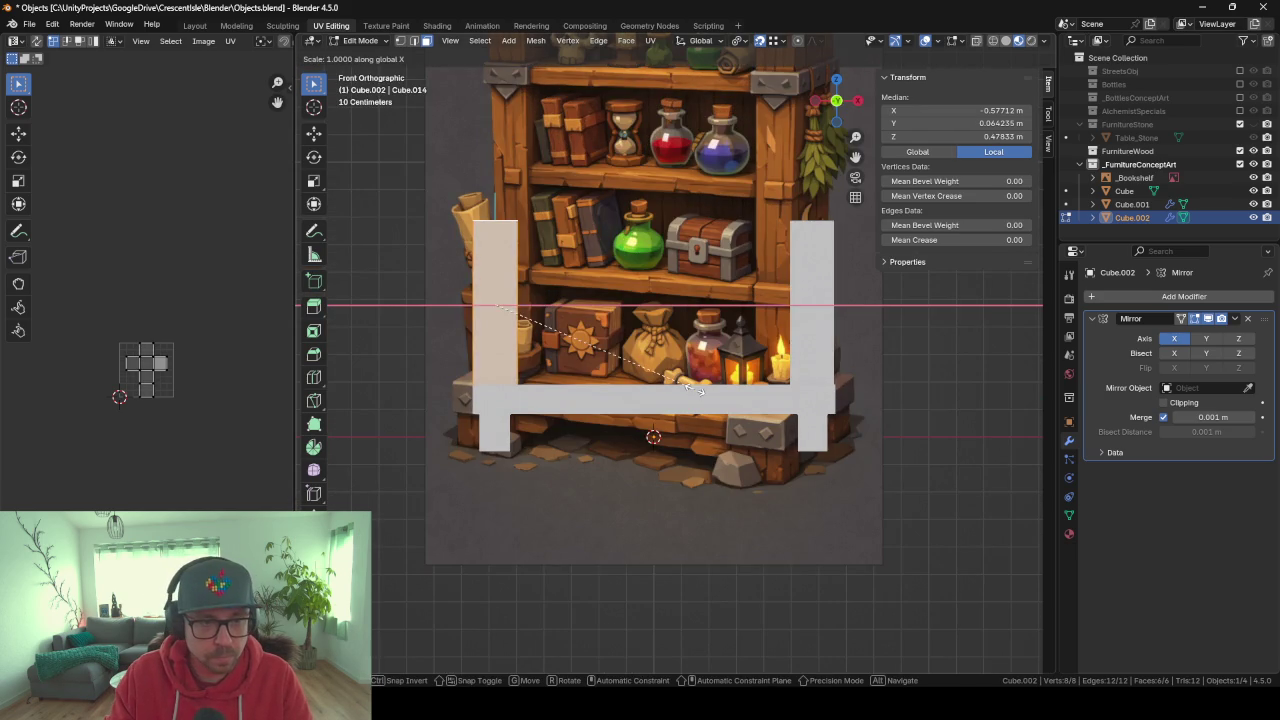
click(647, 360)
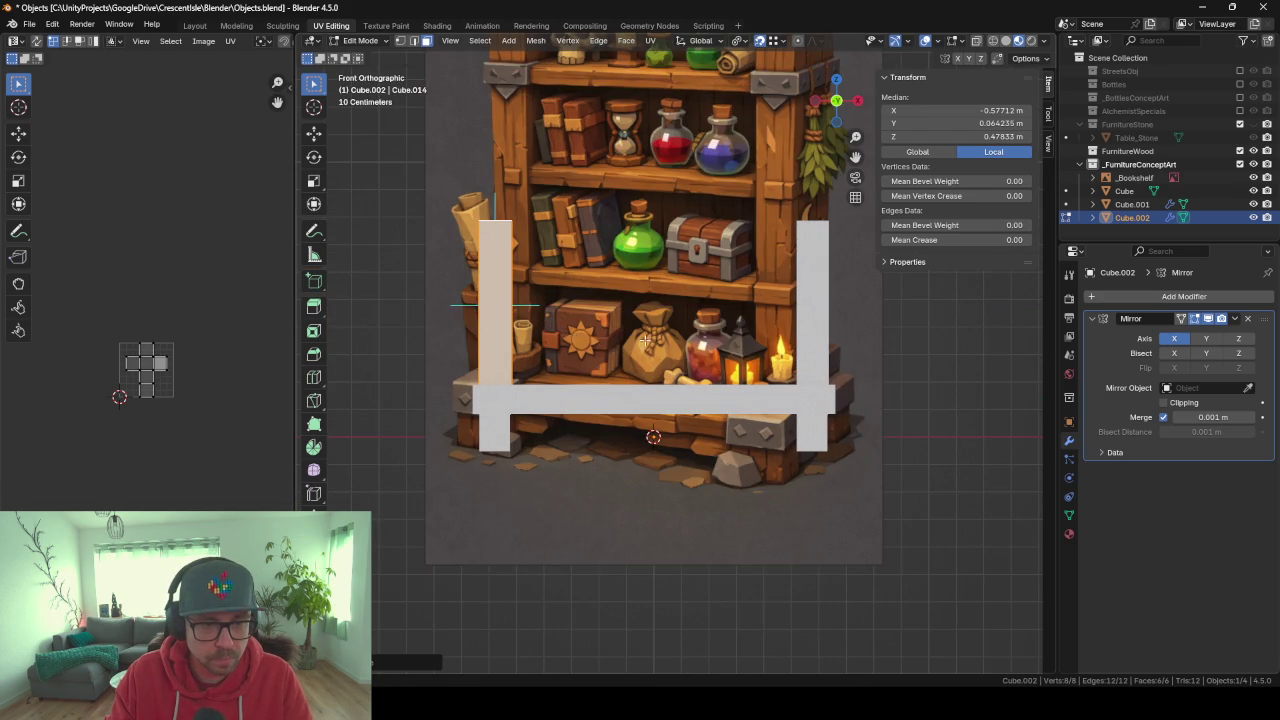
Raise the posts' top face along Z so the posts reach 1.4 m tall.
middle_drag(632, 265, 478, 212)
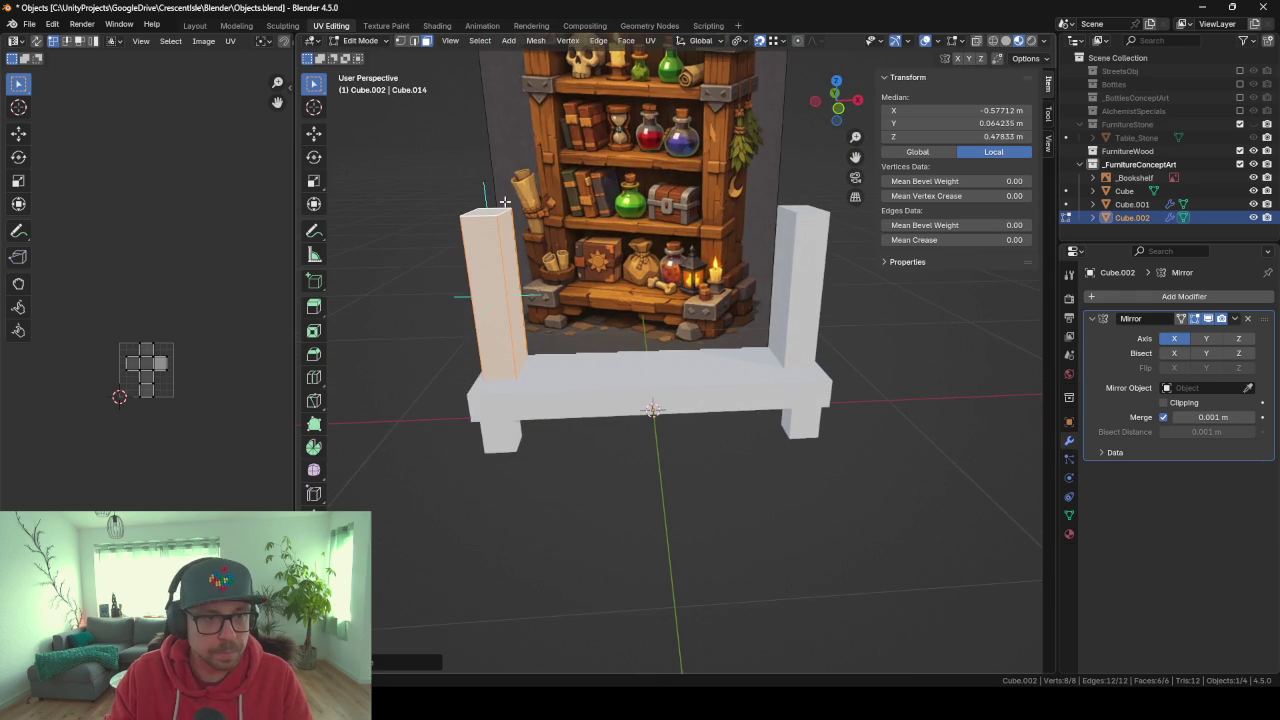
click(489, 213)
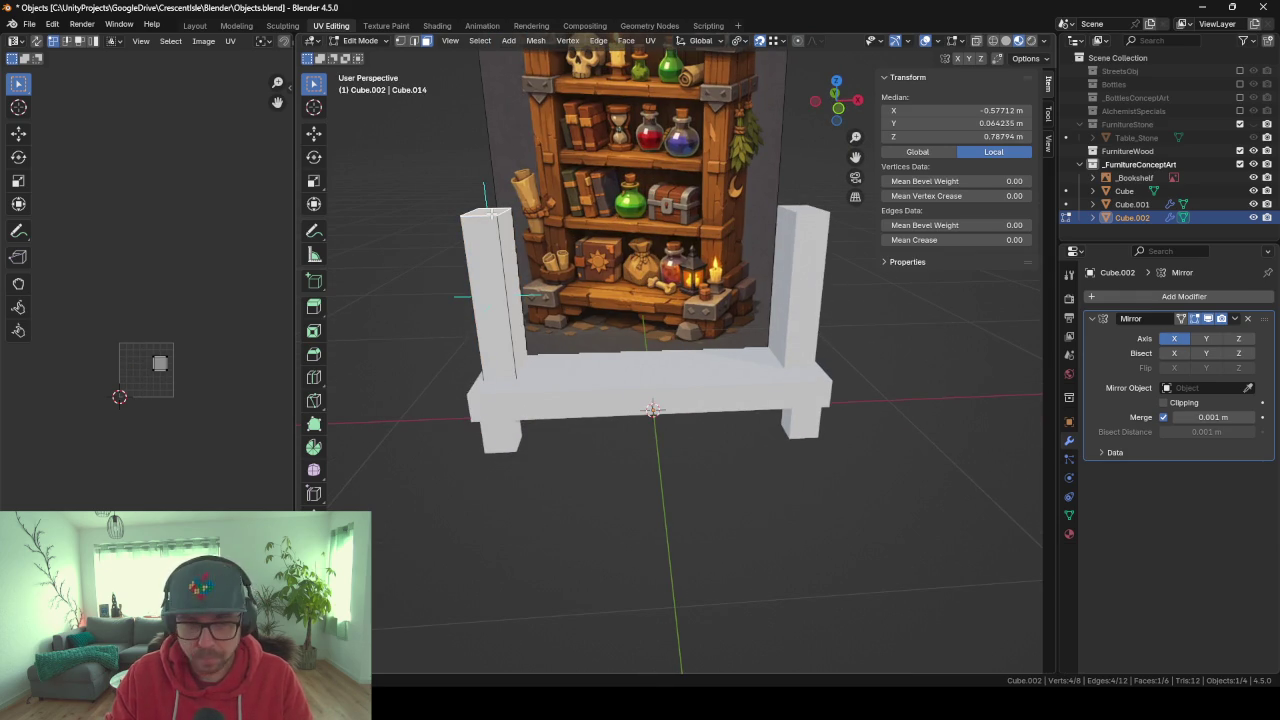
key(KP_1)
scroll(608, 271, down, 5)
scroll(742, 292, up, 3)
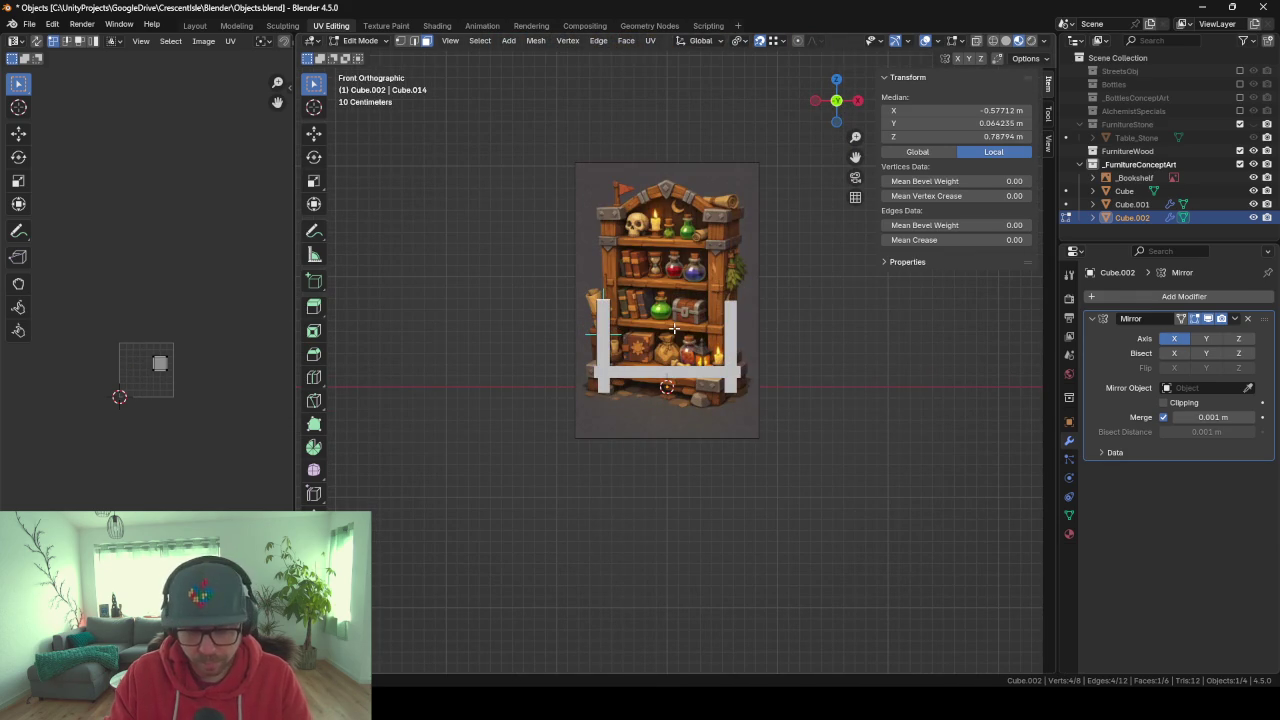
key(g)
key(z)
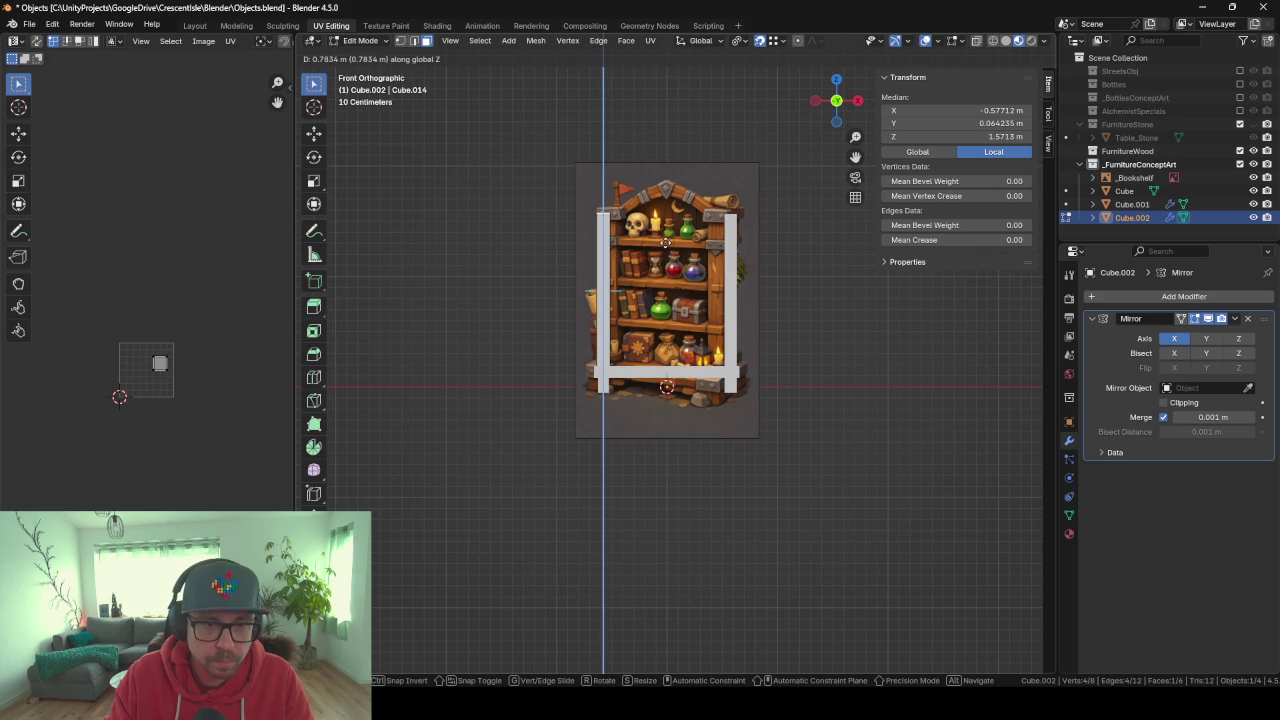
click(665, 242)
mouse_move(660, 258)
middle_down()
mouse_move(645, 346)
mouse_move(670, 349)
middle_up()
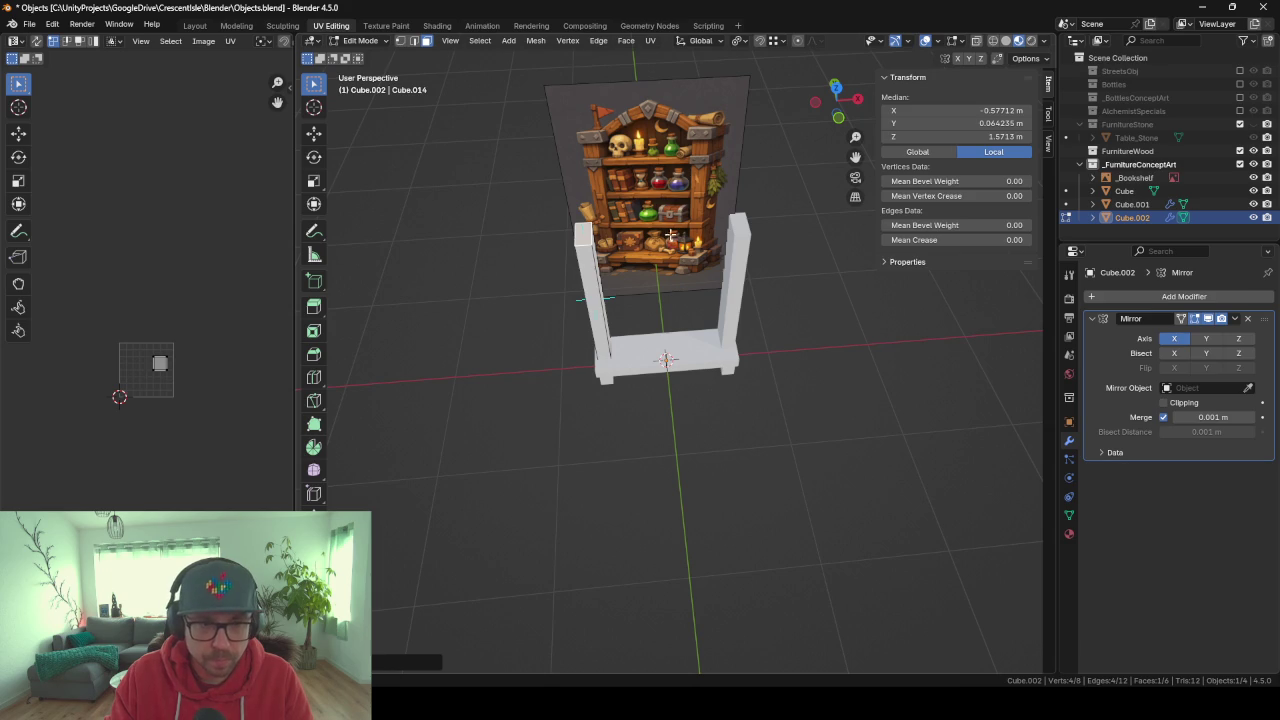
key(Tab)
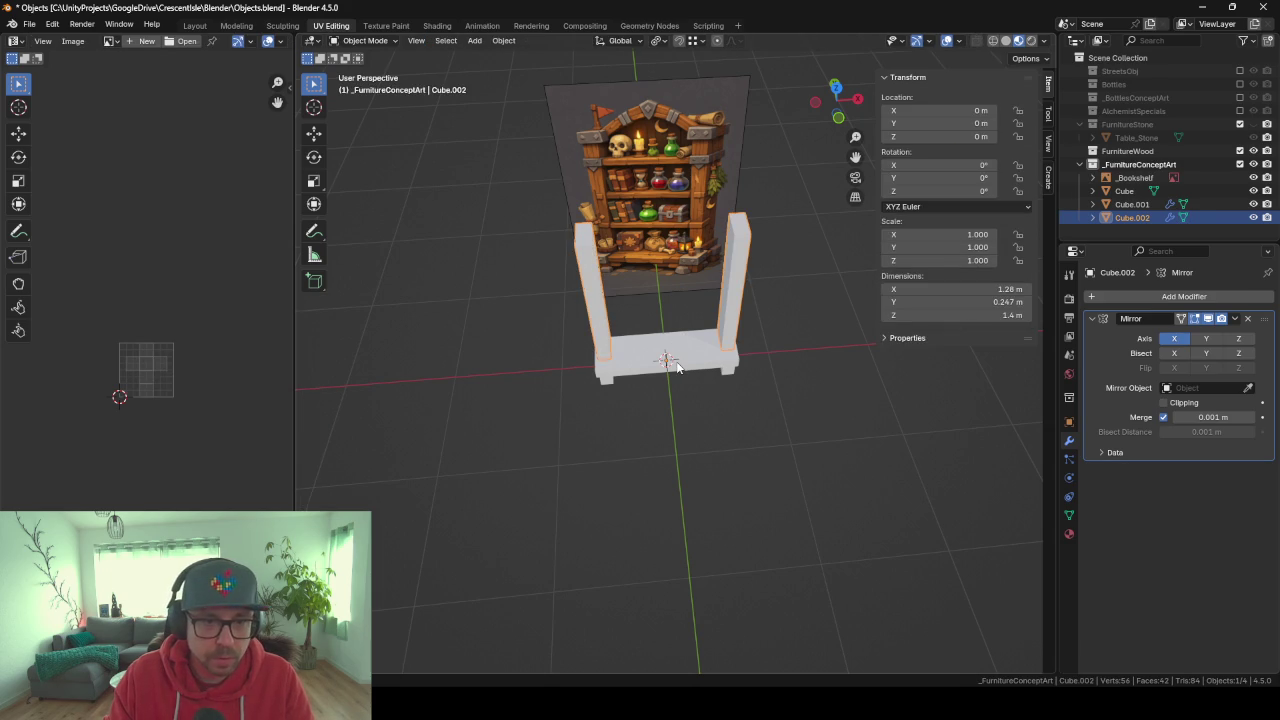
Drop a stray duplicate of the frame, then add a new cube for a shelf and shrink it.
key(shift+d)
right_click(676, 357)
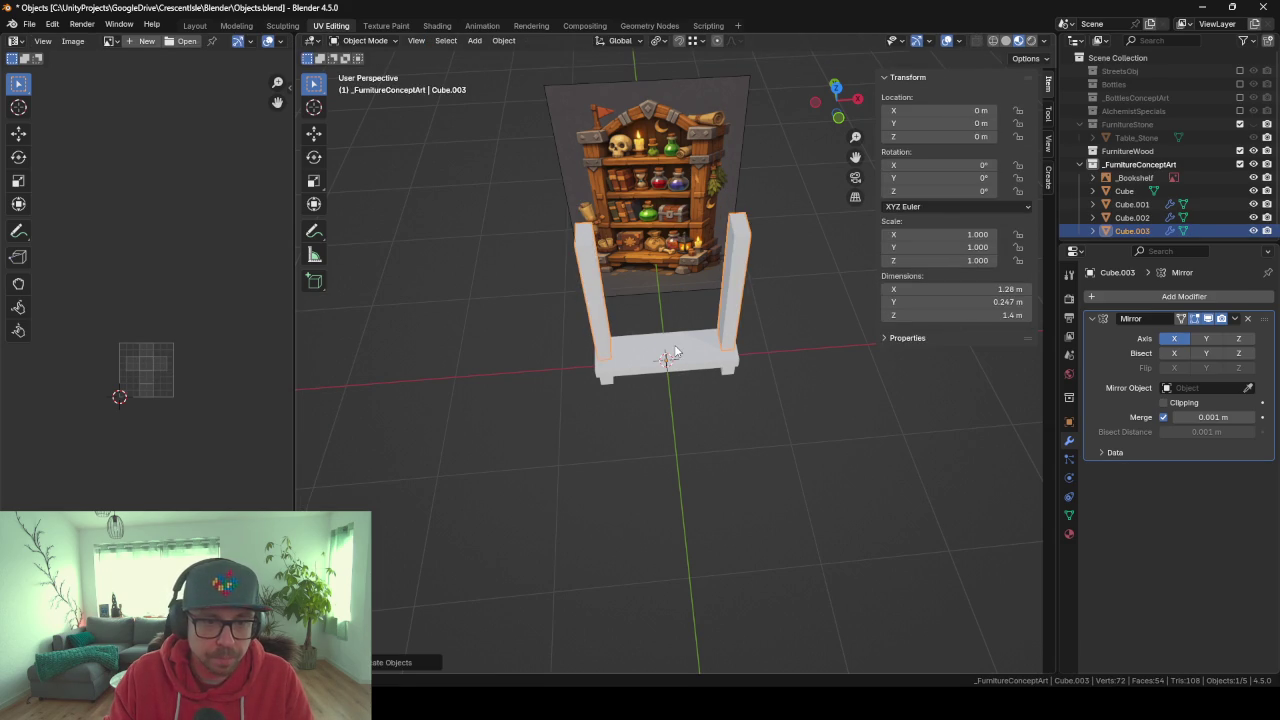
key(ctrl+z)
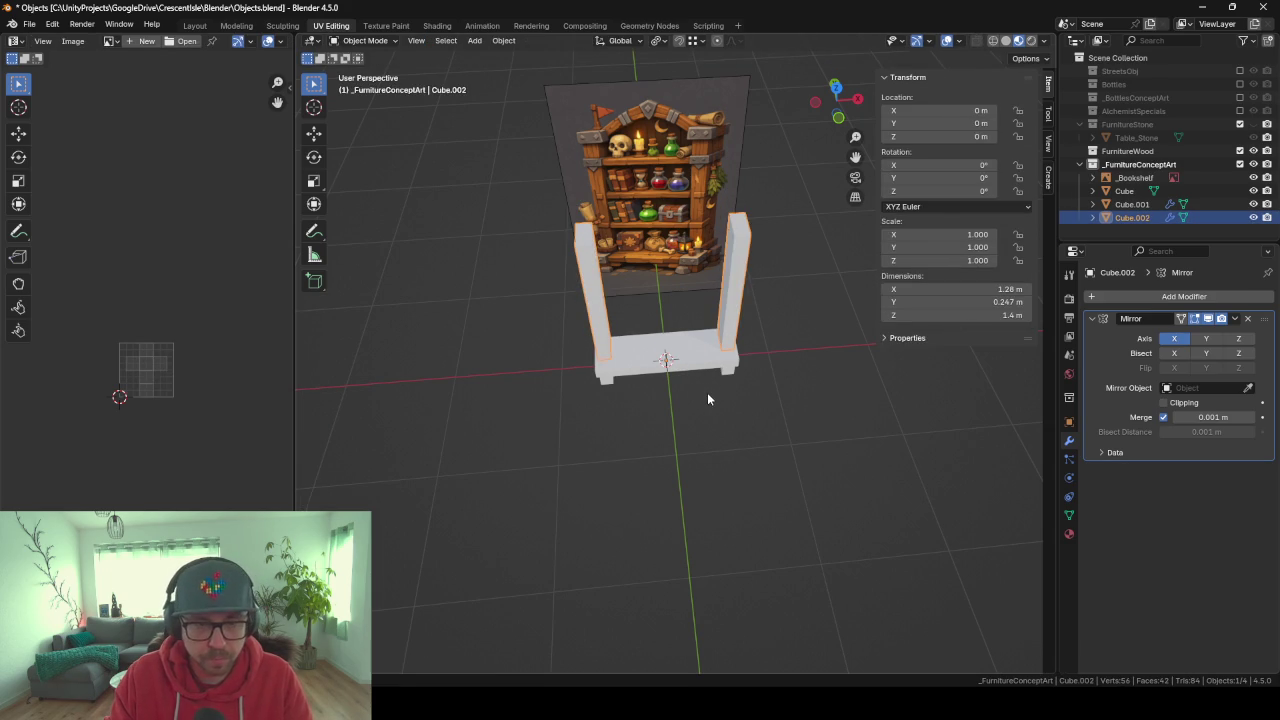
key(shift+a)
click(788, 406)
key(Tab)
key(s)
key(z)
key(z)
key(z)
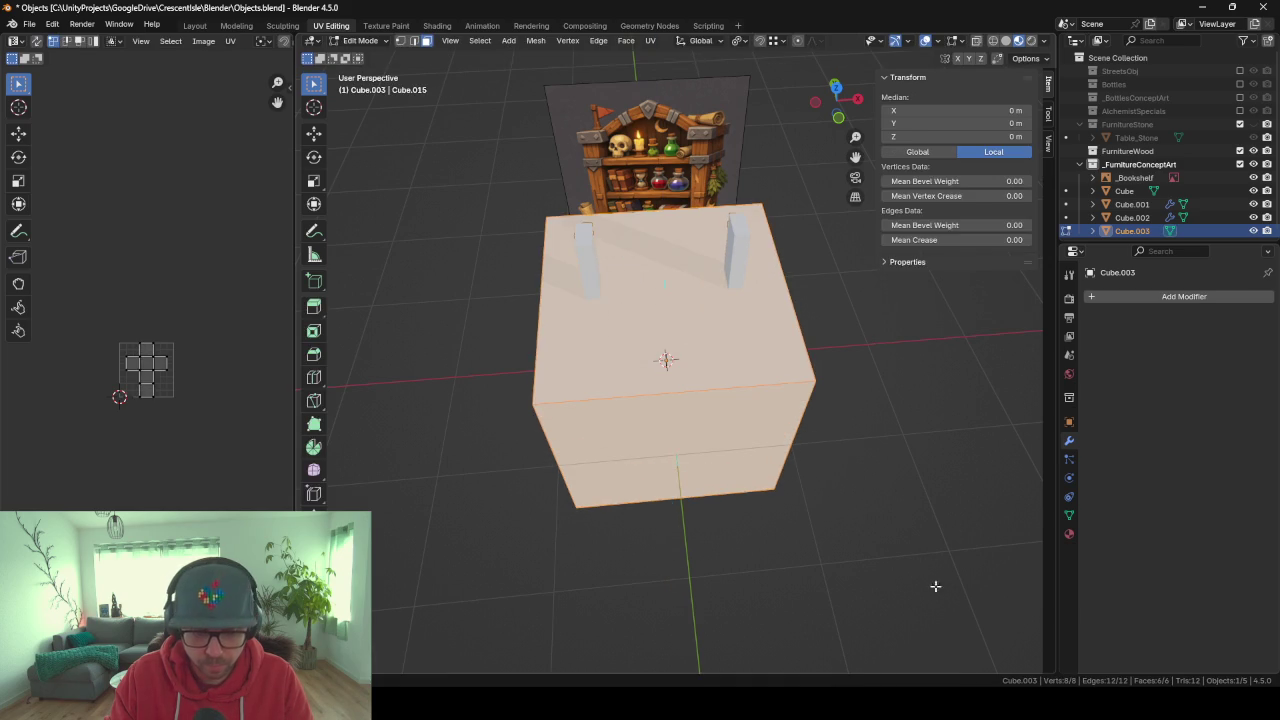
click(730, 430)
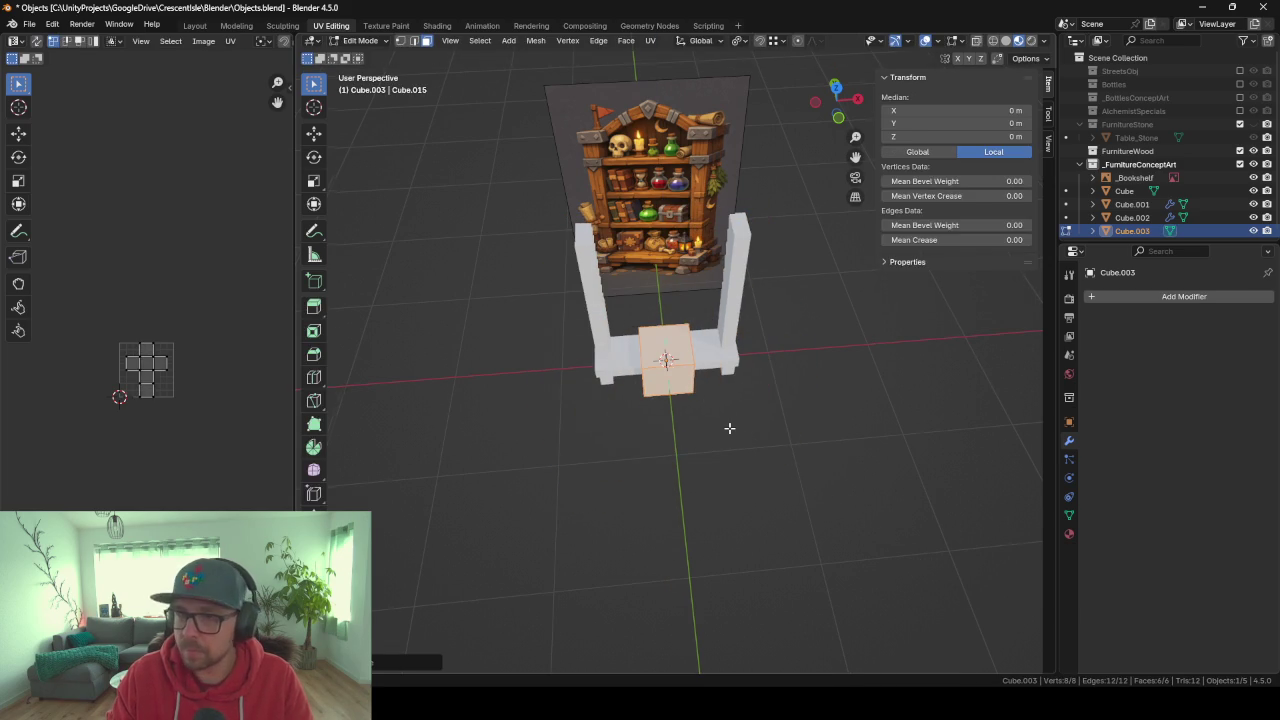
Raise the new cube vertically so it sits between the posts.
scroll(730, 428, up, 5)
scroll(730, 428, down, 5)
middle_drag(771, 522, 766, 487)
key(Tab)
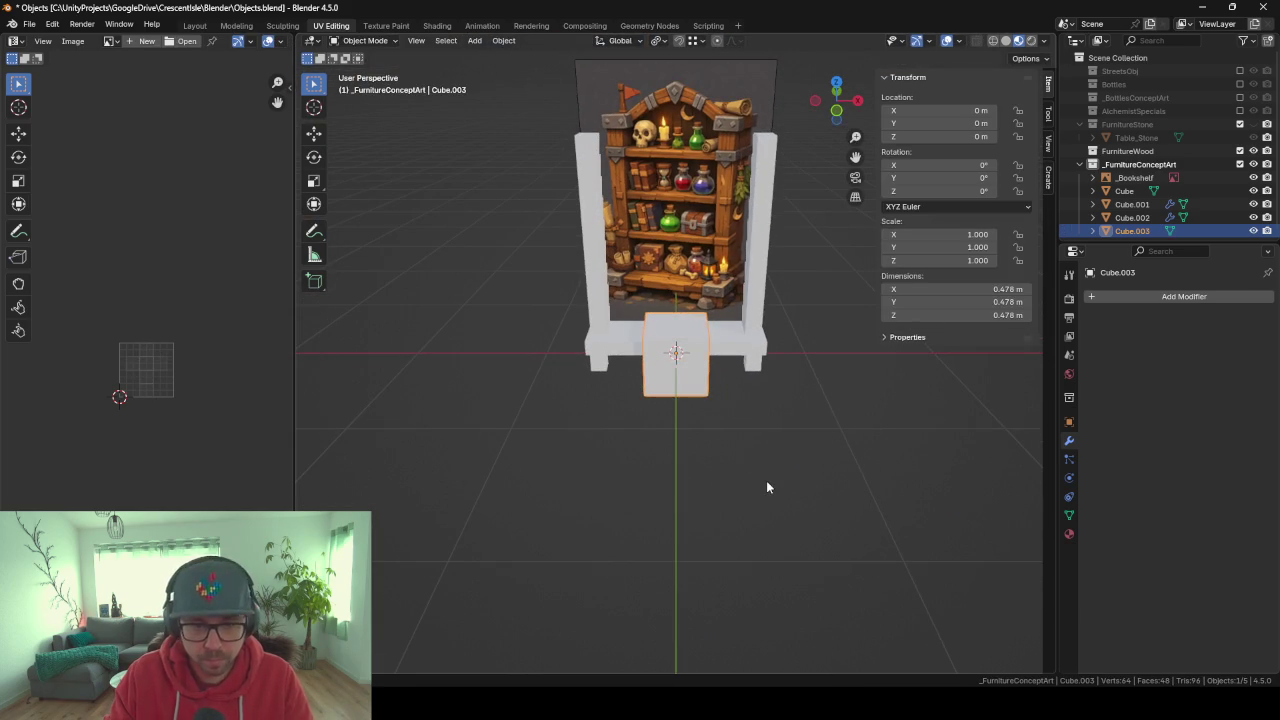
key(g)
key(z)
click(762, 426)
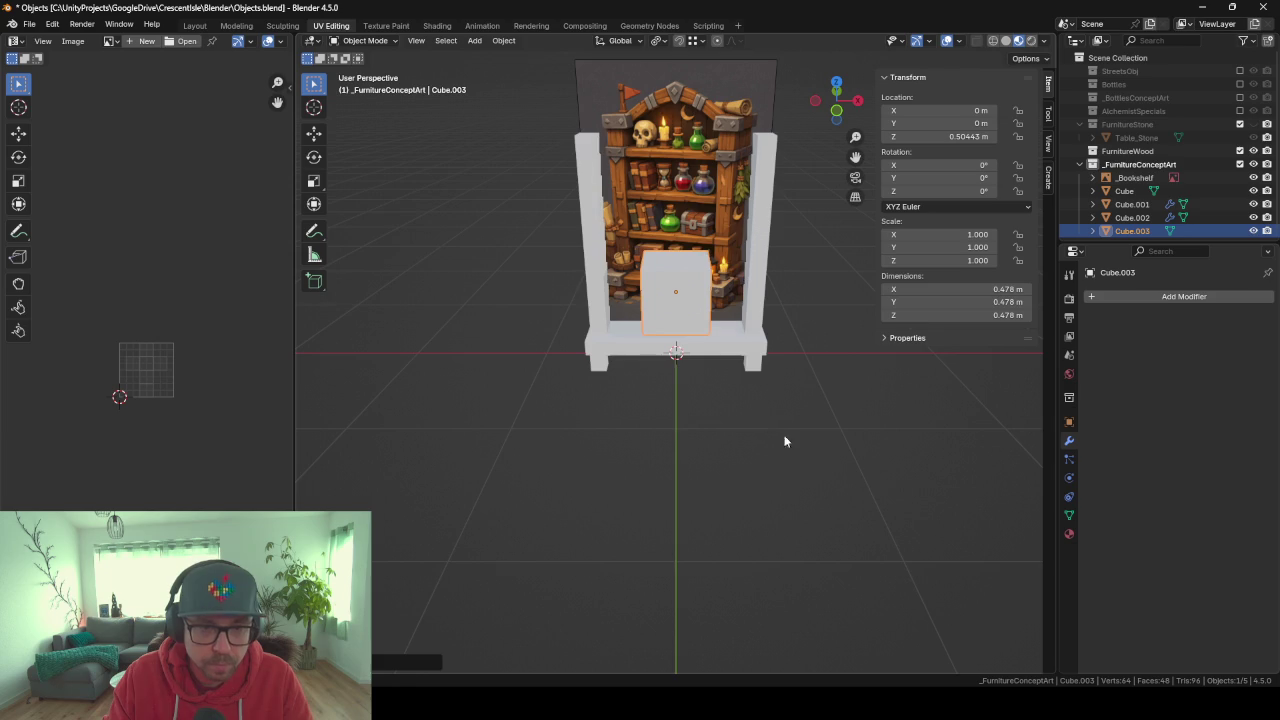
Flatten the cube into a thin slab and lift it to shelf height.
key(s)
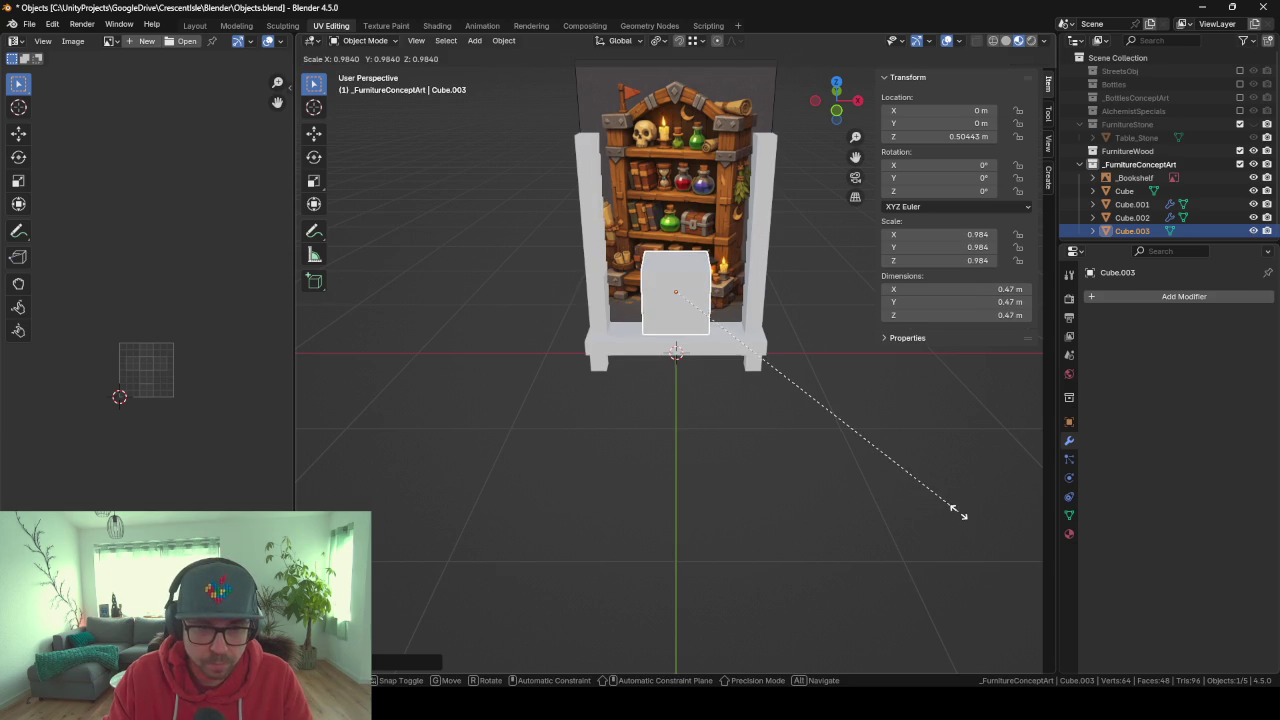
right_click(958, 511)
key(Tab)
key(s)
key(z)
click(750, 335)
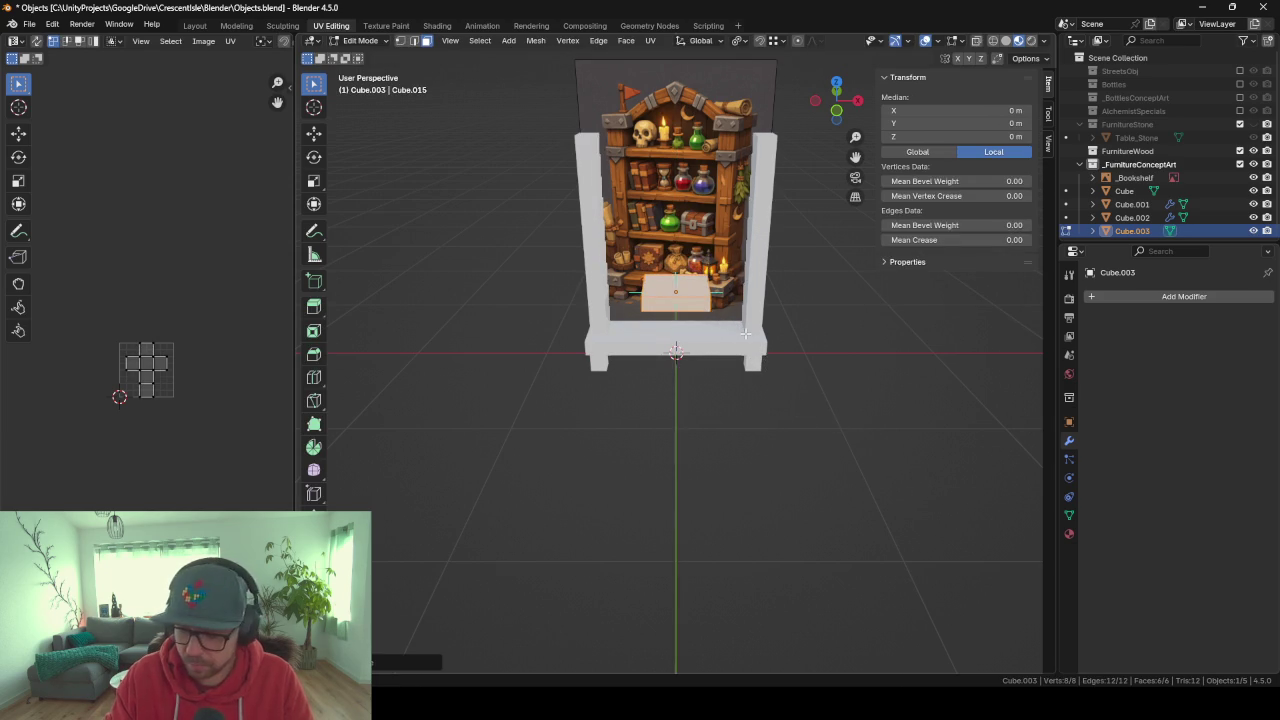
key(KP_1)
key(Tab)
key(g)
key(z)
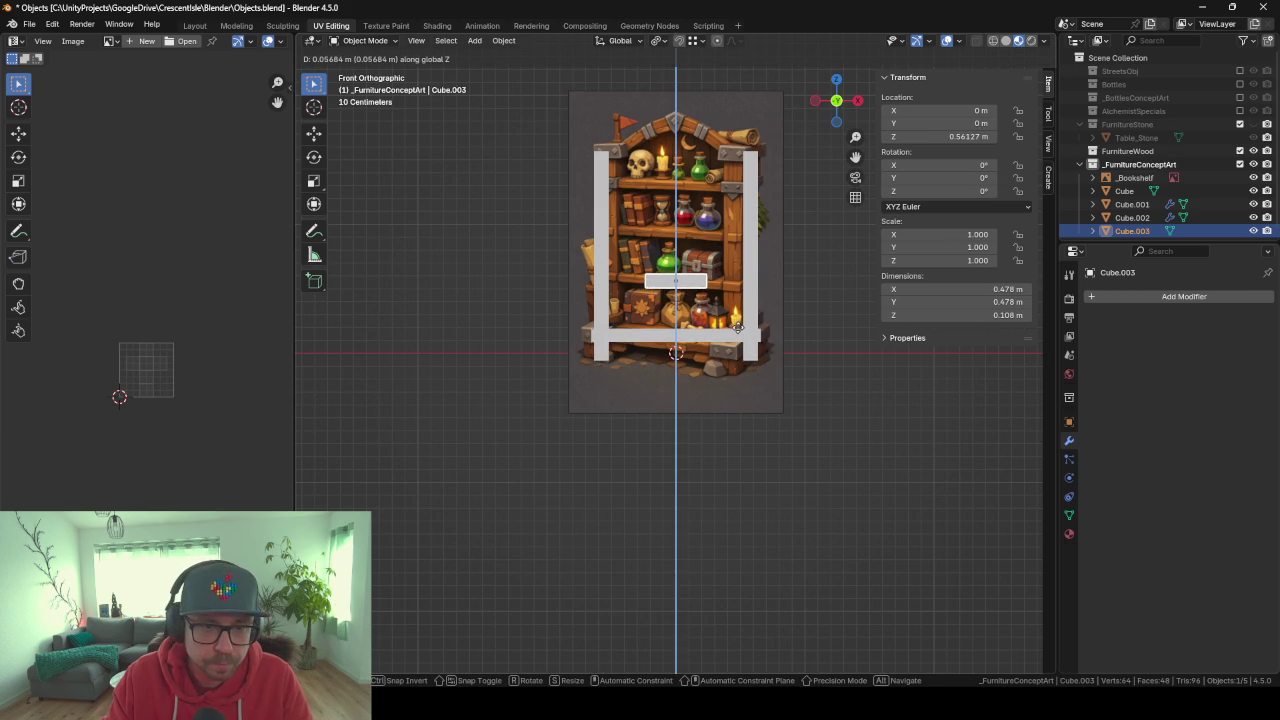
click(737, 331)
Stretch the slab along X so it spans between the two posts.
key(Tab)
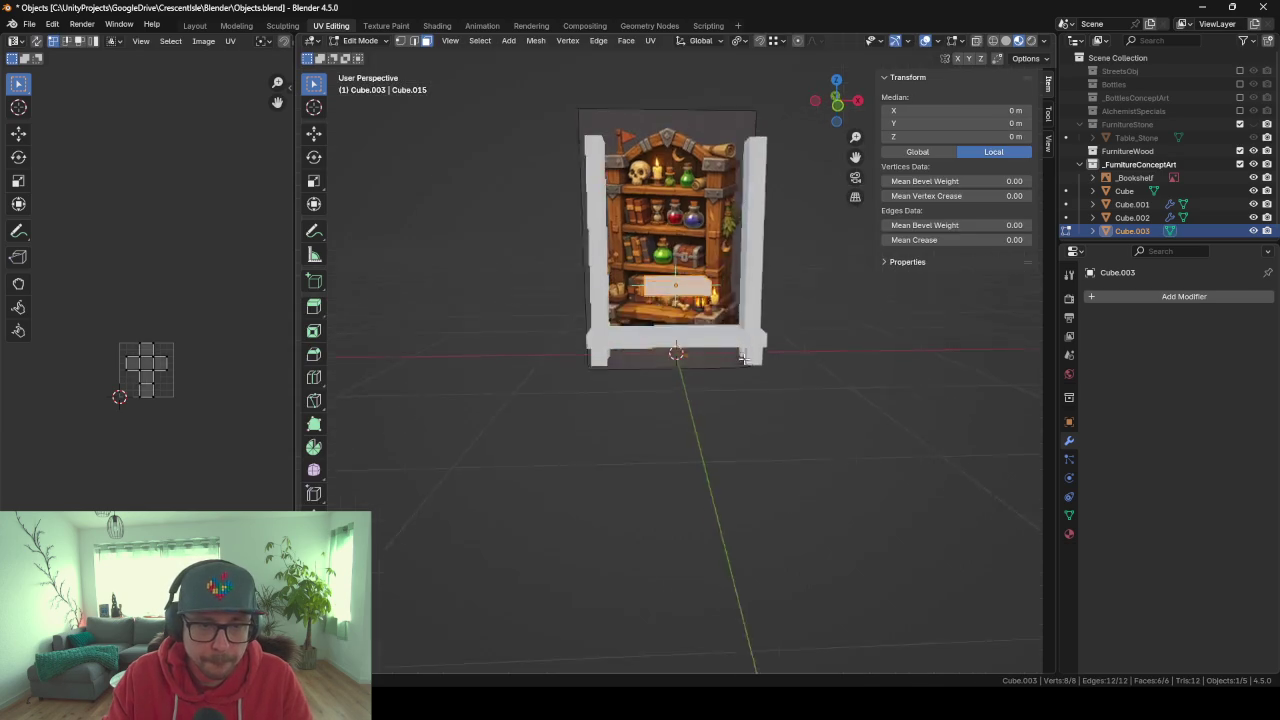
middle_drag(737, 331, 739, 421)
key(s)
key(x)
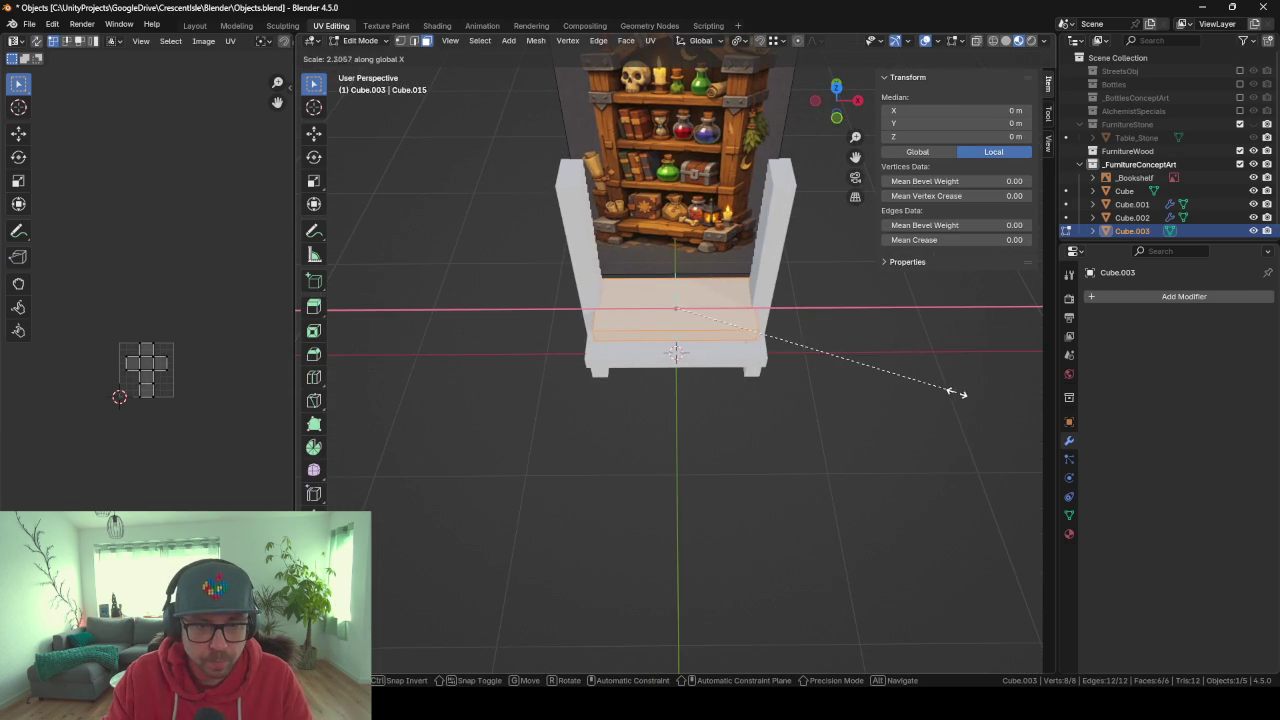
click(963, 393)
mouse_move(854, 434)
middle_down()
mouse_move(931, 466)
mouse_move(961, 459)
middle_up()
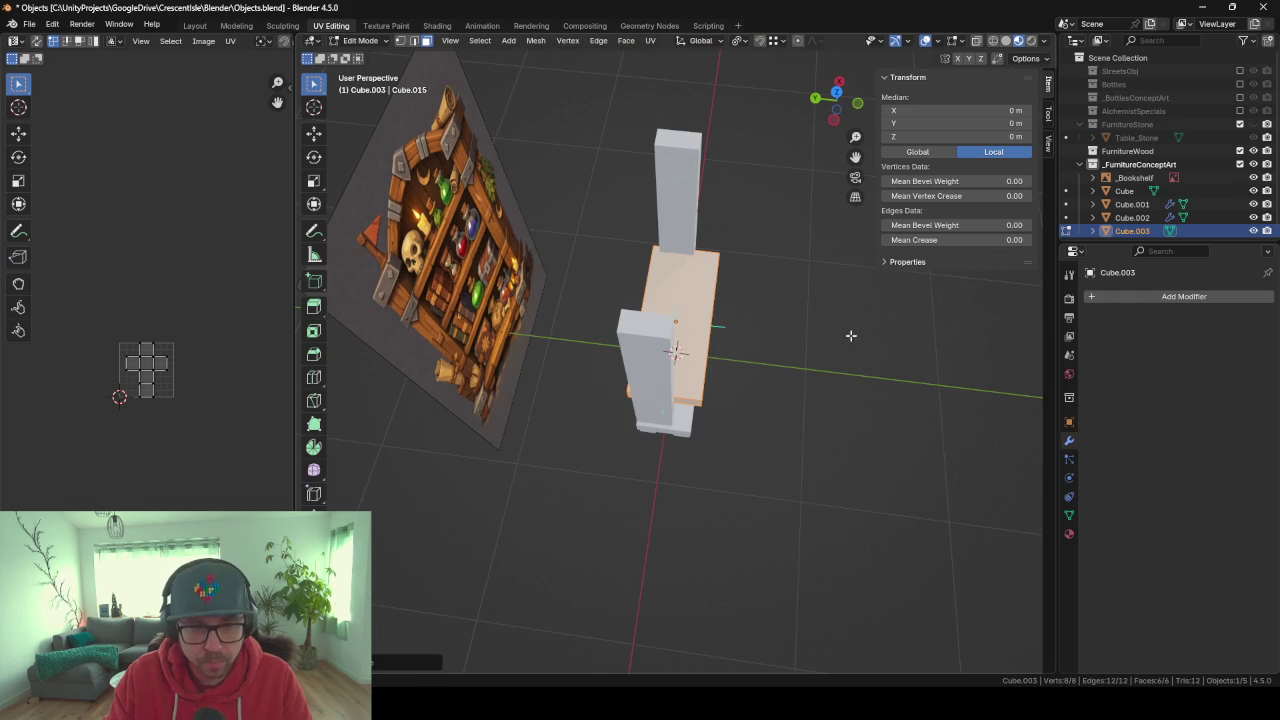
middle_drag(814, 312, 711, 330)
With edge snapping on, slide the slab's front face back along Y into a thin plank.
click(711, 330)
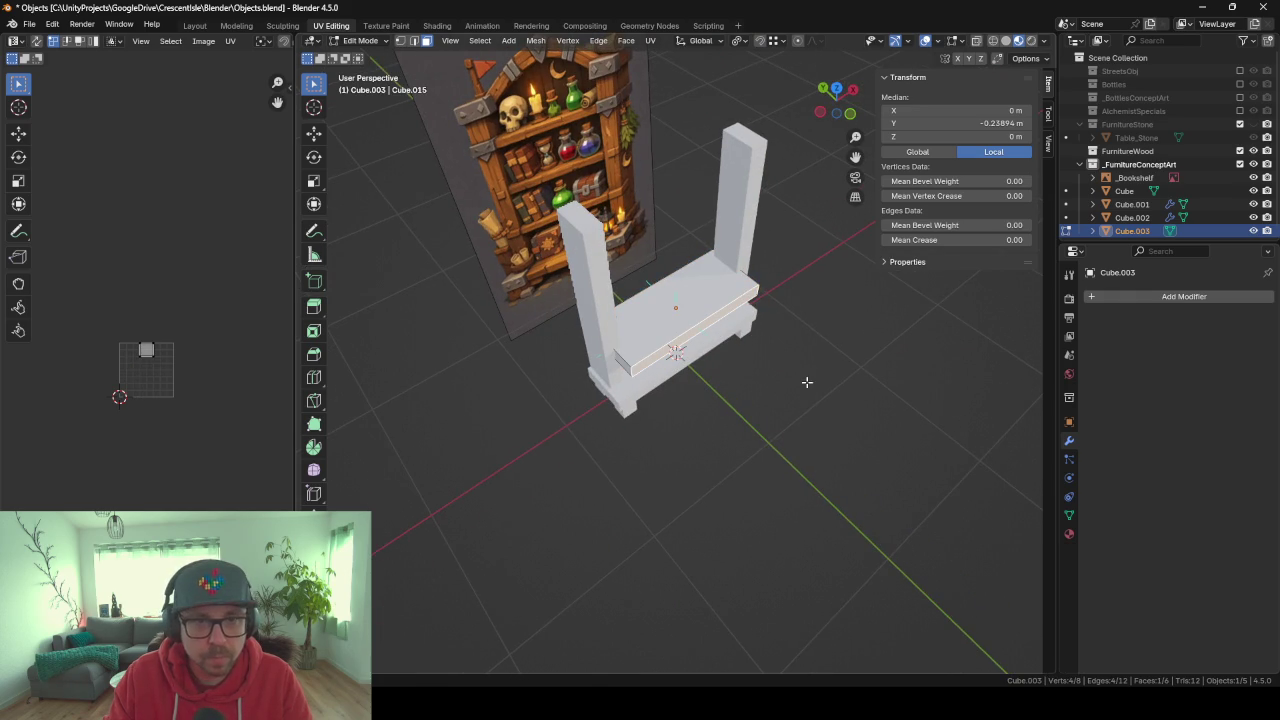
click(781, 42)
click(755, 150)
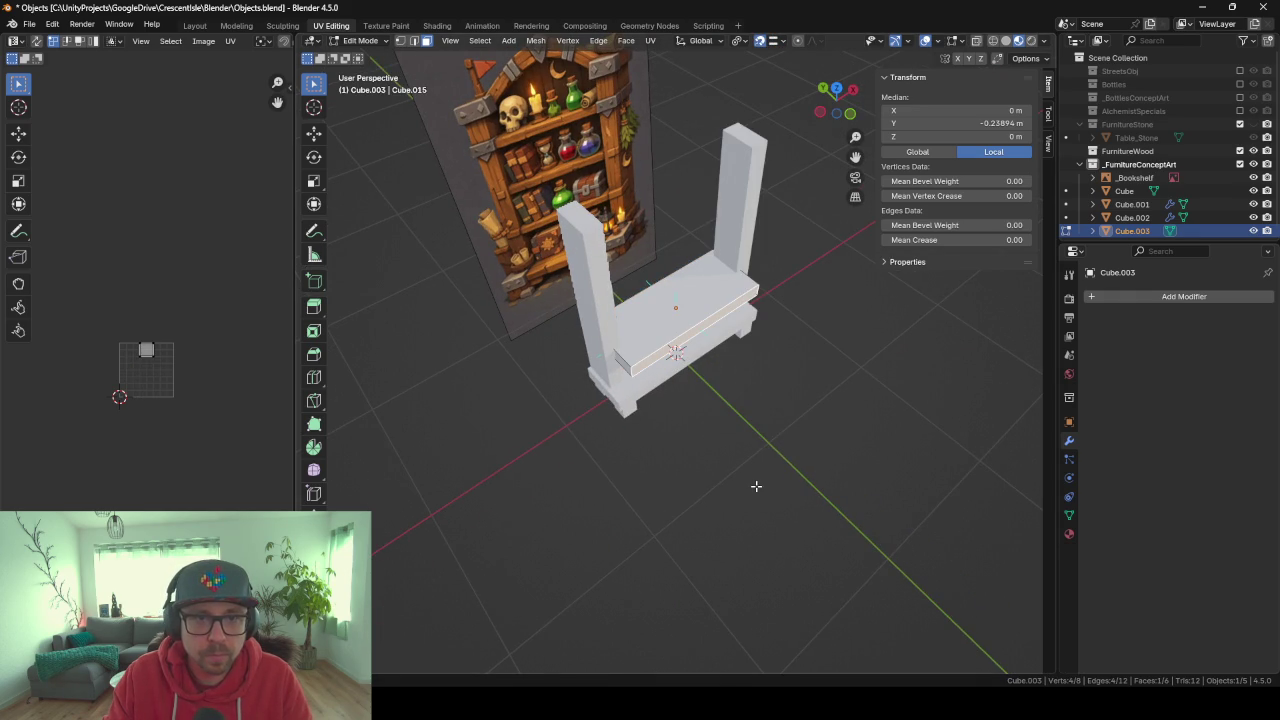
key(y)
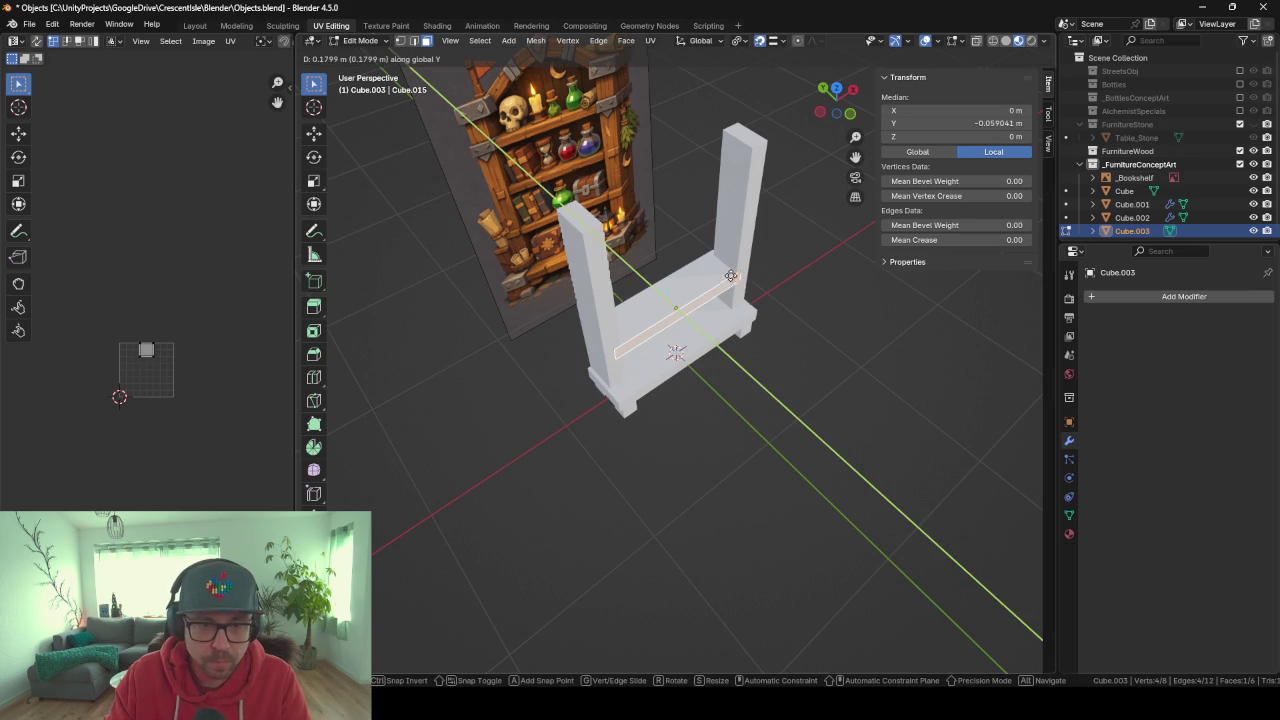
click(728, 282)
middle_drag(728, 282, 856, 263)
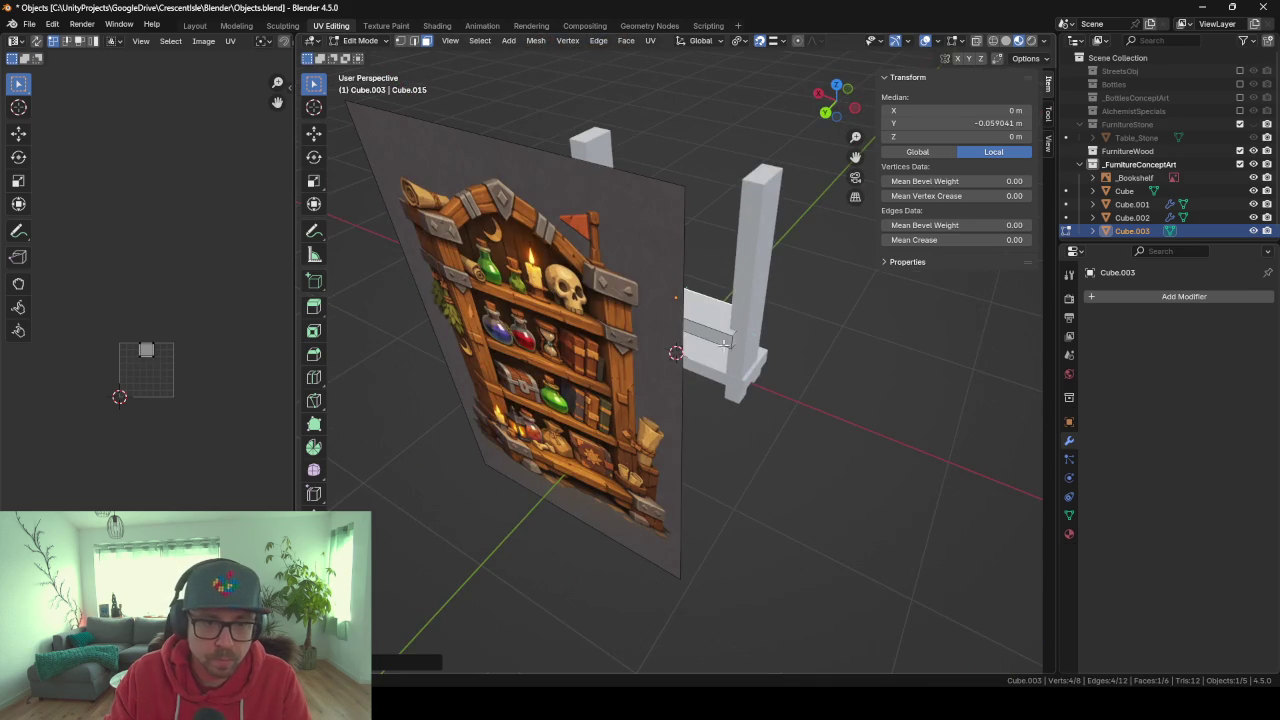
mouse_move(727, 344)
middle_down()
mouse_move(721, 311)
mouse_move(722, 346)
mouse_move(740, 340)
middle_up()
key(g)
key(y)
click(708, 306)
key(Tab)
Add an Array modifier to the shelf board.
click(1122, 296)
text(arr)
key(Return)
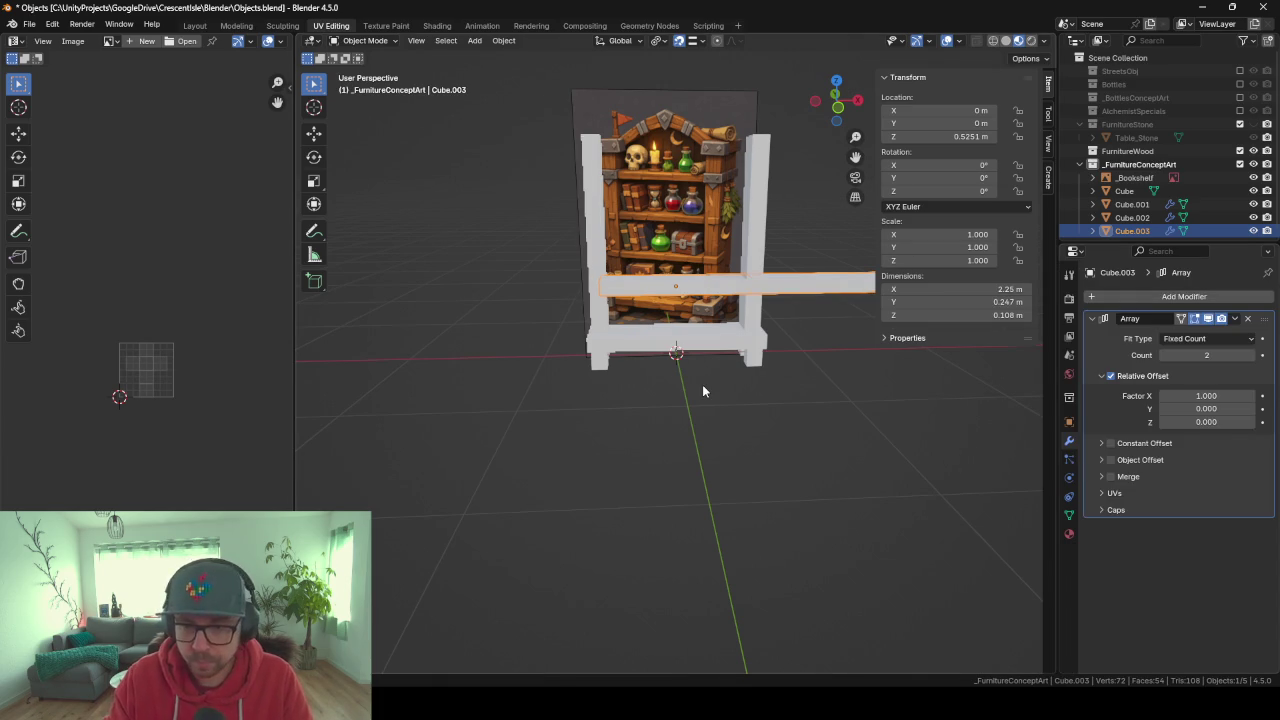
key(KP_1)
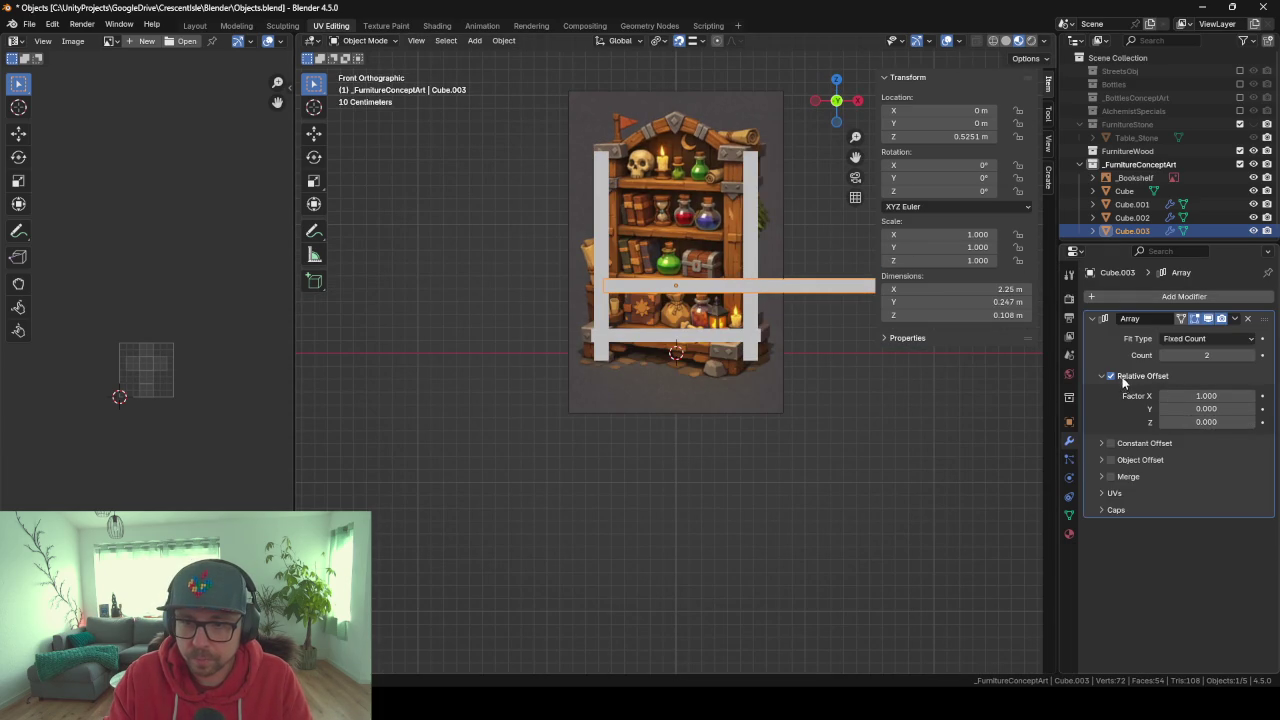
Use a constant Array offset of X 0, Z 0.39 m with Count 3.
click(1128, 377)
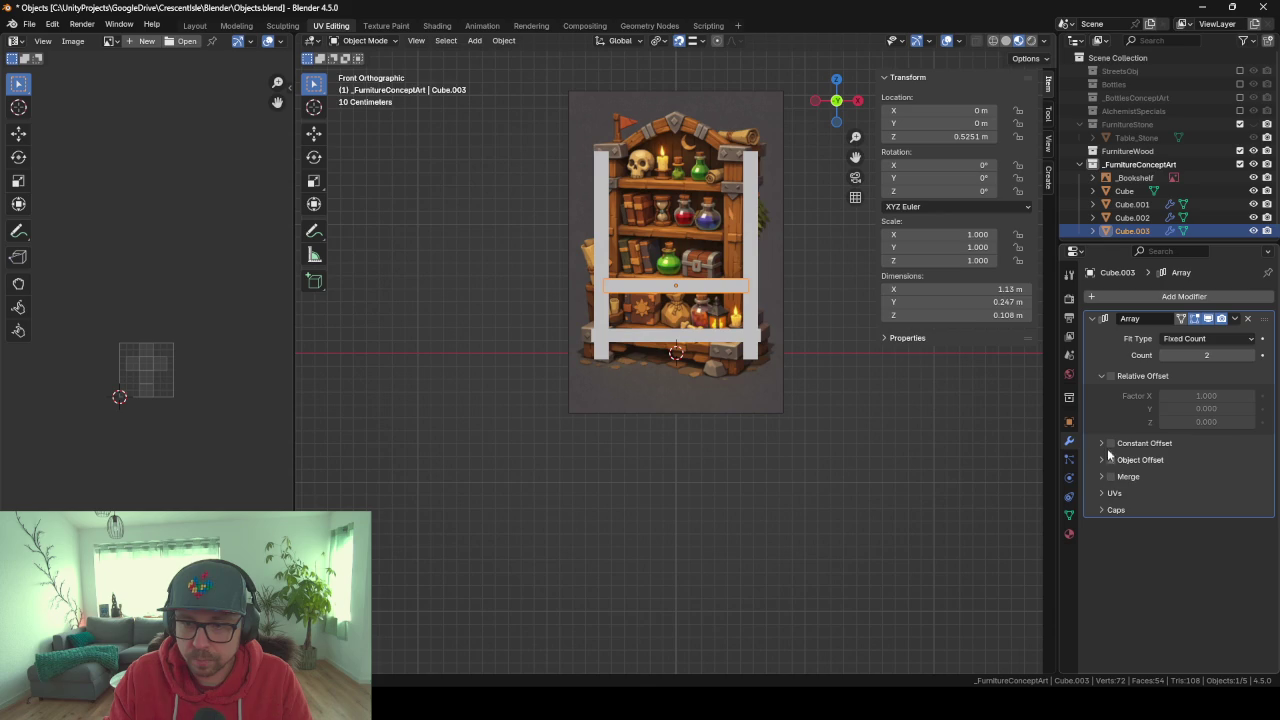
click(1110, 444)
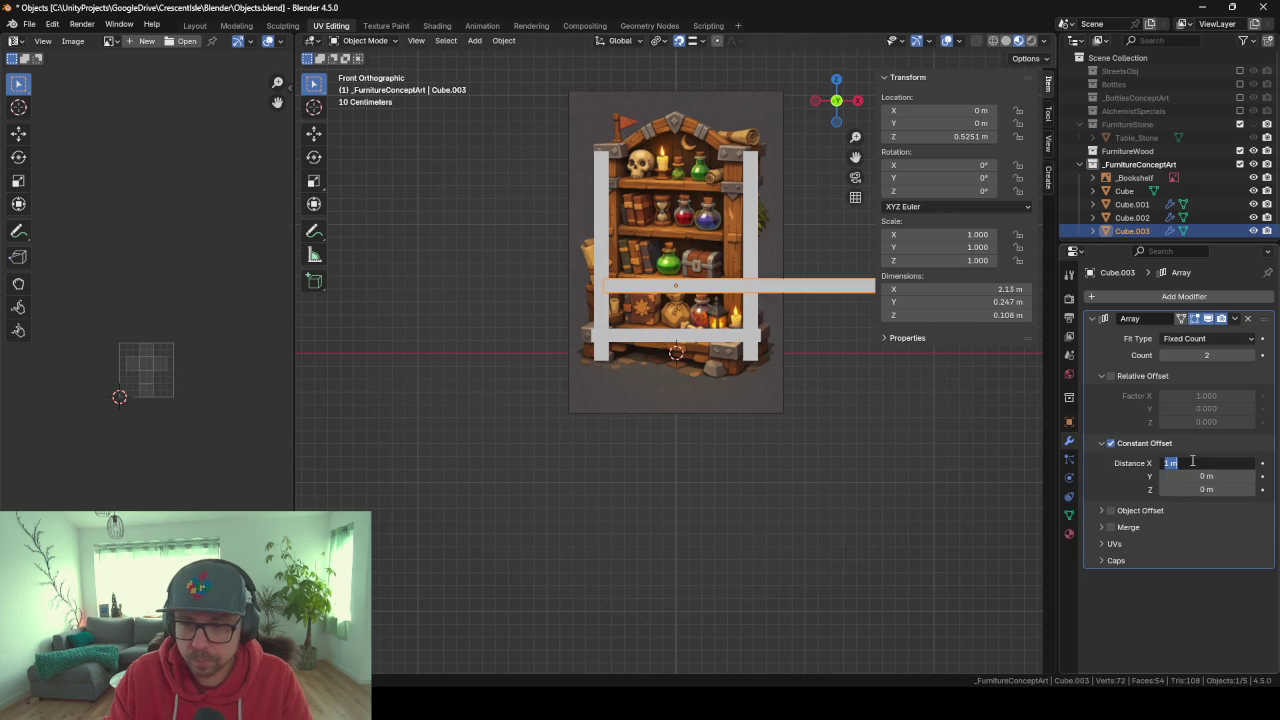
text(0)
key(Return)
click(1203, 490)
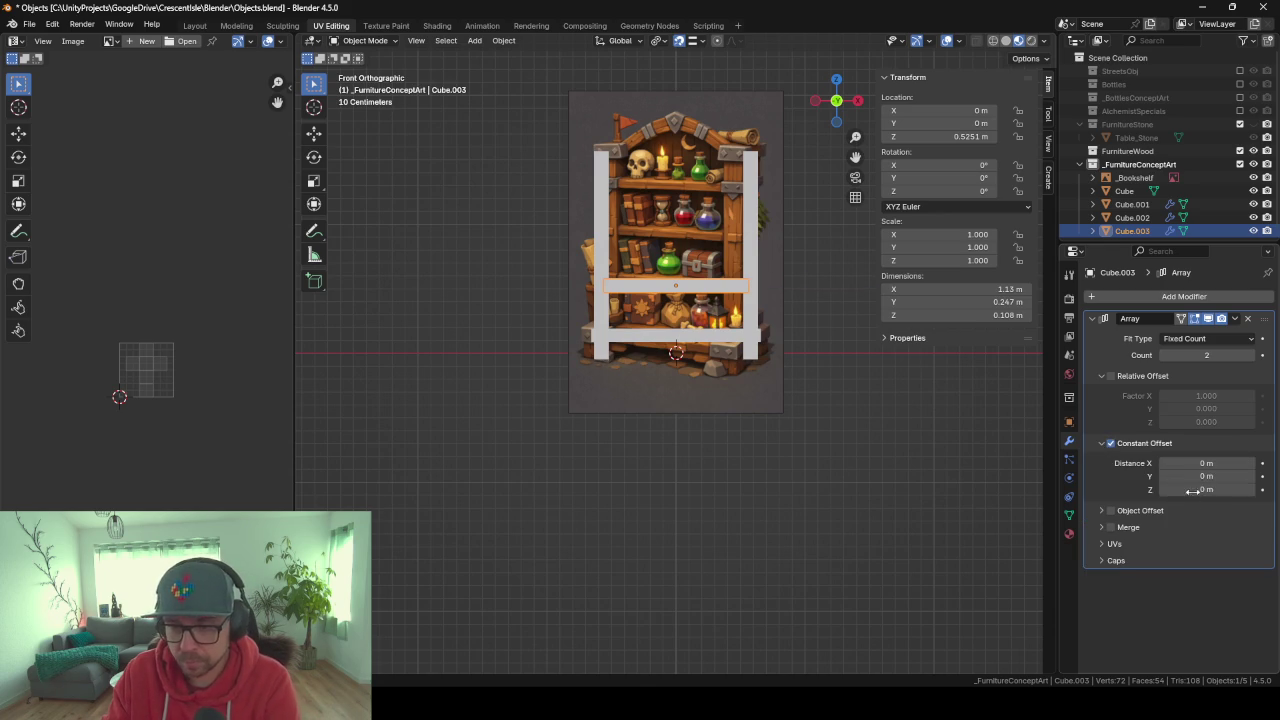
text(1)
key(Return)
mouse_move(1205, 490)
mouse_down()
mouse_move(1155, 490)
mouse_move(1203, 490)
mouse_up()
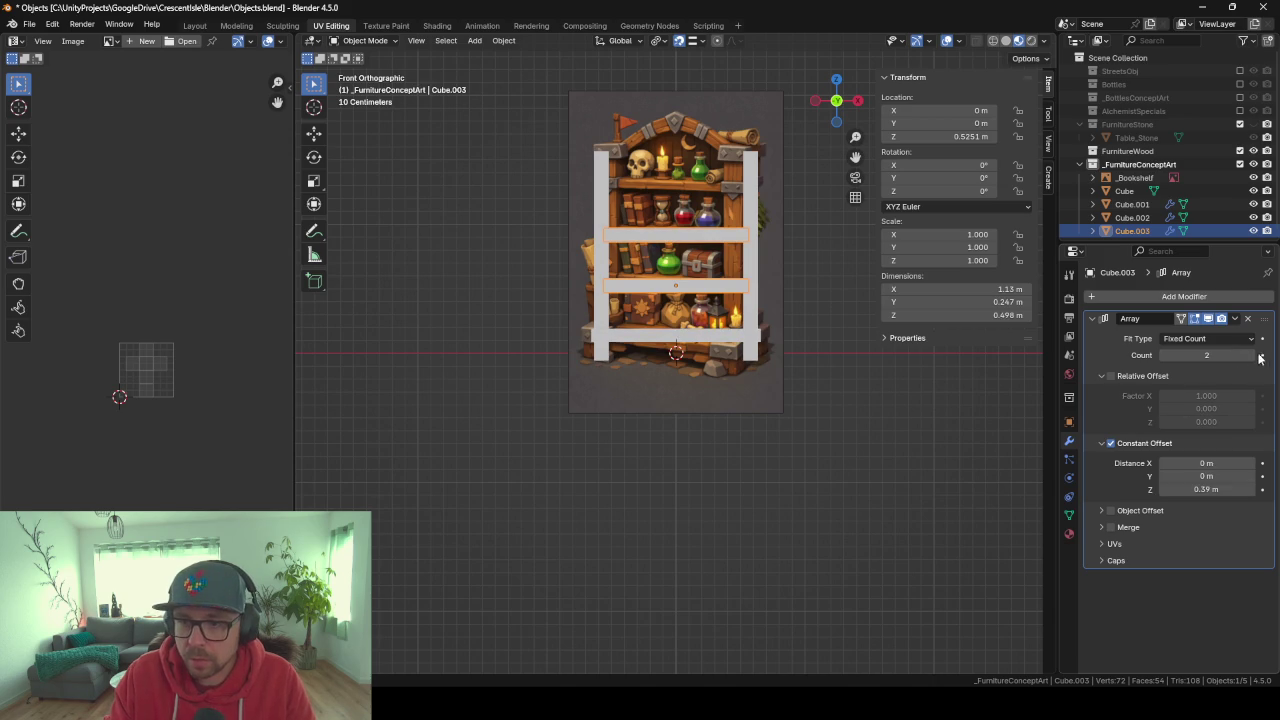
click(1250, 355)
mouse_move(565, 328)
middle_down()
mouse_move(630, 348)
mouse_move(582, 380)
middle_up()
key(KP_1)
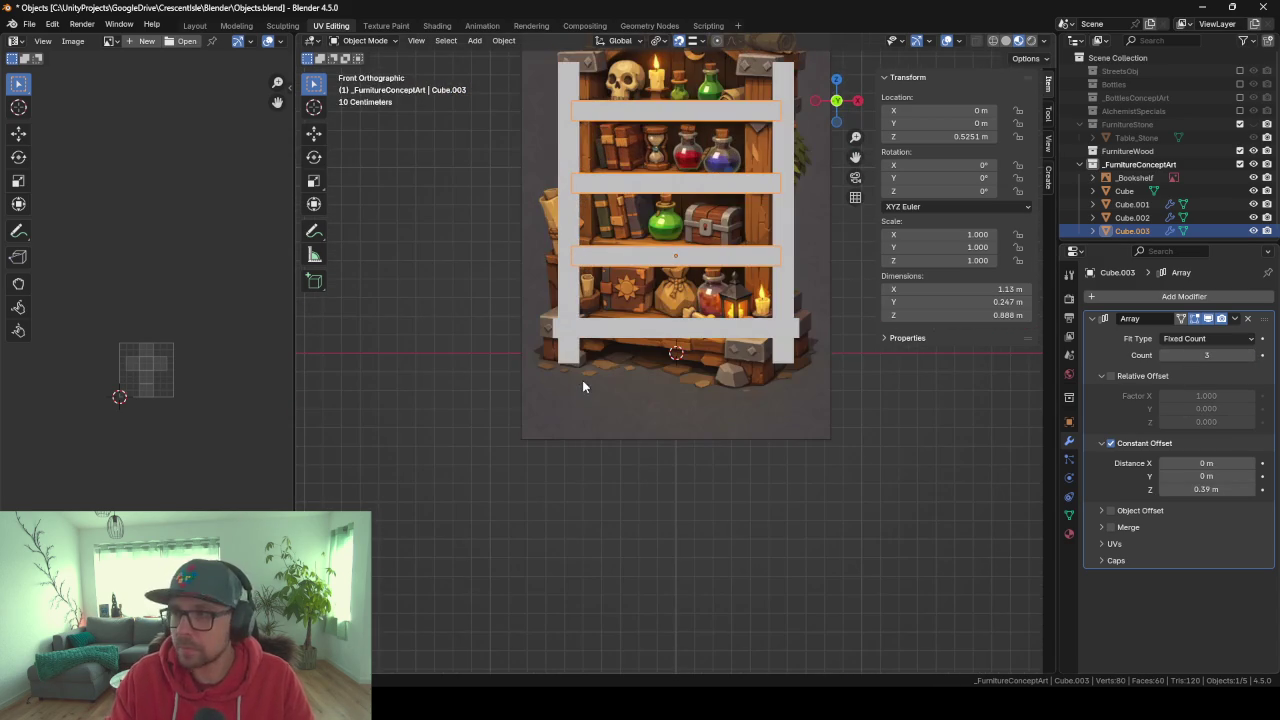
Scale all of the board's geometry along Z to make each shelf thinner.
key(Tab)
key(a)
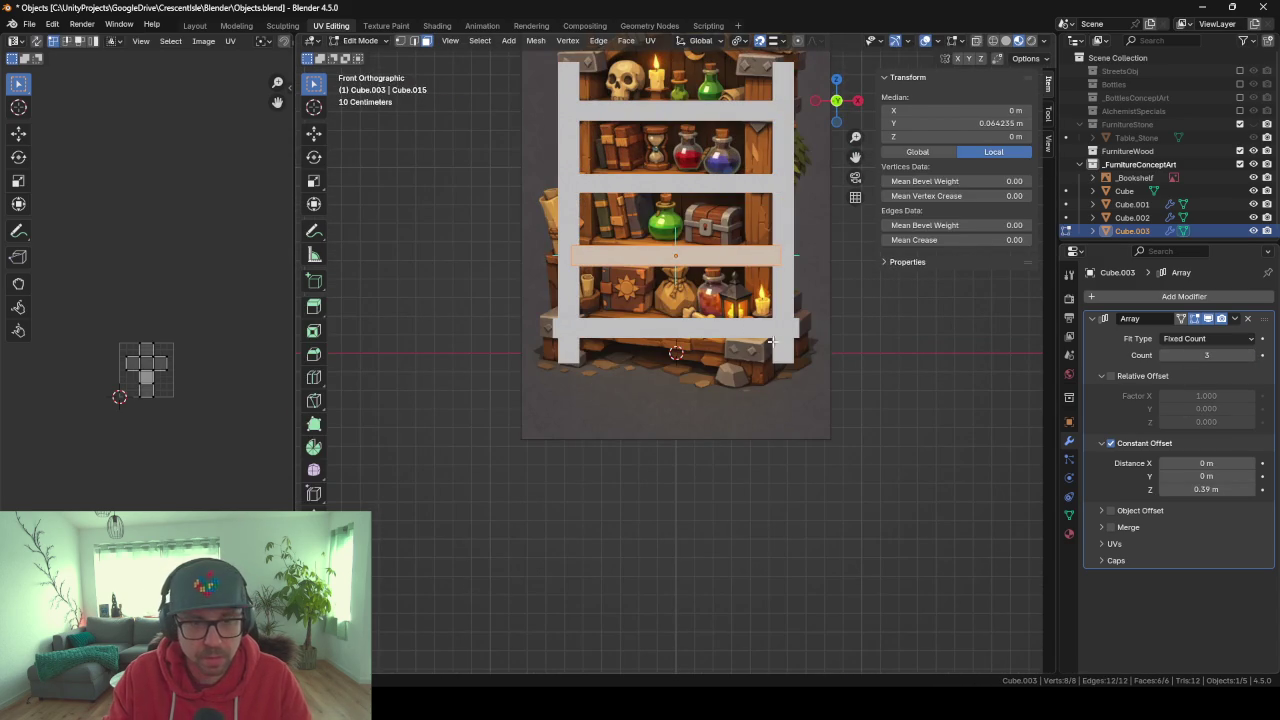
key(s)
key(x)
key(z)
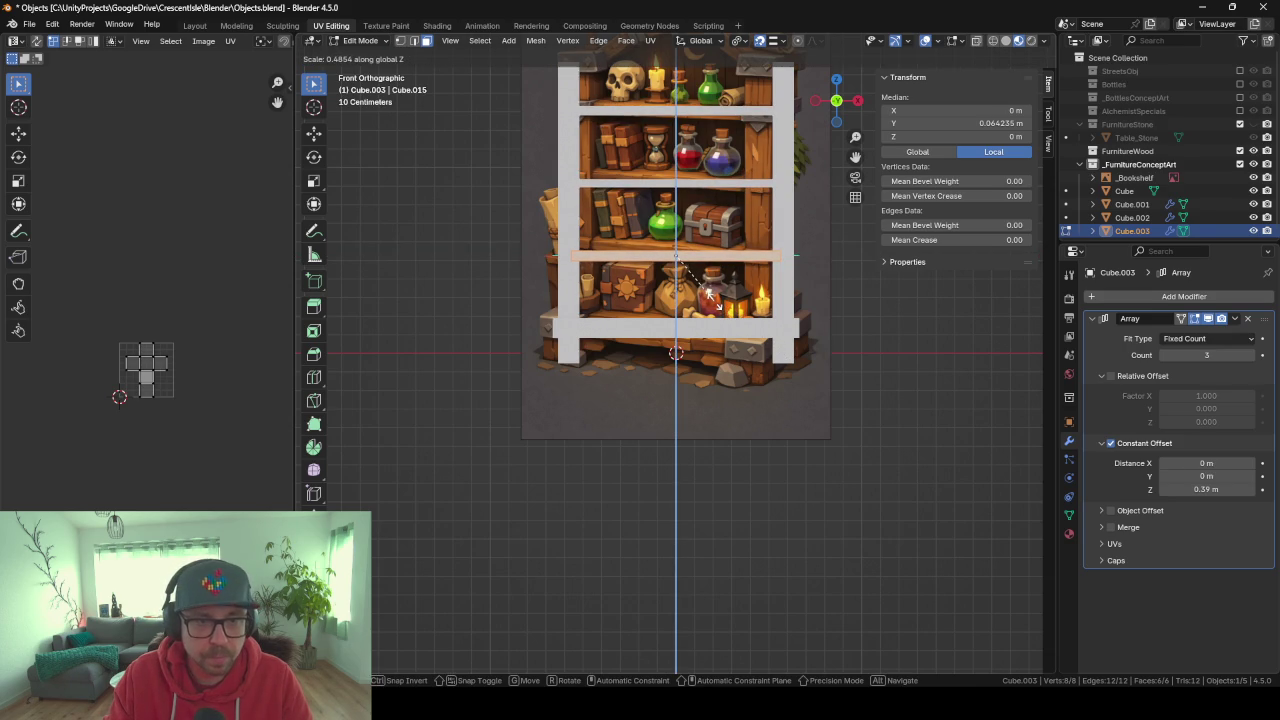
click(708, 296)
mouse_move(562, 364)
middle_down()
mouse_move(630, 381)
mouse_move(534, 424)
mouse_move(625, 444)
mouse_move(641, 399)
mouse_move(860, 371)
mouse_move(615, 354)
mouse_move(784, 381)
mouse_move(834, 360)
mouse_move(838, 327)
mouse_move(801, 405)
middle_up()
key(Tab)
key(shift+a)
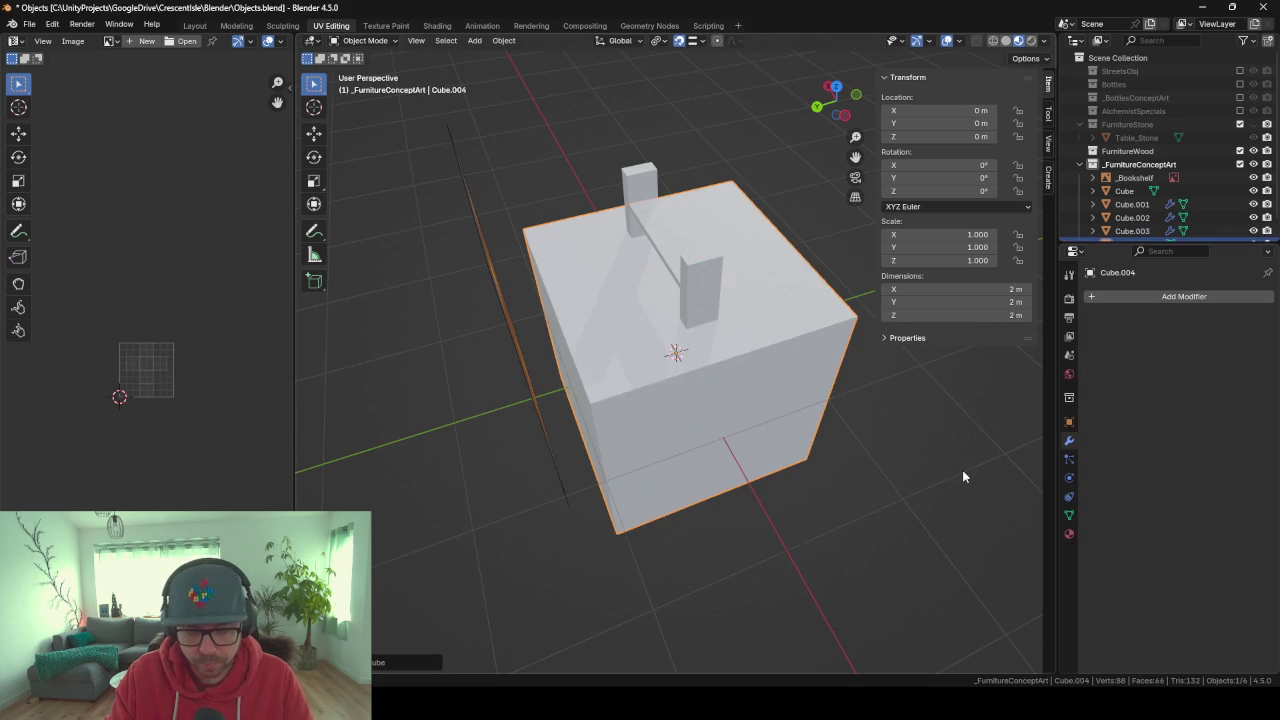
Flatten the new cube along Y and move it back behind the frame.
key(Tab)
key(s)
key(y)
click(751, 363)
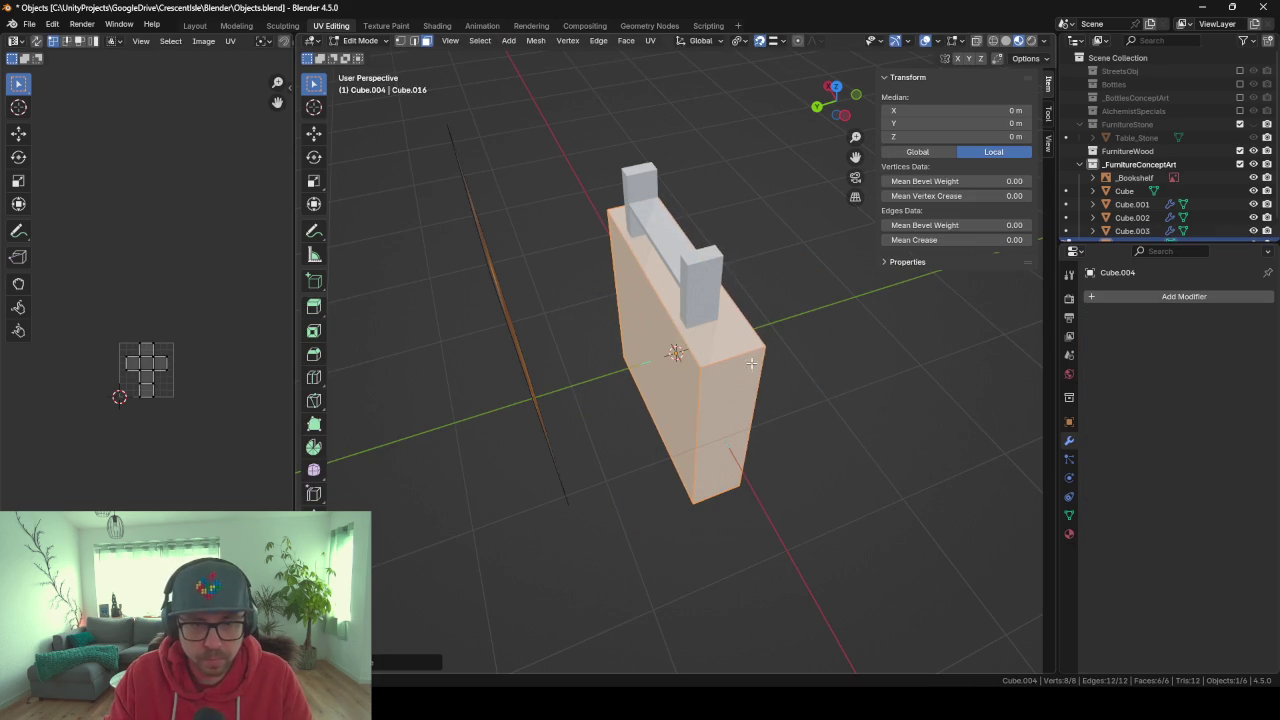
key(g)
key(y)
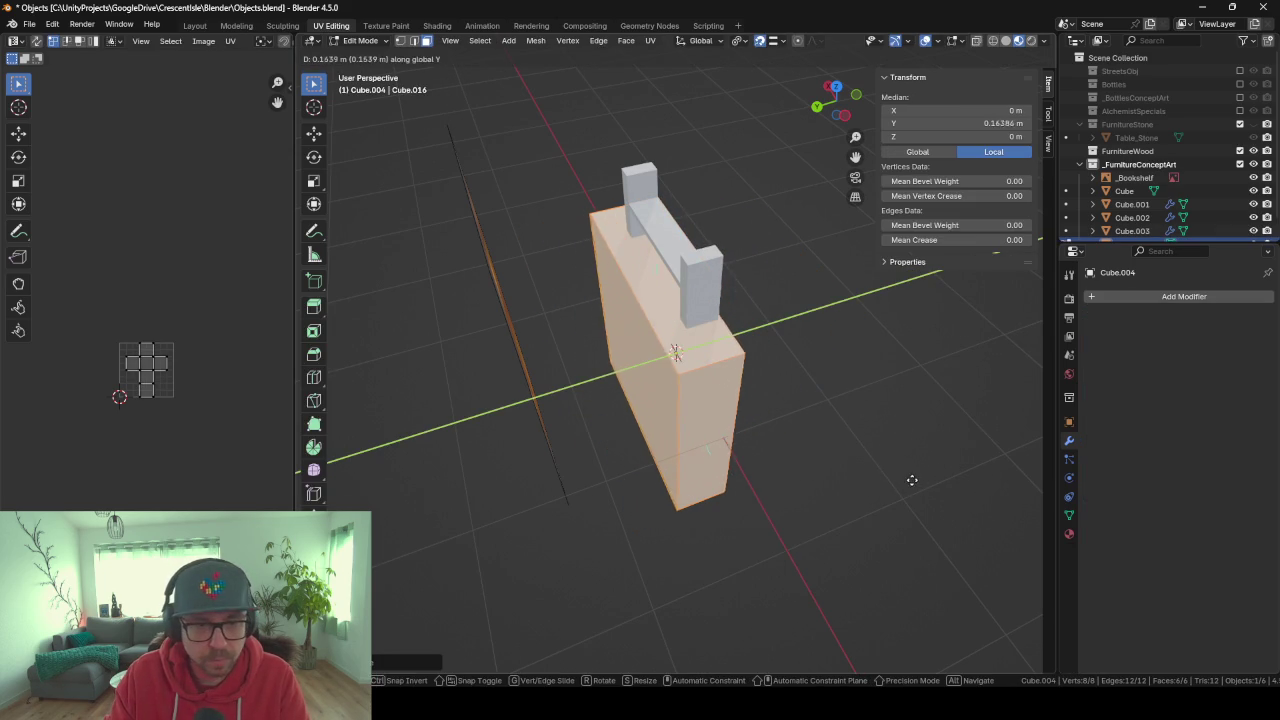
click(907, 478)
Reduce the panel's depth along Y and narrow its width along X to about 1.25 m.
key(s)
key(shift+z)
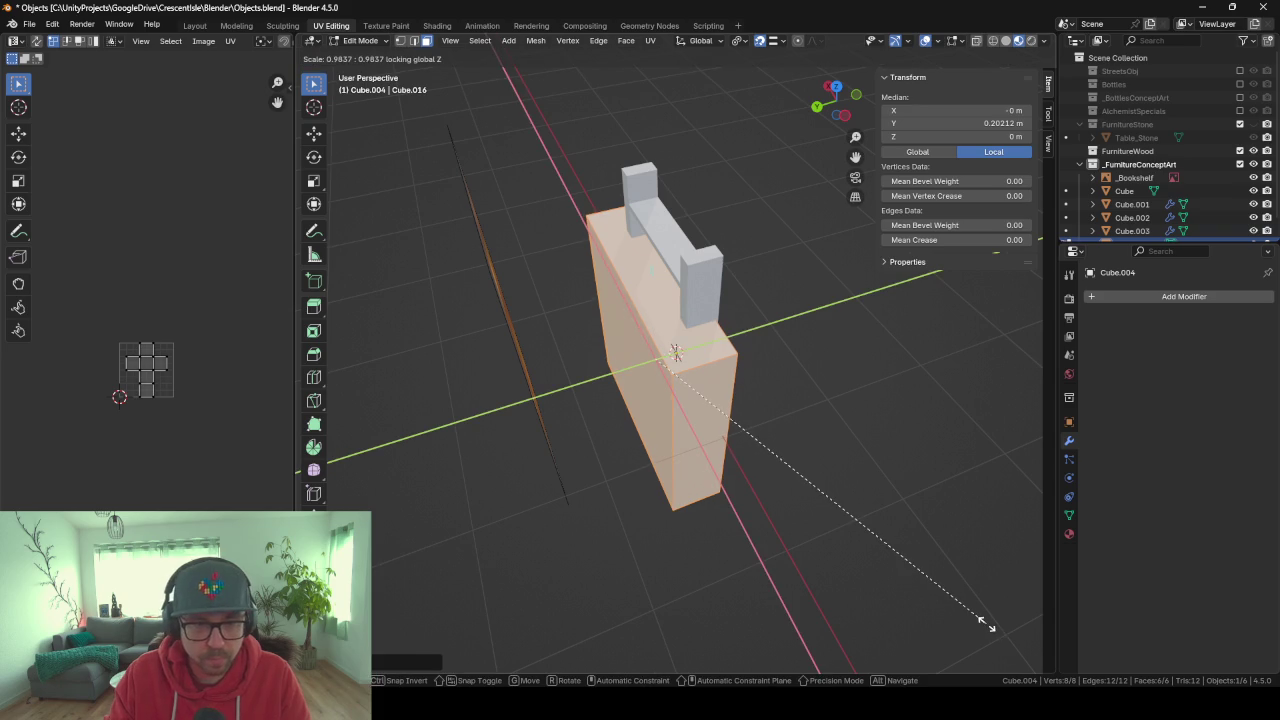
key(y)
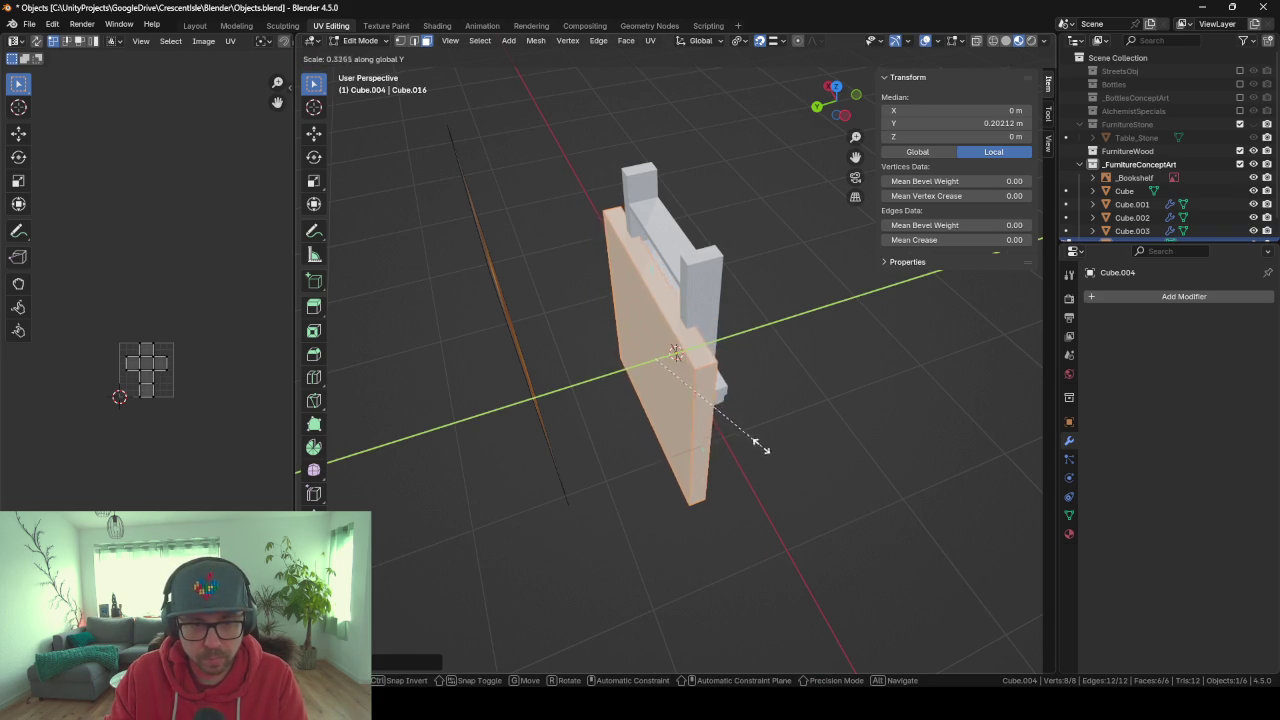
key(Escape)
key(s)
key(y)
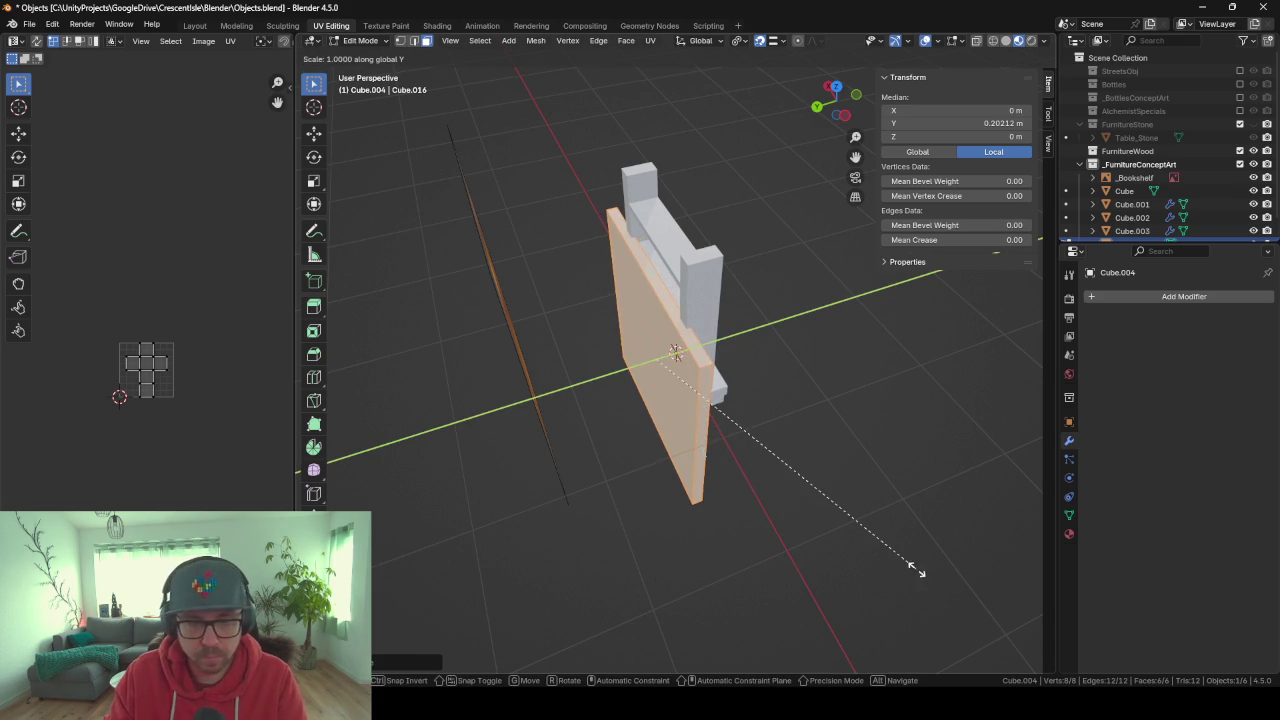
click(820, 503)
mouse_move(820, 503)
middle_down()
mouse_move(906, 567)
mouse_move(943, 557)
middle_up()
key(s)
key(x)
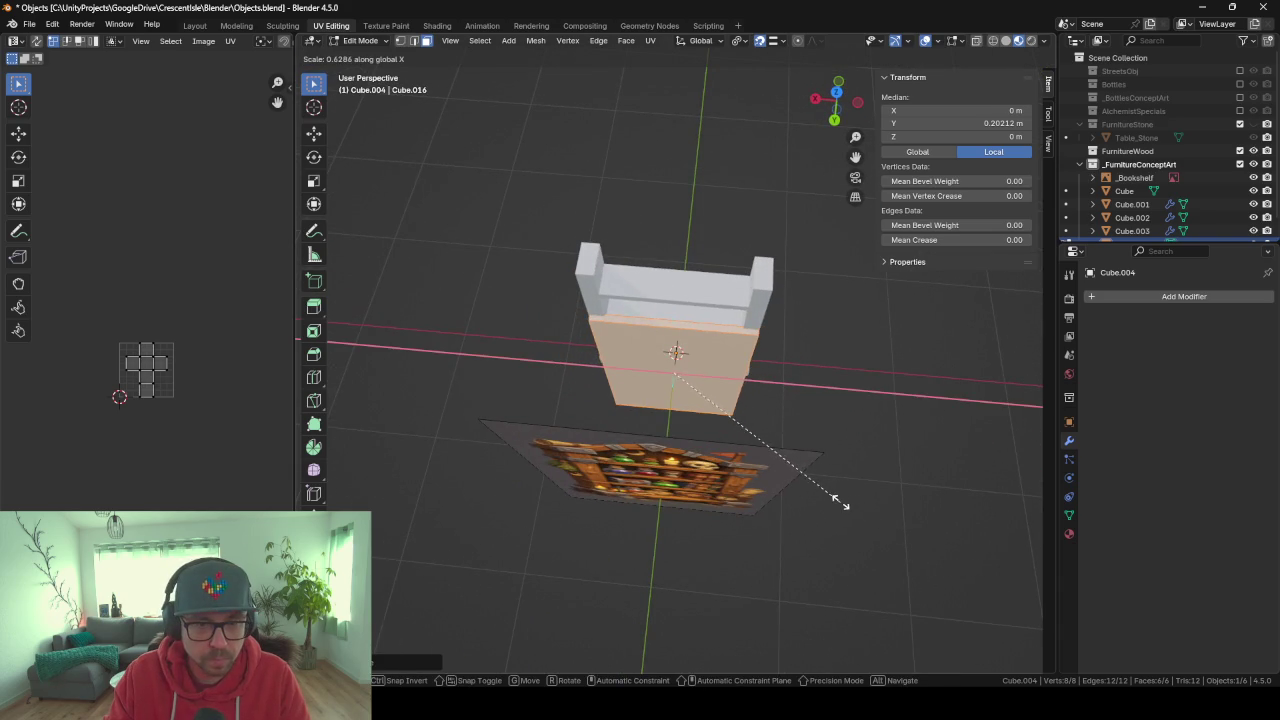
click(838, 502)
Raise the back panel vertically to Z 1.09 m so it stands on the base.
middle_drag(880, 488, 773, 408)
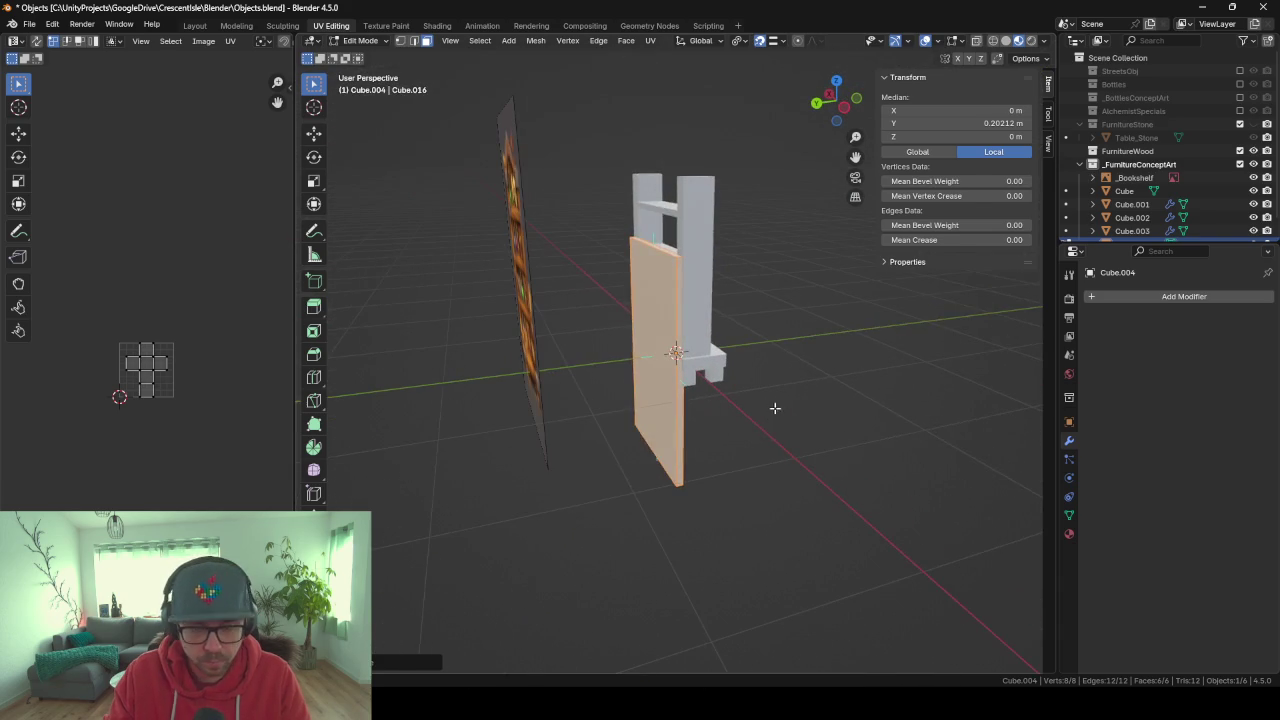
key(Tab)
key(g)
key(z)
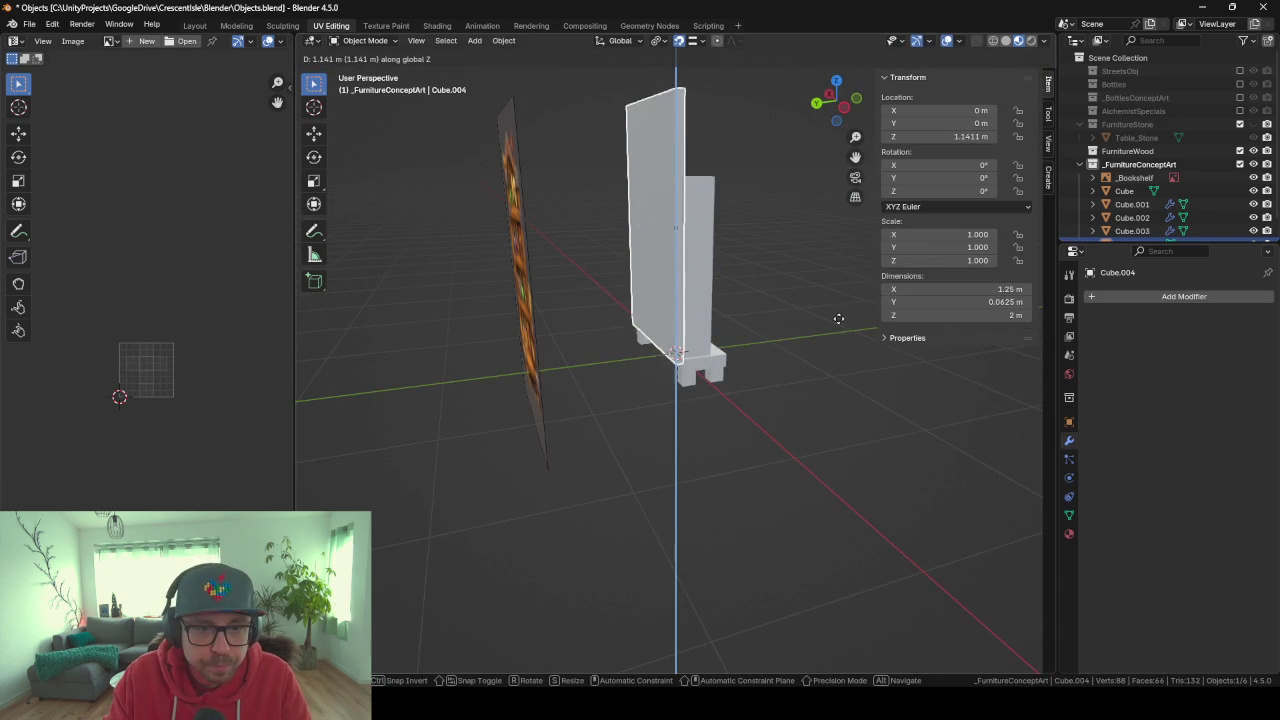
click(841, 326)
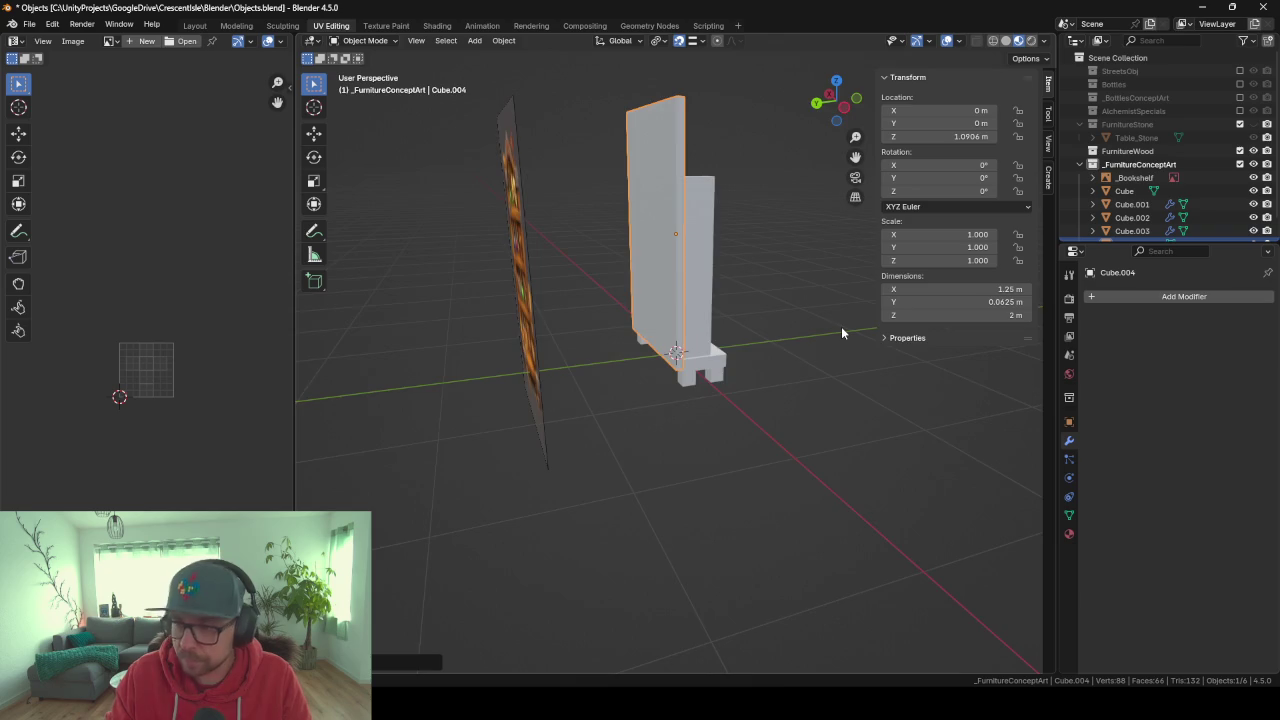
key(KP_1)
scroll(658, 358, up, 5)
middle_drag(658, 358, 718, 353)
middle_drag(895, 431, 902, 450)
Thin the back panel along Y to about 0.0625 m and return to front view.
key(Tab)
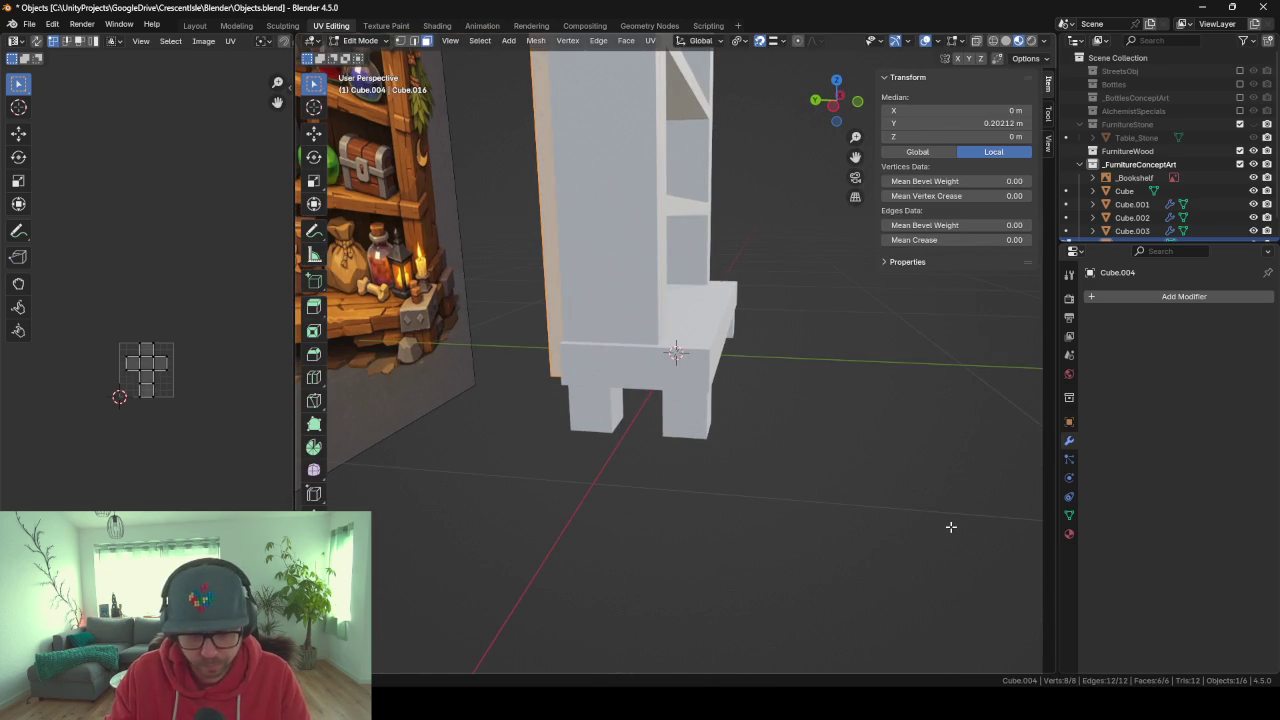
key(s)
key(y)
click(786, 366)
mouse_move(786, 366)
middle_down()
mouse_move(786, 311)
mouse_move(671, 357)
mouse_move(723, 354)
mouse_move(671, 357)
middle_up()
scroll(586, 214, down, 10)
scroll(583, 216, up, 5)
key(KP_1)
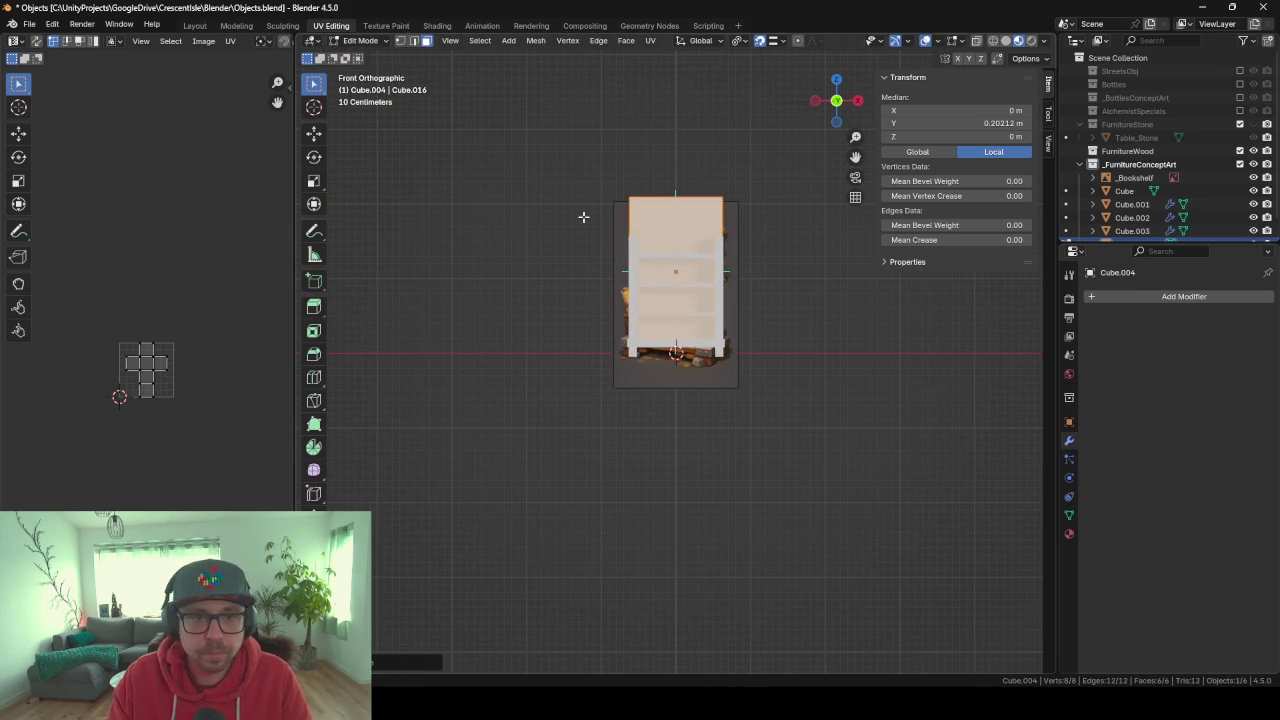
Add a centred vertical loop cut to the back panel and delete its right half's vertices.
key(ctrl+r)
click(676, 231)
right_click(676, 231)
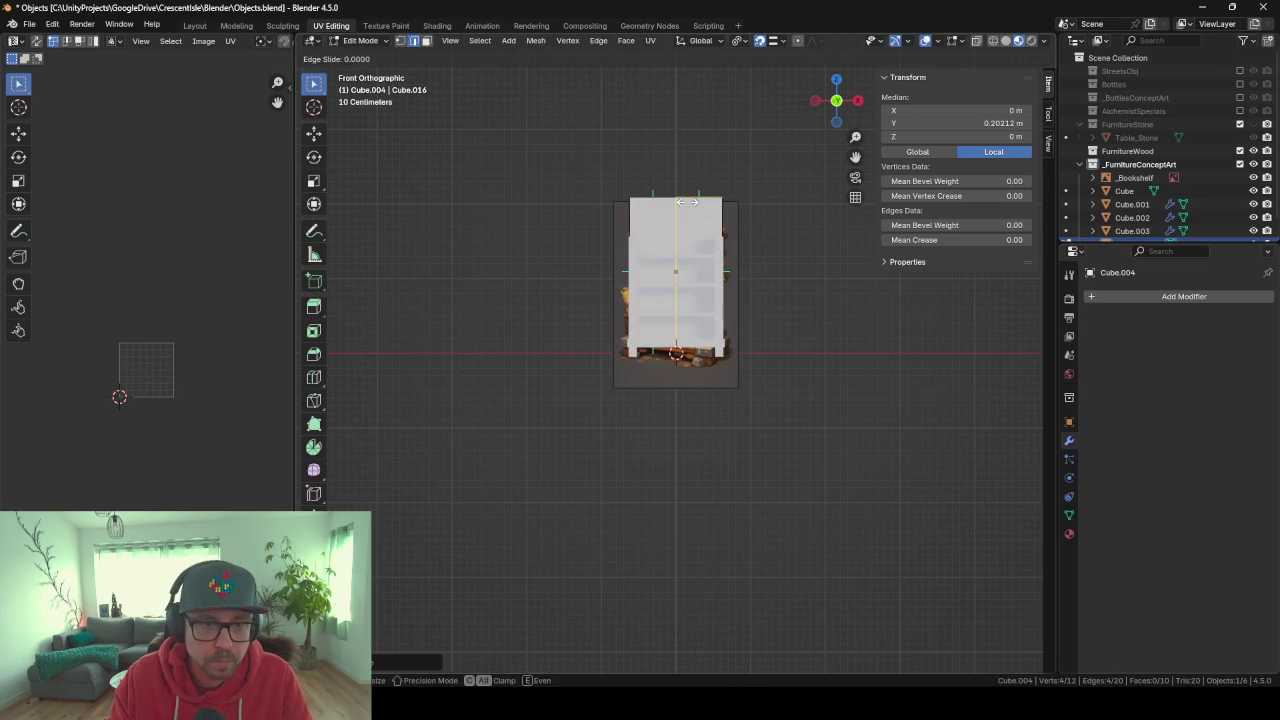
mouse_move(676, 231)
middle_down()
mouse_move(716, 265)
mouse_move(658, 214)
middle_up()
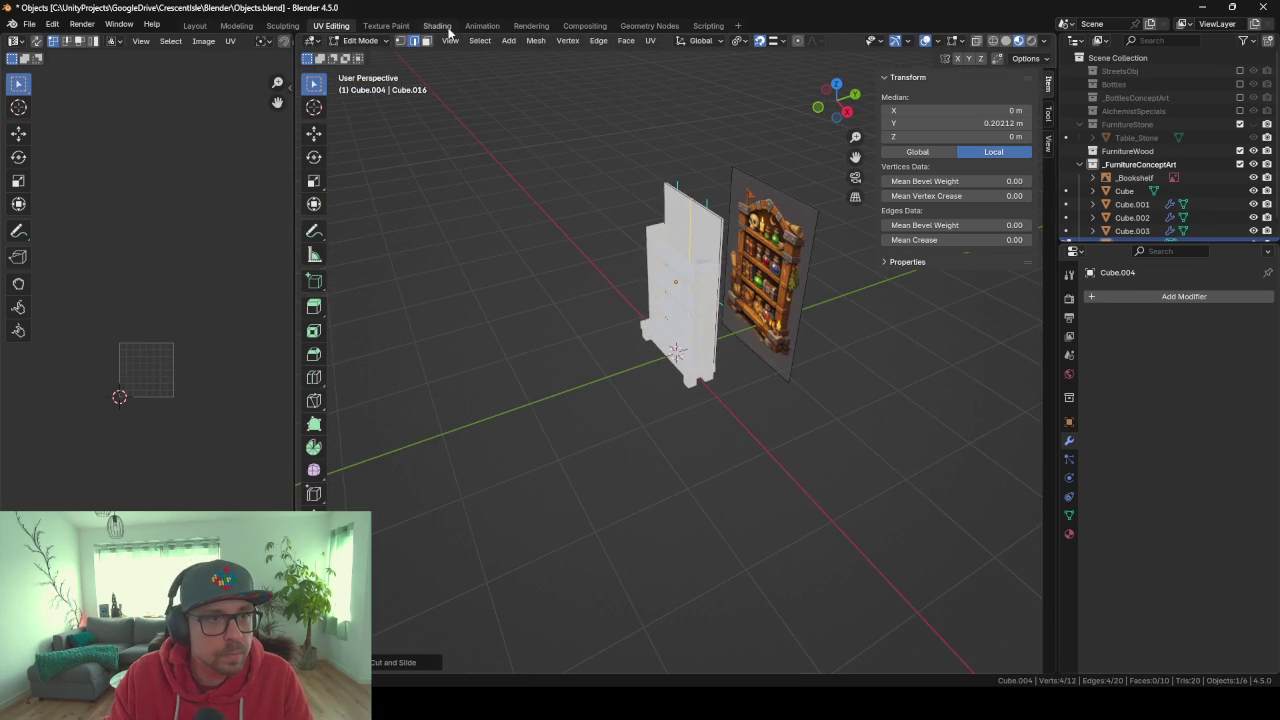
click(763, 212)
click(722, 242)
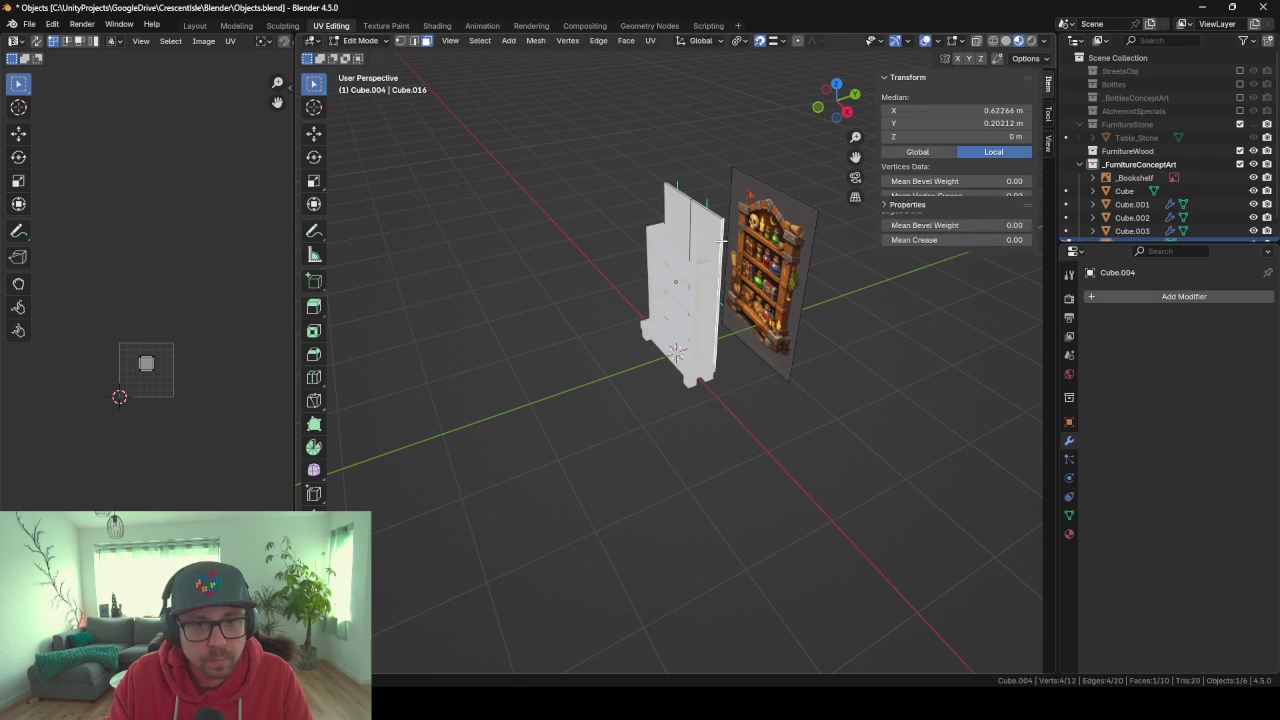
key(x)
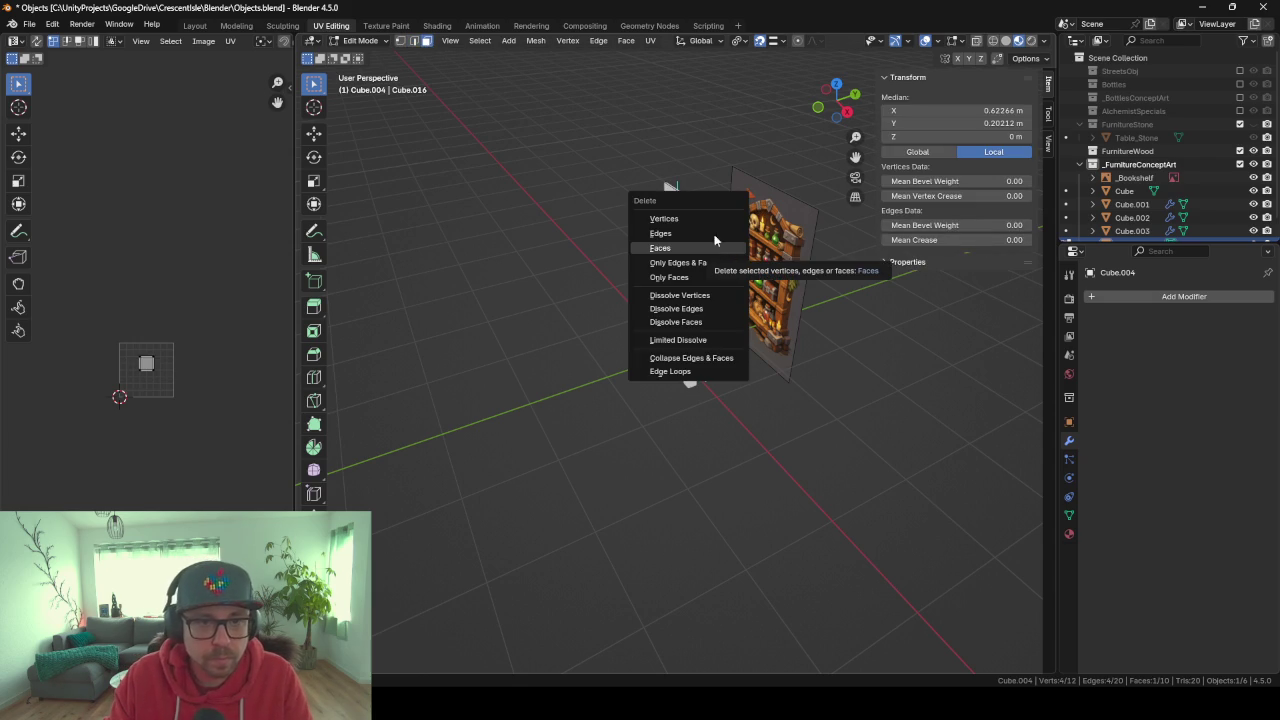
click(700, 218)
Add a Mirror modifier to restore the panel, then view it from the front in X-ray.
click(1121, 298)
text(mirr)
key(Return)
middle_drag(709, 304, 733, 280)
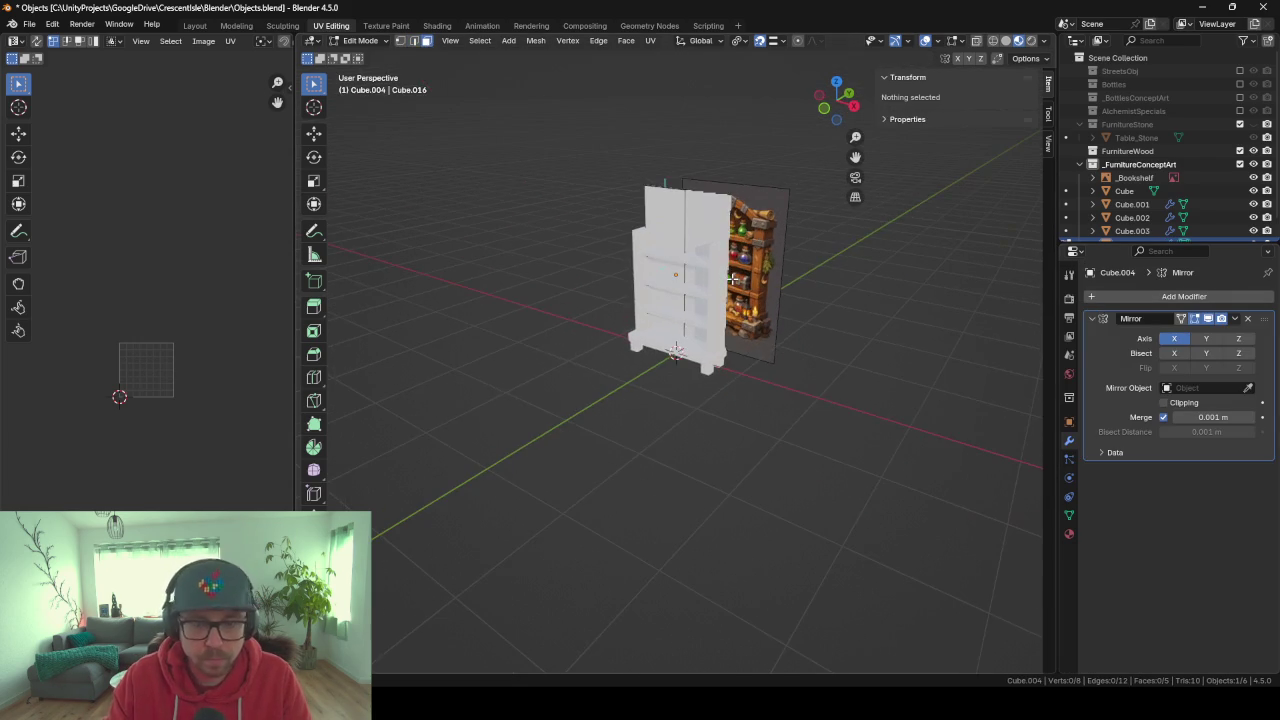
key(KP_1)
key(shift+z)
scroll(732, 279, up, 2)
scroll(732, 279, up, 2)
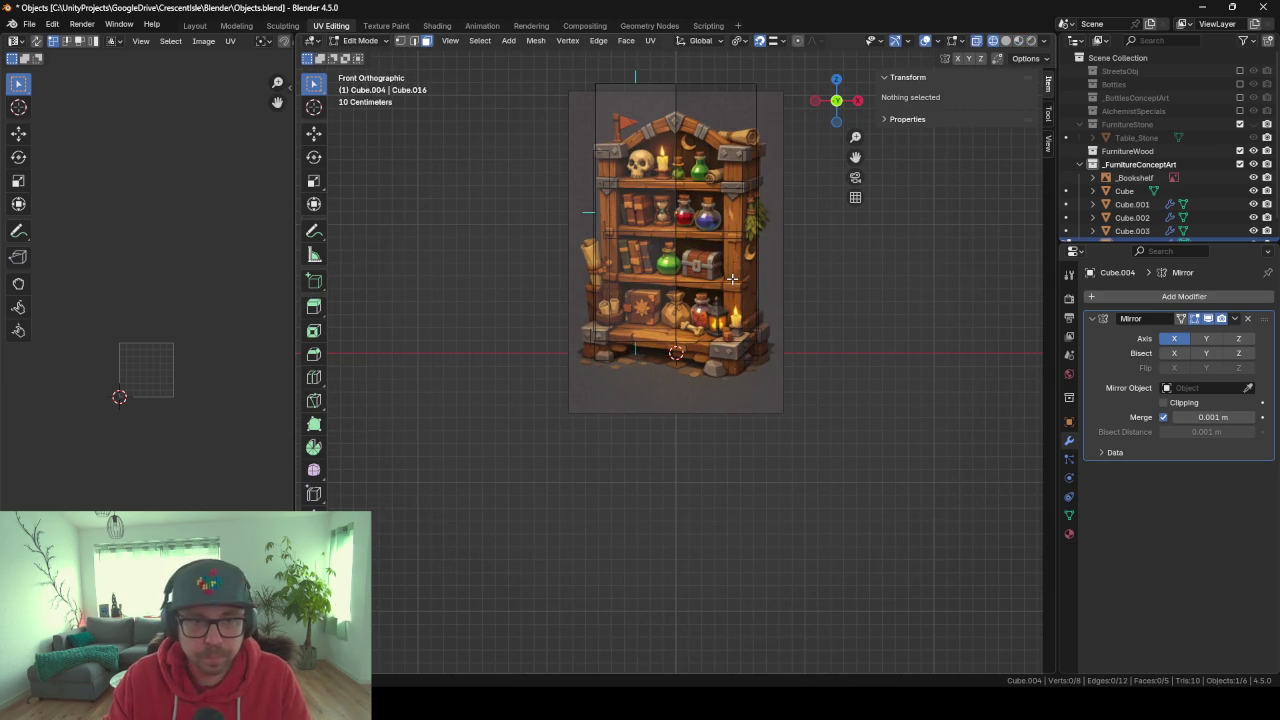
In edge mode, select the panel's top edge and slide it down toward the shelf.
click(567, 40)
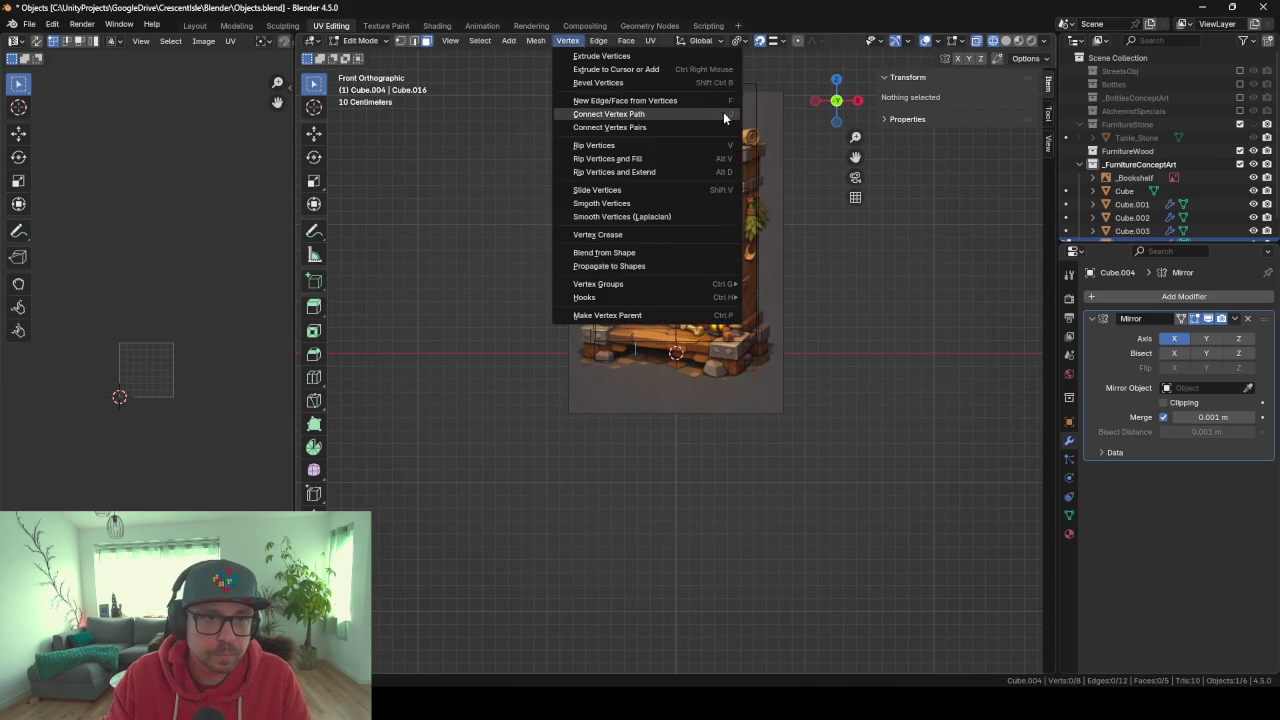
click(413, 40)
drag(565, 61, 748, 123)
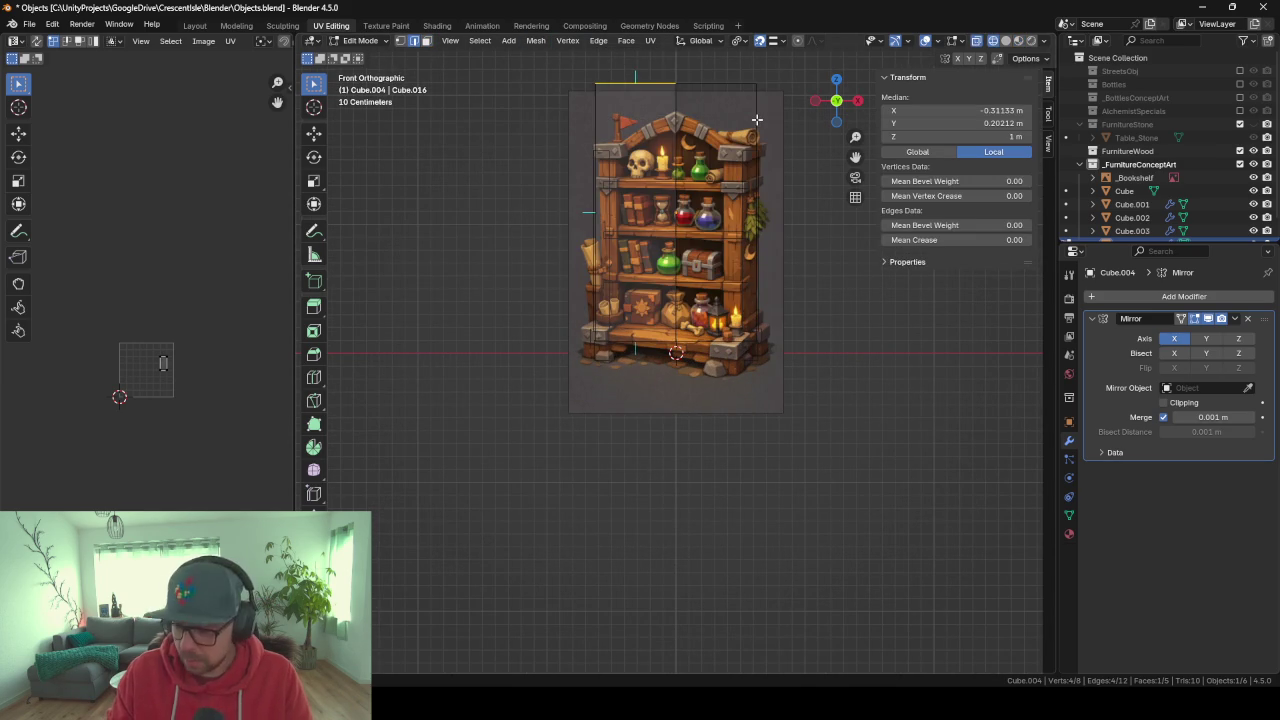
scroll(757, 119, up, 5)
shift+scroll(717, 385, down, 2)
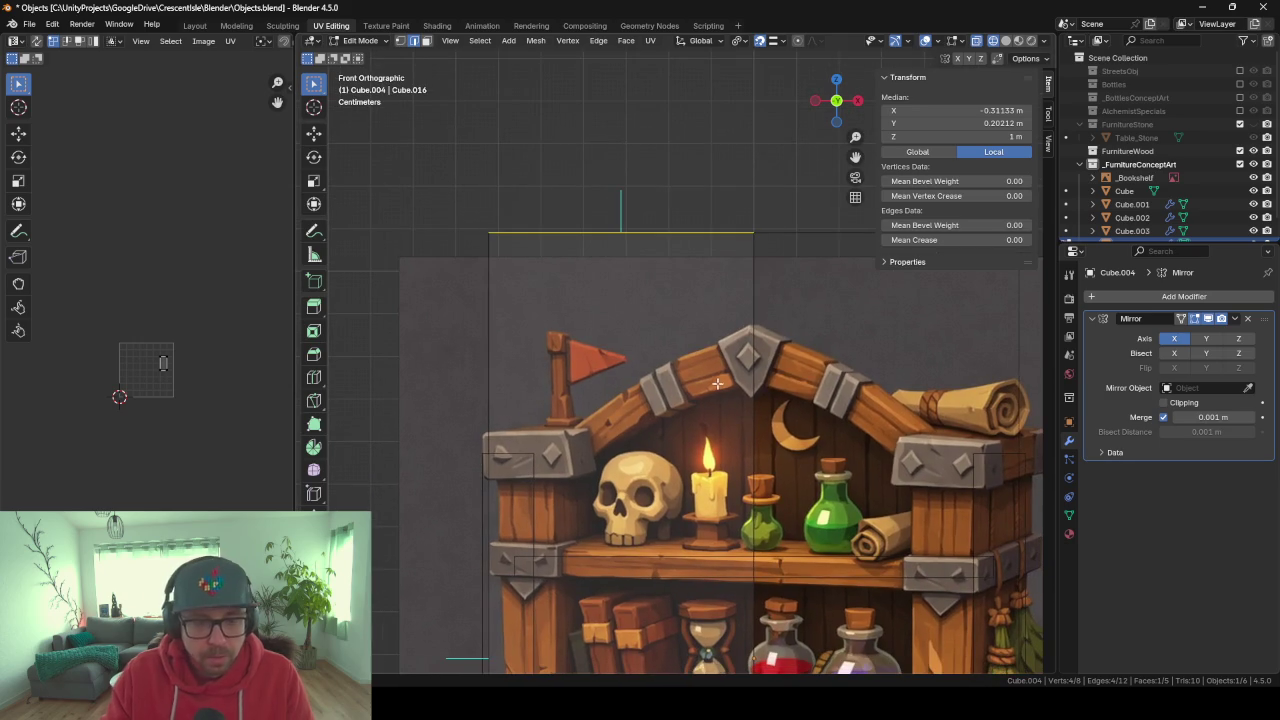
key(g)
key(g)
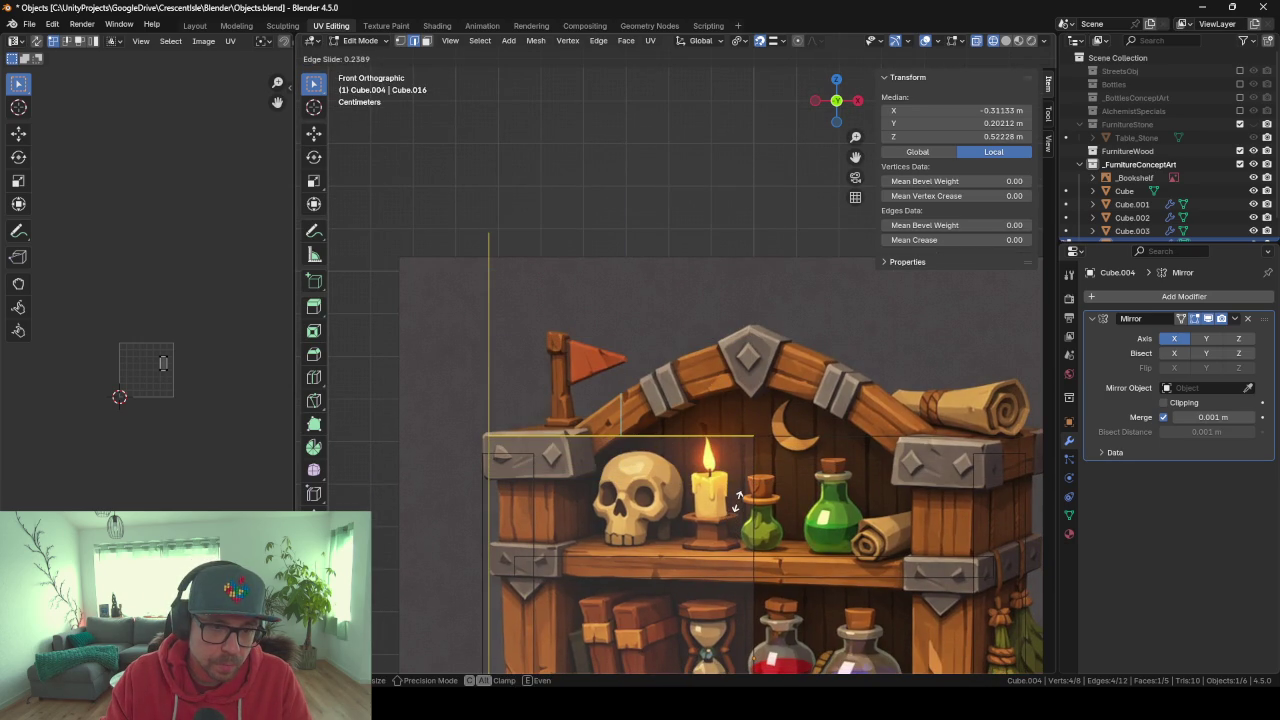
click(738, 498)
Add a vertical loop cut near the left side and lower the top-left corner vertically.
key(ctrl+r)
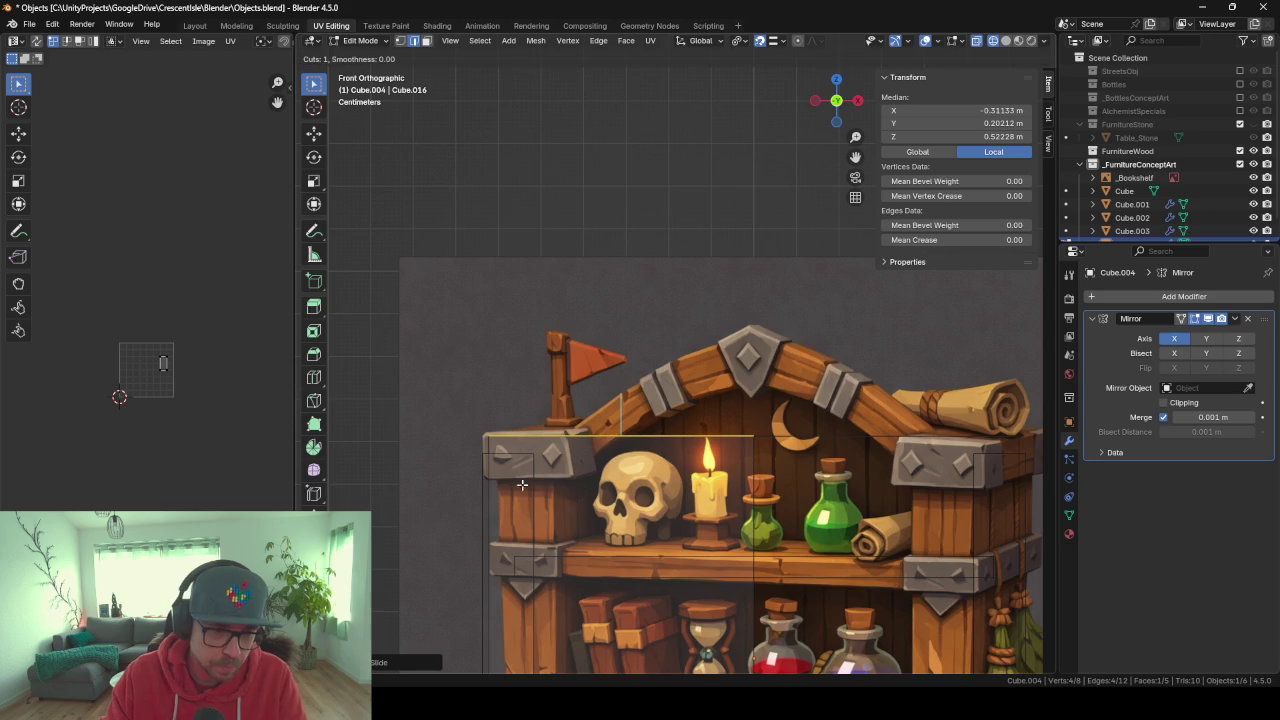
click(605, 452)
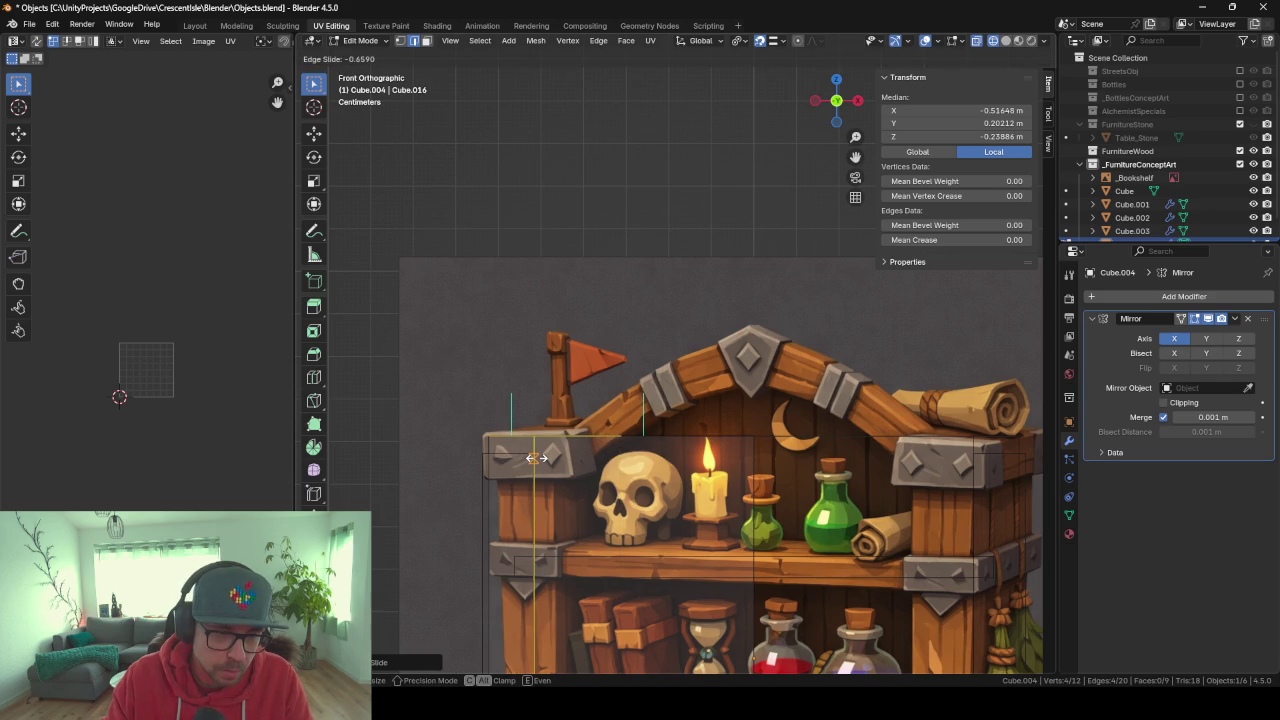
click(537, 458)
click(510, 438)
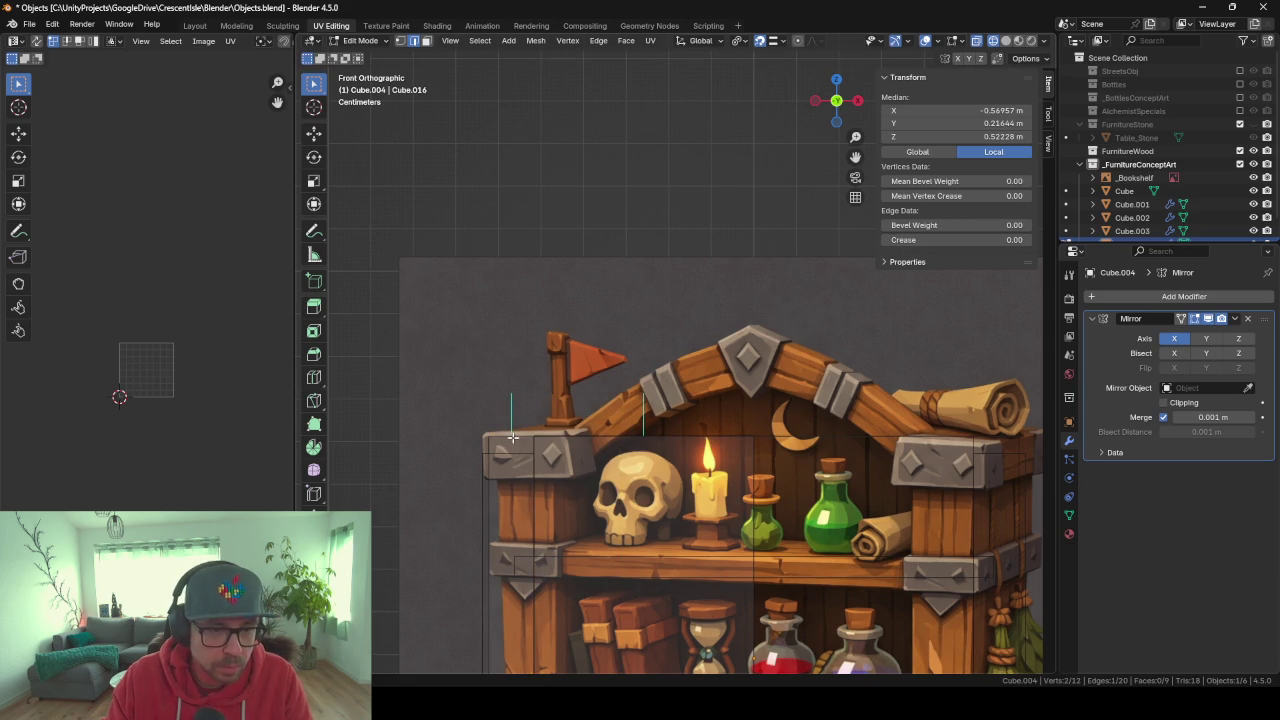
click(537, 448)
key(g)
key(g)
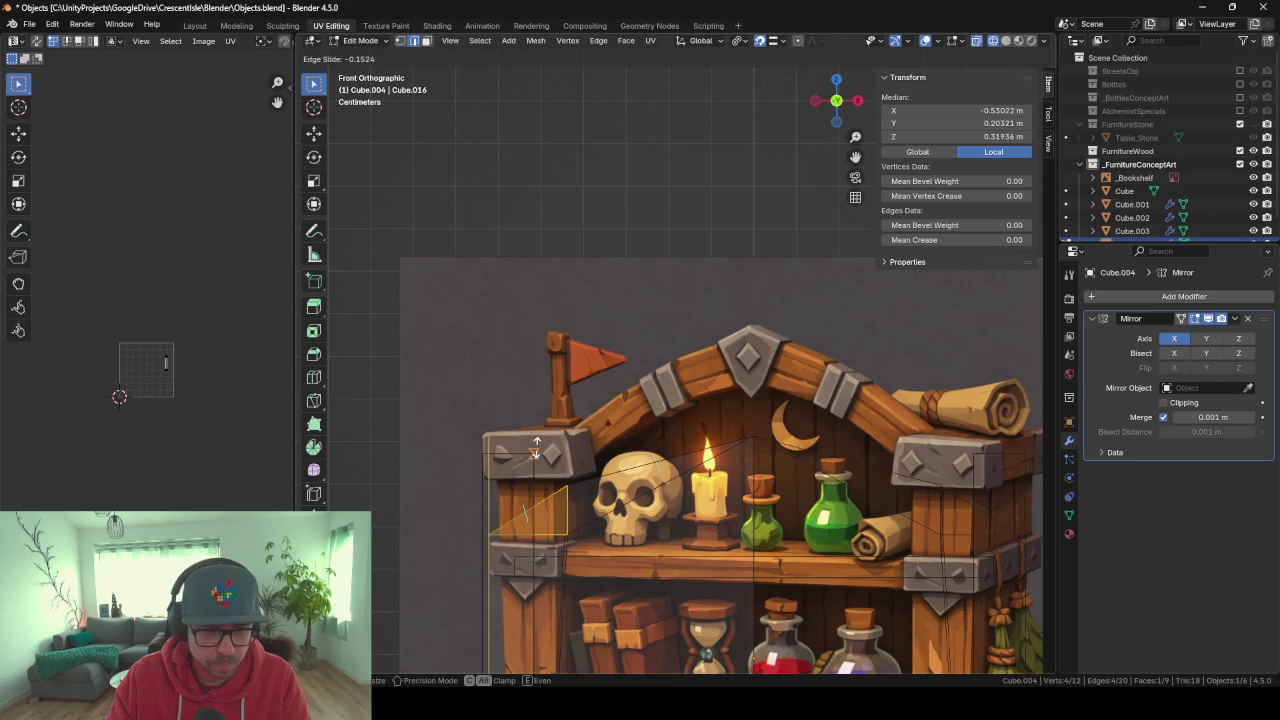
click(509, 455)
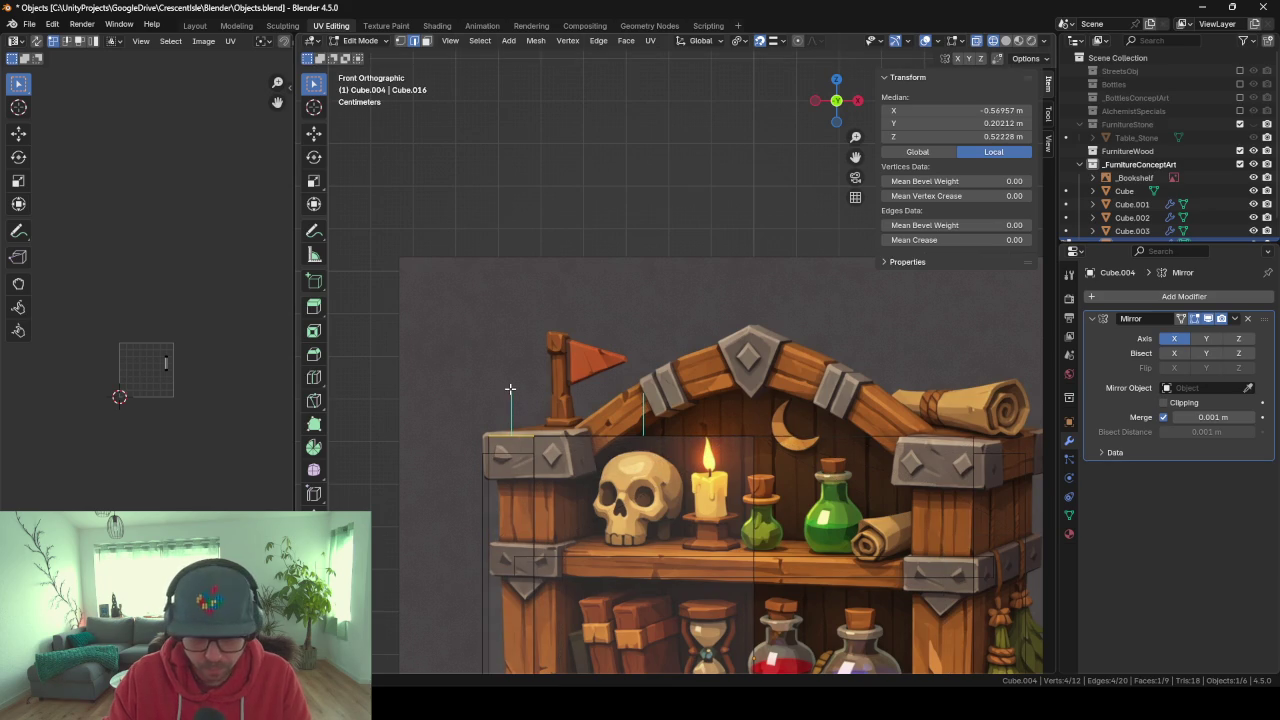
key(g)
key(z)
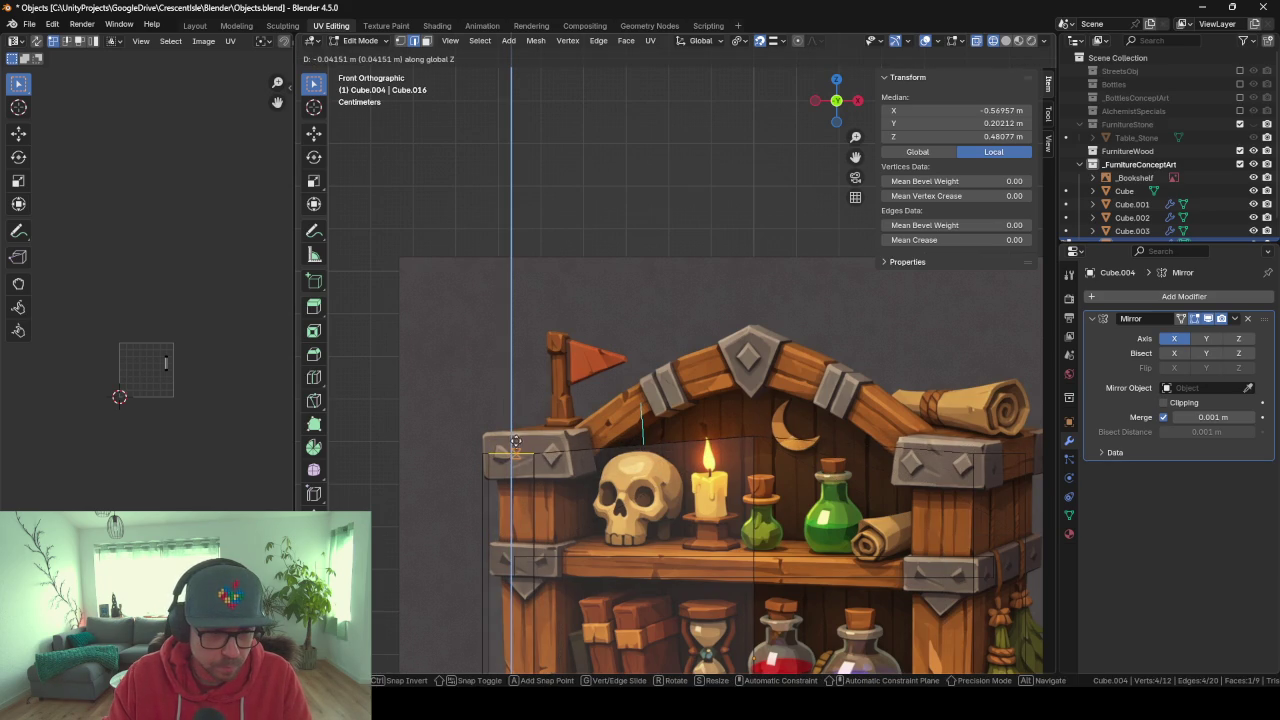
click(516, 442)
Raise the top-centre vertices along Z to the reference's roof peak.
key(alt+a)
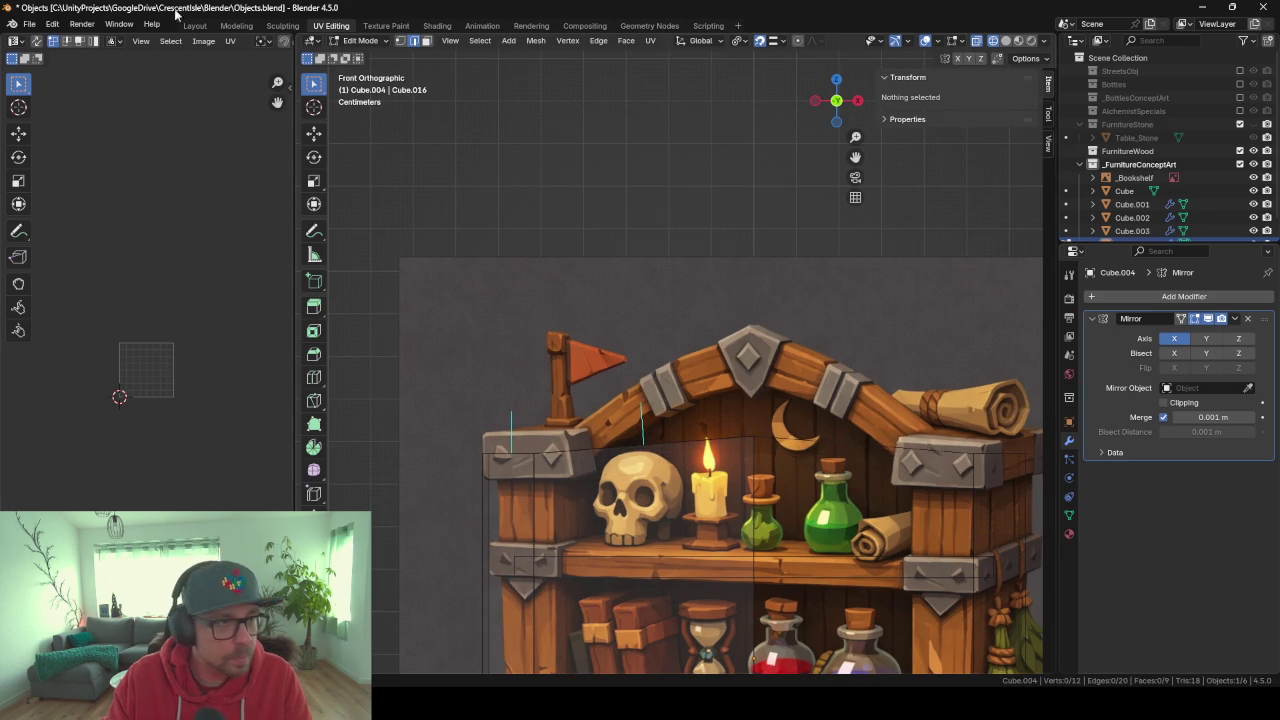
click(400, 40)
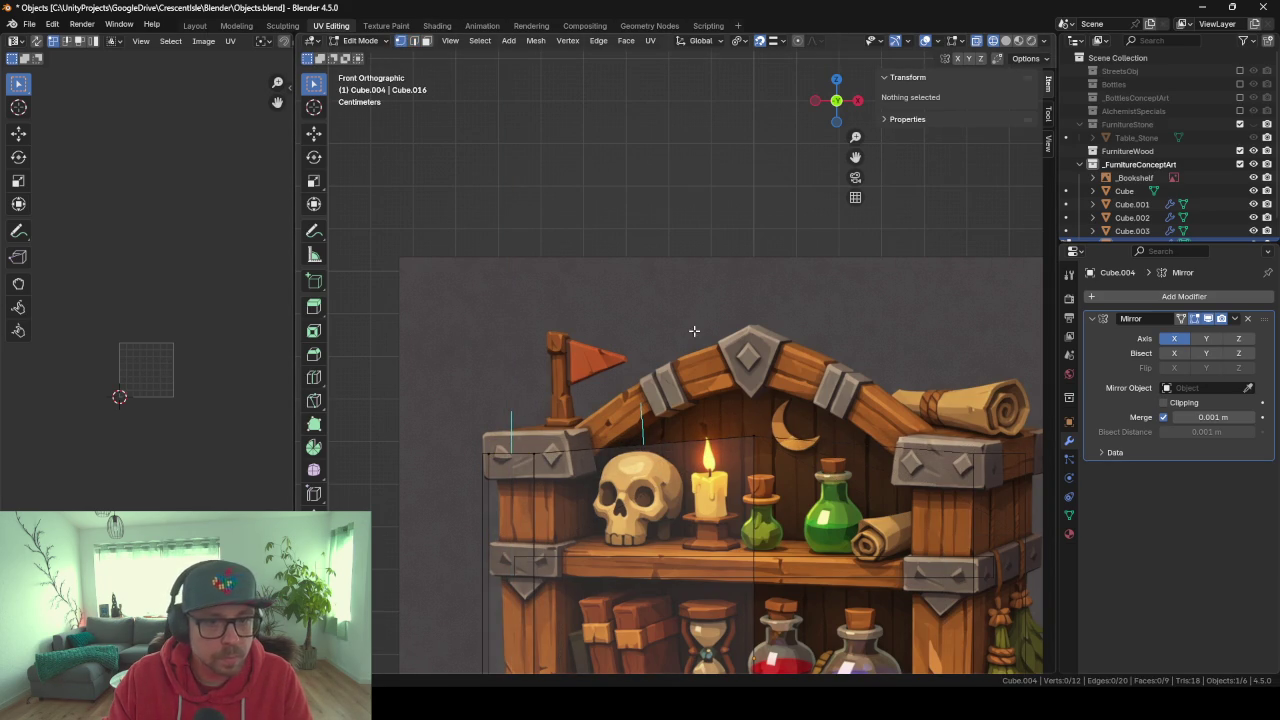
drag(730, 400, 789, 470)
key(g)
key(z)
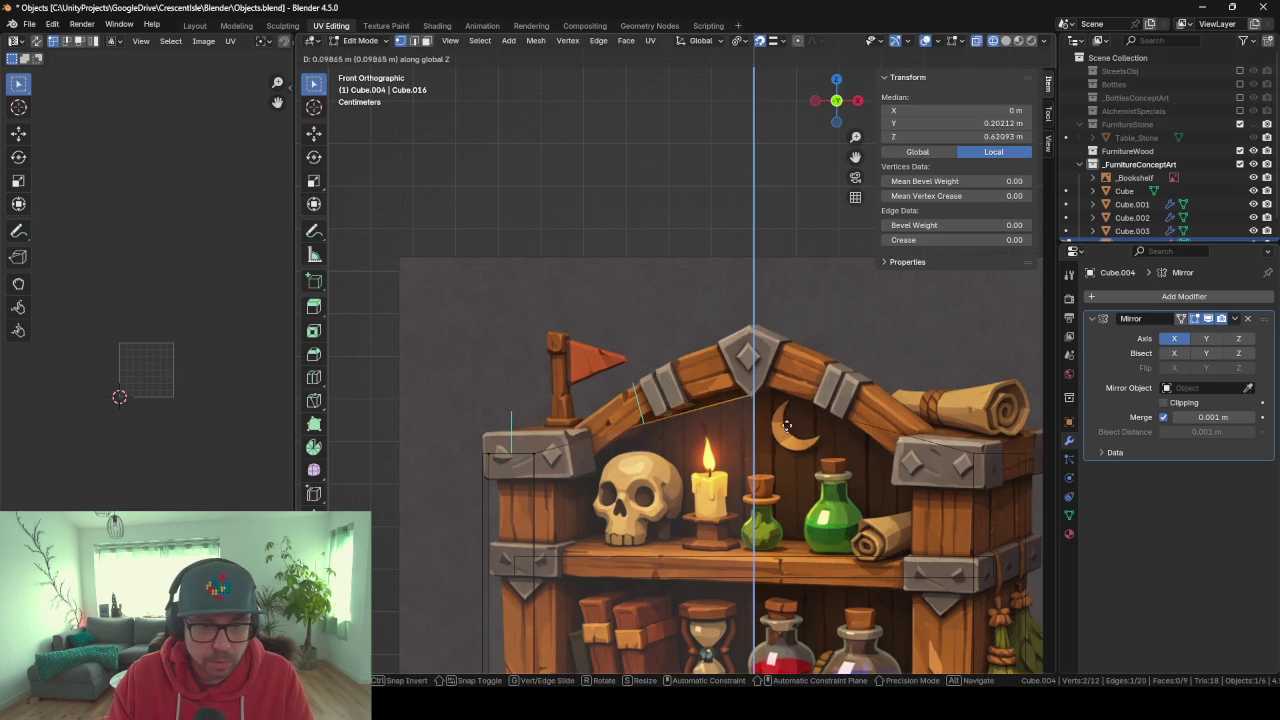
click(775, 382)
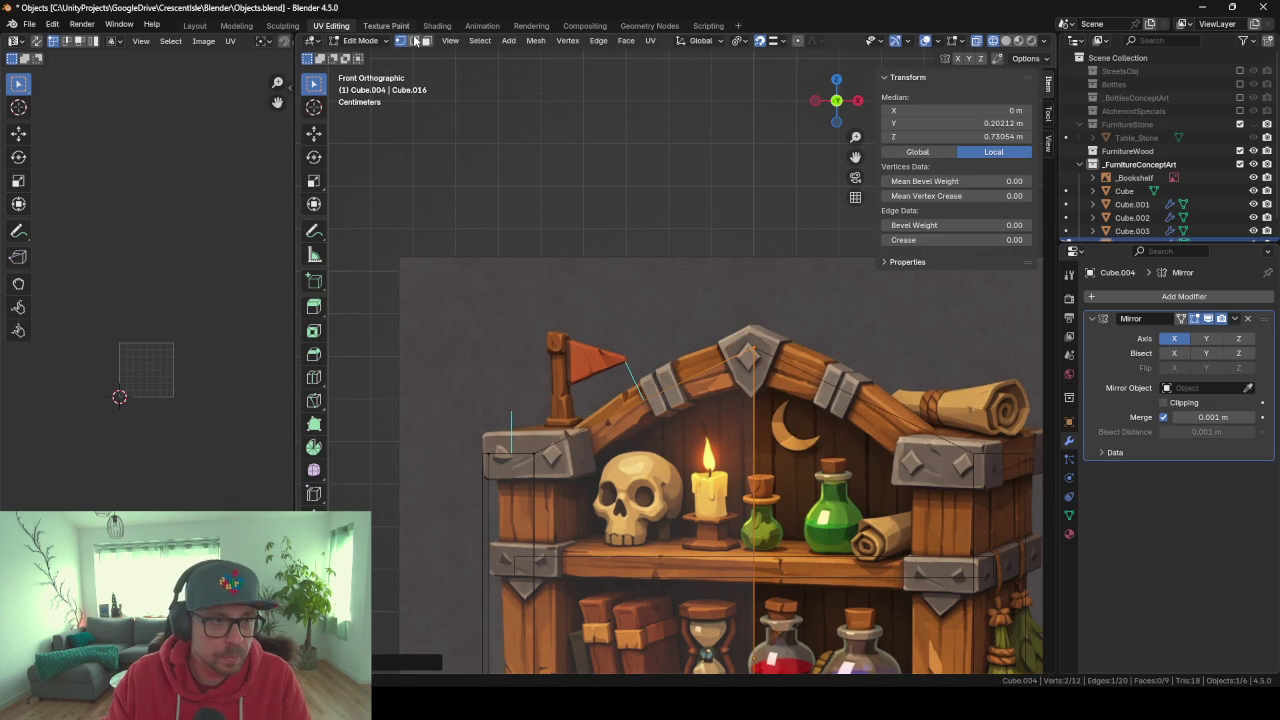
click(633, 410)
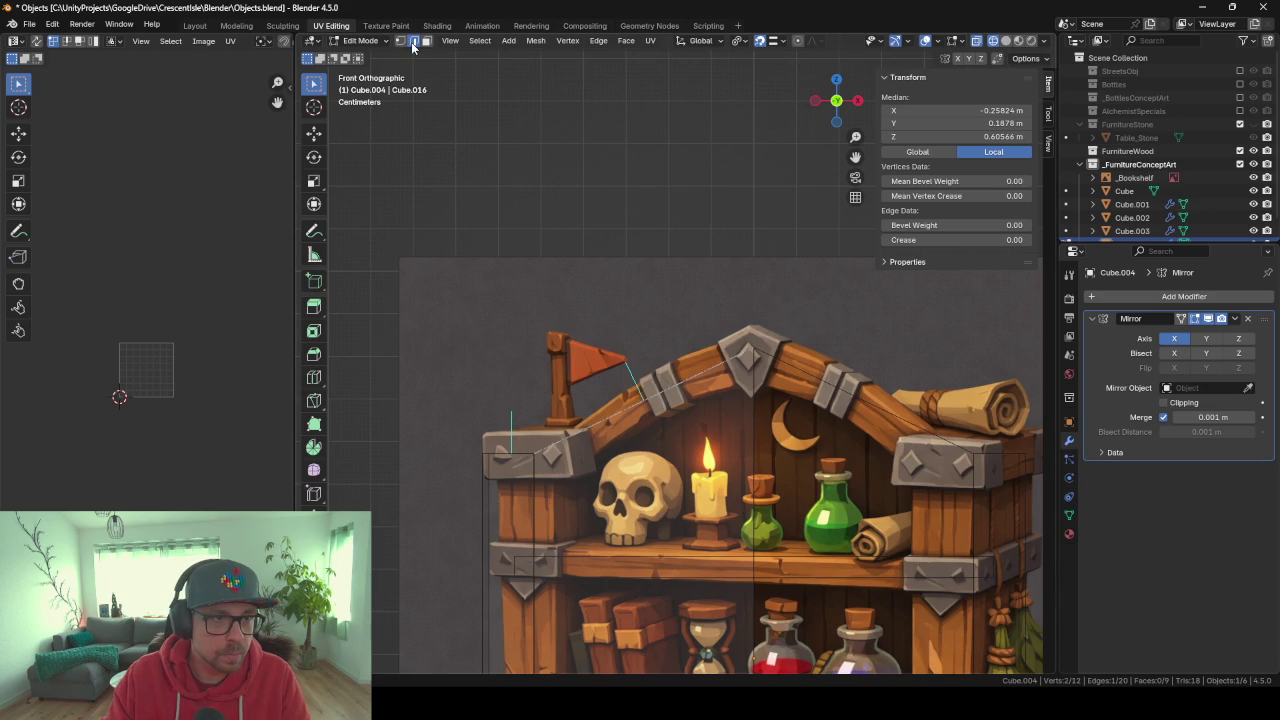
middle_drag(484, 170, 749, 360)
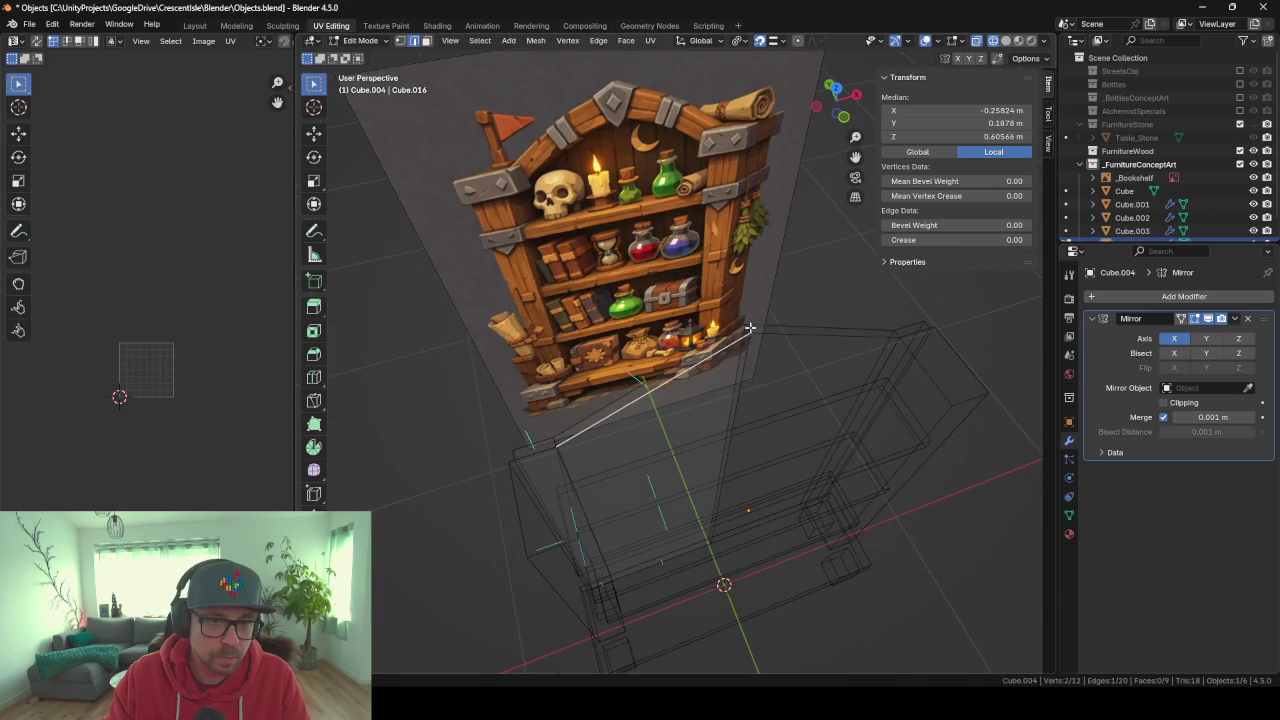
After cancelling a bevel, select the sloped roof edge and frame the shelf in front view.
key(ctrl+b)
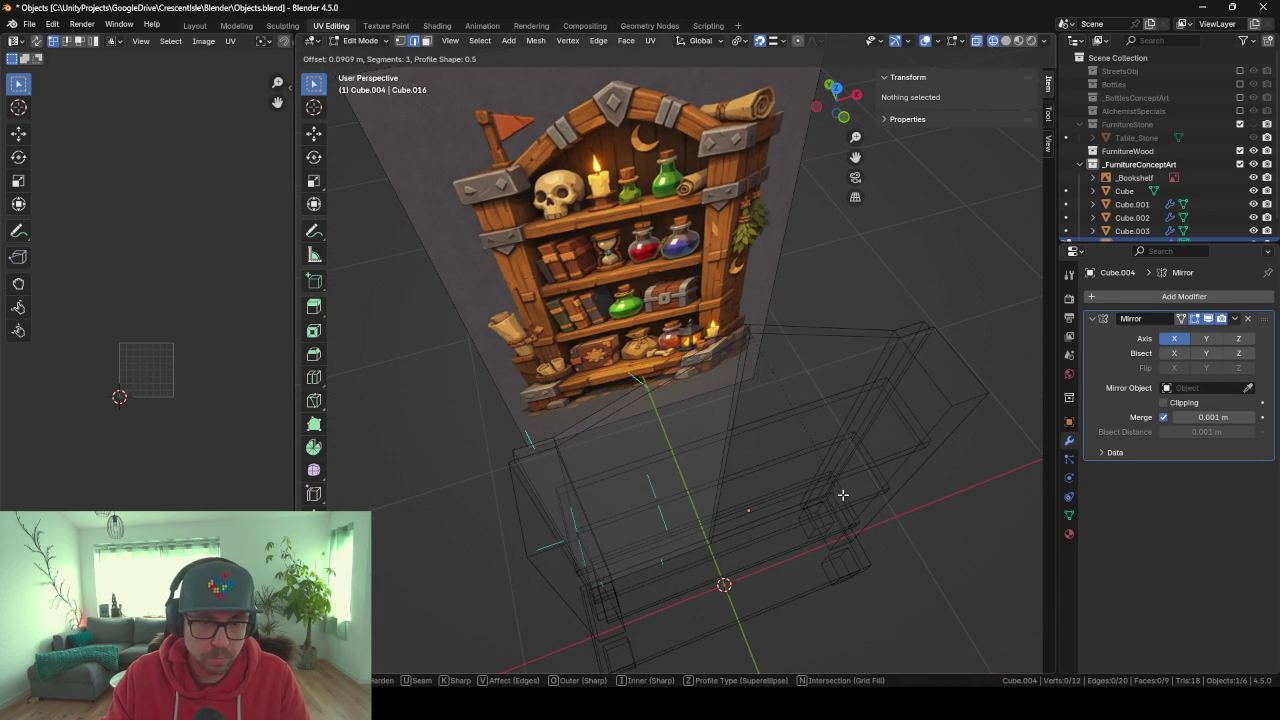
key(Escape)
middle_drag(700, 372, 682, 365)
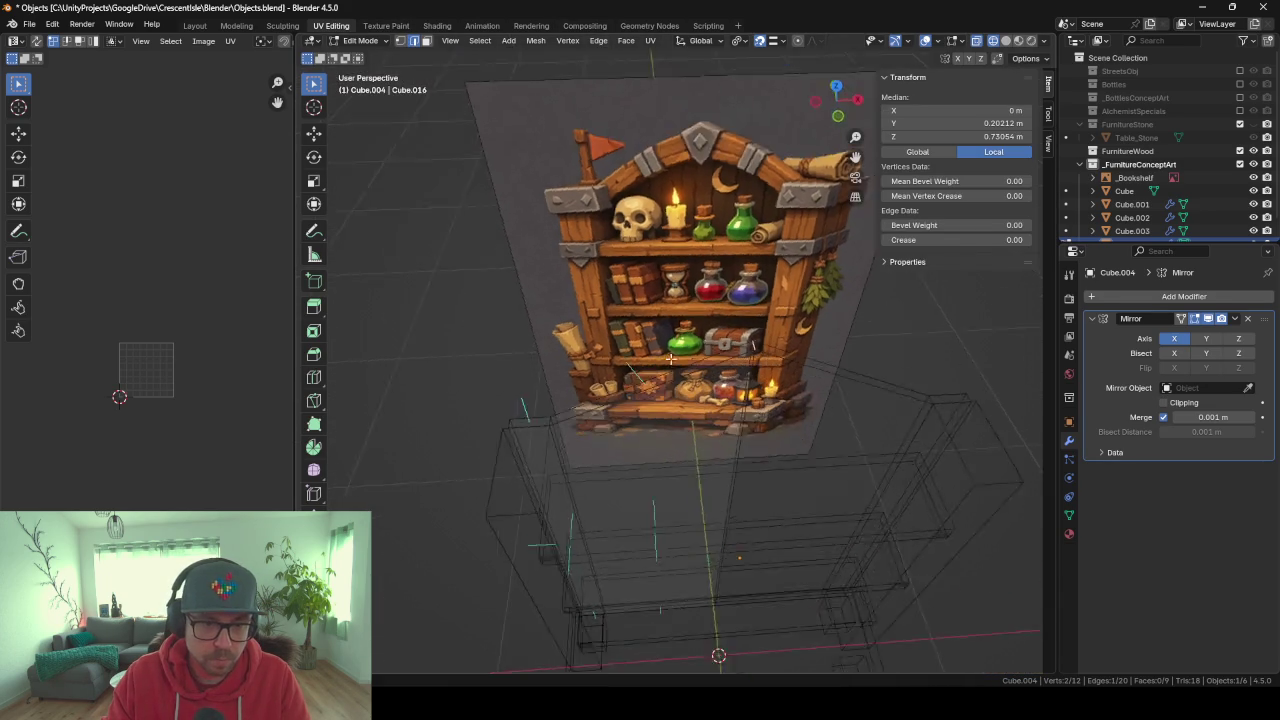
scroll(682, 365, up, 3)
click(680, 383)
scroll(697, 398, up, 1)
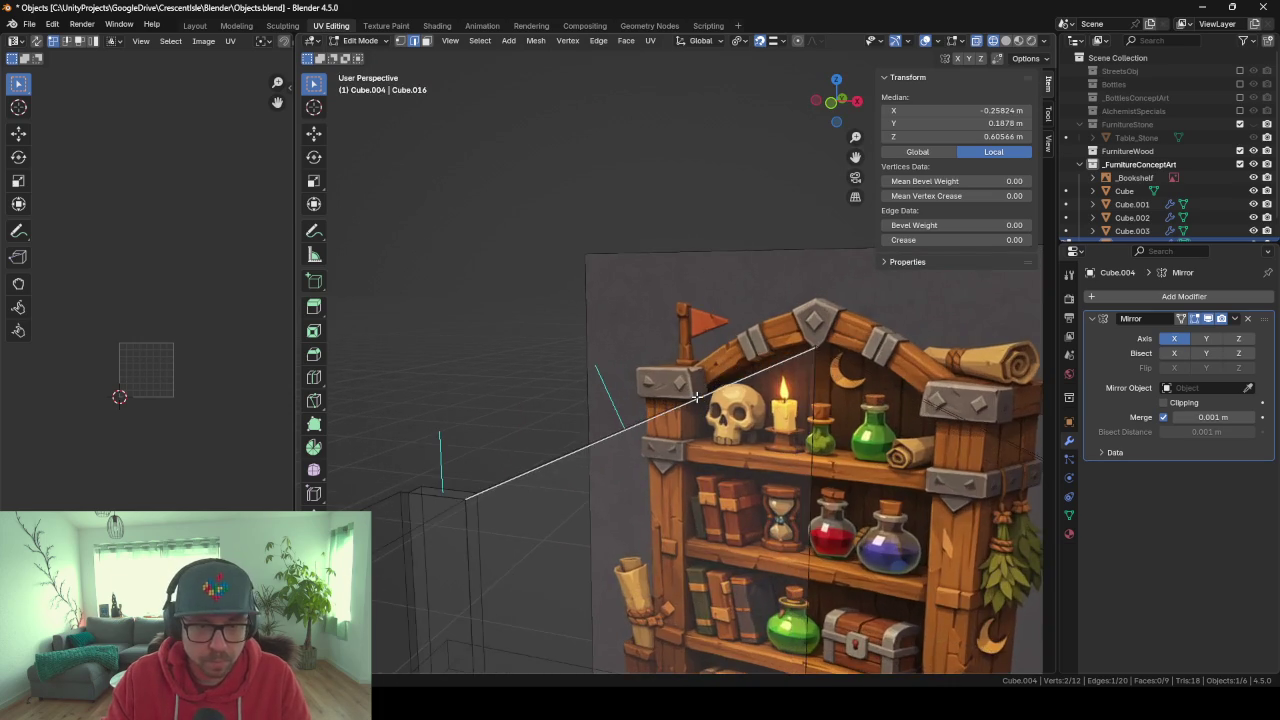
key(KP_1)
scroll(740, 432, up, 3)
scroll(682, 427, up, 2)
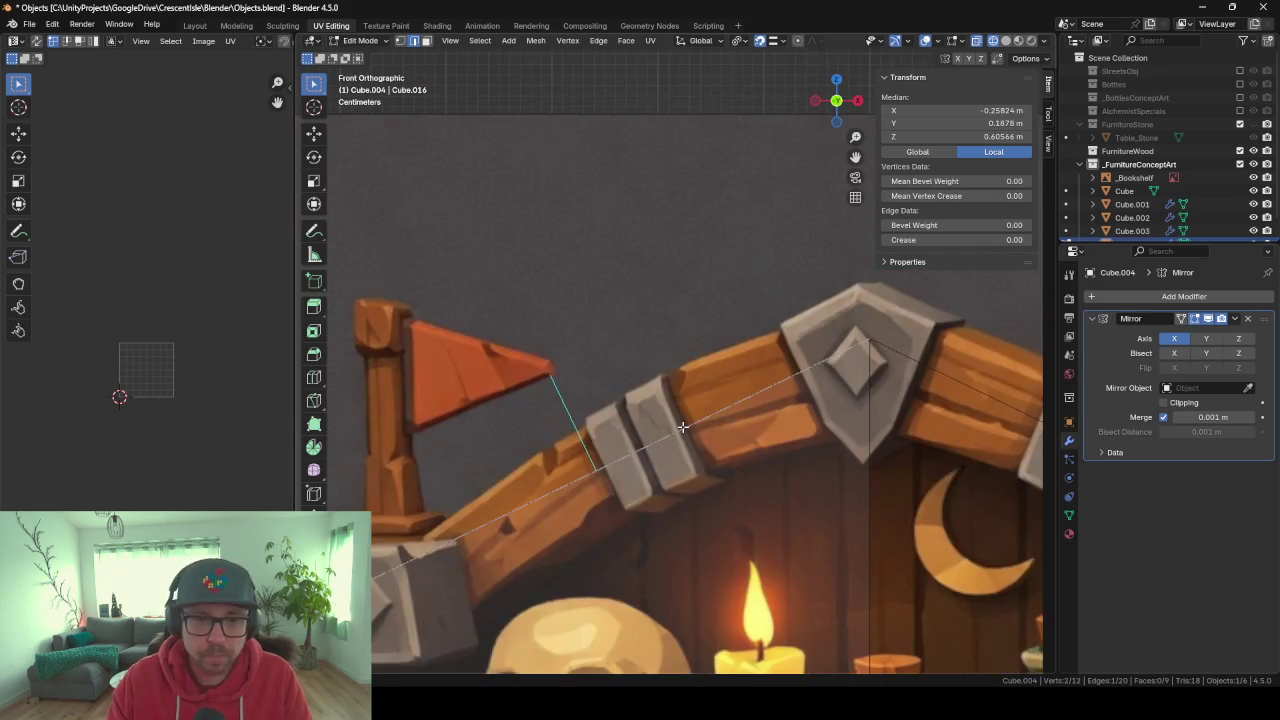
scroll(682, 427, down, 4)
scroll(682, 427, down, 3)
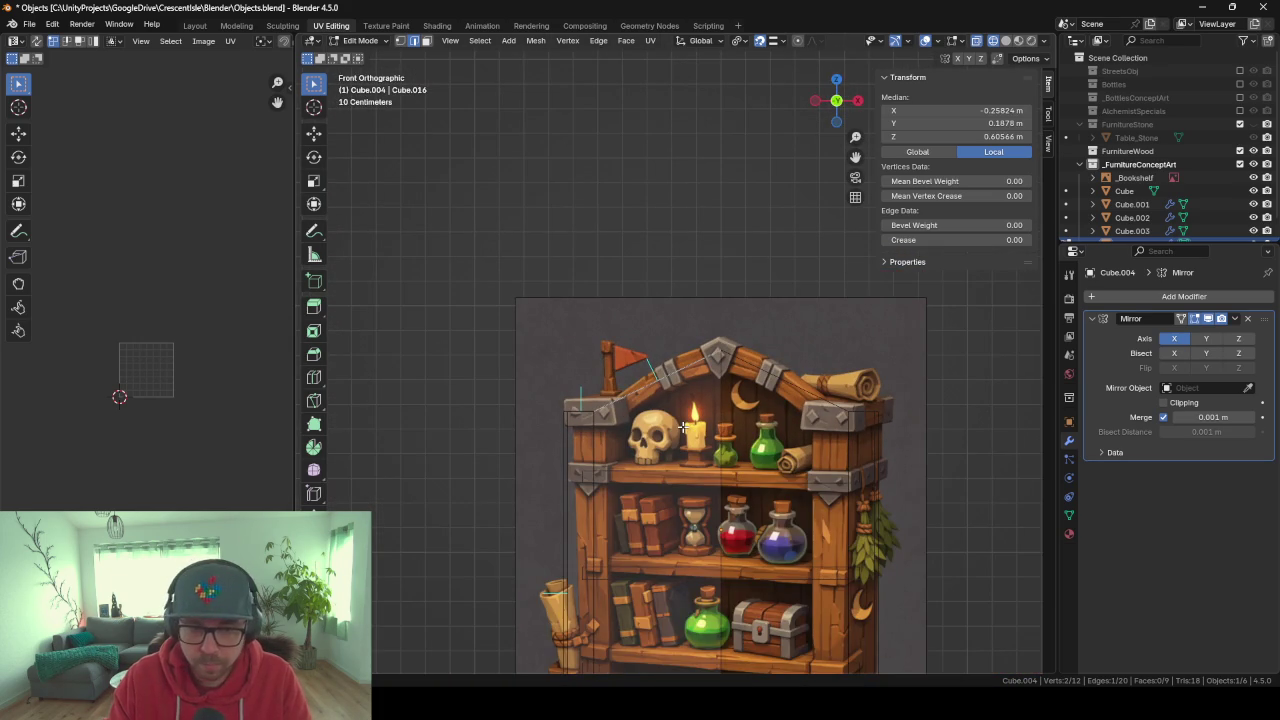
shift+middle_drag(683, 427, 676, 392)
Add a loop cut through the roof slope and raise its edge along Z to round the arch.
key(ctrl+r)
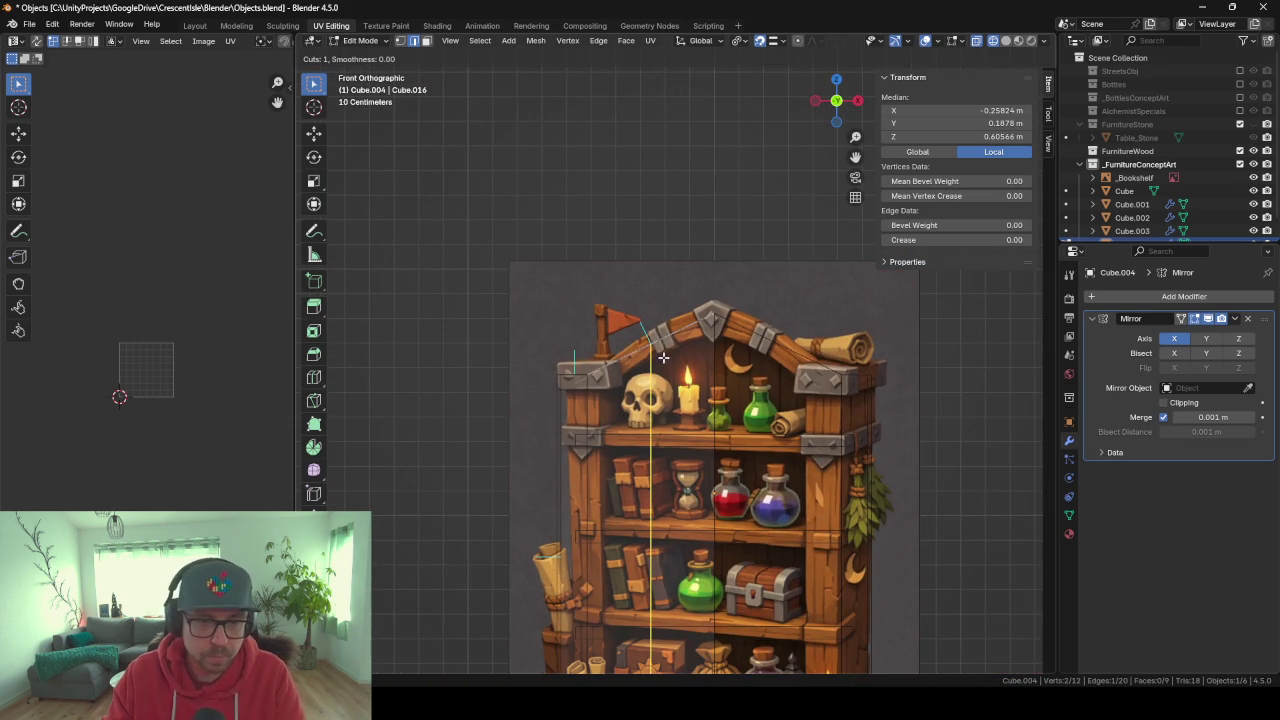
click(640, 330)
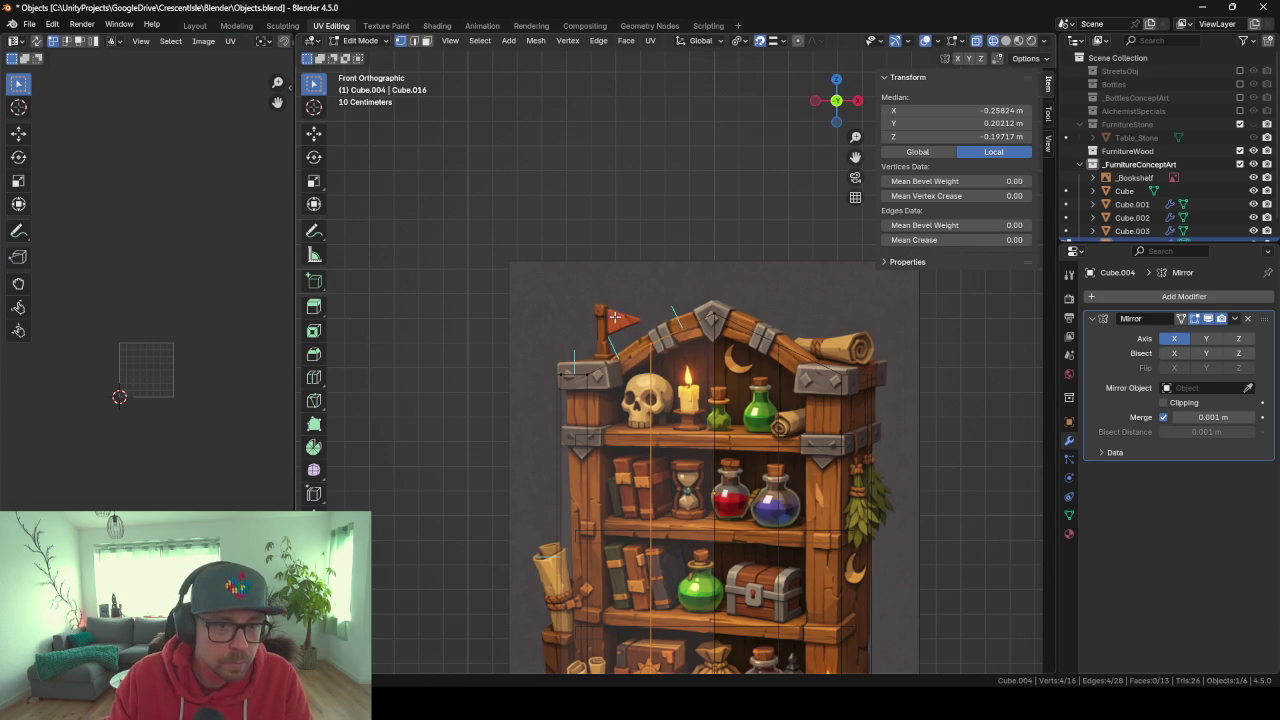
click(672, 350)
key(g)
key(z)
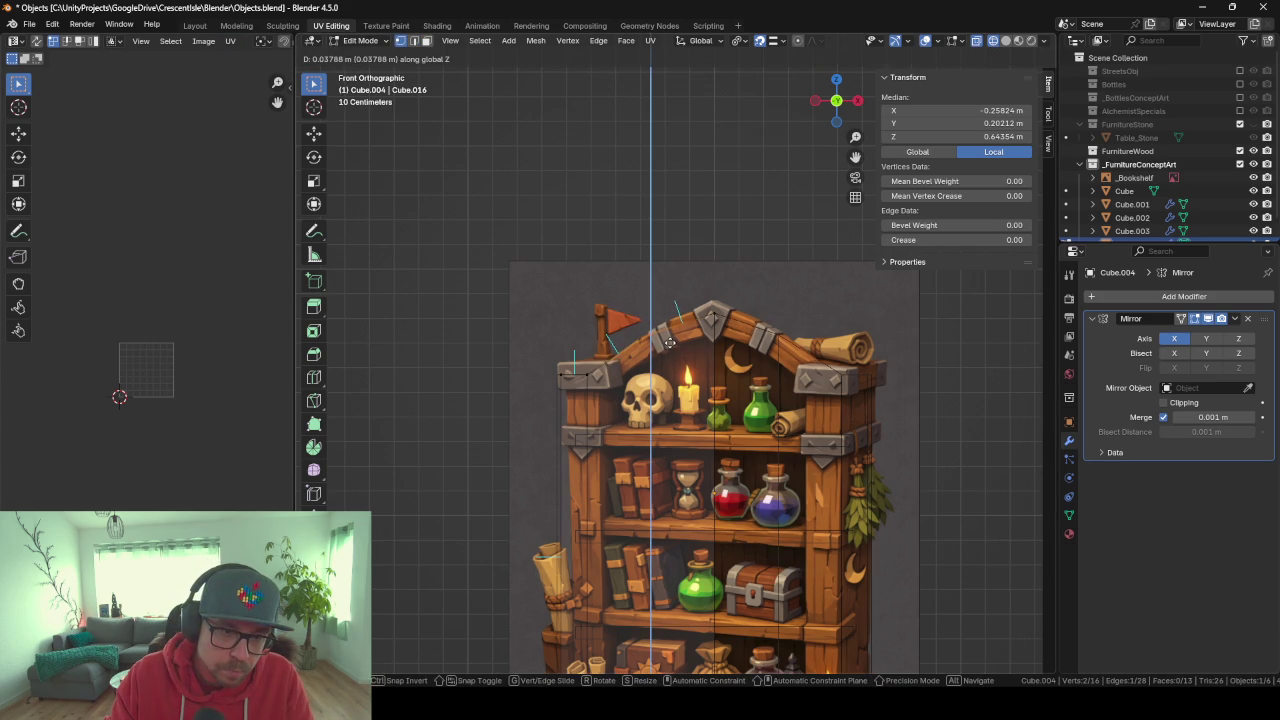
click(670, 346)
Turn off X-ray, lower the top centre vertex slightly, and return to Object Mode.
mouse_move(556, 428)
middle_down()
mouse_move(630, 450)
mouse_move(639, 519)
mouse_move(690, 470)
mouse_move(633, 371)
middle_up()
key(alt+z)
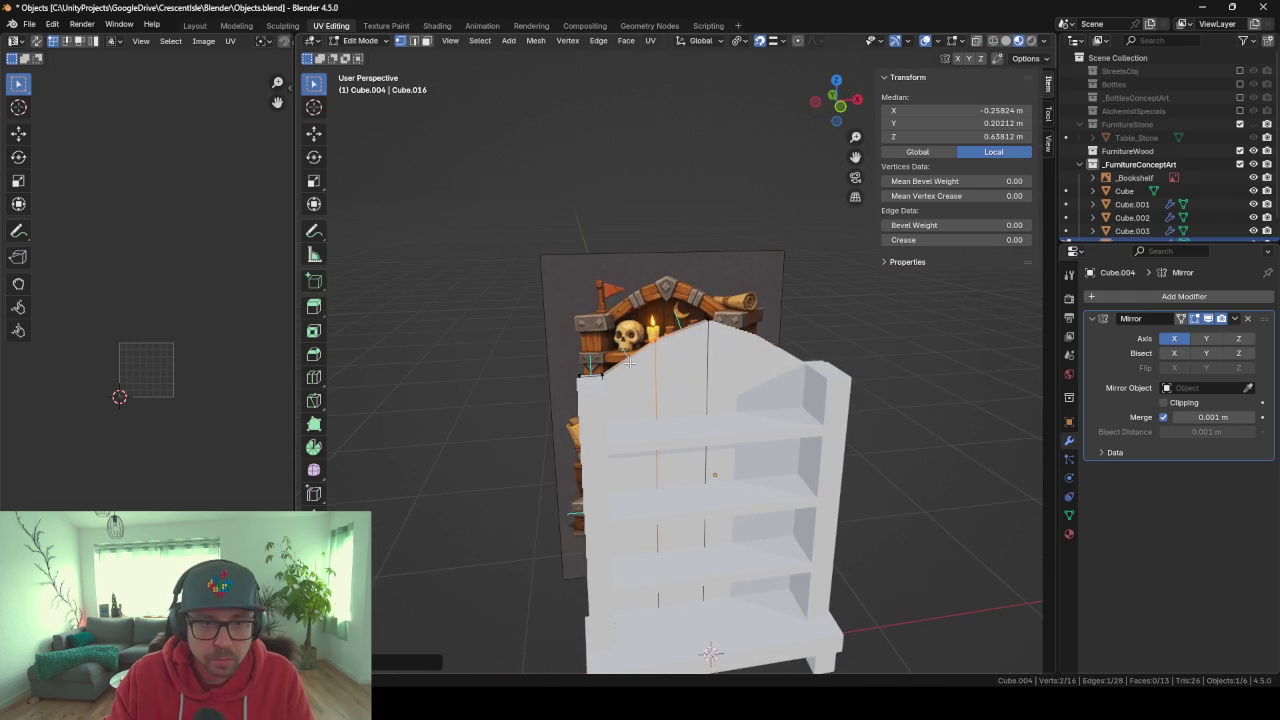
click(724, 328)
key(g)
key(z)
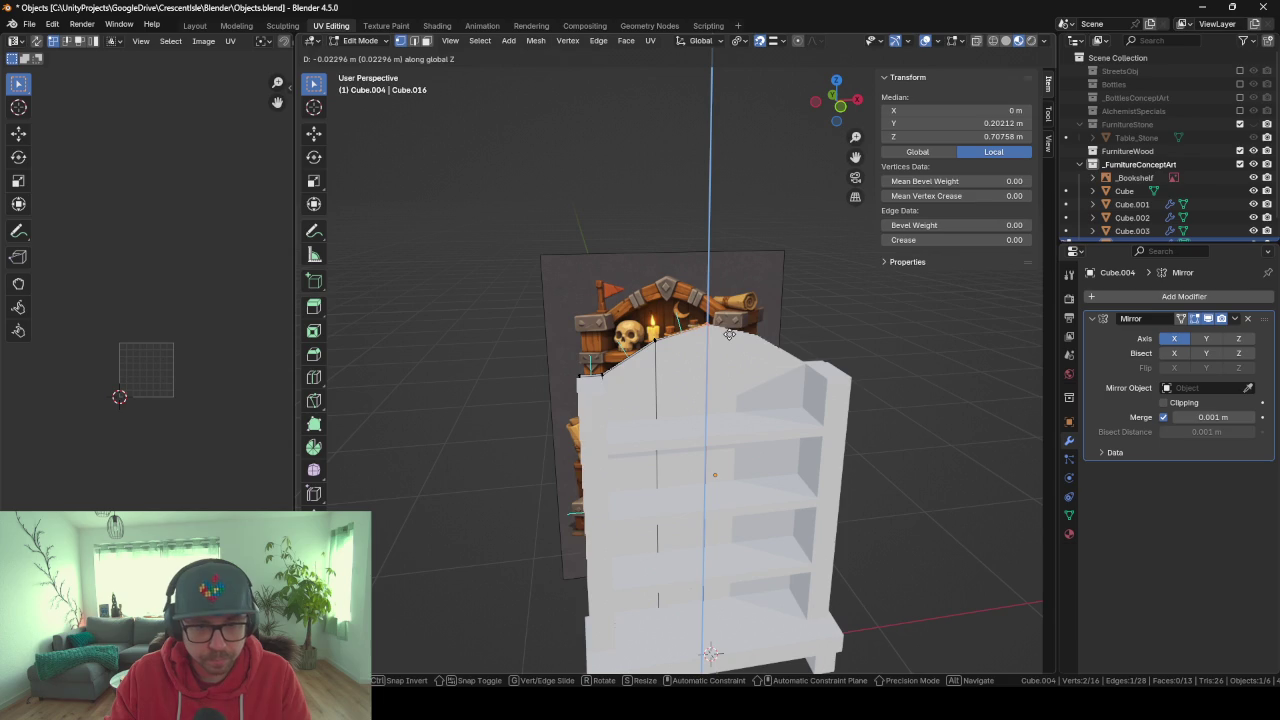
click(729, 334)
key(Tab)
mouse_move(786, 285)
middle_down()
mouse_move(563, 277)
mouse_move(852, 269)
middle_up()
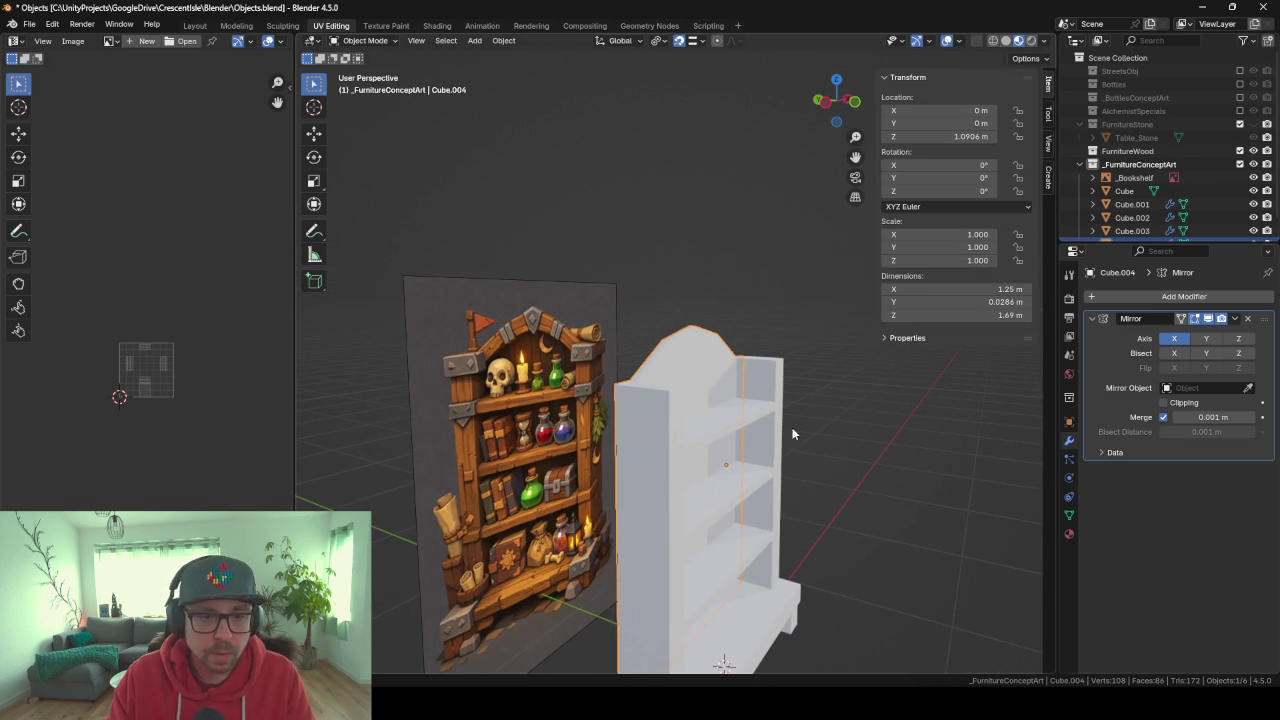
Orbit and zoom around the arched bookshelf to inspect it.
scroll(833, 488, up, 2)
scroll(810, 490, up, 2)
scroll(785, 490, up, 2)
mouse_move(785, 490)
middle_down()
mouse_move(754, 417)
mouse_move(578, 535)
mouse_move(699, 545)
mouse_move(660, 545)
mouse_move(740, 575)
mouse_move(680, 574)
middle_up()
scroll(660, 545, down, 1)
scroll(663, 543, down, 2)
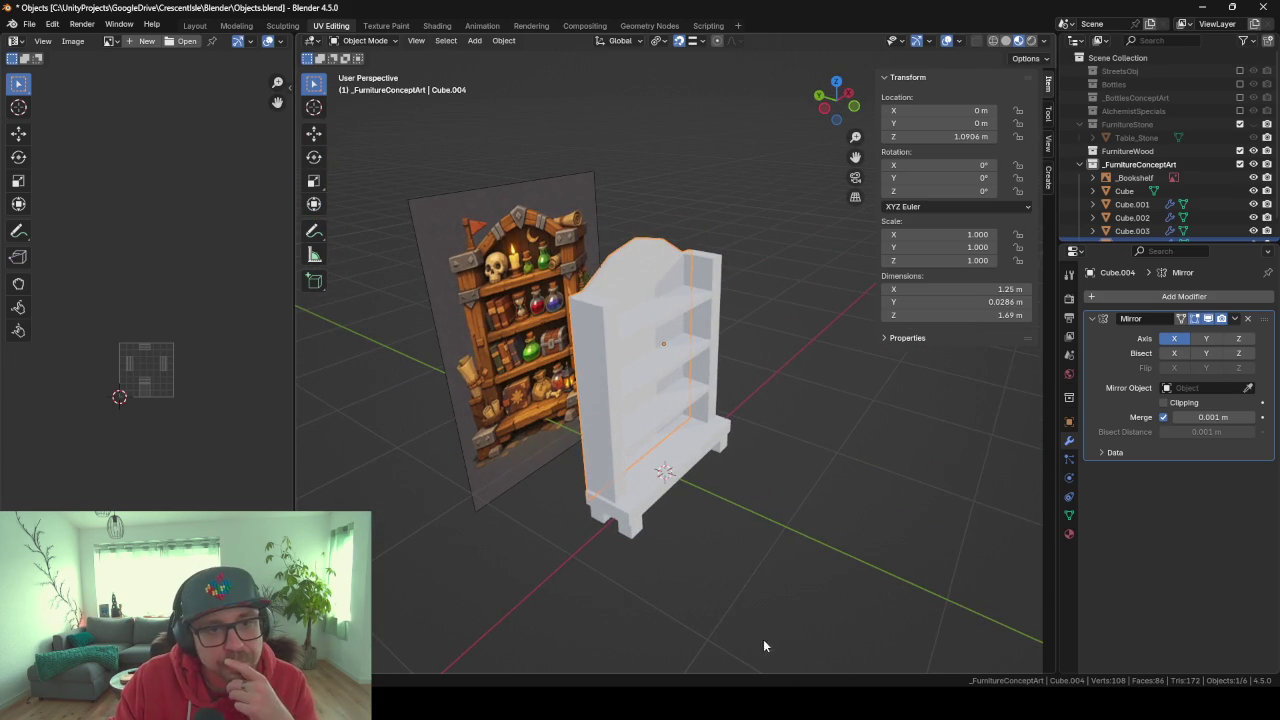
mouse_move(758, 712)
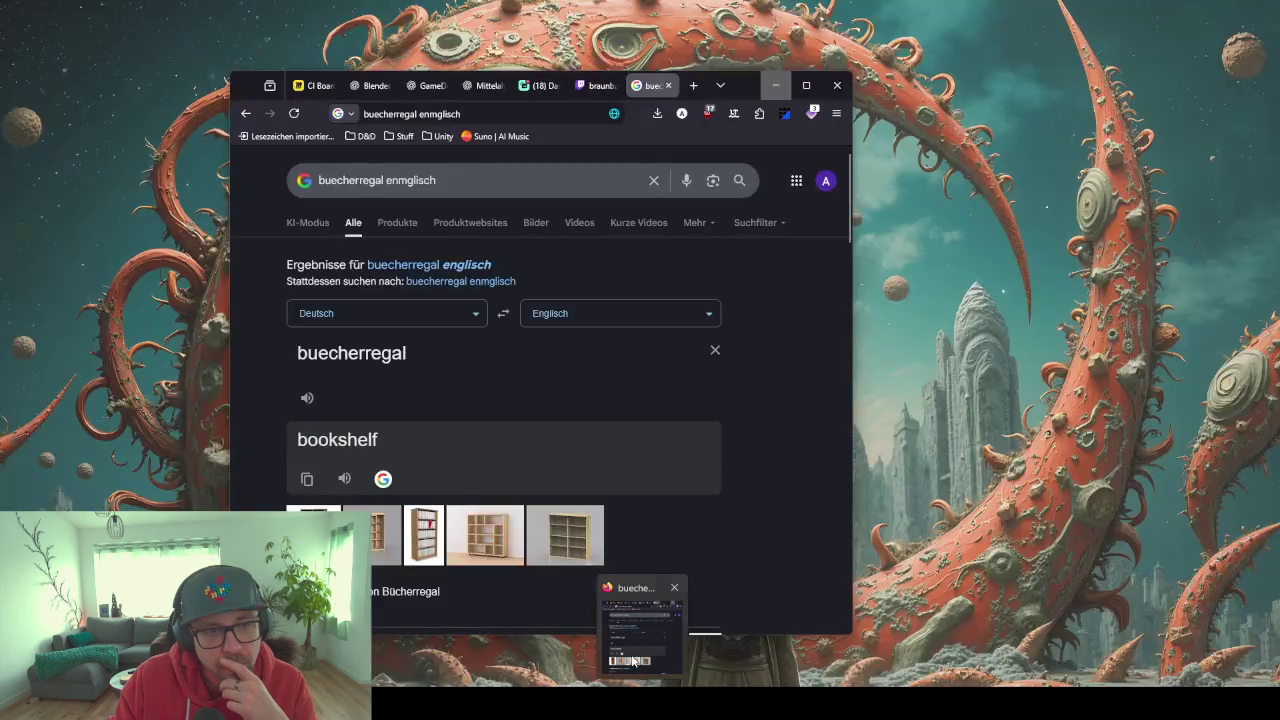
Bring up the browser, close the translation tab, and start a new empty ChatGPT chat.
click(648, 622)
click(668, 85)
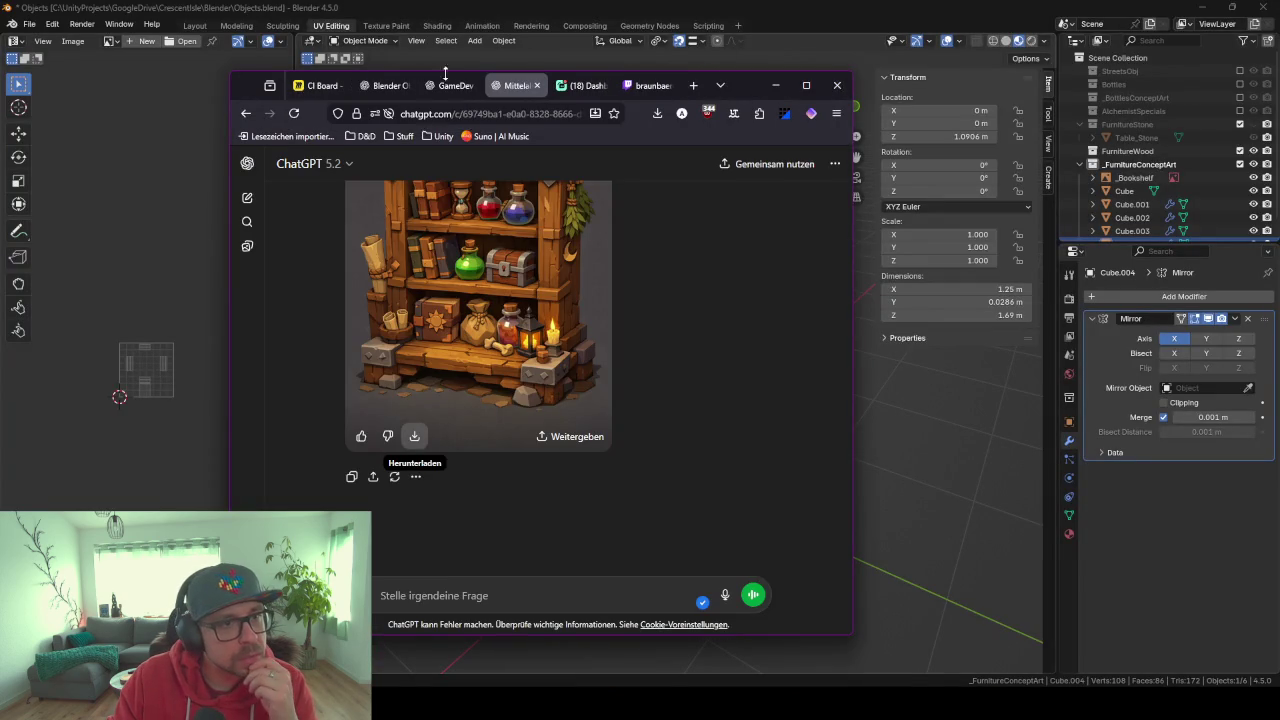
click(247, 197)
Send a German prompt for a seamless 1024x1024 Synty-style low-poly wood texture looking slightly aged.
text(erstelle einme)
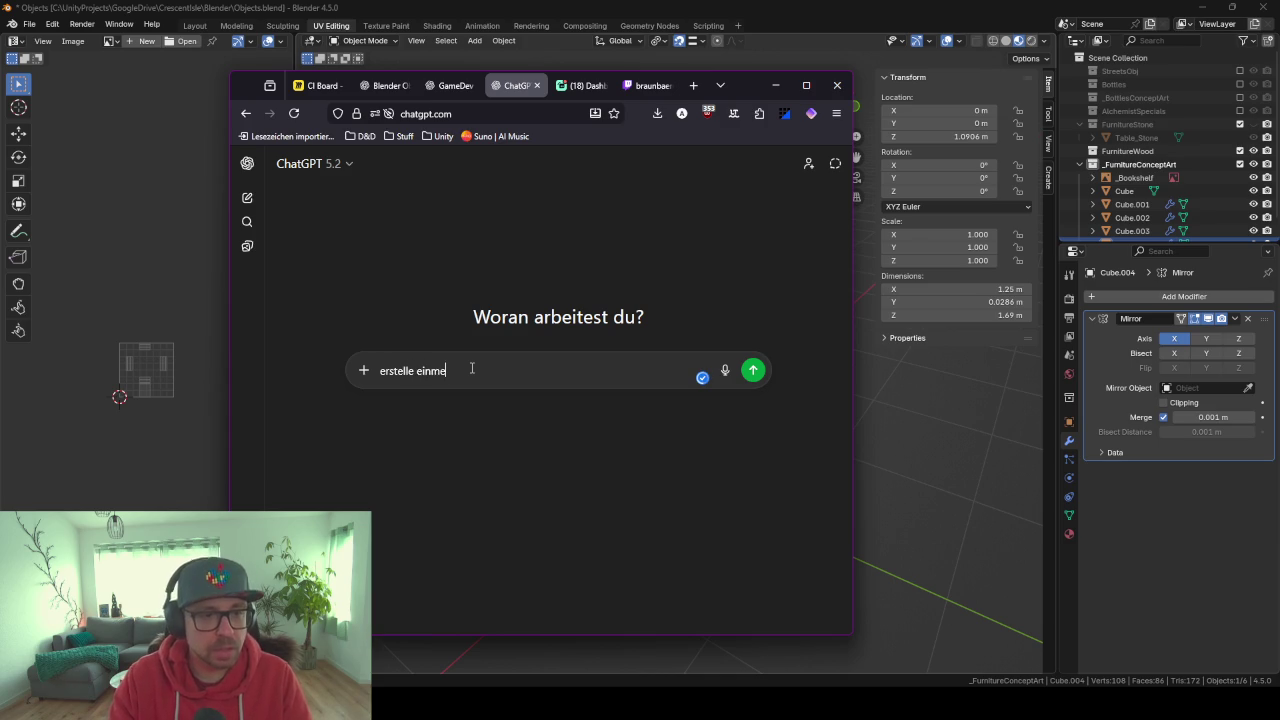
key(BackSpace)
key(BackSpace)
text(e )
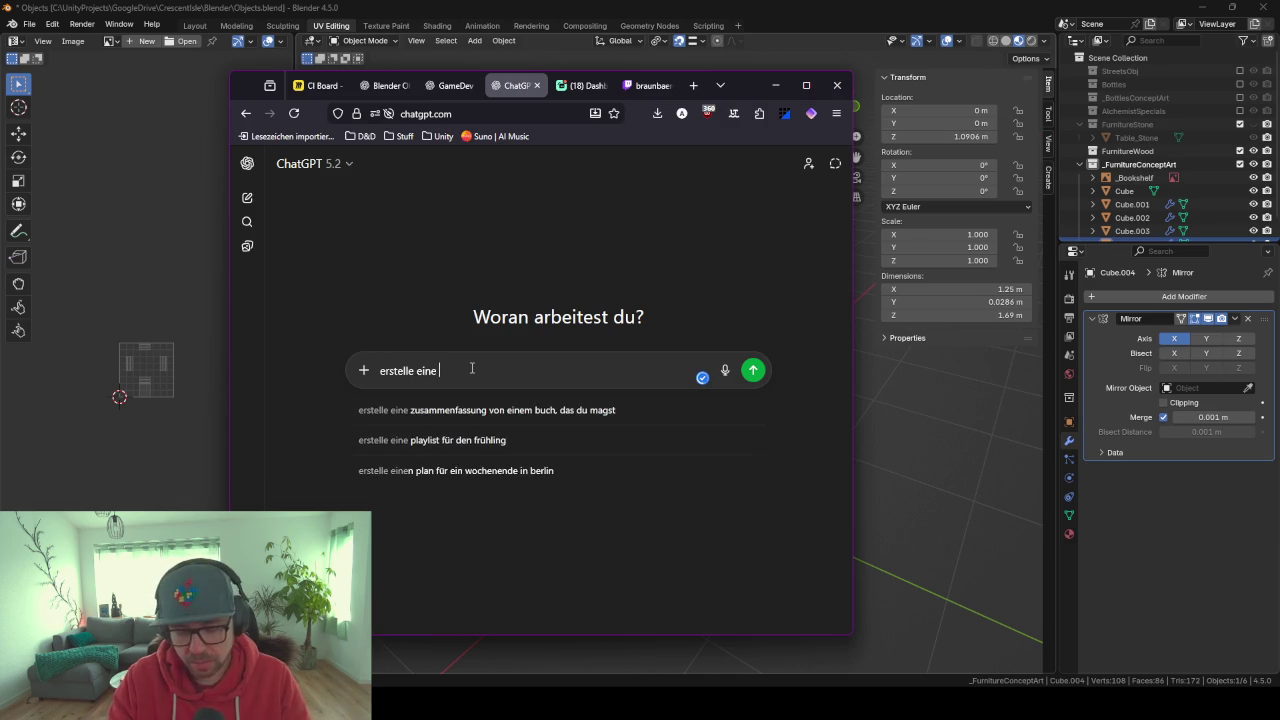
text(holz)
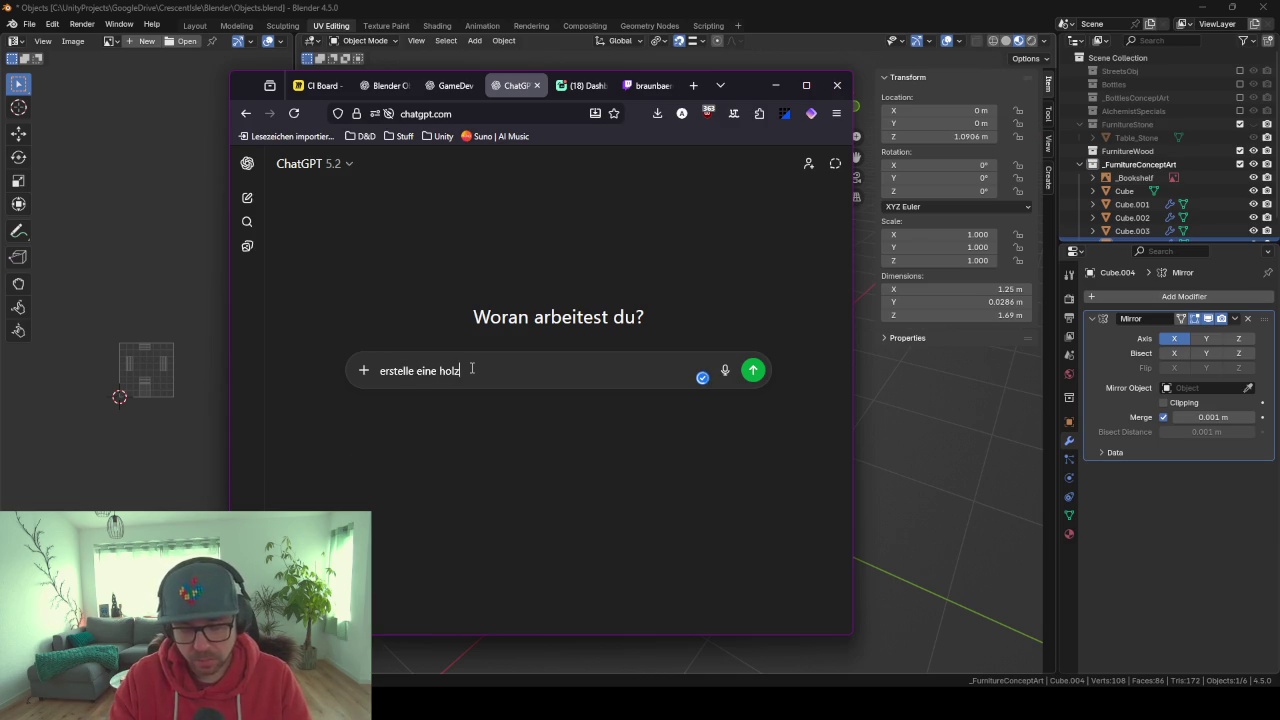
key(BackSpace)
key(BackSpace)
key(BackSpace)
key(BackSpace)
text(se)
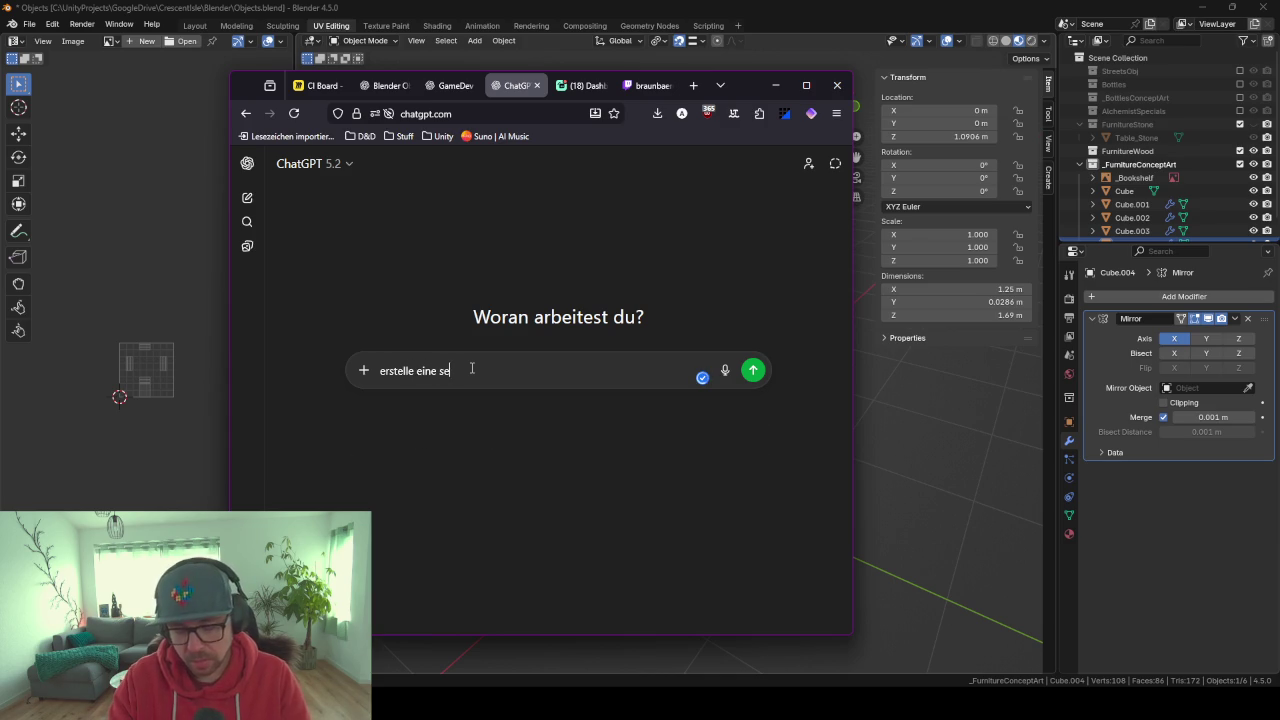
text(ure)
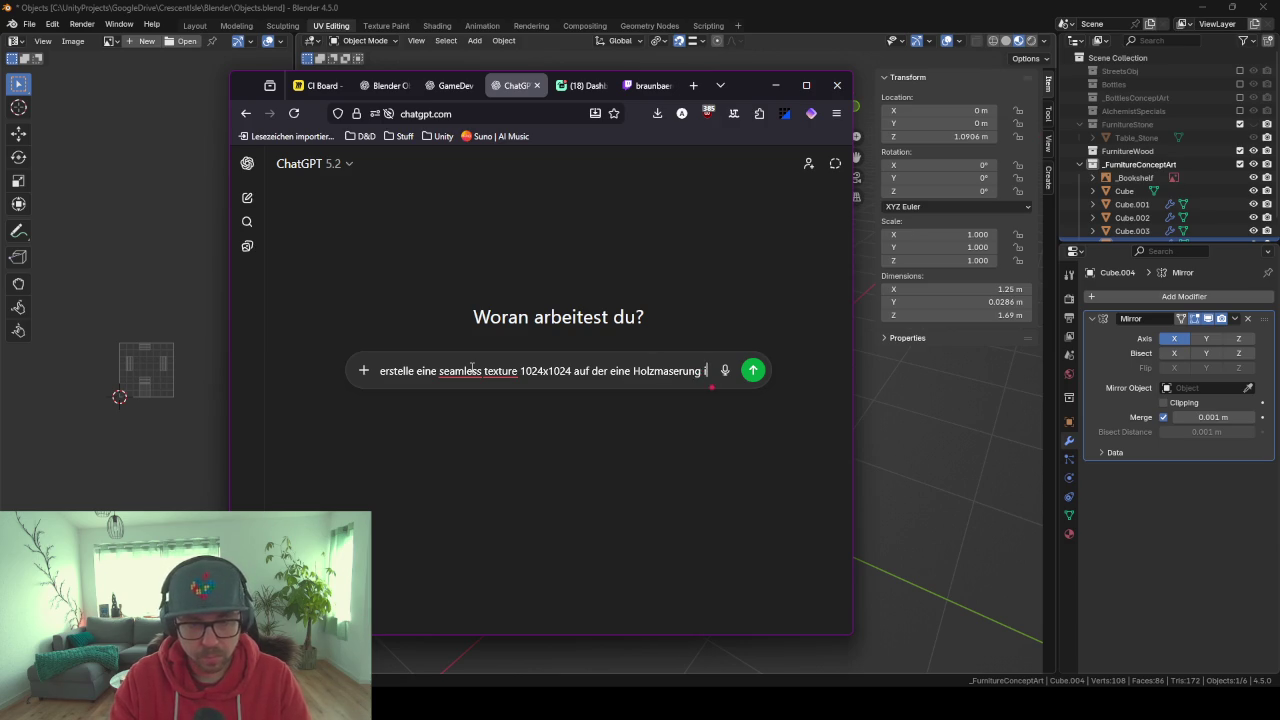
text(m Low Pol)
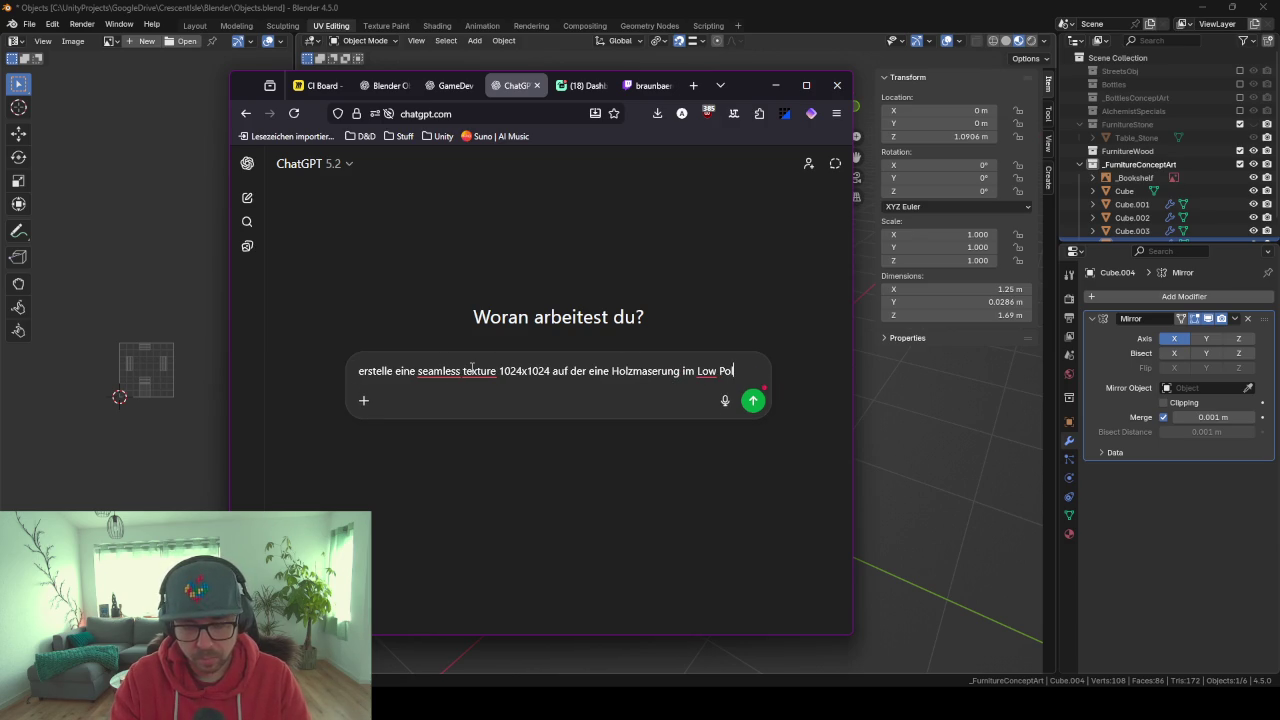
text(y Stil zu)
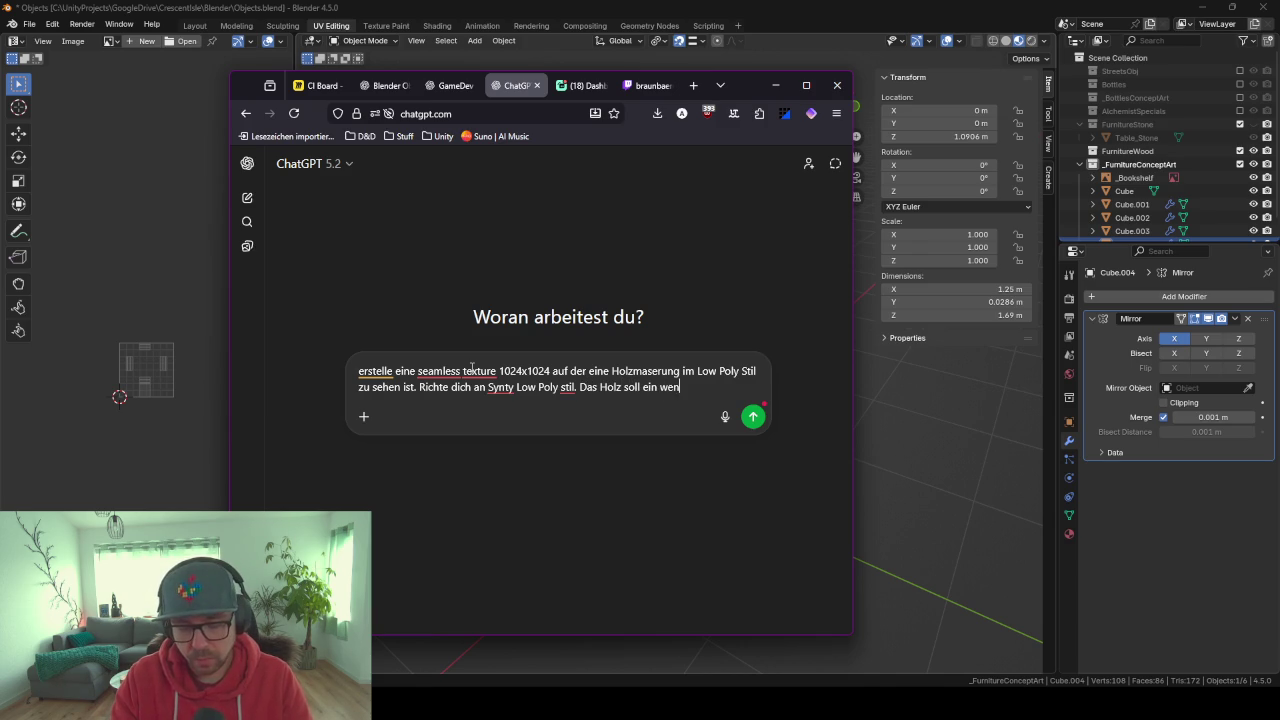
text(lter aus)
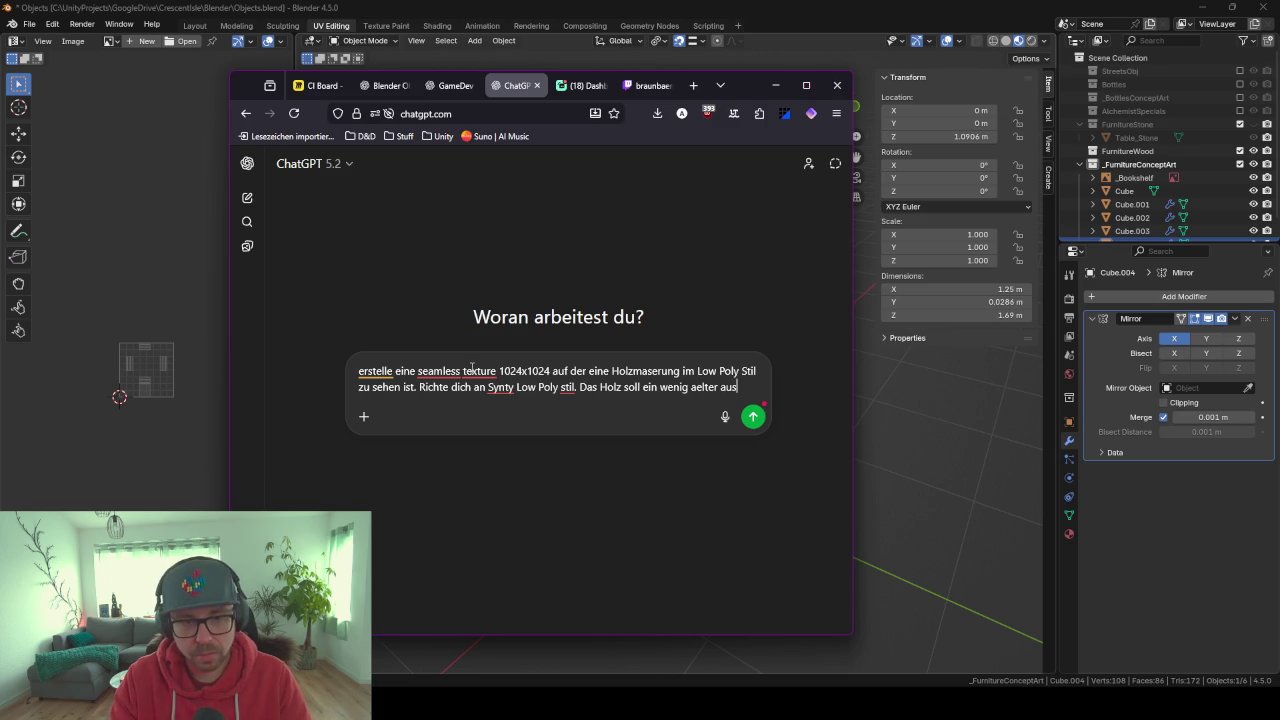
text(sehene)
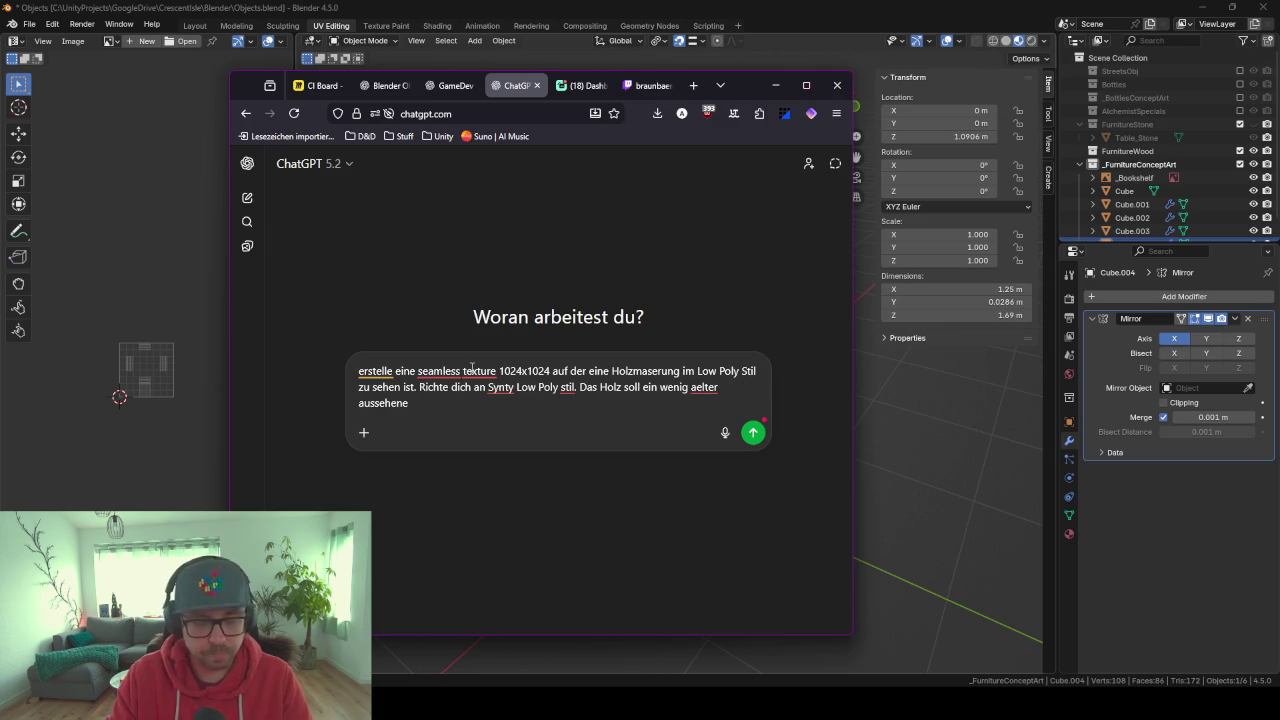
key(Return)
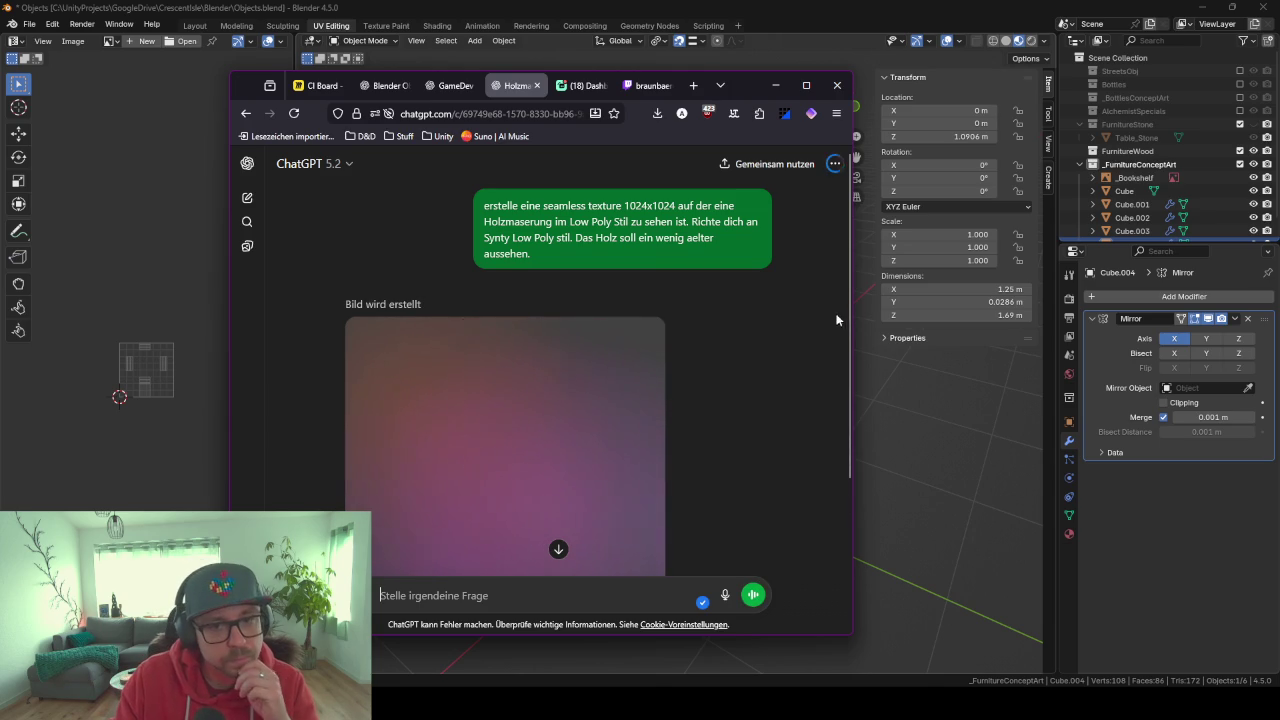
Scroll the chat while the image generates, then return to Blender and orbit to a near-front bookshelf view.
drag(851, 322, 850, 398)
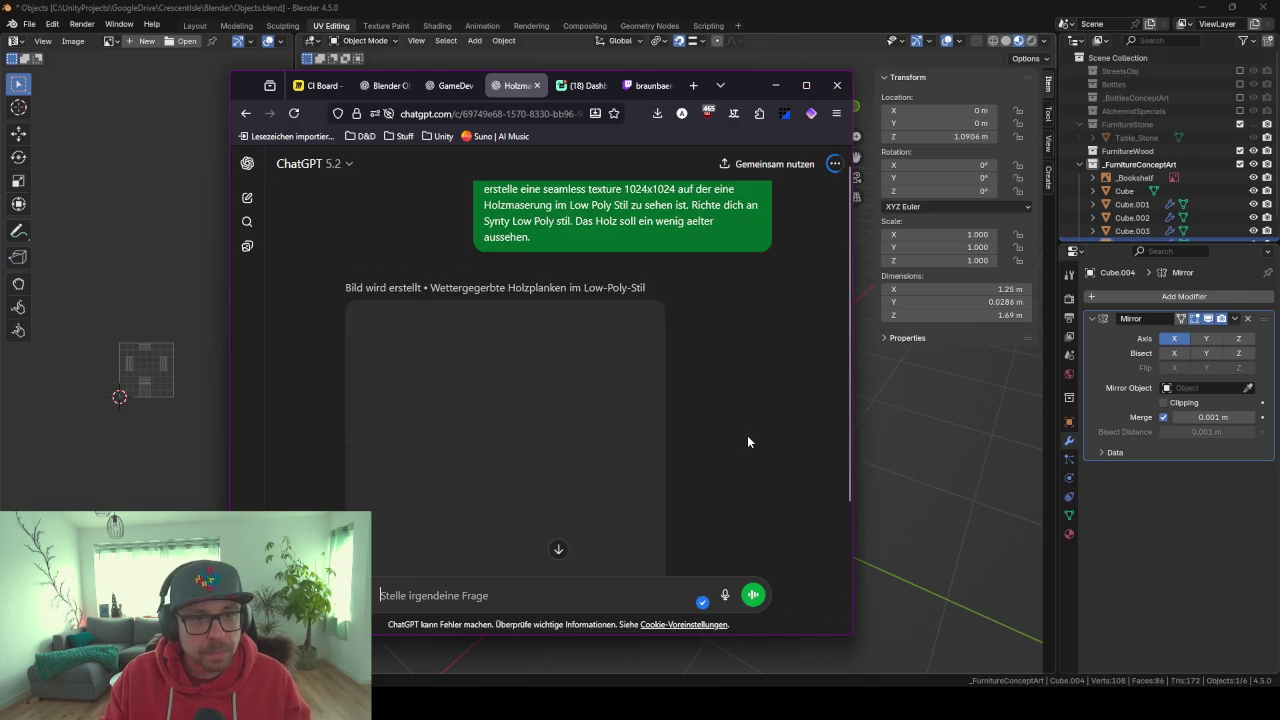
click(951, 482)
mouse_move(802, 480)
middle_down()
mouse_move(660, 475)
mouse_move(694, 372)
mouse_move(612, 409)
mouse_move(686, 326)
middle_up()
scroll(700, 474, up, 3)
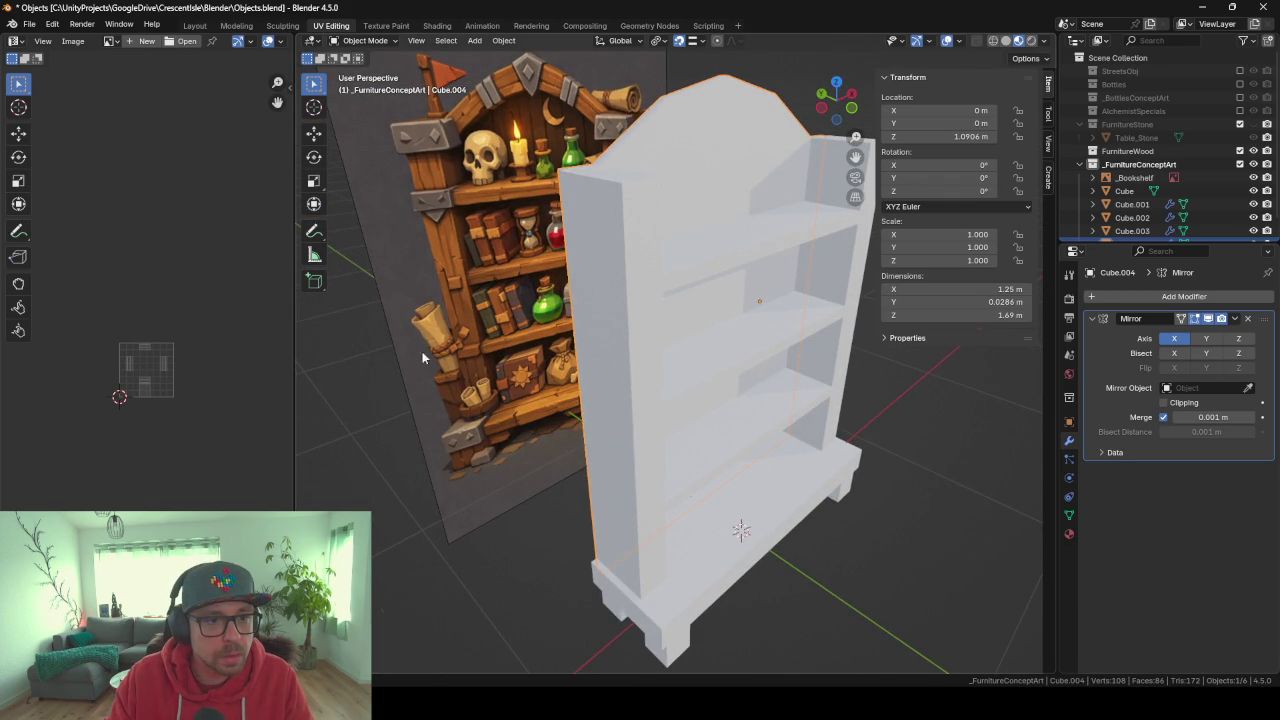
Orbit the bookshelf to a straight-on front view beside the concept art, then switch back to ChatGPT.
middle_drag(426, 144, 450, 176)
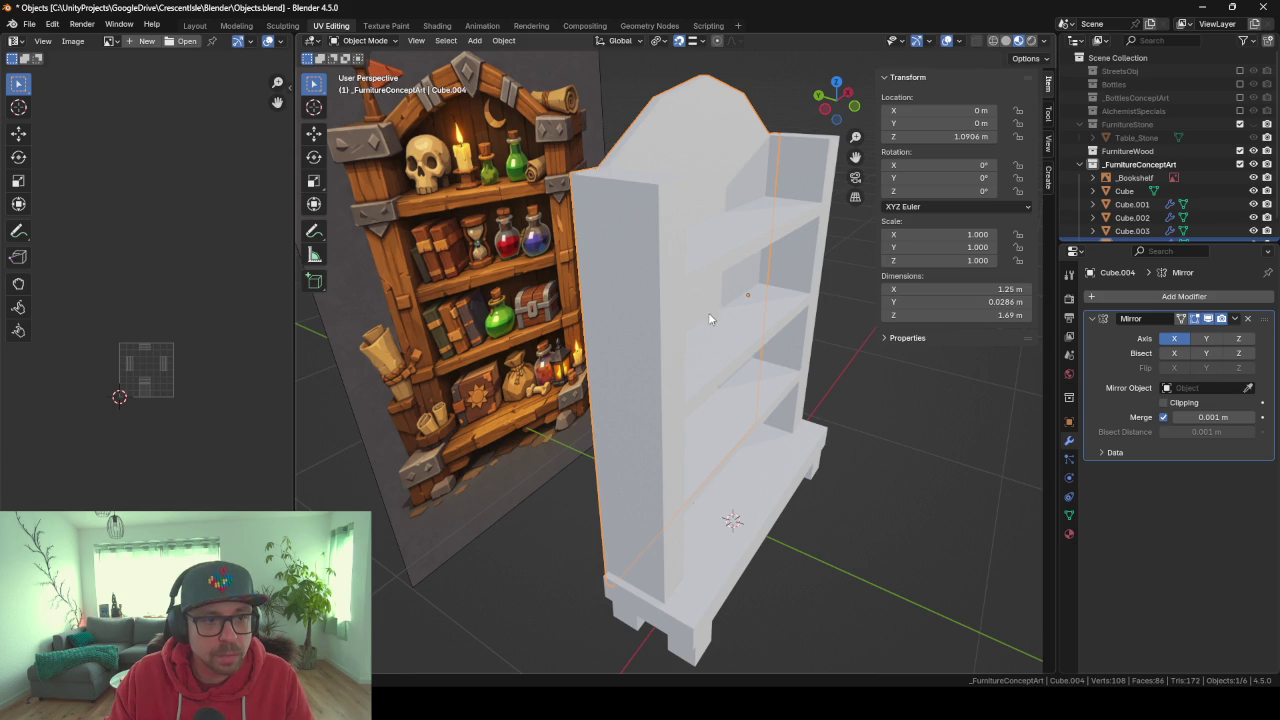
mouse_move(735, 485)
middle_down()
mouse_move(666, 477)
mouse_move(715, 480)
middle_up()
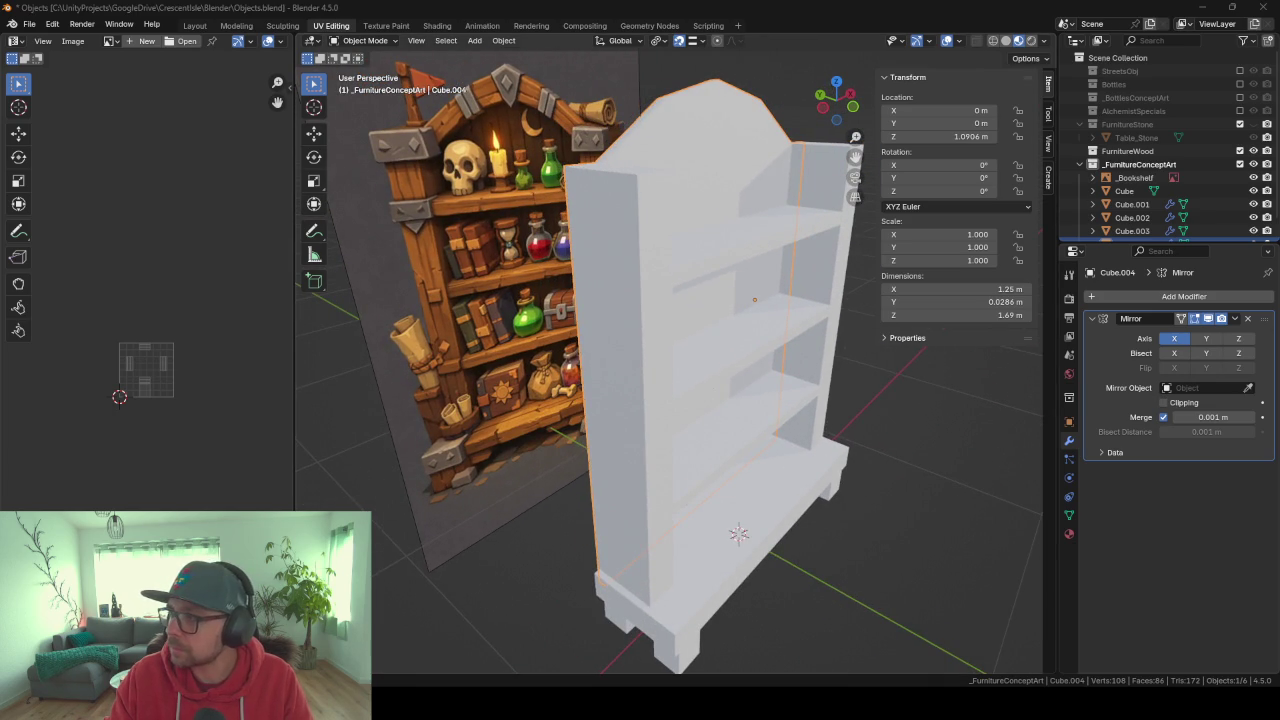
mouse_move(830, 425)
middle_down()
mouse_move(785, 420)
mouse_move(874, 406)
mouse_move(771, 400)
mouse_move(790, 415)
mouse_move(560, 445)
middle_up()
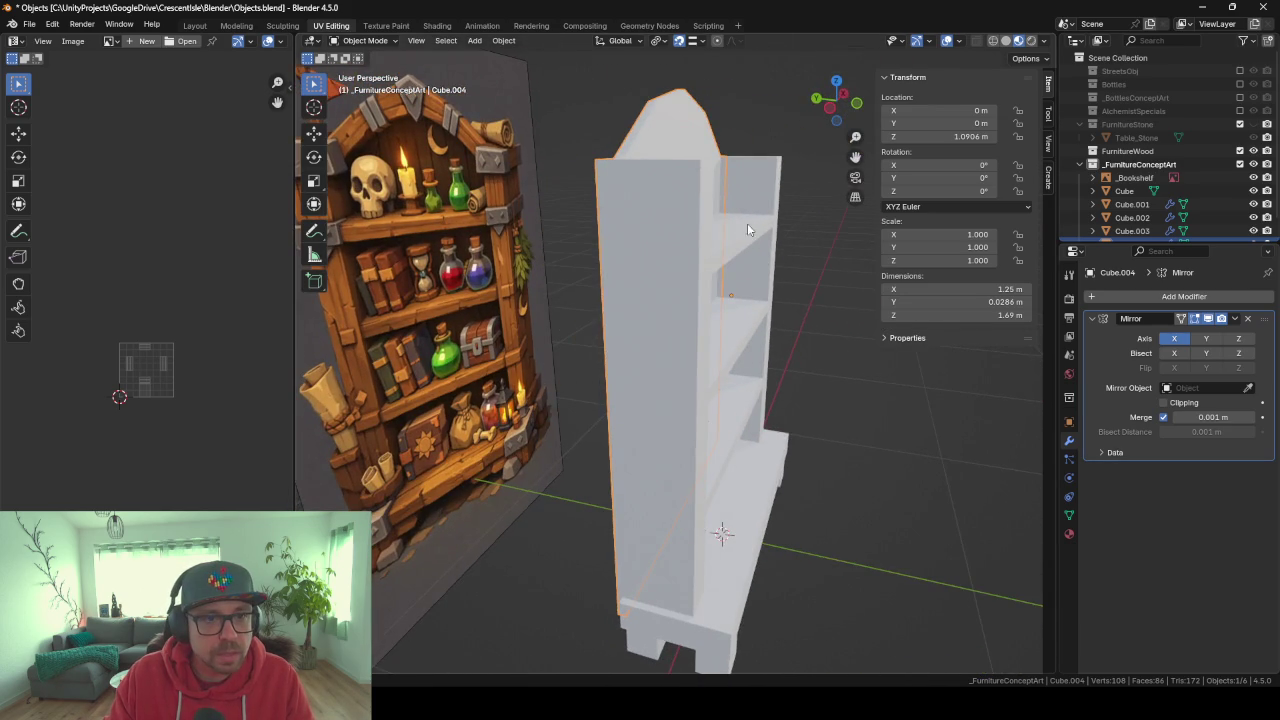
middle_drag(747, 229, 672, 241)
scroll(672, 241, up, 2)
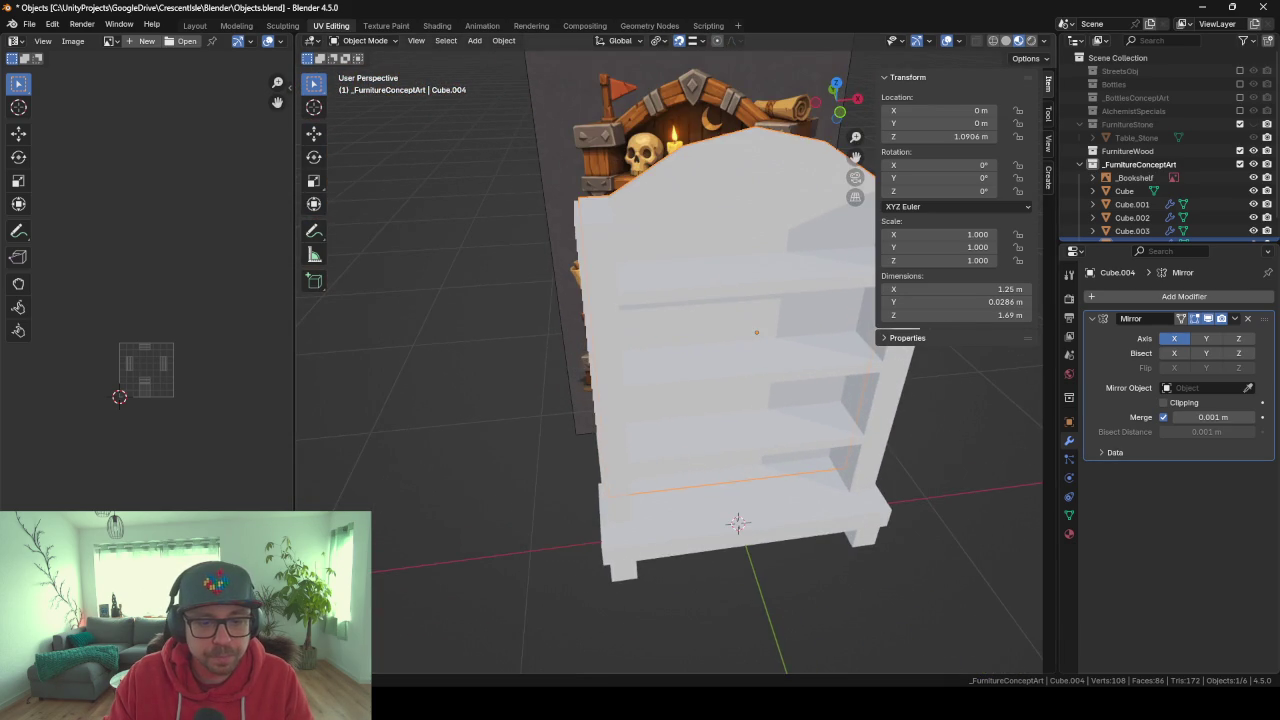
key(alt+Tab)
scroll(561, 386, down, 3)
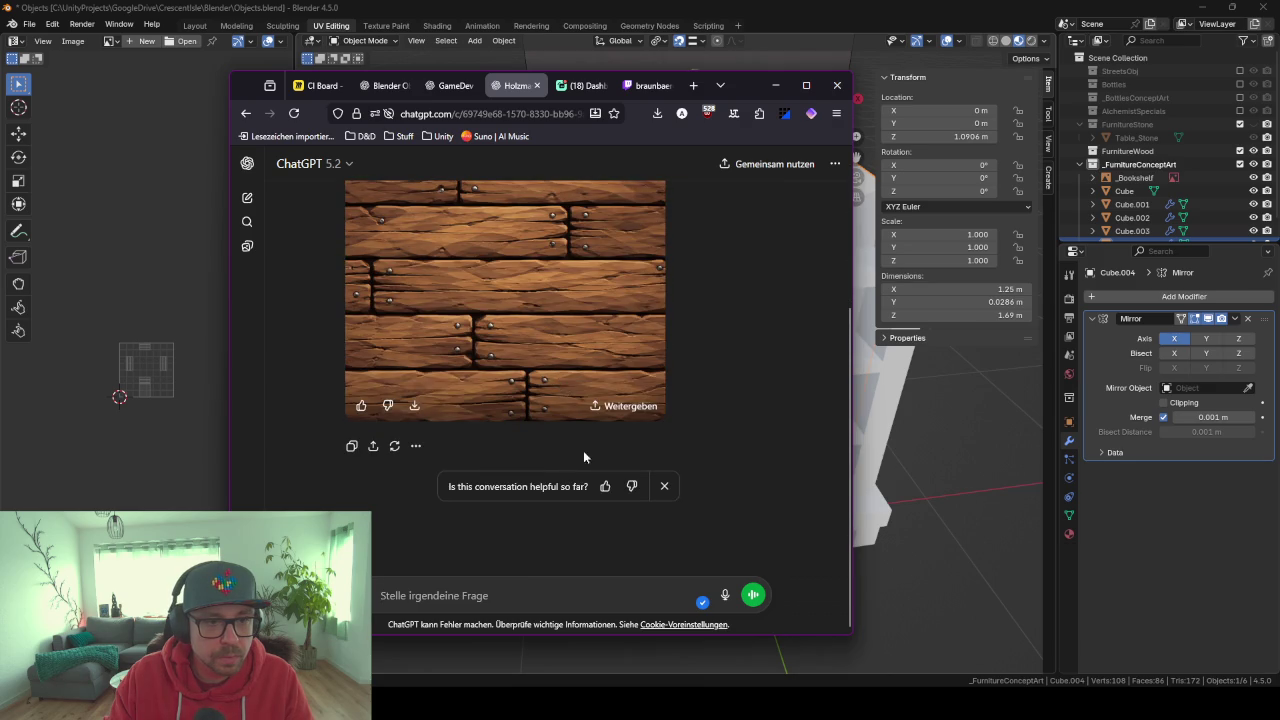
Tell ChatGPT 'Das sind holzbretter' and ask for only the grain, without nails.
scroll(647, 378, up, 3)
scroll(651, 386, down, 3)
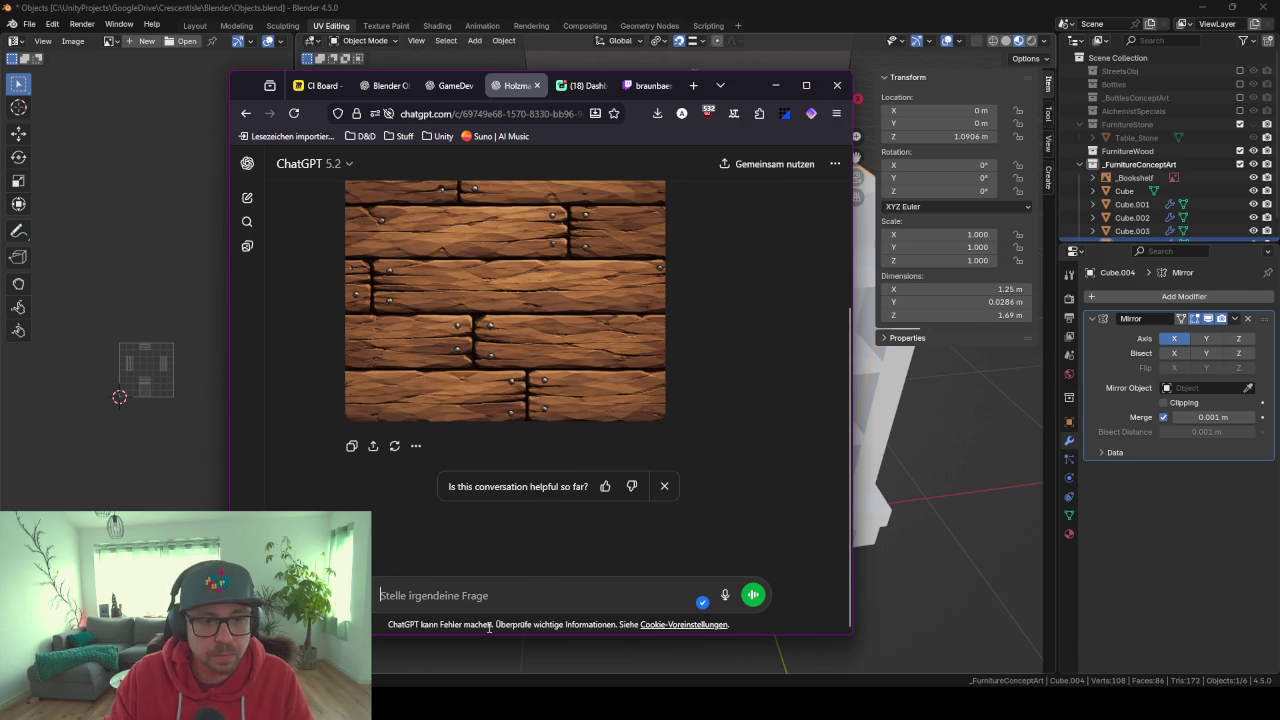
text(Das si)
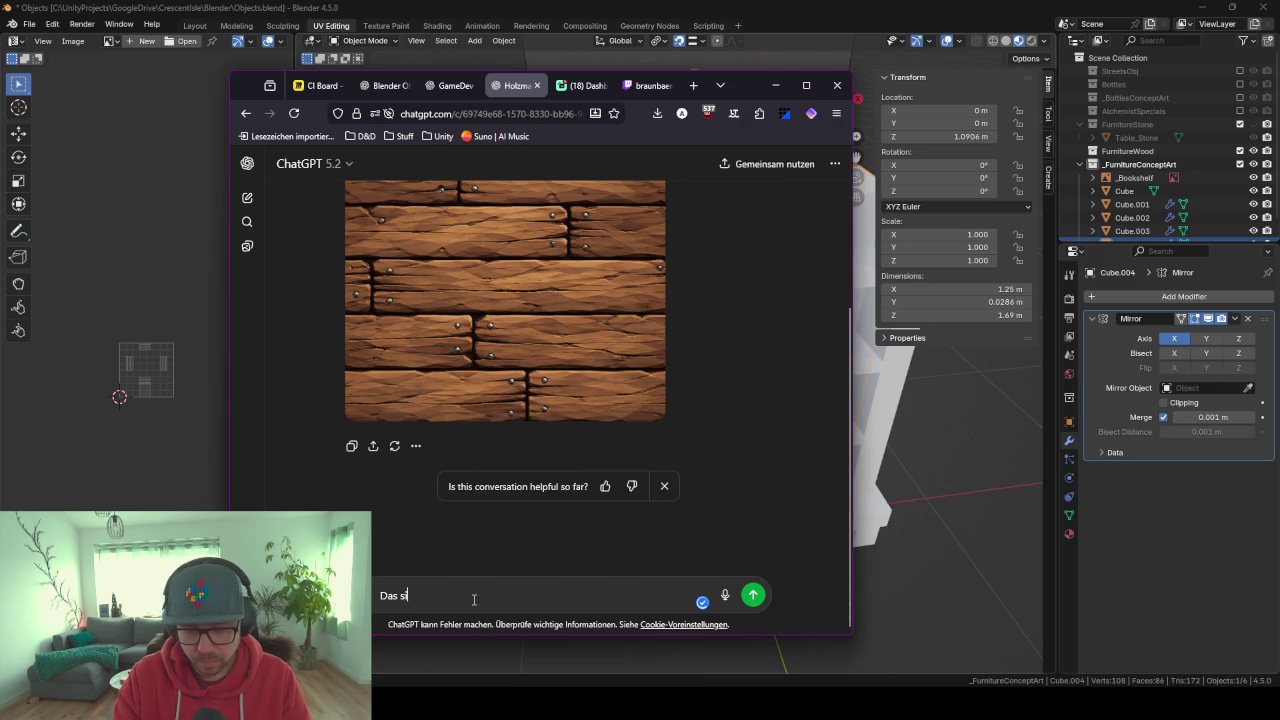
text(nd holzbretter. Ich m)
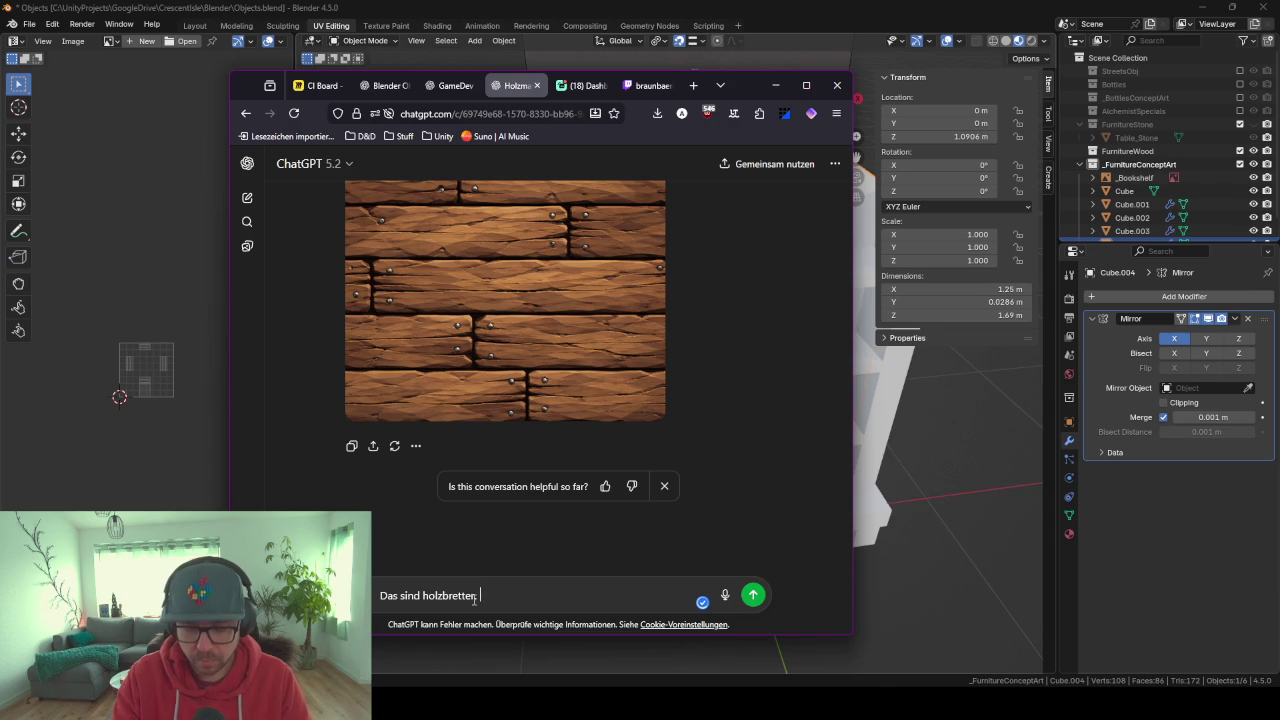
text(oechte nur)
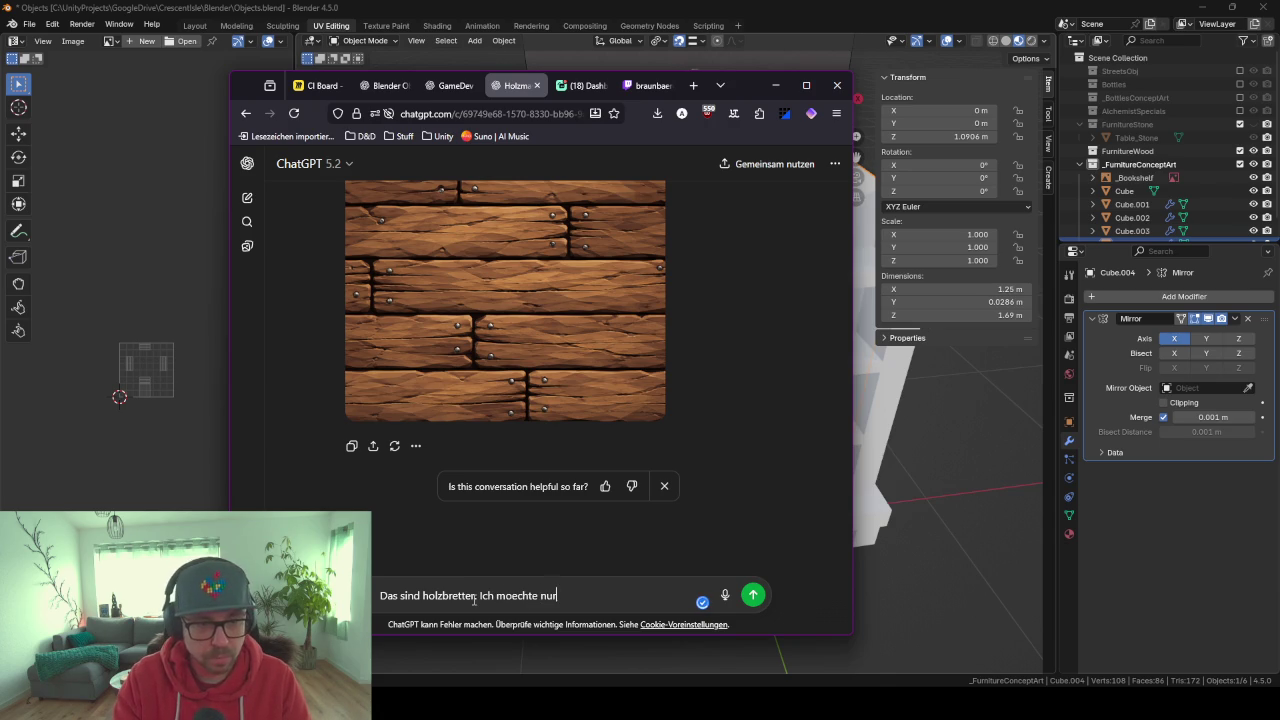
text( die Maserung und ohne naegel)
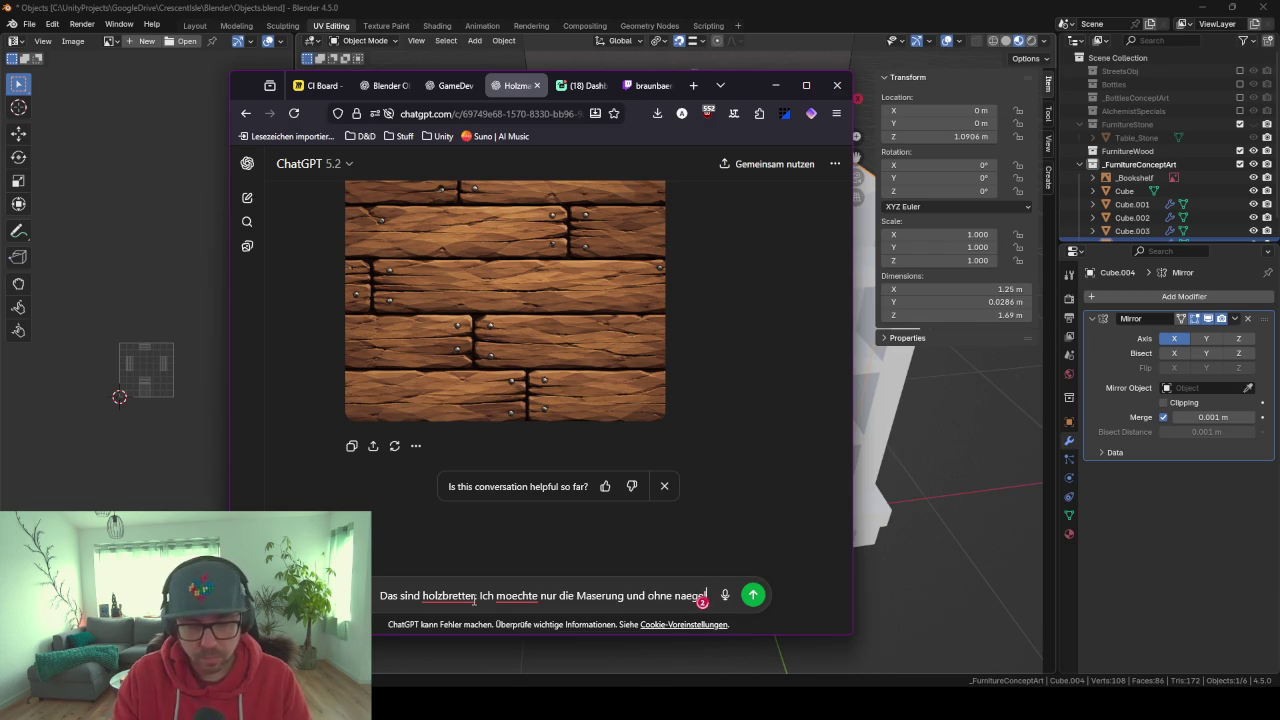
key(Return)
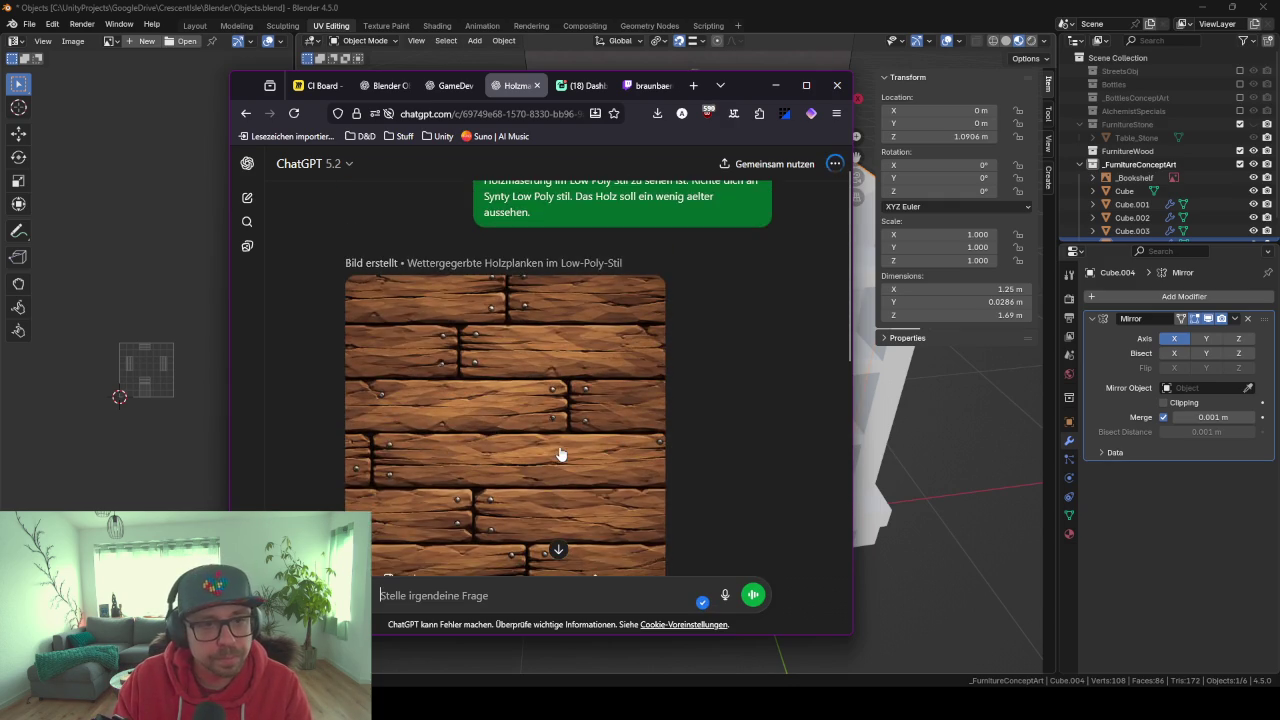
scroll(572, 470, down, 2)
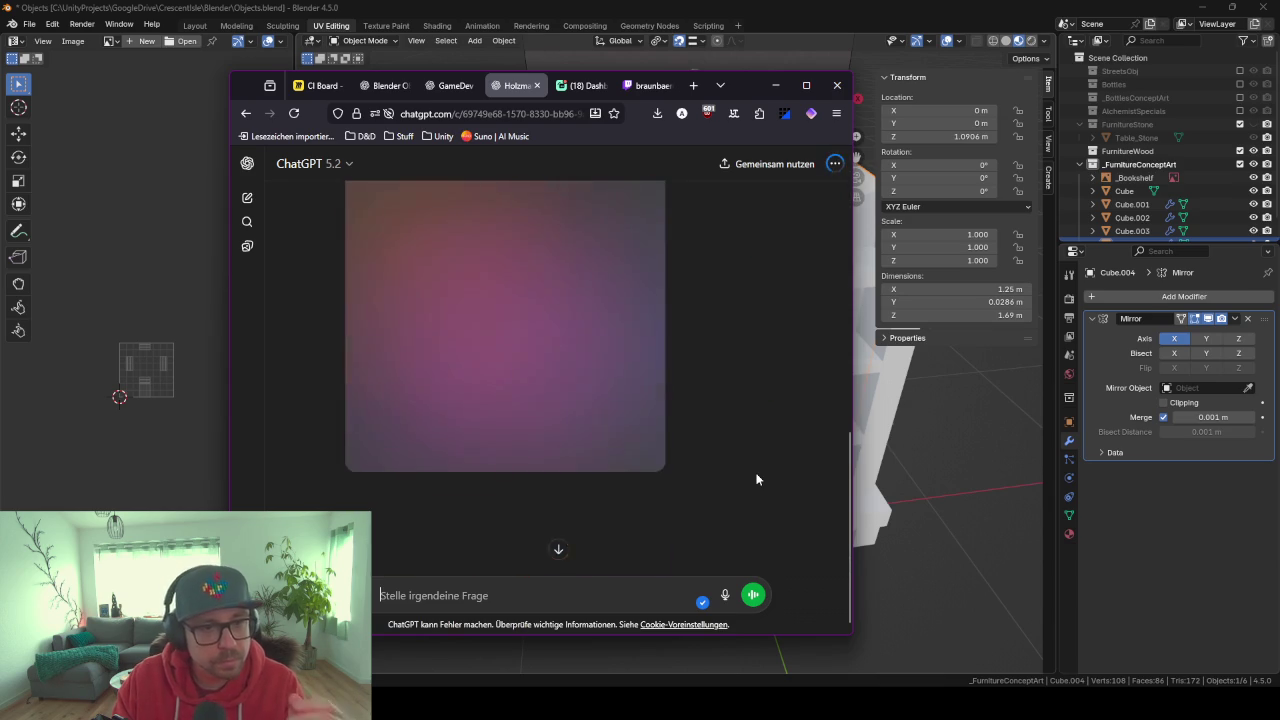
Compare the 'Alte Holzmaserung' image with the earlier plank texture and begin a follow-up 'Es sollen keine…'.
scroll(756, 480, up, 3)
scroll(700, 440, up, 1)
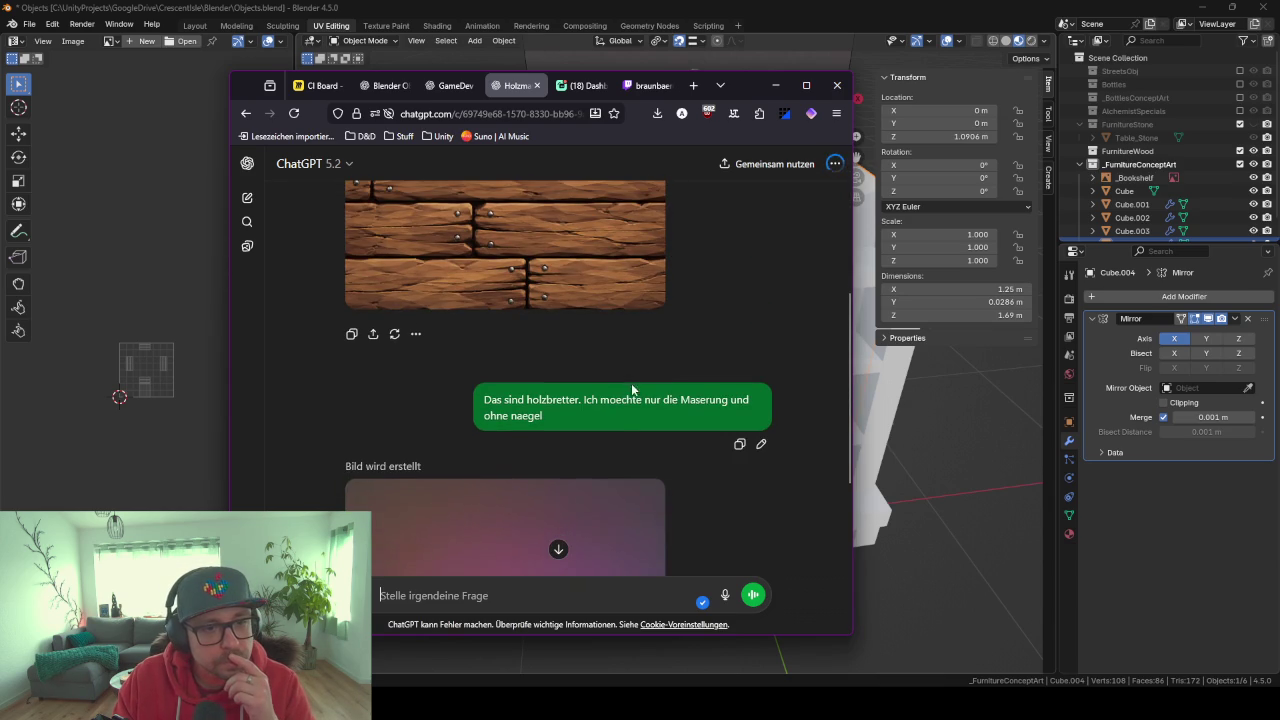
drag(588, 427, 466, 396)
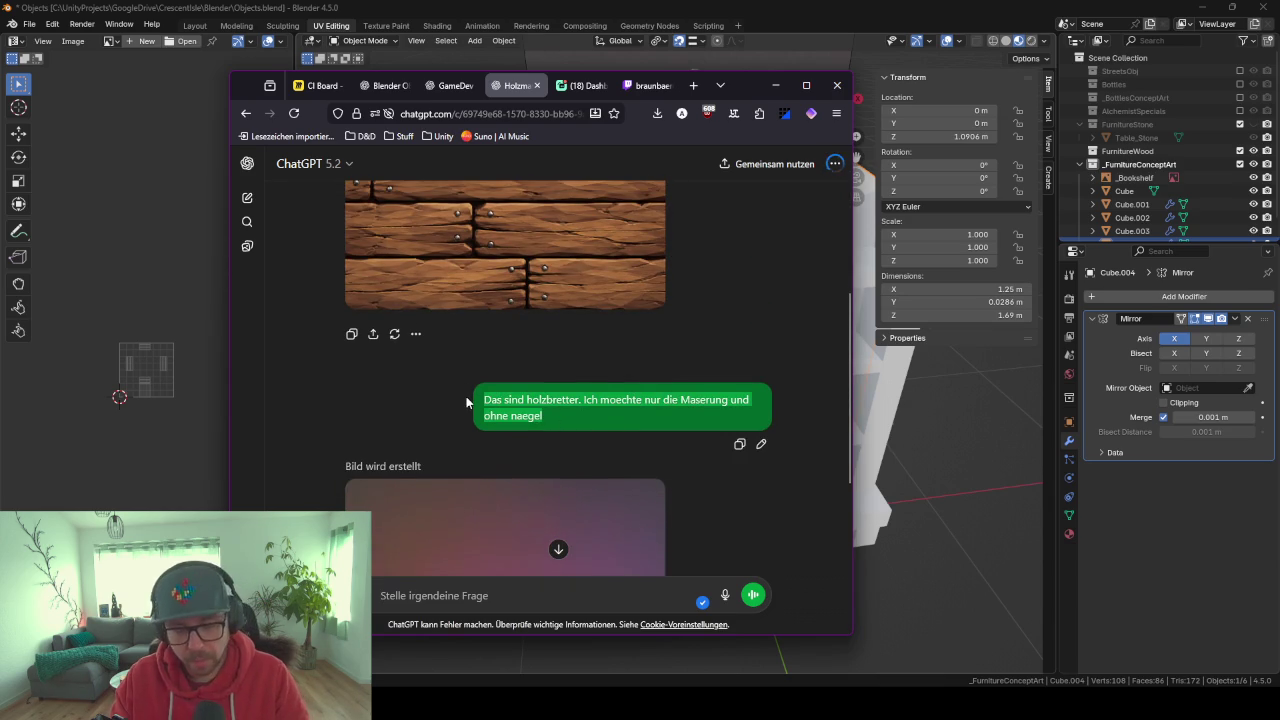
scroll(712, 375, up, 1)
scroll(708, 381, up, 3)
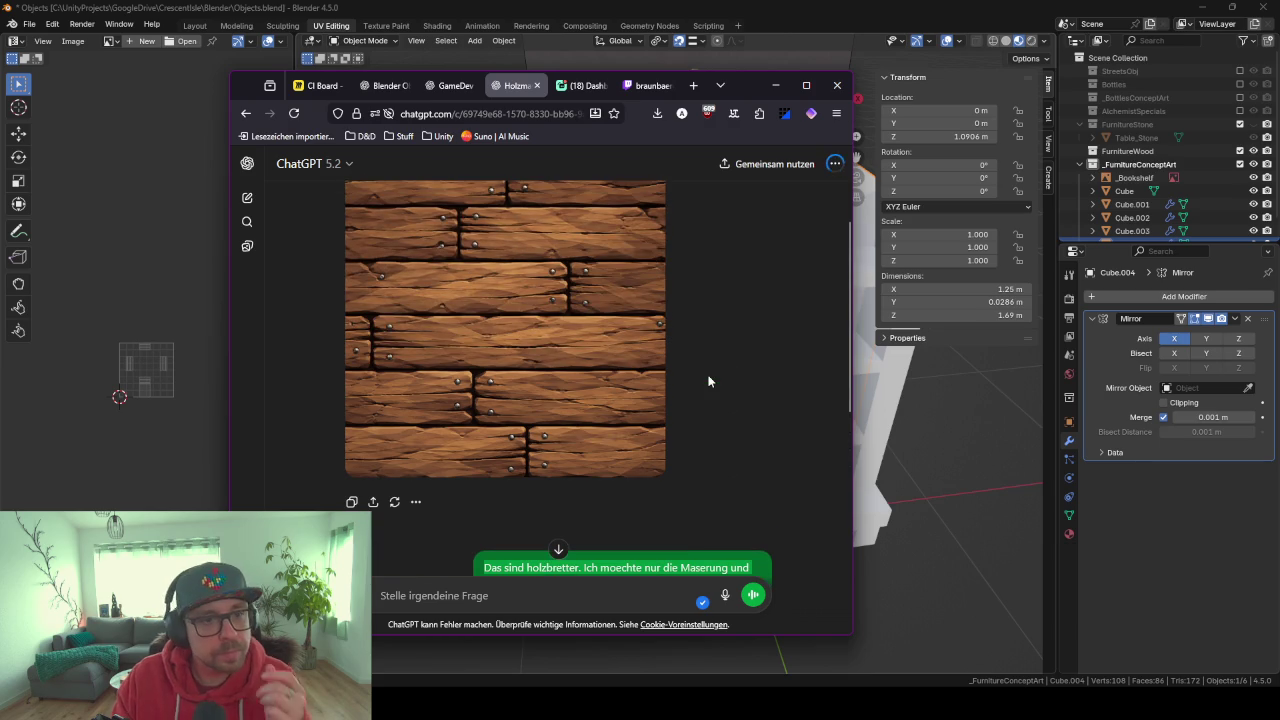
scroll(611, 411, down, 4)
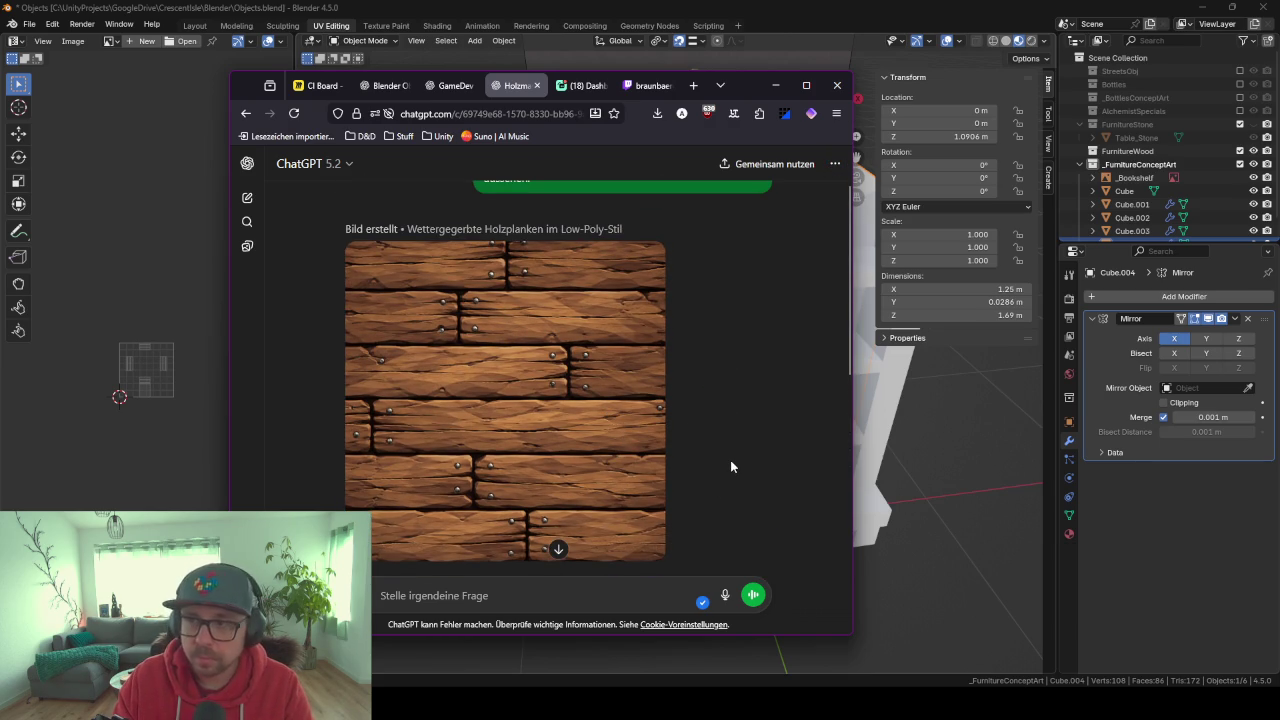
scroll(730, 466, down, 2)
scroll(730, 466, up, 2)
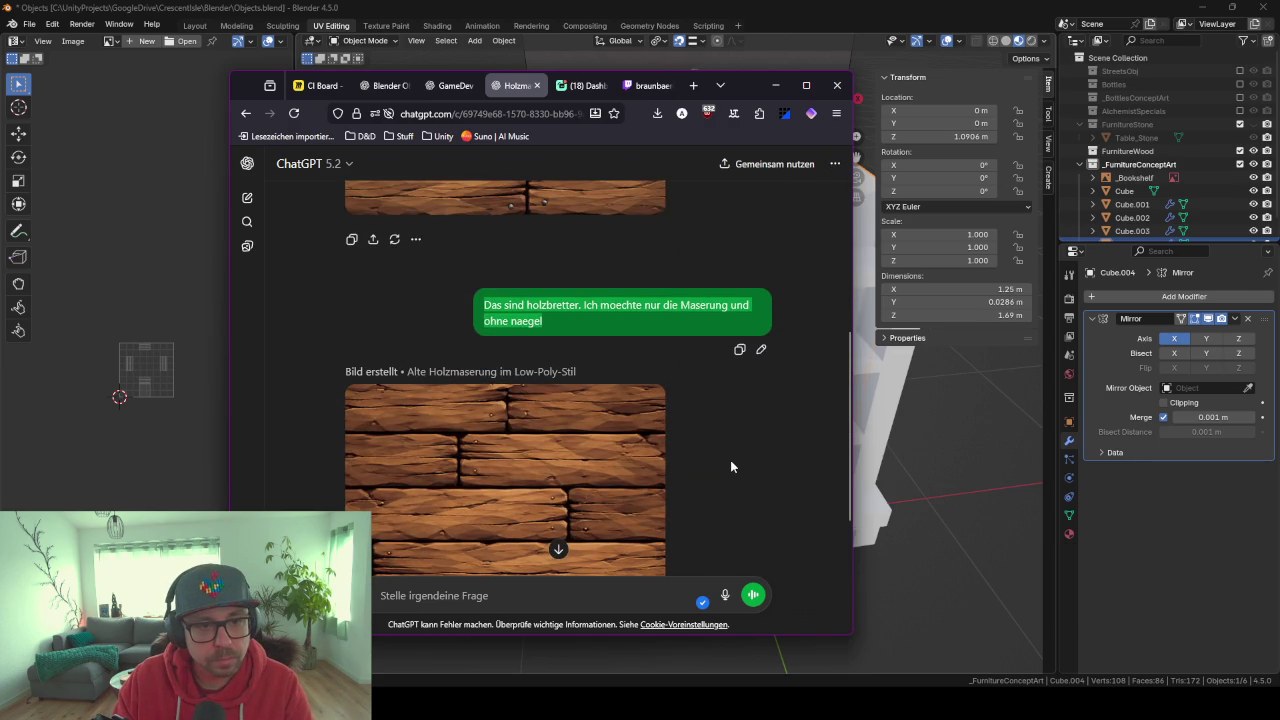
scroll(730, 466, down, 3)
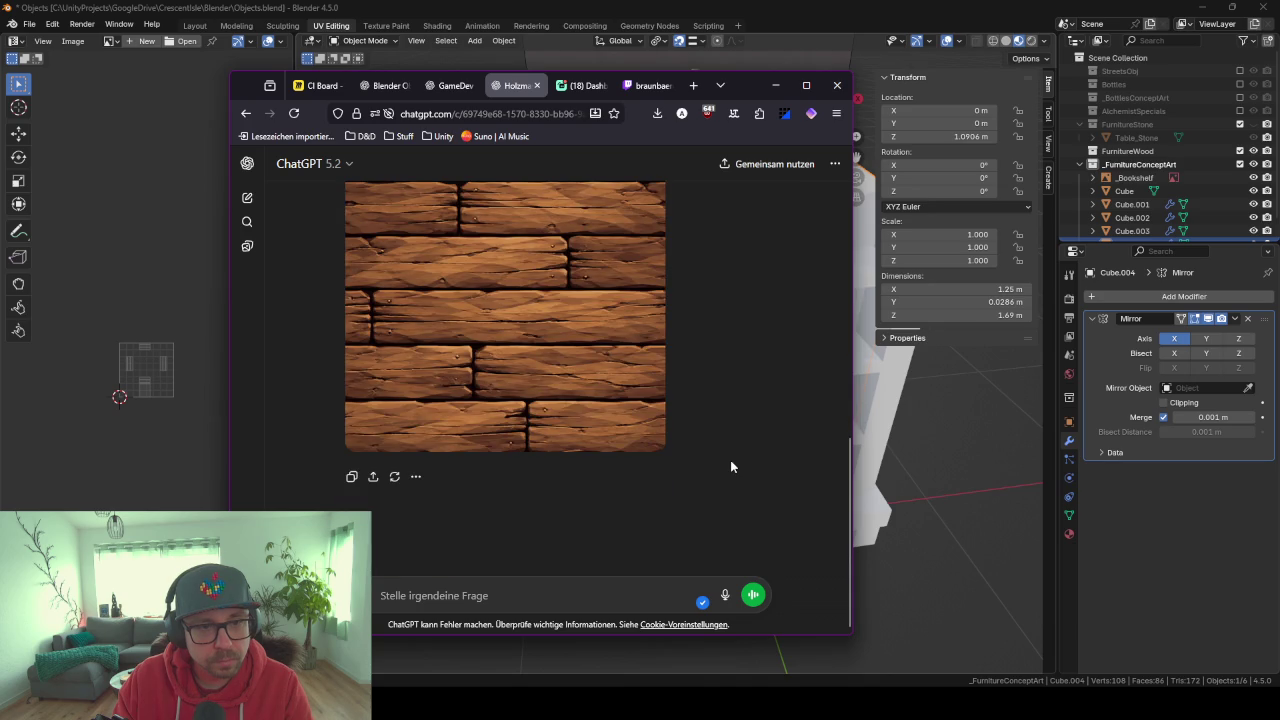
scroll(734, 424, up, 2)
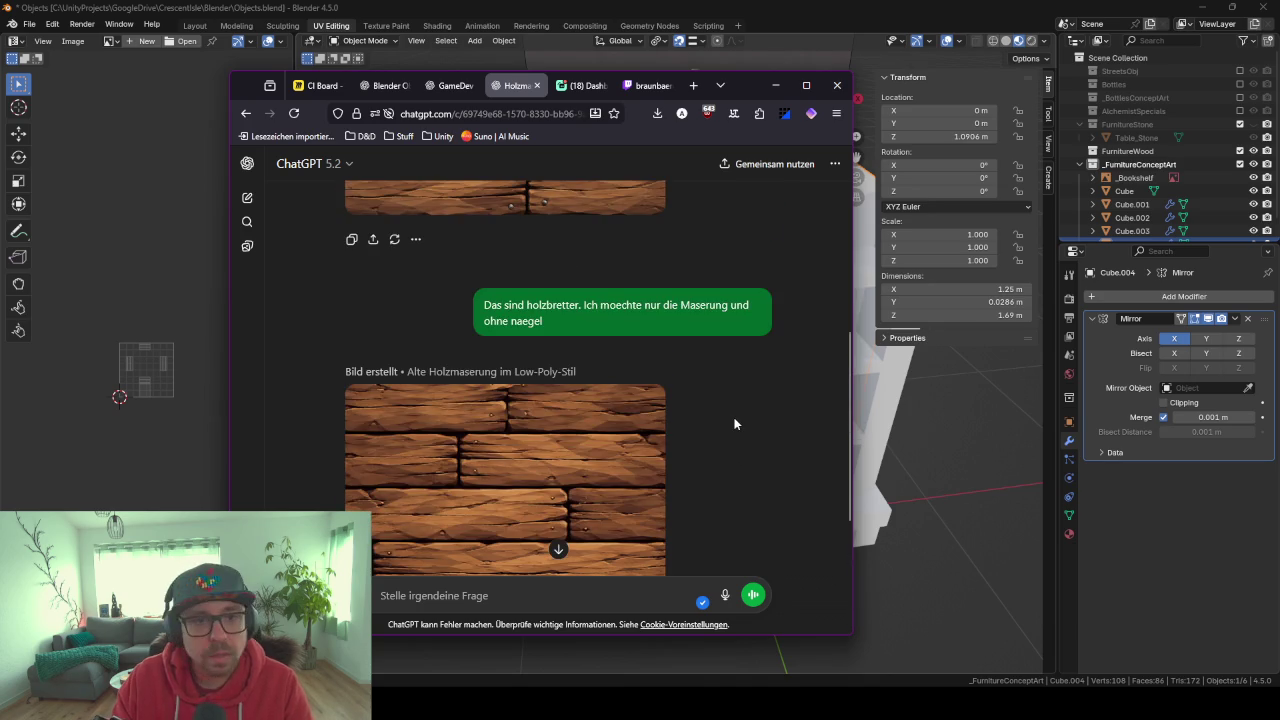
scroll(734, 424, down, 2)
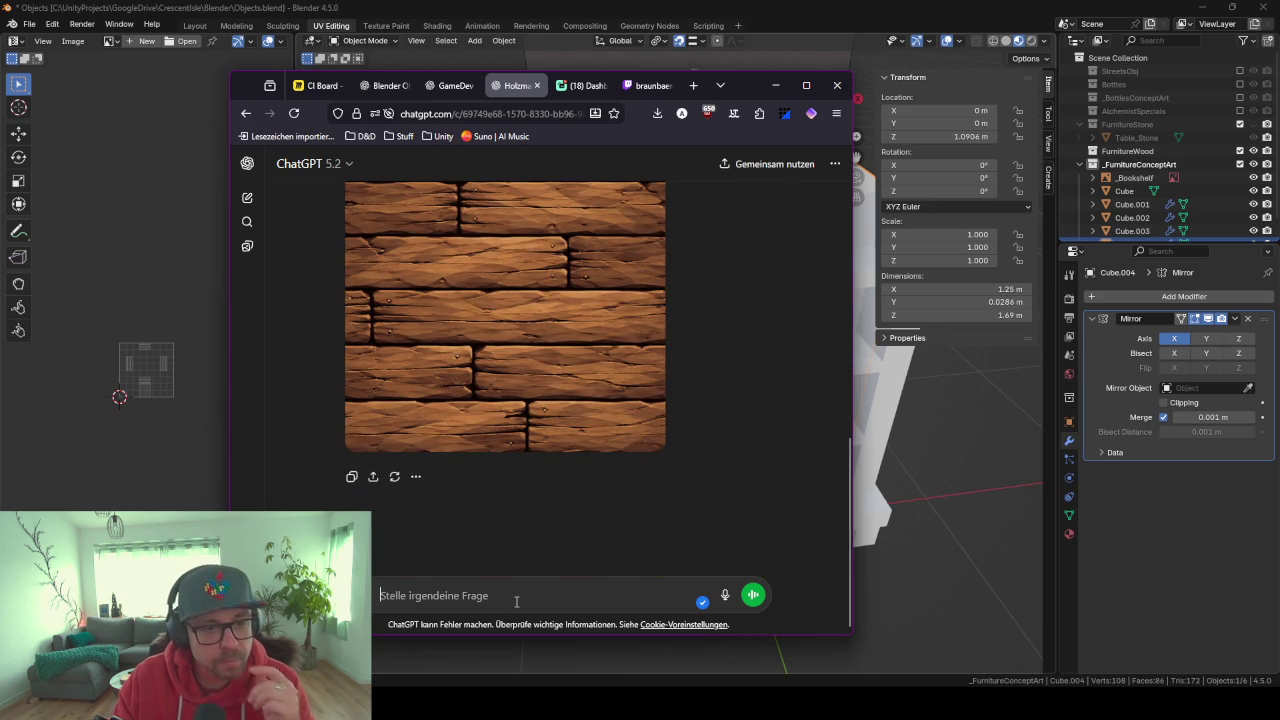
text(Es sollen keine b)
Correct and send the request that no individual boards ('einzelnen bretter') should be visible.
key(BackSpace)
key(BackSpace)
key(BackSpace)
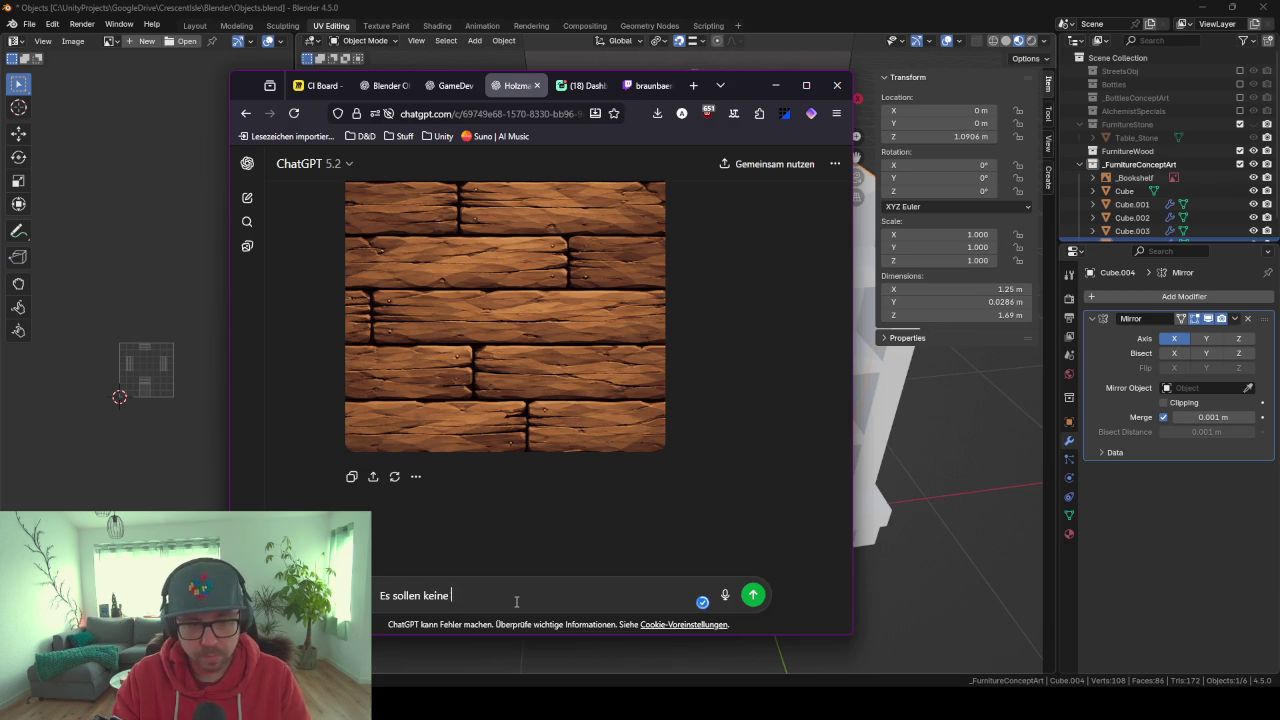
text(zelnen bretter zu sehen seuin)
key(BackSpace)
key(BackSpace)
key(BackSpace)
text(in)
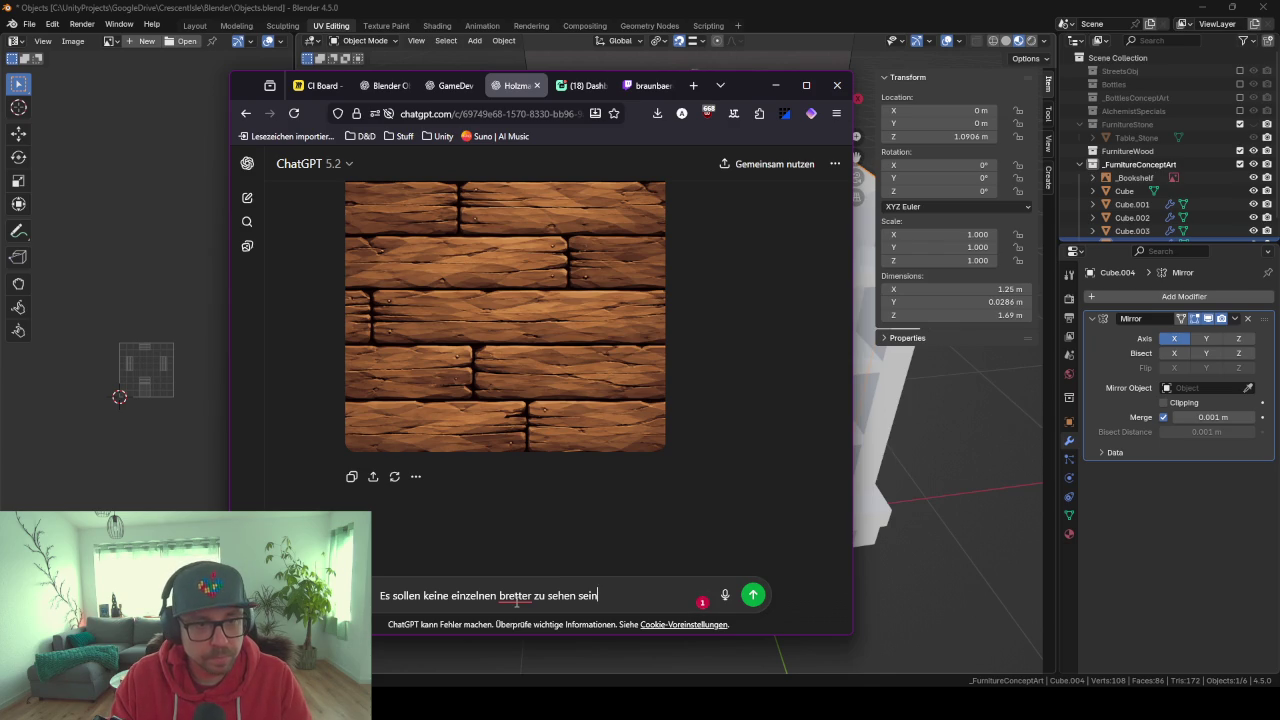
key(Return)
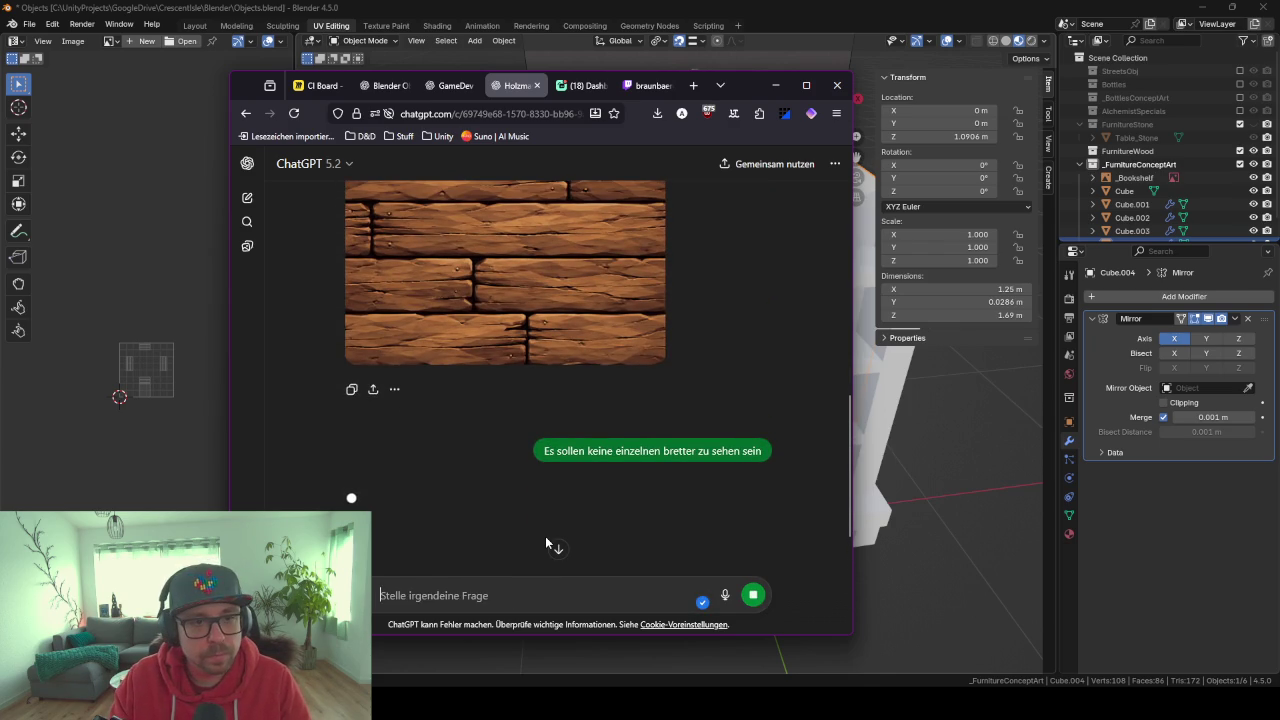
Nudge the browser window and scroll up to the previous wood image while the new one generates.
mouse_move(731, 99)
mouse_down()
mouse_move(776, 75)
mouse_move(757, 62)
mouse_up()
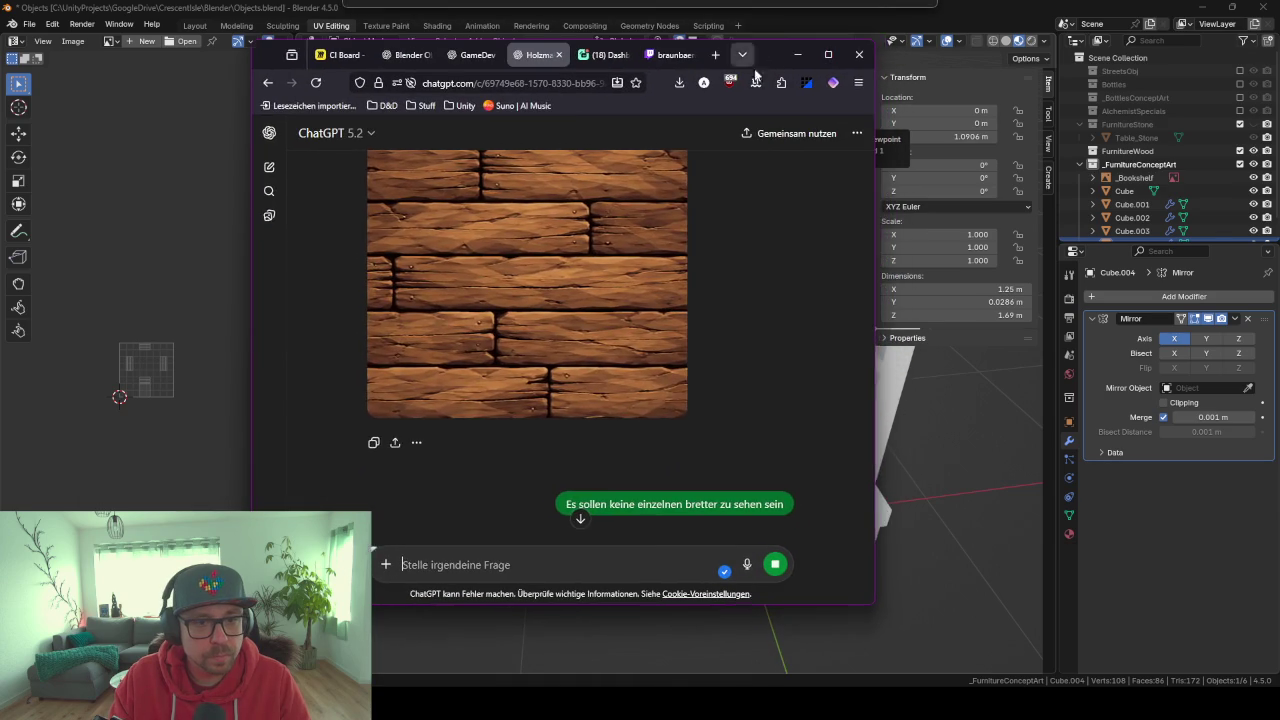
scroll(599, 479, up, 1)
scroll(599, 479, up, 1)
scroll(599, 479, up, 1)
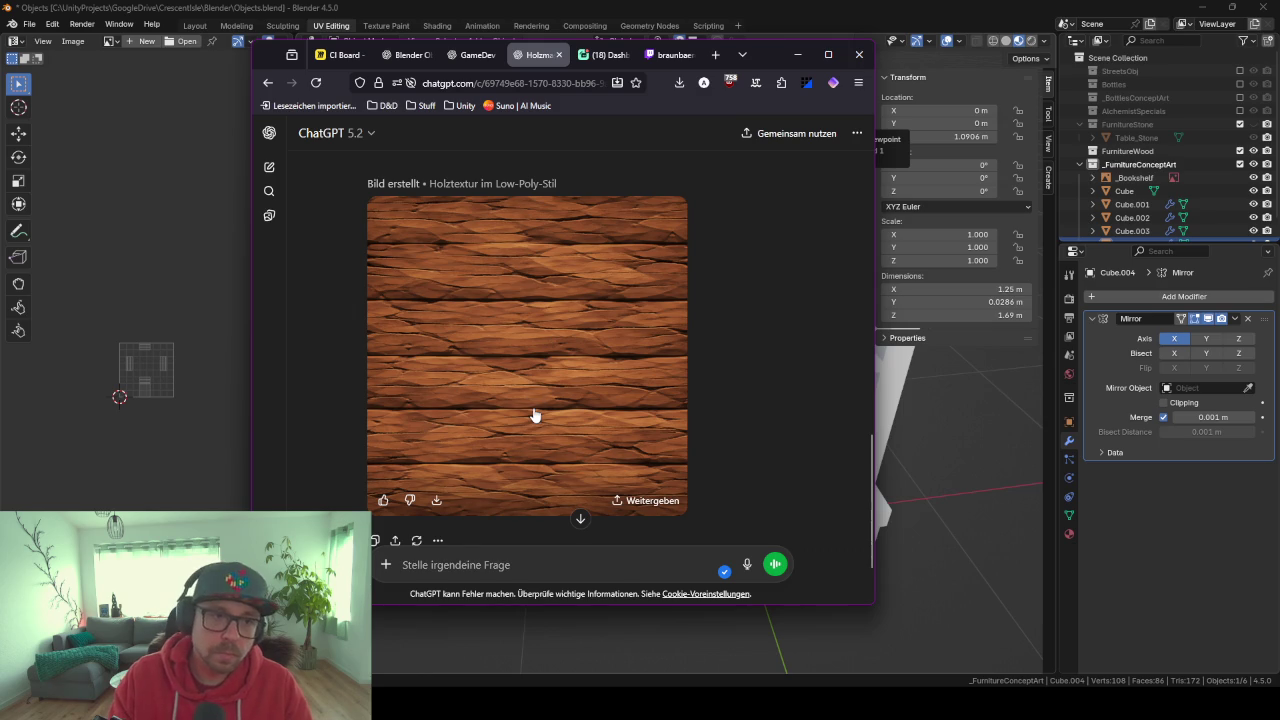
mouse_move(592, 318)
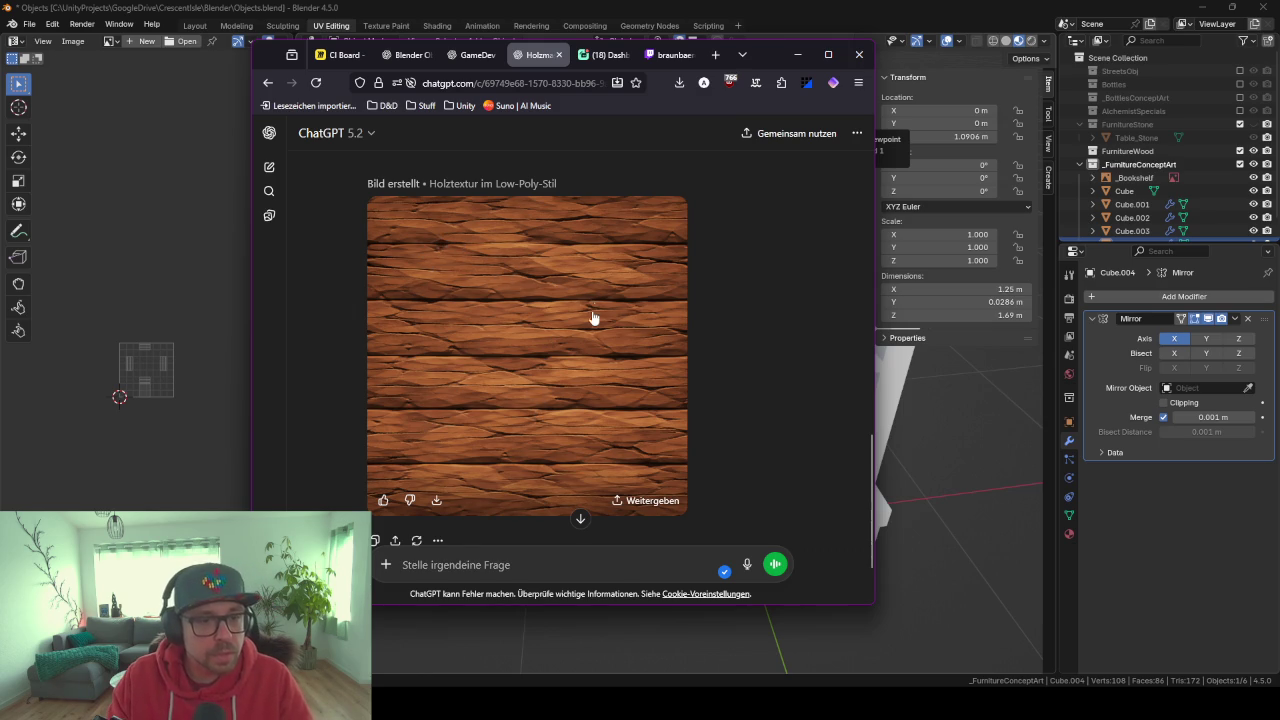
View the new wood texture full size, then request 'erzeuge dazu die normal map'.
click(466, 305)
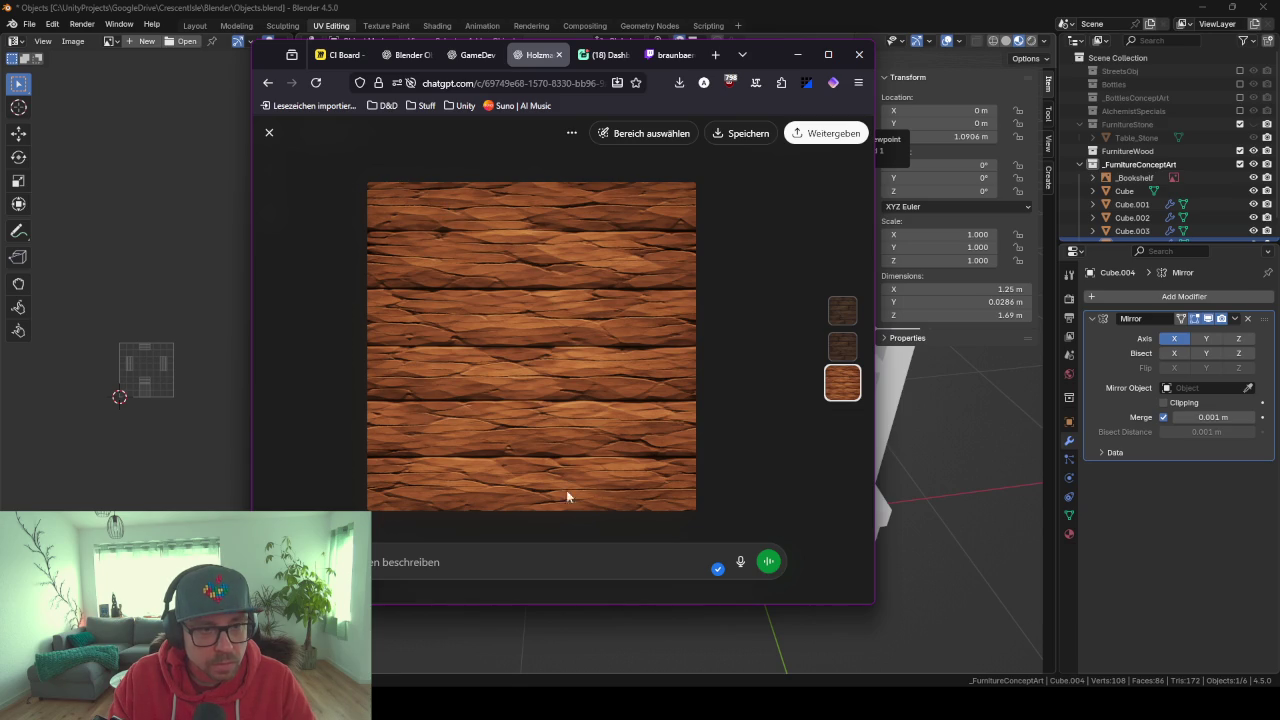
key(Escape)
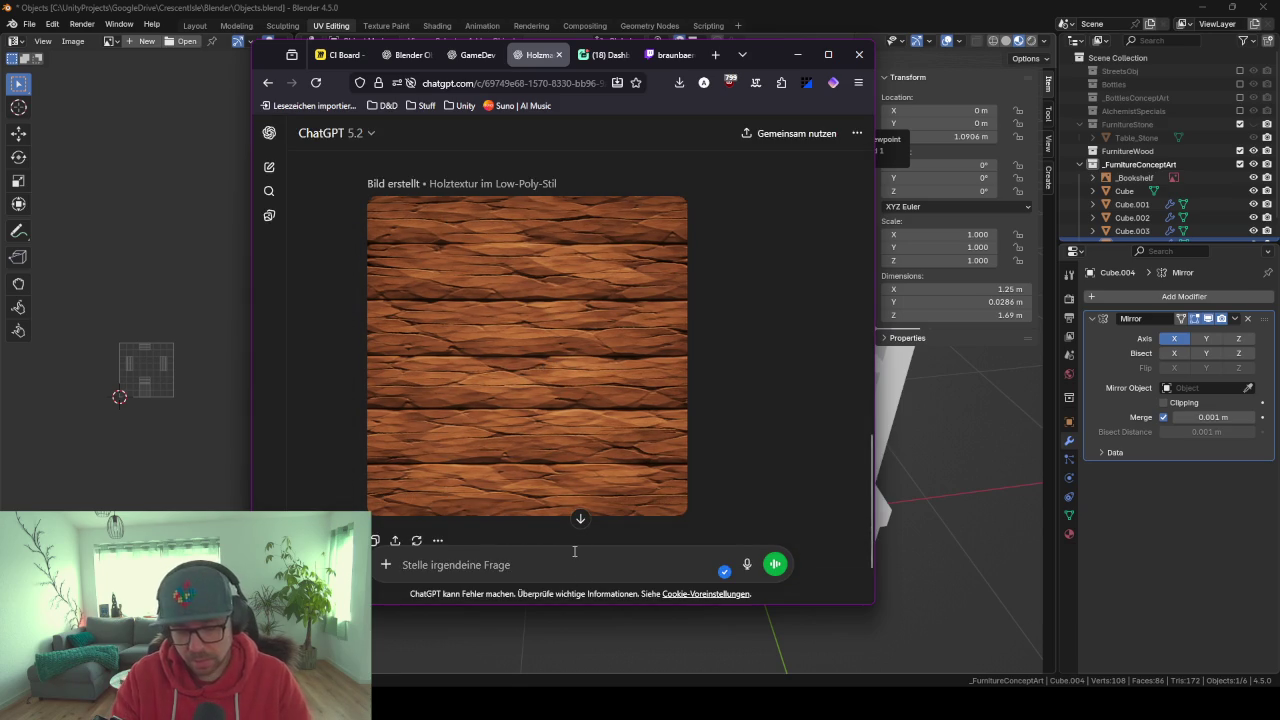
text(erzeuge dazu die normal map)
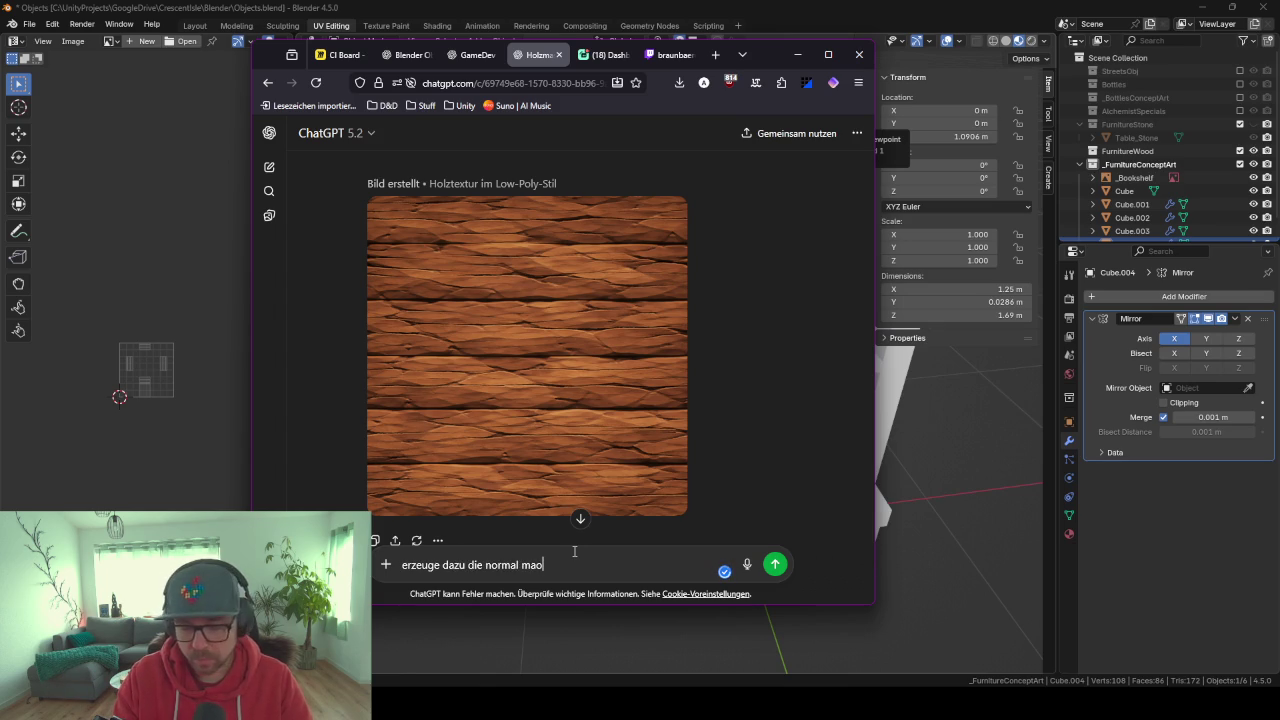
key(Return)
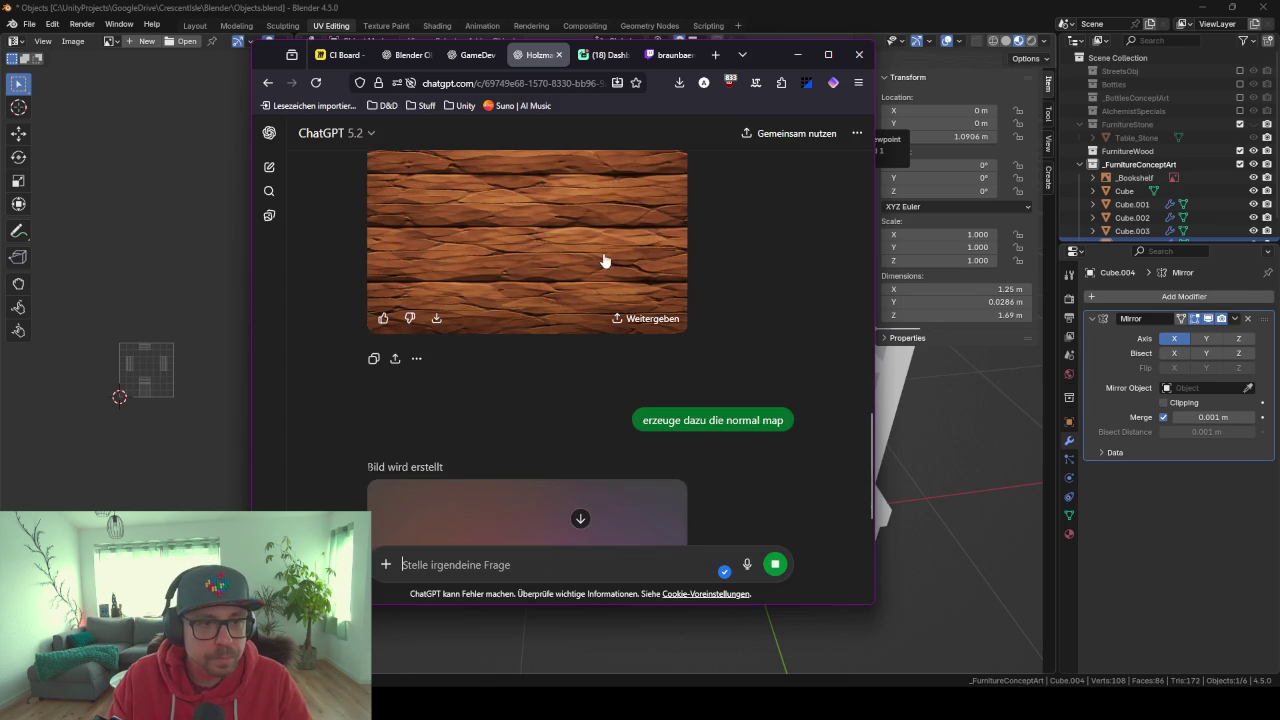
Compare the wood texture with earlier images and glance at the bookshelf in Blender.
scroll(771, 366, up, 2)
click(640, 260)
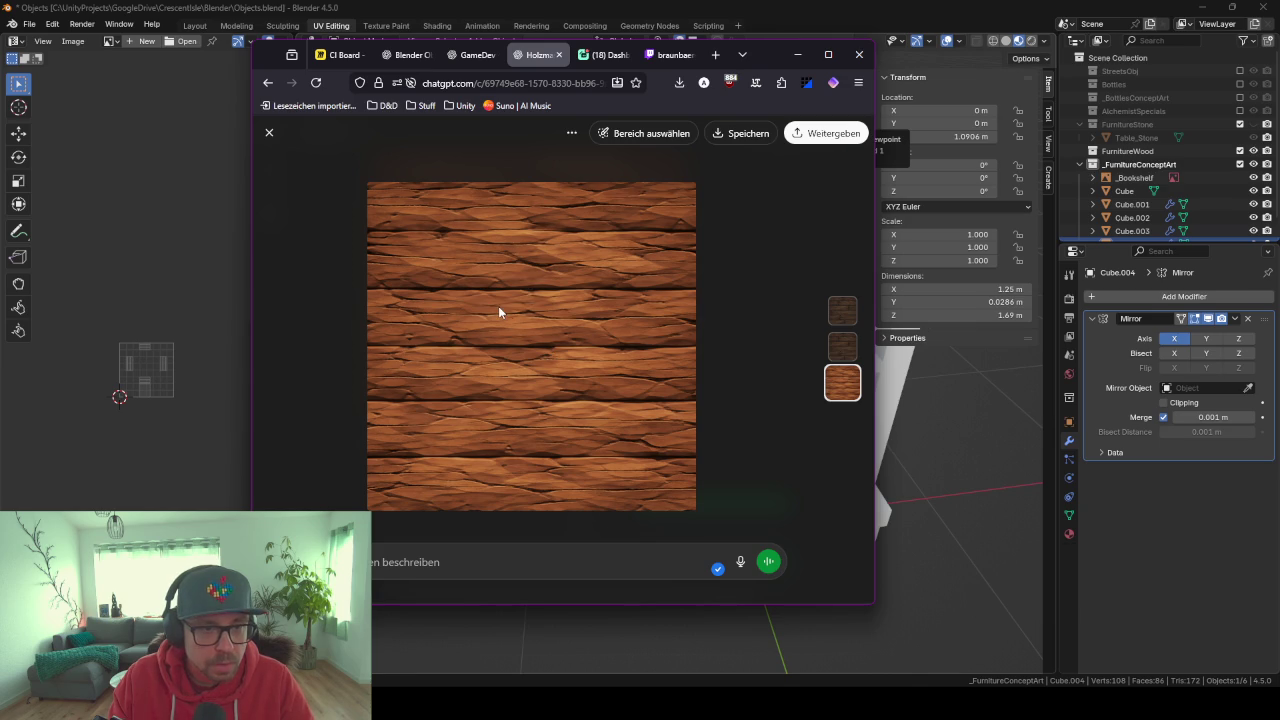
key(Up)
key(Down)
click(797, 54)
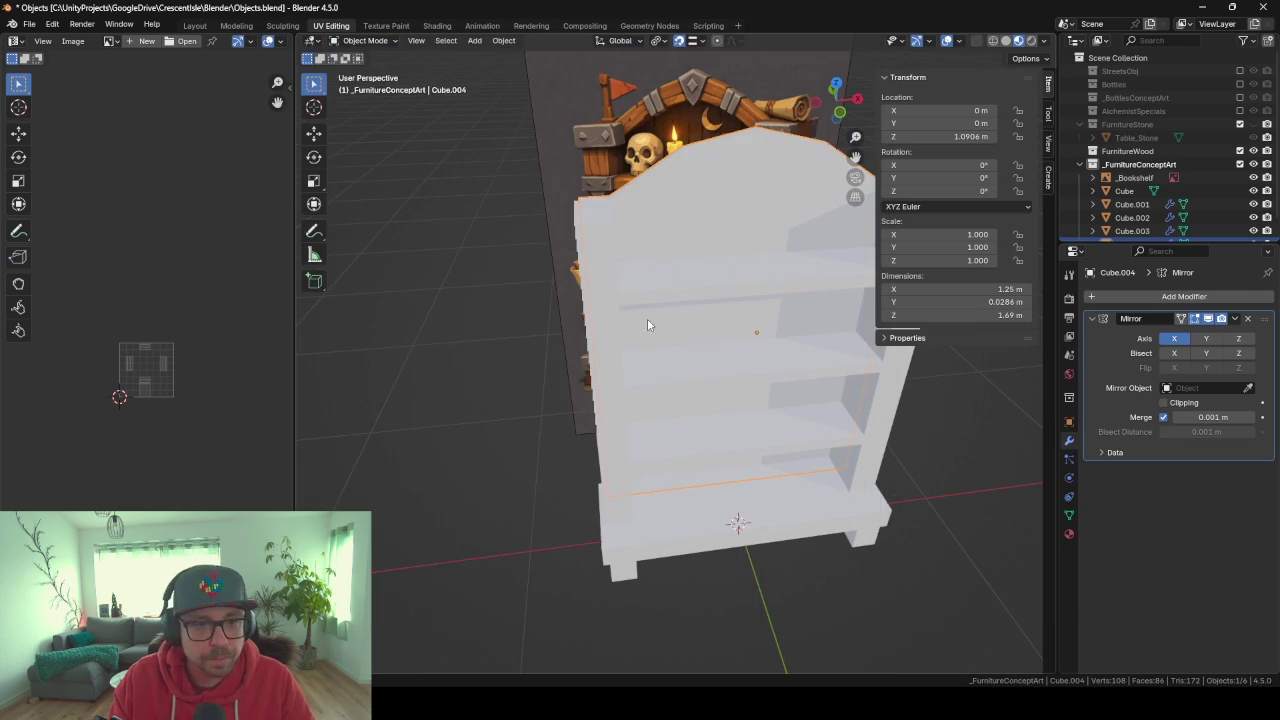
middle_drag(583, 377, 603, 362)
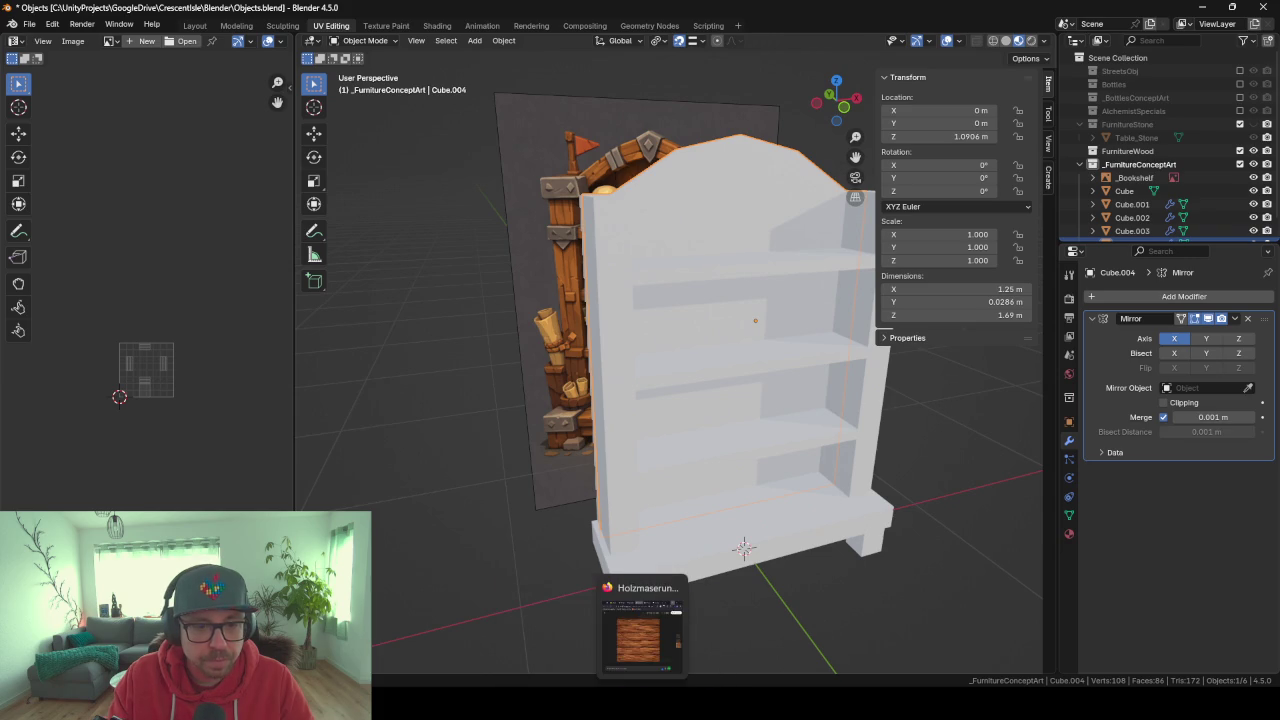
click(643, 625)
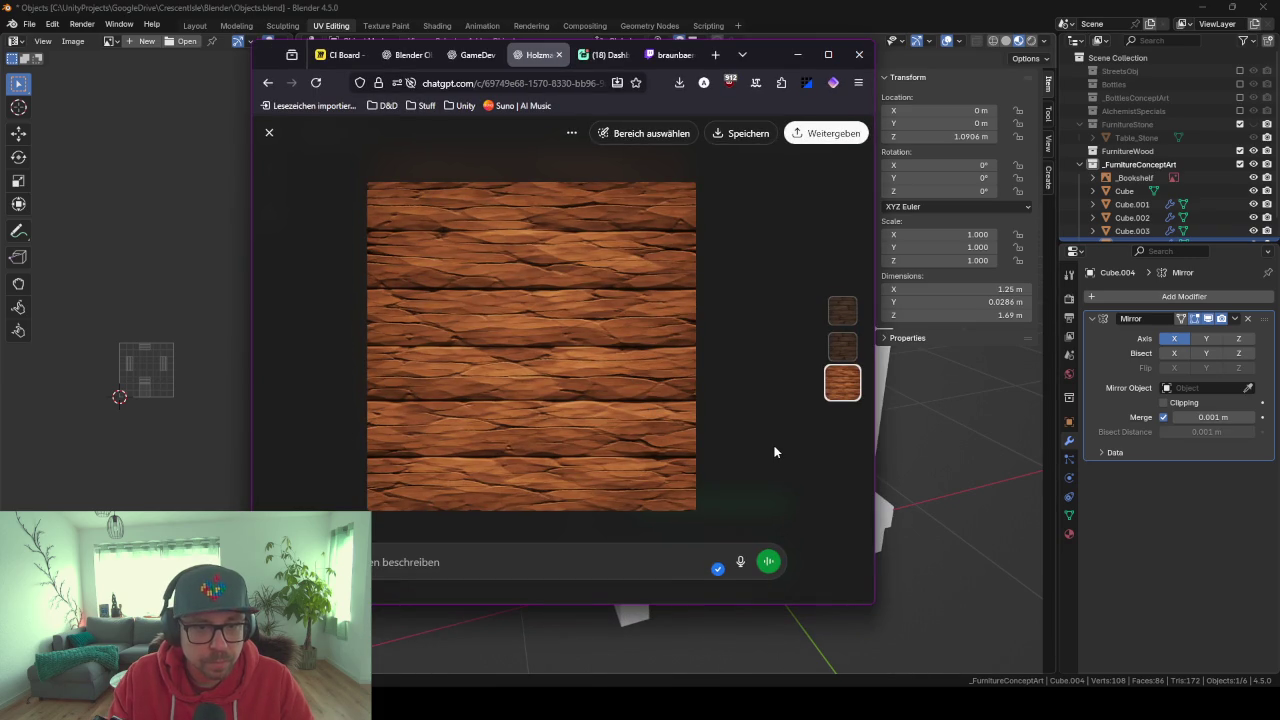
Download the new wood-grain texture as a PNG.
scroll(754, 449, up, 5)
scroll(626, 423, down, 2)
click(436, 362)
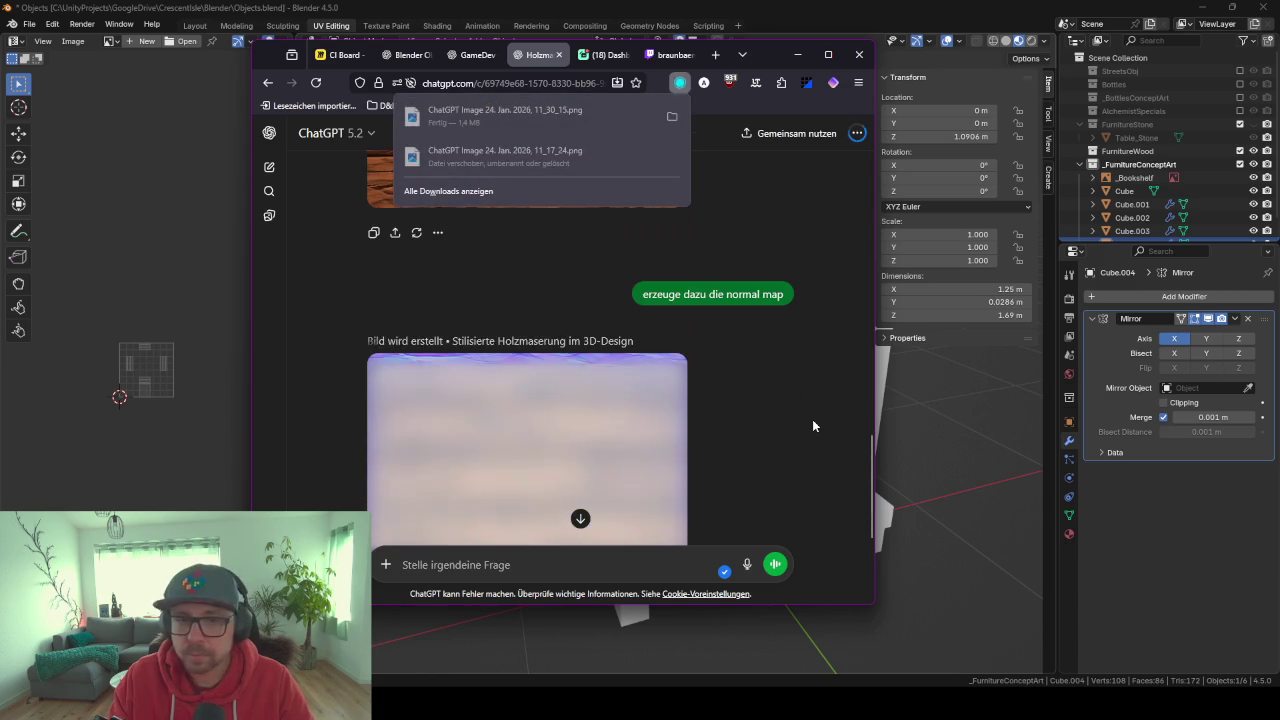
click(624, 569)
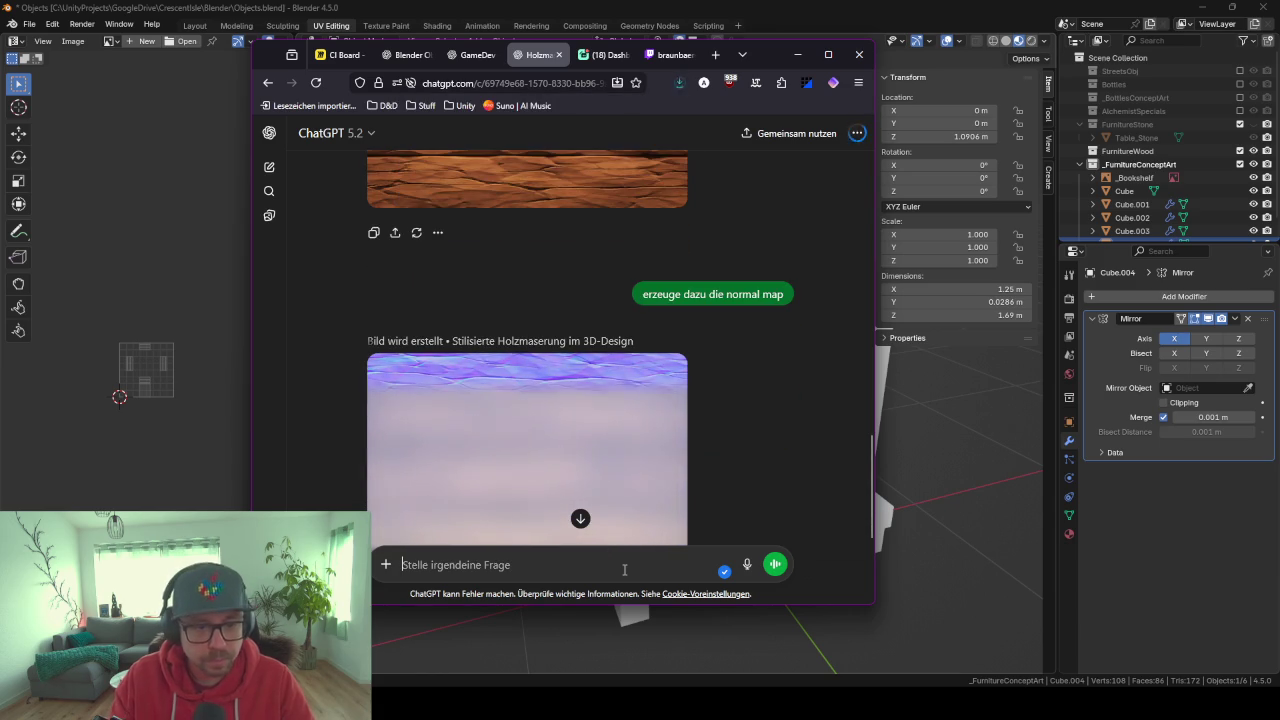
Ask ChatGPT for a matching height map and download the finished normal map.
text(und jetzt die )
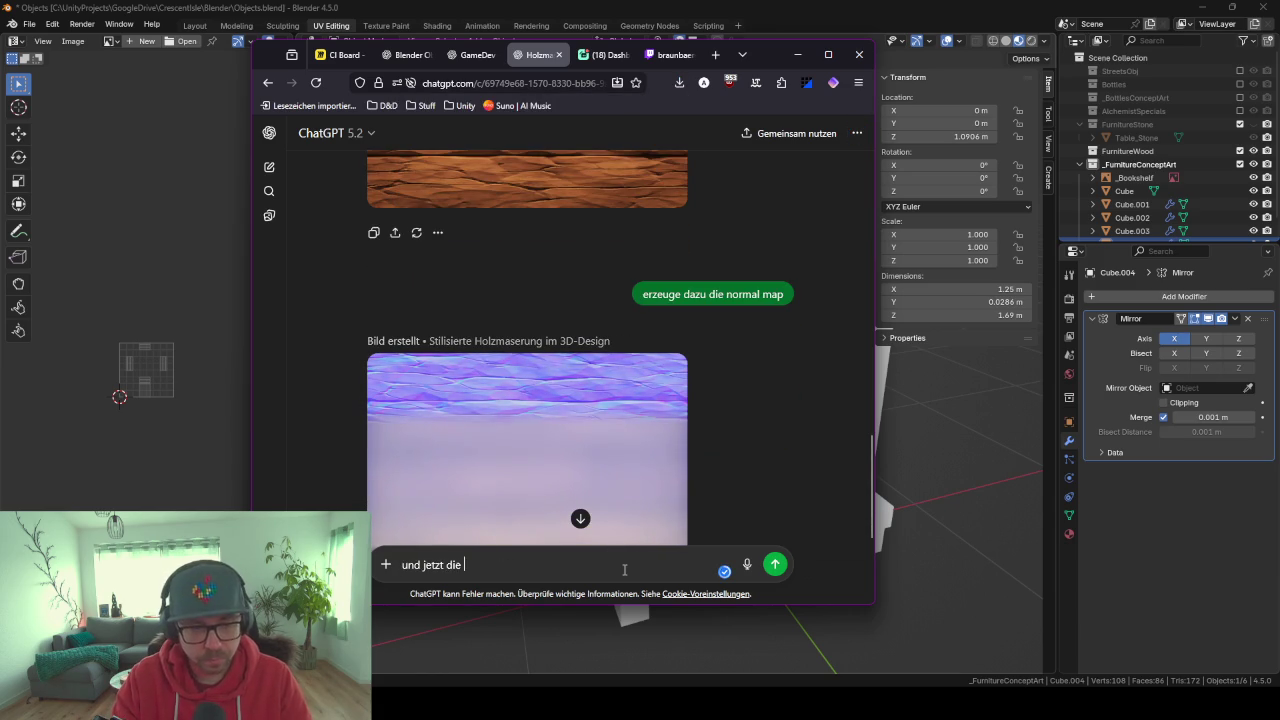
text(height ma)
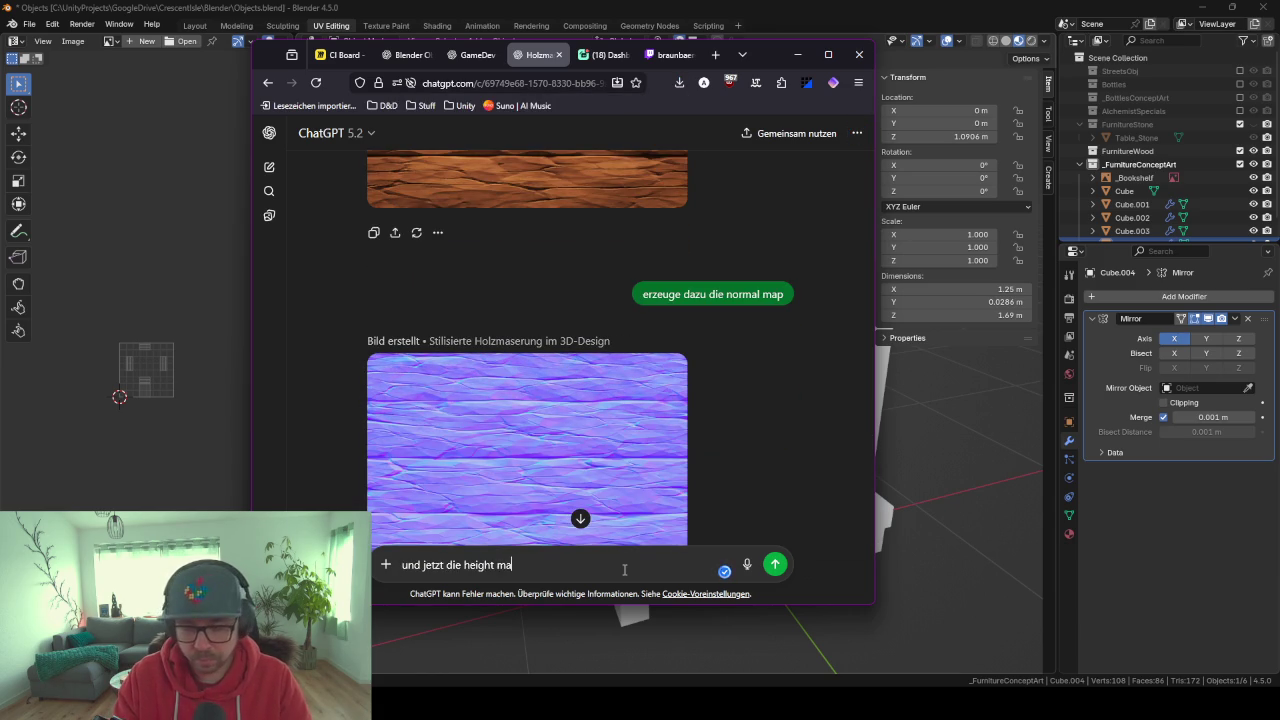
key(Return)
scroll(618, 350, up, 2)
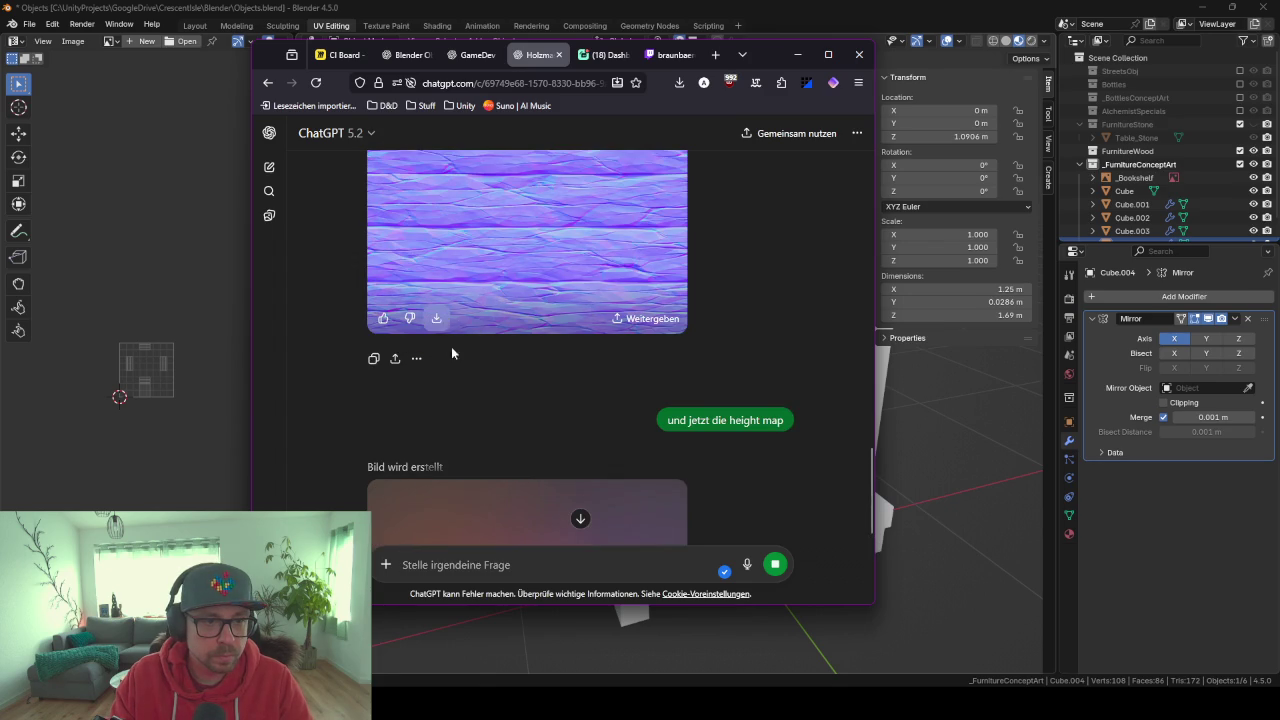
click(442, 322)
Download the generated grey height map, then leave the browser for the Unity project.
scroll(699, 437, up, 3)
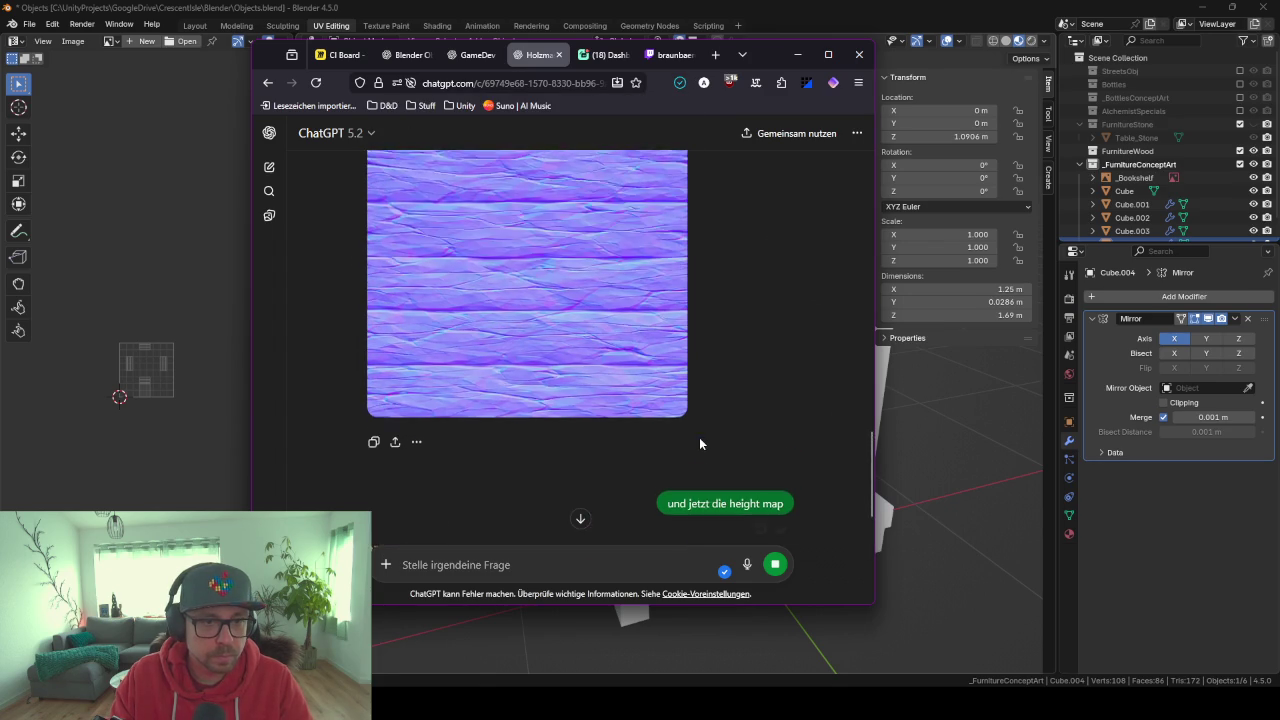
scroll(699, 437, up, 3)
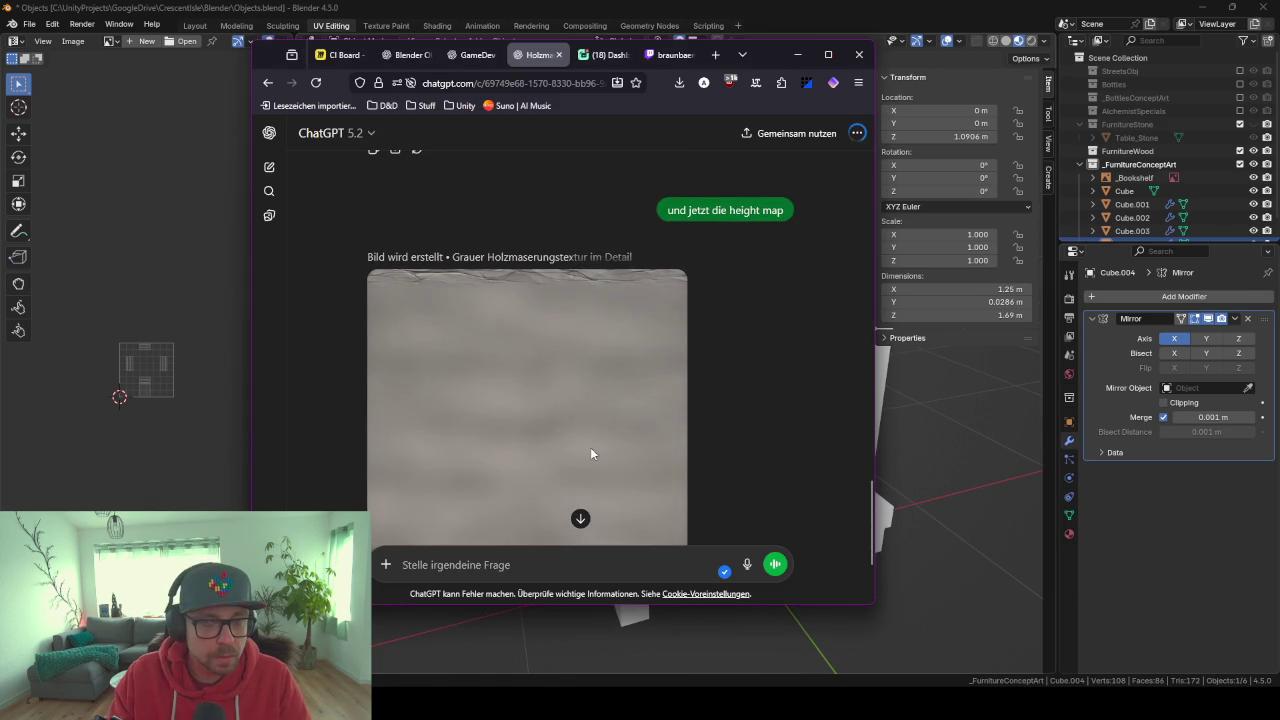
scroll(594, 472, down, 3)
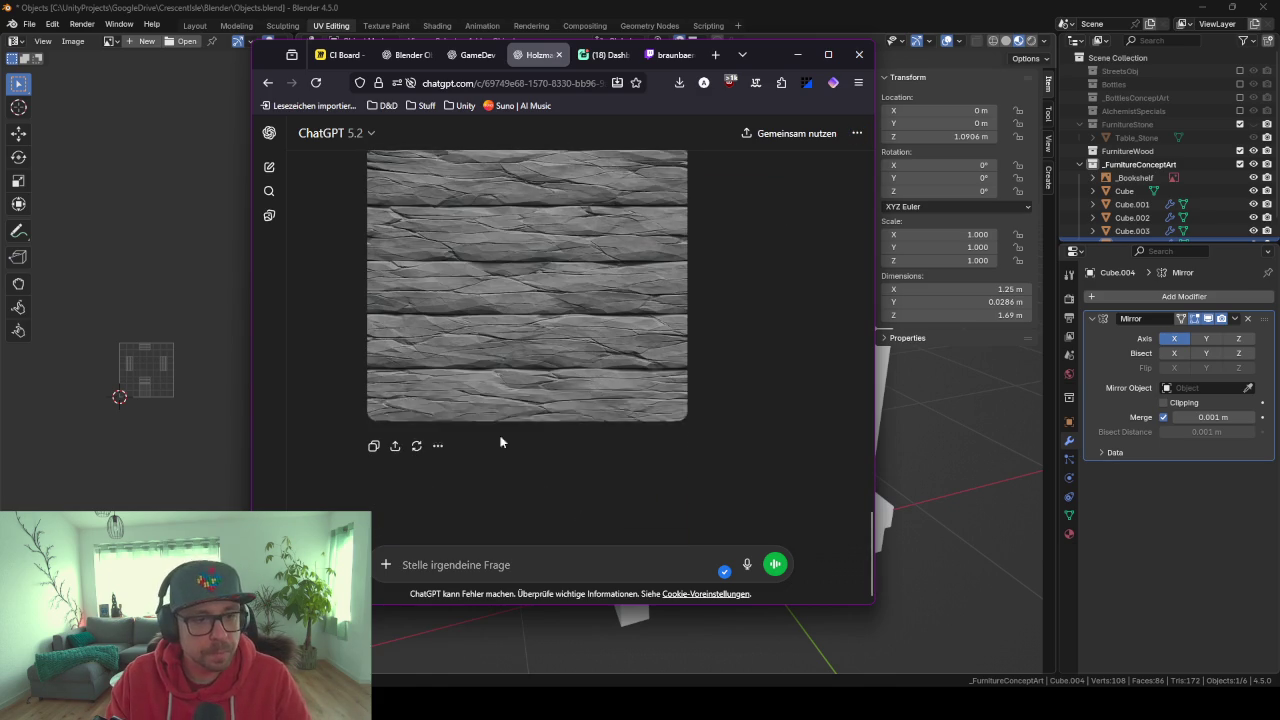
mouse_move(527, 300)
click(447, 412)
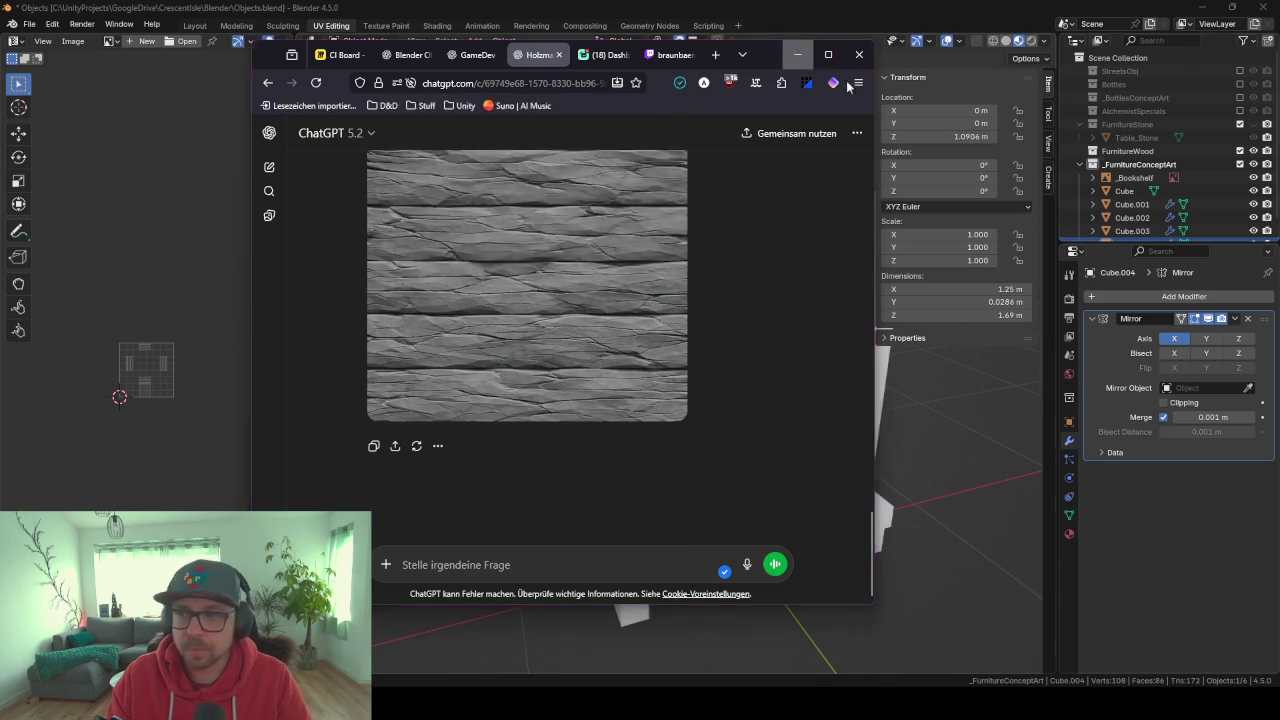
click(798, 55)
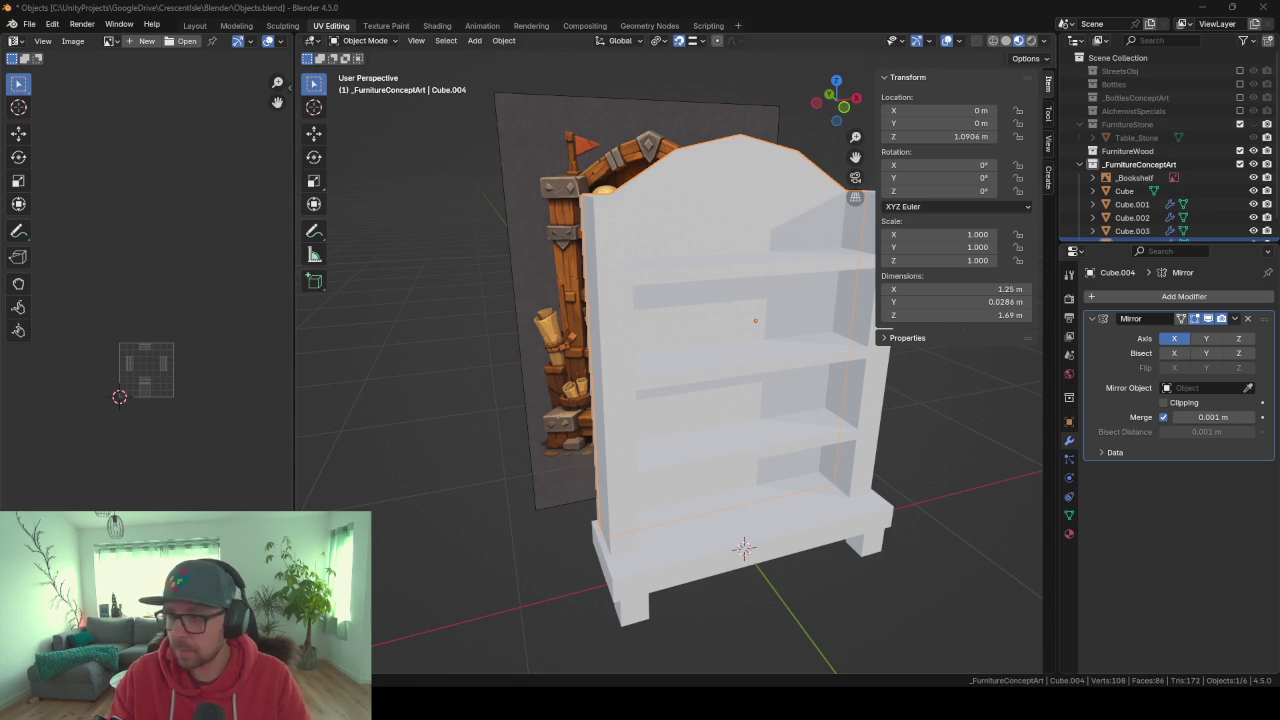
click(729, 661)
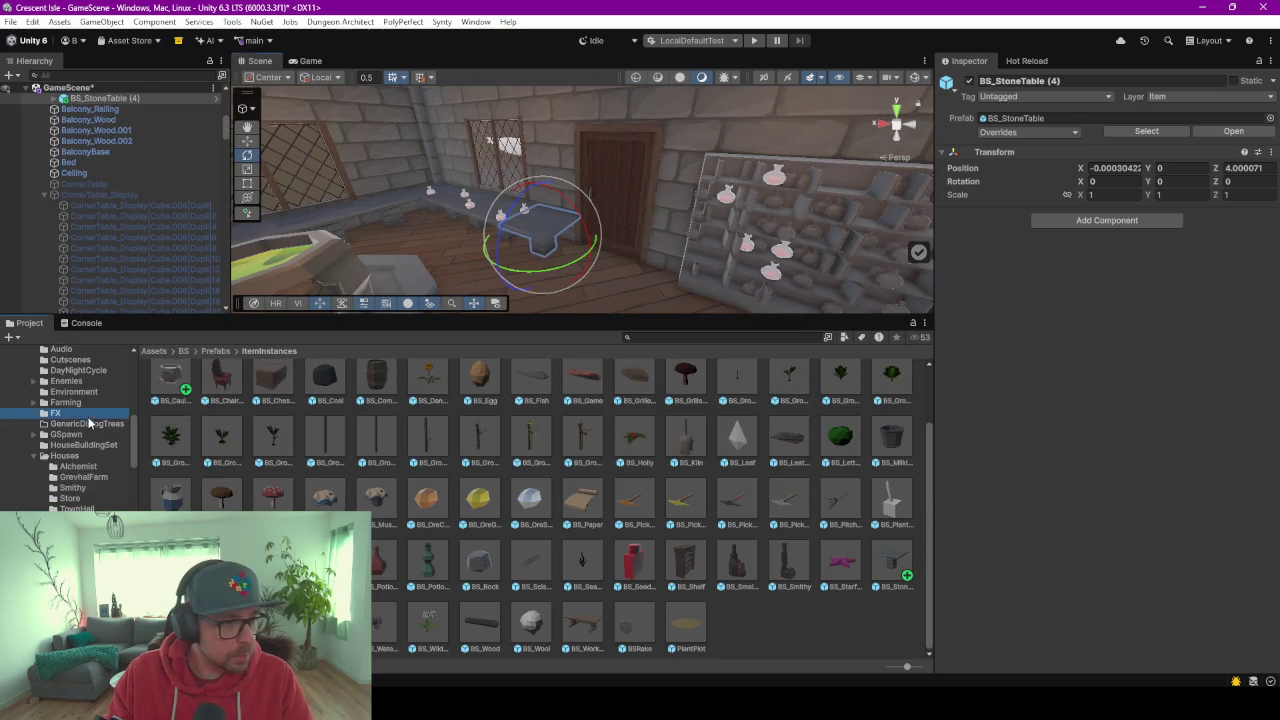
In Assets/BS/Data/Images/Textures, set BS_WoodOld_normal's Texture Type to Normal map and save.
click(56, 412)
scroll(75, 450, down, 3)
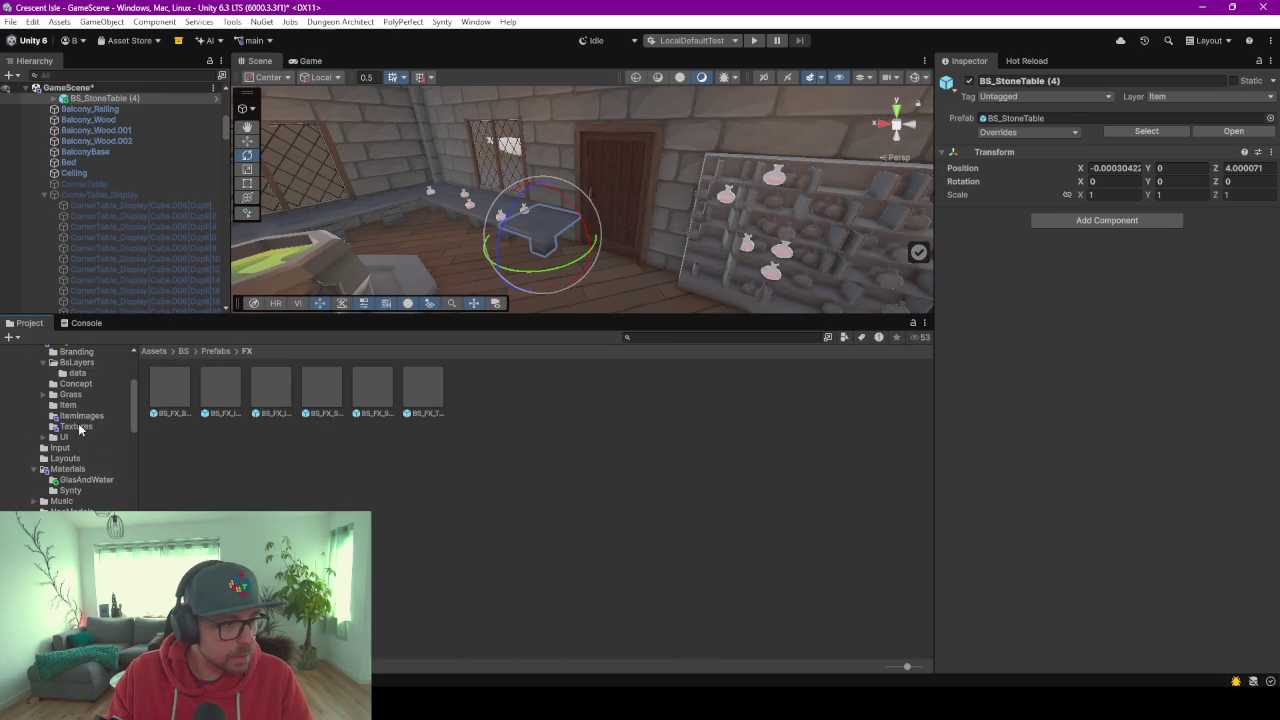
click(78, 427)
click(867, 629)
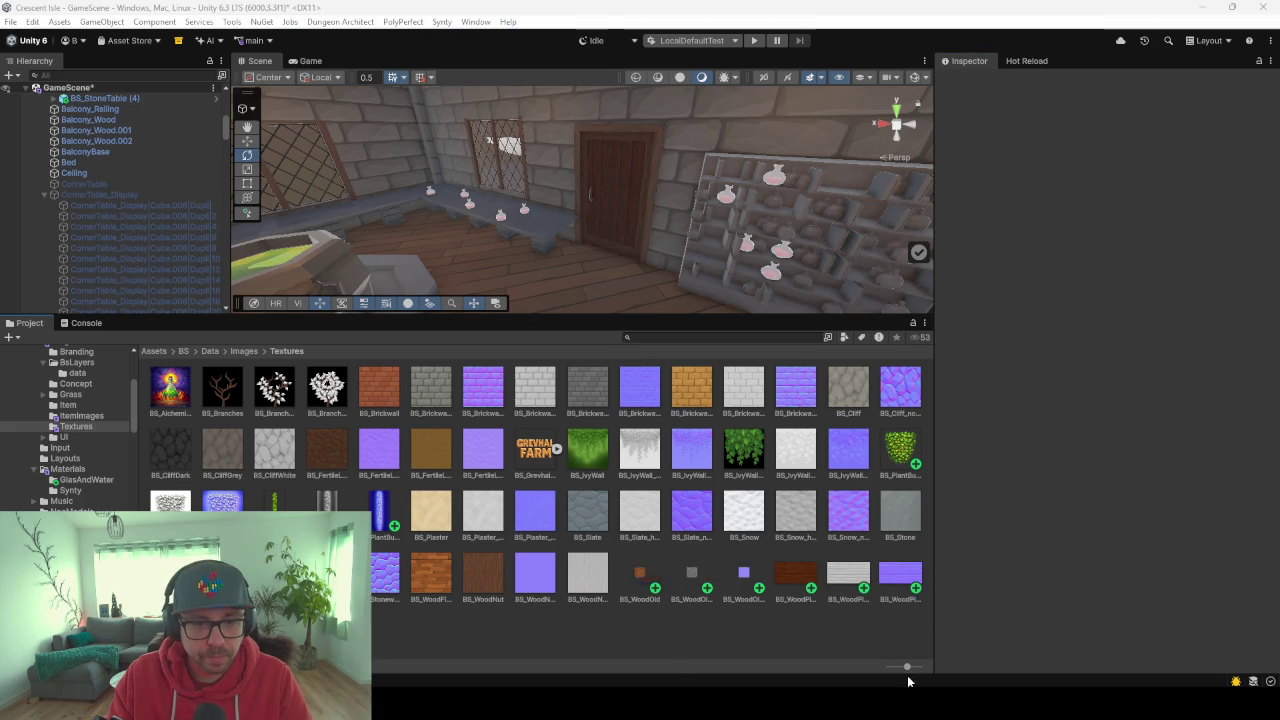
click(760, 590)
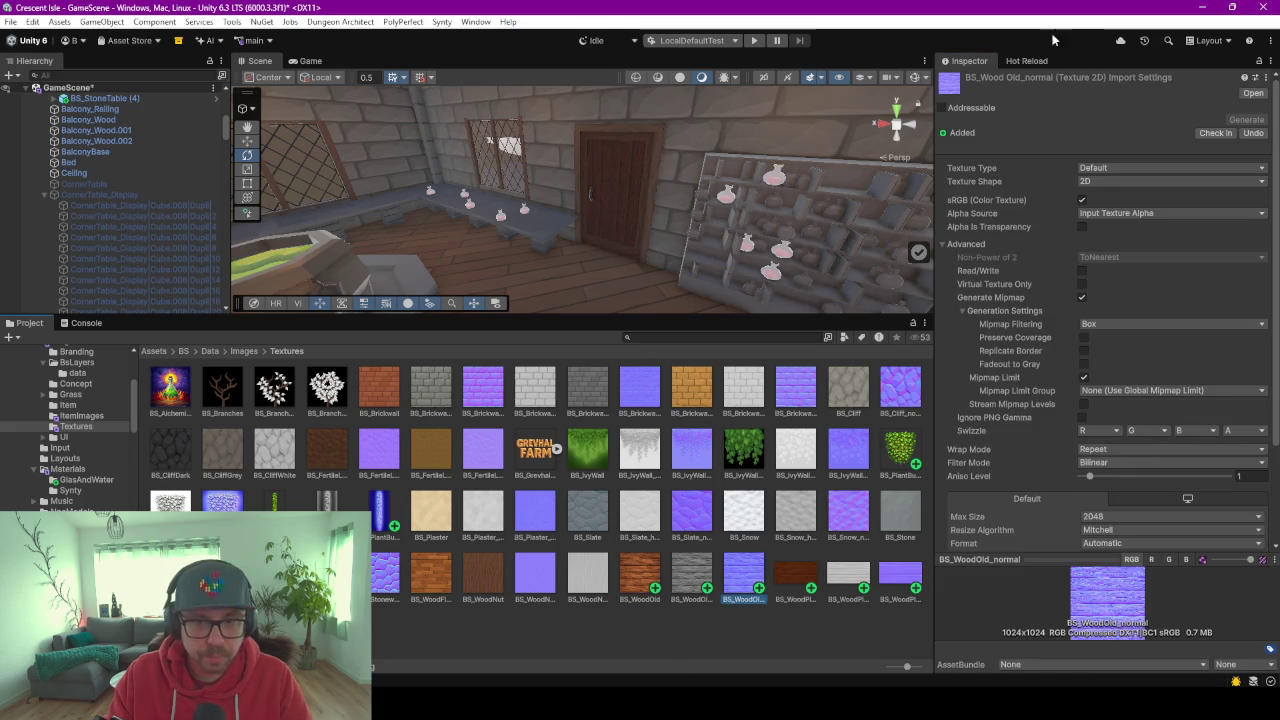
click(1097, 170)
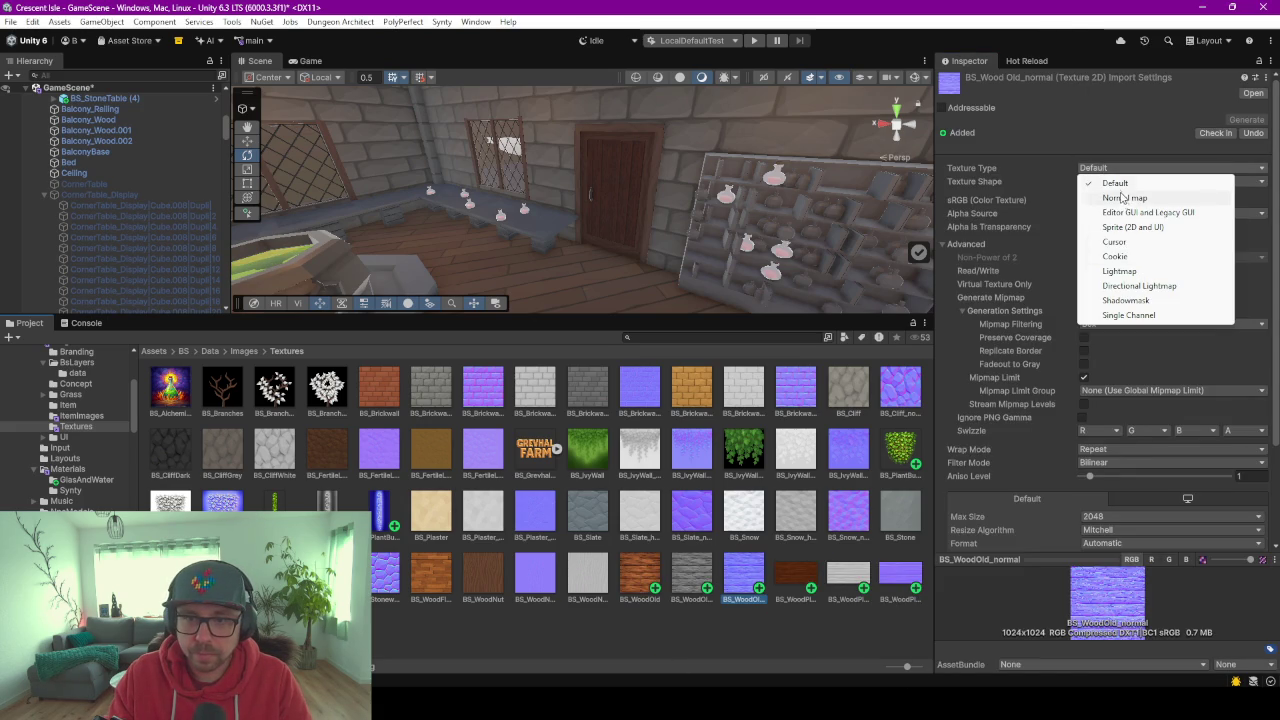
click(1124, 198)
click(655, 452)
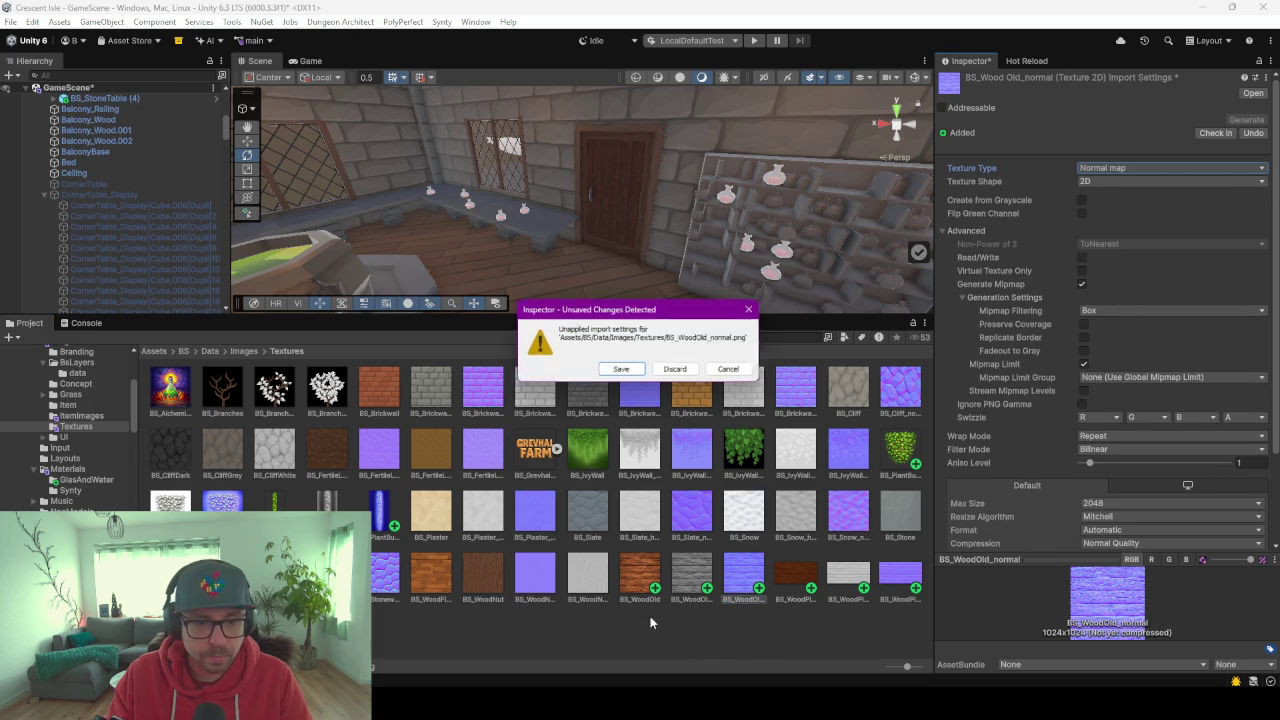
click(622, 371)
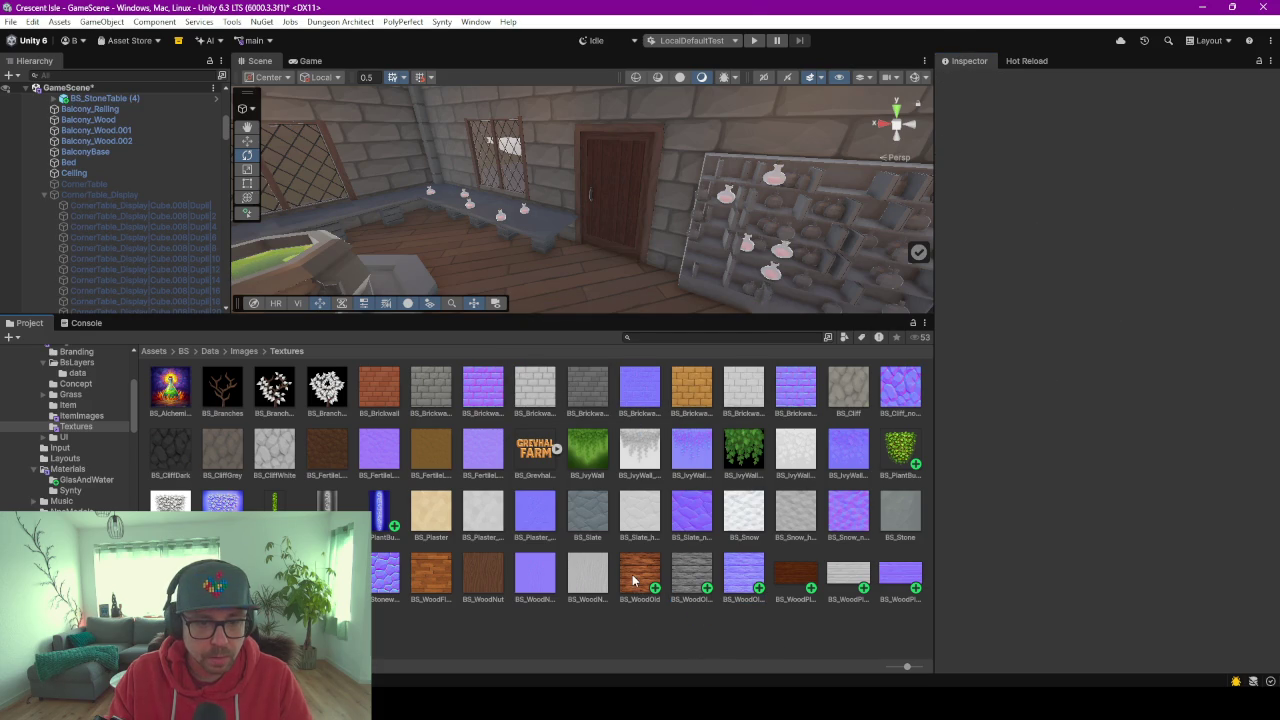
key(alt+Tab)
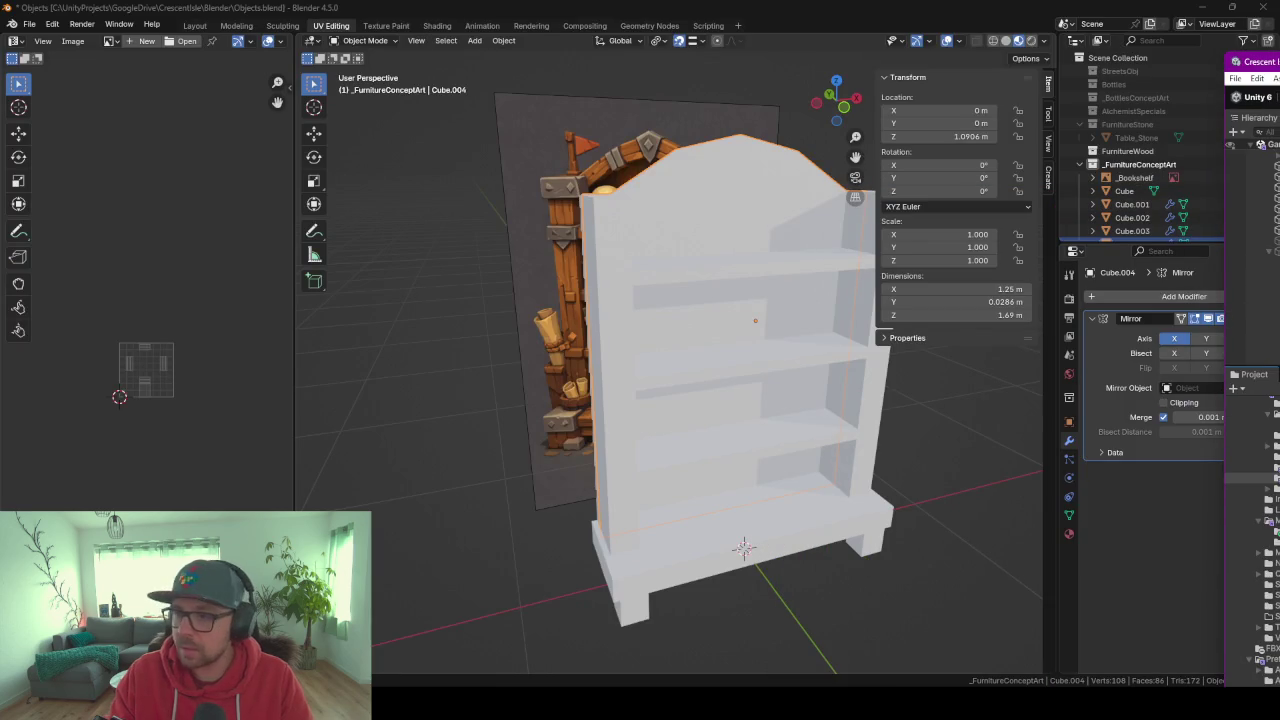
Add a material slot to the back panel with a new material named WoodOld.
click(1070, 533)
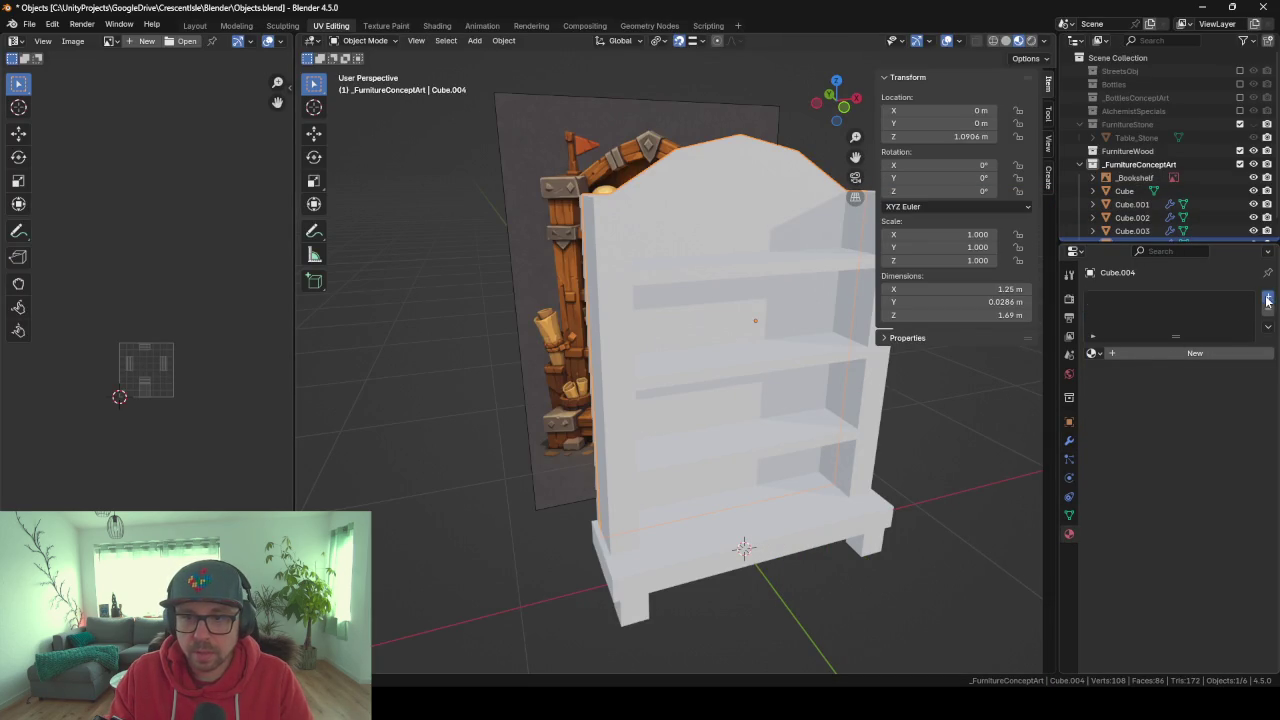
click(1268, 298)
double_click(1120, 353)
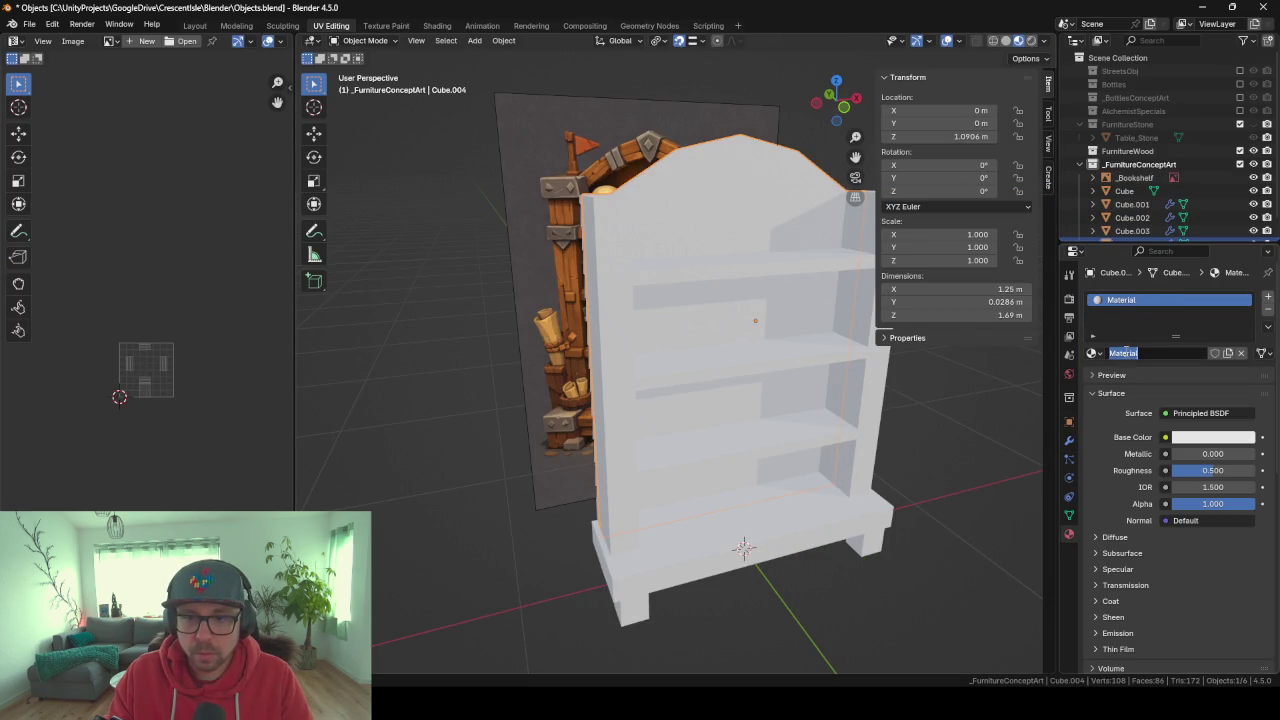
text(WoodOld)
key(Return)
In the Shading workspace, add BS_WoodOld.png as the WoodOld material's base colour texture.
click(385, 25)
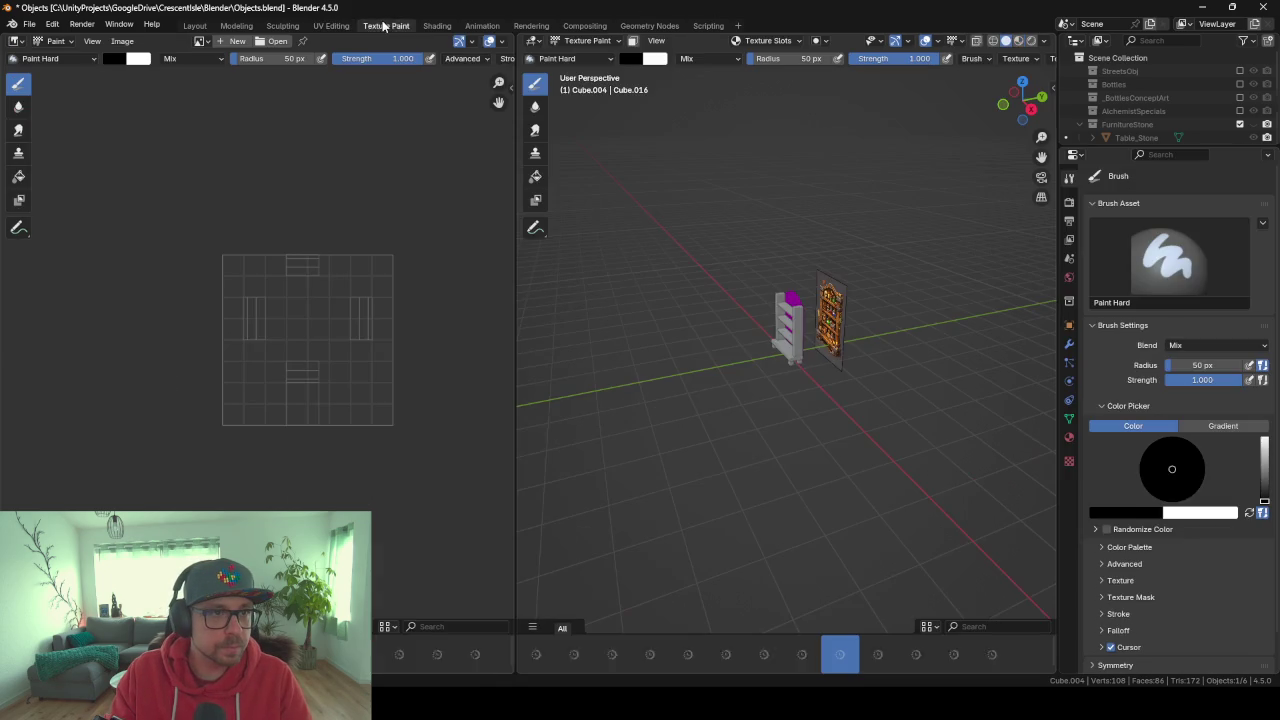
click(438, 25)
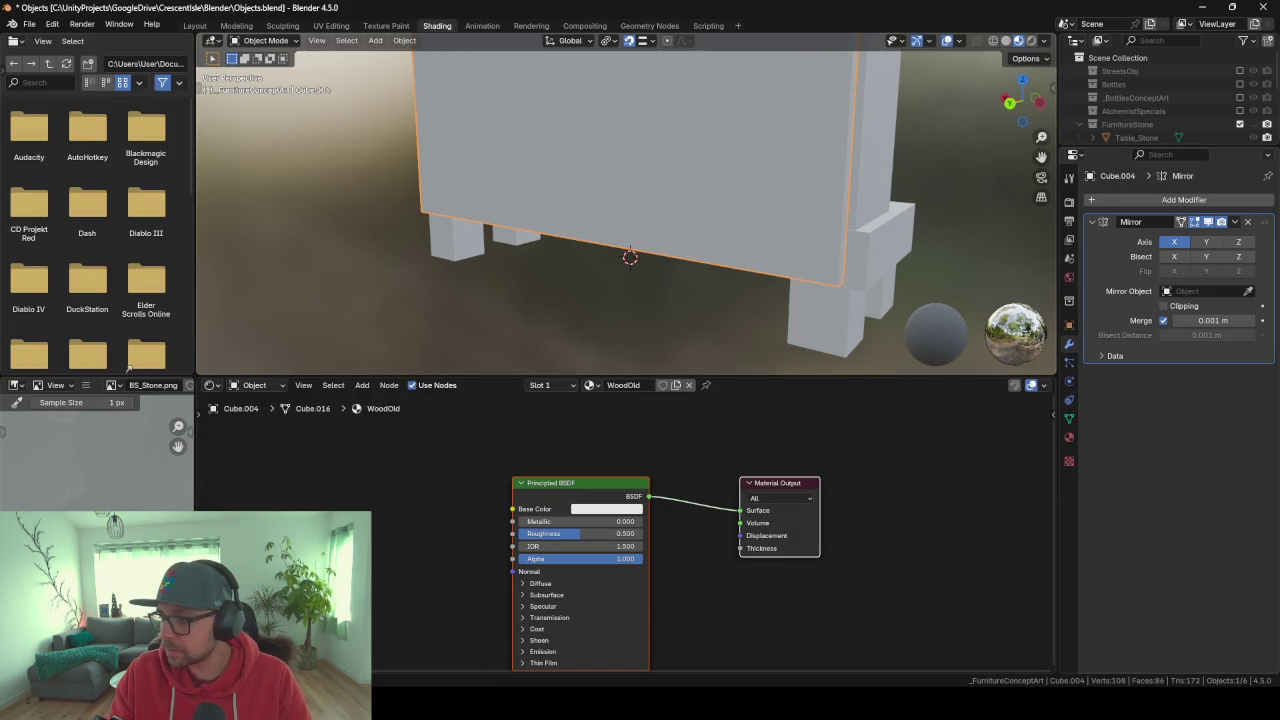
mouse_move(128, 367)
mouse_down()
mouse_move(370, 523)
mouse_move(443, 527)
mouse_move(512, 509)
mouse_up()
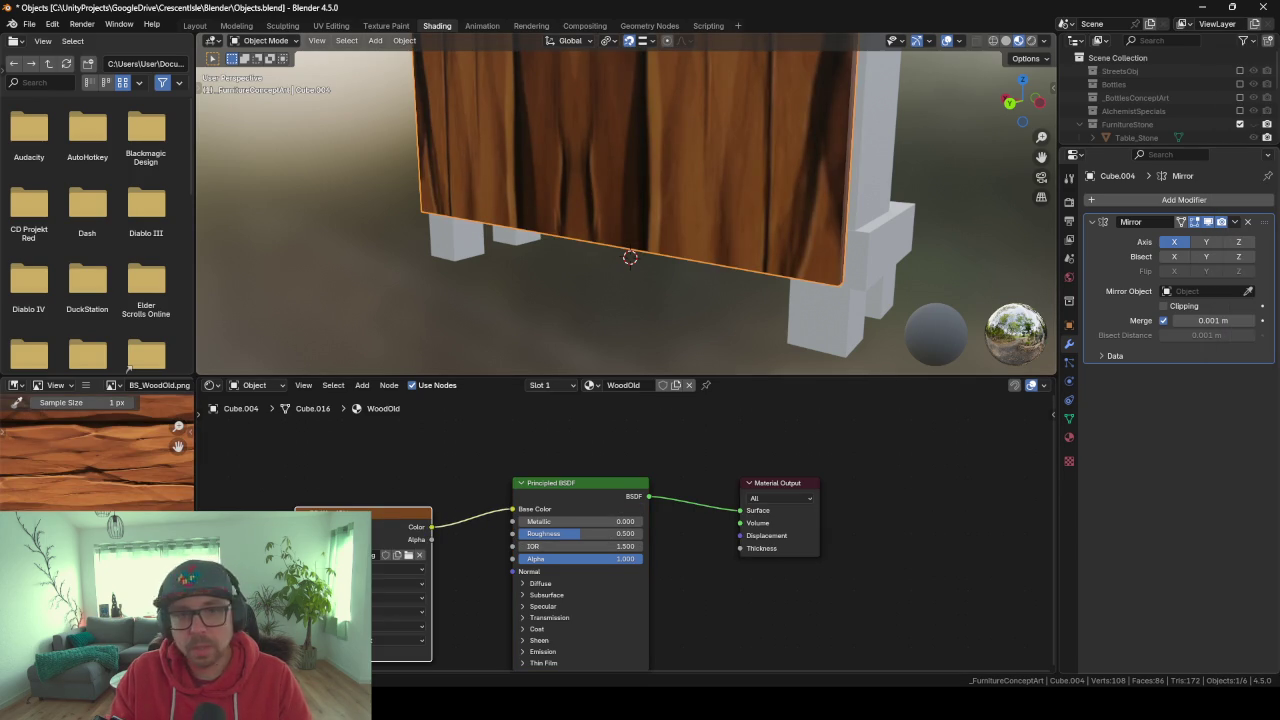
scroll(791, 156, down, 3)
scroll(791, 156, down, 3)
mouse_move(752, 148)
middle_down()
mouse_move(753, 194)
mouse_move(893, 183)
mouse_move(677, 162)
mouse_move(688, 268)
mouse_move(678, 158)
middle_up()
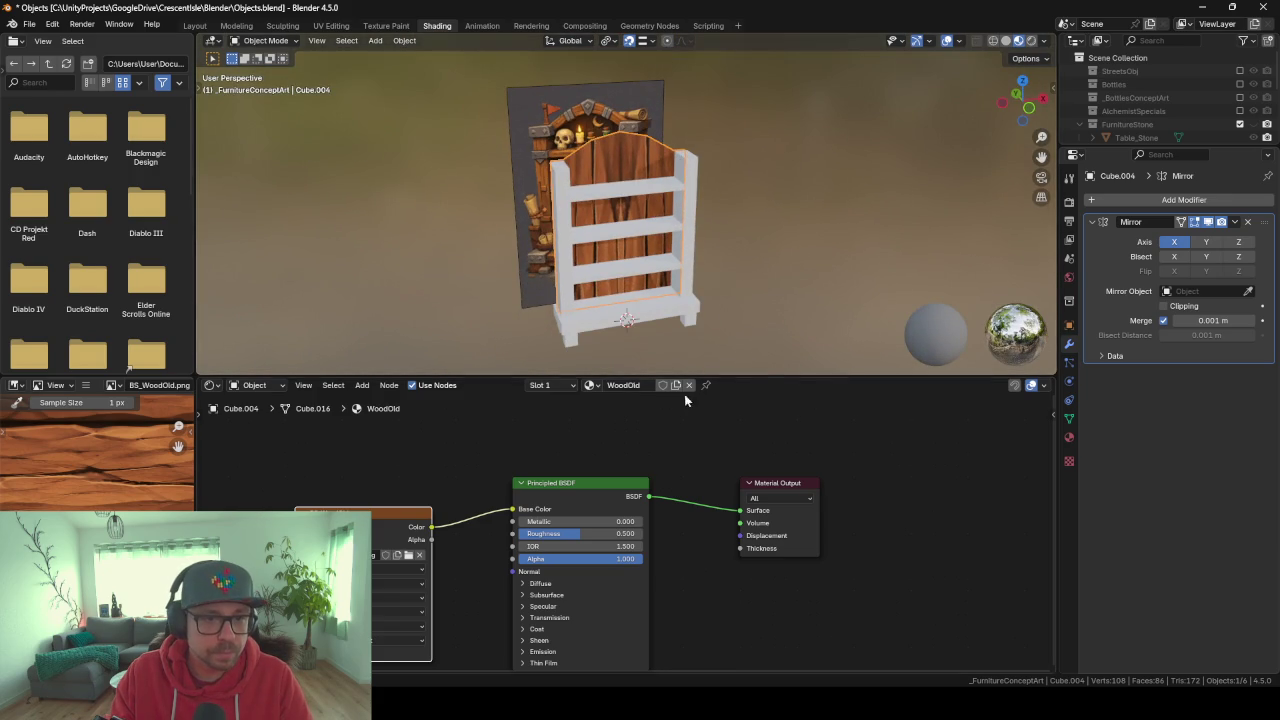
drag(769, 374, 768, 331)
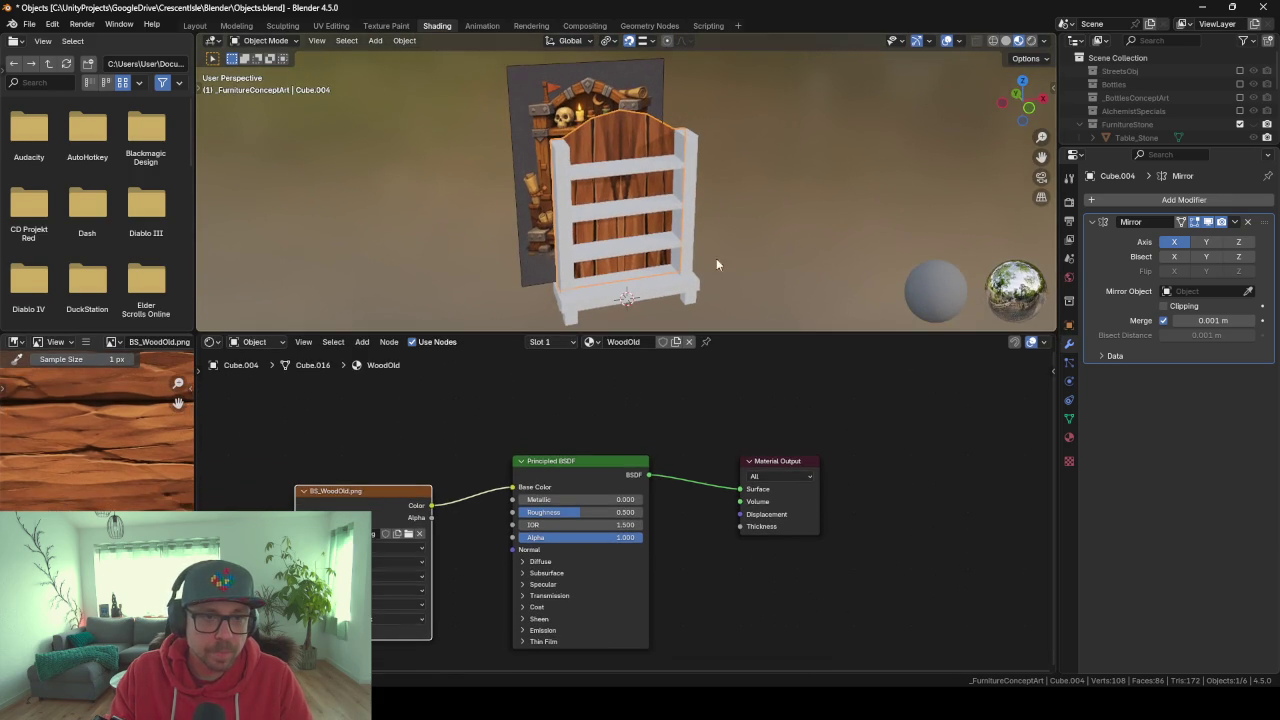
click(572, 167)
click(570, 172)
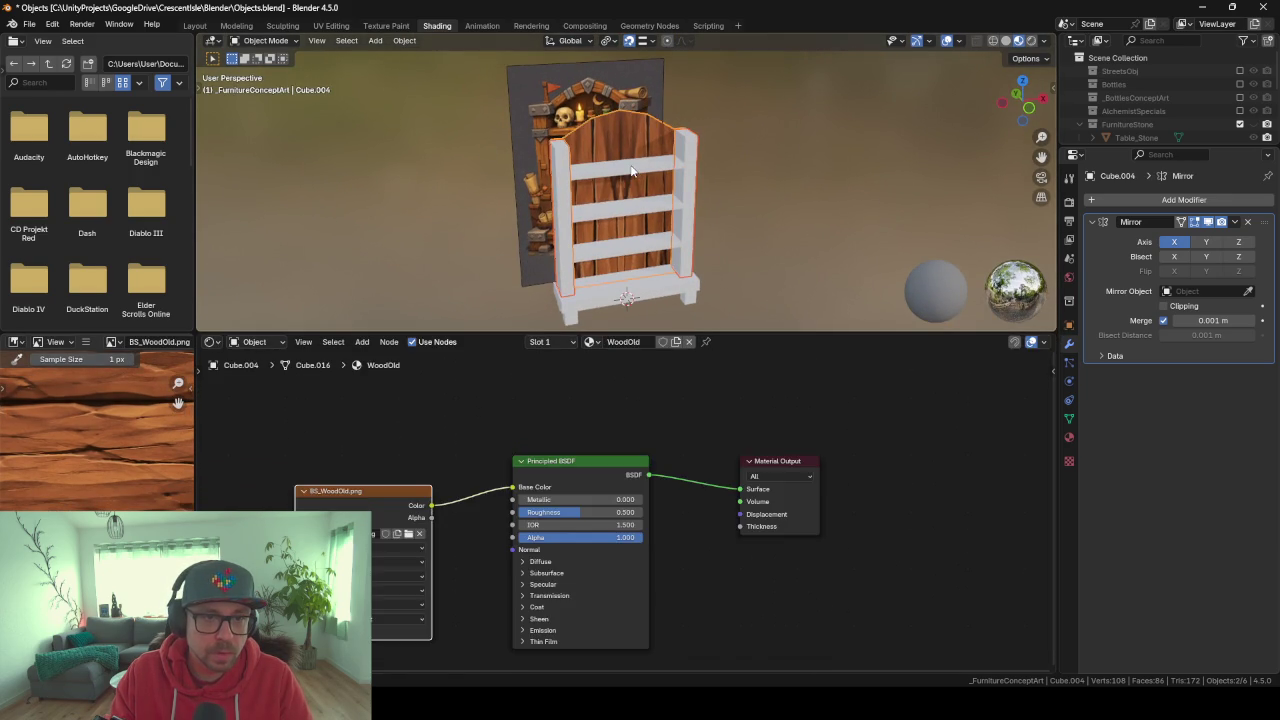
Select all bookshelf parts with the back panel active and link its WoodOld material to them.
click(567, 178)
click(578, 318)
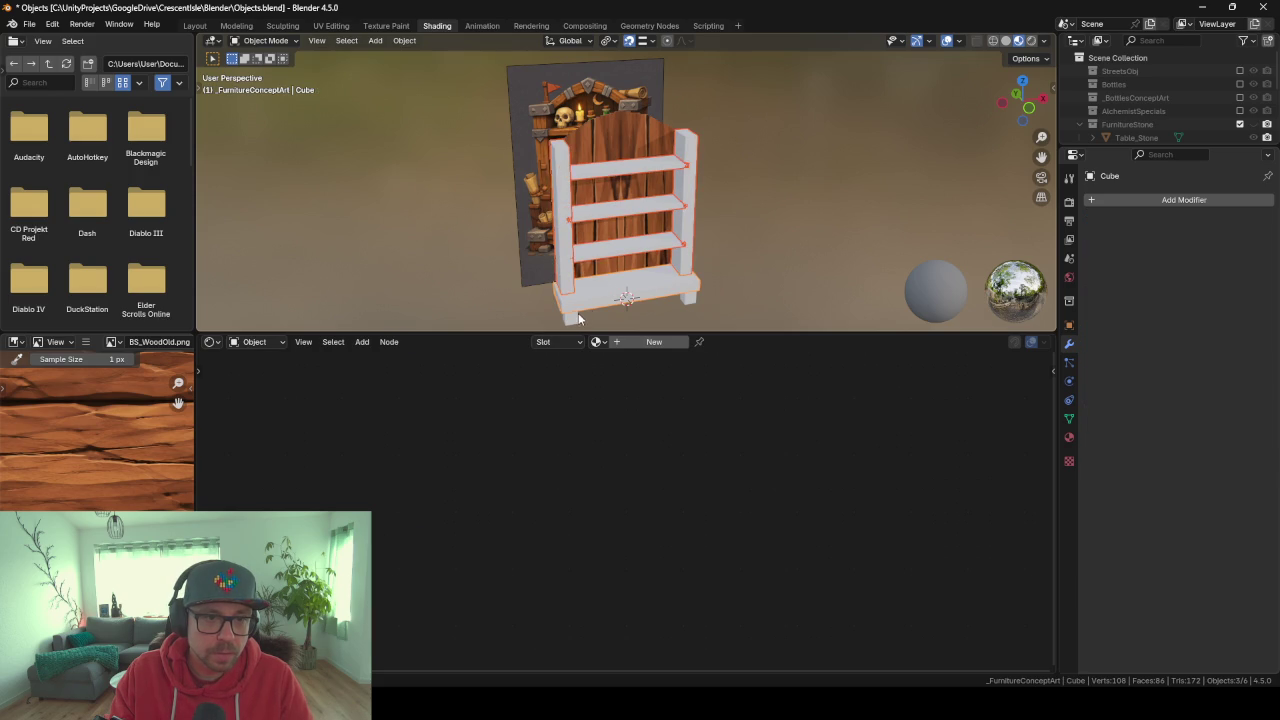
click(574, 322)
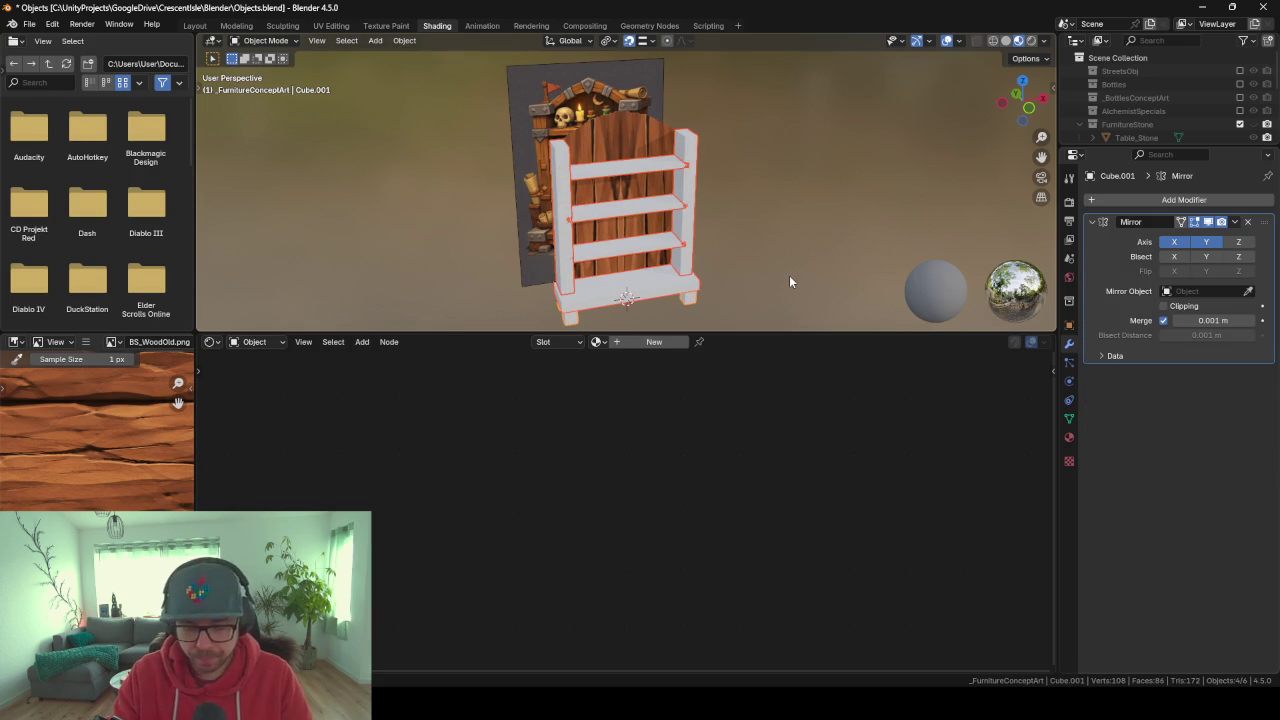
click(657, 131)
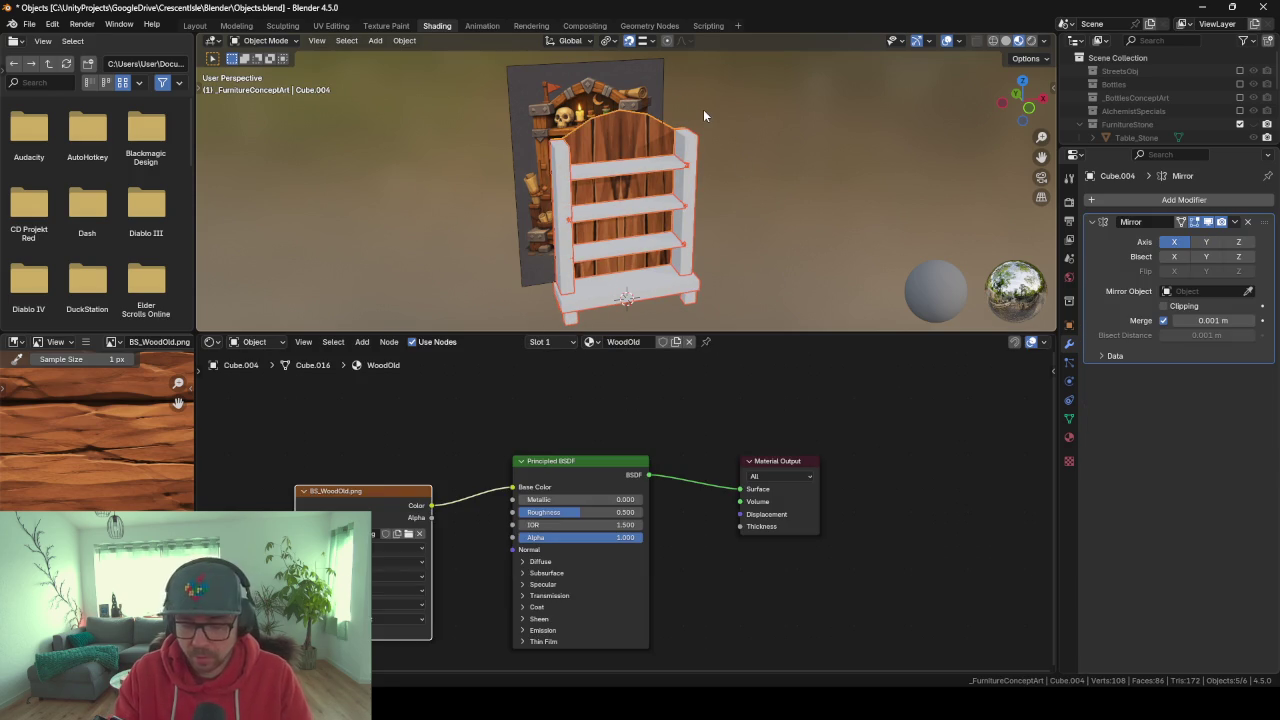
key(ctrl+l)
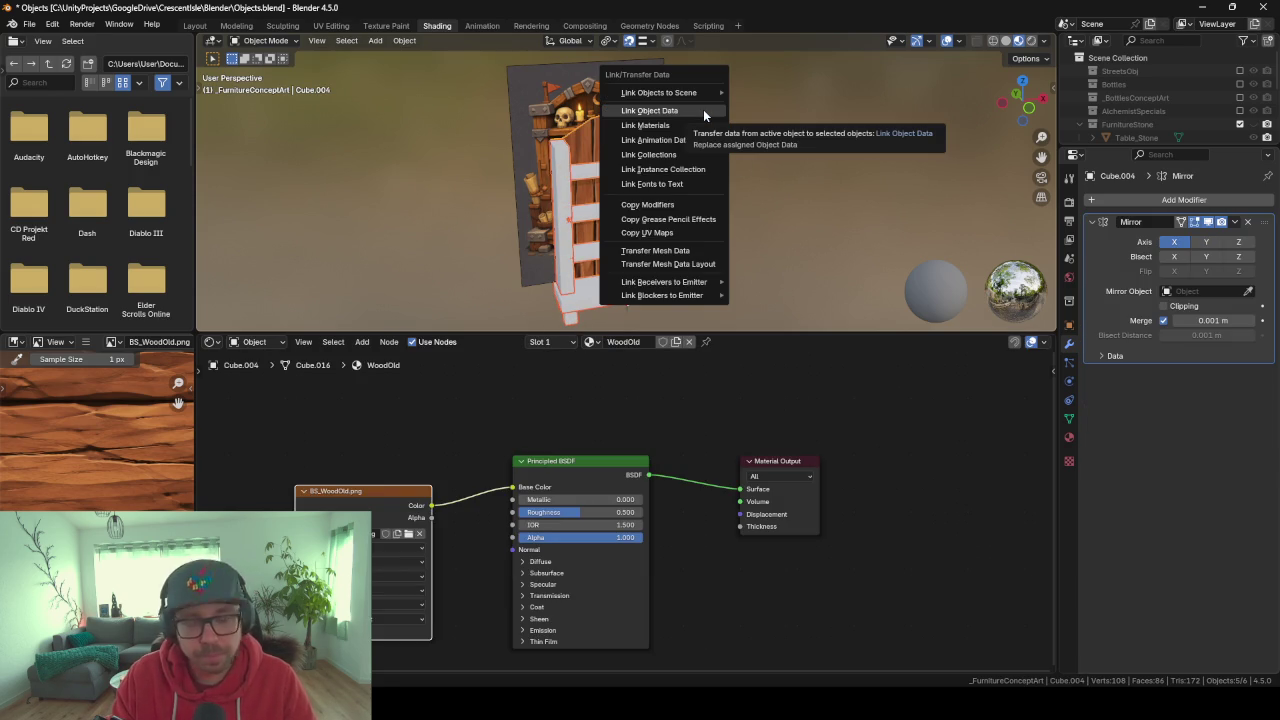
key(Down)
key(Down)
key(Up)
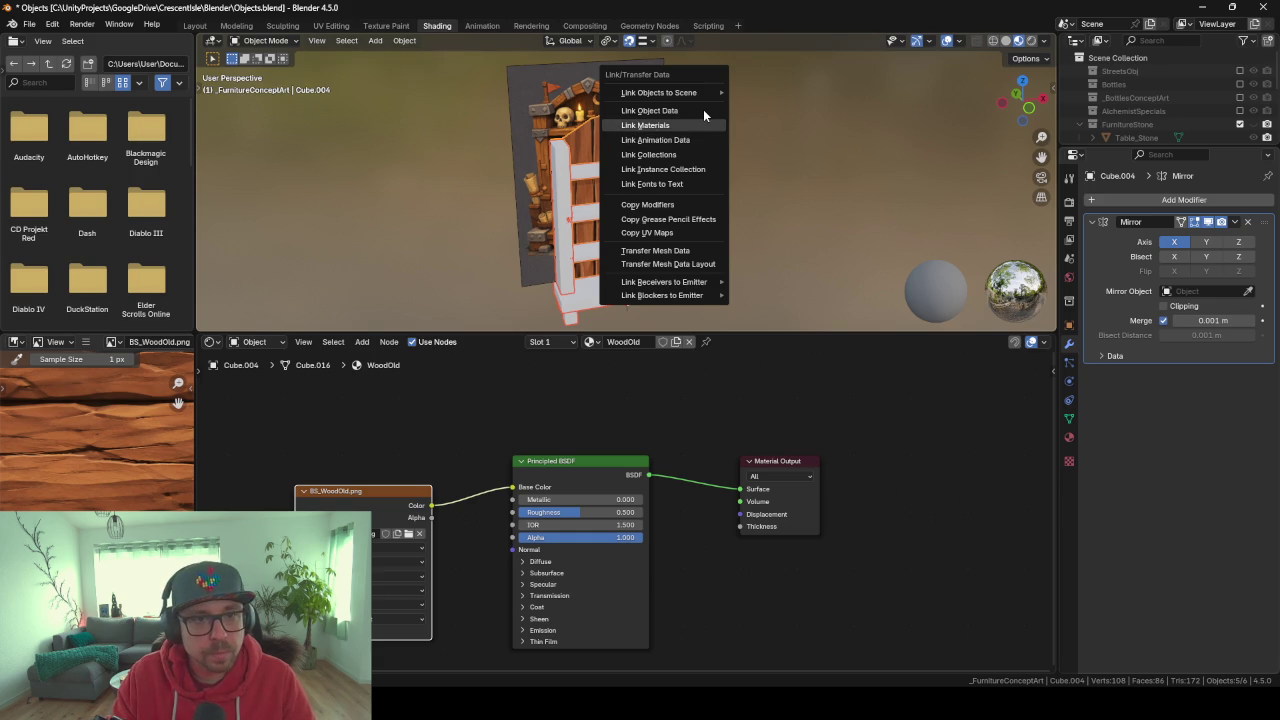
key(Return)
Select the side post and open it in Edit Mode in the UV Editing workspace.
mouse_move(667, 254)
middle_down()
mouse_move(743, 258)
mouse_move(695, 259)
middle_up()
key(KP_1)
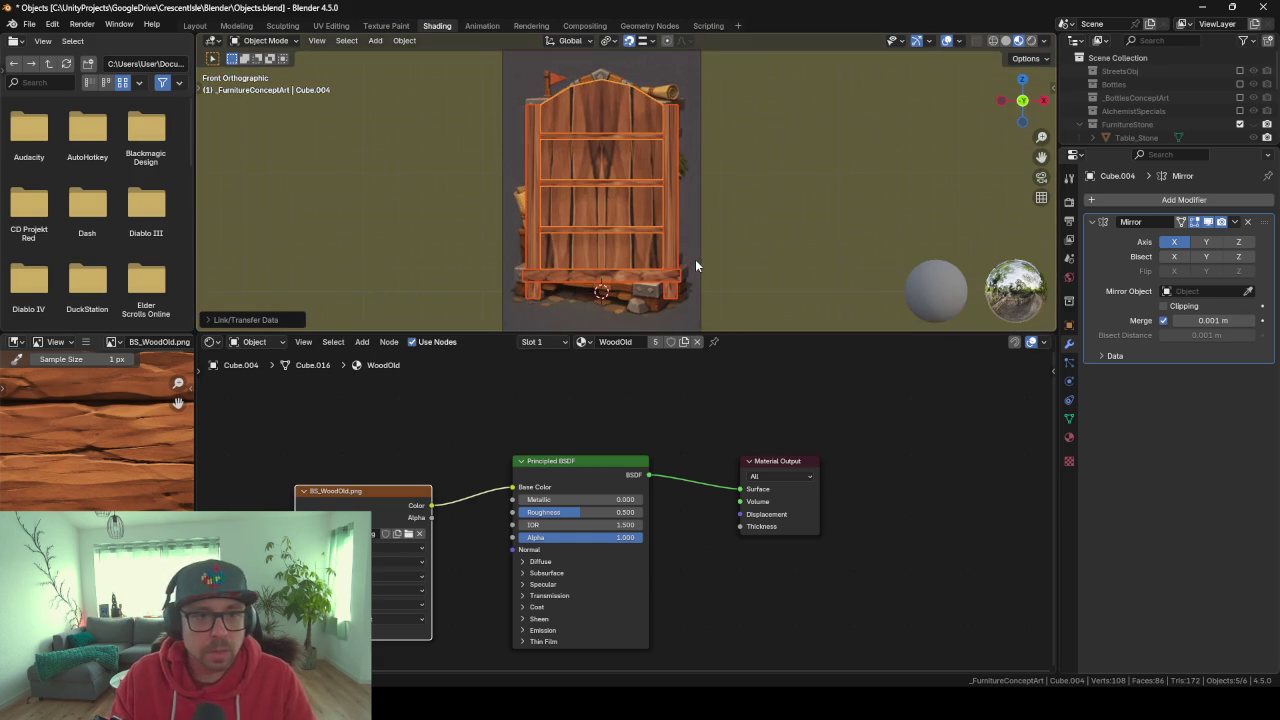
drag(800, 331, 814, 486)
mouse_move(638, 322)
middle_down()
mouse_move(725, 362)
mouse_move(717, 320)
mouse_move(634, 298)
middle_up()
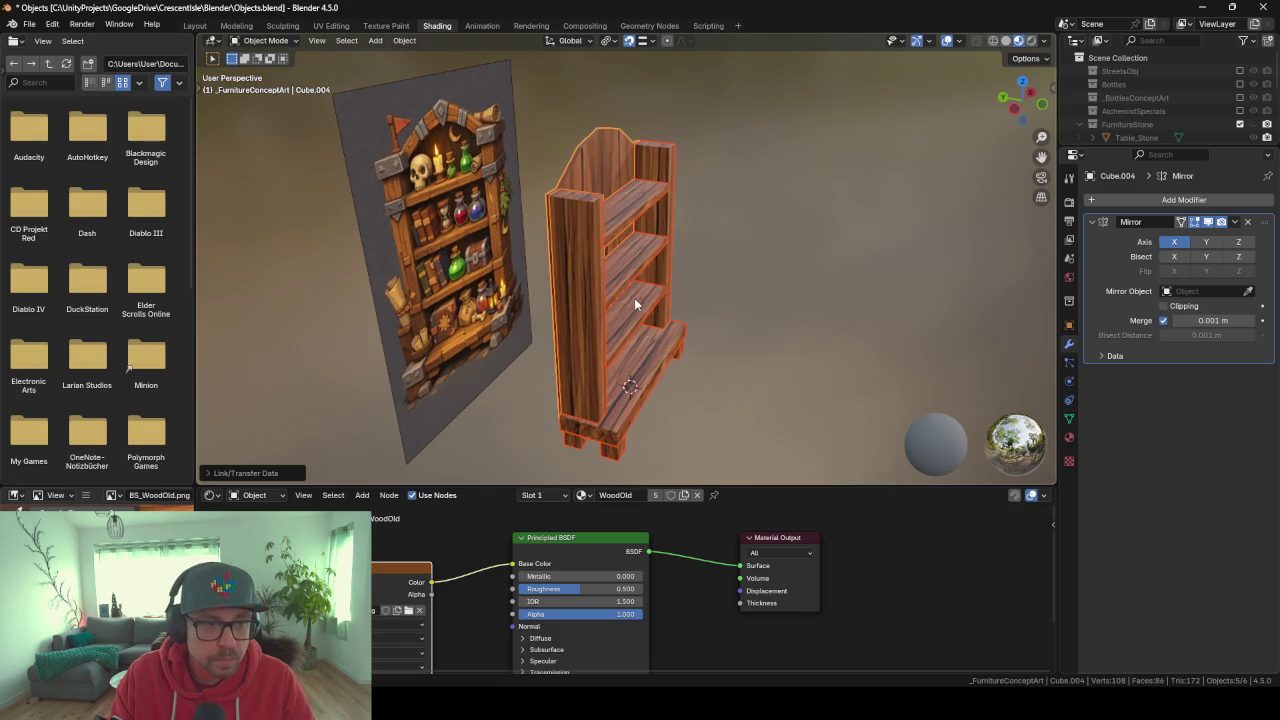
click(597, 278)
click(625, 341)
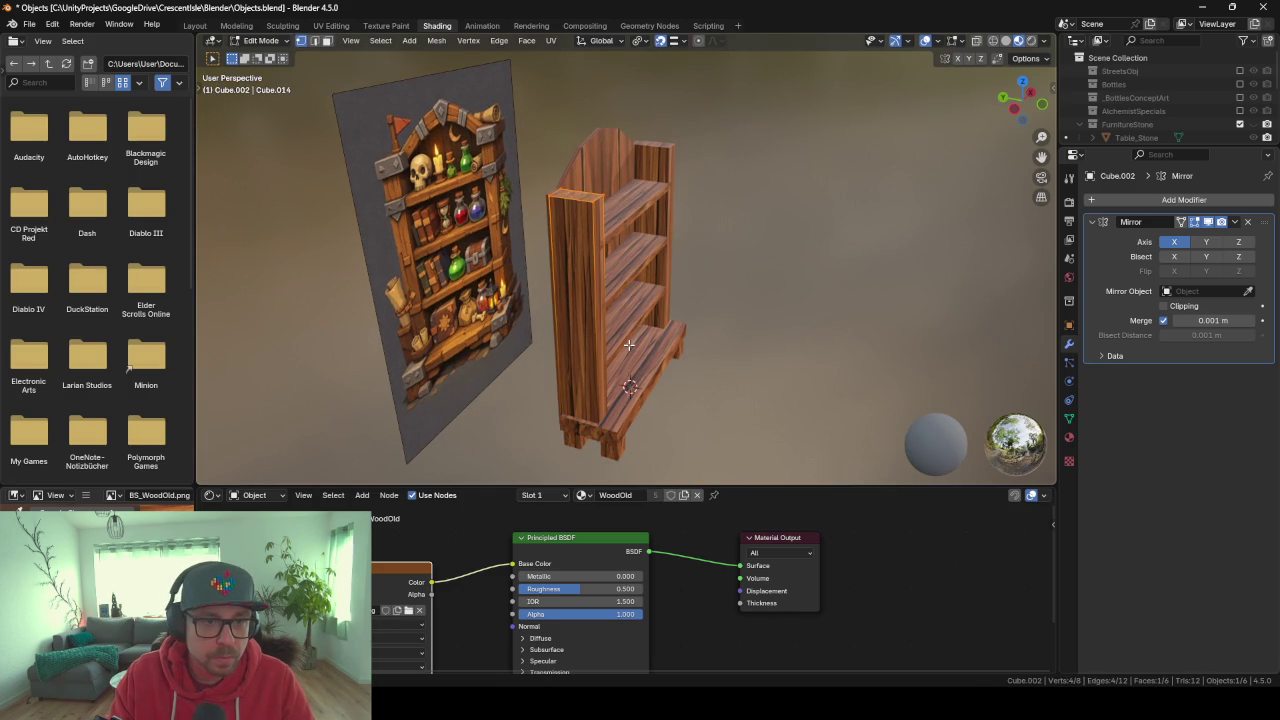
key(Tab)
click(331, 25)
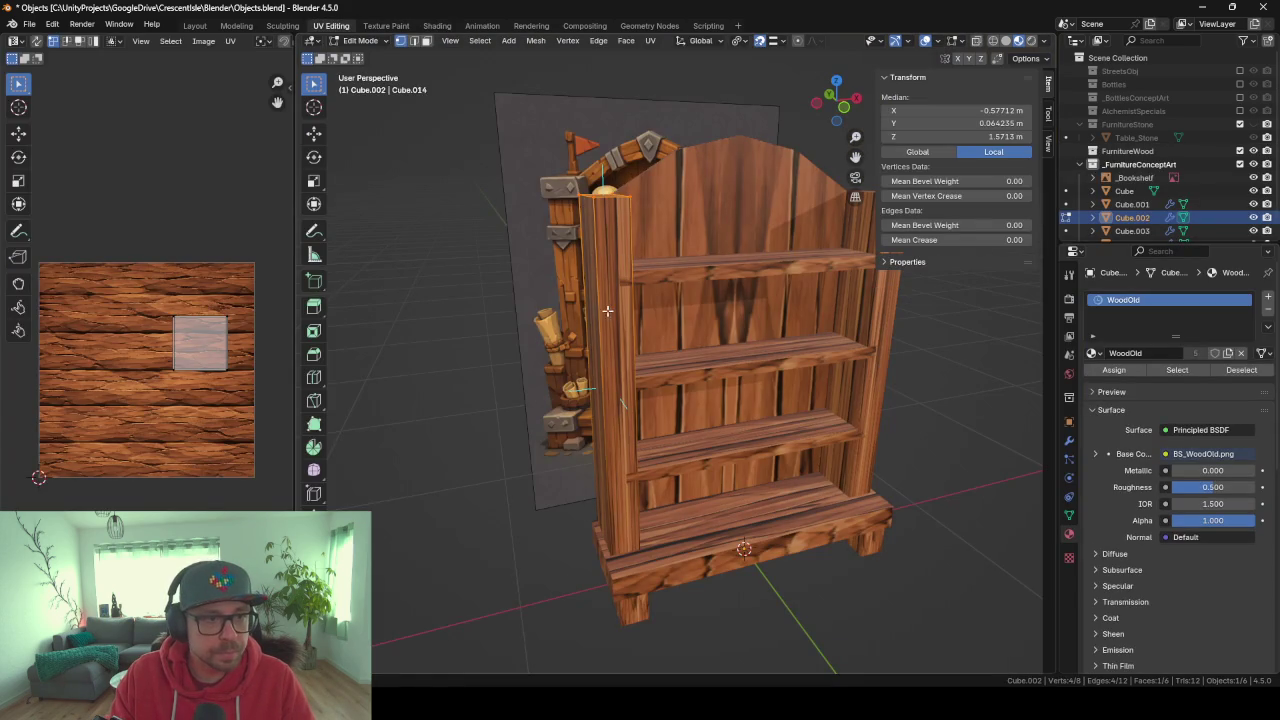
Smart UV Project the side post and rotate its islands 90° onto the wood texture.
key(a)
key(u)
key(Down)
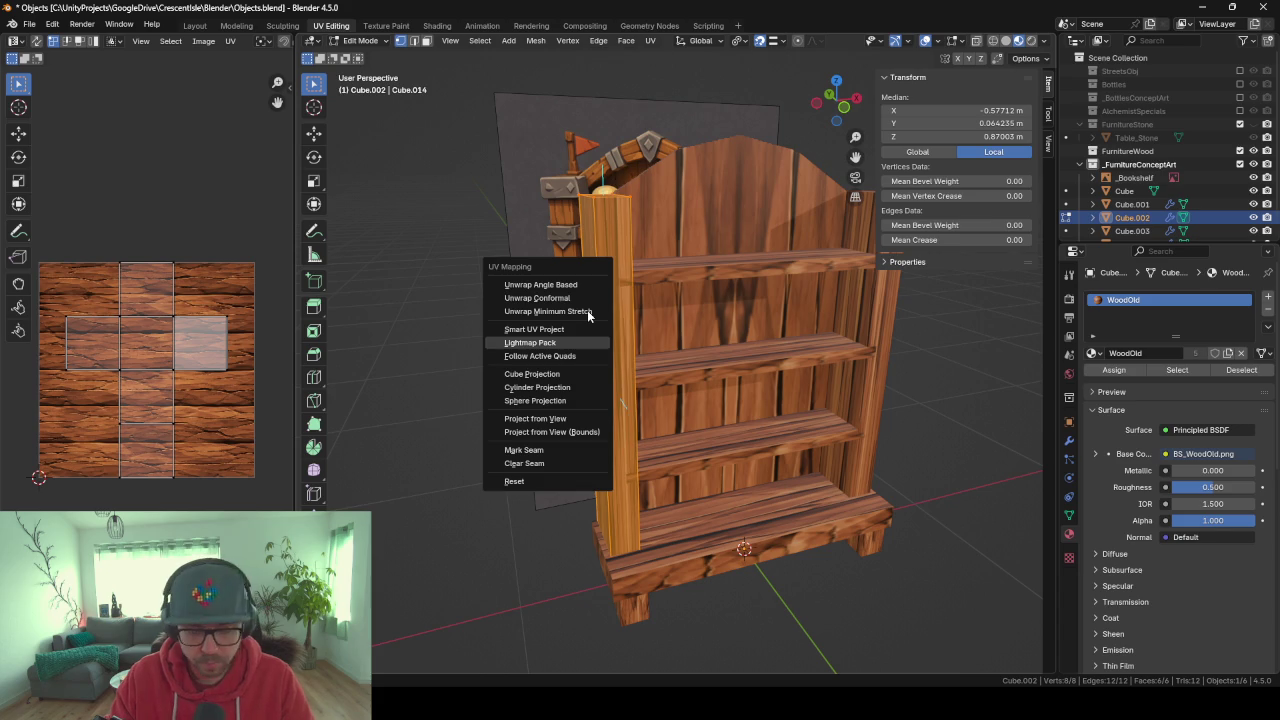
key(Return)
key(Return)
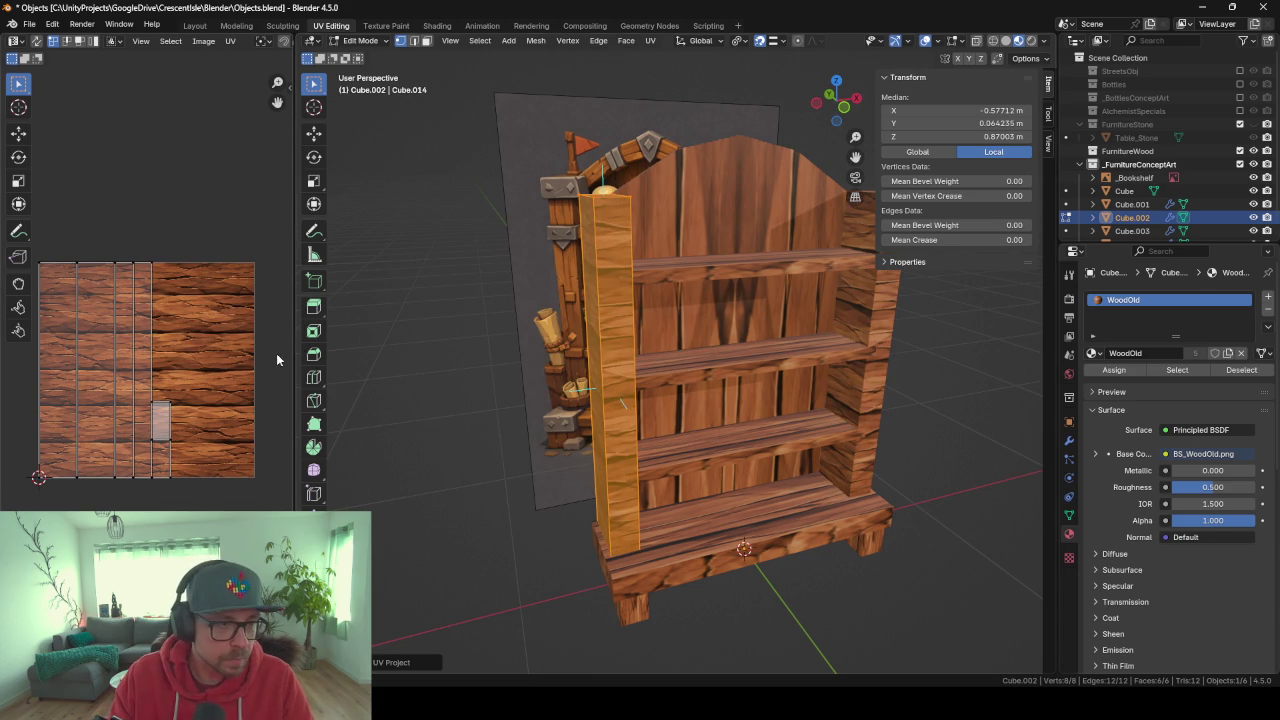
text(ar)
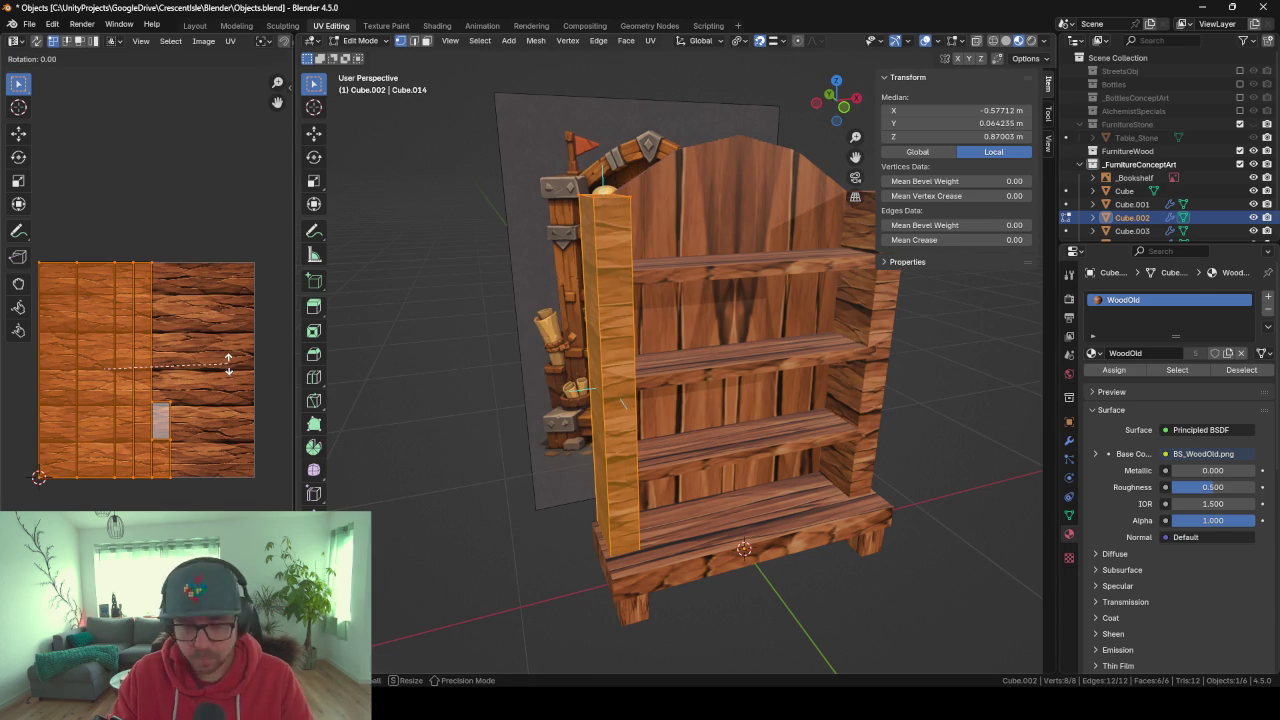
text(90)
key(Return)
key(g)
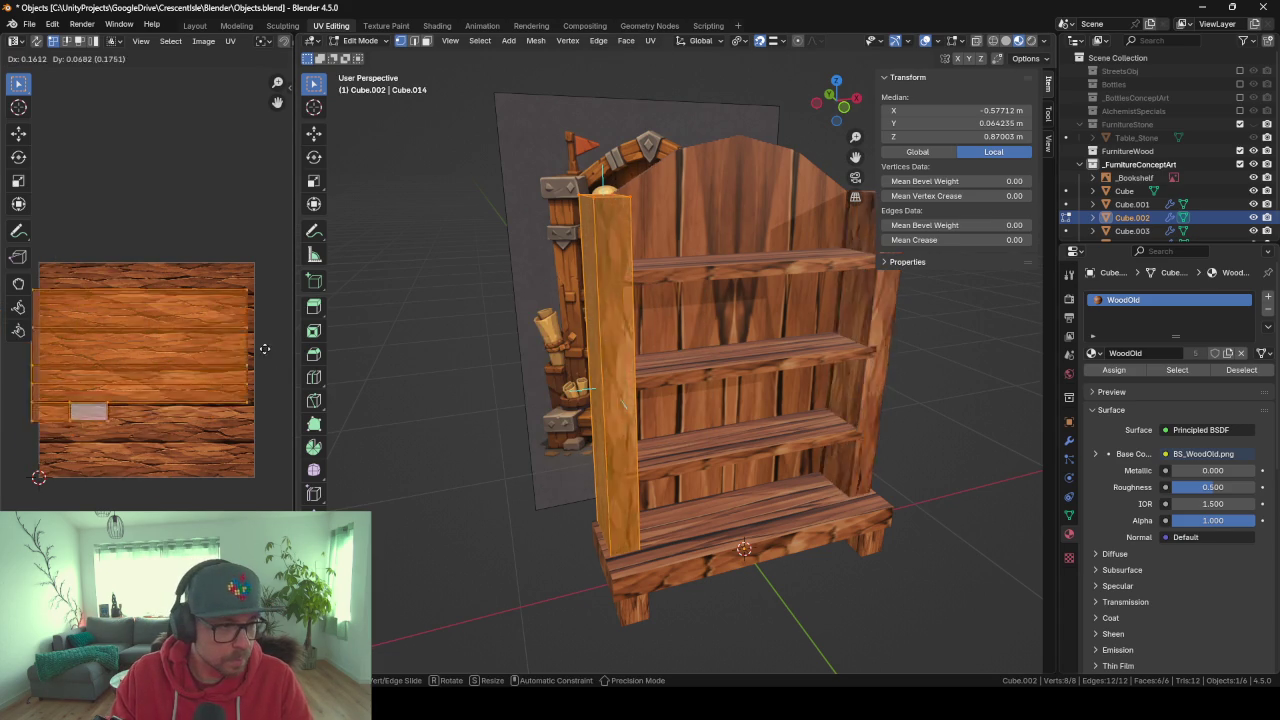
click(265, 357)
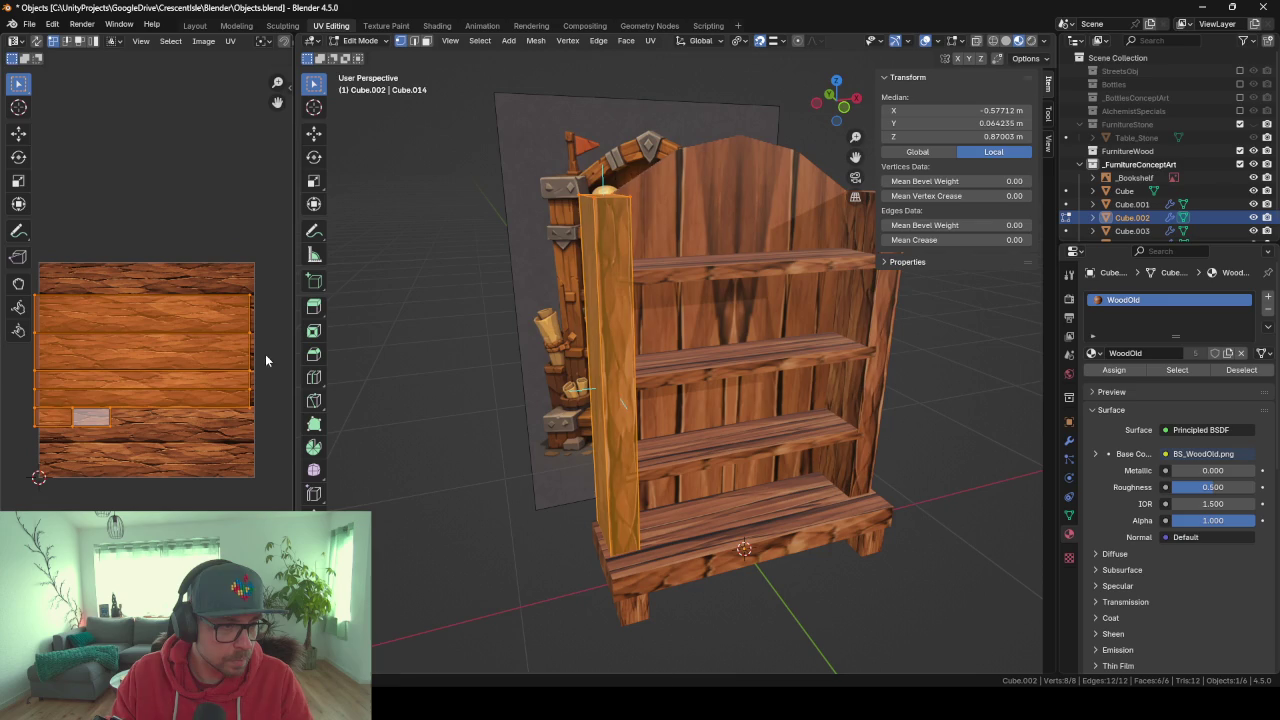
In face select mode, scale down and reposition a single post face's UV island.
middle_drag(422, 374, 520, 379)
key(alt+a)
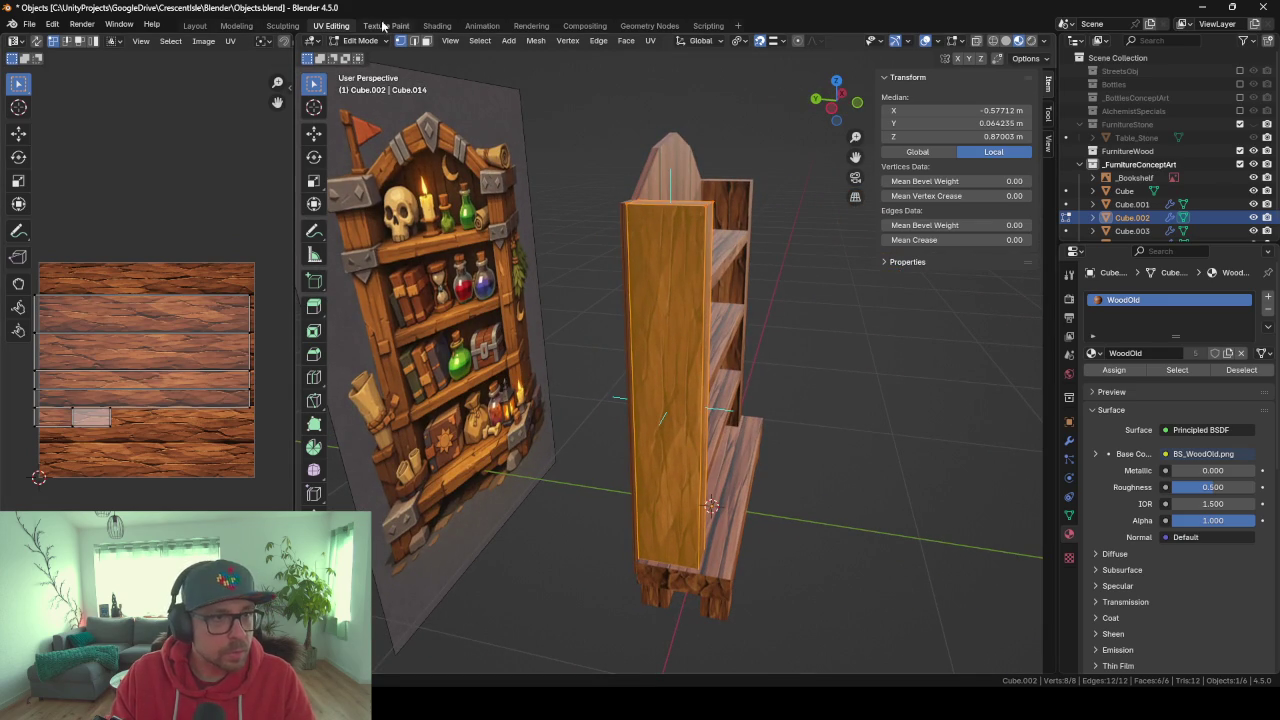
click(426, 41)
click(675, 328)
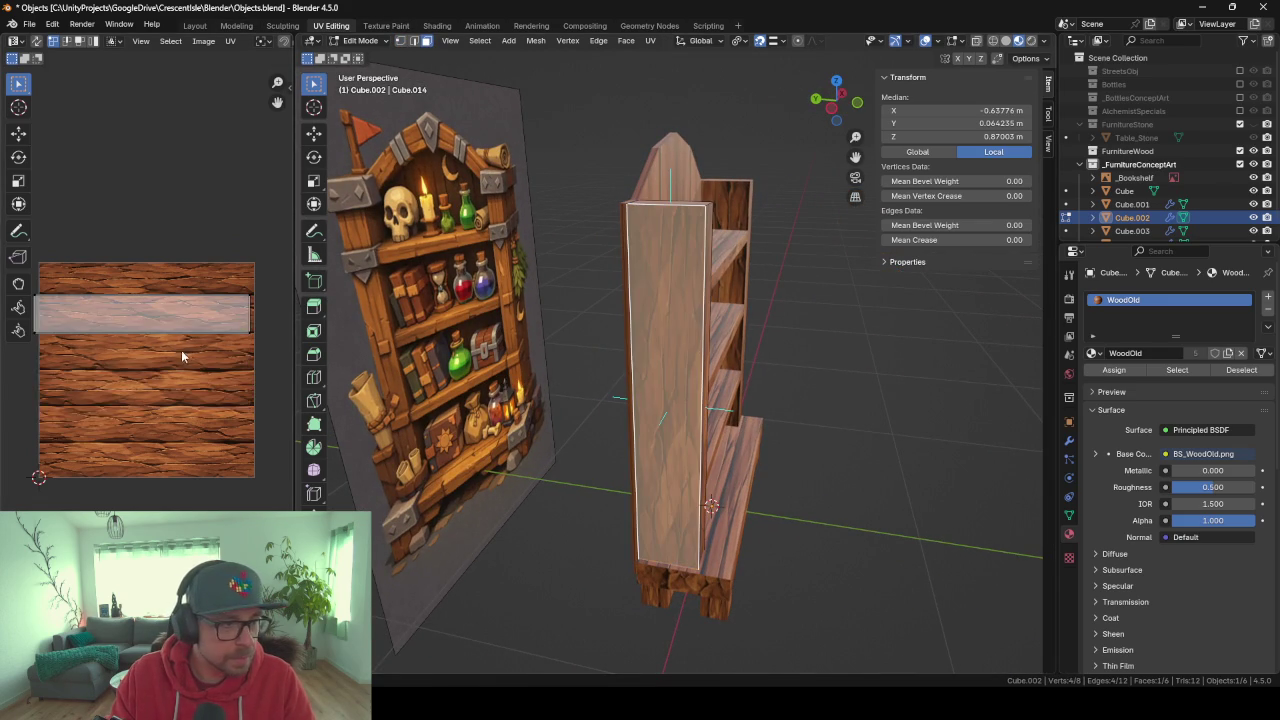
click(163, 302)
key(s)
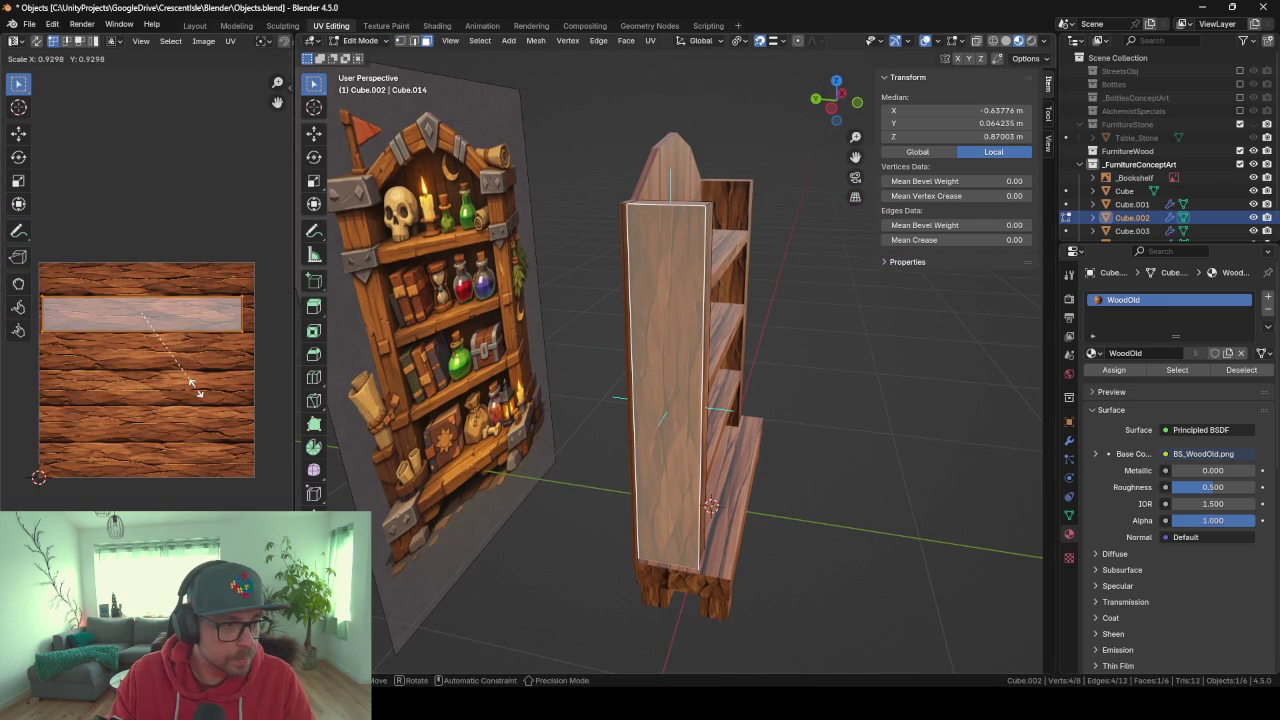
click(193, 386)
key(g)
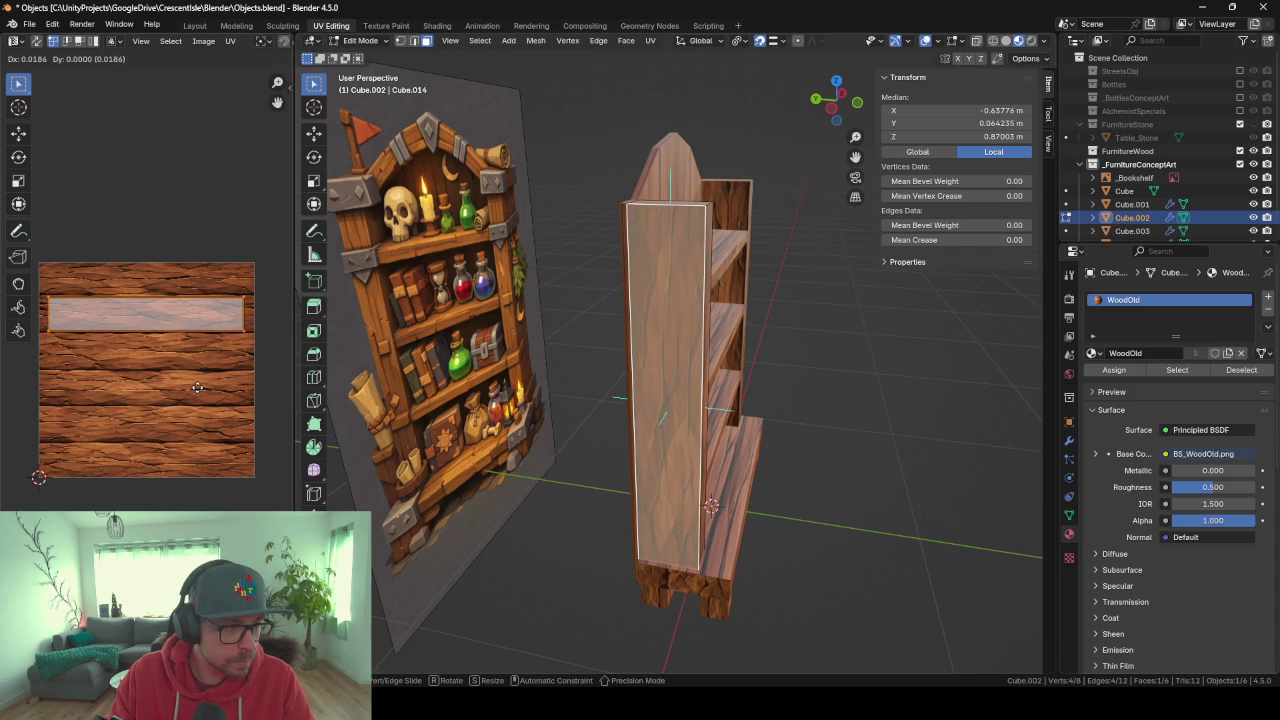
click(196, 387)
Narrow the post's front-face UV island along X and nudge it slightly right.
middle_drag(711, 357, 524, 375)
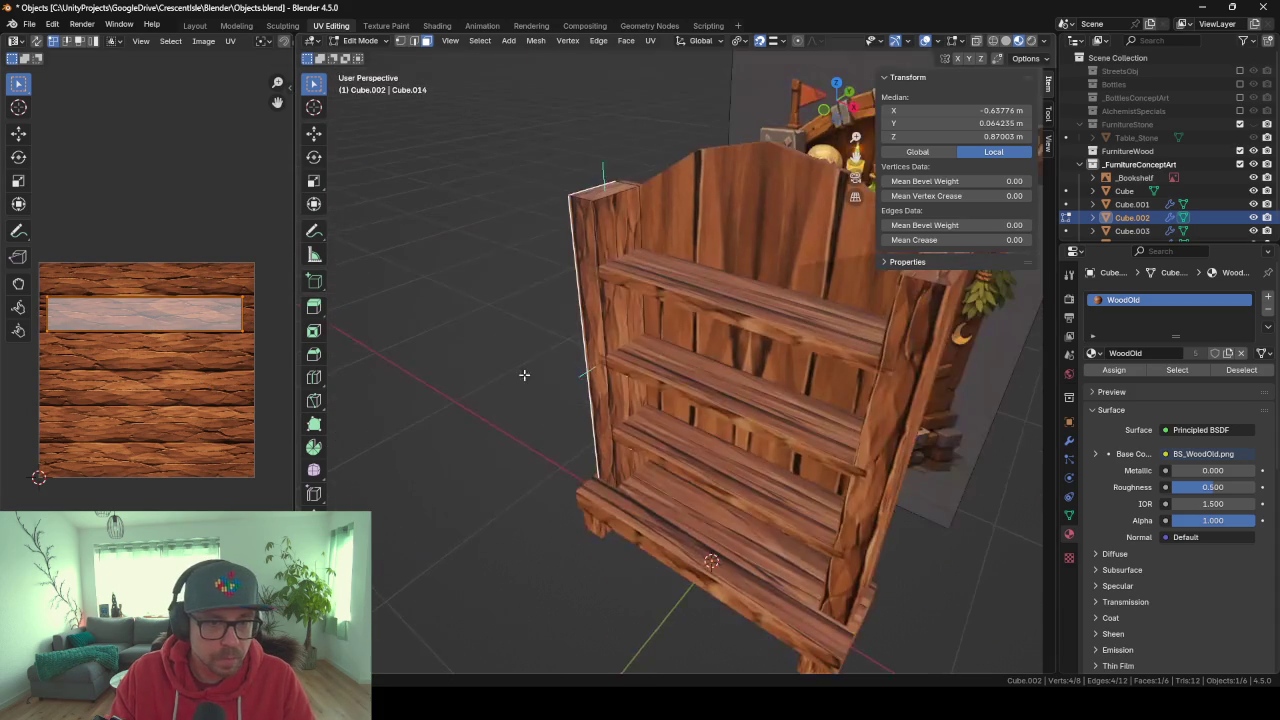
click(628, 235)
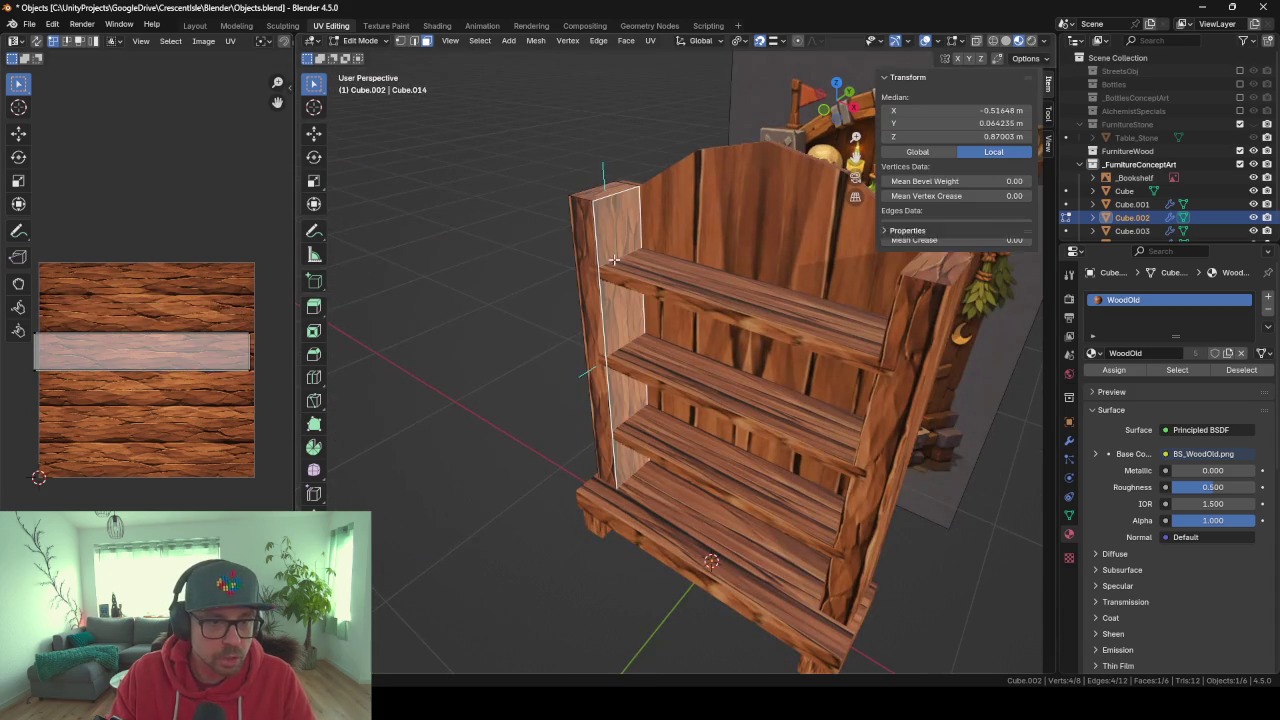
key(s)
key(x)
click(163, 410)
key(g)
click(167, 410)
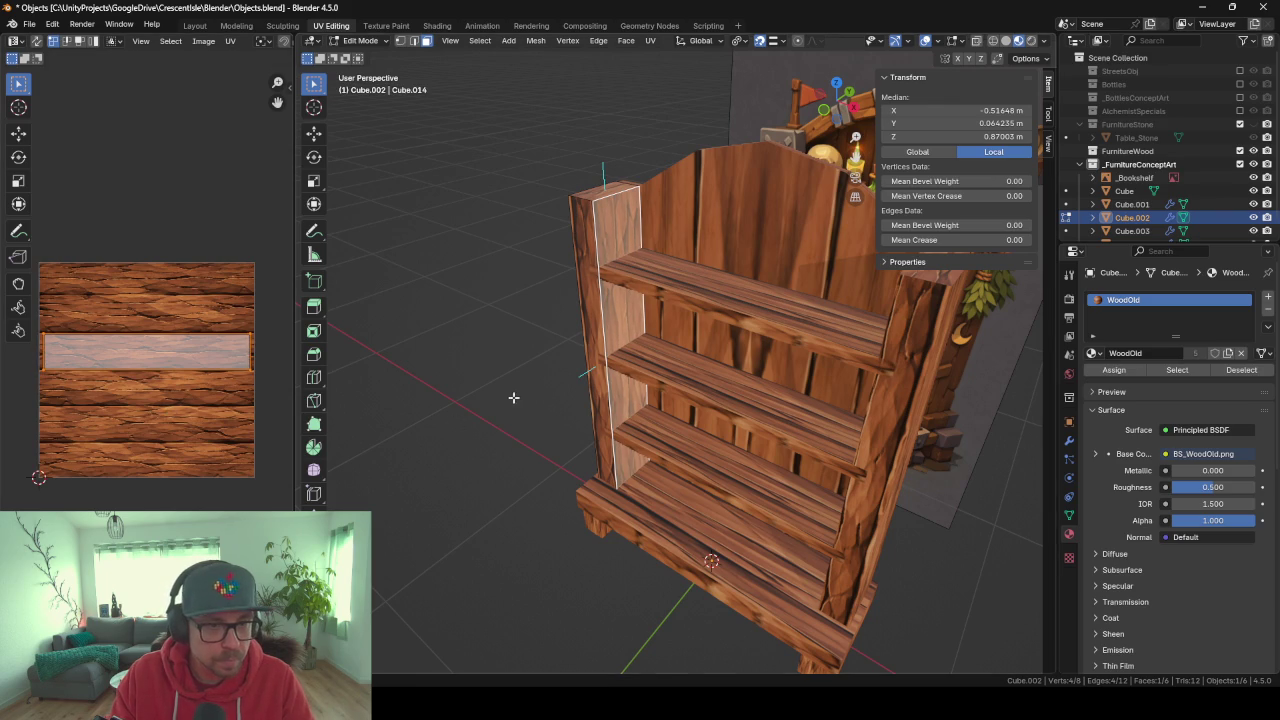
Move the left post's thin front-face UV strip up the wood texture.
middle_drag(513, 397, 575, 344)
click(592, 330)
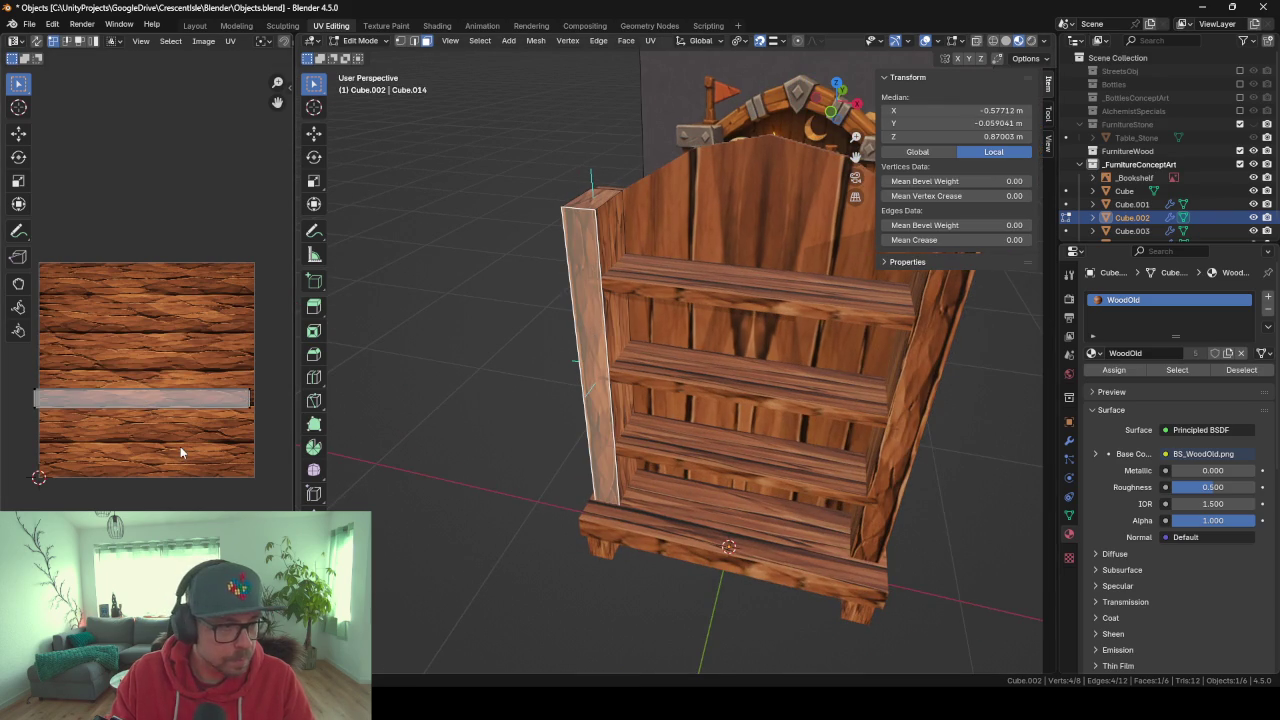
click(168, 405)
key(g)
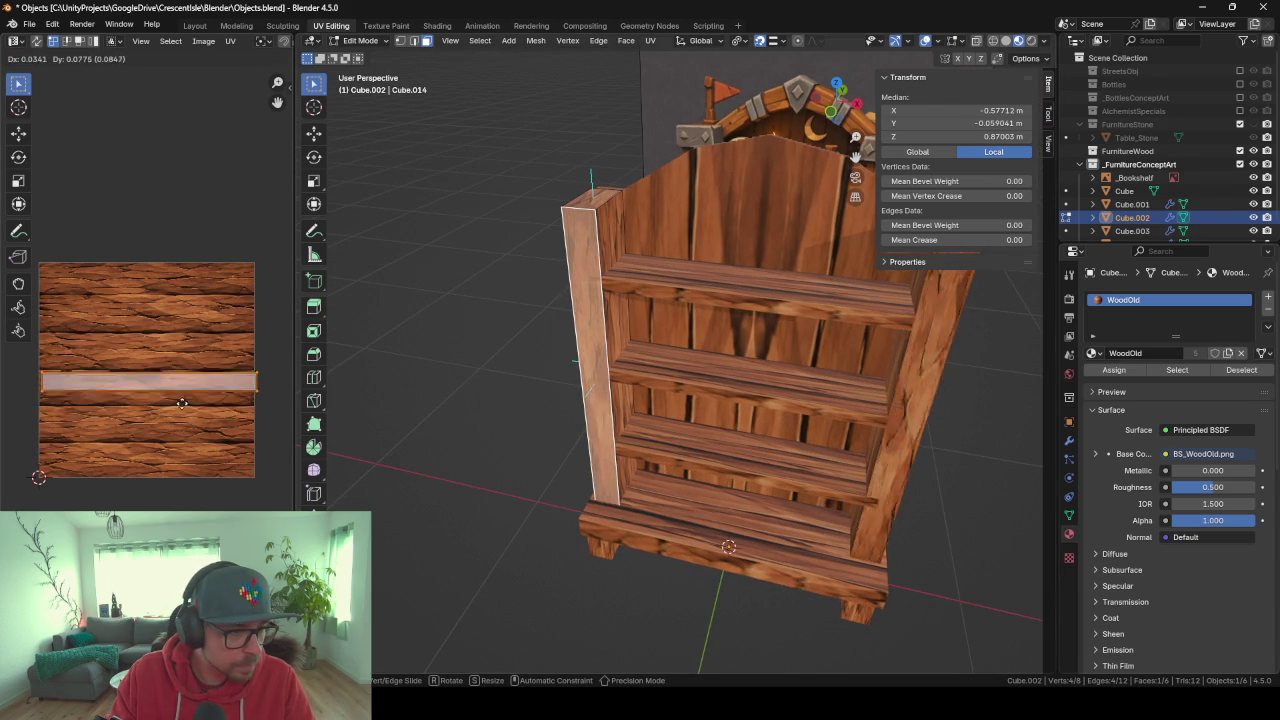
click(178, 368)
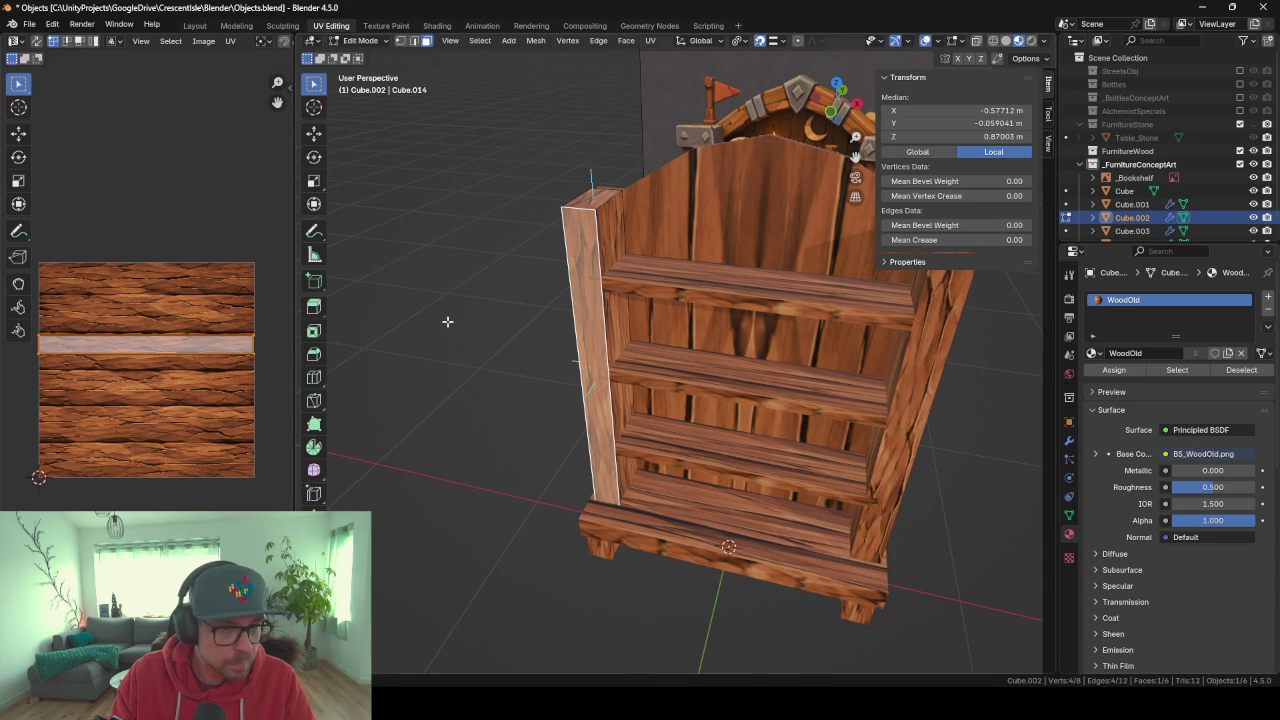
Isolate the side panel, then move its narrow edge strip's UVs up and make them narrower.
key(KP_Divide)
middle_drag(643, 331, 710, 312)
click(713, 314)
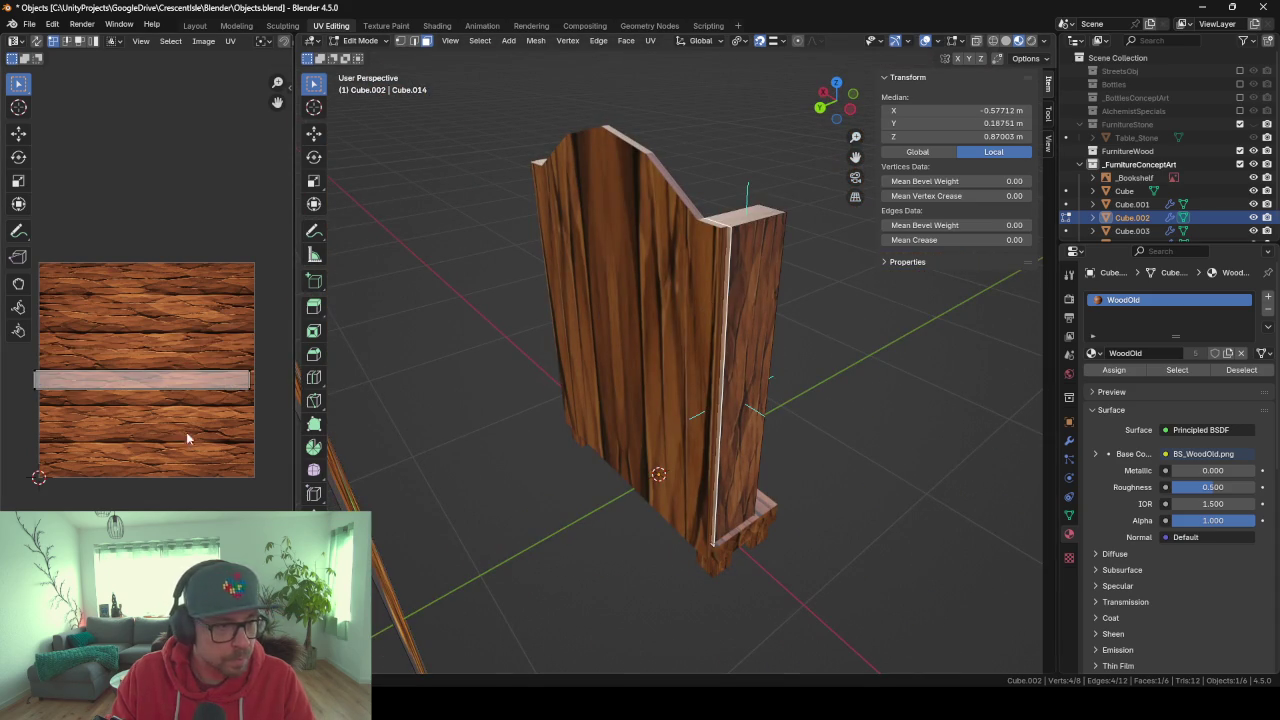
key(g)
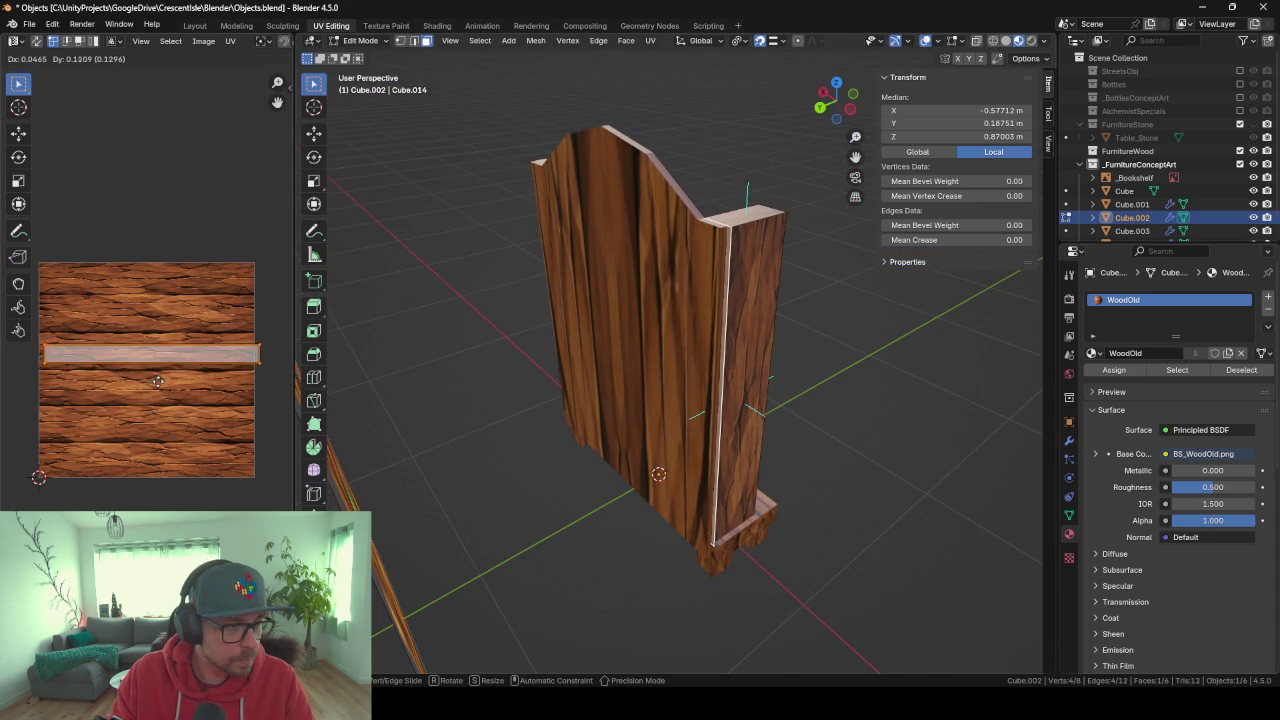
click(153, 384)
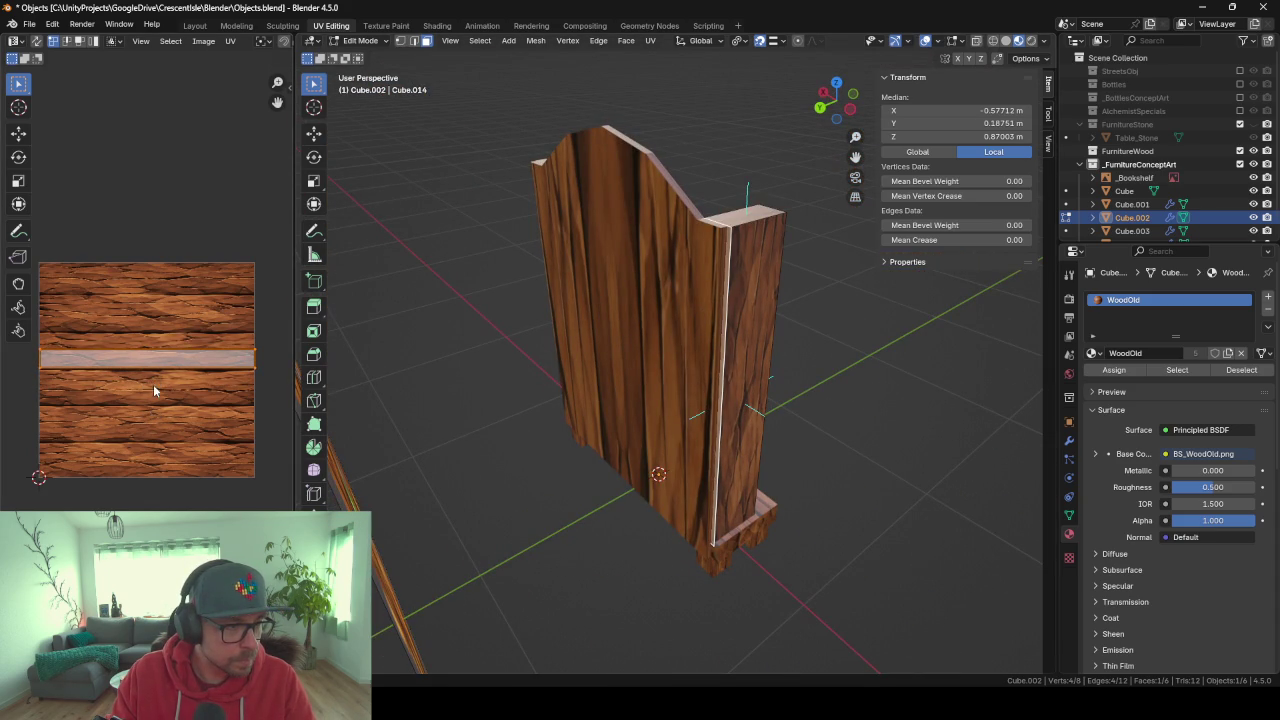
key(s)
click(206, 417)
Return to Object Mode and hide the bookshelf frame piece.
mouse_move(740, 330)
middle_down()
mouse_move(778, 339)
mouse_move(735, 333)
middle_up()
mouse_move(753, 234)
middle_down()
mouse_move(680, 231)
mouse_move(782, 212)
mouse_move(738, 211)
mouse_move(814, 316)
mouse_move(900, 300)
mouse_move(772, 287)
mouse_move(759, 329)
mouse_move(641, 314)
mouse_move(644, 382)
middle_up()
key(Tab)
click(680, 231)
key(h)
click(691, 343)
Smart UV Project the shelf boards and rotate their islands 90°.
mouse_move(691, 343)
middle_down()
mouse_move(747, 444)
mouse_move(715, 377)
middle_up()
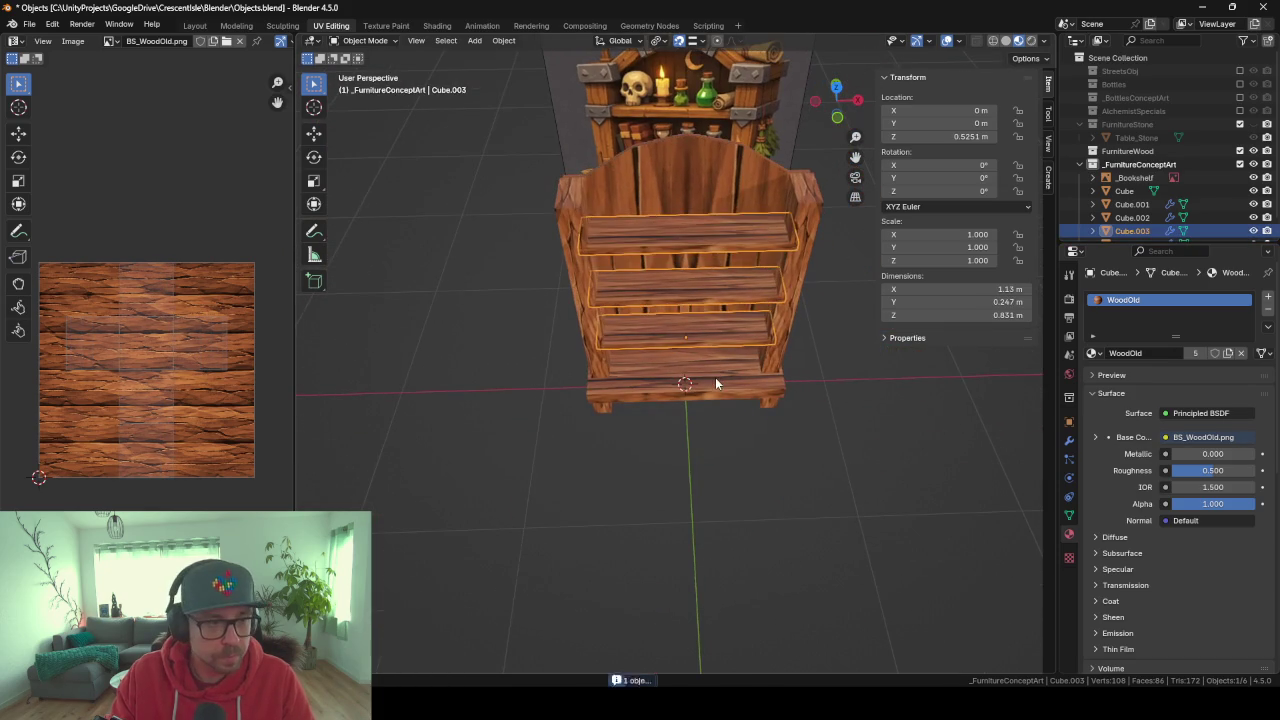
key(Tab)
key(u)
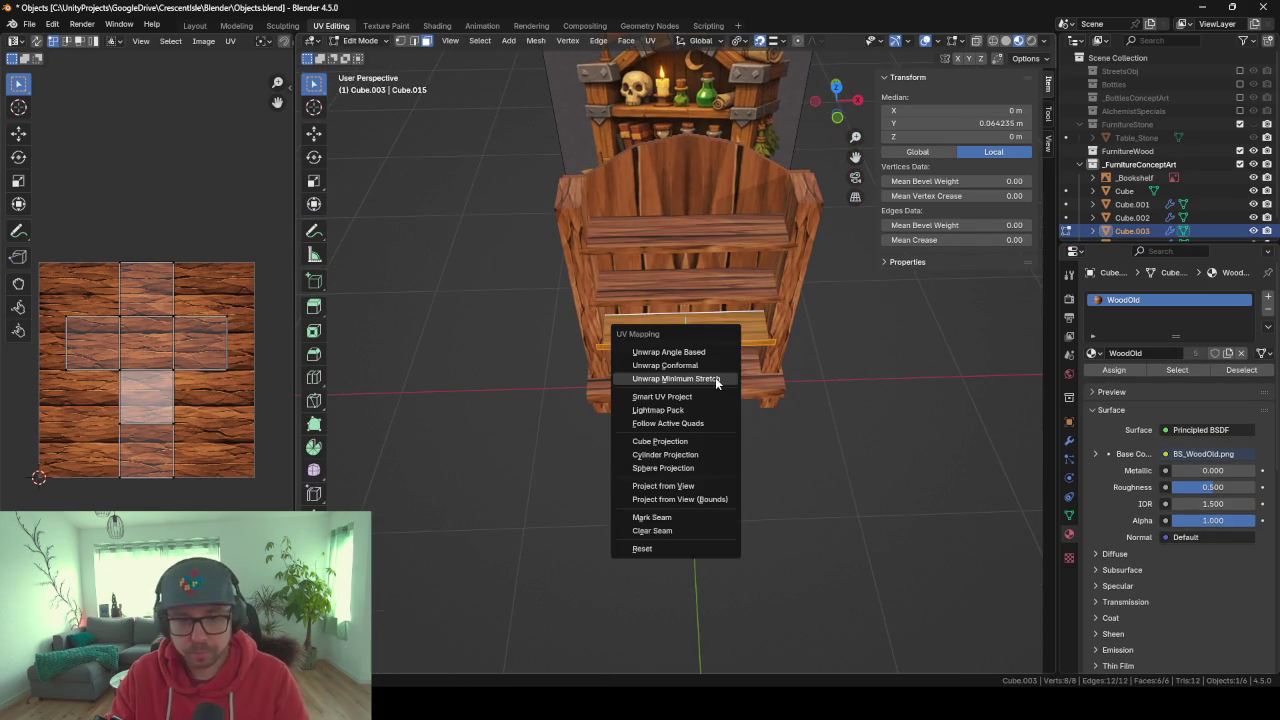
click(715, 377)
key(Return)
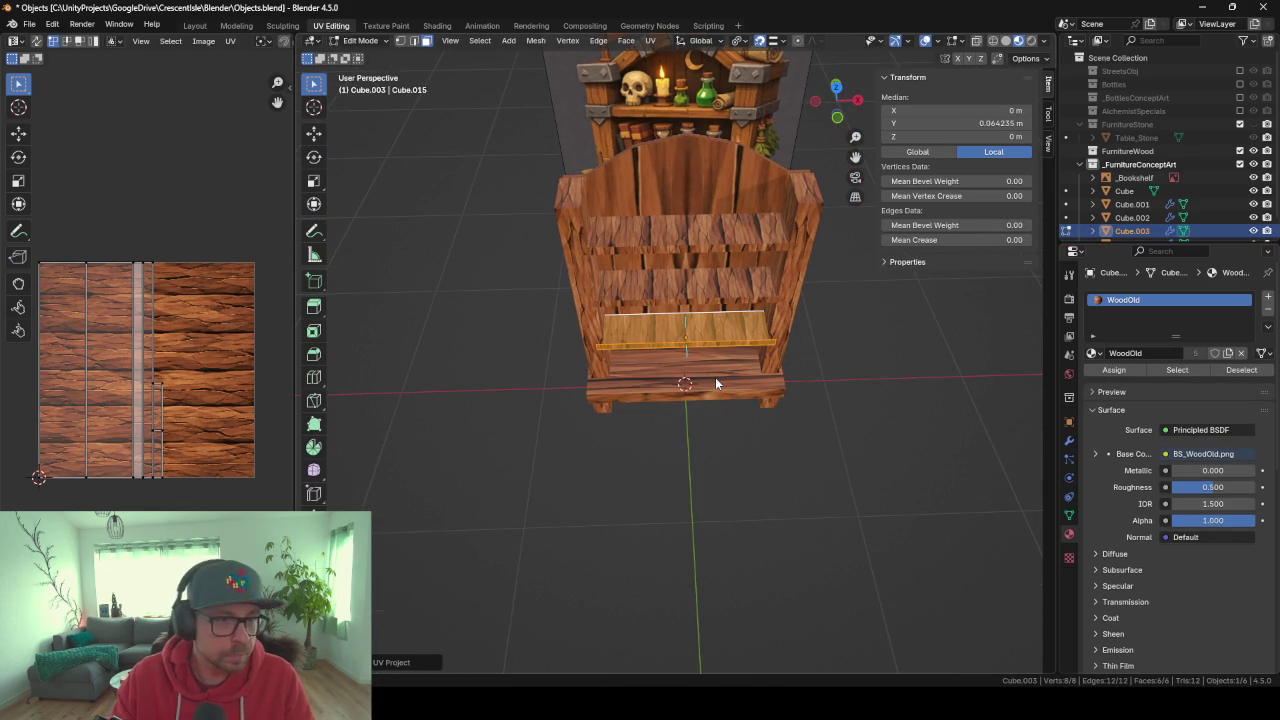
text(a)
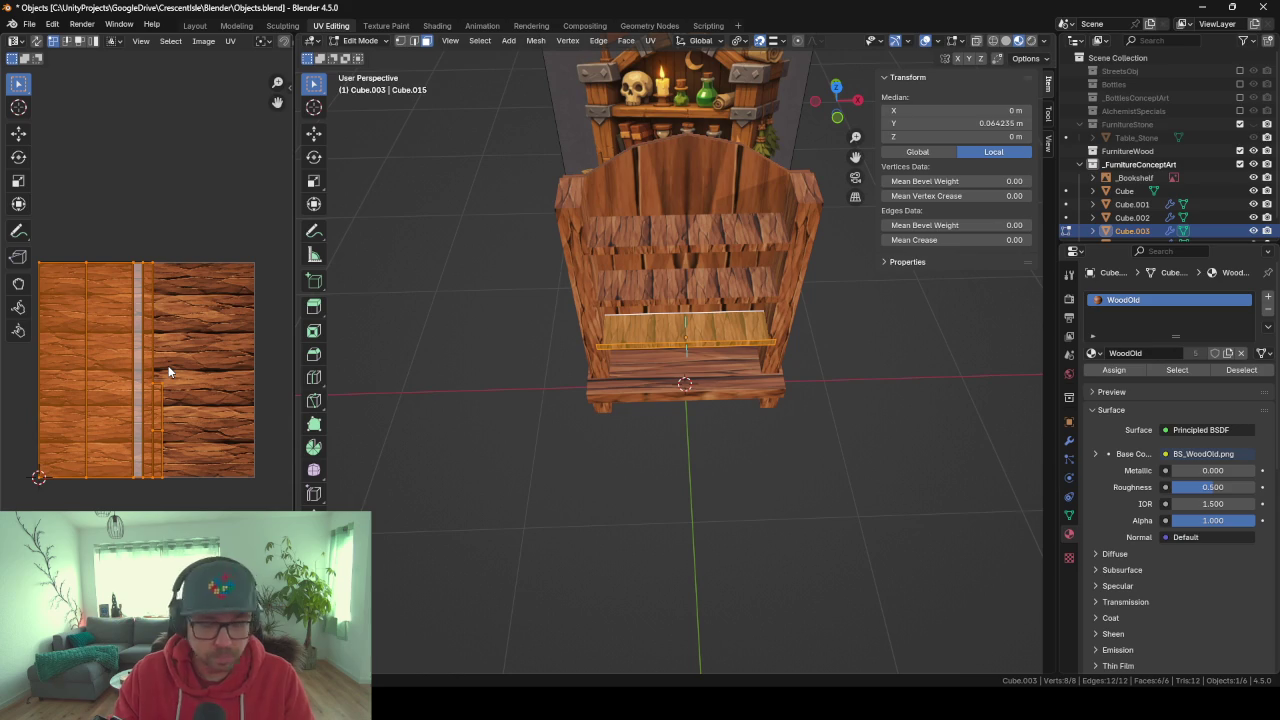
text(r90)
key(Return)
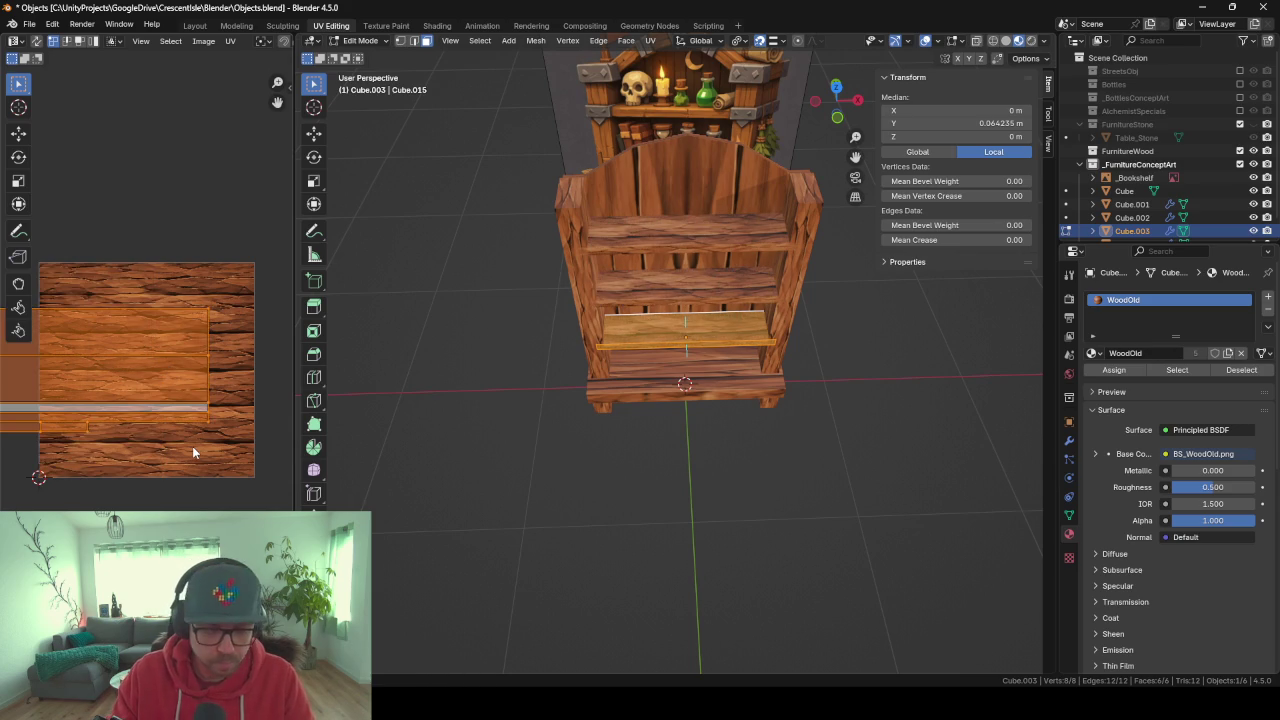
Move and shrink the shelf islands to fit inside the wood texture, then return to Object Mode.
key(g)
click(241, 432)
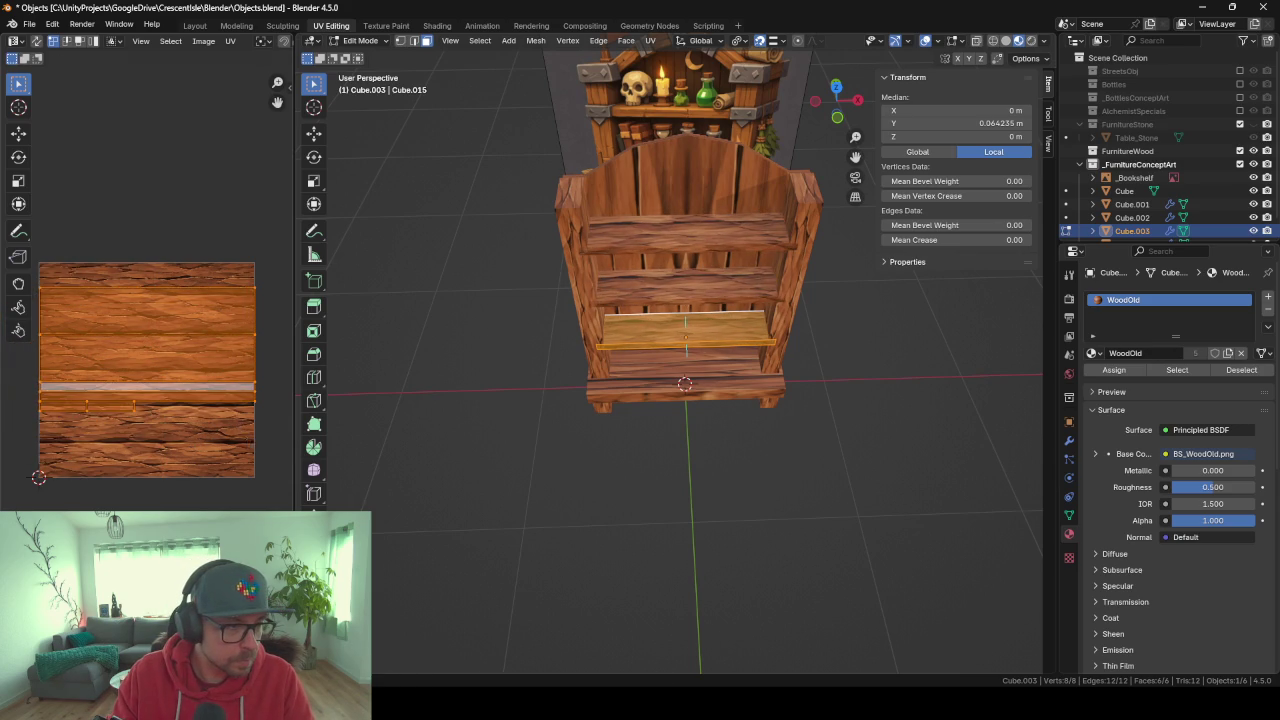
key(s)
click(228, 416)
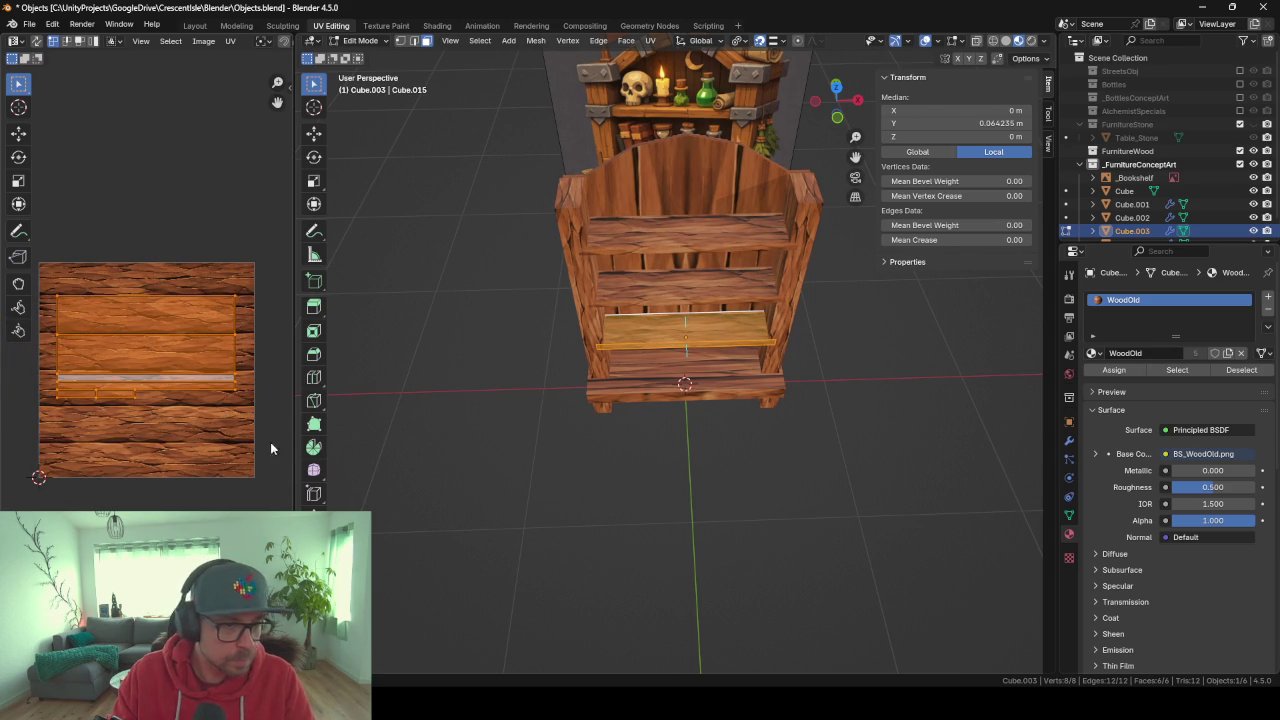
key(Tab)
middle_drag(427, 498, 437, 477)
scroll(654, 325, up, 5)
mouse_move(654, 325)
middle_down()
mouse_move(672, 313)
mouse_move(681, 325)
mouse_move(655, 274)
mouse_move(570, 228)
mouse_move(714, 271)
mouse_move(723, 343)
mouse_move(764, 344)
mouse_move(720, 326)
mouse_move(662, 361)
middle_up()
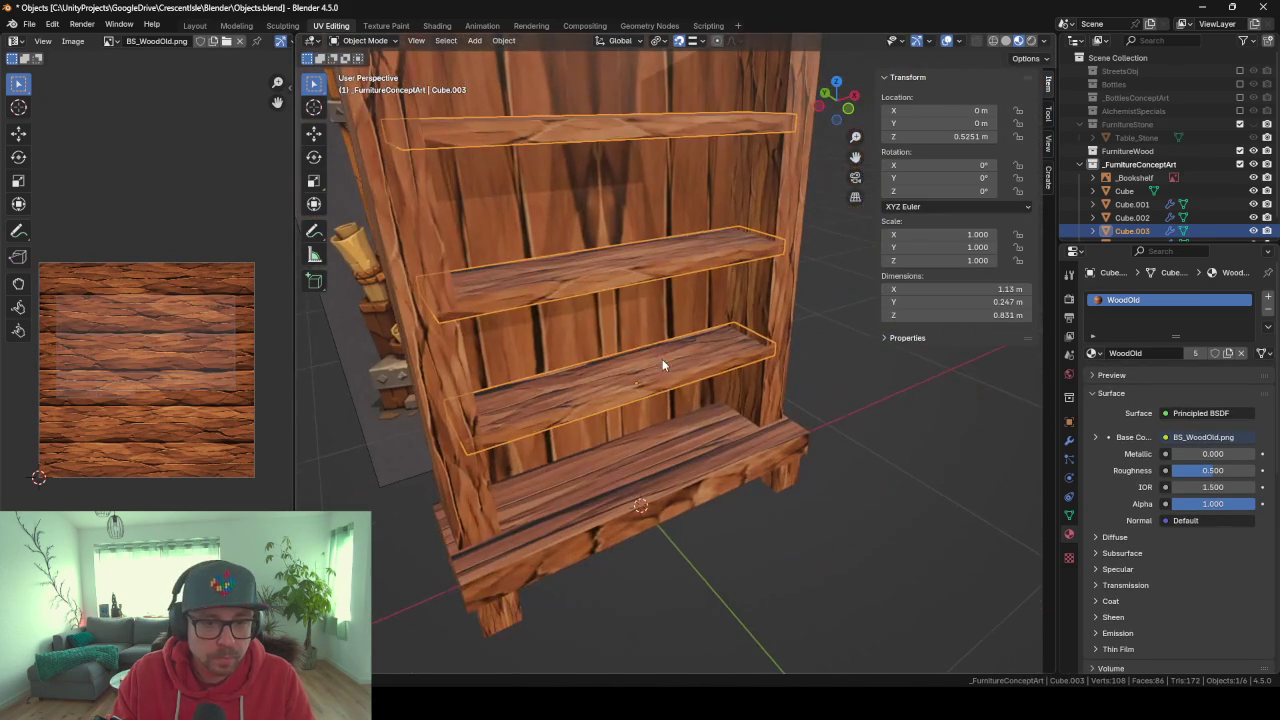
Smart UV Project the bottom plank and shrink and move its islands onto the texture.
click(657, 486)
key(Tab)
key(u)
click(670, 526)
key(Return)
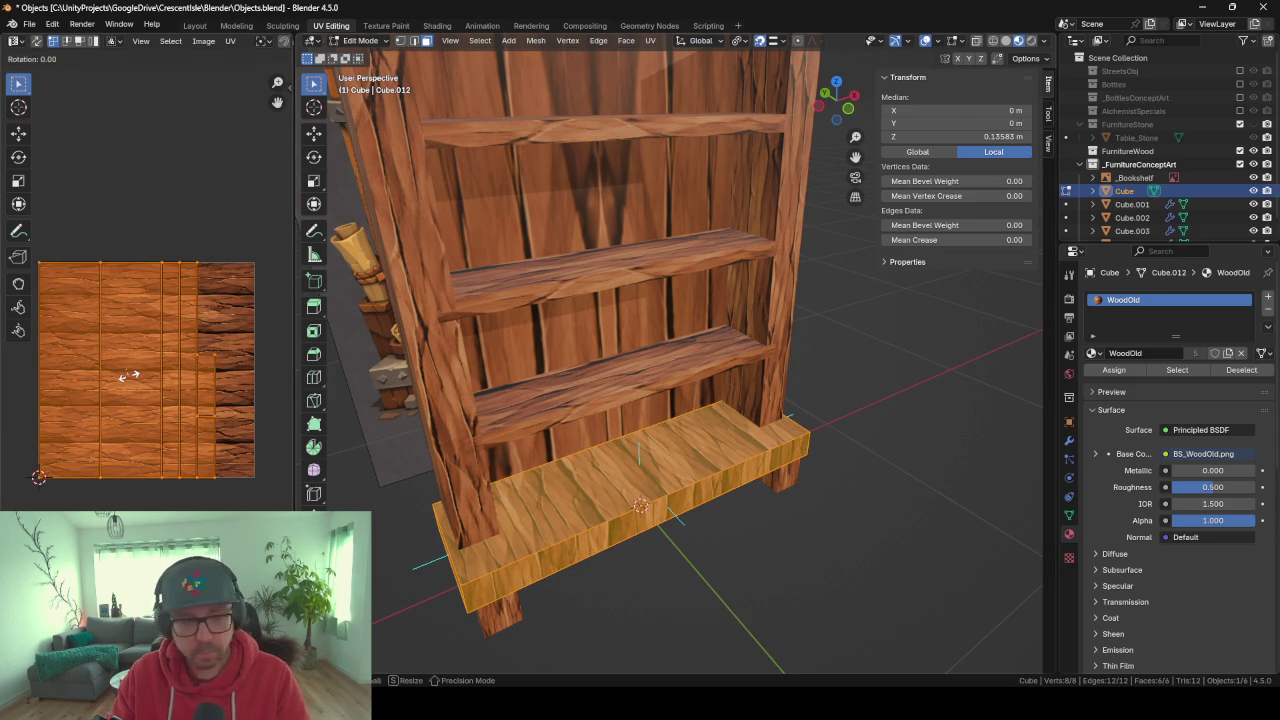
key(ctrl+z)
key(s)
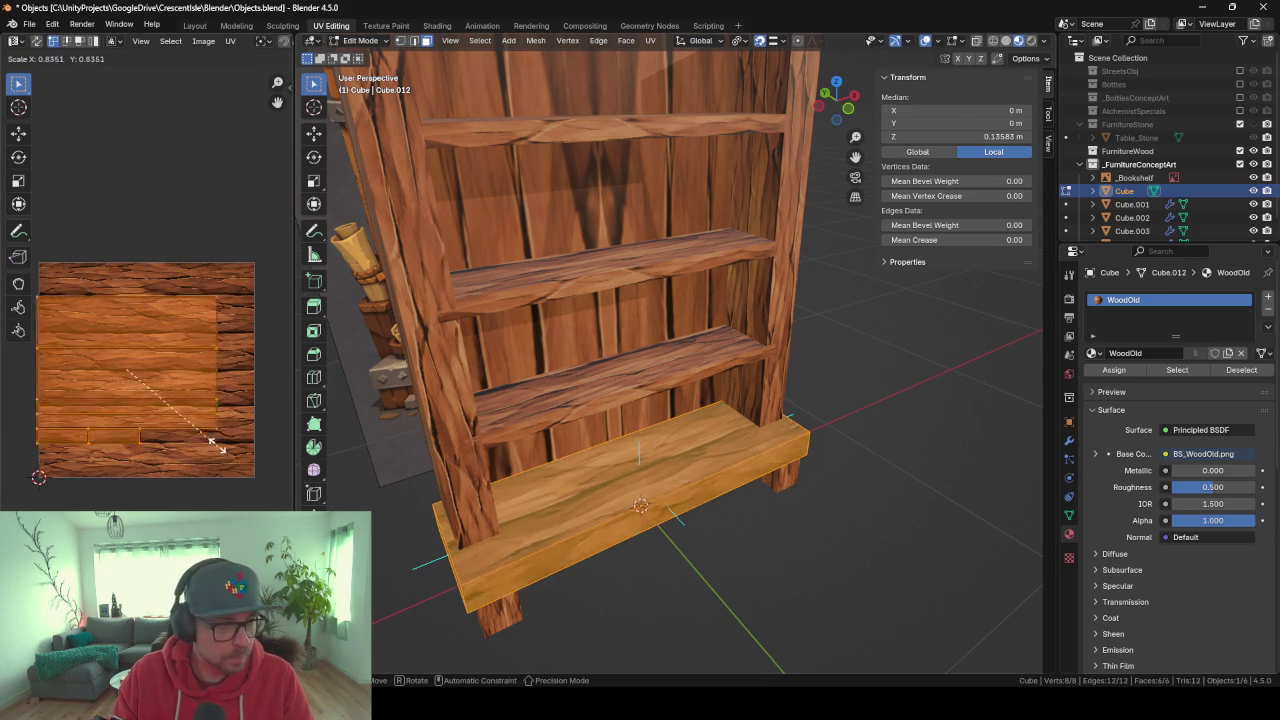
key(g)
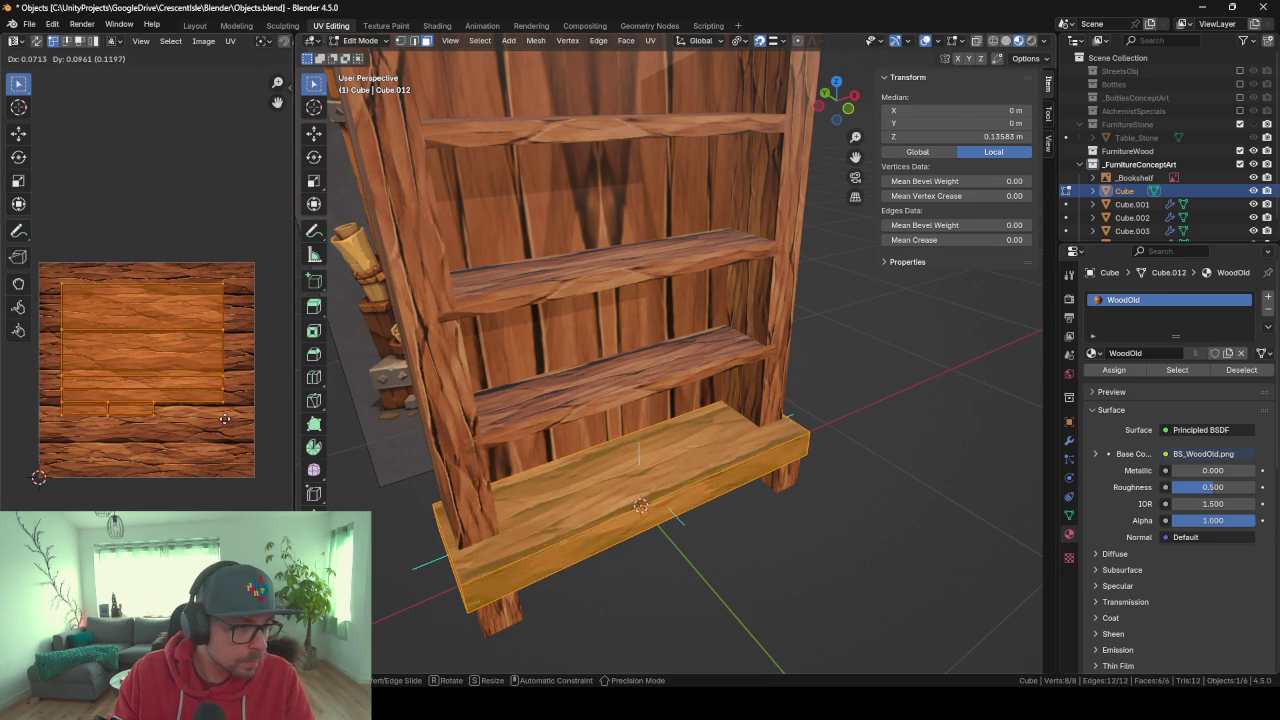
click(228, 428)
Shrink the plank's islands twice more, set their final position, and return to Object Mode.
key(s)
click(223, 417)
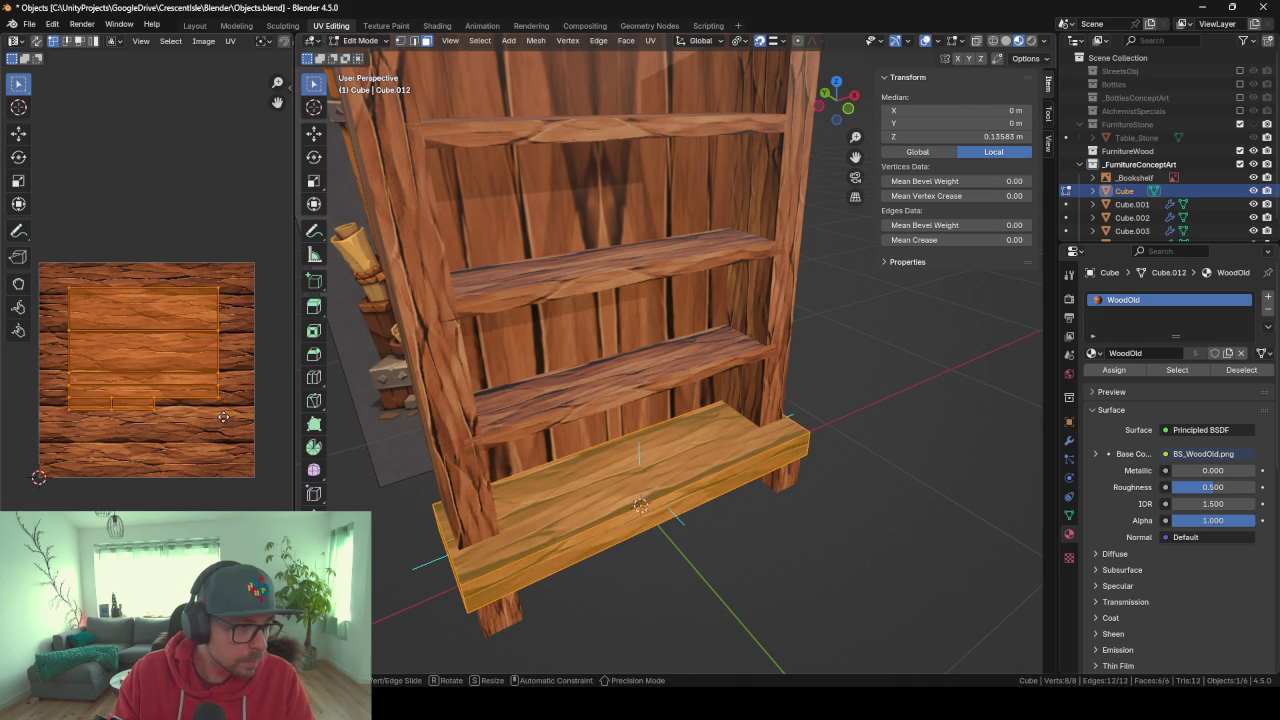
key(s)
click(224, 422)
key(g)
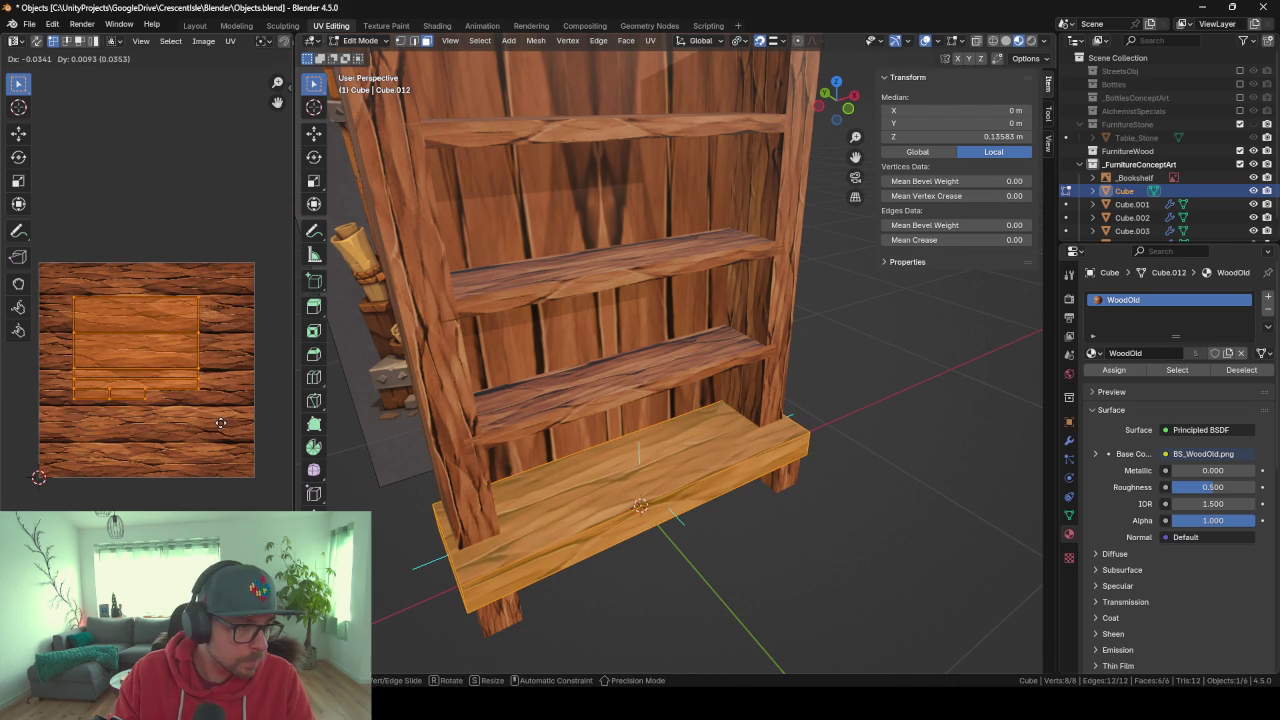
click(254, 447)
key(Tab)
mouse_move(510, 482)
middle_down()
mouse_move(598, 505)
mouse_move(486, 505)
mouse_move(633, 423)
mouse_move(639, 354)
mouse_move(696, 390)
mouse_move(668, 378)
middle_up()
scroll(639, 354, down, 2)
click(626, 350)
Smart UV unwrap all back-panel faces, rotate the islands 90° and move them across the texture.
key(Tab)
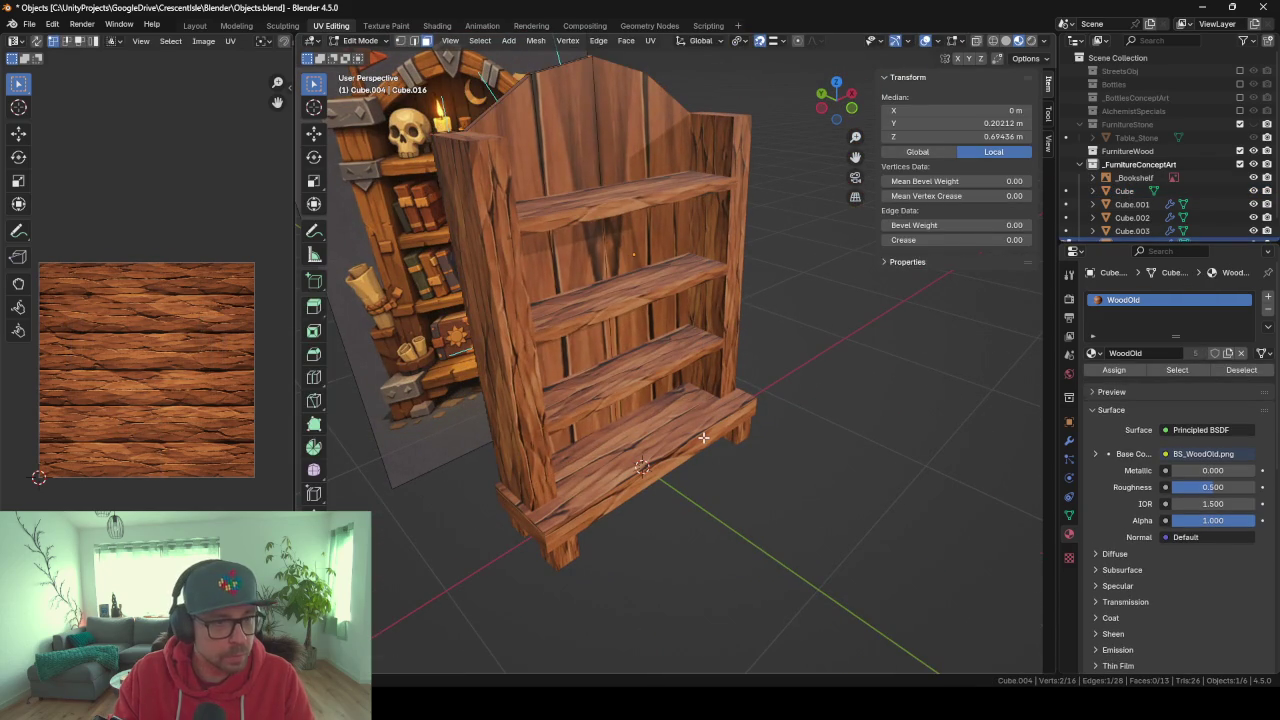
key(a)
key(u)
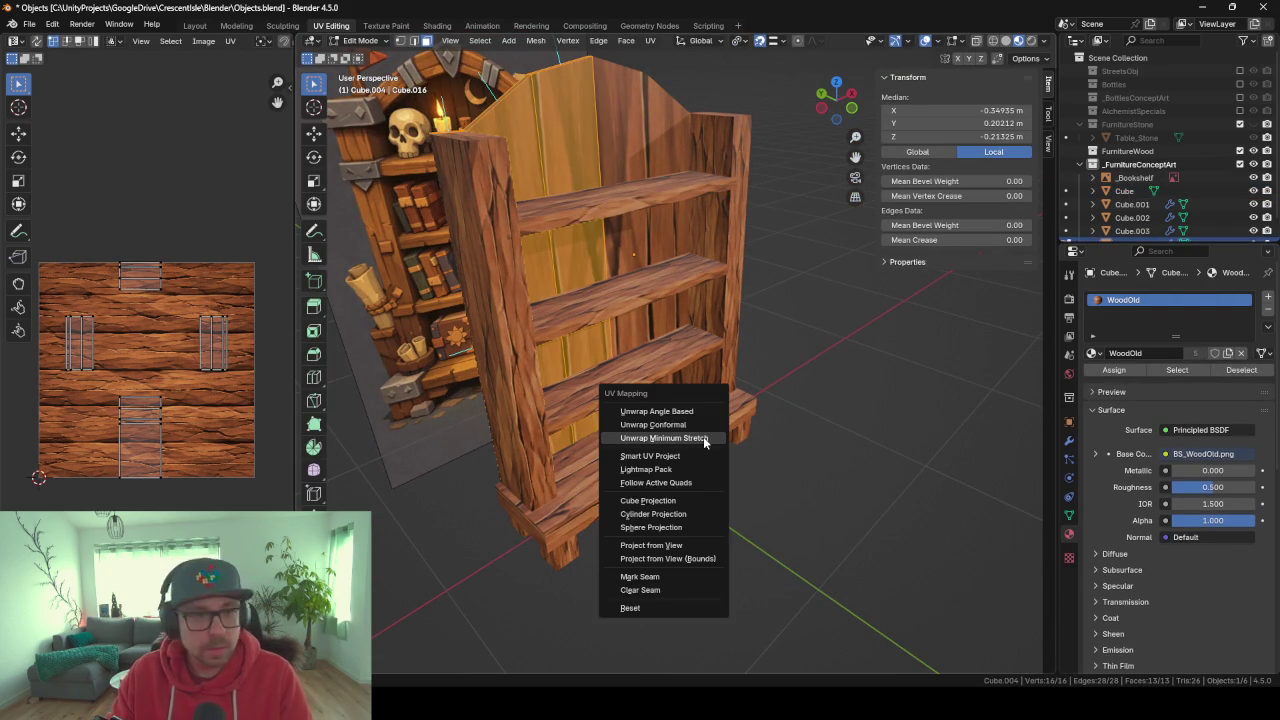
key(Down)
key(Down)
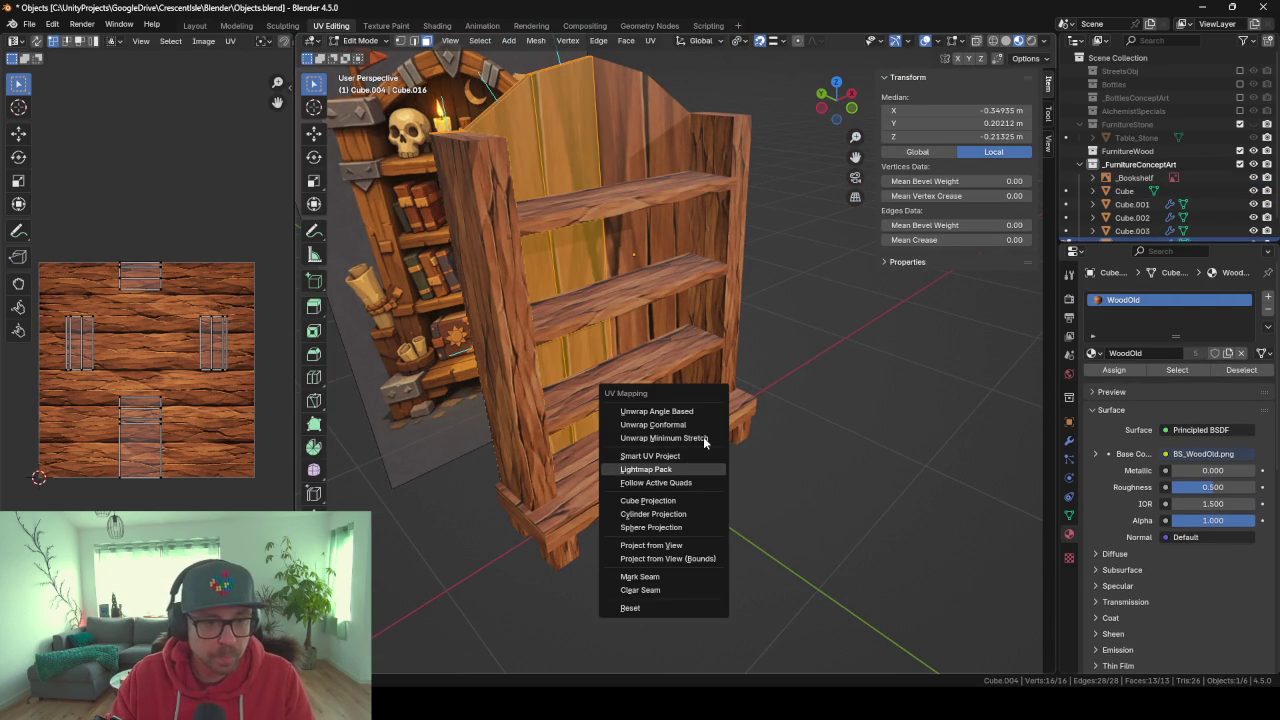
key(Up)
key(Return)
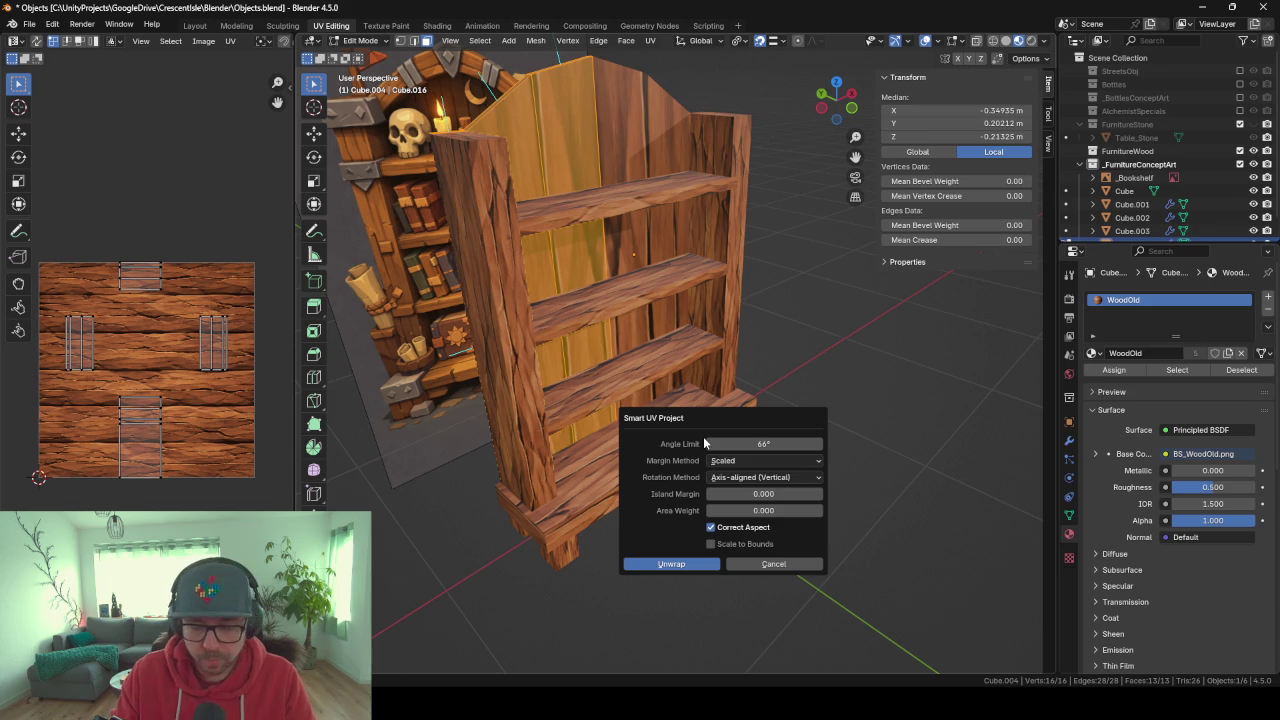
key(Return)
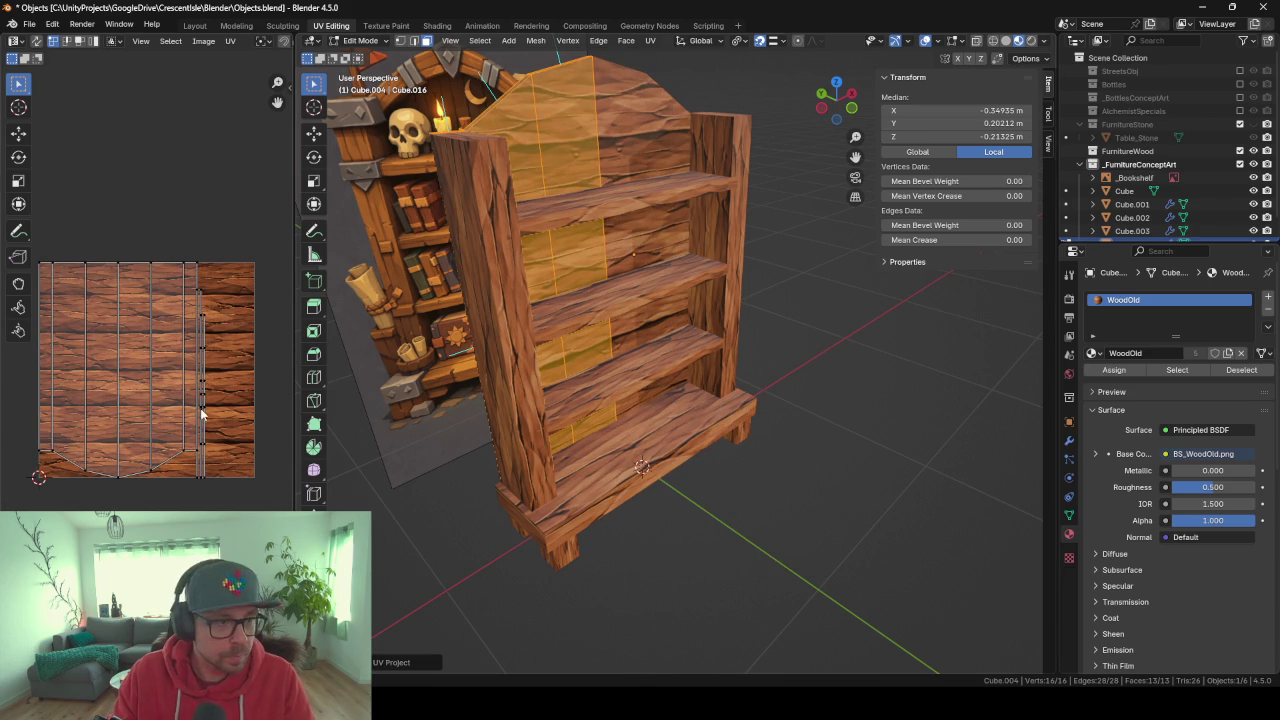
key(a)
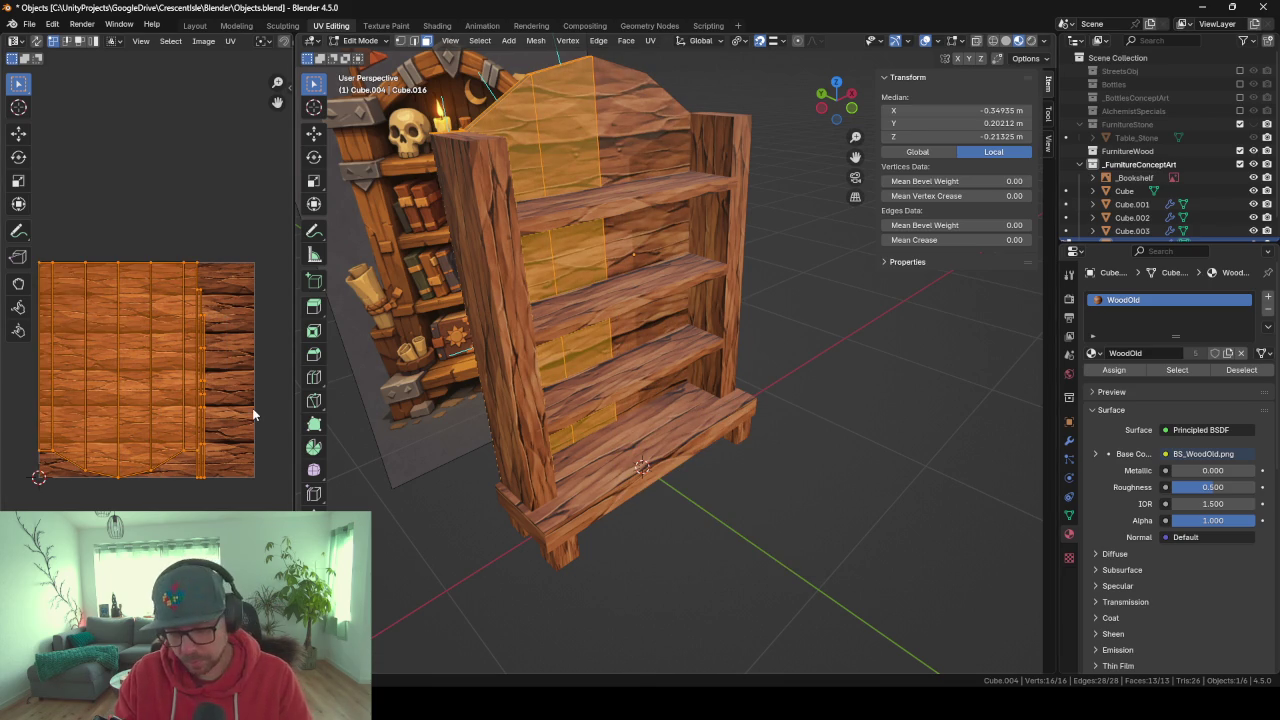
text(r90)
key(Return)
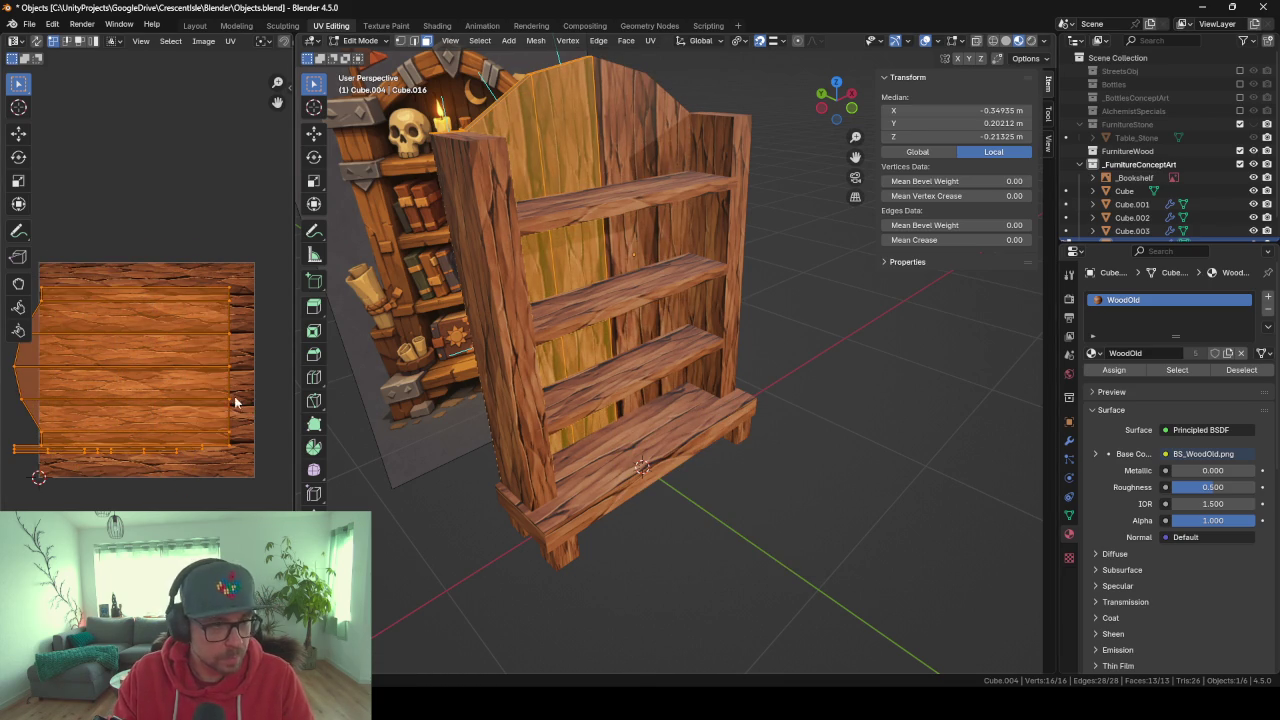
key(g)
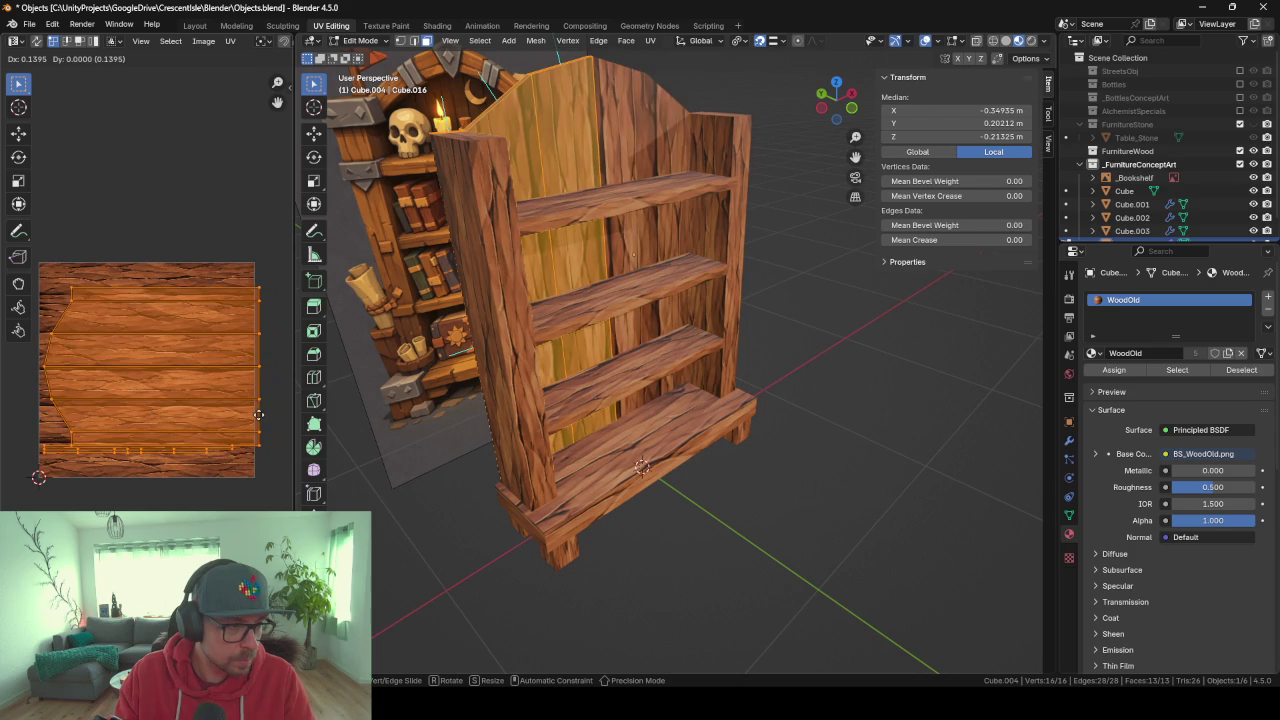
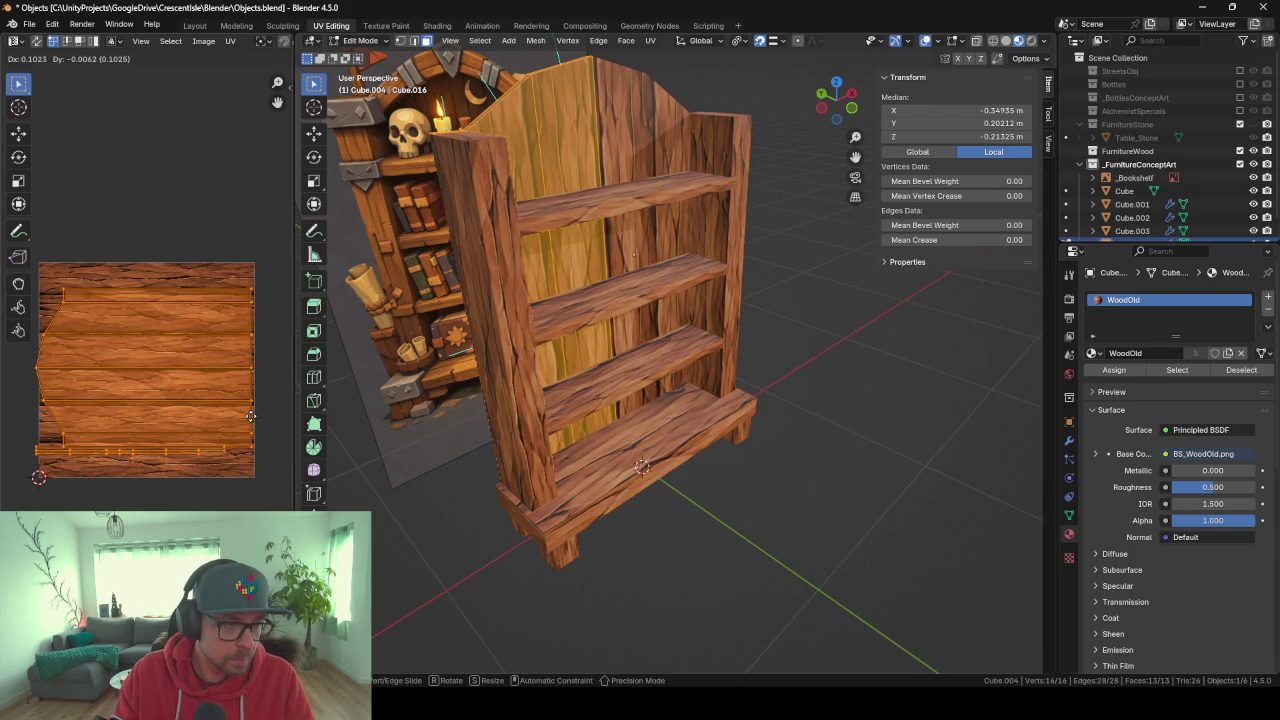
Rescale and reposition the back panel's UV islands, then leave Edit Mode.
key(s)
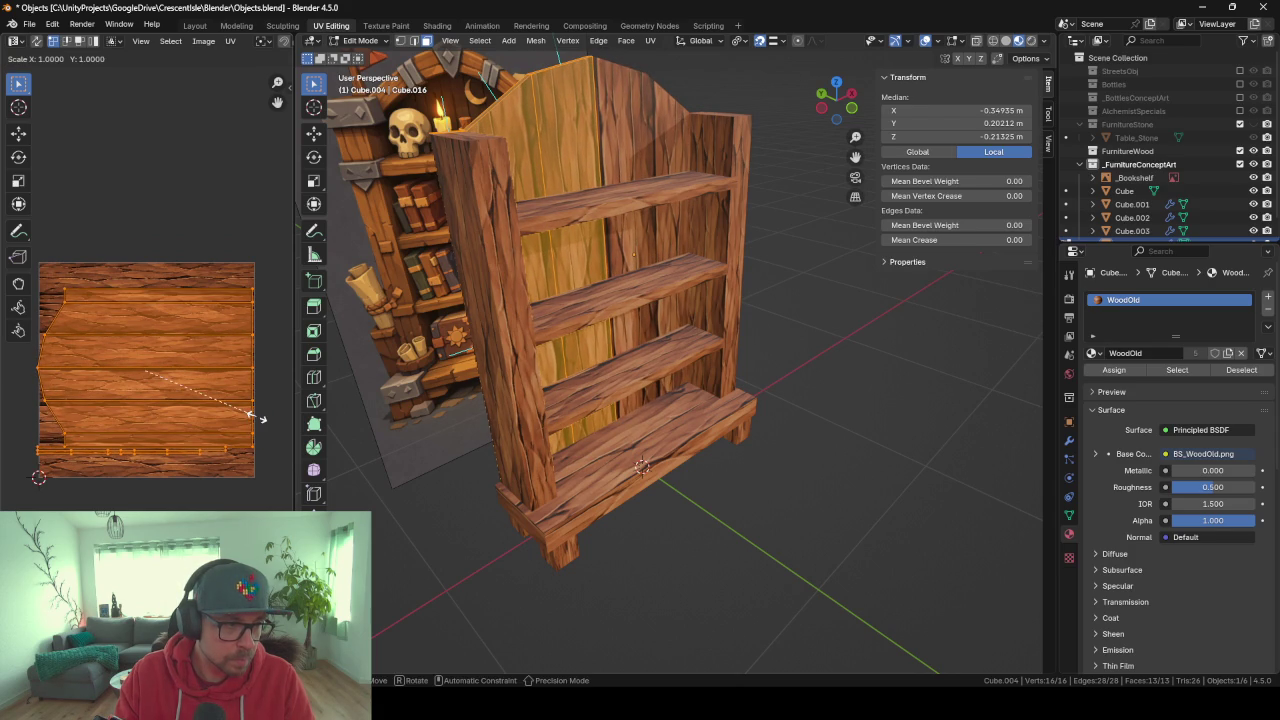
click(256, 418)
key(g)
click(250, 416)
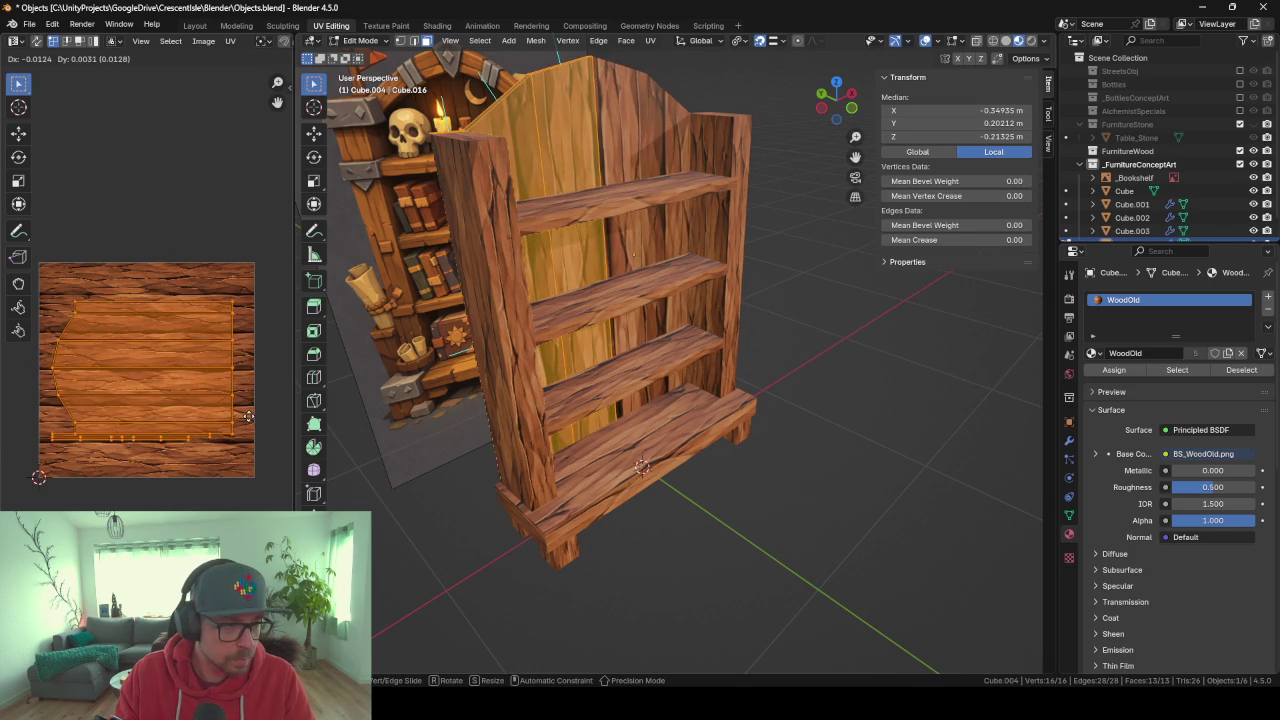
key(Tab)
mouse_move(672, 400)
middle_down()
mouse_move(543, 341)
mouse_move(609, 386)
mouse_move(798, 336)
middle_up()
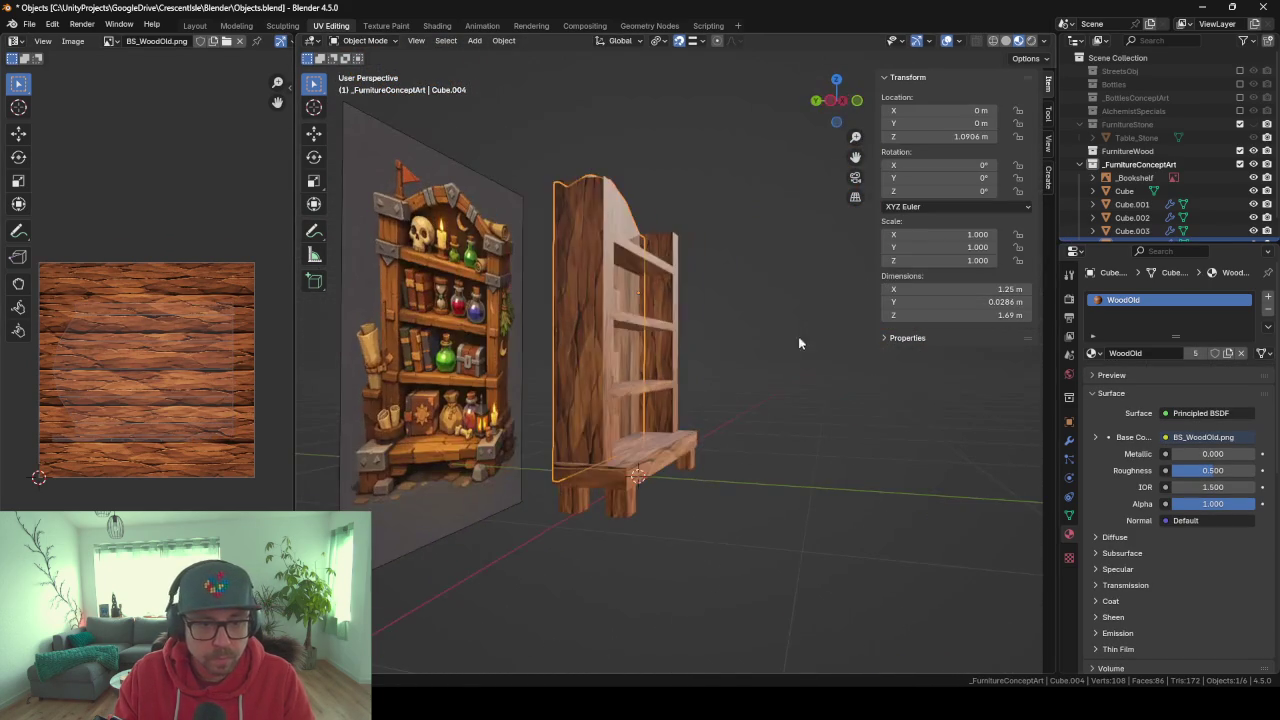
Smart UV Project the leg, then rotate its UVs 90° and scale them to fit the grain.
click(614, 504)
key(Tab)
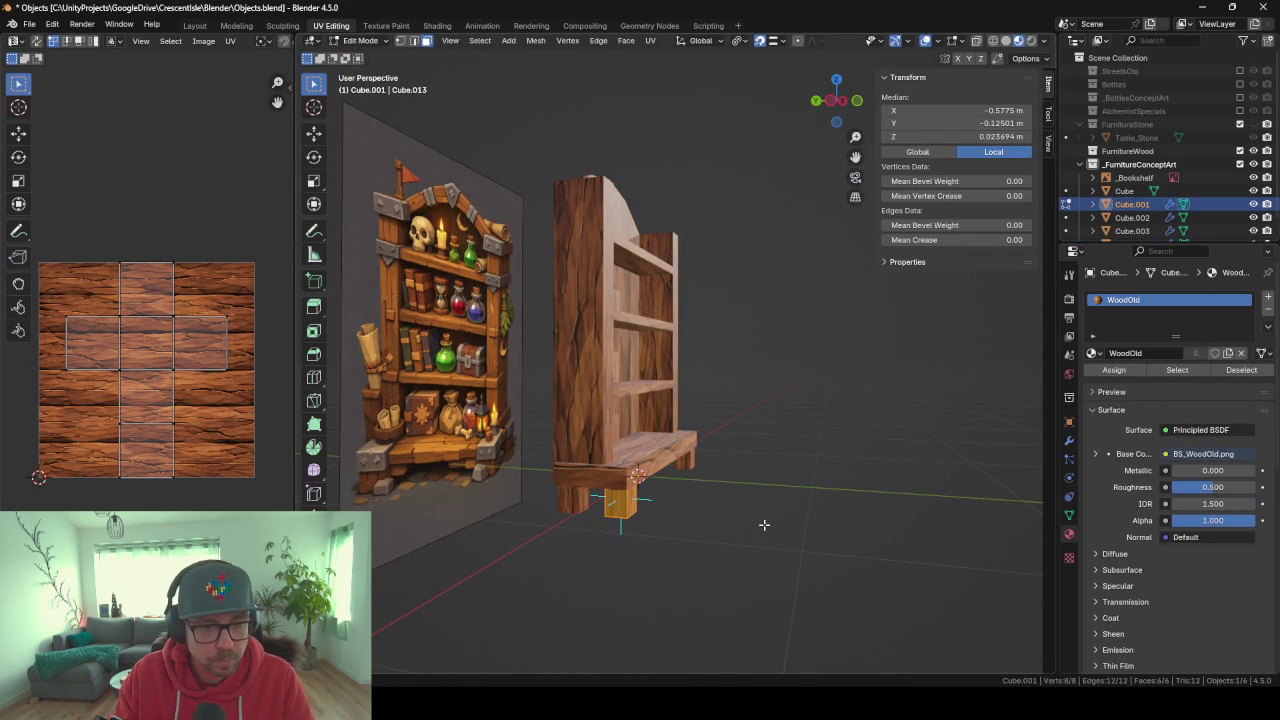
key(u)
click(764, 524)
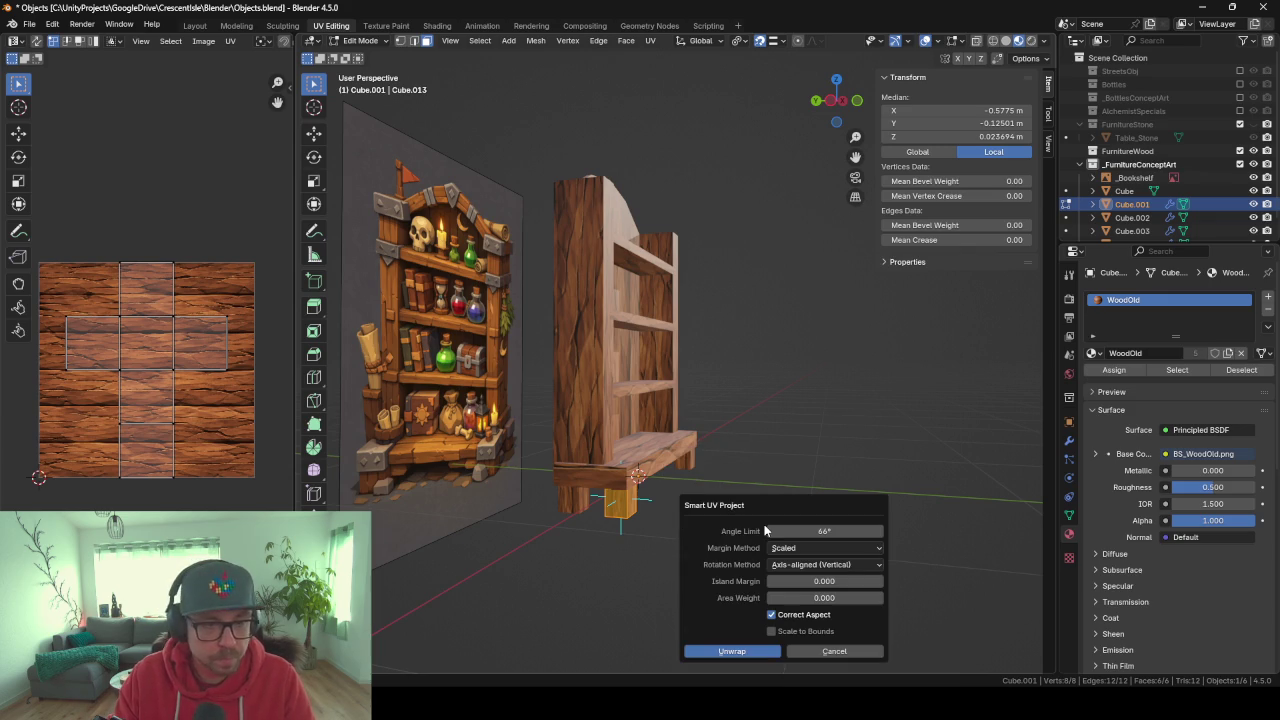
key(Return)
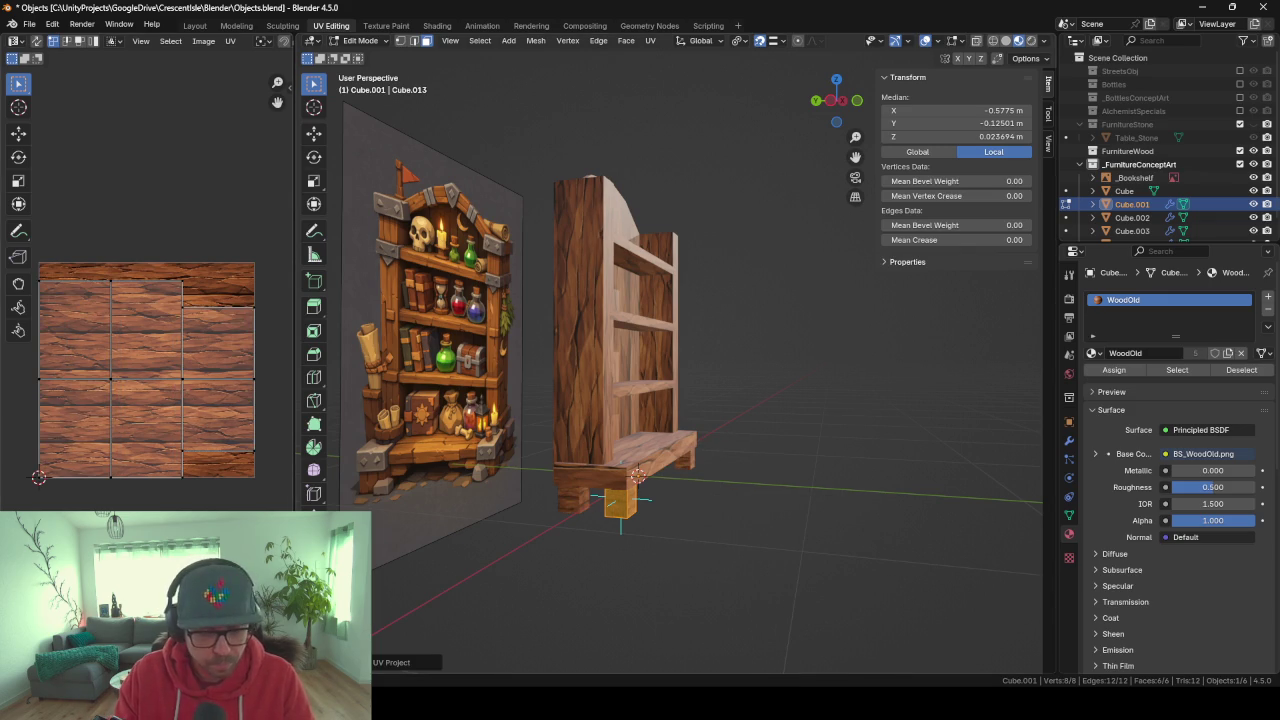
text(a)
text(r890)
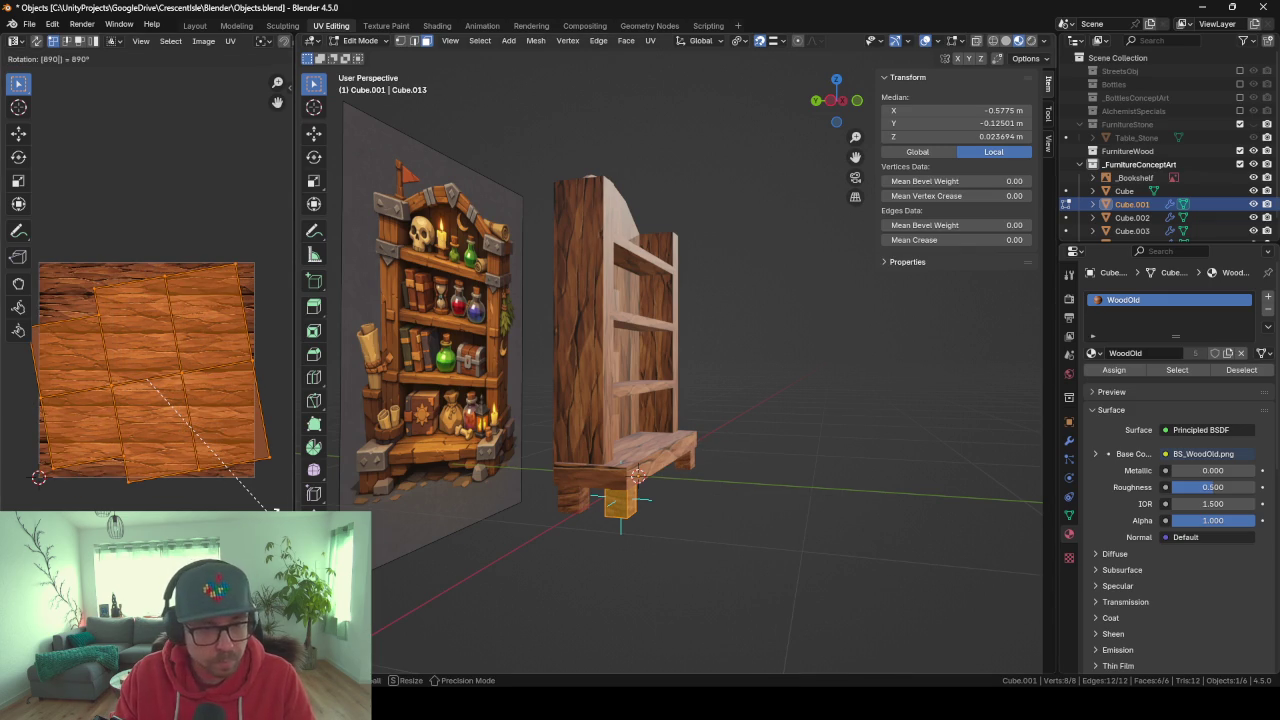
key(BackSpace)
key(BackSpace)
key(BackSpace)
text(90)
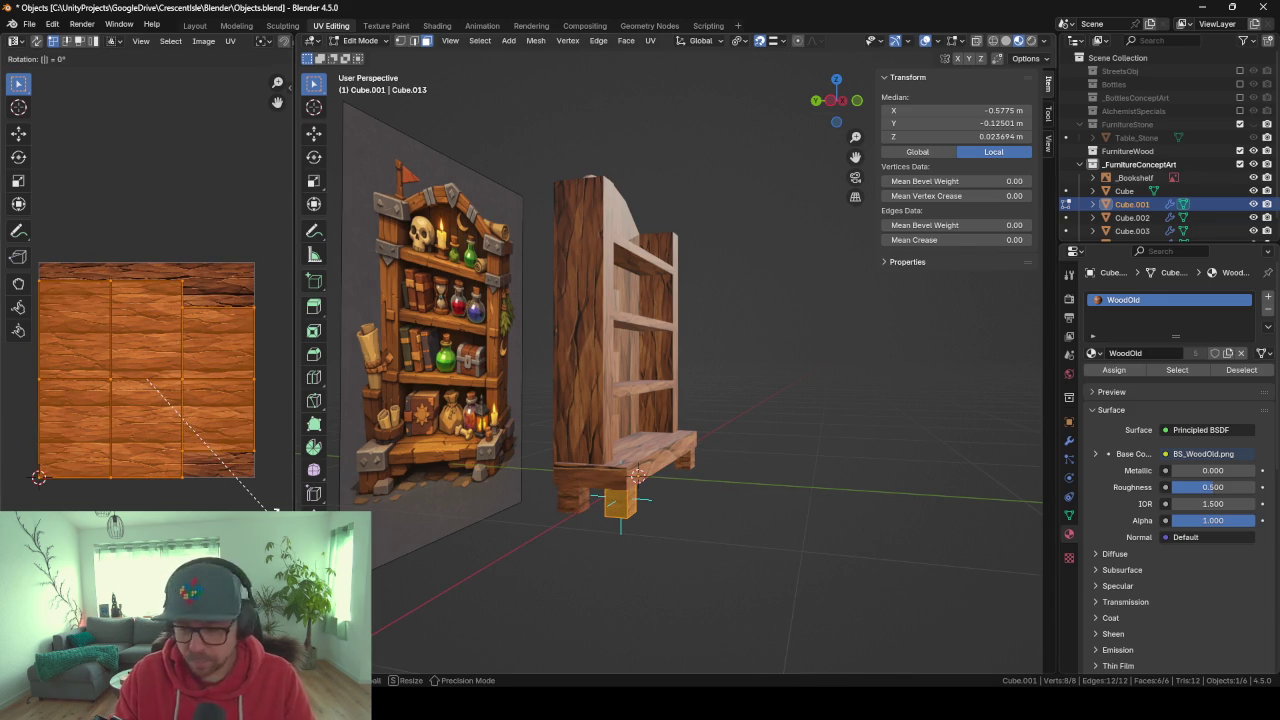
key(Return)
key(s)
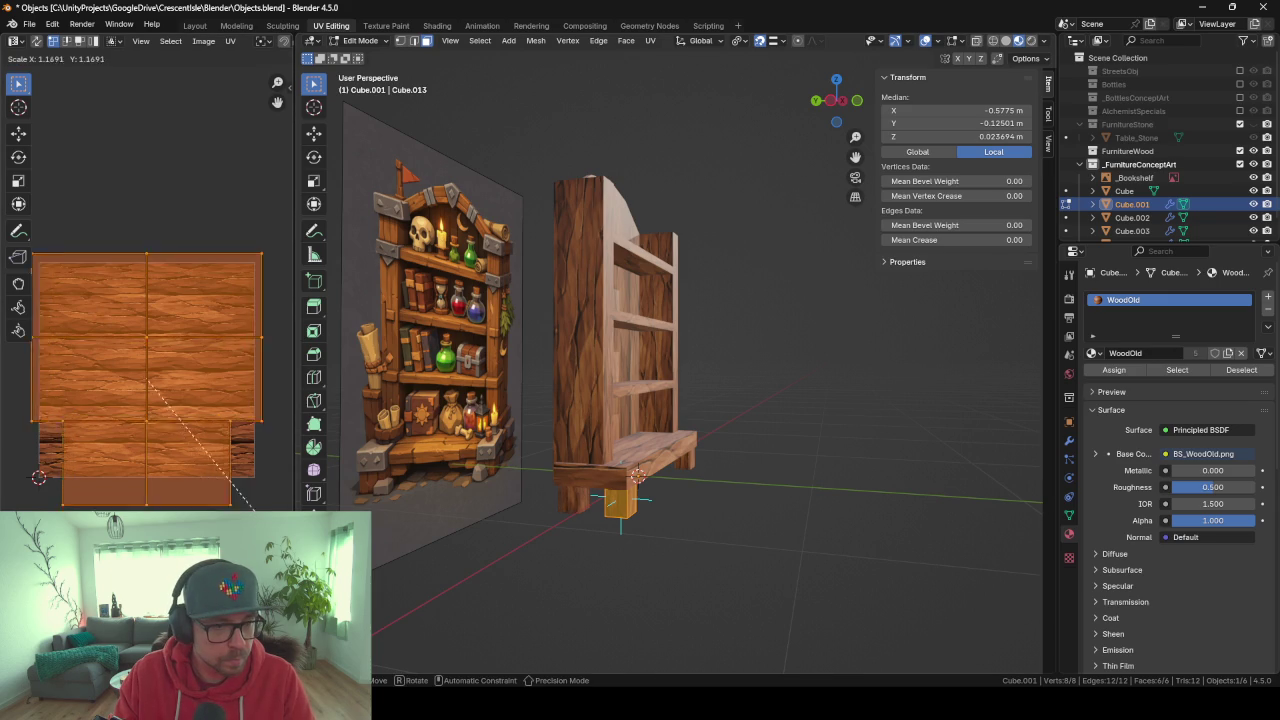
key(Return)
key(Tab)
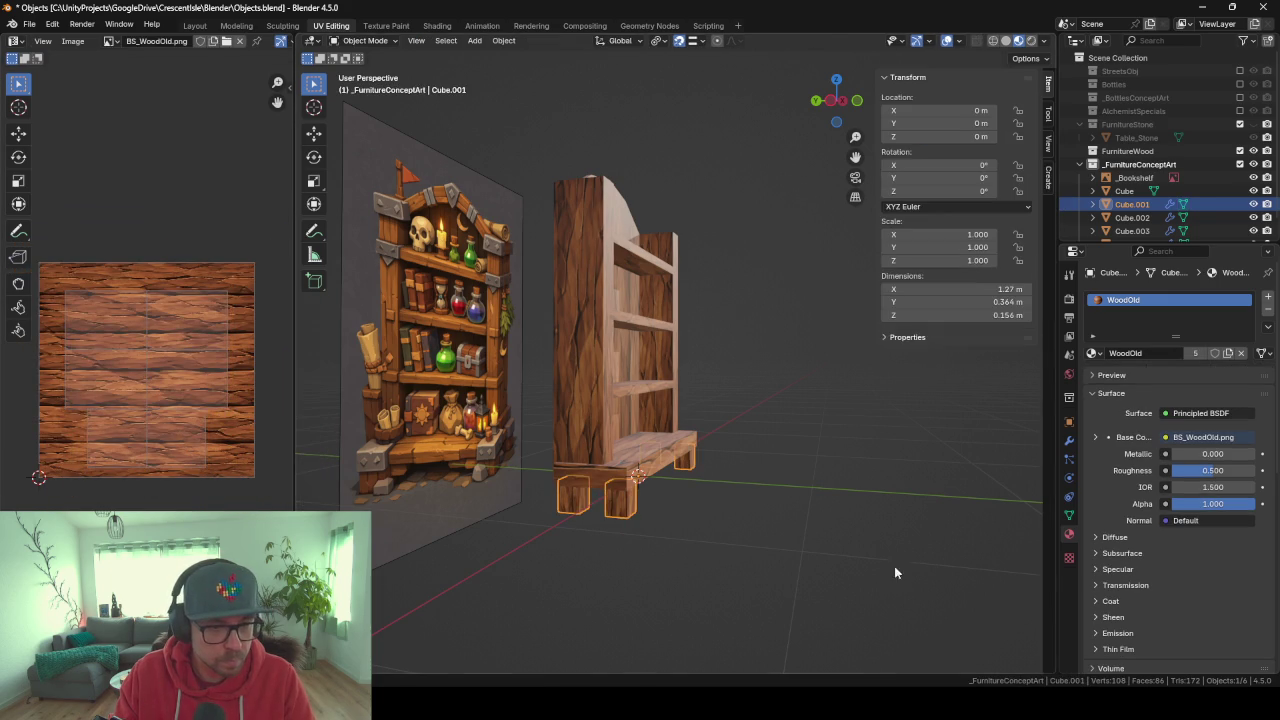
Orbit to a front view and select the _Bookshelf concept art in the outliner.
mouse_move(834, 454)
middle_down()
mouse_move(666, 490)
mouse_move(711, 486)
mouse_move(607, 433)
mouse_move(663, 438)
middle_up()
mouse_move(600, 386)
middle_down()
mouse_move(569, 358)
mouse_move(728, 382)
mouse_move(526, 364)
mouse_move(560, 370)
middle_up()
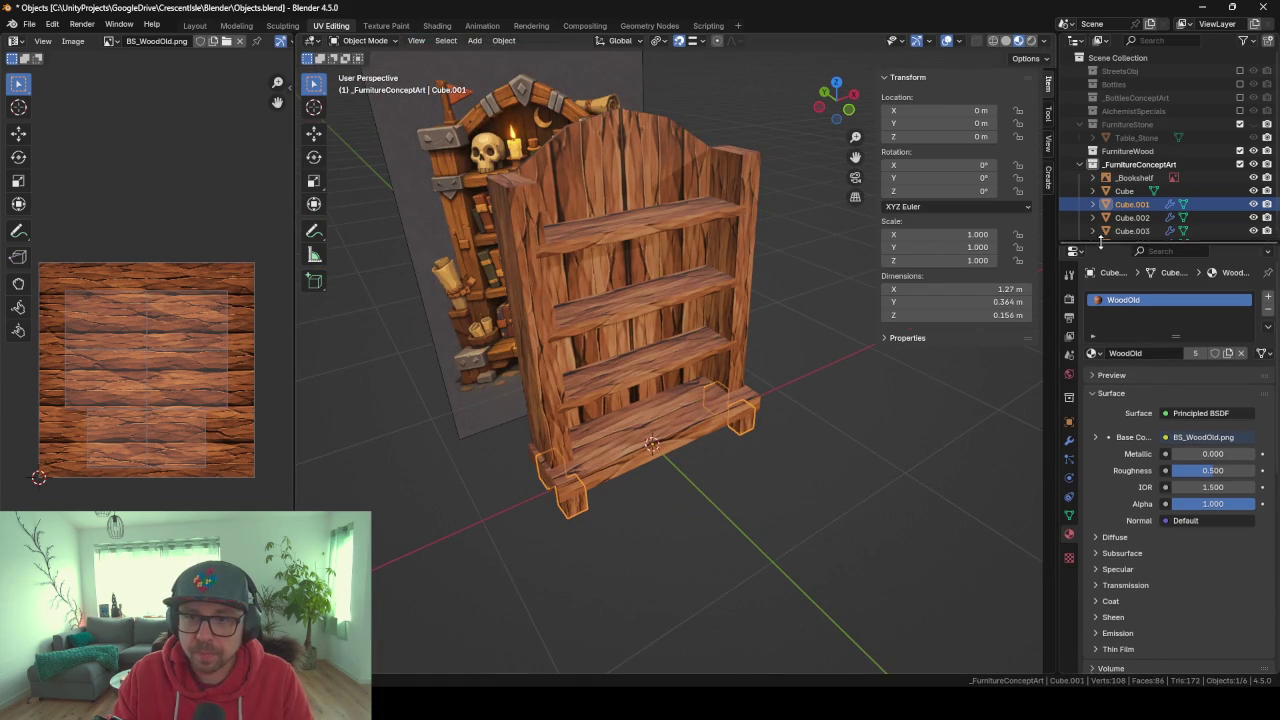
drag(1100, 243, 1110, 398)
click(1134, 178)
Duplicate Cube through Cube.004 in place and move the copies into the FurnitureWood collection.
click(1127, 191)
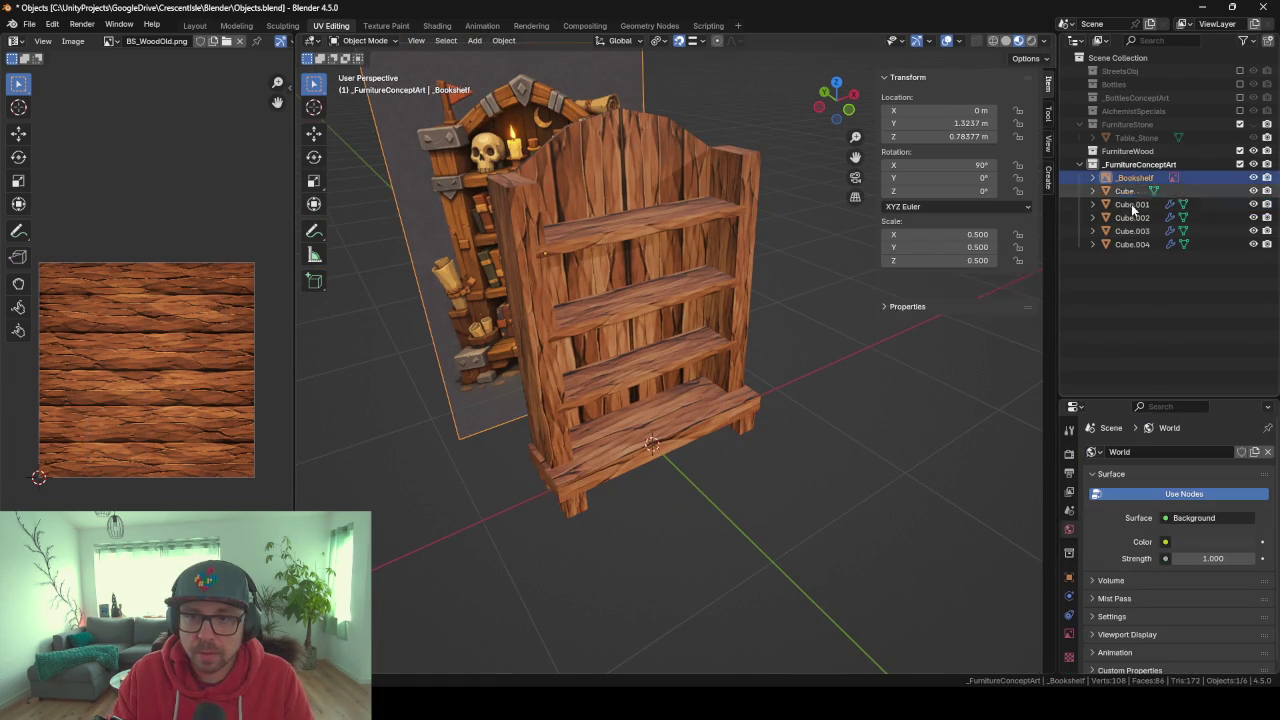
shift+click(1129, 244)
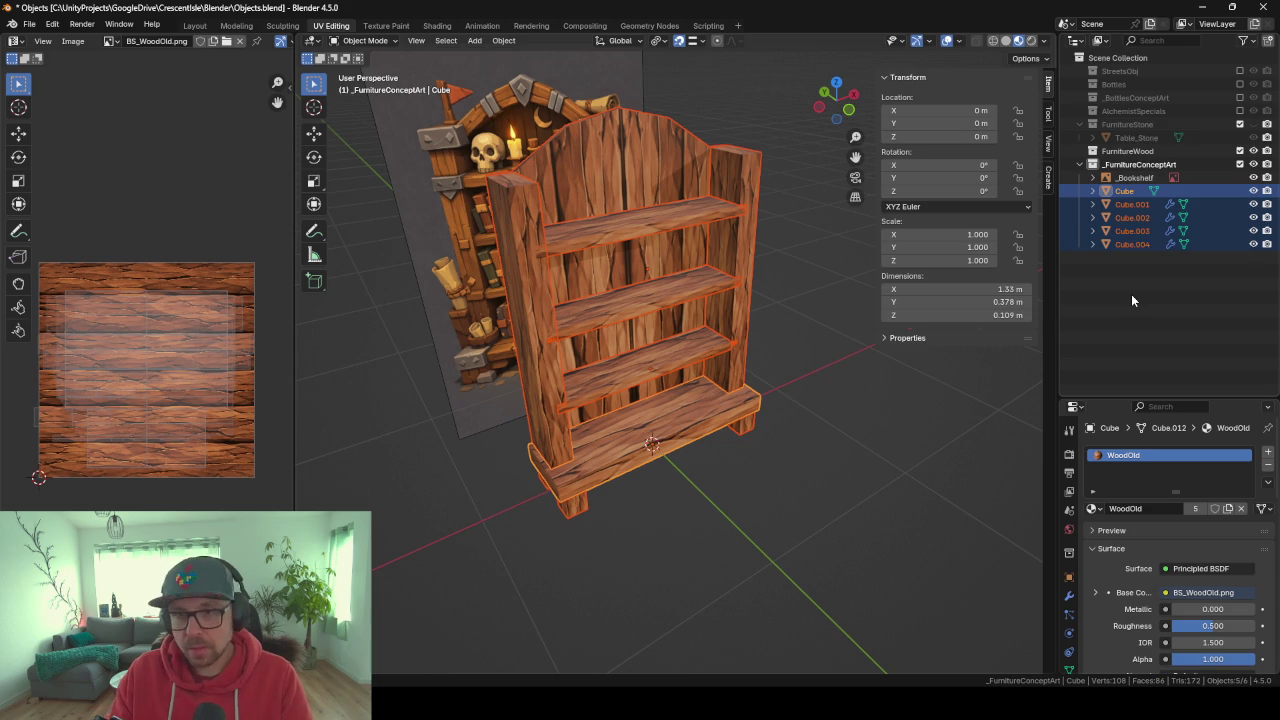
key(m)
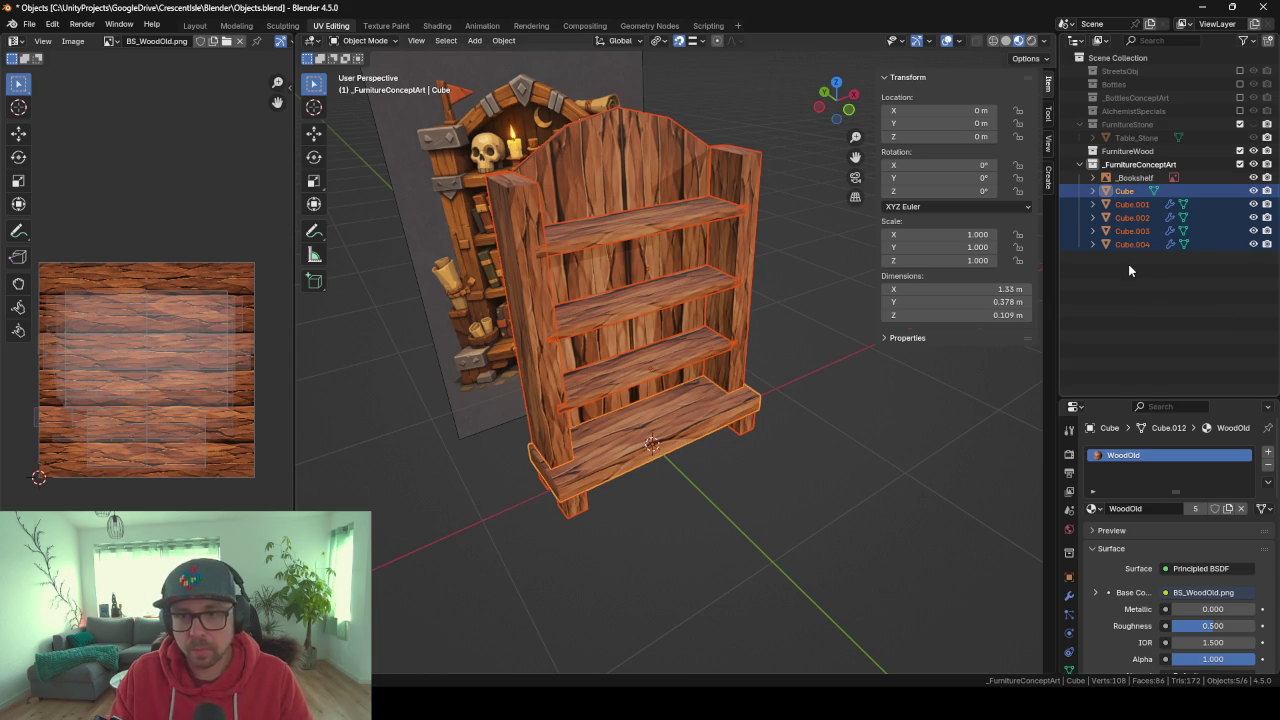
key(shift+d)
right_click(772, 466)
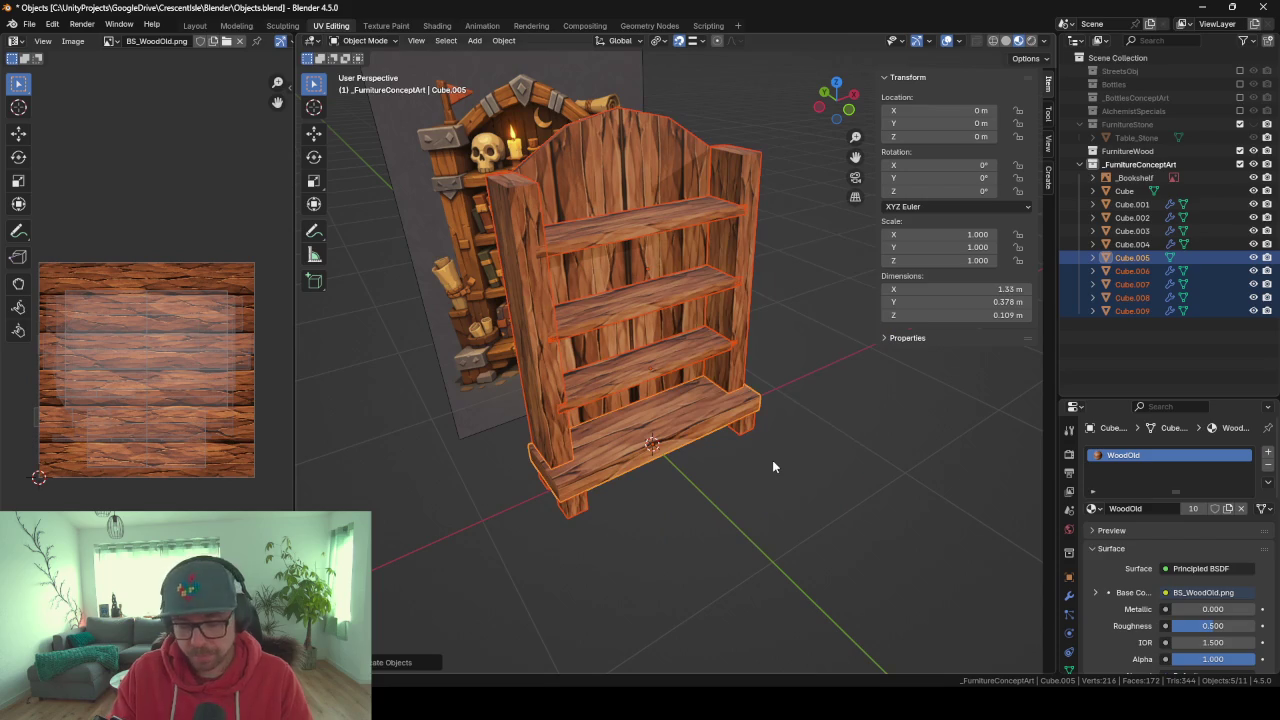
key(m)
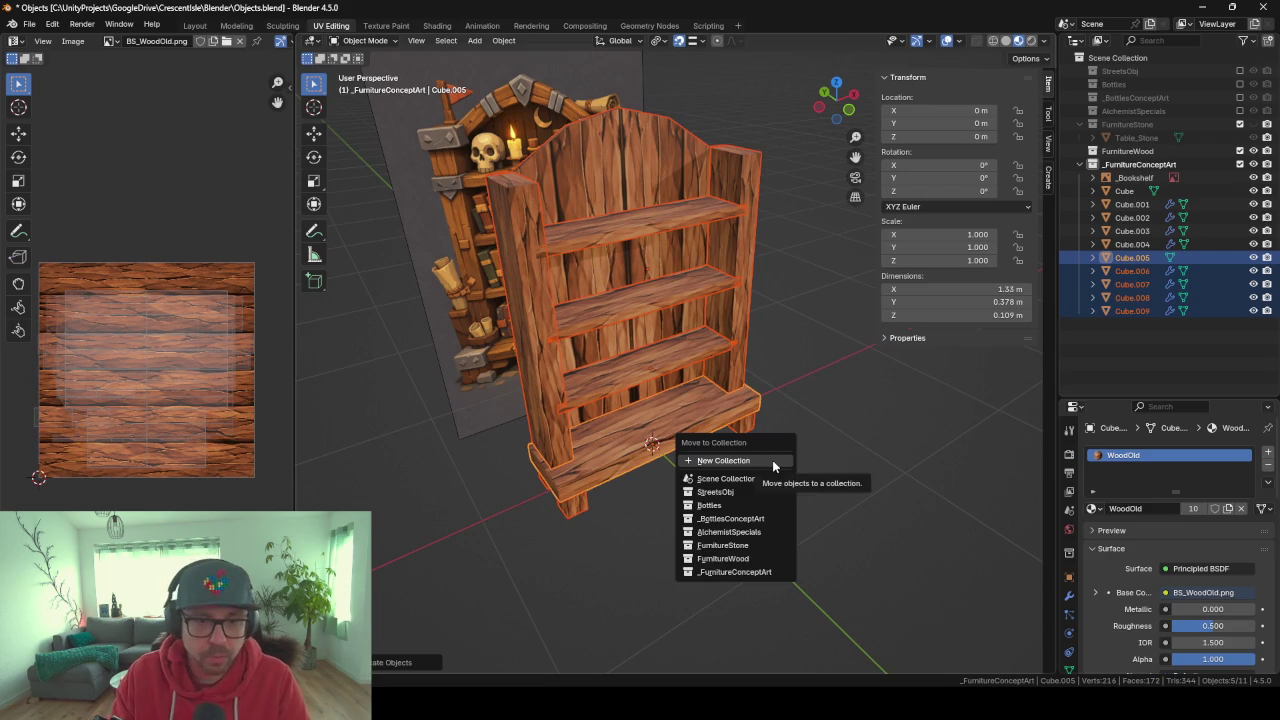
click(761, 558)
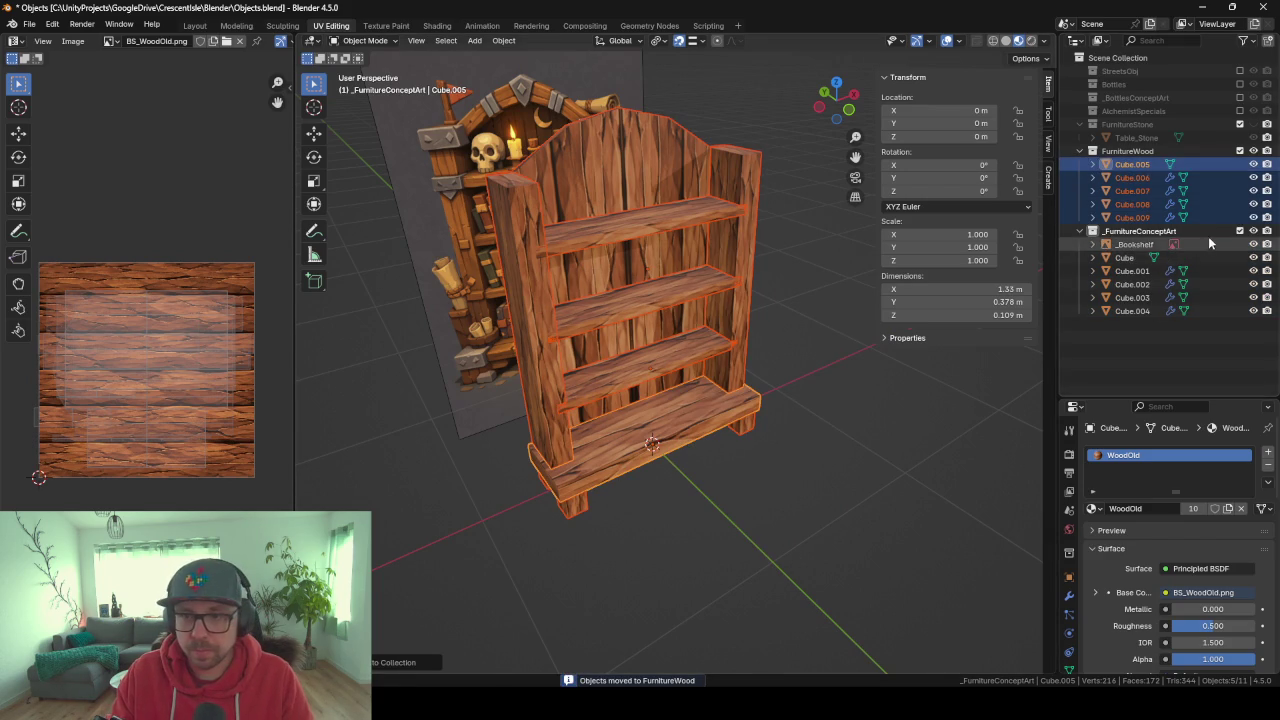
Hide _FurnitureConceptArt and apply Visual Geometry to Mesh on copies Cube.005–Cube.009.
click(1240, 231)
click(1123, 166)
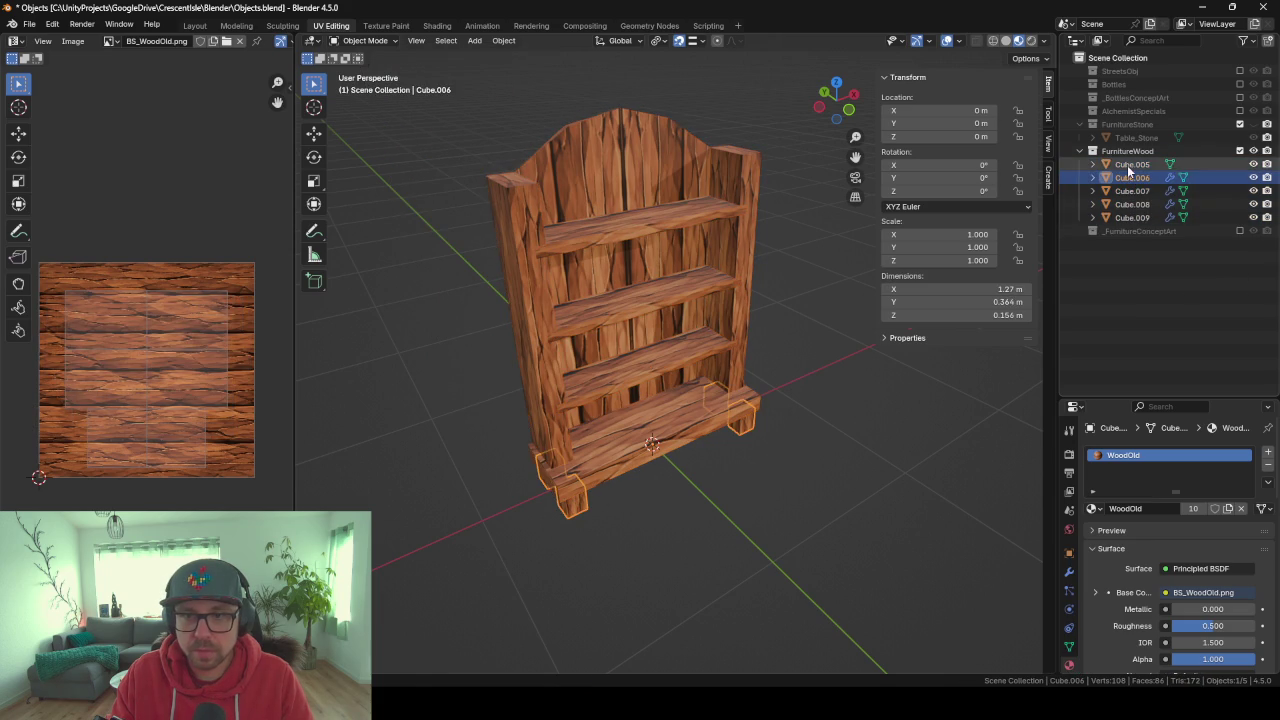
shift+click(1133, 217)
key(ctrl+a)
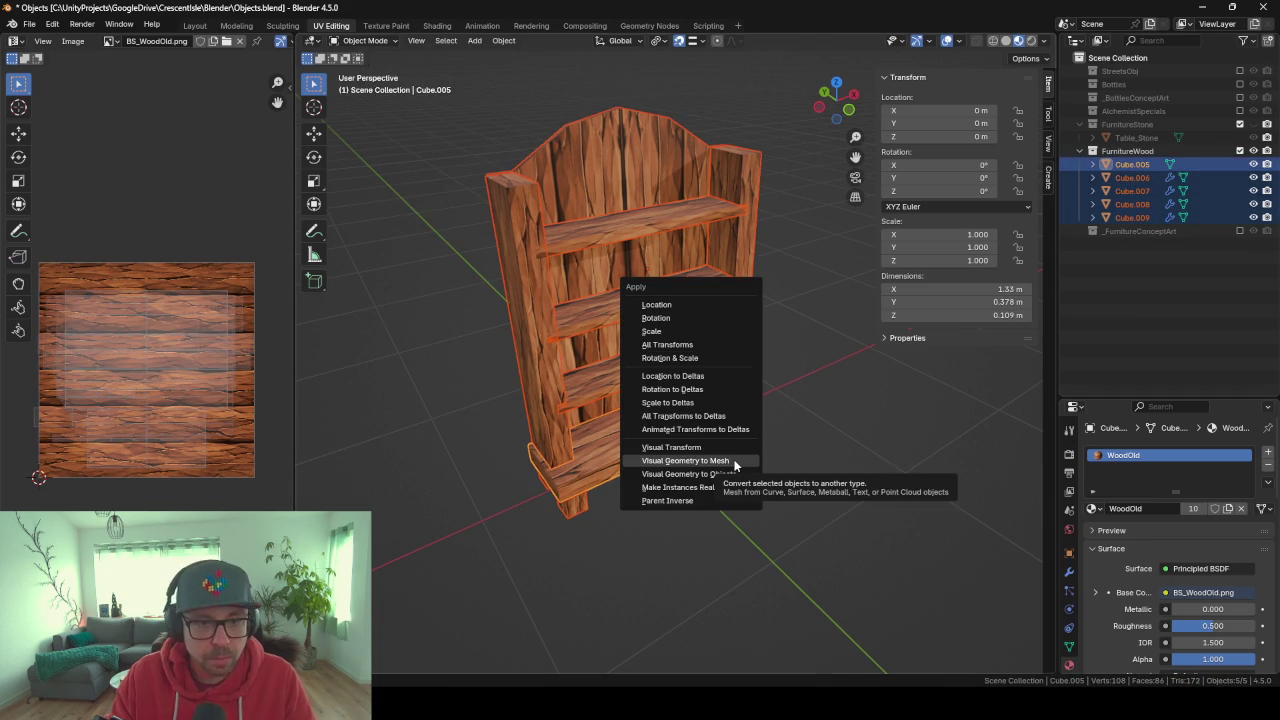
click(735, 462)
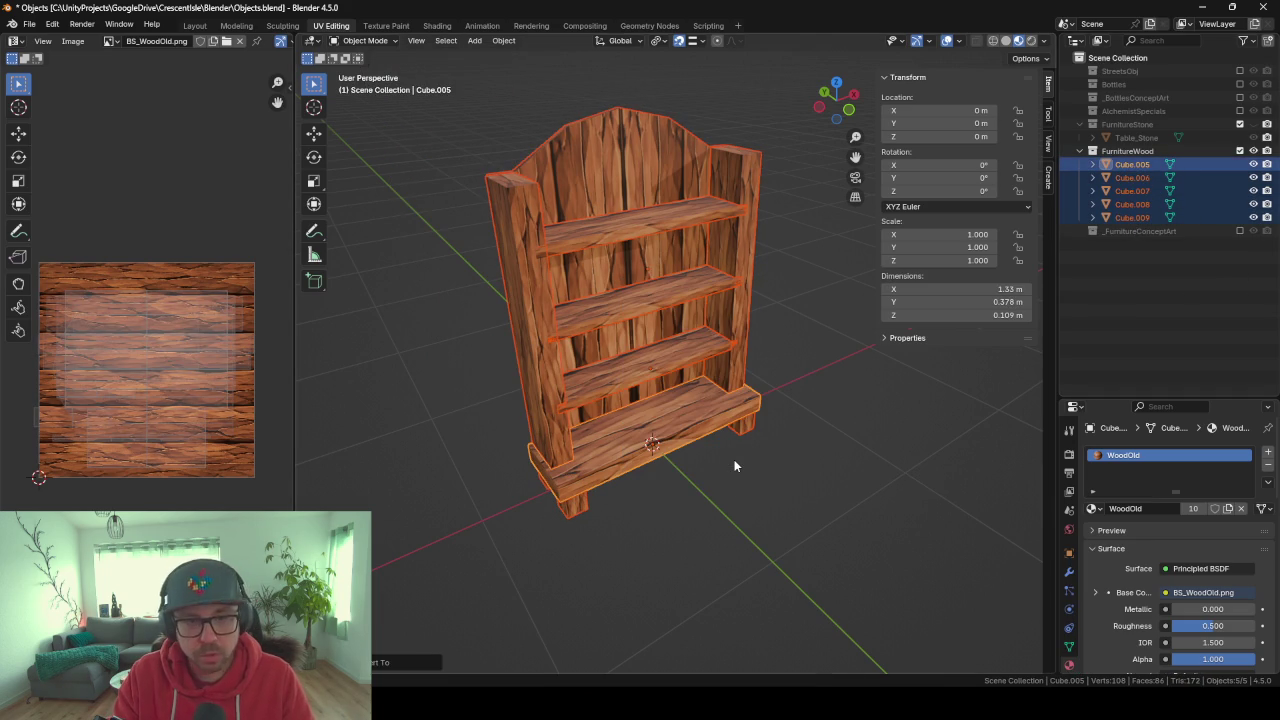
Join all bookshelf parts into one mesh, with the bottom board as the active object.
mouse_move(717, 434)
middle_down()
mouse_move(636, 383)
mouse_move(675, 356)
mouse_move(663, 504)
mouse_move(635, 556)
middle_up()
click(645, 530)
key(a)
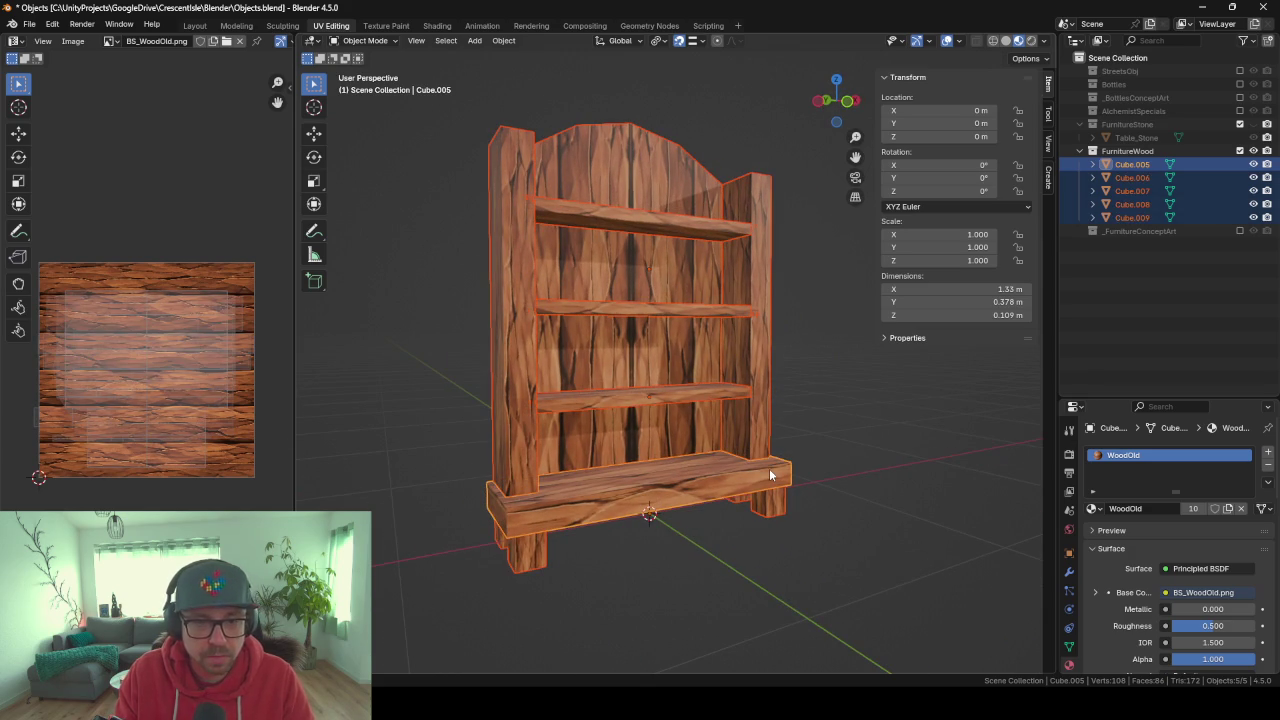
key(ctrl+j)
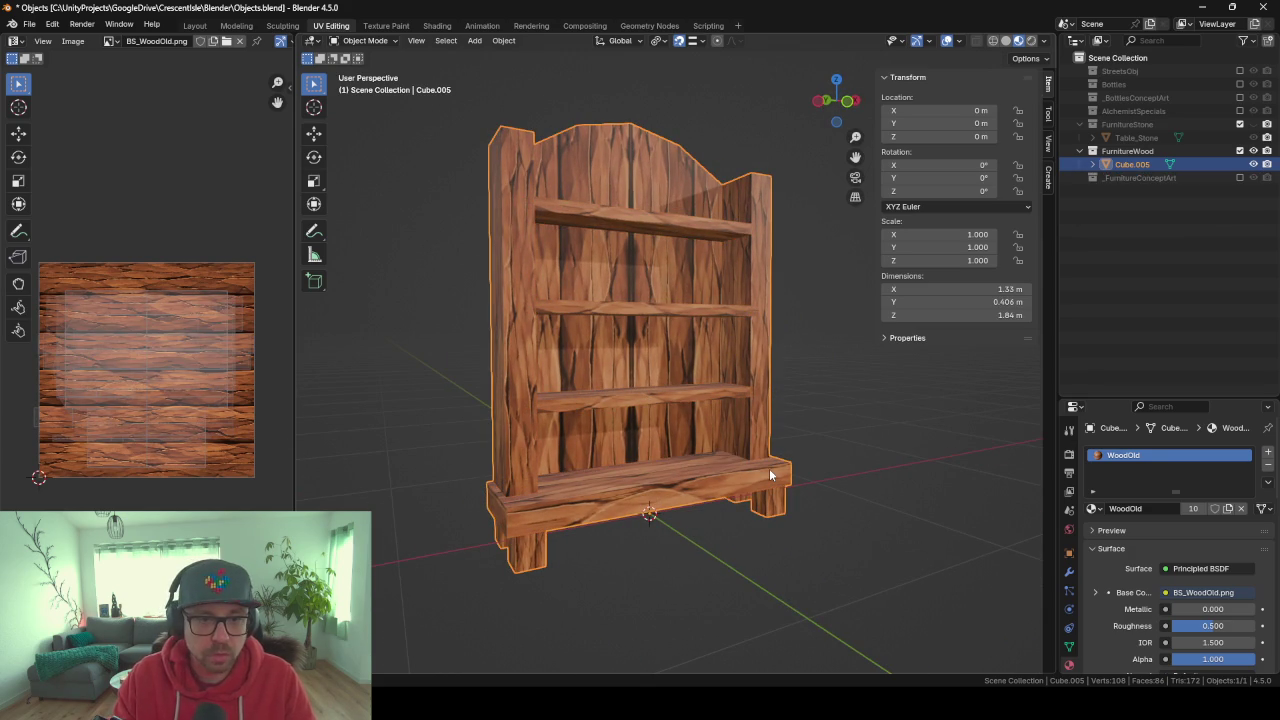
mouse_move(756, 470)
middle_down()
mouse_move(809, 477)
mouse_move(709, 505)
mouse_move(534, 478)
mouse_move(737, 489)
mouse_move(856, 477)
mouse_move(618, 503)
mouse_move(446, 466)
mouse_move(503, 466)
mouse_move(517, 534)
mouse_move(706, 523)
mouse_move(520, 257)
mouse_move(583, 428)
mouse_move(506, 374)
mouse_move(583, 371)
mouse_move(606, 337)
mouse_move(527, 350)
middle_up()
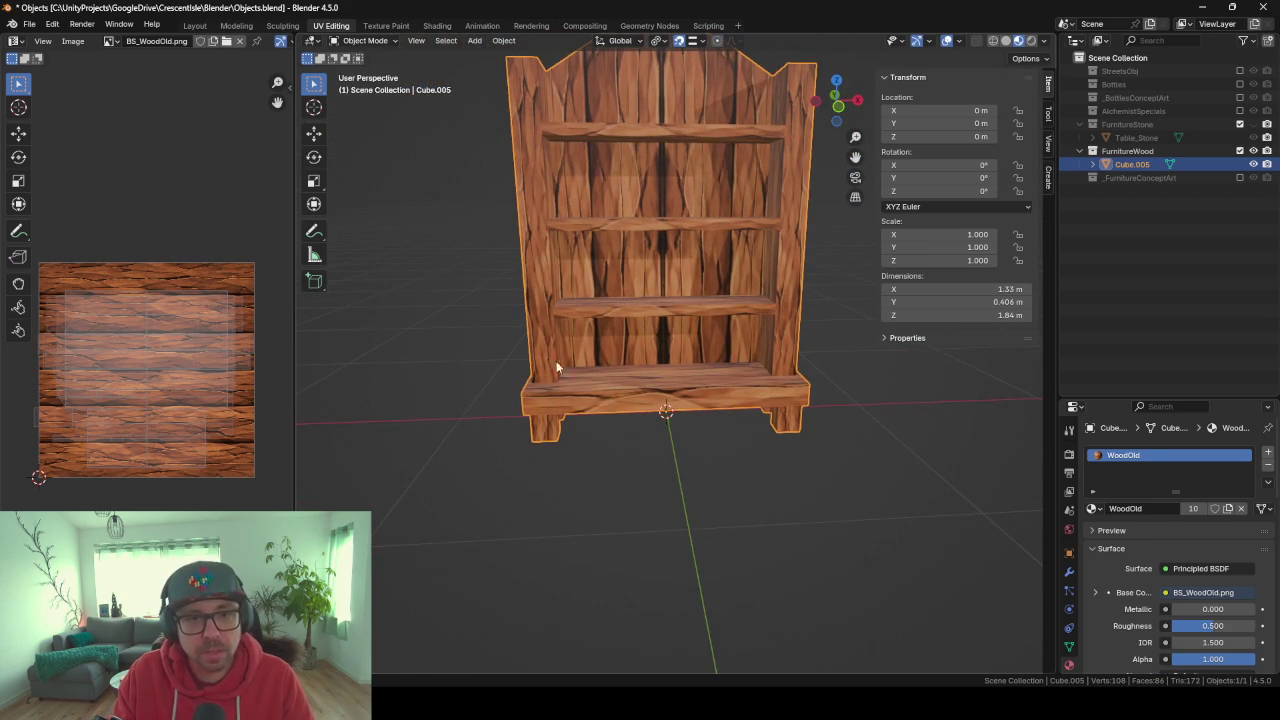
Save the blend file and make FurnitureWood the active collection.
mouse_move(600, 268)
middle_down()
mouse_move(663, 278)
mouse_move(677, 374)
mouse_move(767, 380)
mouse_move(563, 369)
mouse_move(648, 367)
middle_up()
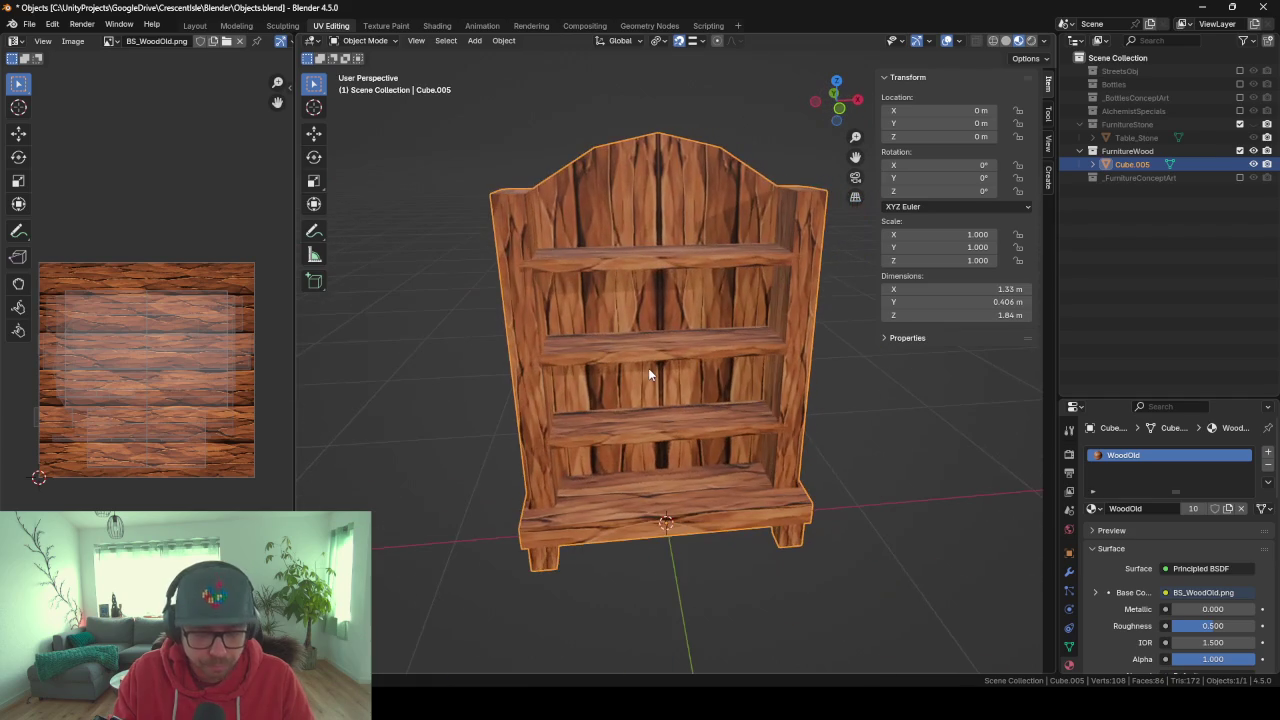
key(ctrl+s)
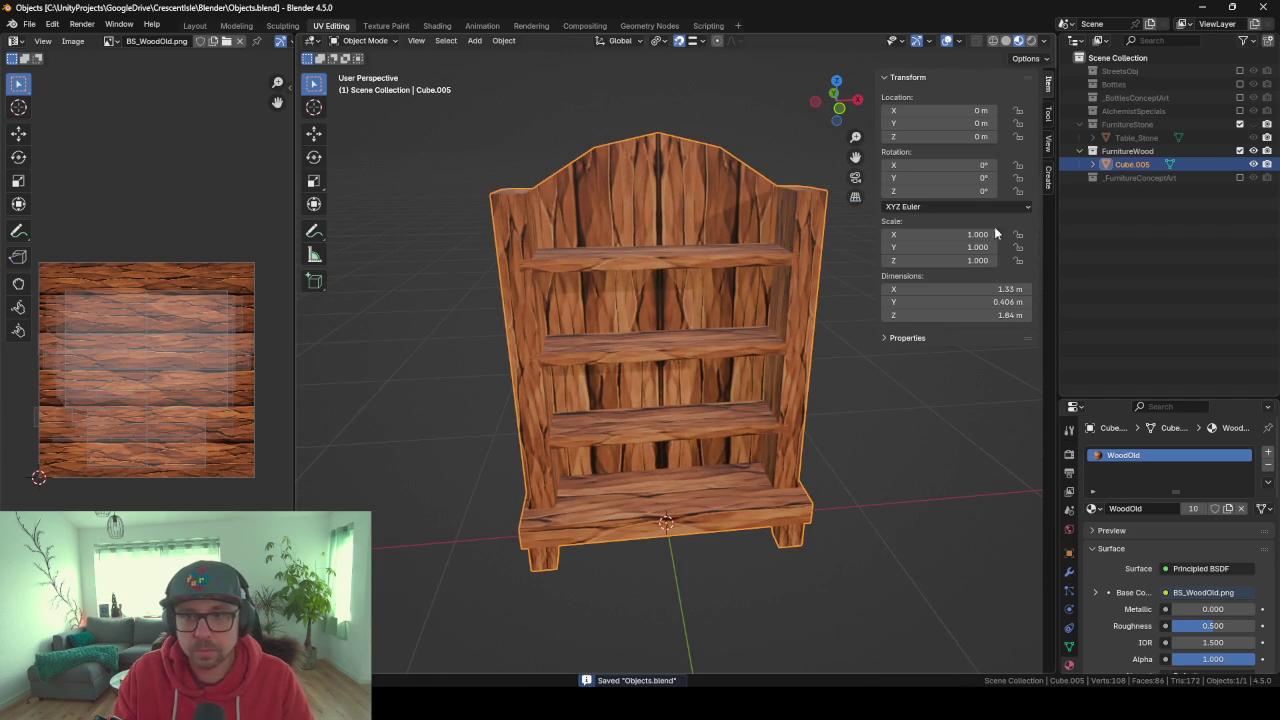
click(1127, 151)
Export the collection as Objects_FurnitureWood.fbx, based on the FurnitureStone file name.
key(F3)
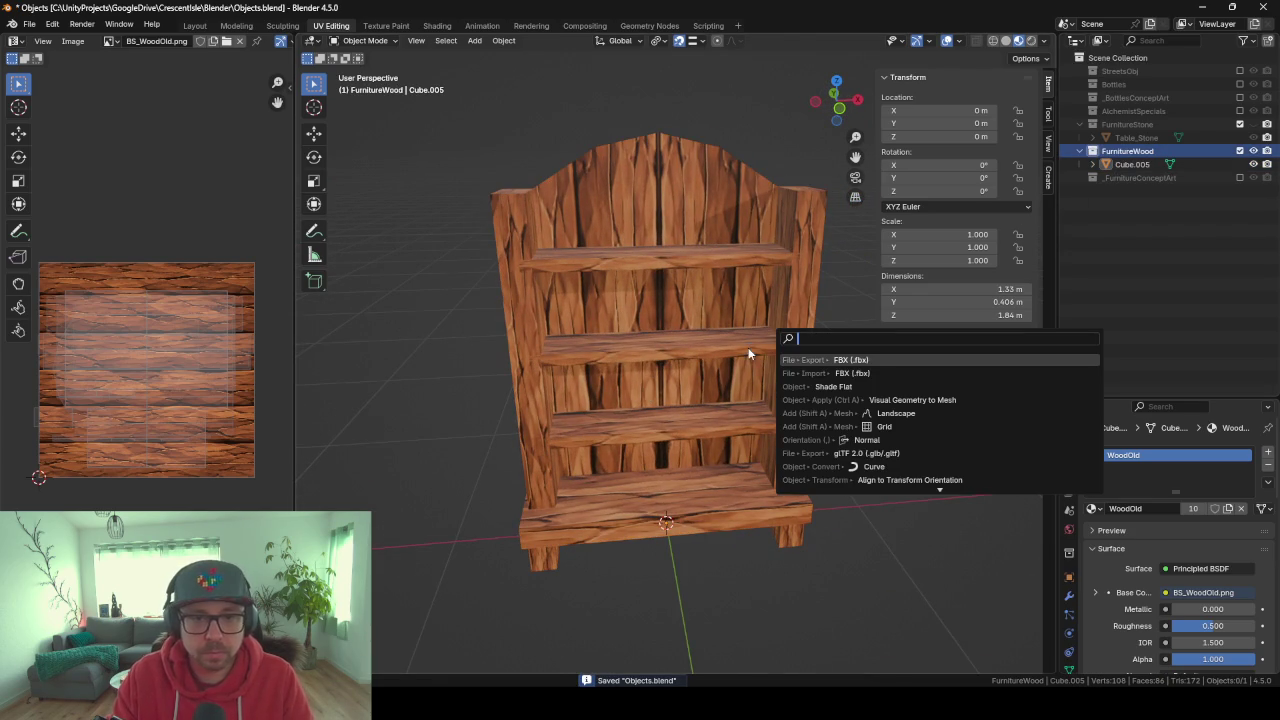
key(Return)
click(541, 464)
click(548, 569)
click(541, 569)
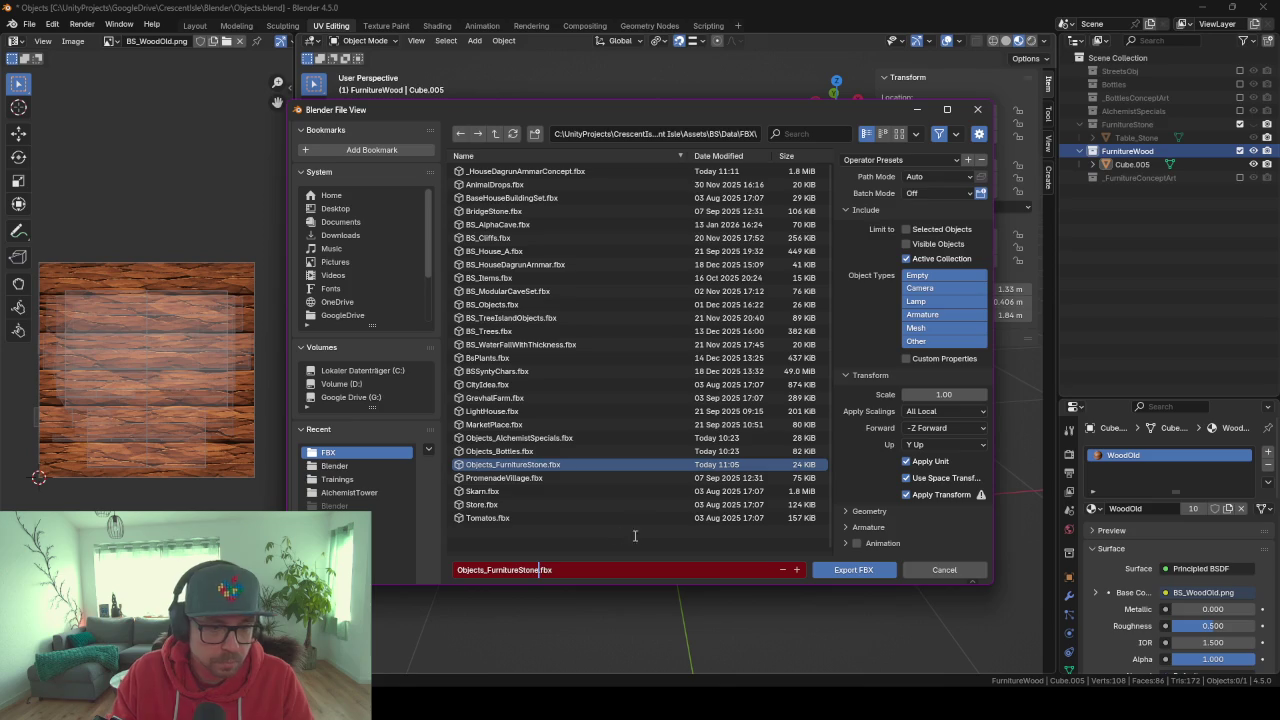
key(BackSpace)
key(BackSpace)
key(BackSpace)
key(BackSpace)
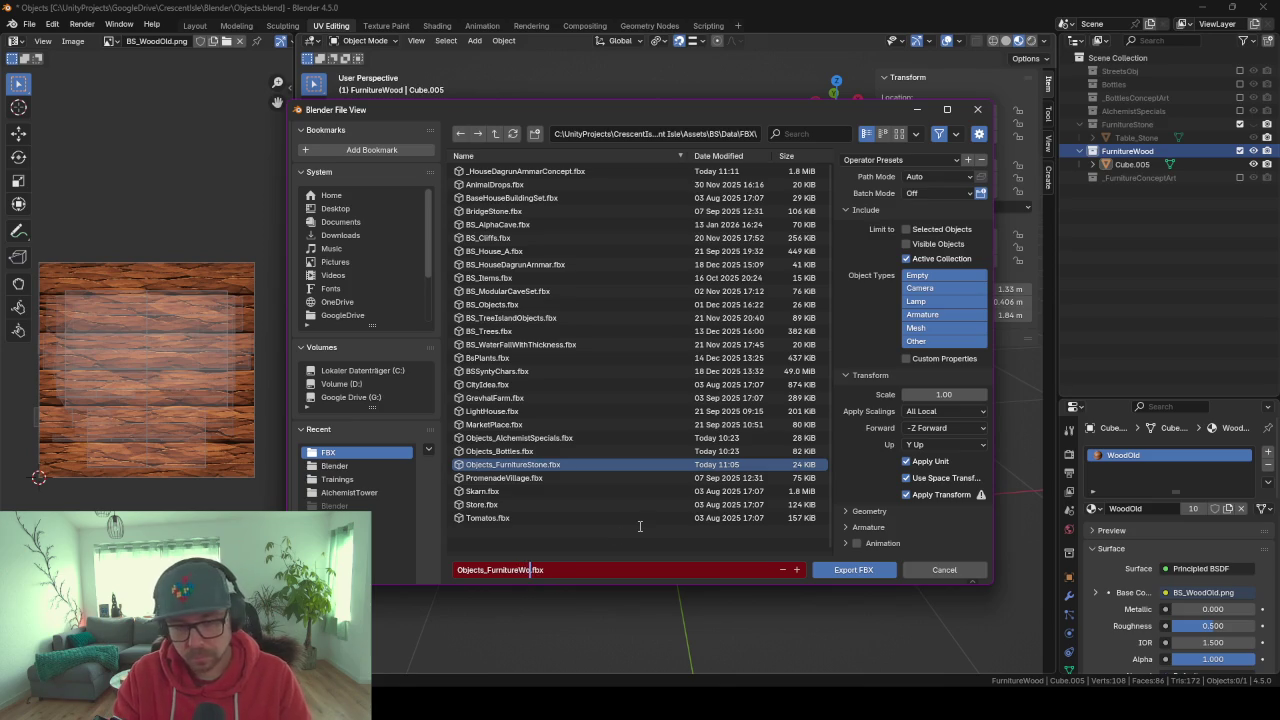
key(Return)
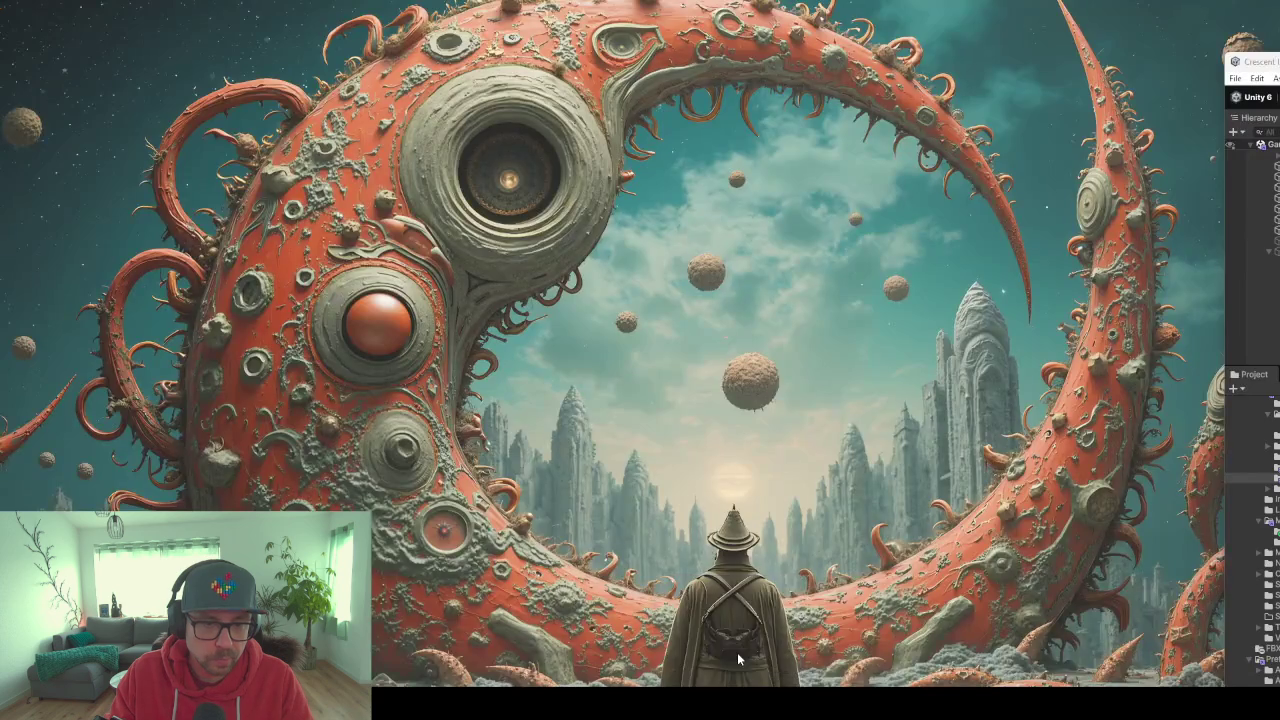
click(729, 640)
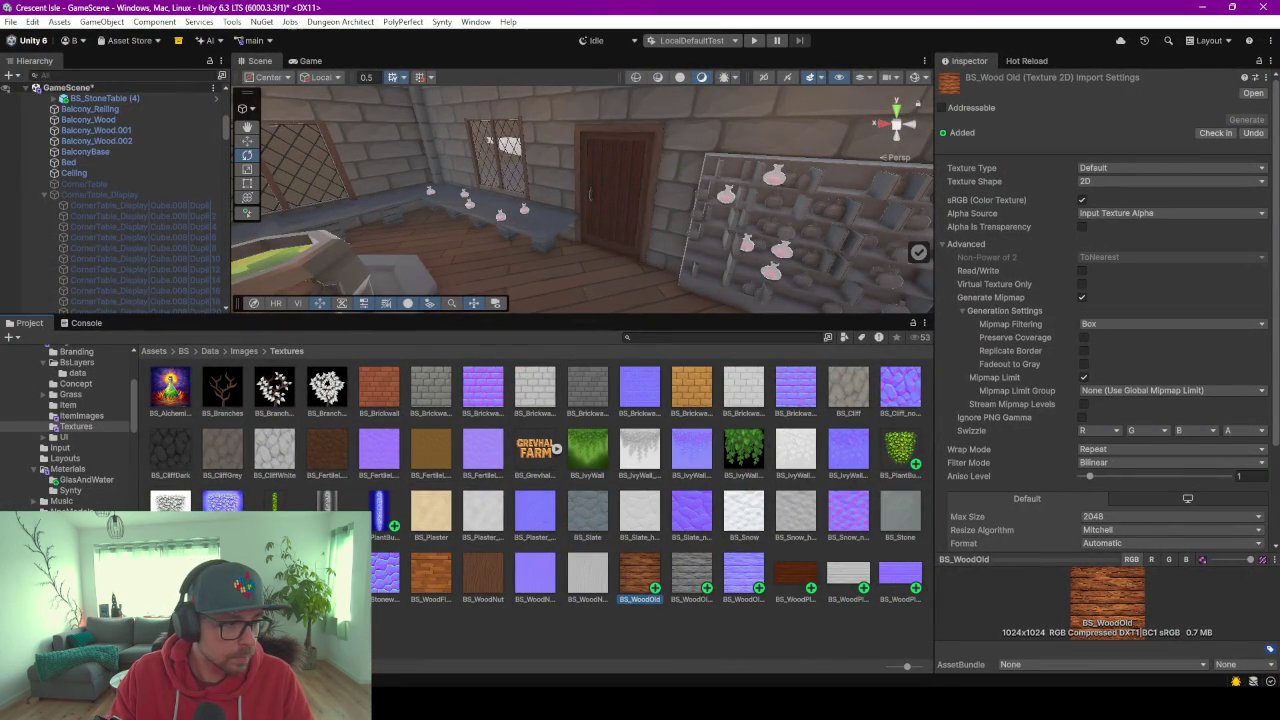
Place the exported Cube.005 bookshelf from the FBXExports folder into the scene.
click(75, 346)
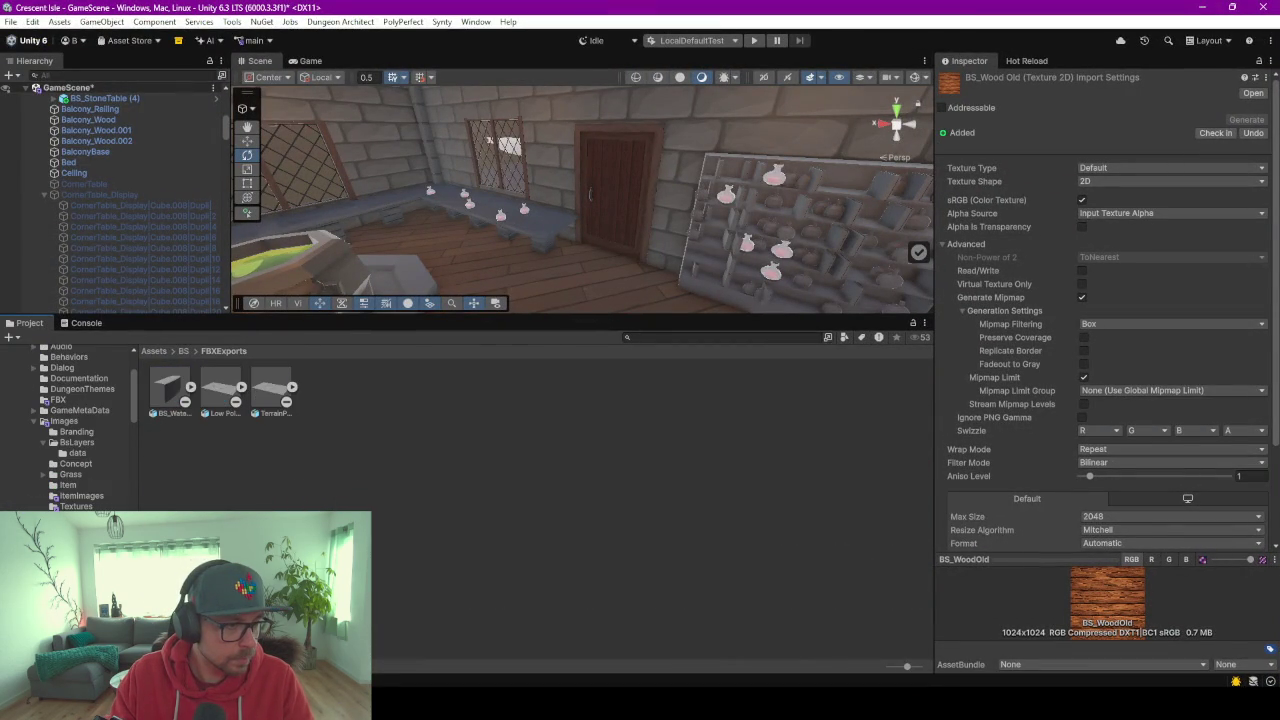
click(58, 400)
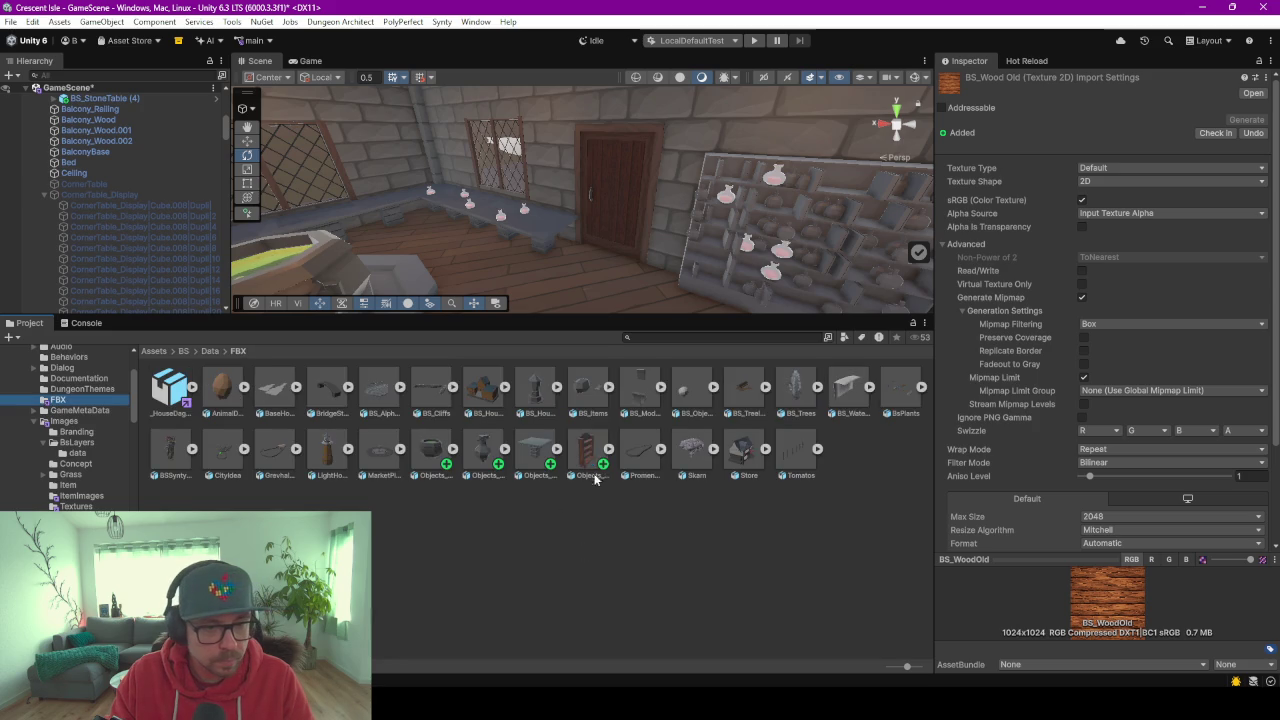
click(607, 450)
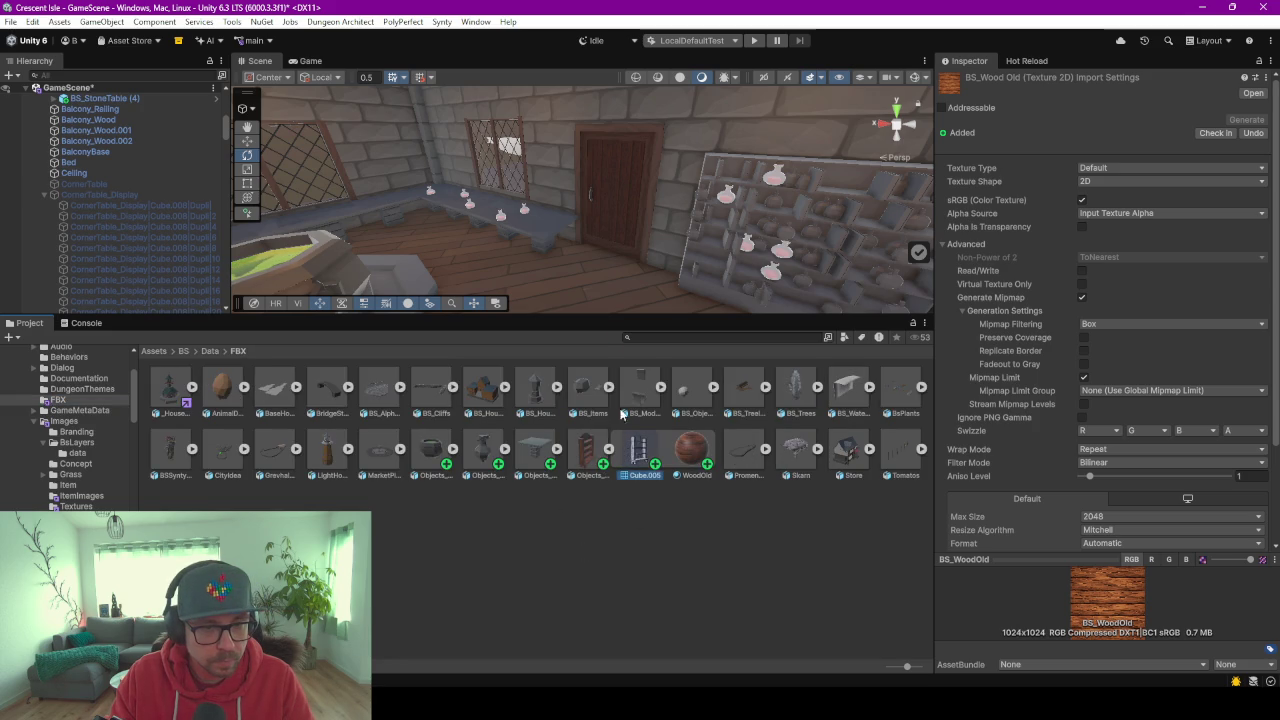
drag(611, 289, 656, 472)
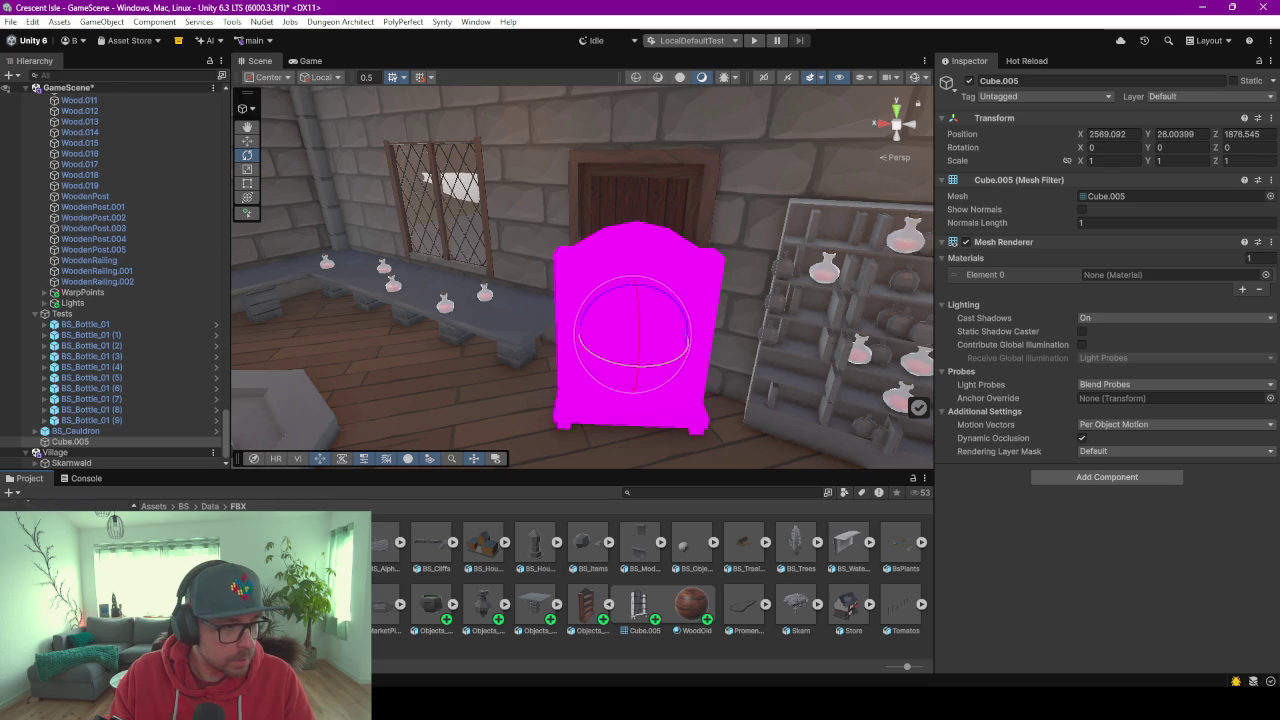
Duplicate the BS_WoodPlanks material and rename the copy BS_WoodOld.
click(80, 560)
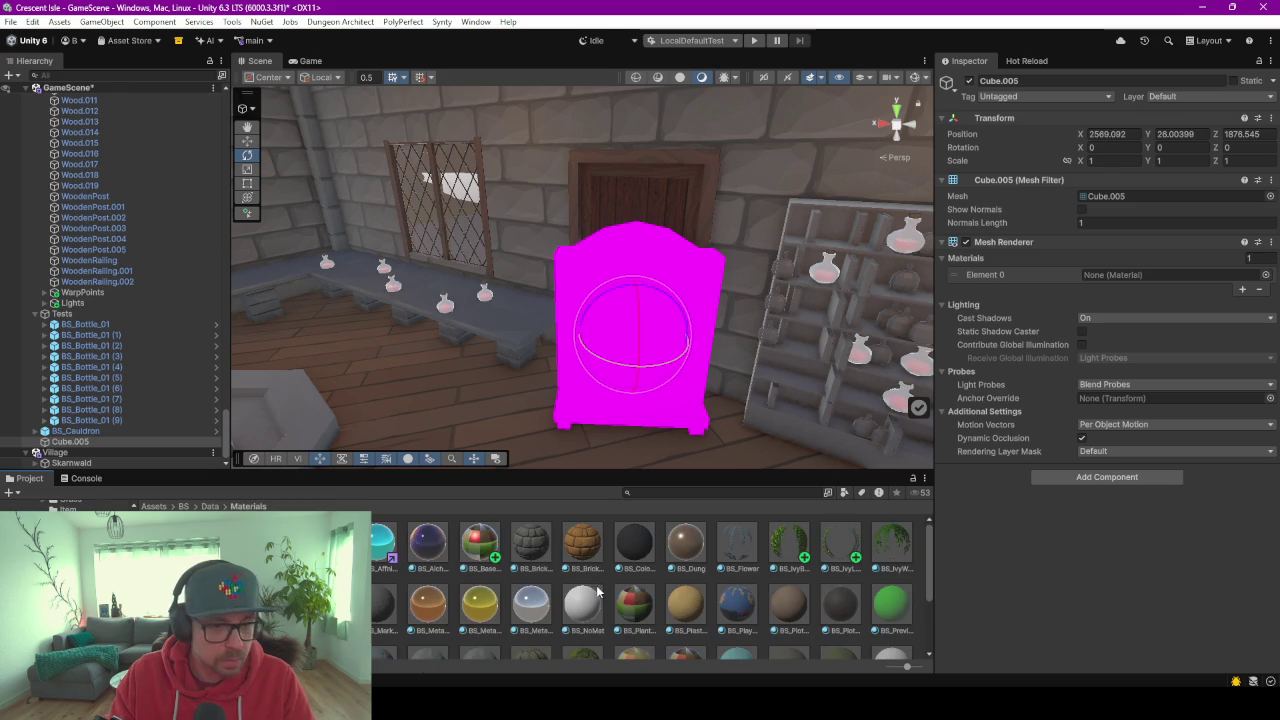
drag(667, 473, 667, 270)
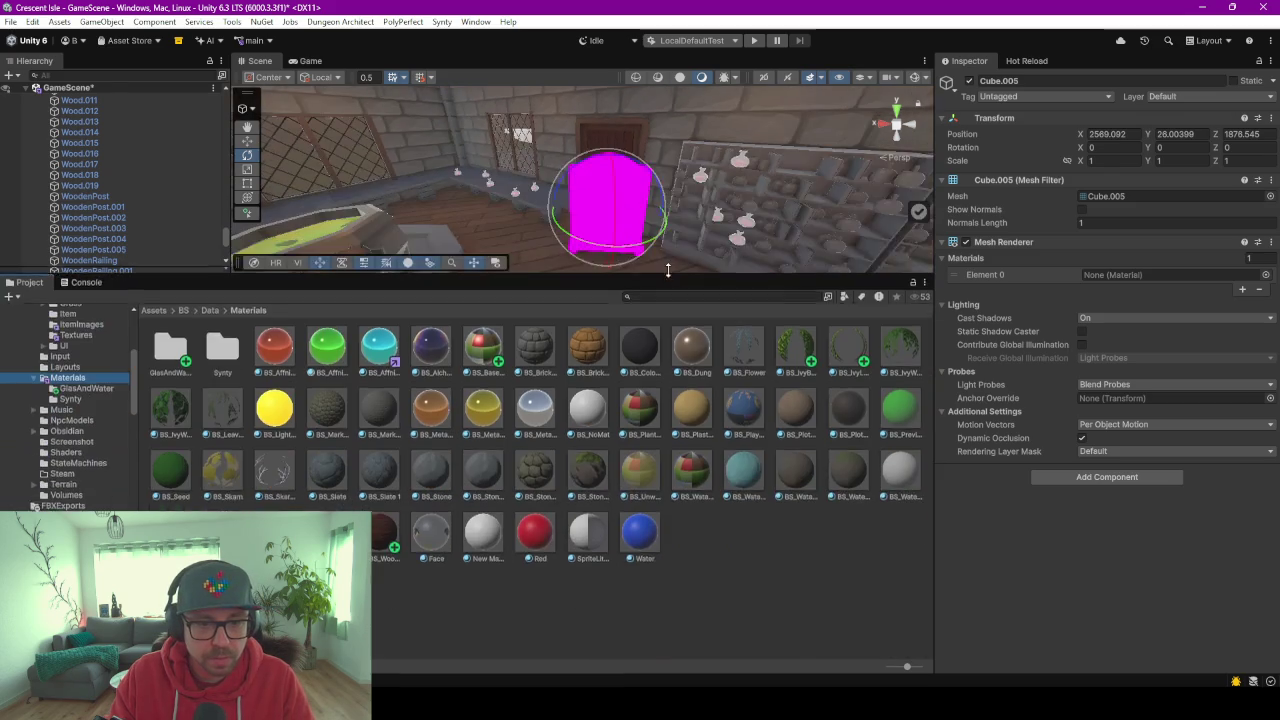
right_click(729, 560)
click(670, 615)
click(385, 532)
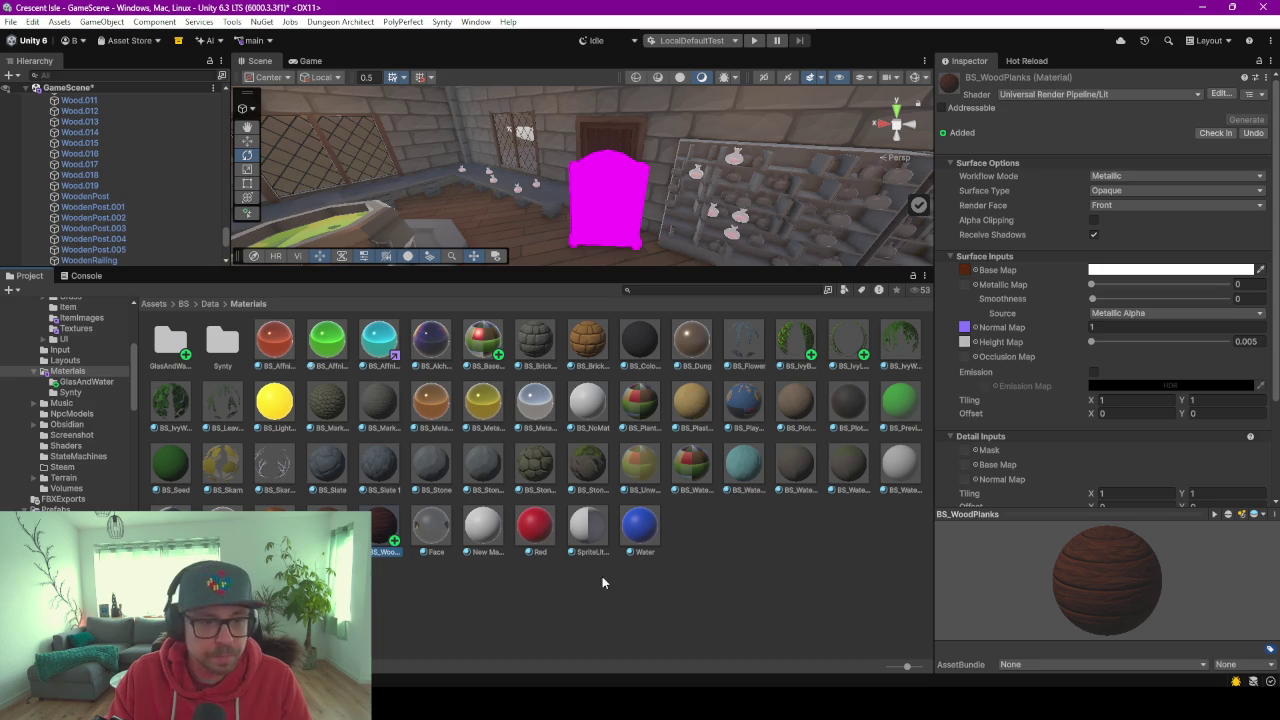
click(440, 551)
key(BackSpace)
key(BackSpace)
key(BackSpace)
text(Old)
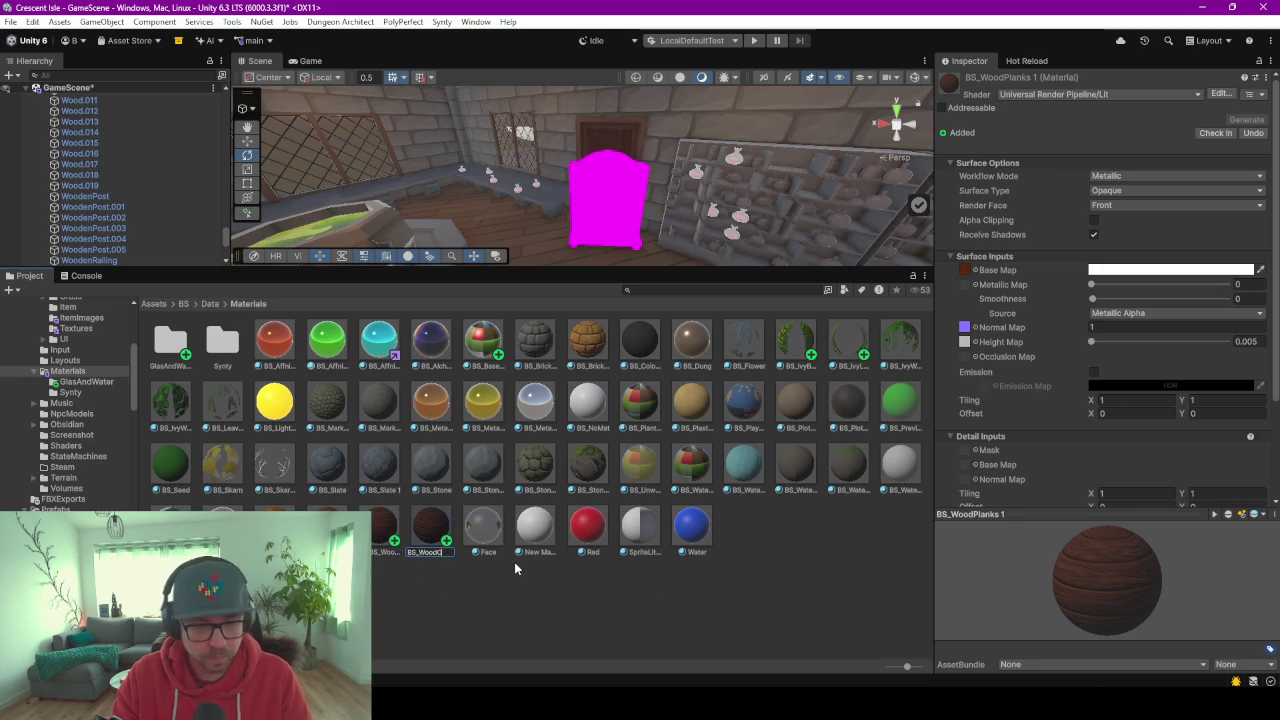
key(Return)
Assign BS_WoodOld to the magenta bookshelf.
drag(384, 527, 607, 212)
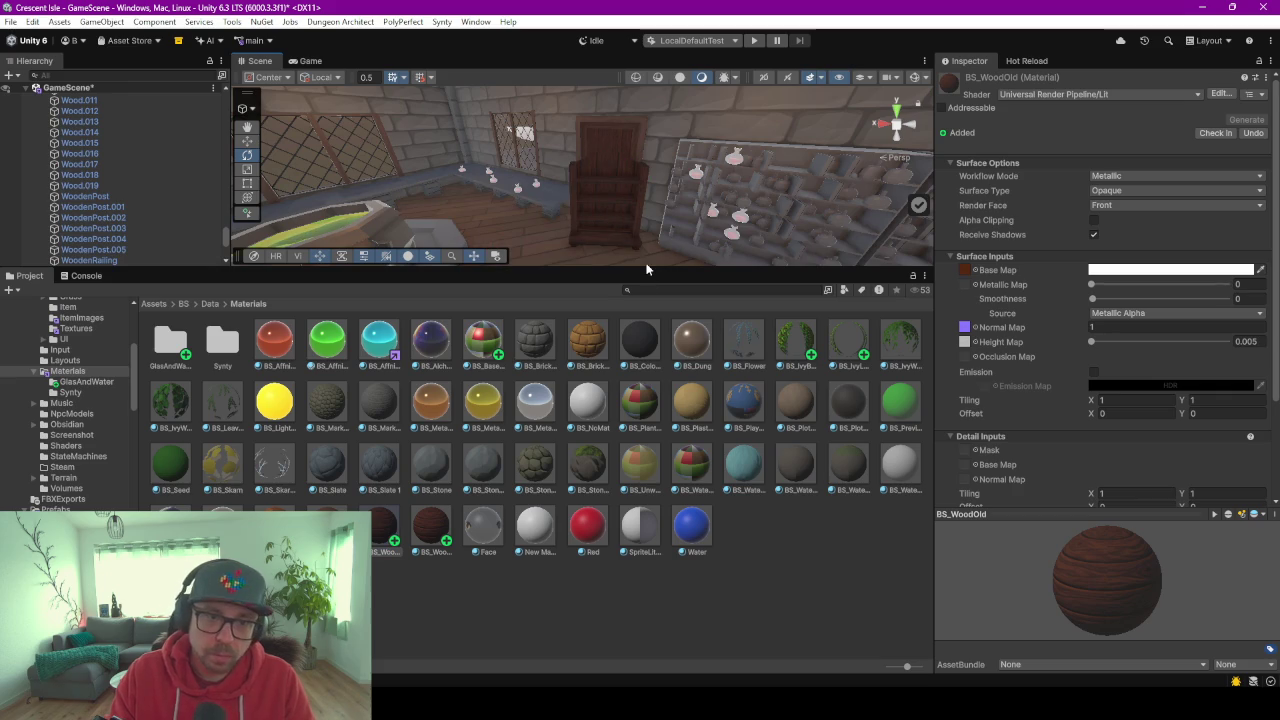
drag(646, 267, 640, 404)
scroll(599, 321, up, 5)
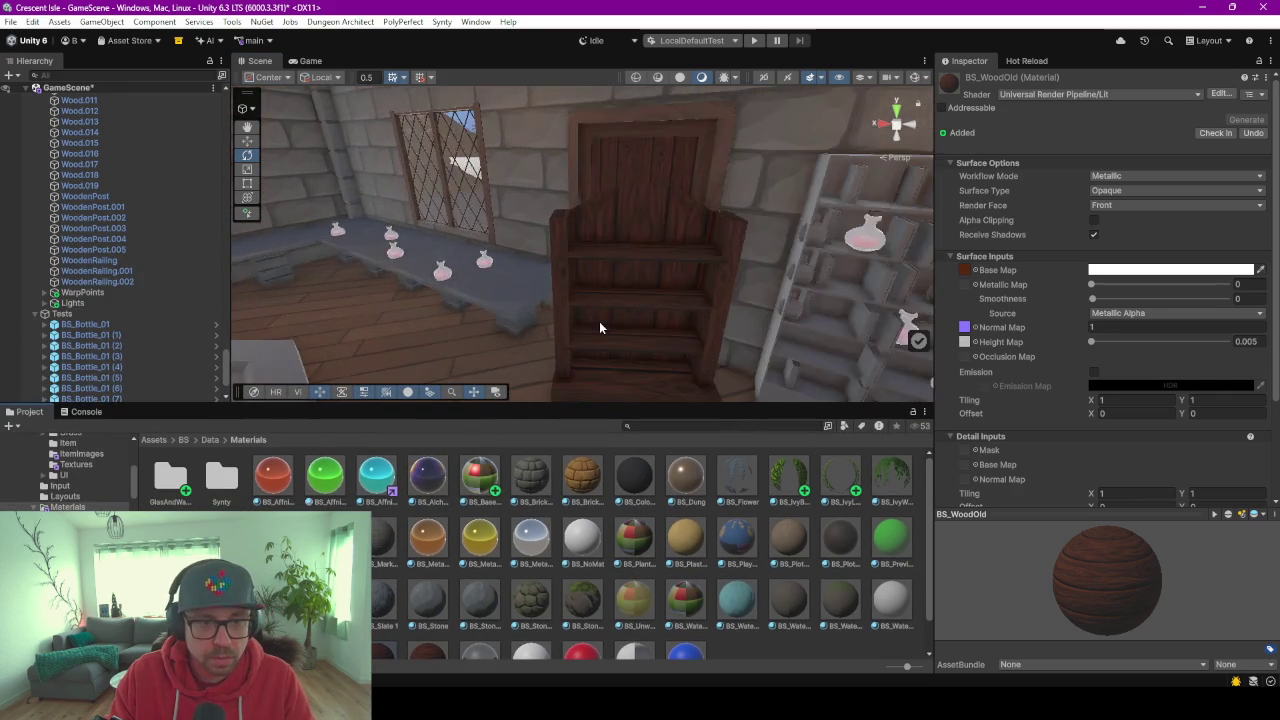
scroll(599, 321, down, 5)
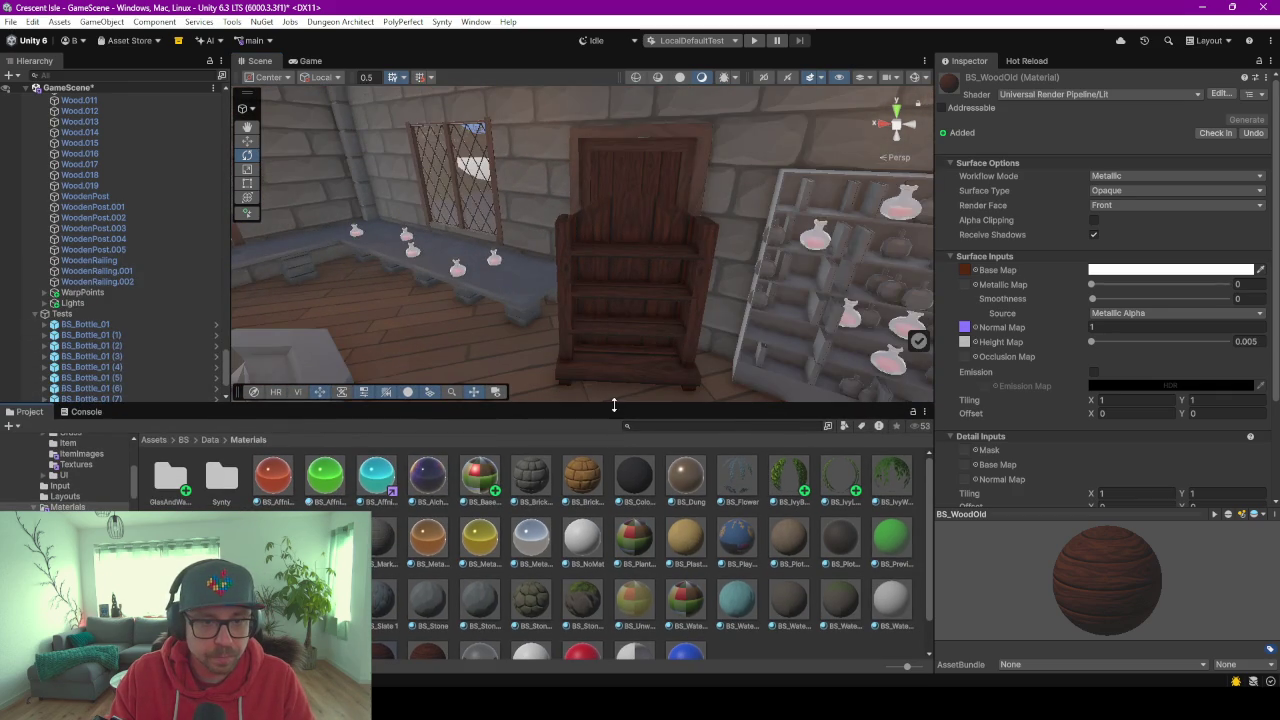
drag(614, 404, 612, 272)
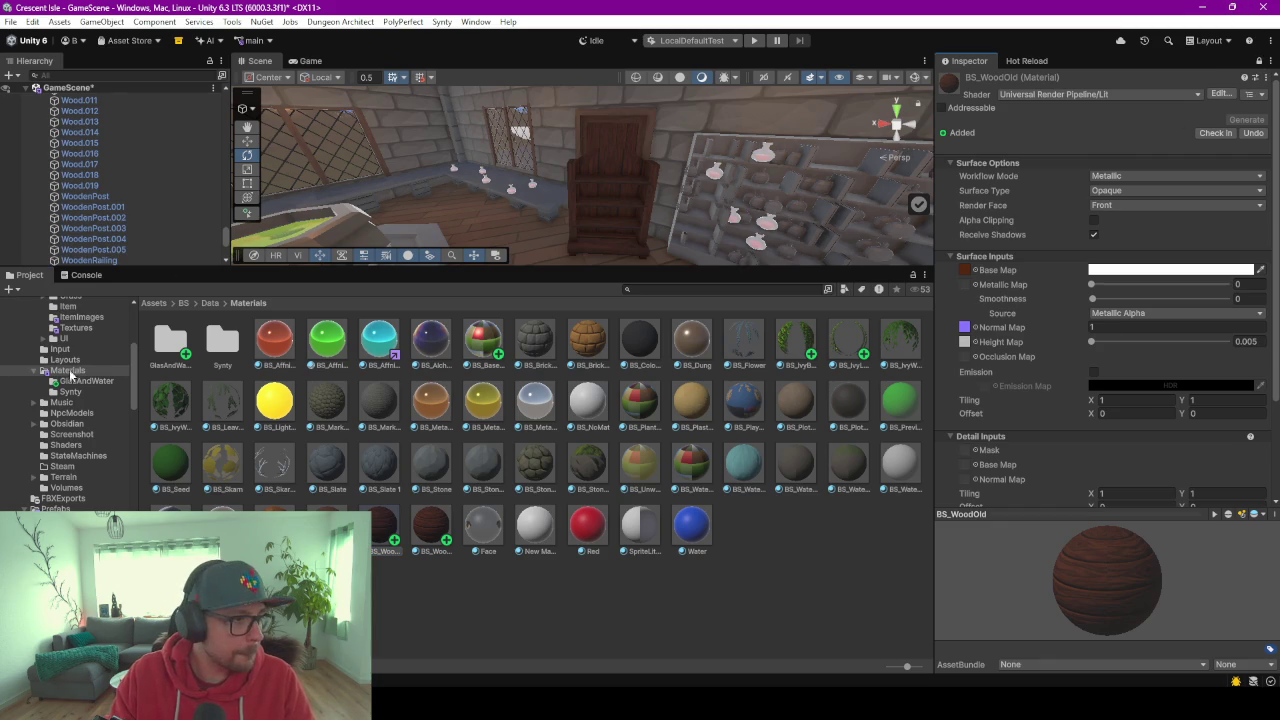
Set the old wood texture as BS_WoodOld's Base Map.
click(80, 327)
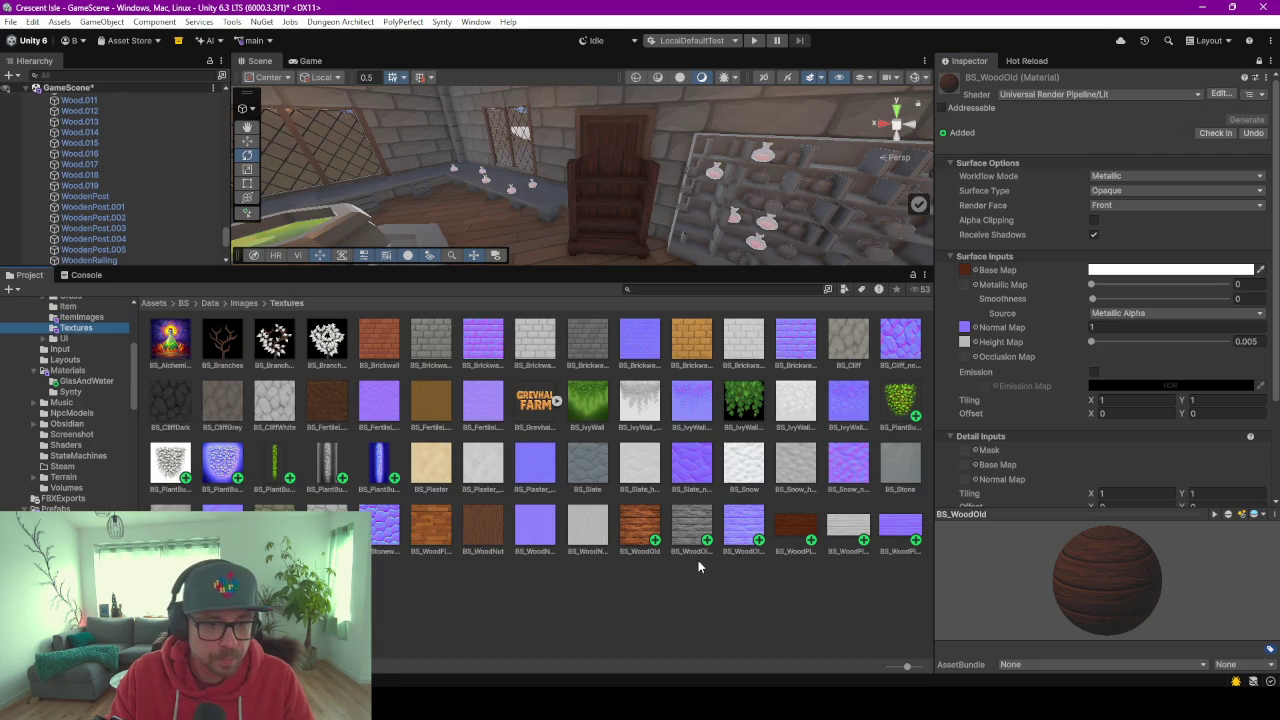
drag(636, 531, 1072, 244)
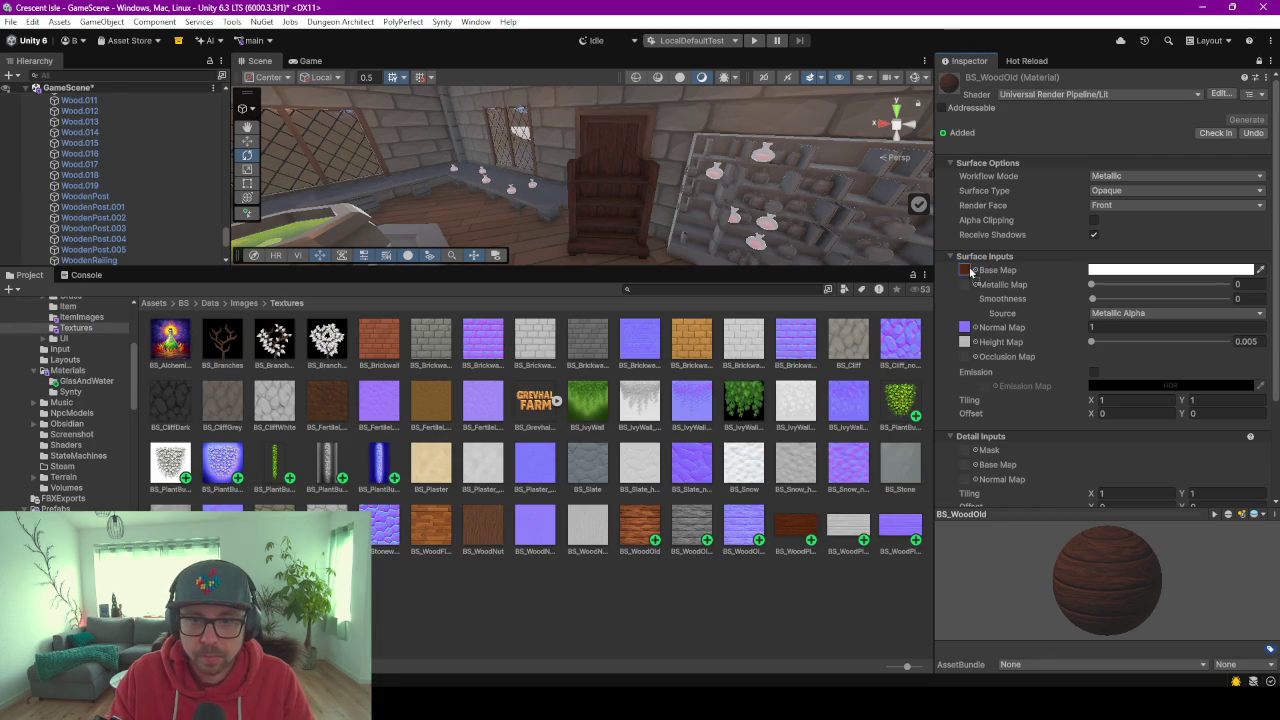
drag(967, 266, 966, 270)
drag(678, 540, 972, 346)
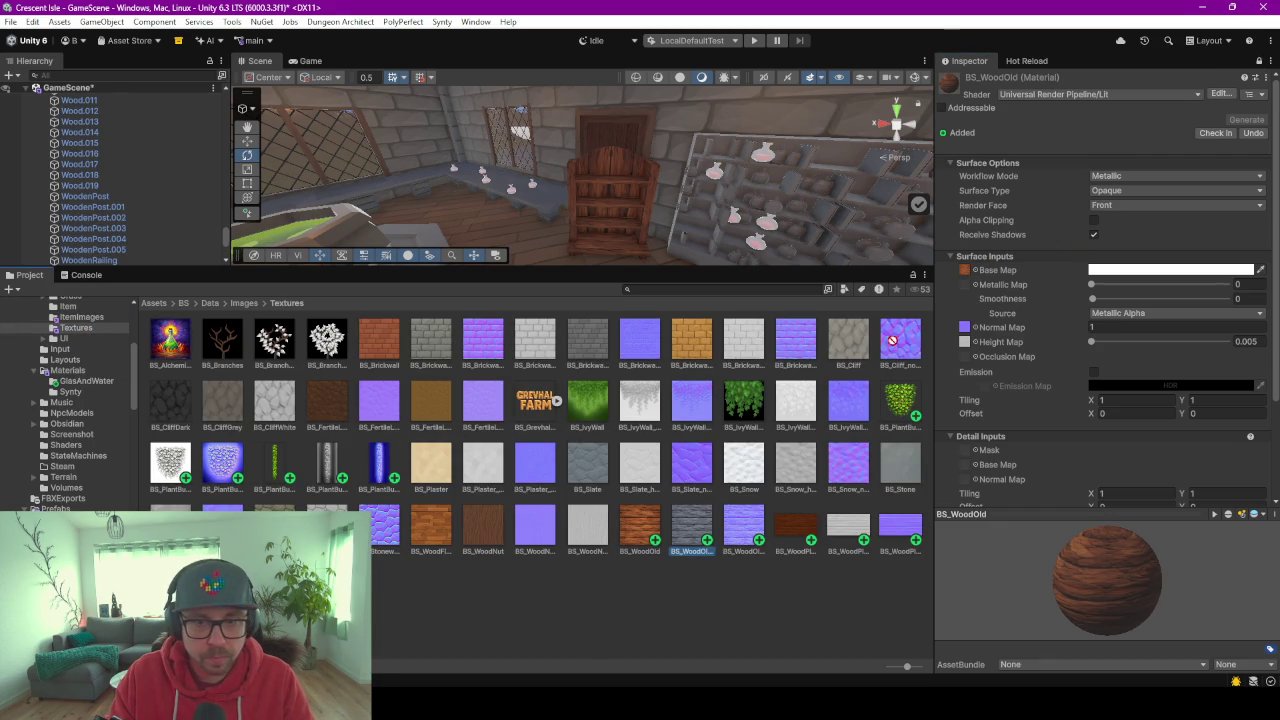
click(695, 523)
drag(741, 533, 966, 342)
Frame the wooden bookshelf and rotate it to face out into the room.
drag(699, 268, 680, 455)
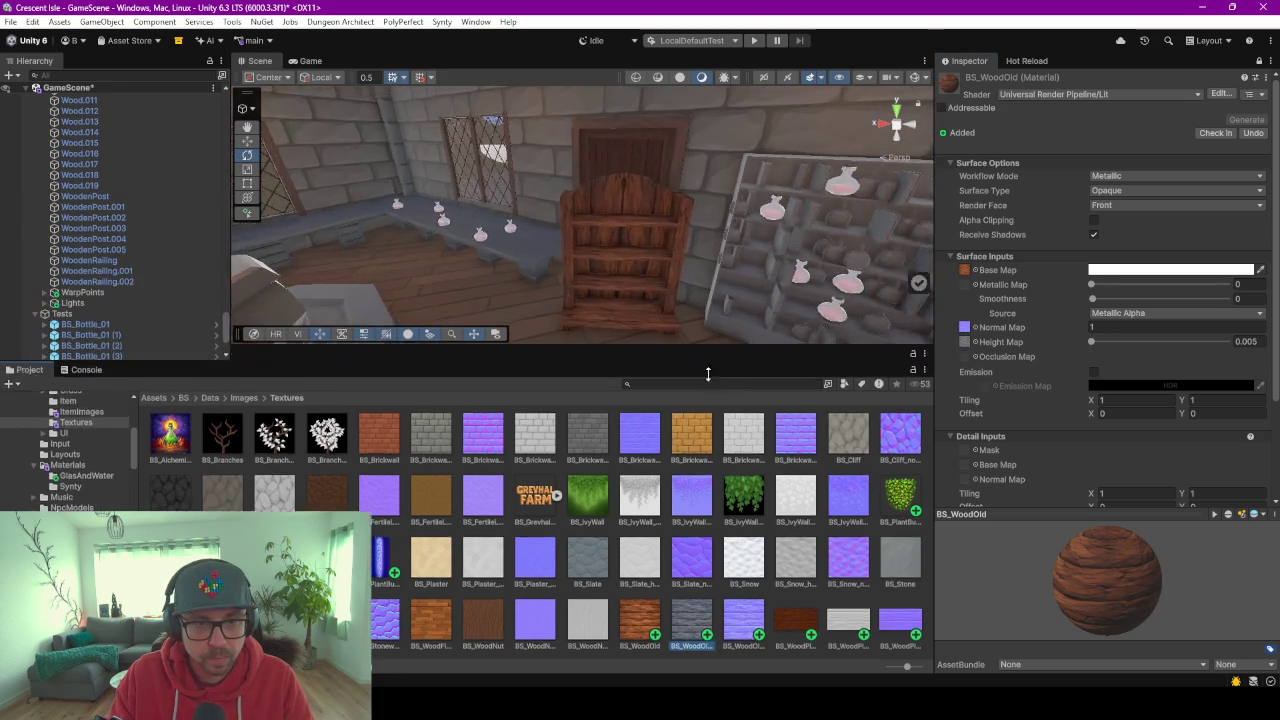
scroll(660, 362, down, 3)
click(605, 290)
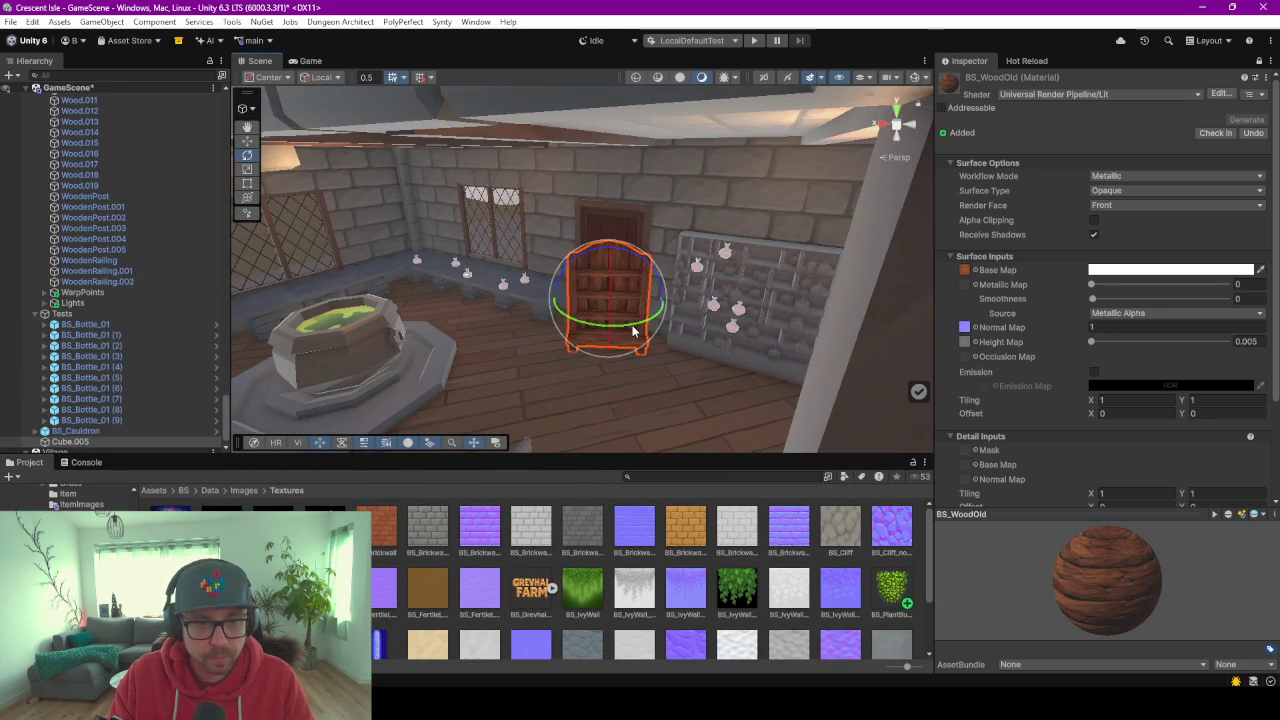
key(f)
middle_drag(630, 331, 640, 289)
alt+drag(640, 289, 632, 300)
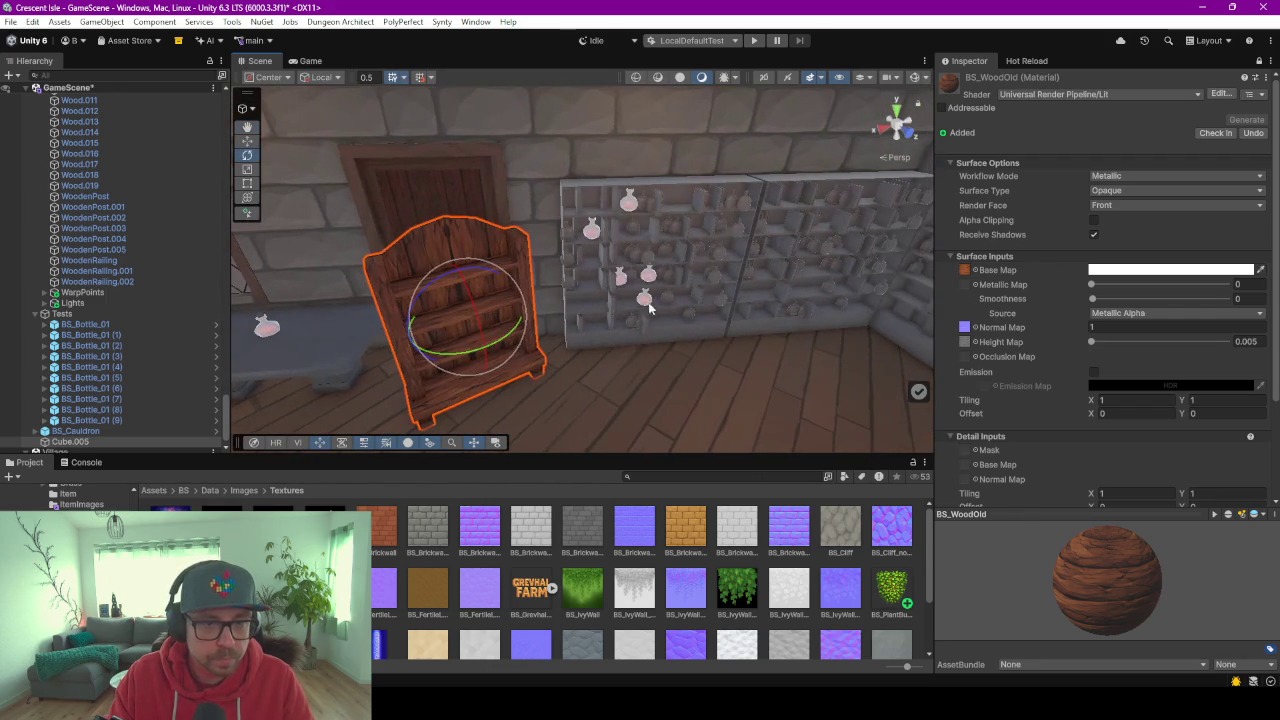
click(679, 336)
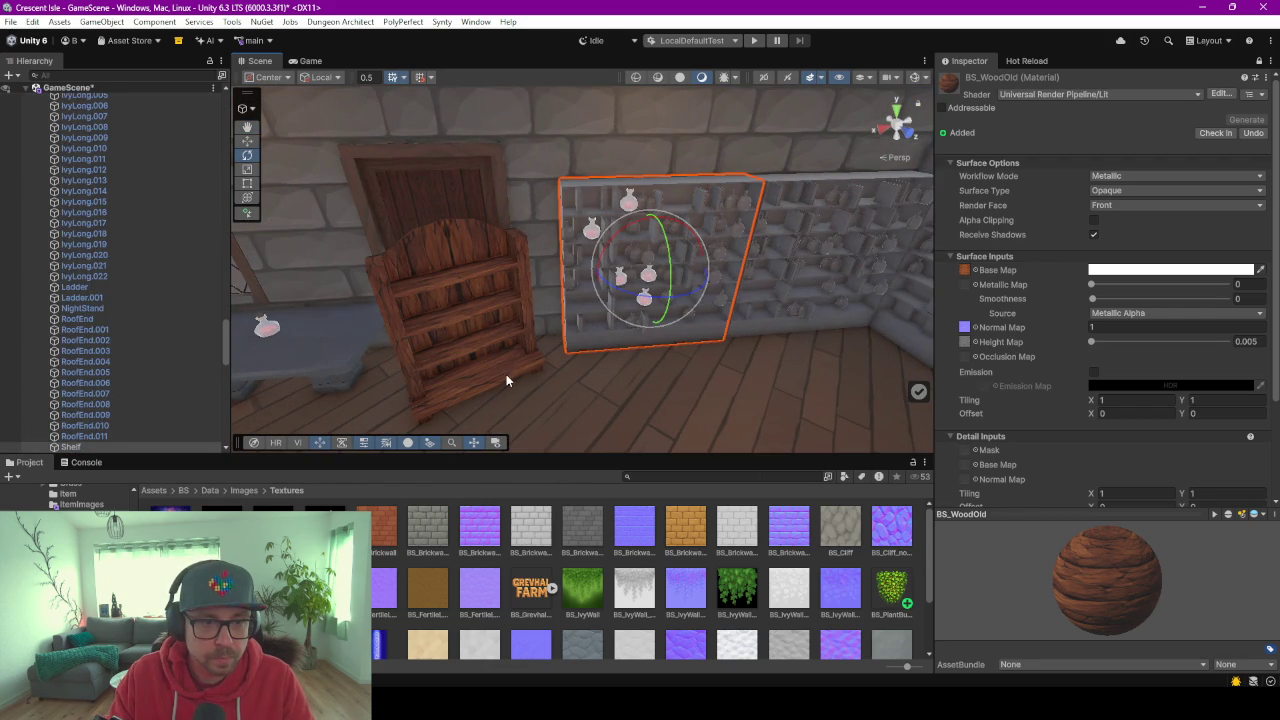
click(508, 380)
mouse_move(503, 356)
mouse_down()
mouse_move(470, 358)
mouse_move(513, 330)
mouse_up()
click(654, 340)
click(655, 334)
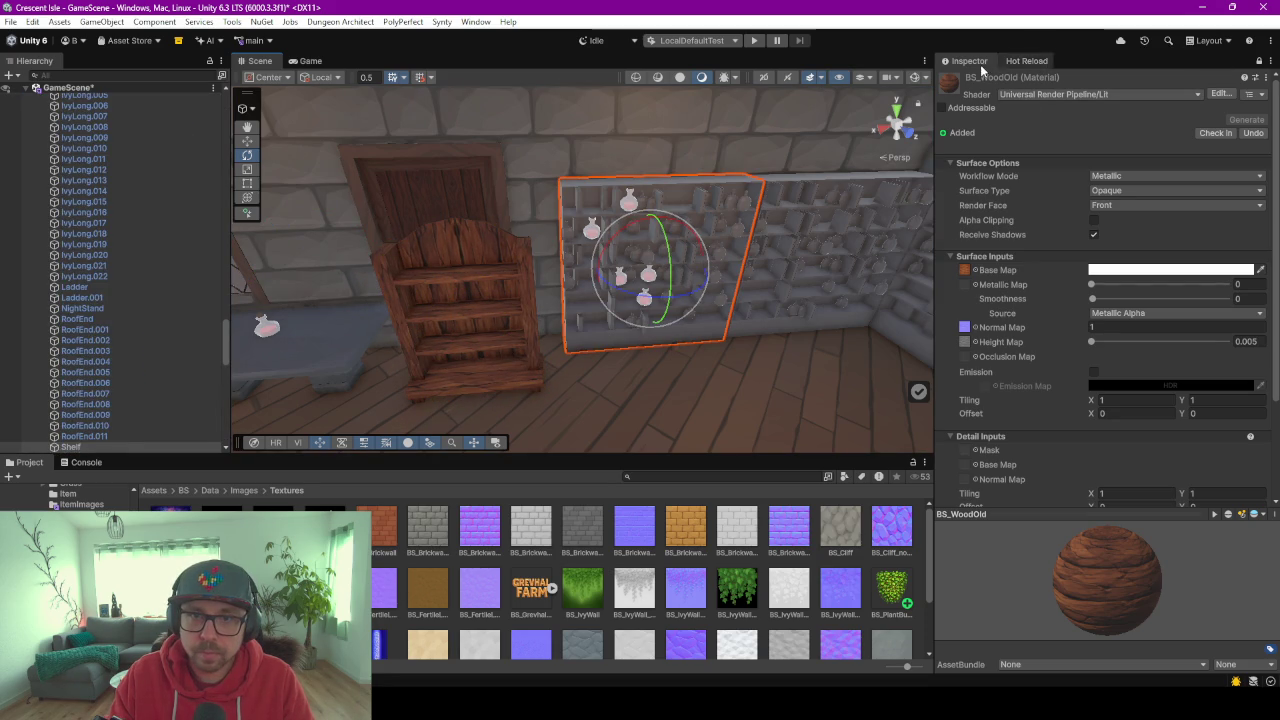
Hide the Shelf and Shelf_Inlay objects.
click(1259, 61)
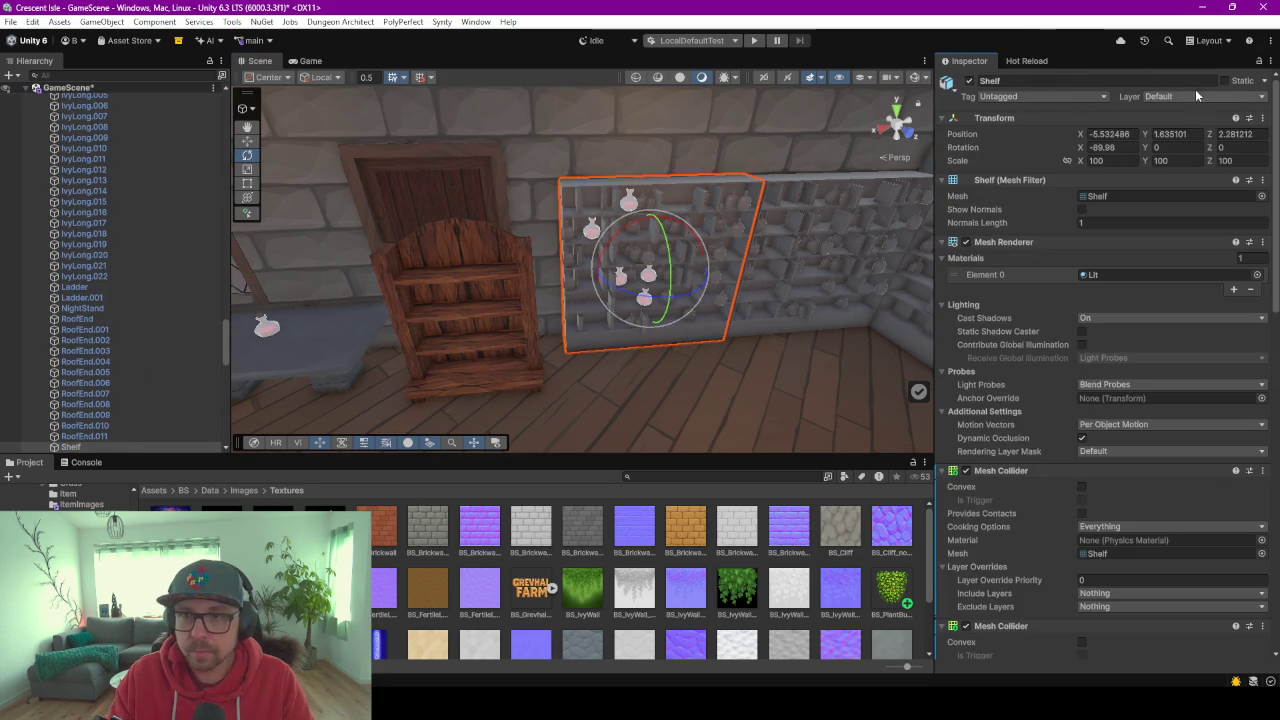
click(968, 82)
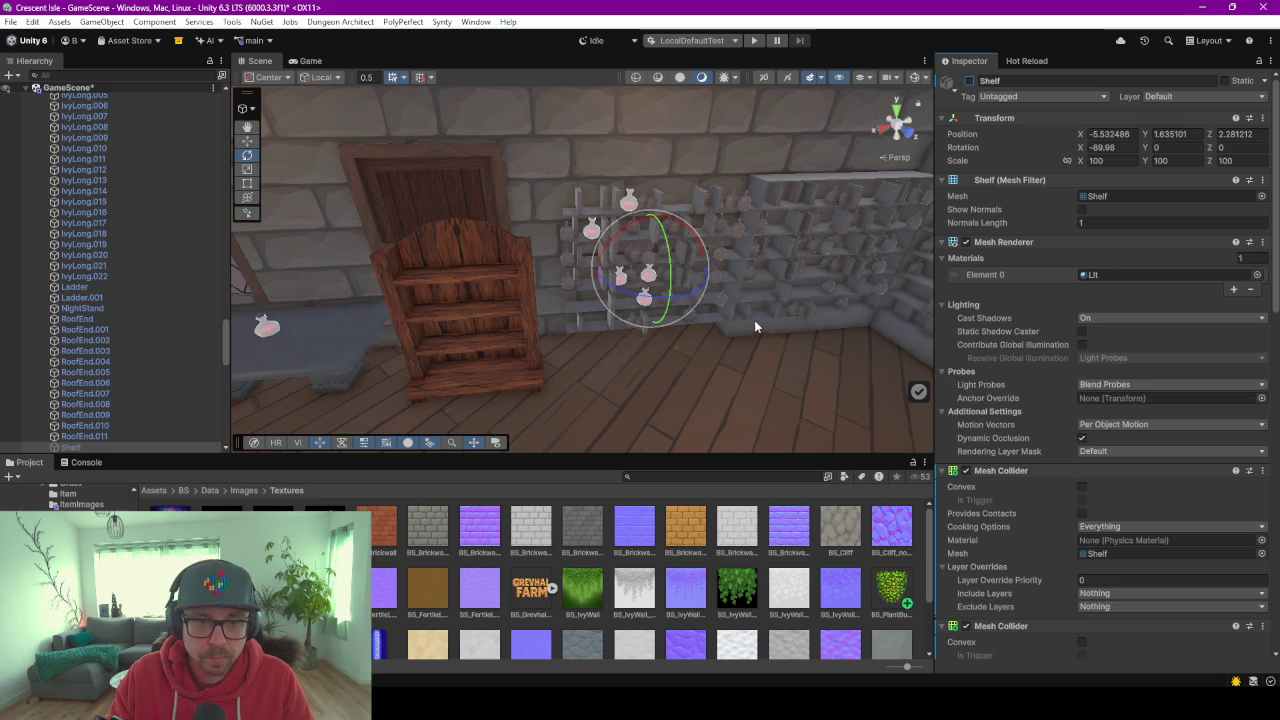
click(706, 316)
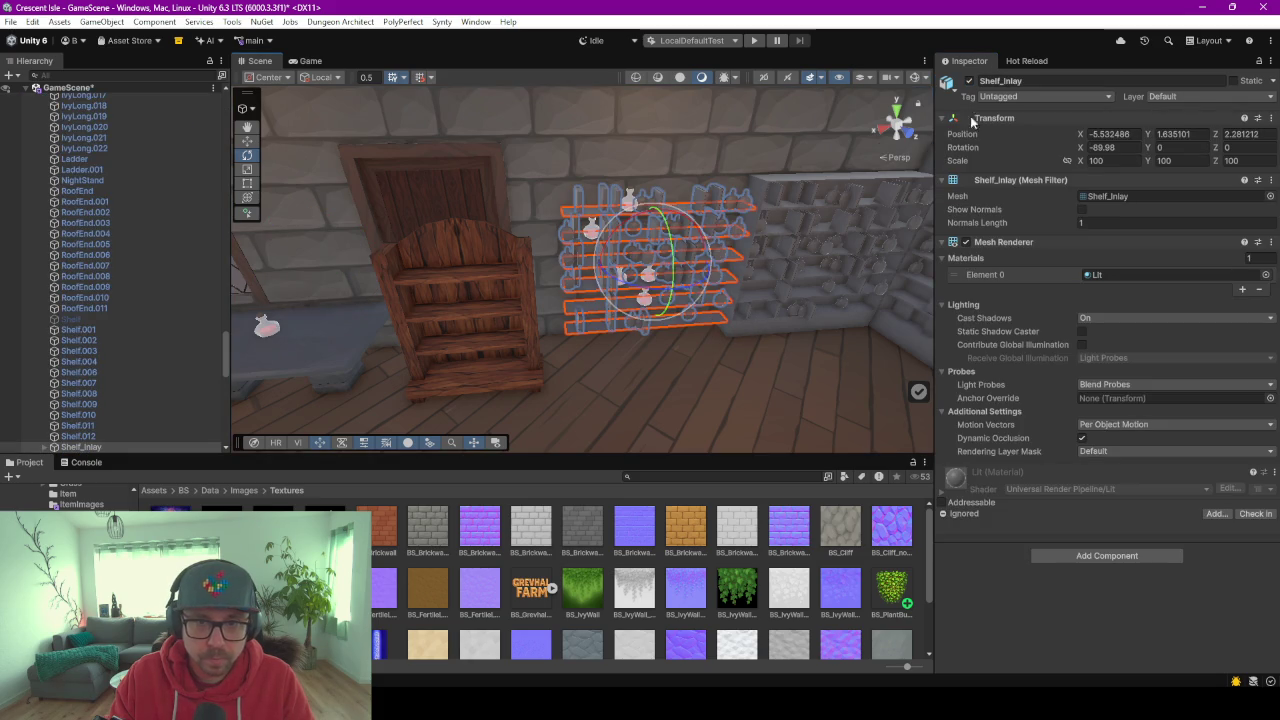
click(968, 81)
Move Cube.005 into the spot where the potion shelf stood.
click(495, 380)
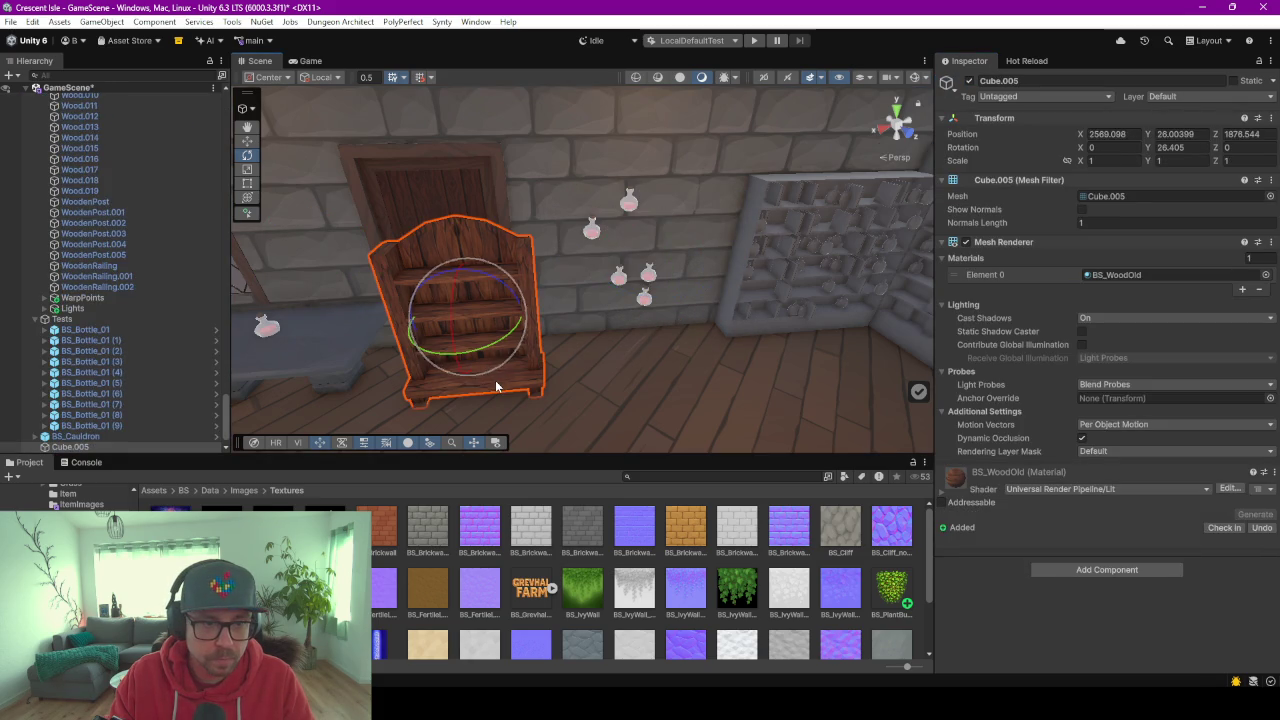
key(w)
drag(475, 337, 642, 285)
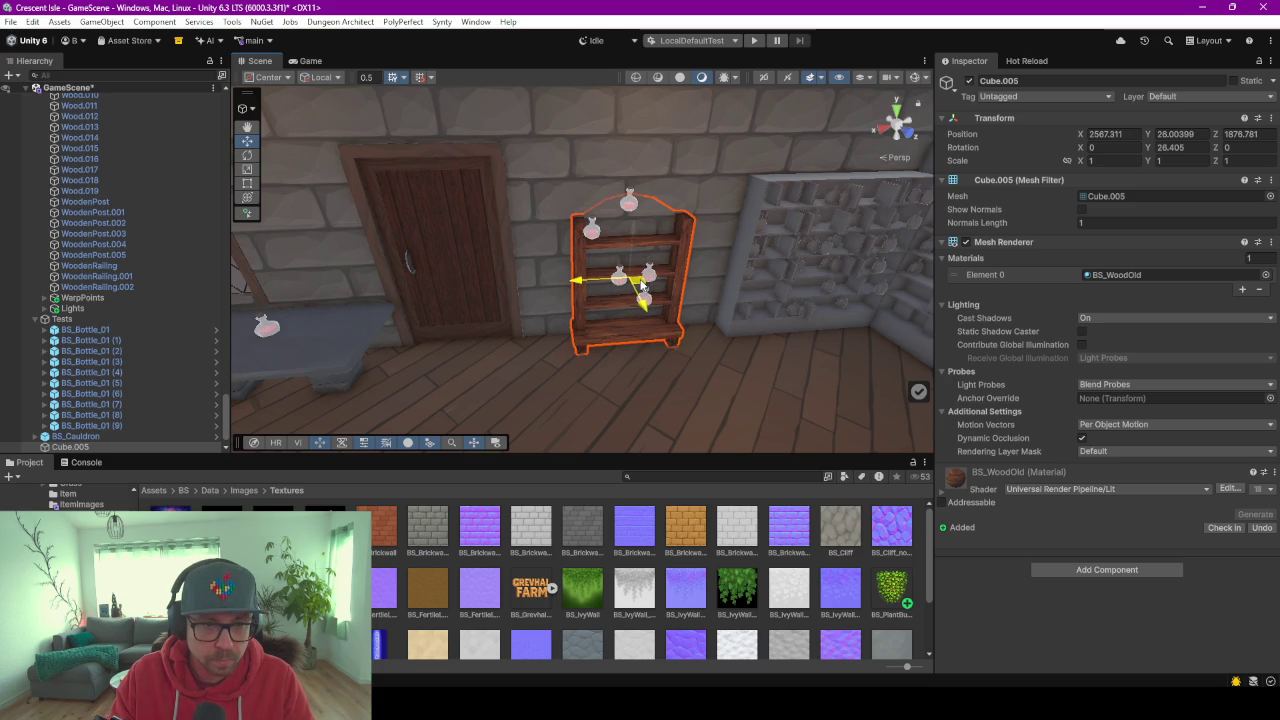
drag(642, 285, 642, 286)
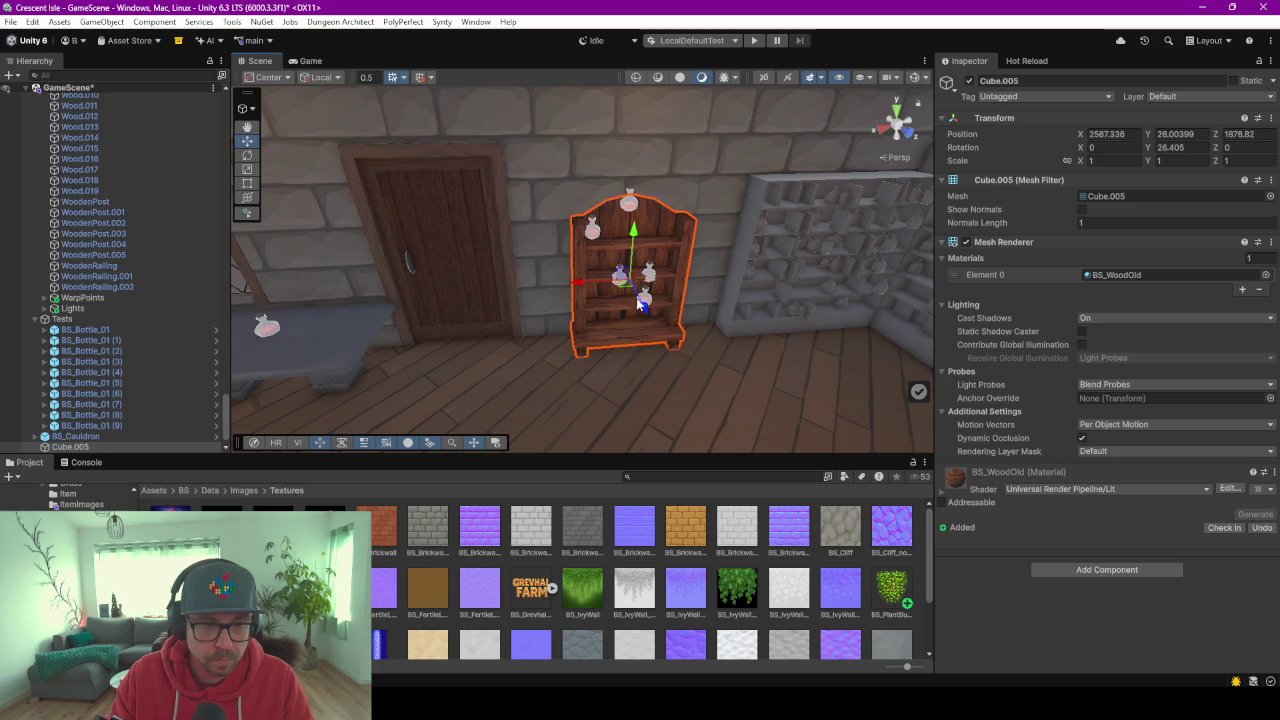
scroll(630, 338, up, 5)
middle_drag(645, 316, 564, 312)
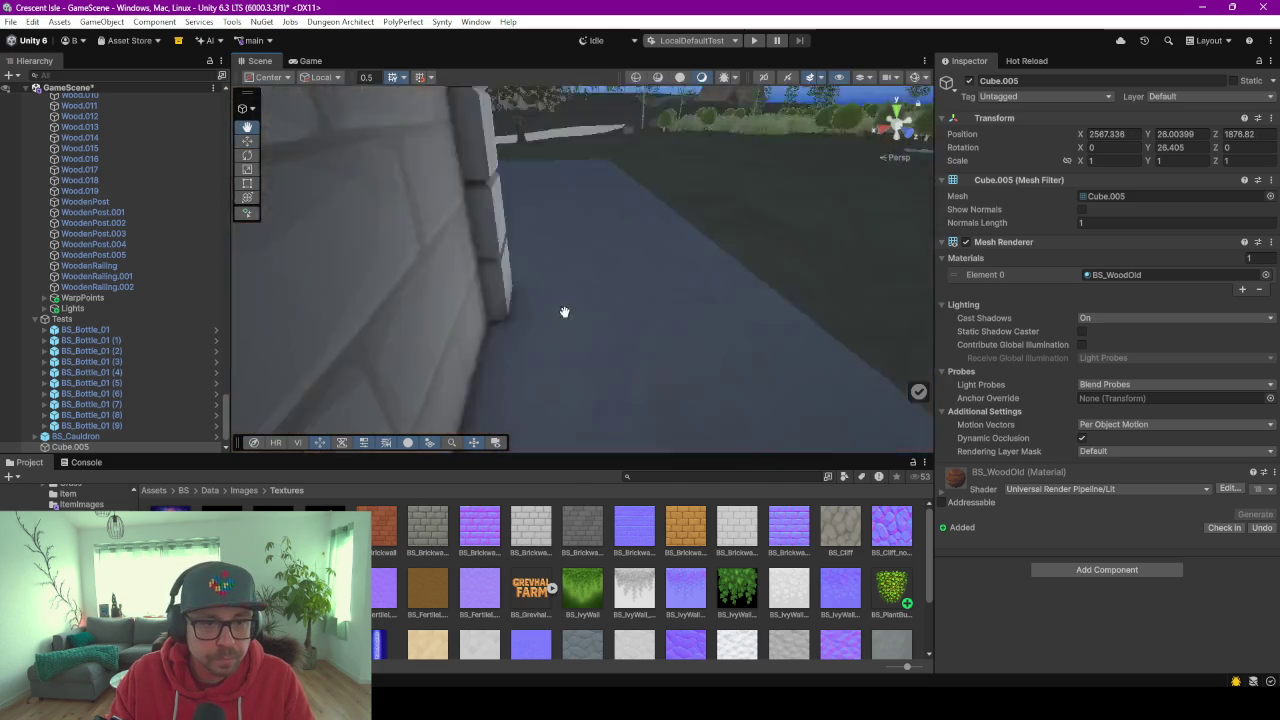
key(f)
Move a potion bottle onto the bookshelf's upper shelf.
click(493, 155)
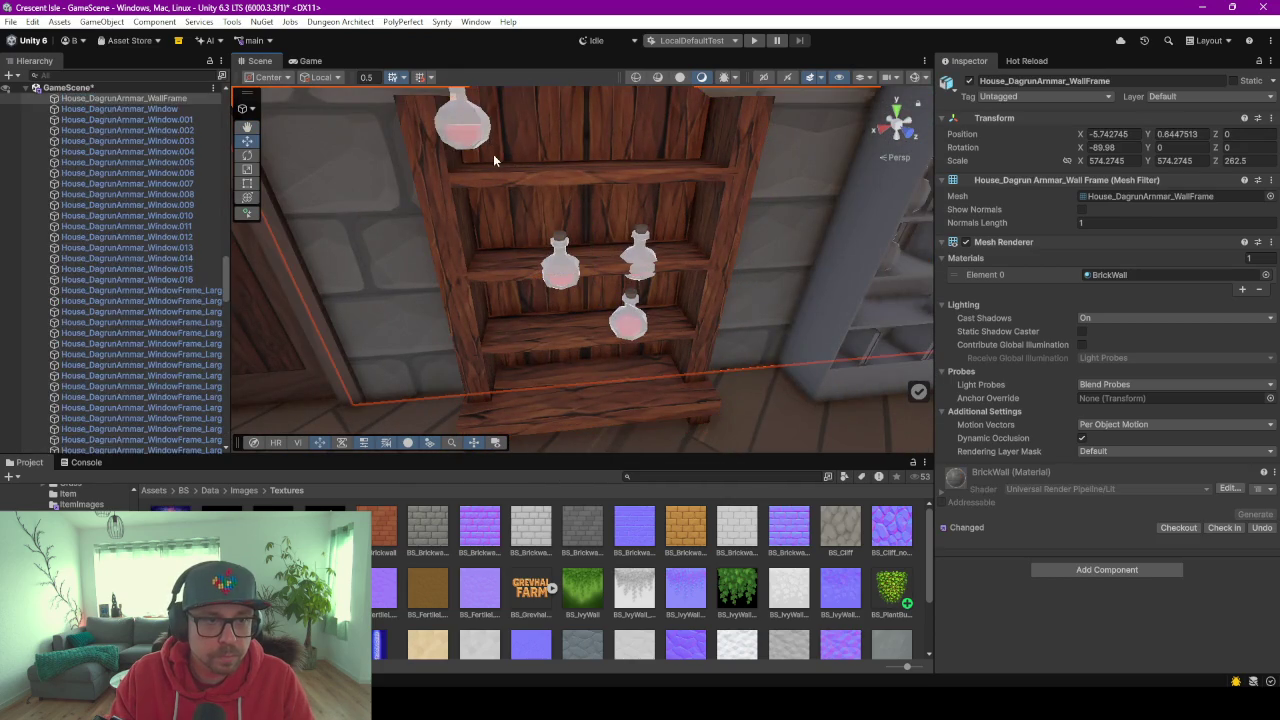
click(469, 142)
alt+drag(469, 142, 523, 248)
drag(538, 313, 514, 193)
Add a Mesh Collider component to Cube.005.
click(770, 265)
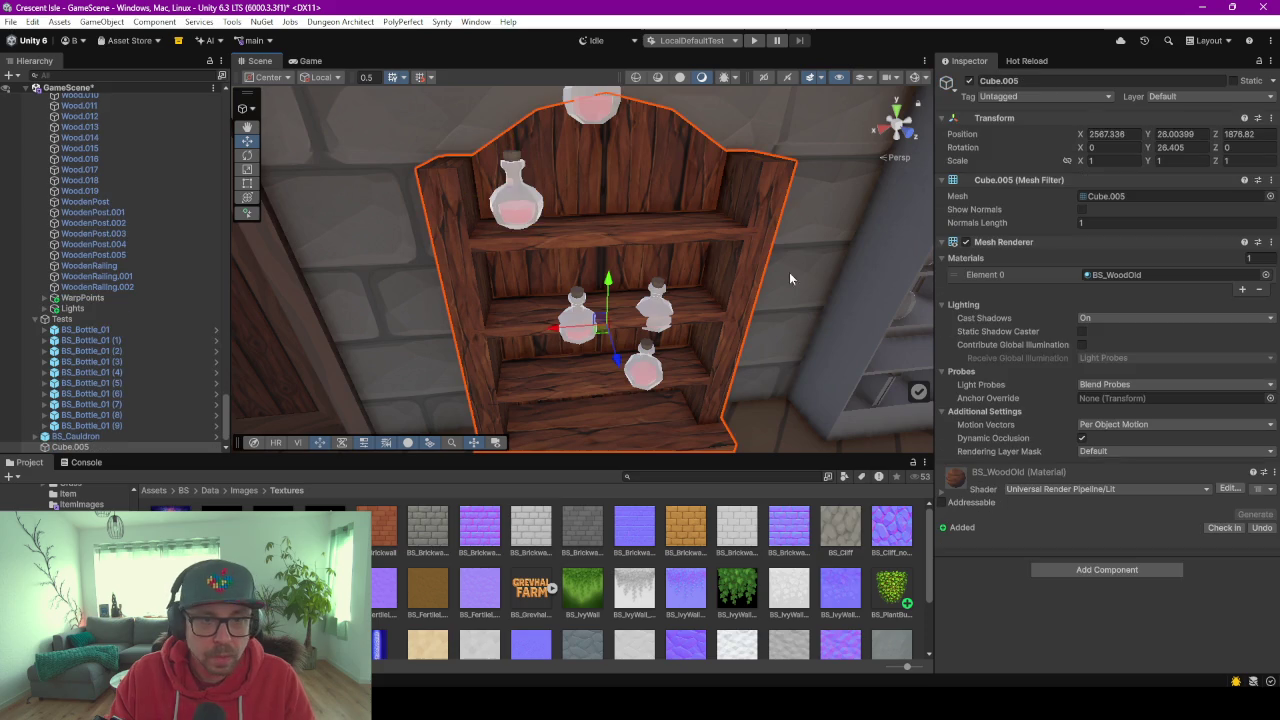
click(1062, 576)
text(mesh)
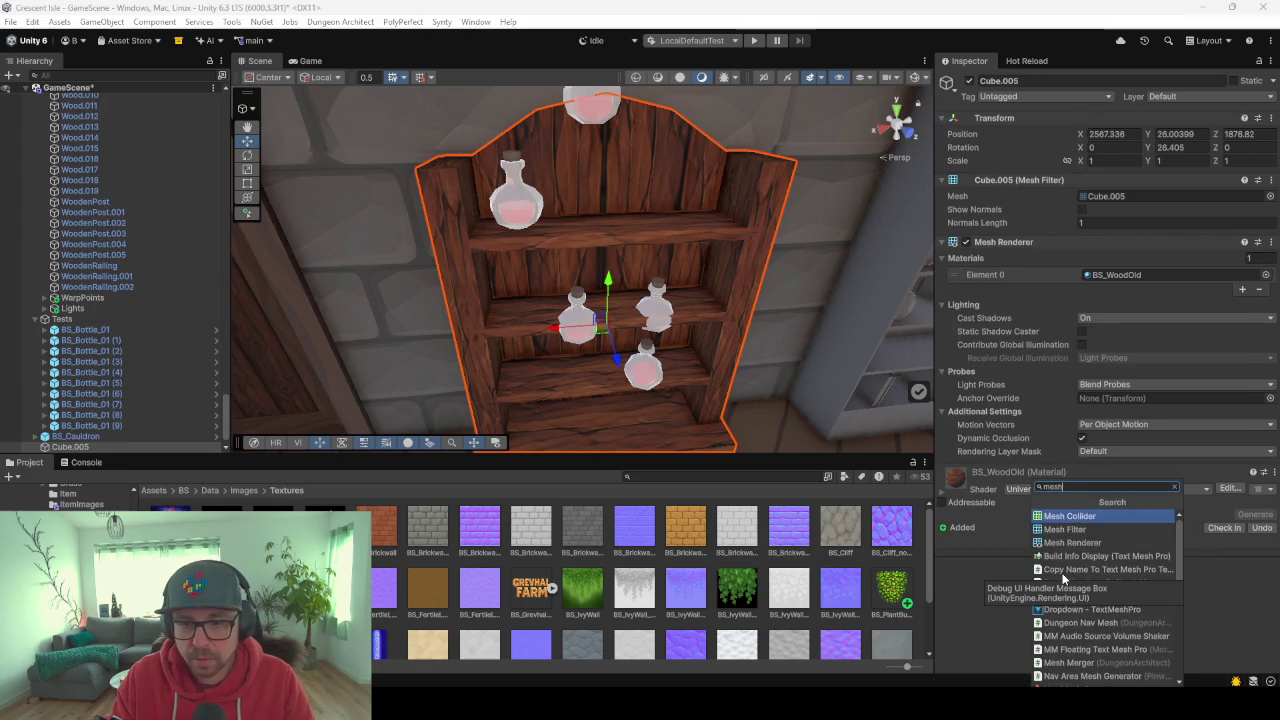
key(Return)
Settle the upper-shelf bottle, move the top bottle down, and shift a middle-shelf bottle left.
click(517, 226)
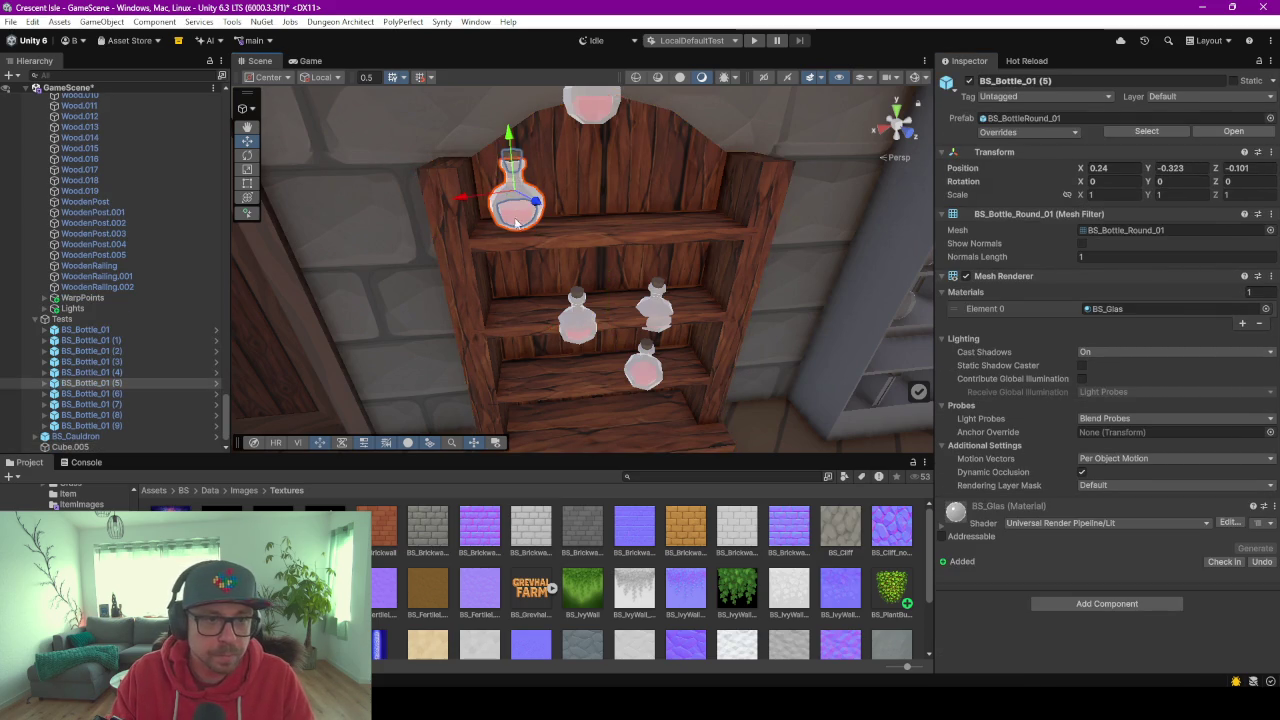
drag(512, 203, 514, 232)
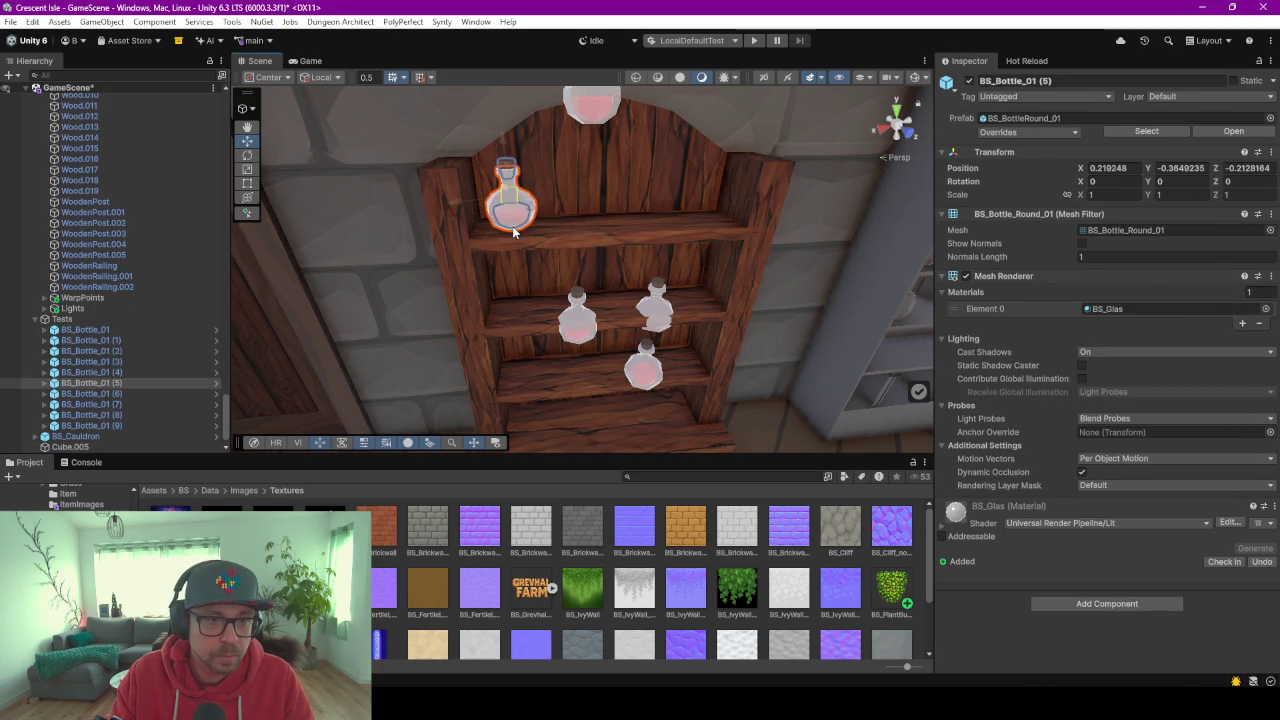
click(594, 118)
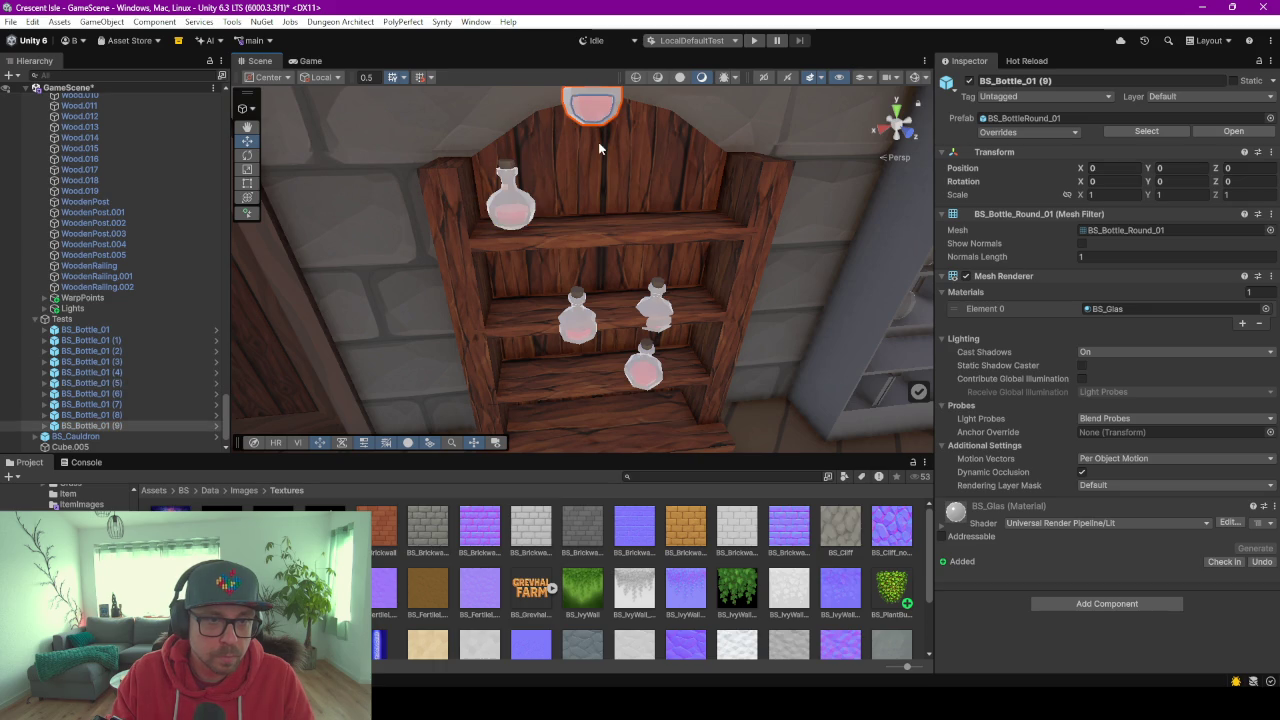
right_drag(598, 148, 591, 128)
mouse_move(591, 128)
mouse_down()
mouse_move(571, 374)
mouse_move(536, 400)
mouse_up()
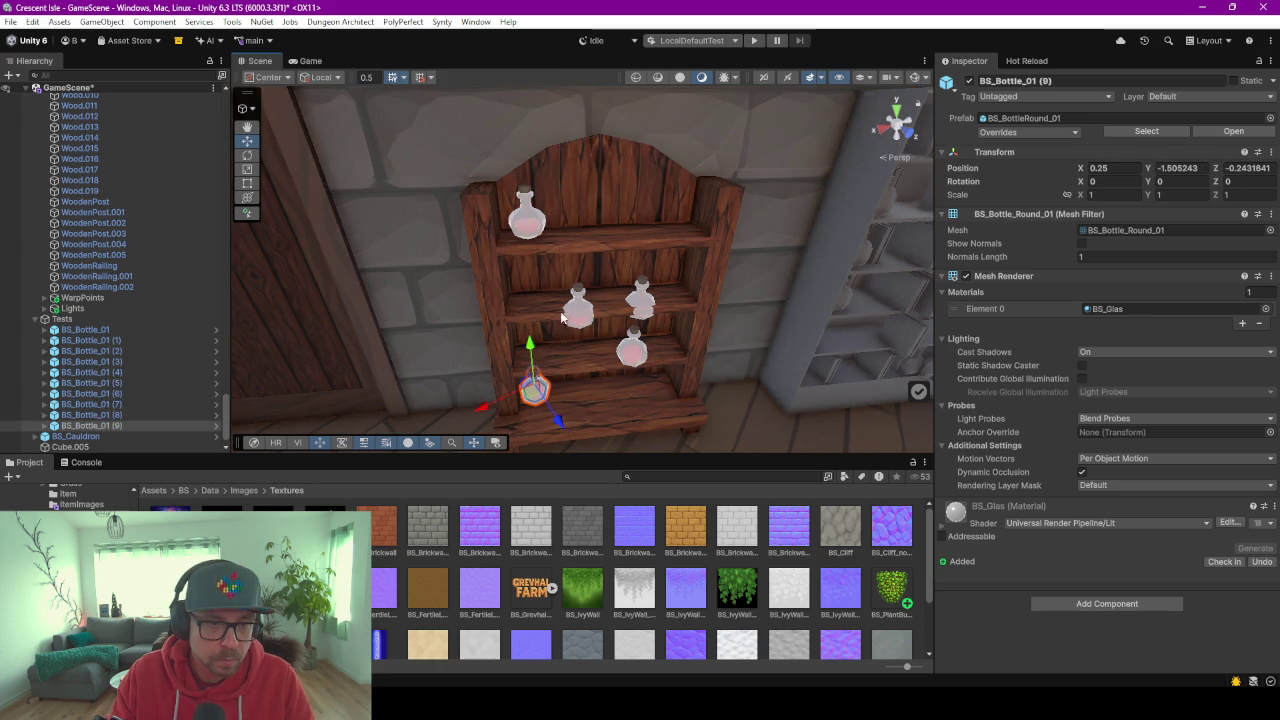
click(582, 316)
drag(582, 316, 566, 296)
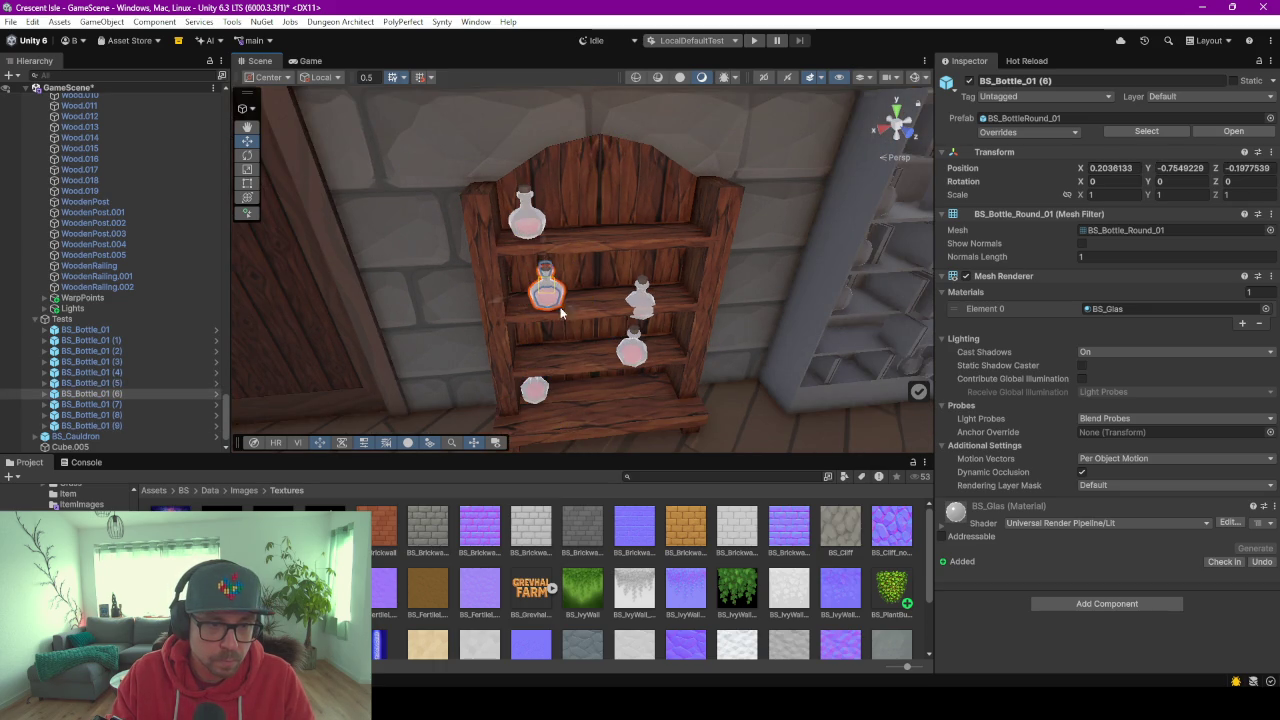
Move one middle bottle to the lower right shelf and another up to the top-right shelf.
click(648, 310)
drag(648, 310, 668, 348)
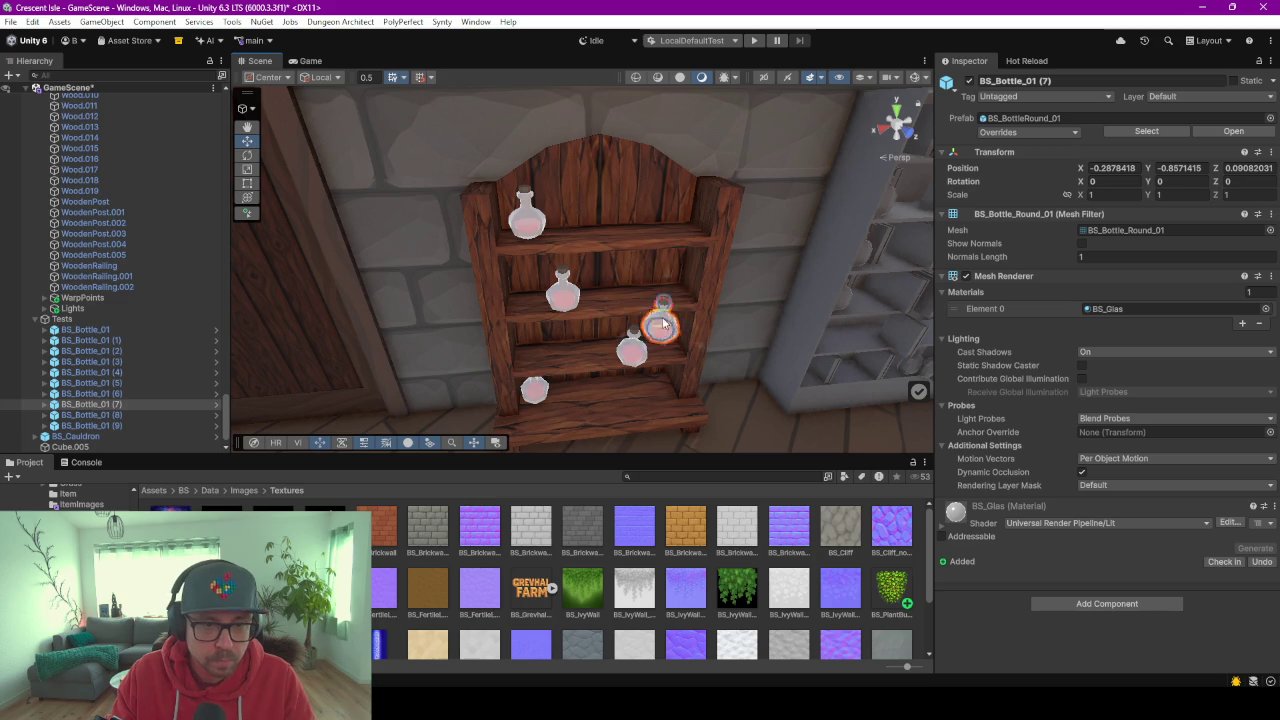
click(632, 362)
click(628, 362)
drag(631, 347, 668, 205)
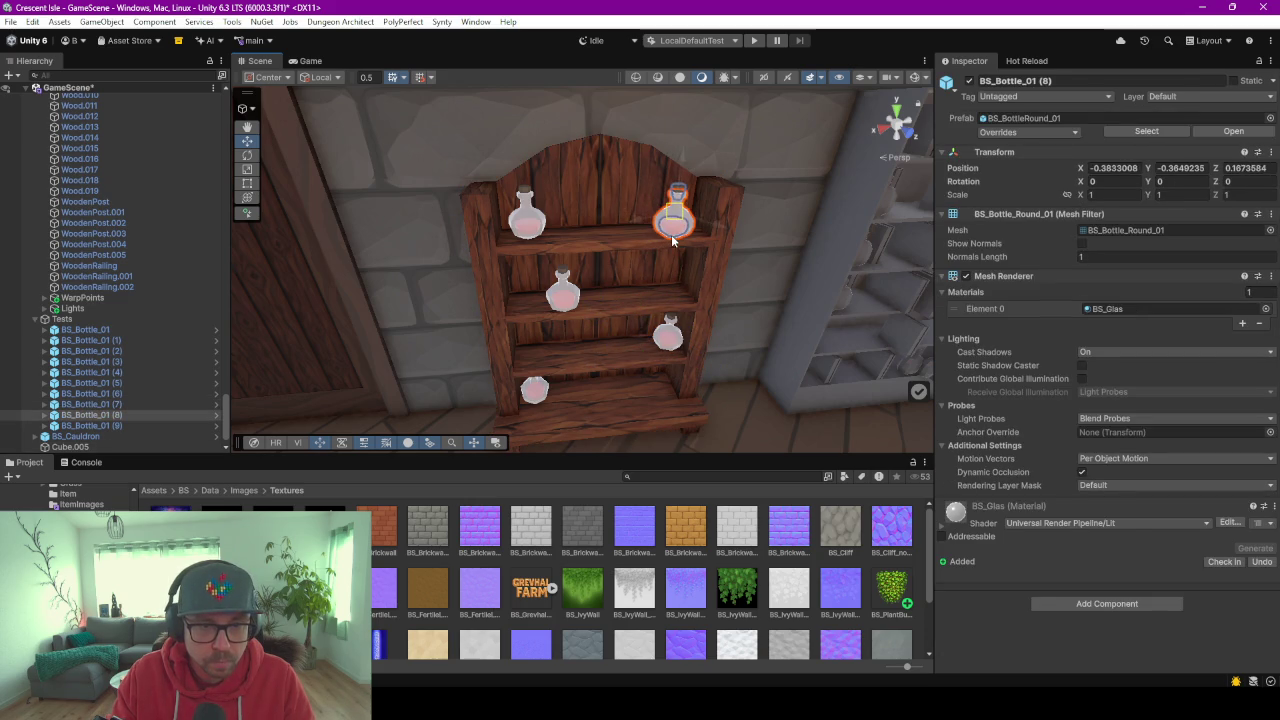
Pull the view back to show the bookshelf and door, then select the bookshelf.
scroll(657, 275, up, 2)
scroll(659, 276, up, 2)
scroll(662, 290, up, 2)
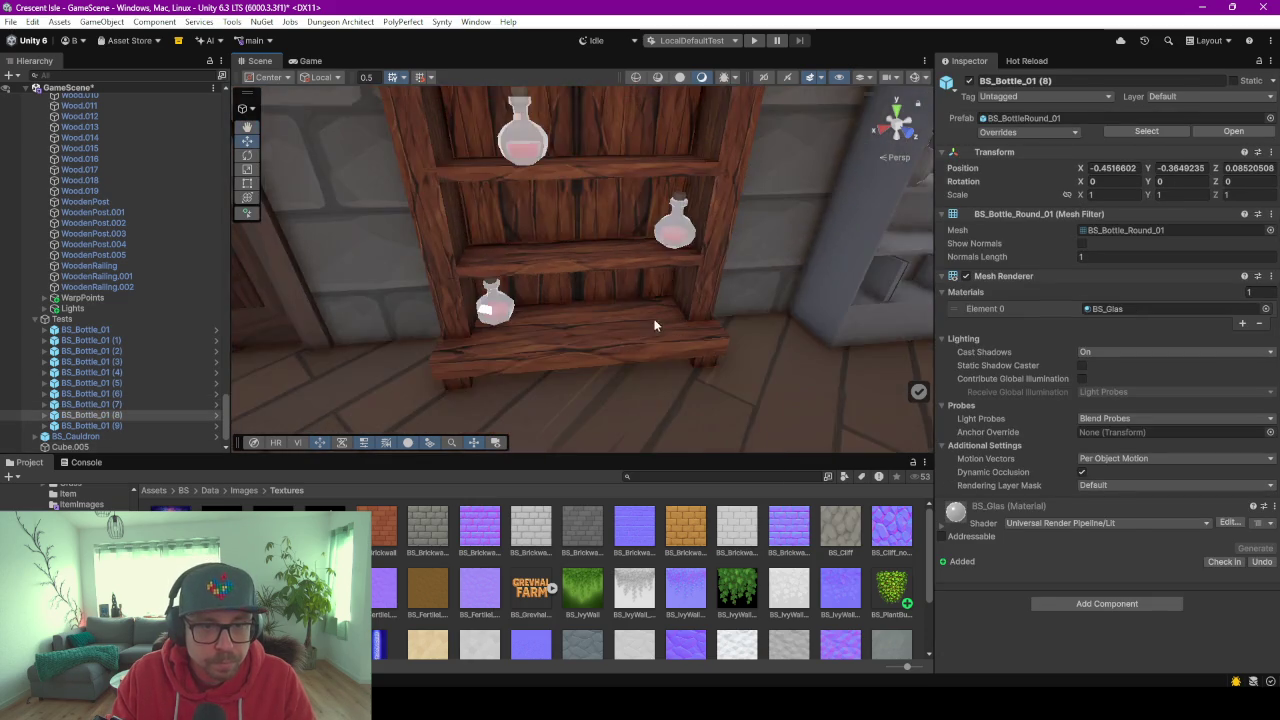
scroll(663, 297, up, 2)
scroll(607, 202, up, 1)
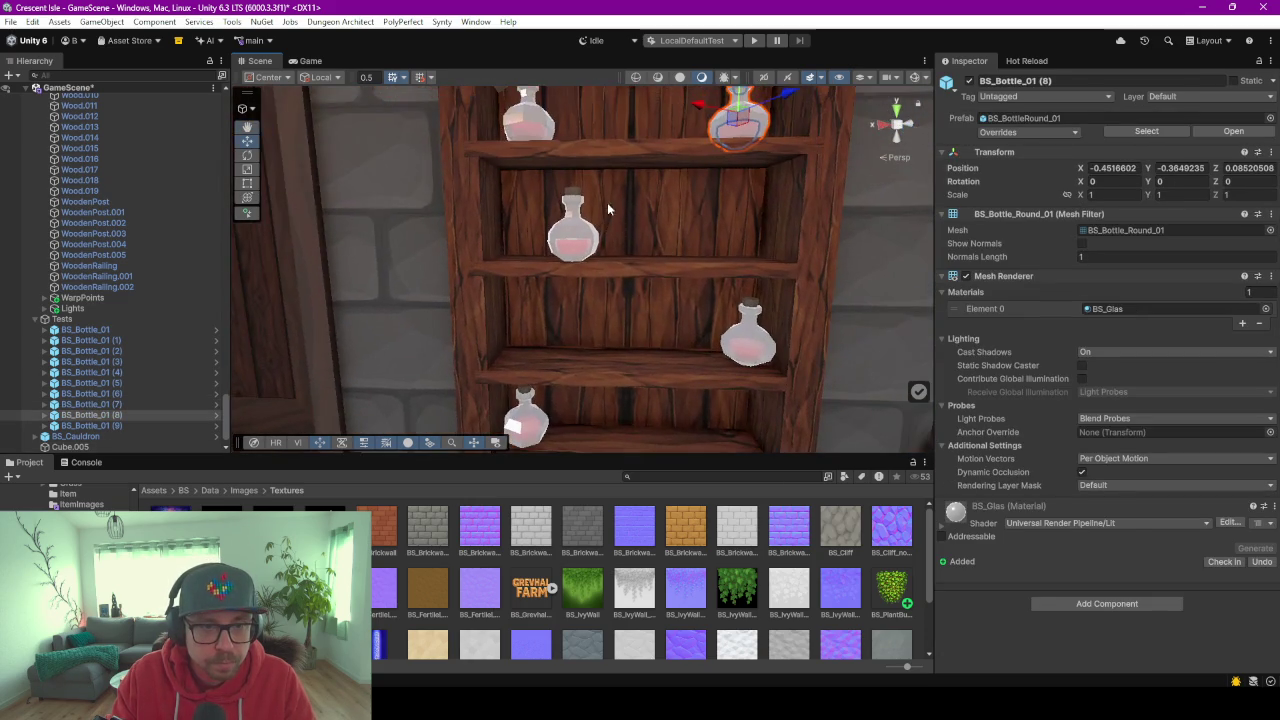
scroll(607, 202, down, 2)
scroll(614, 216, down, 2)
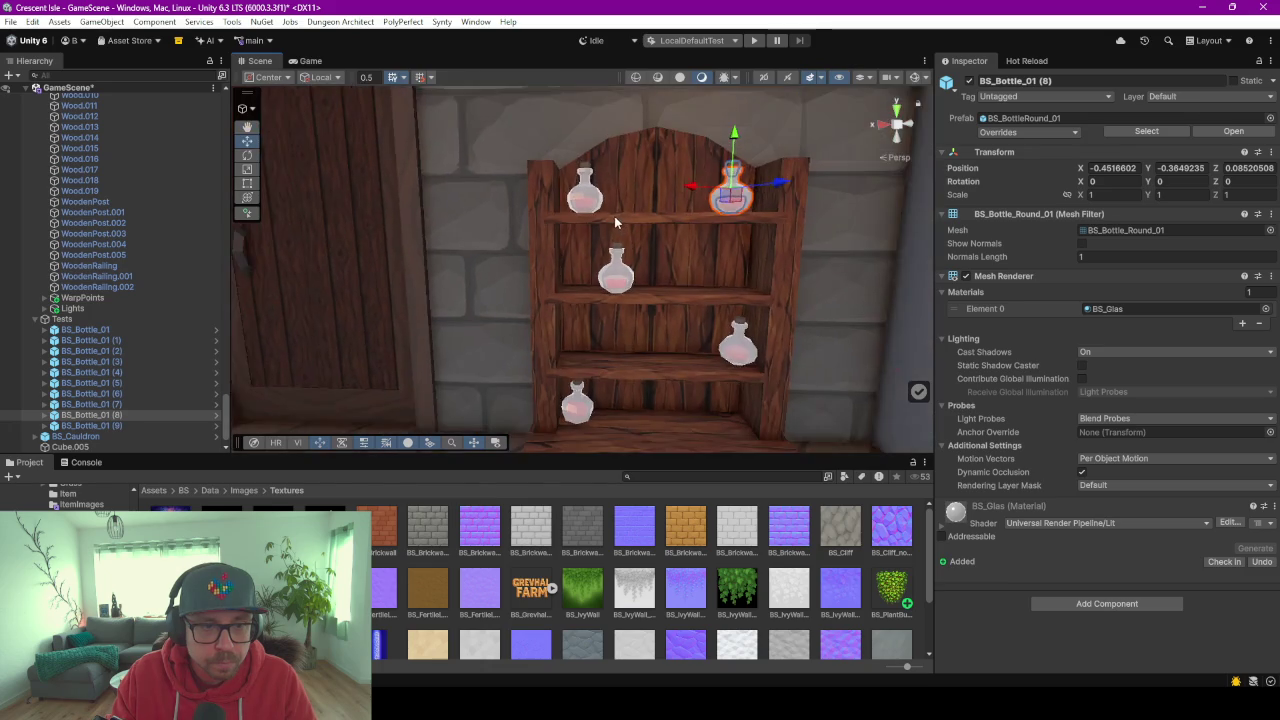
scroll(614, 216, down, 1)
mouse_move(537, 247)
alt+mouse_down()
mouse_move(603, 271)
mouse_move(432, 212)
mouse_move(488, 225)
alt+mouse_up()
mouse_move(488, 225)
middle_down()
mouse_move(673, 282)
mouse_move(615, 288)
mouse_move(617, 307)
mouse_move(608, 263)
mouse_move(553, 311)
middle_up()
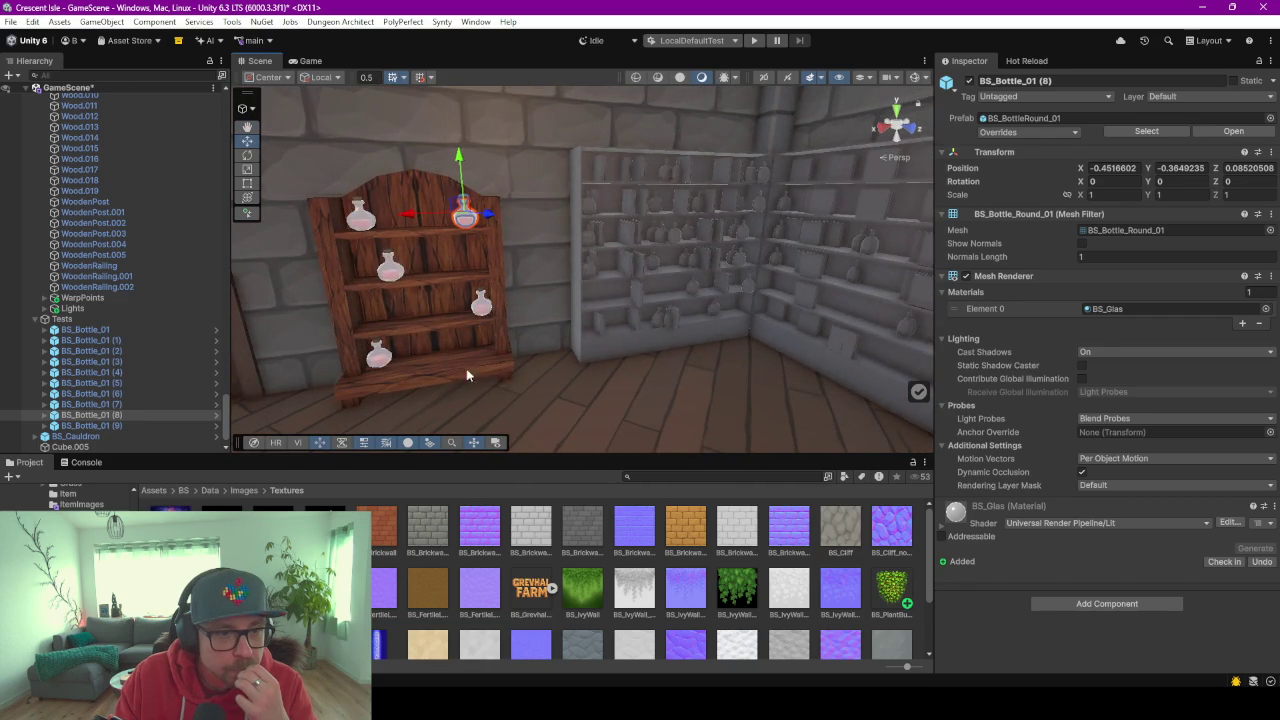
click(466, 375)
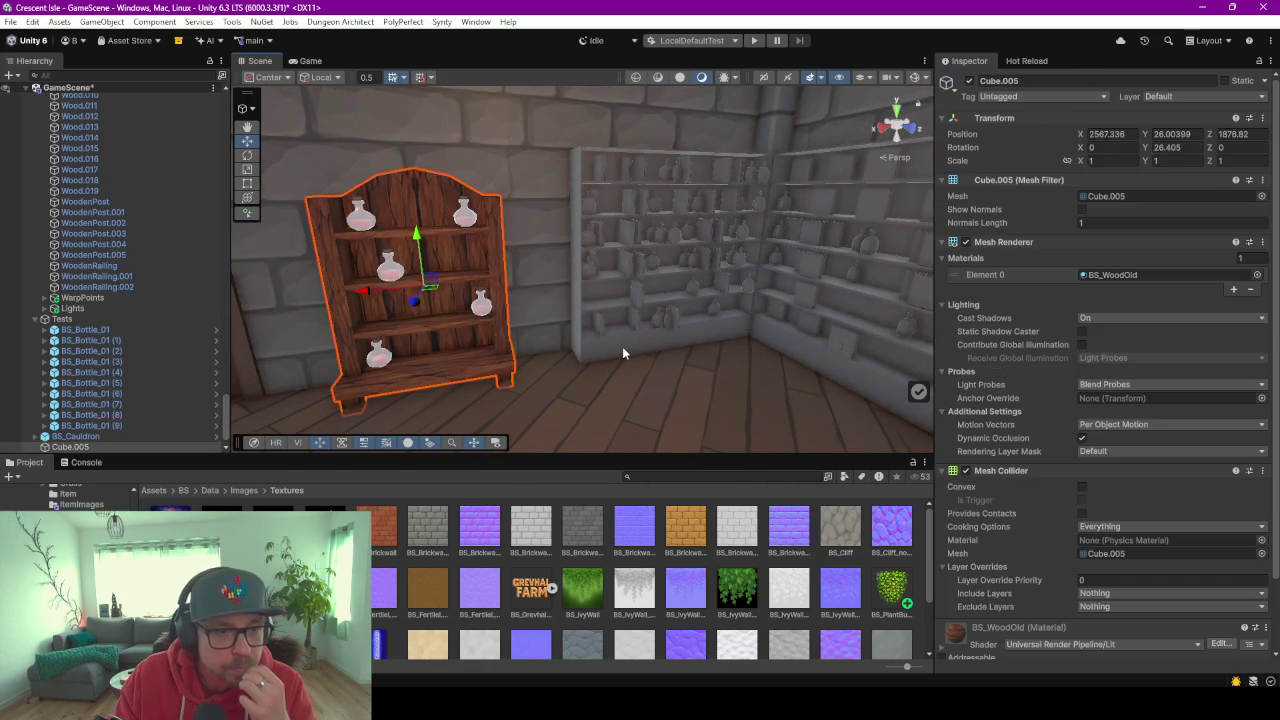
Hide the grey shelf Shelf.011 and the book inlay Shelf_Inlay.001 by deactivating them.
click(574, 362)
click(600, 352)
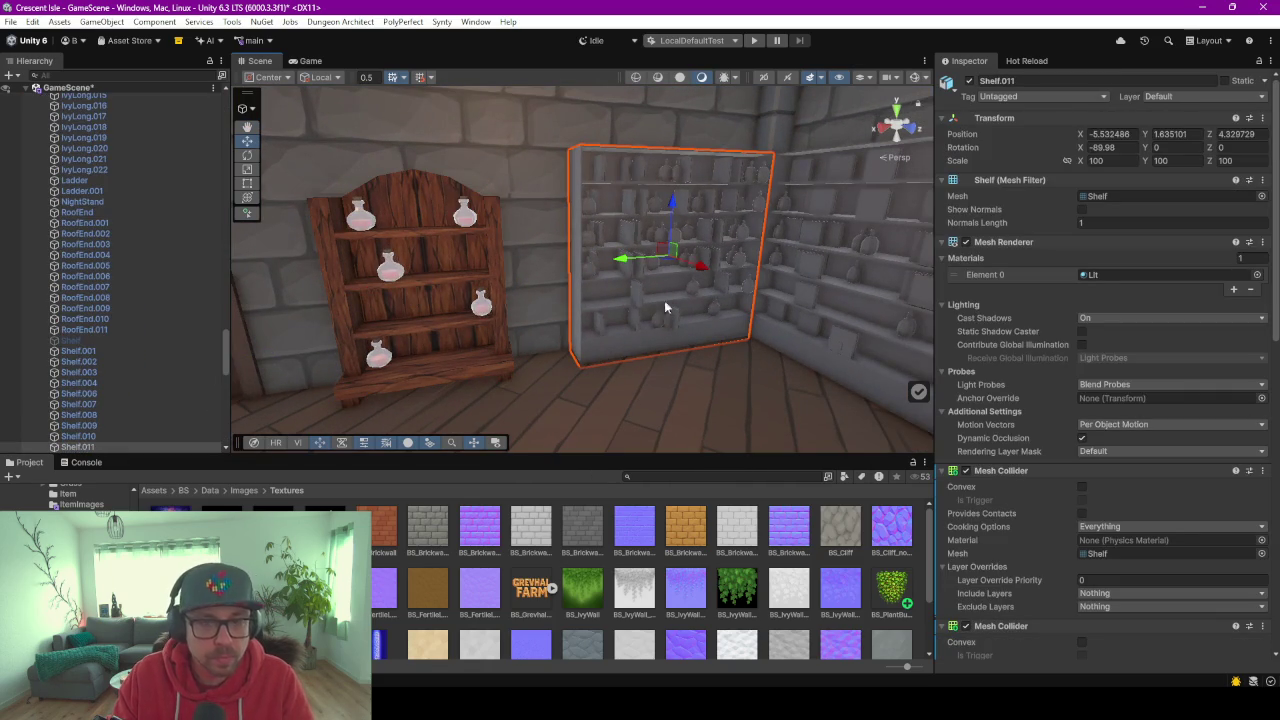
click(969, 81)
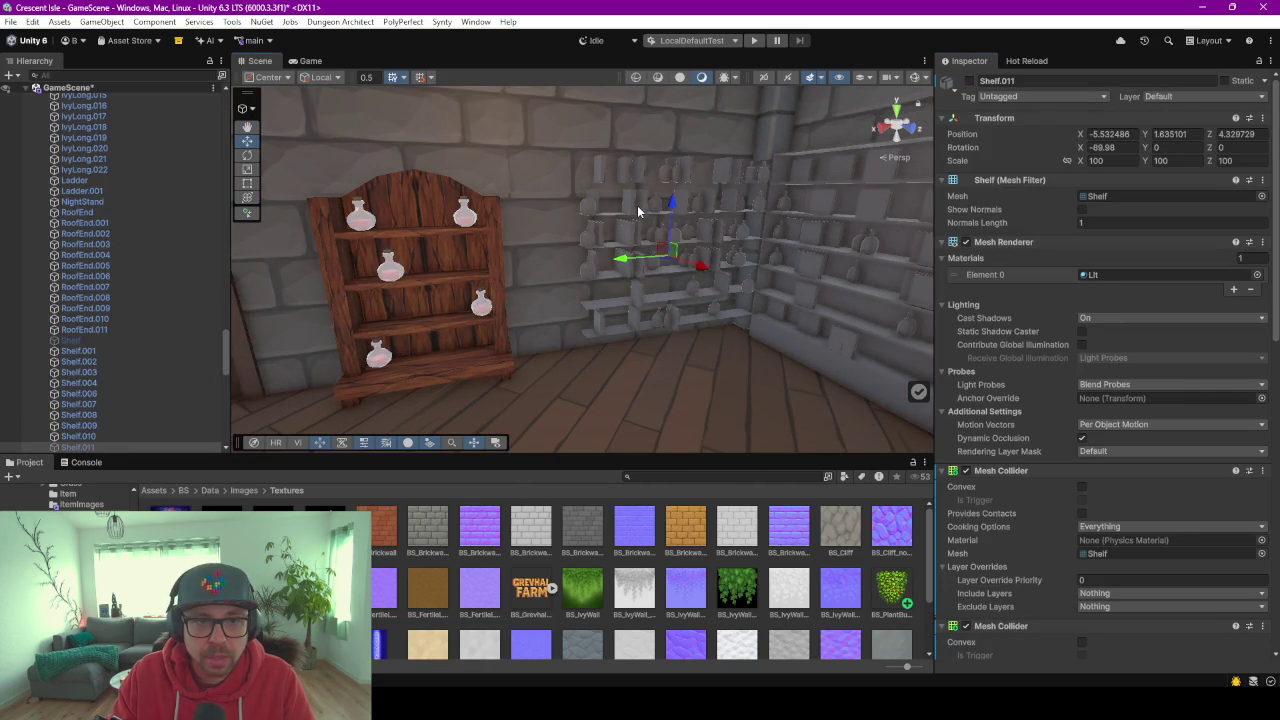
click(627, 205)
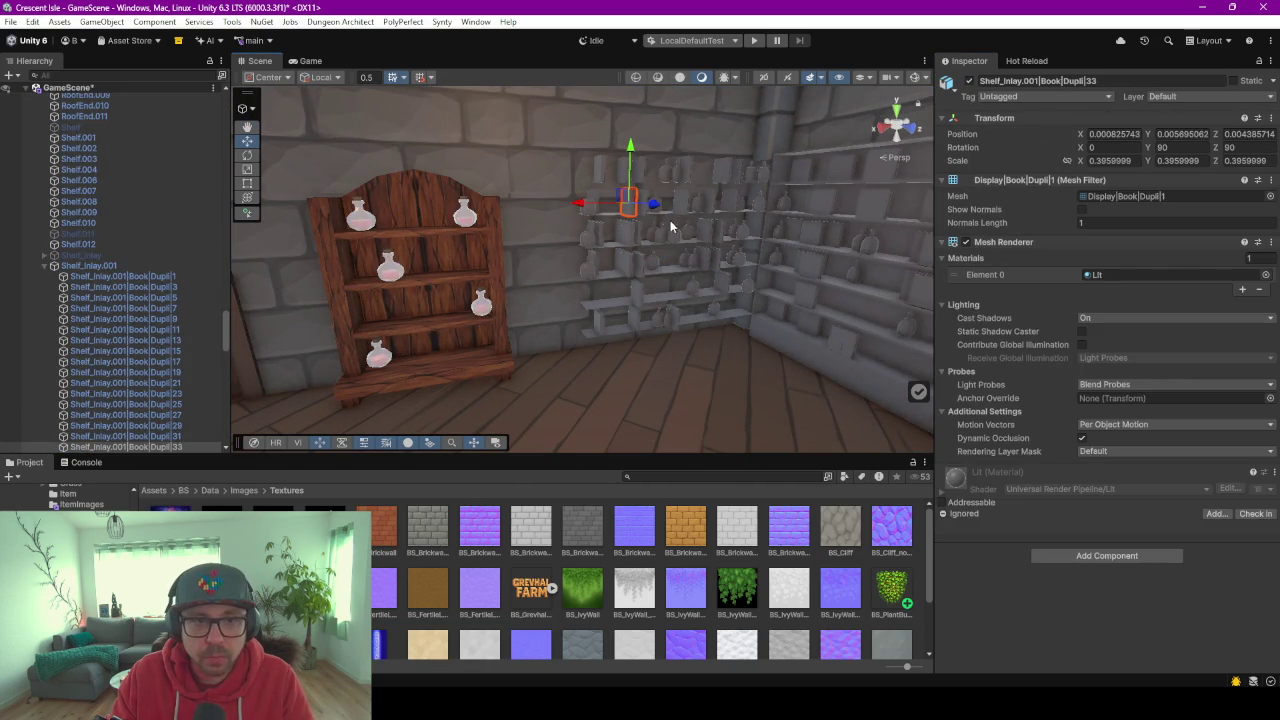
click(668, 217)
click(672, 218)
click(969, 81)
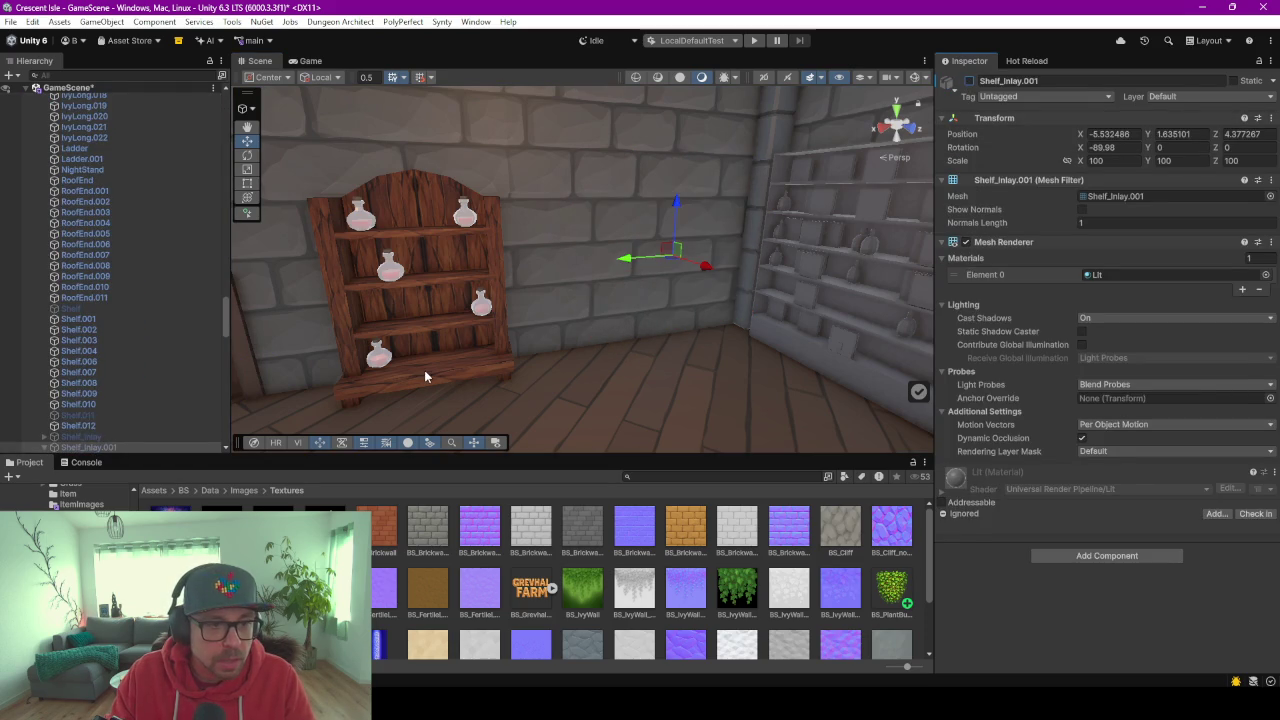
Slide the wooden bookshelf left and place a Ctrl+D duplicate to its right.
click(424, 370)
scroll(397, 342, down, 2)
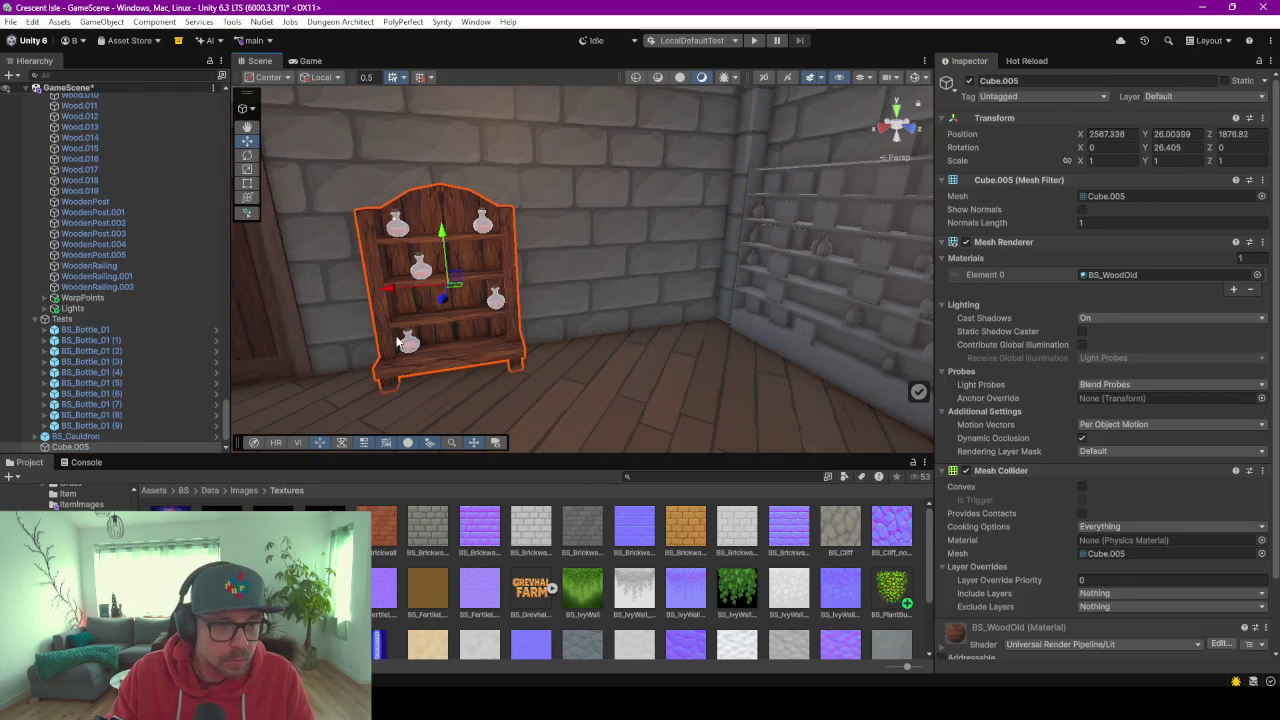
middle_drag(418, 348, 472, 326)
drag(463, 305, 395, 308)
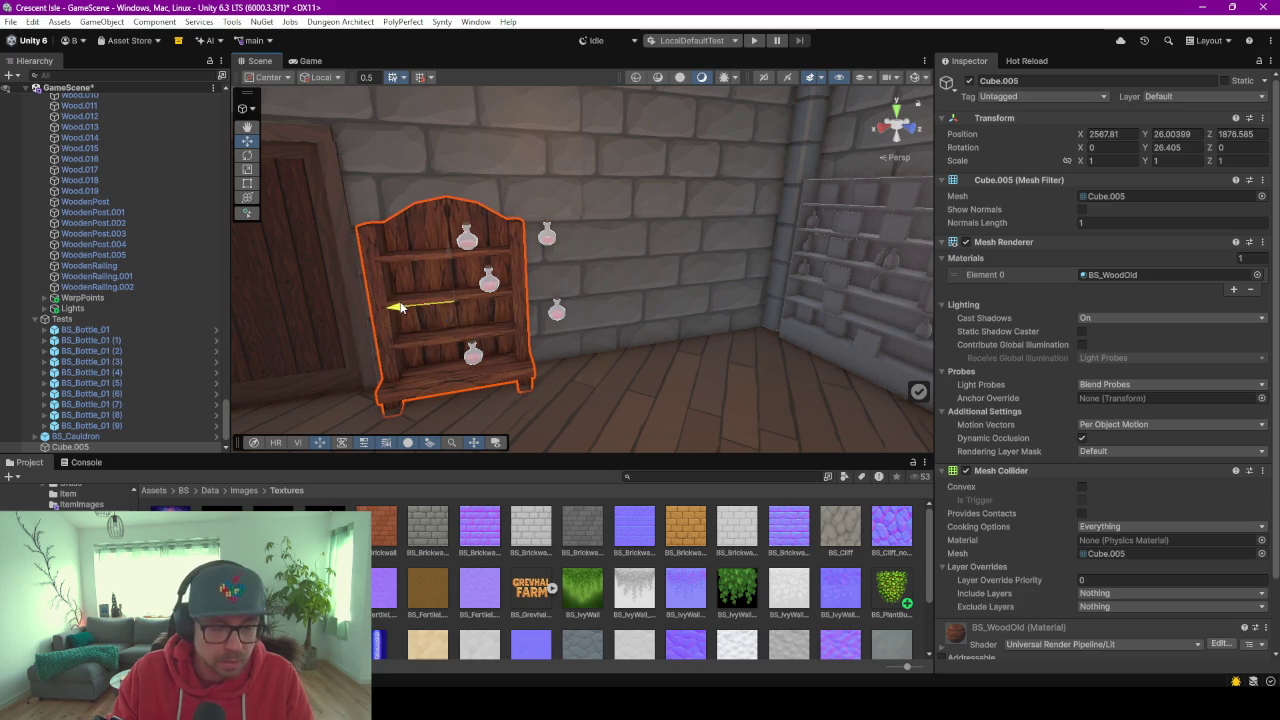
key(ctrl+d)
drag(395, 308, 541, 291)
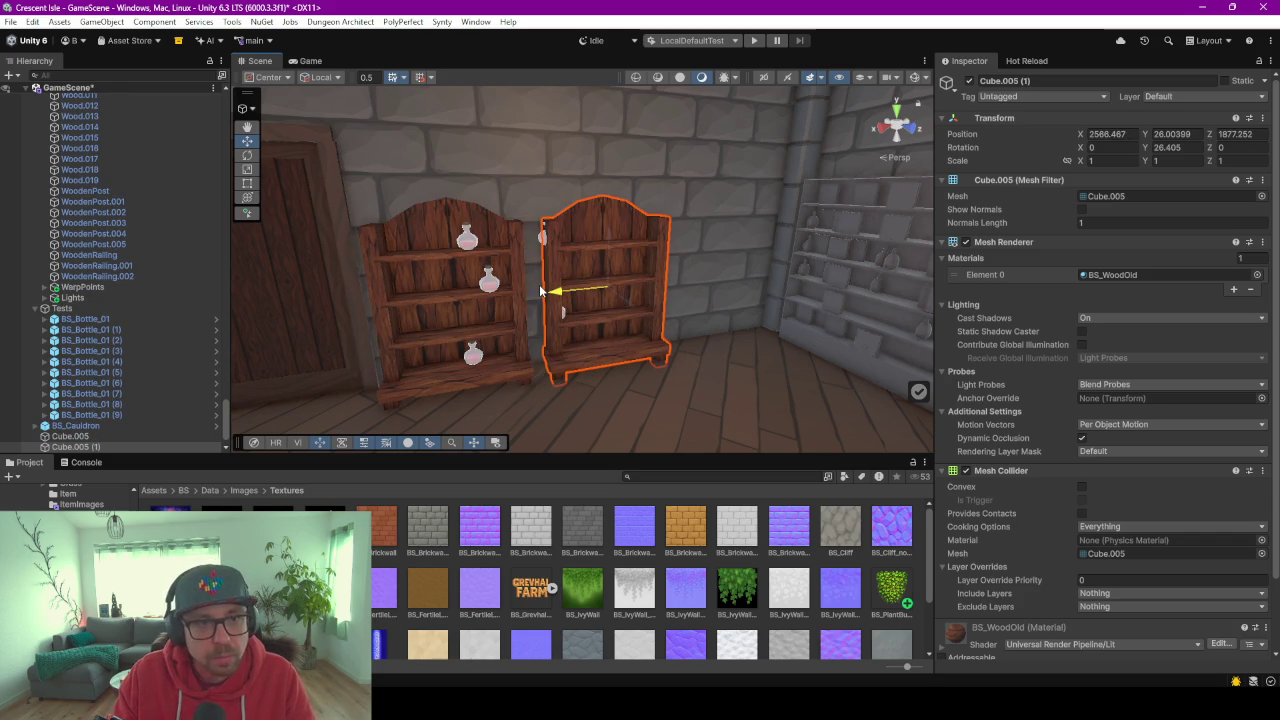
Place the two stray bottles on the new bookshelf's top and lower shelves.
scroll(540, 291, up, 2)
middle_drag(524, 288, 503, 303)
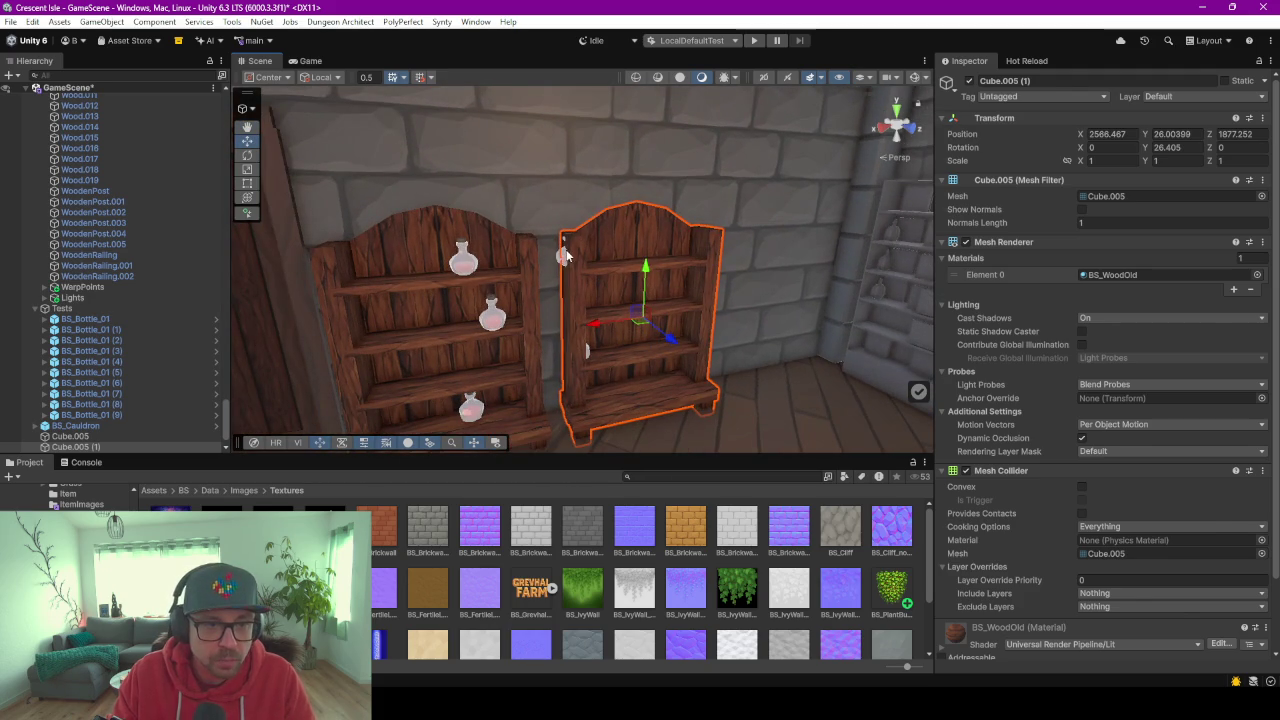
click(565, 258)
drag(568, 250, 614, 257)
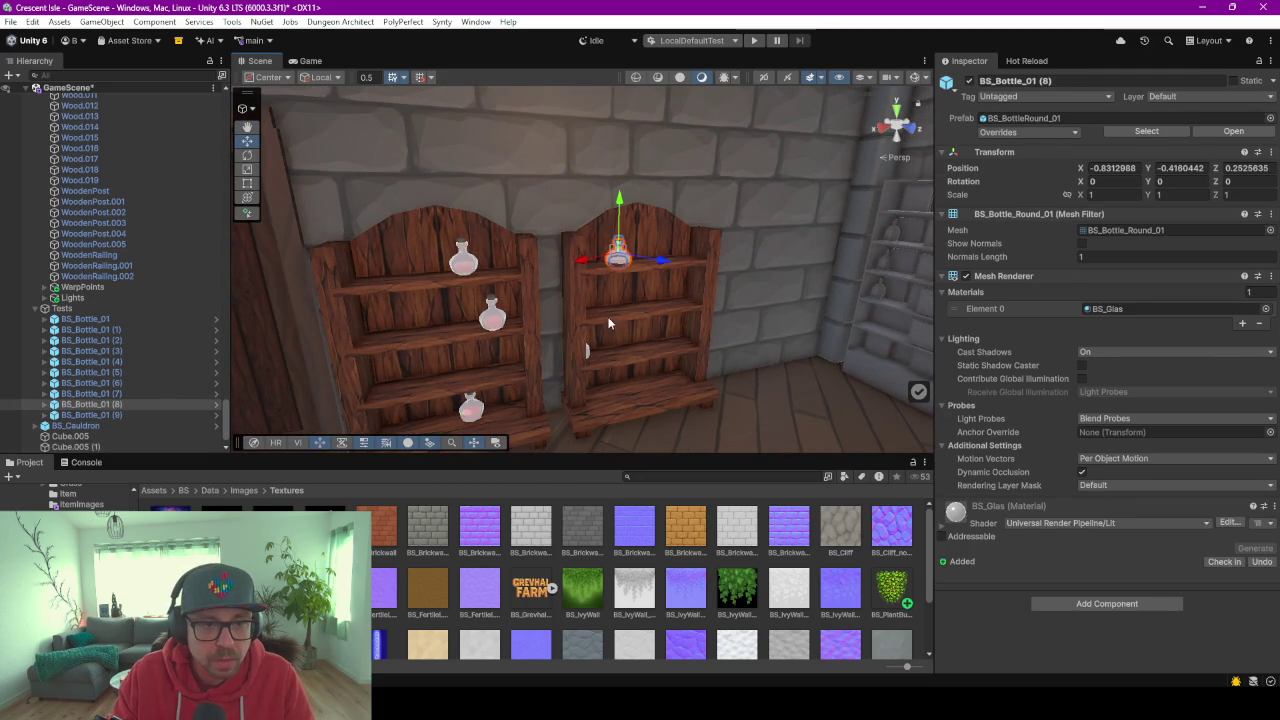
click(589, 352)
mouse_move(589, 355)
mouse_down()
mouse_move(687, 397)
mouse_move(680, 383)
mouse_up()
mouse_move(680, 383)
right_down()
mouse_move(705, 291)
mouse_move(462, 280)
mouse_move(579, 331)
right_up()
scroll(702, 288, up, 2)
click(575, 342)
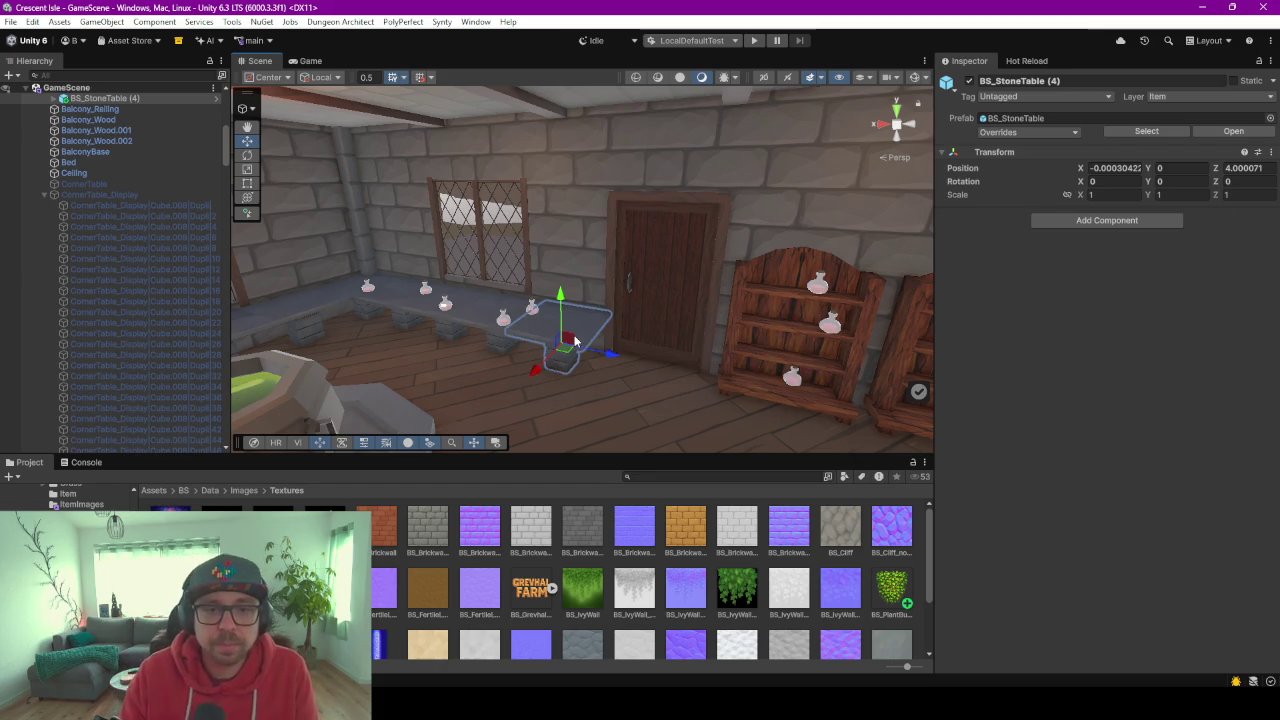
Run the game in play mode until the Crescent Isle title menu shows.
click(754, 41)
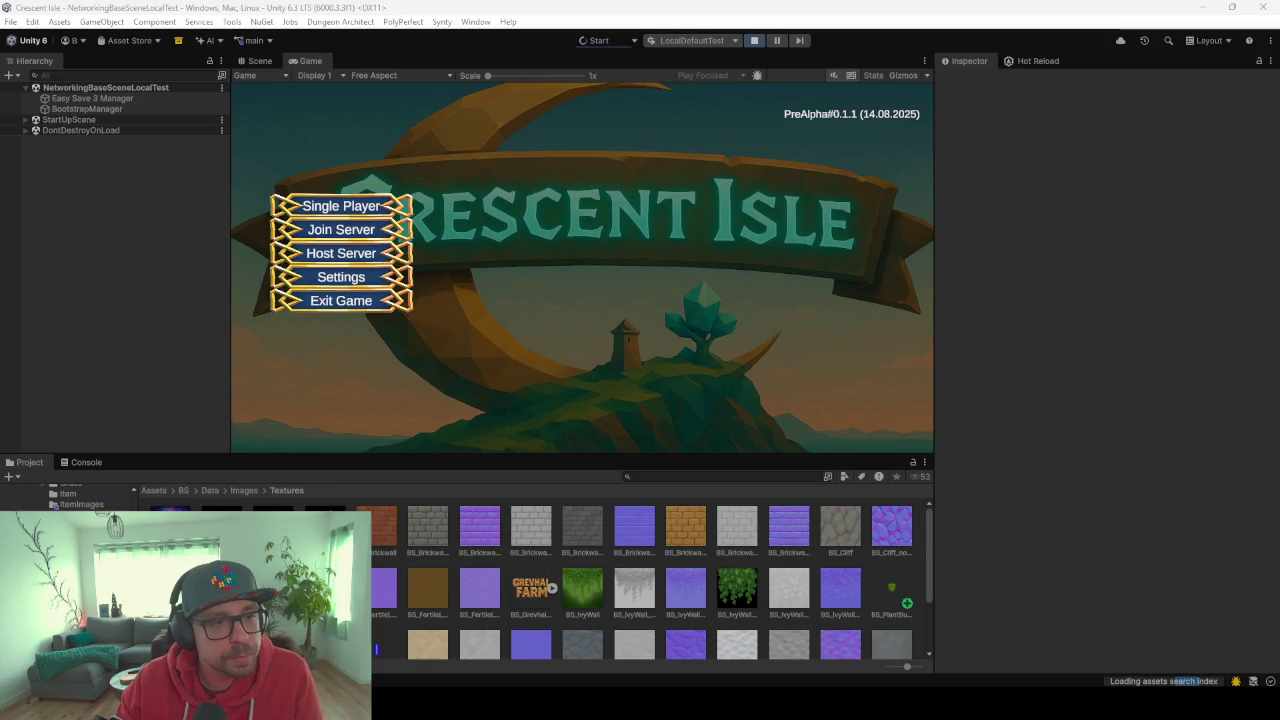
click(345, 205)
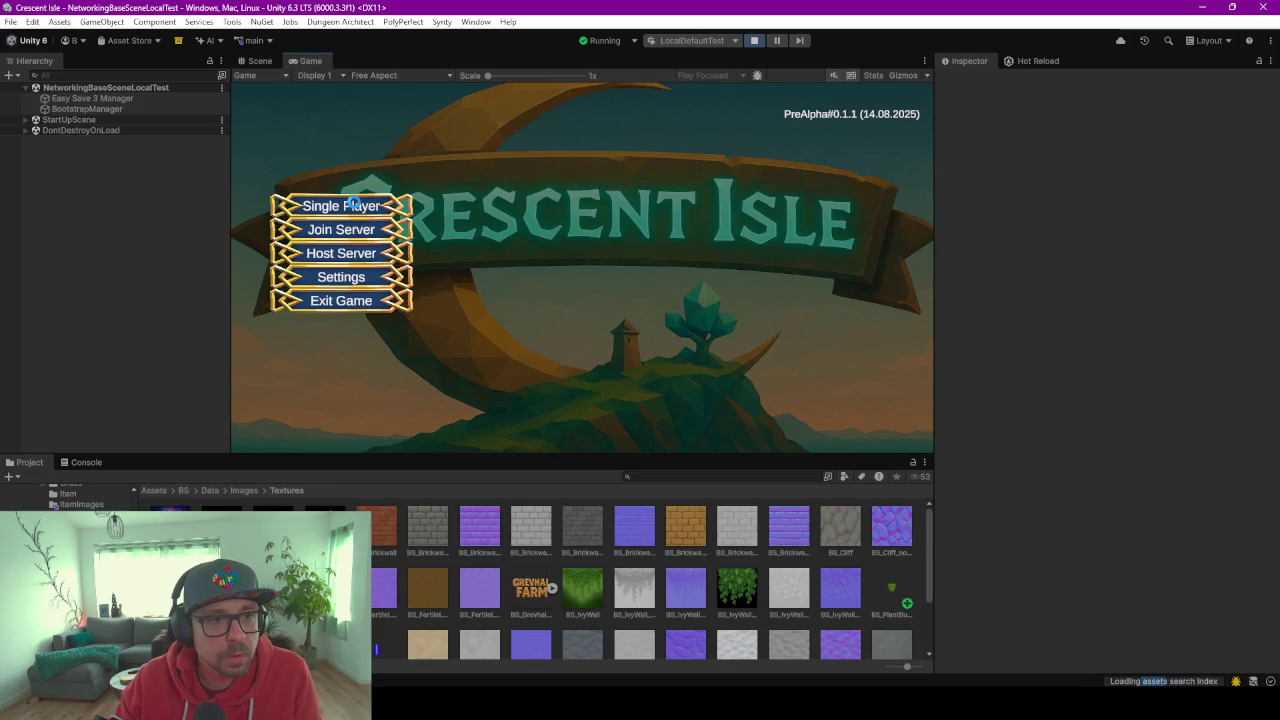
Start a Single Player game with a clothed, bearded character.
click(353, 204)
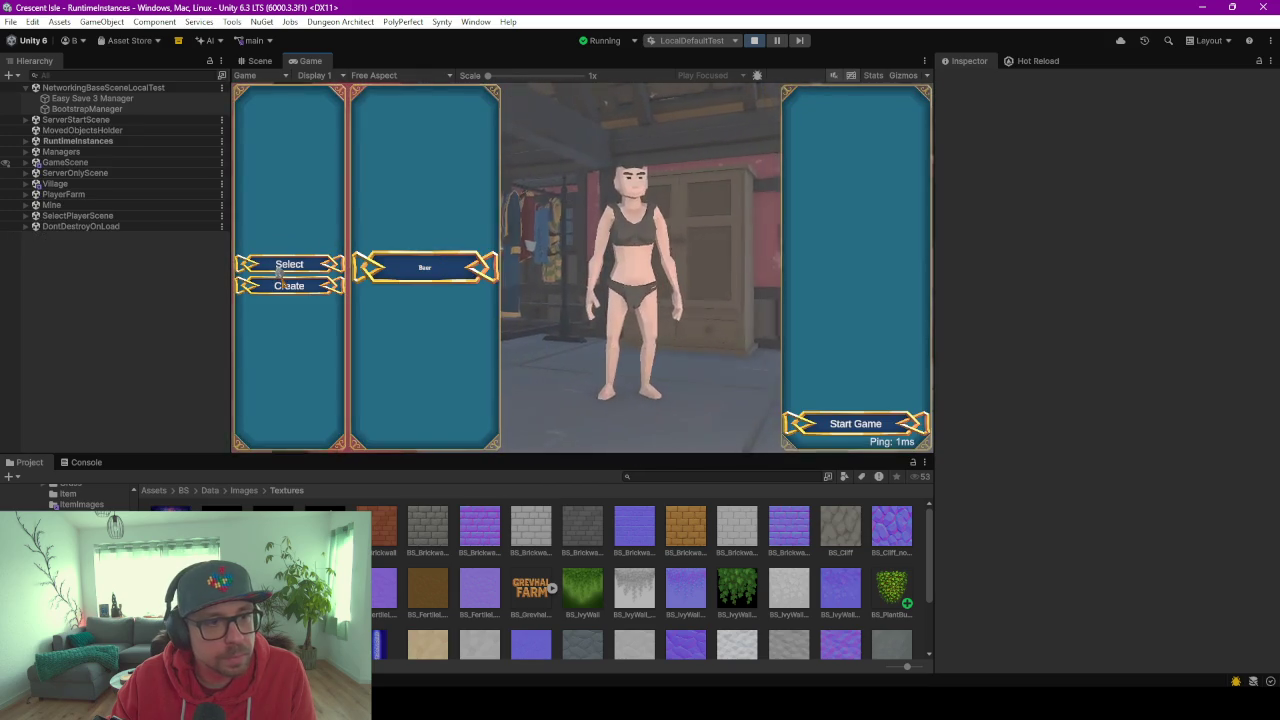
click(469, 264)
click(843, 424)
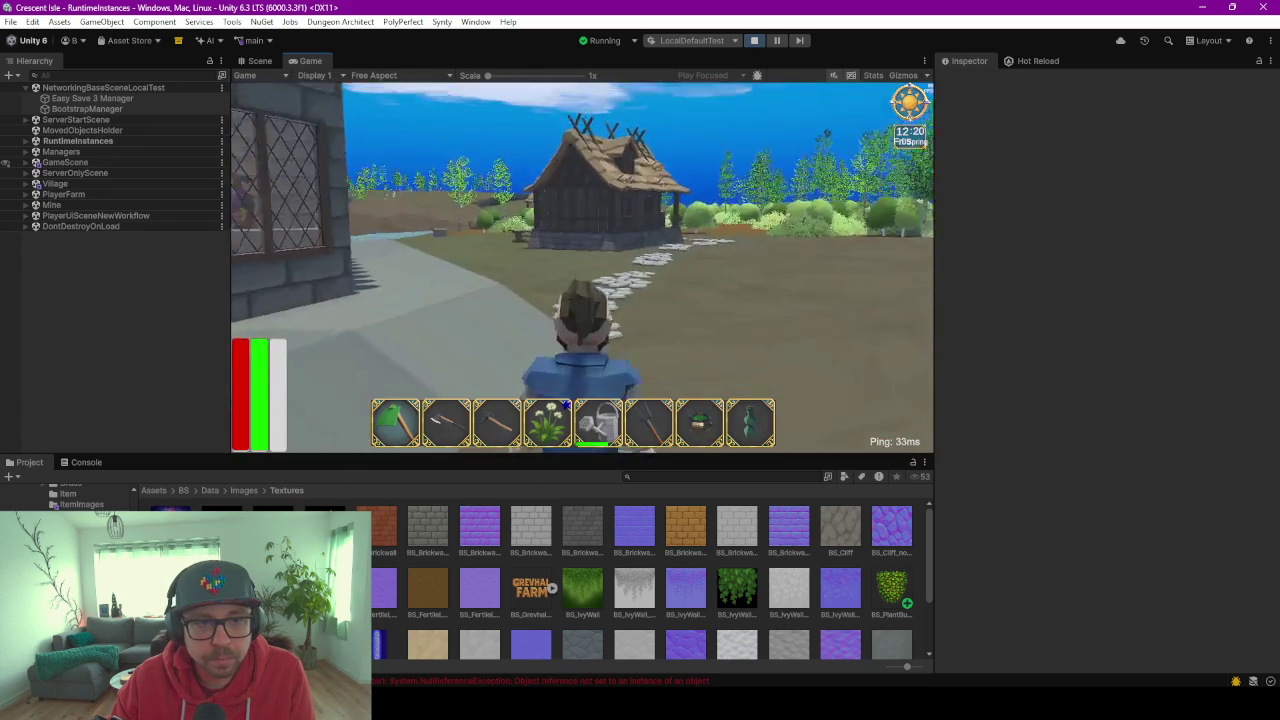
Walk and jump the character around the stone house toward the water.
key(w)
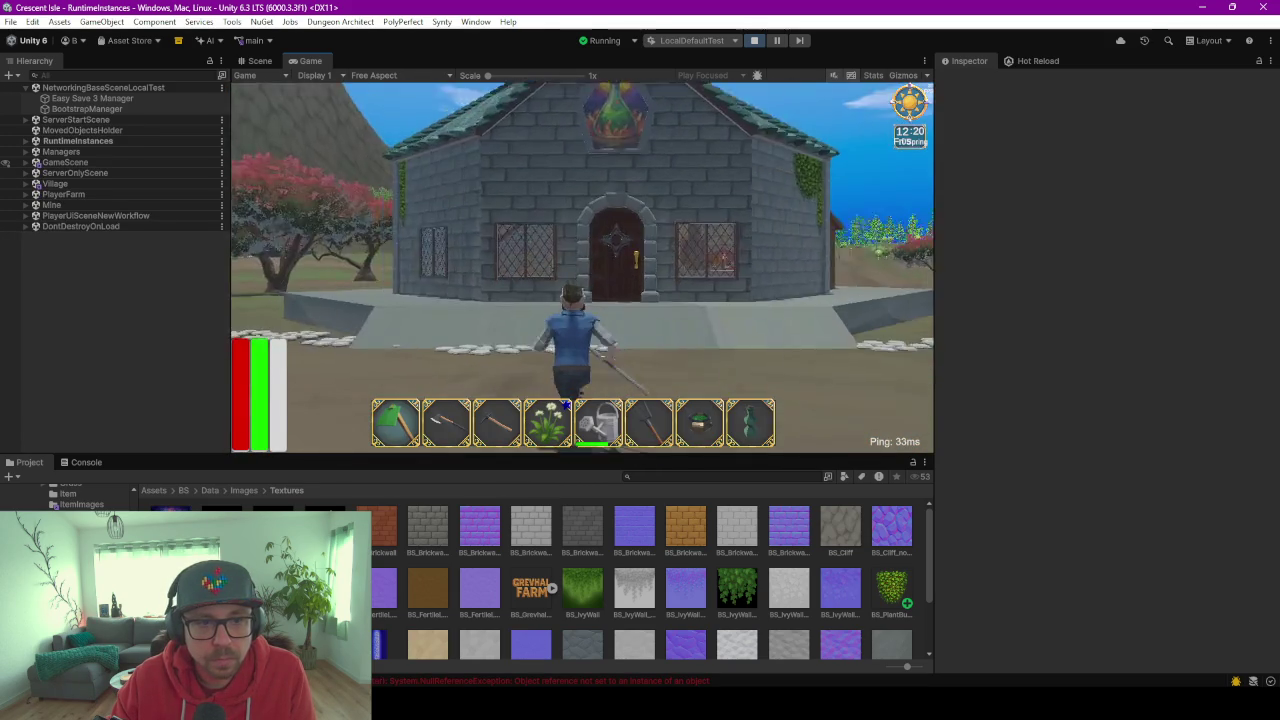
key(d)
key(w)
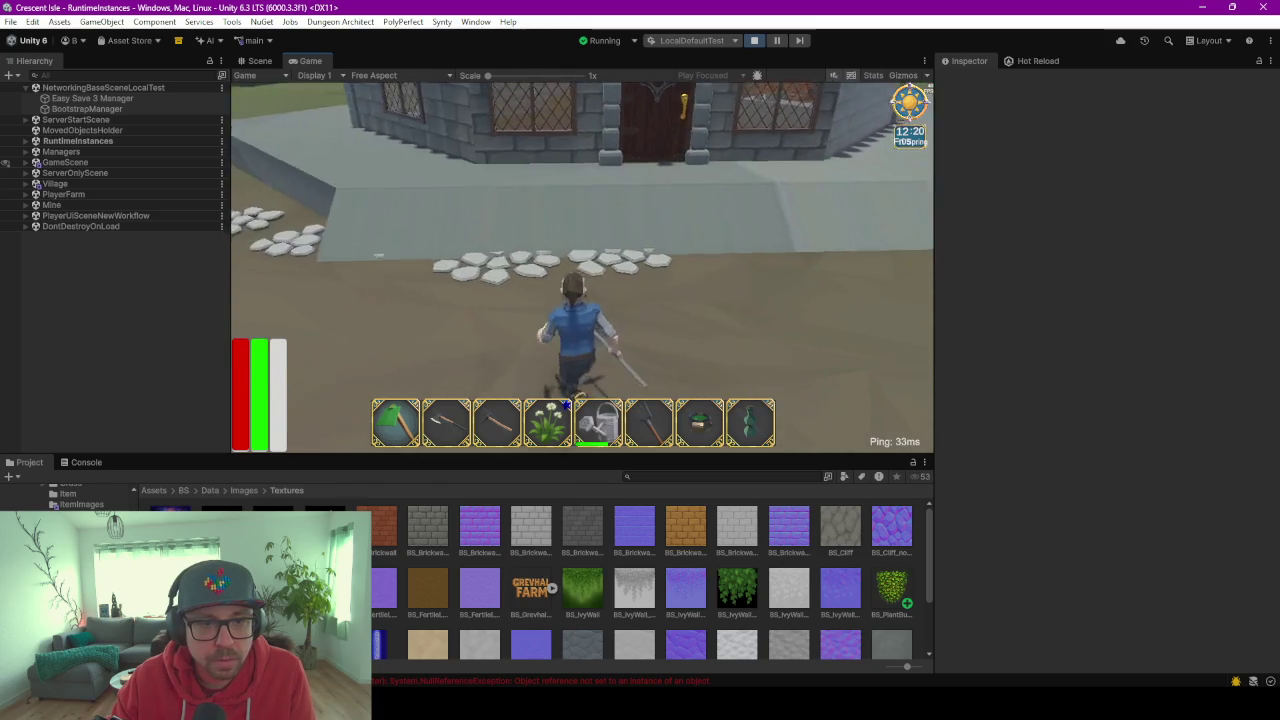
key(space)
key(w)
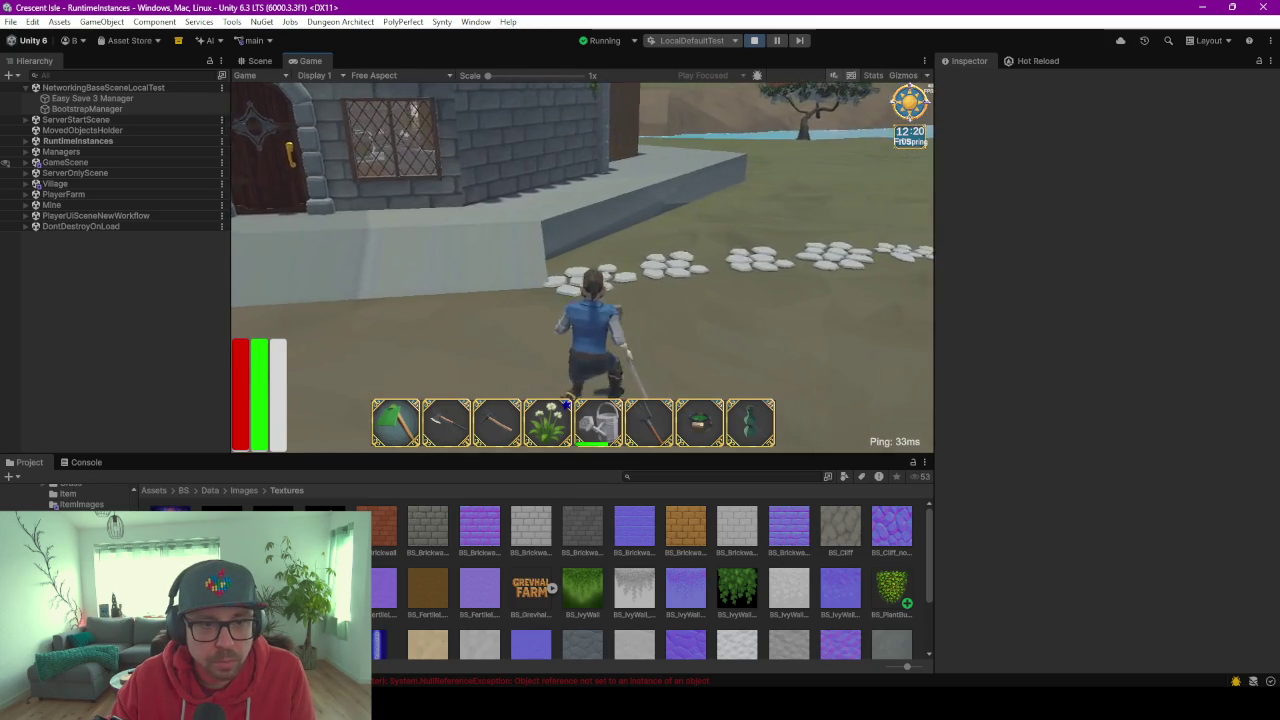
key(s)
key(w)
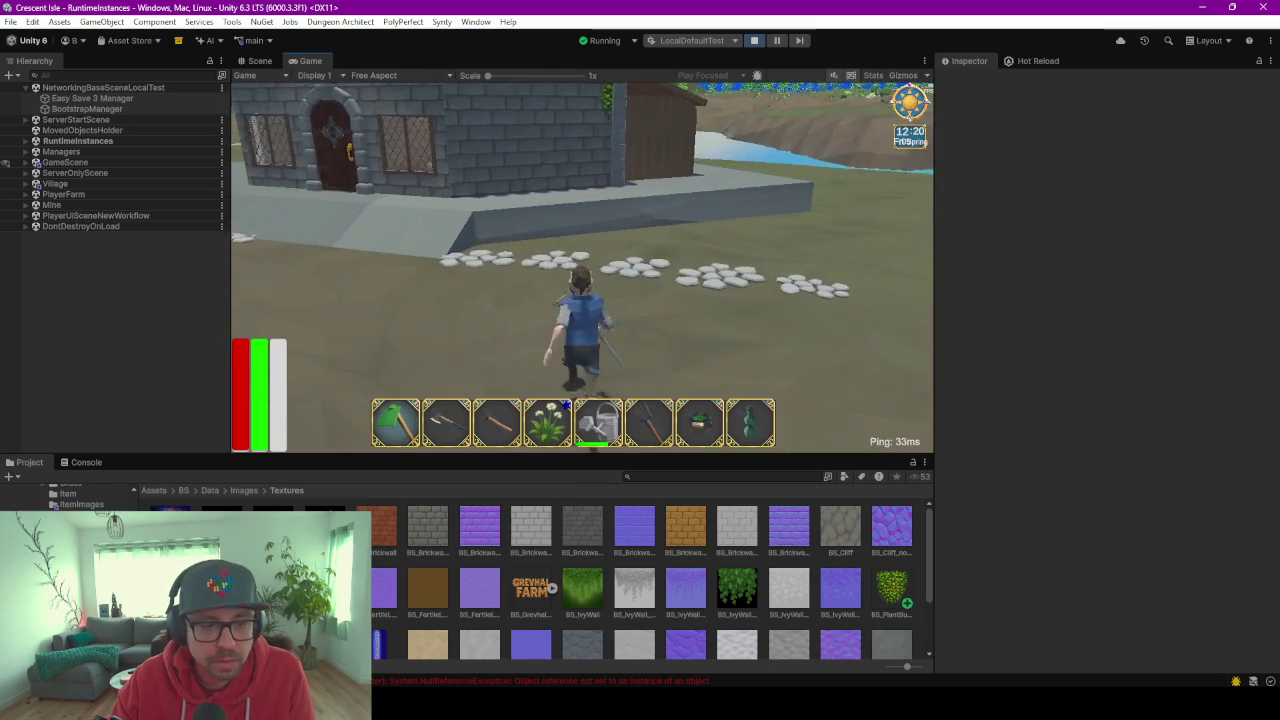
key(w)
key(w)
key(w)
key(w)
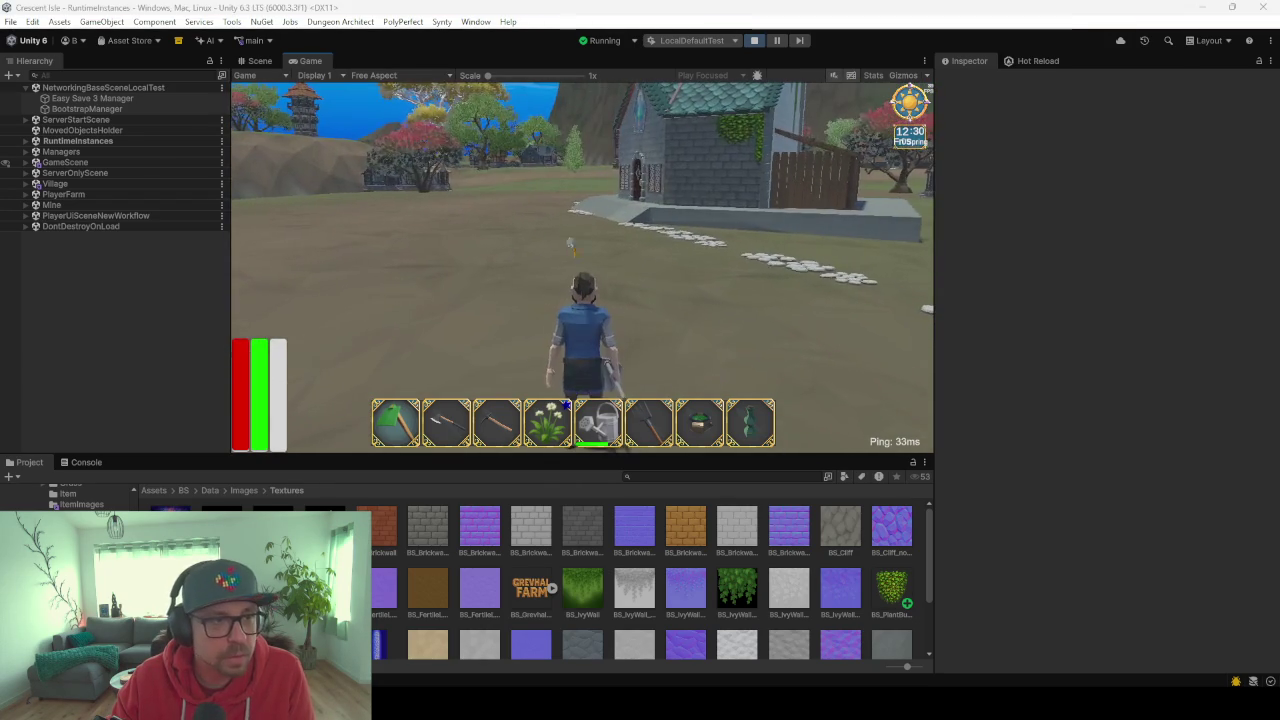
Show the Scene view during play and expand RuntimeInstances down to Player and Animals.
click(254, 61)
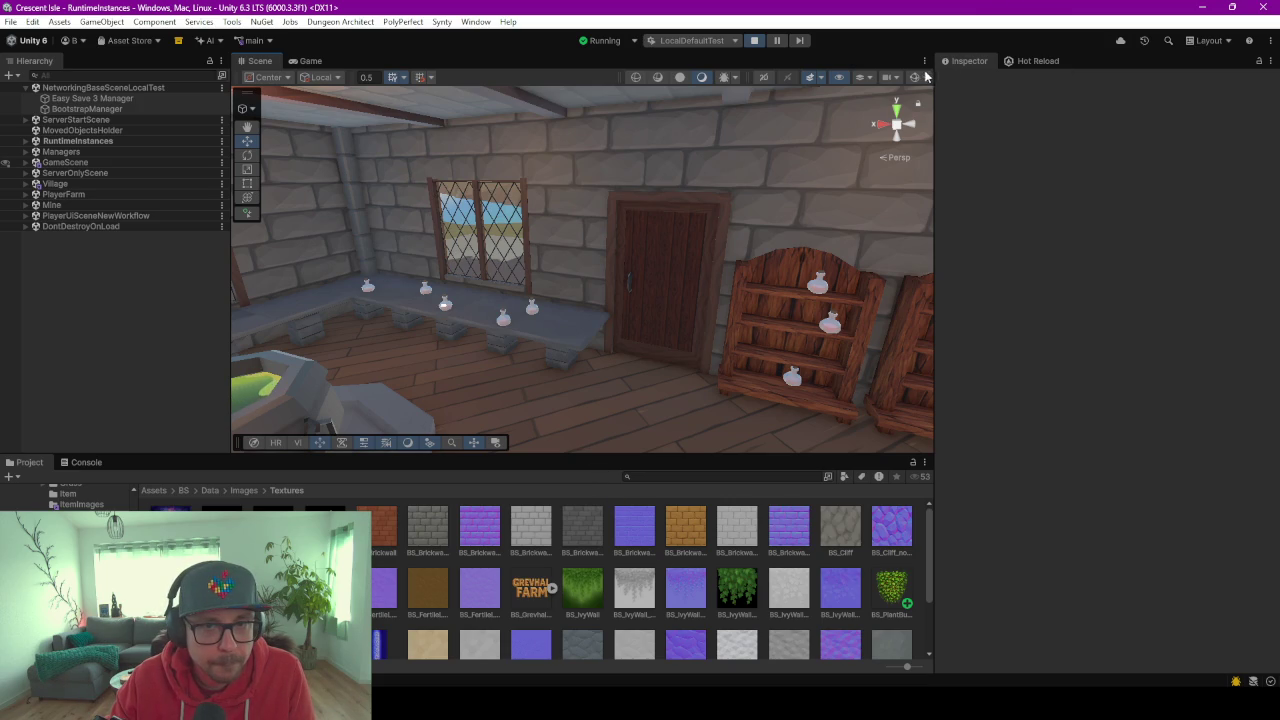
mouse_move(615, 225)
right_down()
mouse_move(609, 296)
mouse_move(895, 298)
mouse_move(686, 334)
mouse_move(608, 328)
right_up()
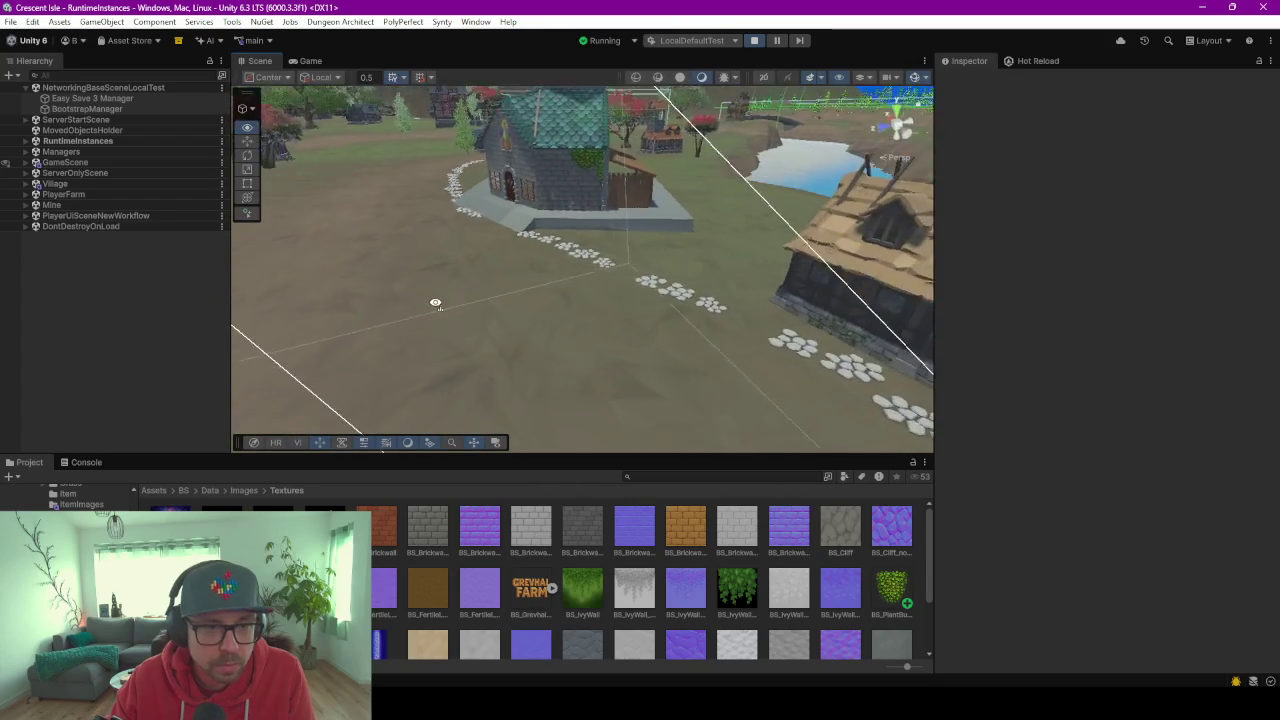
click(72, 142)
key(Right)
key(Down)
key(Down)
key(Down)
key(Down)
key(Down)
key(Down)
key(Down)
key(Down)
key(Down)
key(Down)
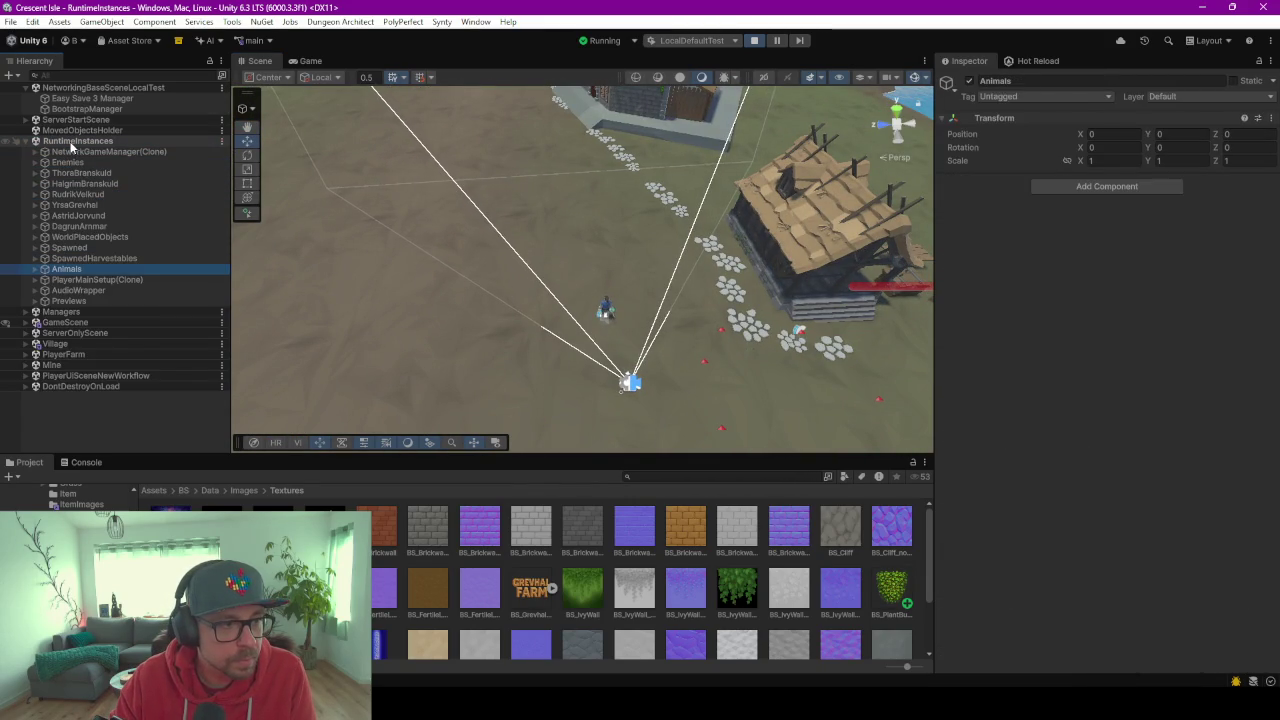
key(Down)
key(Right)
key(Down)
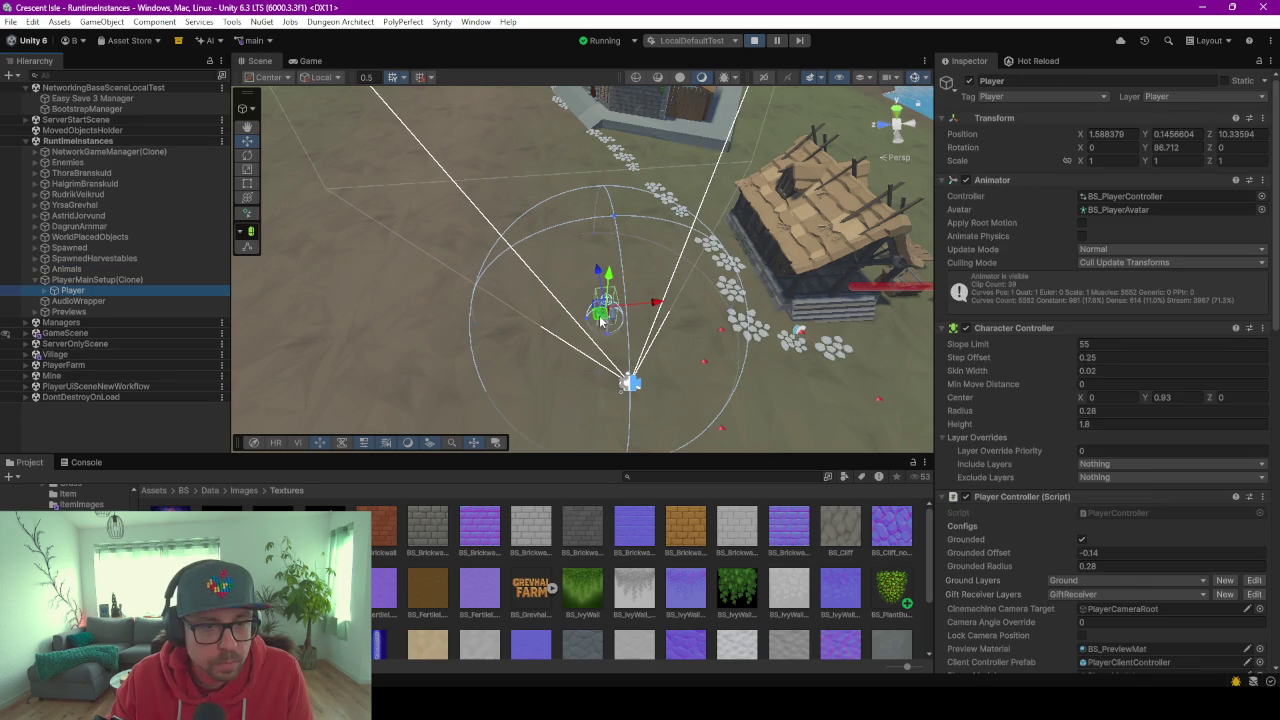
Move the Player object up and to the right, panning to follow it.
drag(607, 316, 685, 238)
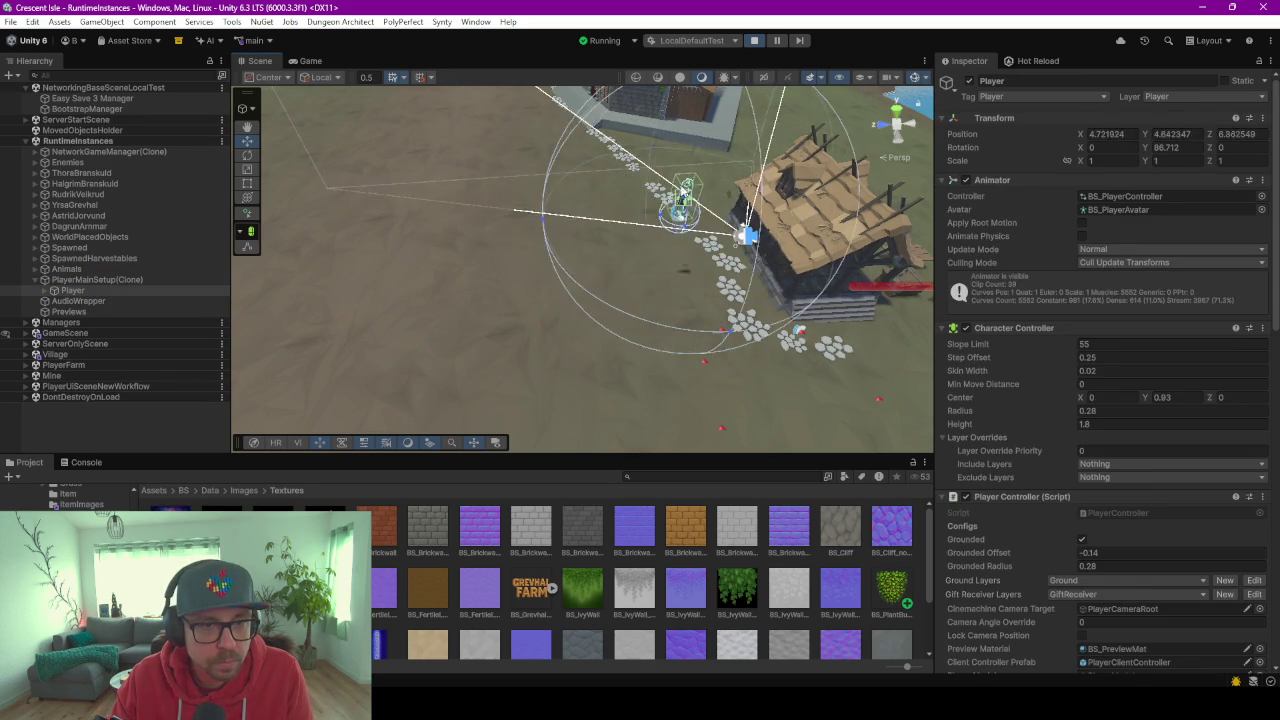
mouse_move(685, 238)
mouse_down()
mouse_move(731, 232)
mouse_move(618, 262)
mouse_move(694, 193)
mouse_up()
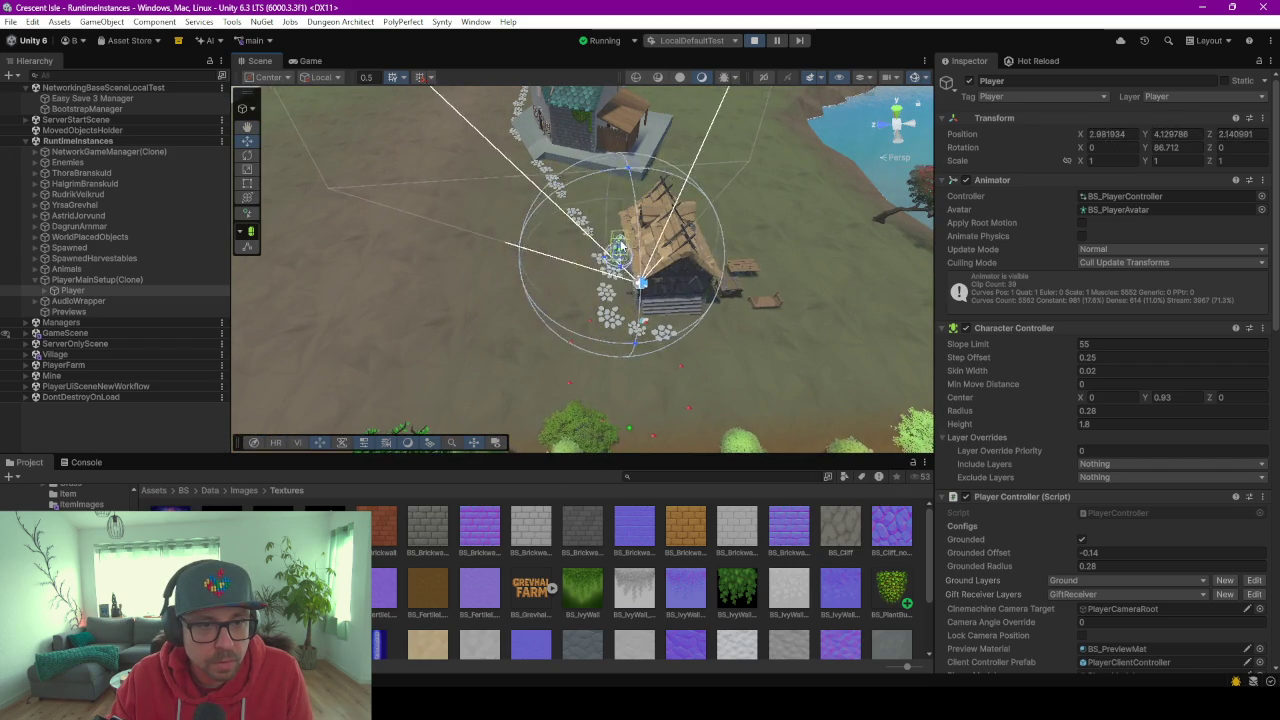
drag(694, 193, 757, 171)
mouse_move(775, 267)
middle_down()
mouse_move(645, 327)
mouse_move(595, 300)
middle_up()
Review POI_DagrunBed and the Spawner_RudrikVelkrud settings, then pick a roof piece.
click(502, 160)
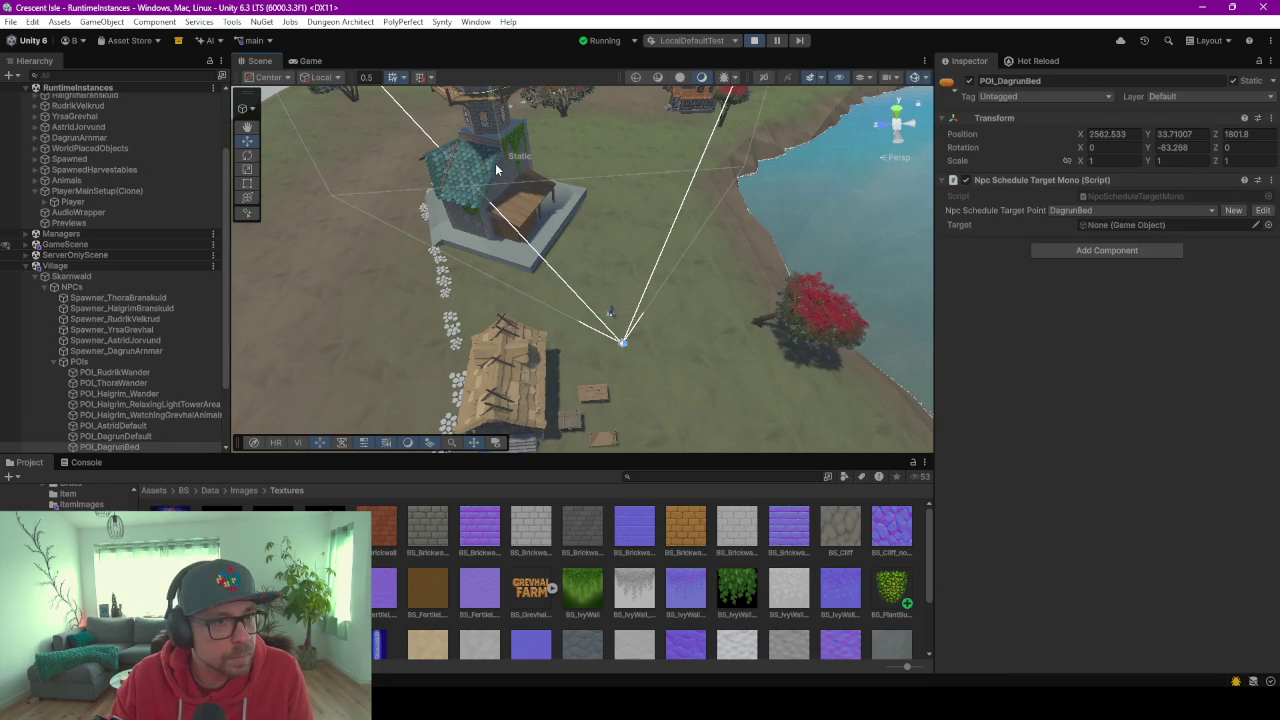
click(98, 318)
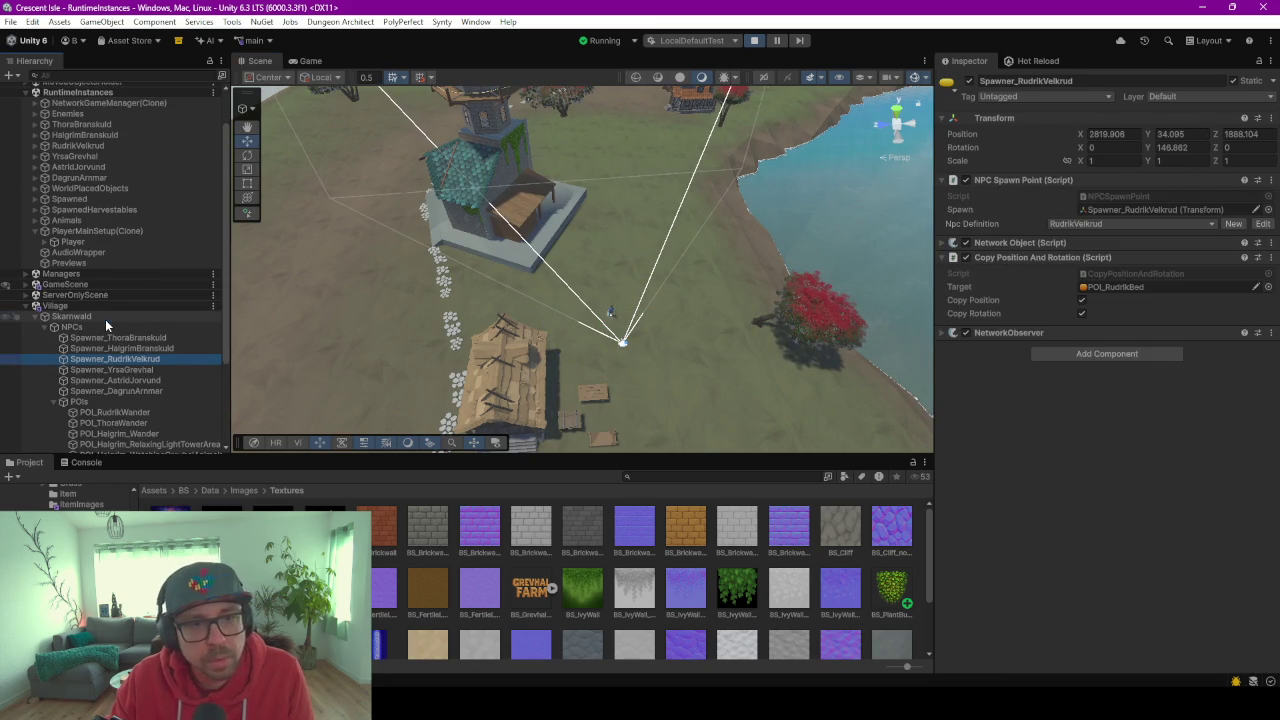
scroll(147, 215, down, 3)
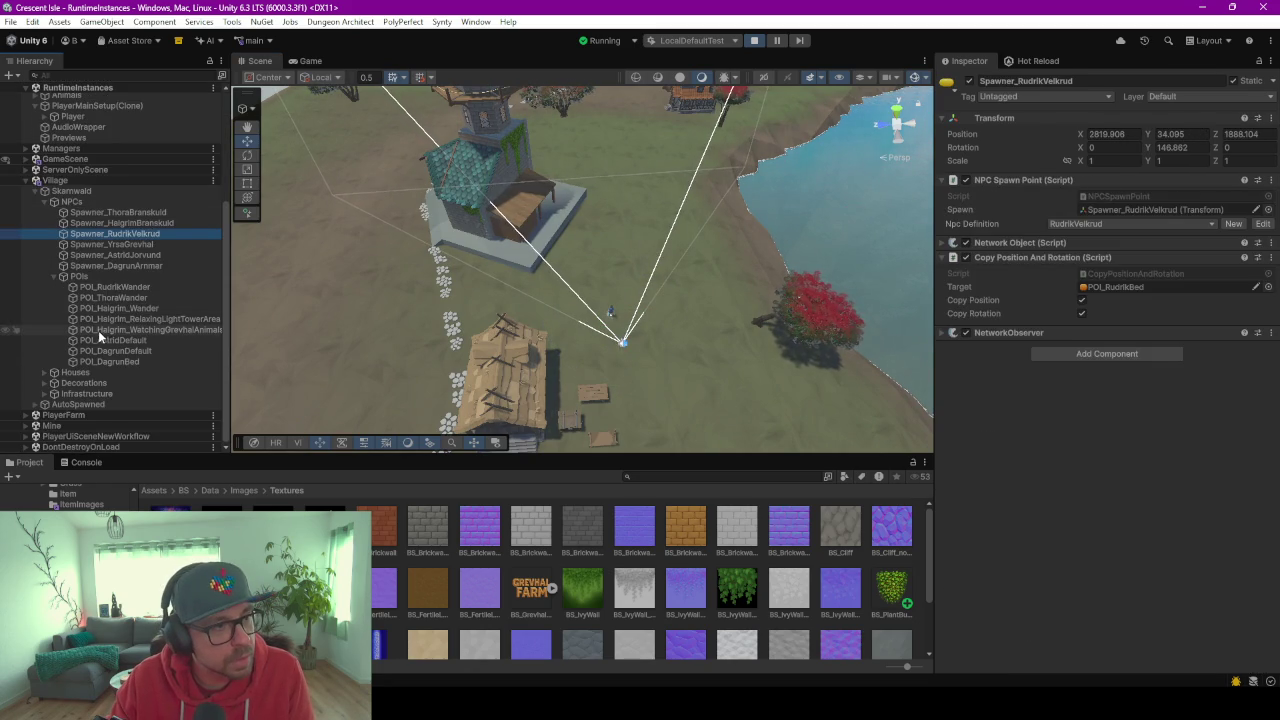
scroll(115, 331, up, 3)
scroll(120, 340, up, 3)
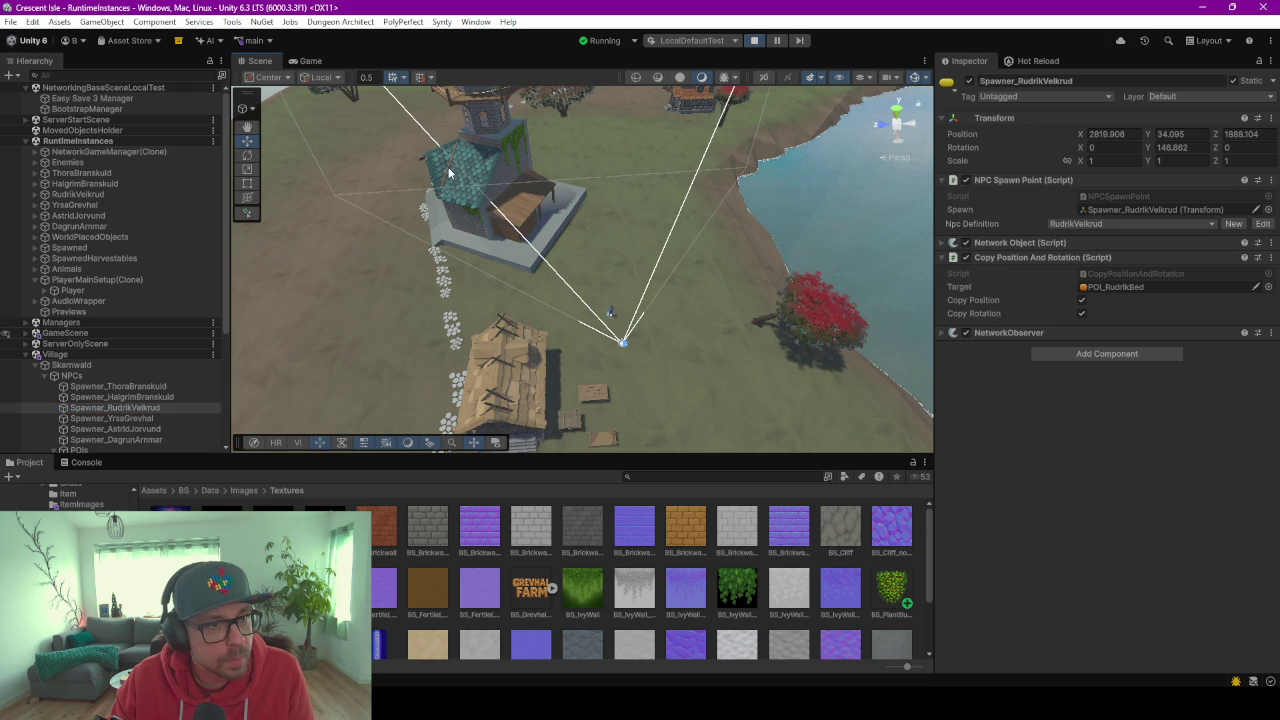
click(489, 176)
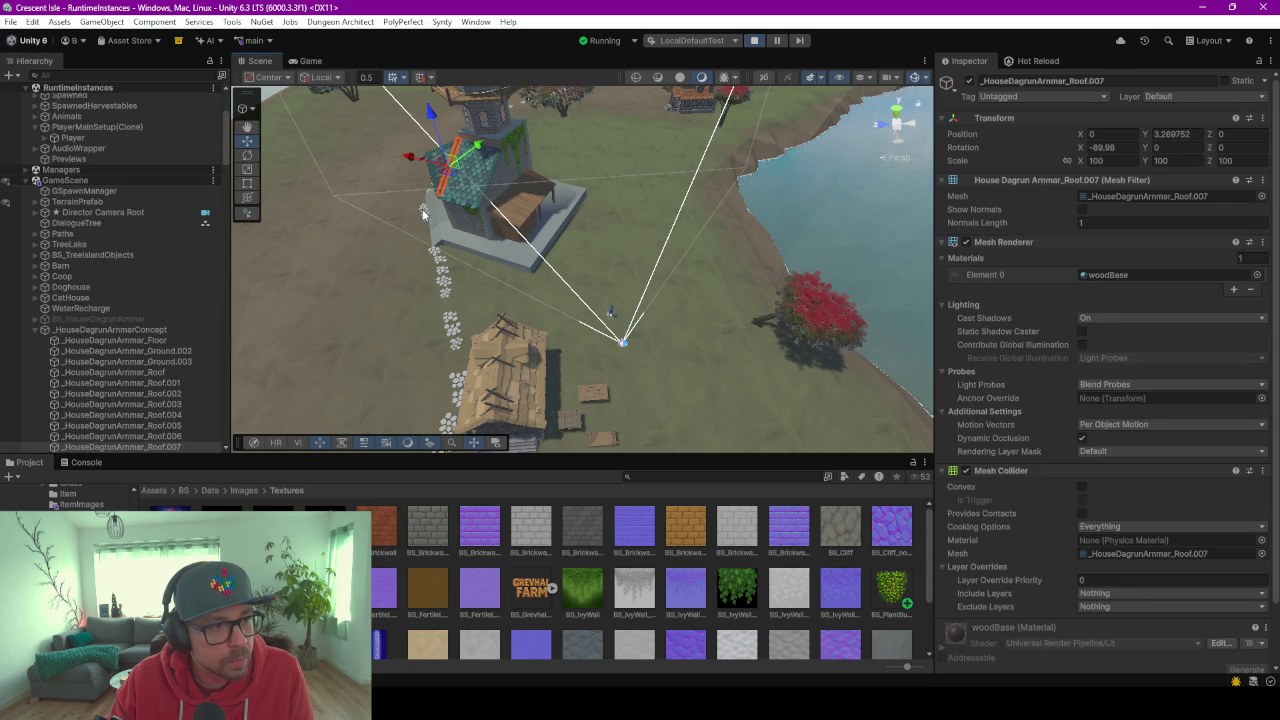
Select _HouseDagrunArmmarConcept and orbit the view down over the house and river.
click(94, 329)
scroll(529, 320, down, 3)
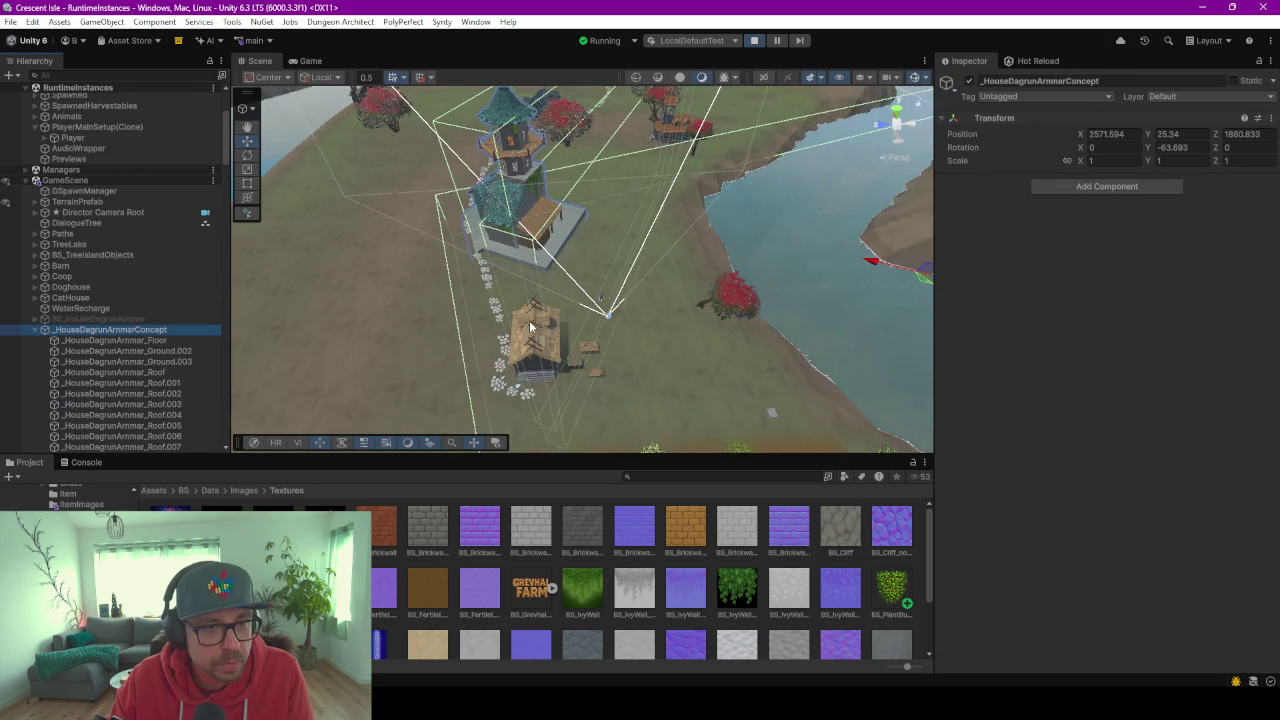
mouse_move(529, 320)
middle_down()
mouse_move(713, 282)
mouse_move(561, 320)
middle_up()
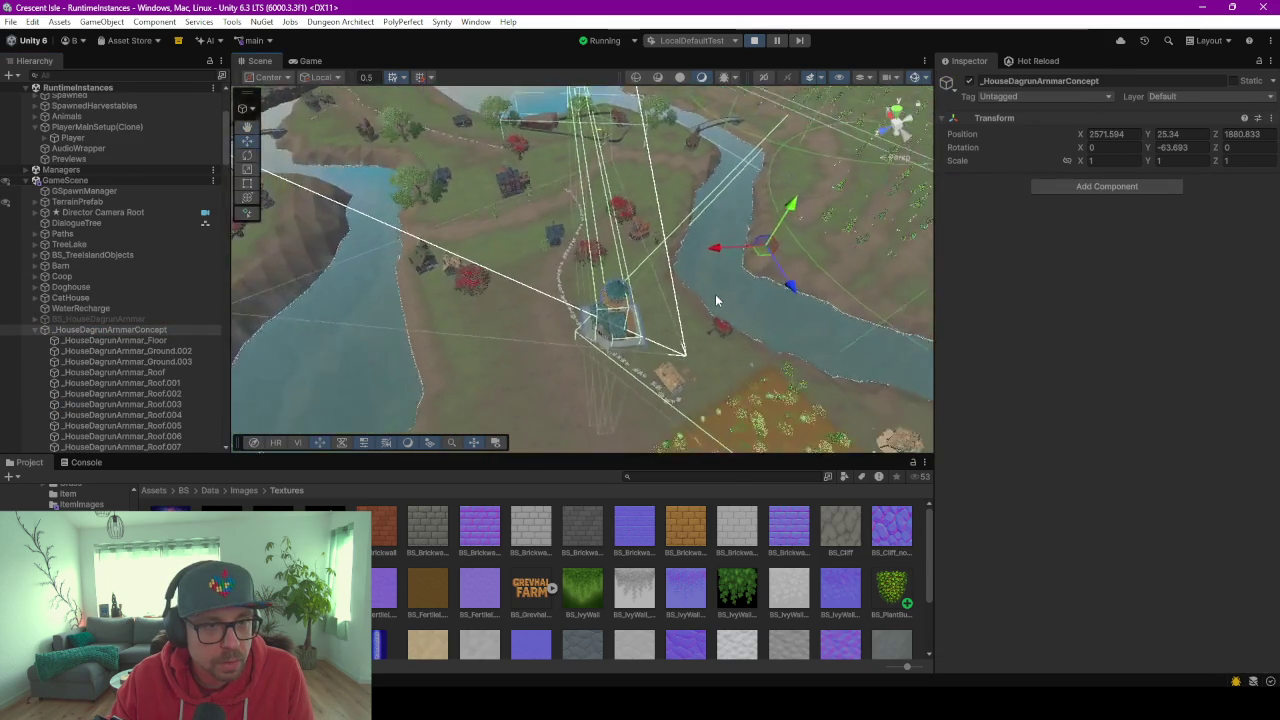
scroll(561, 320, up, 5)
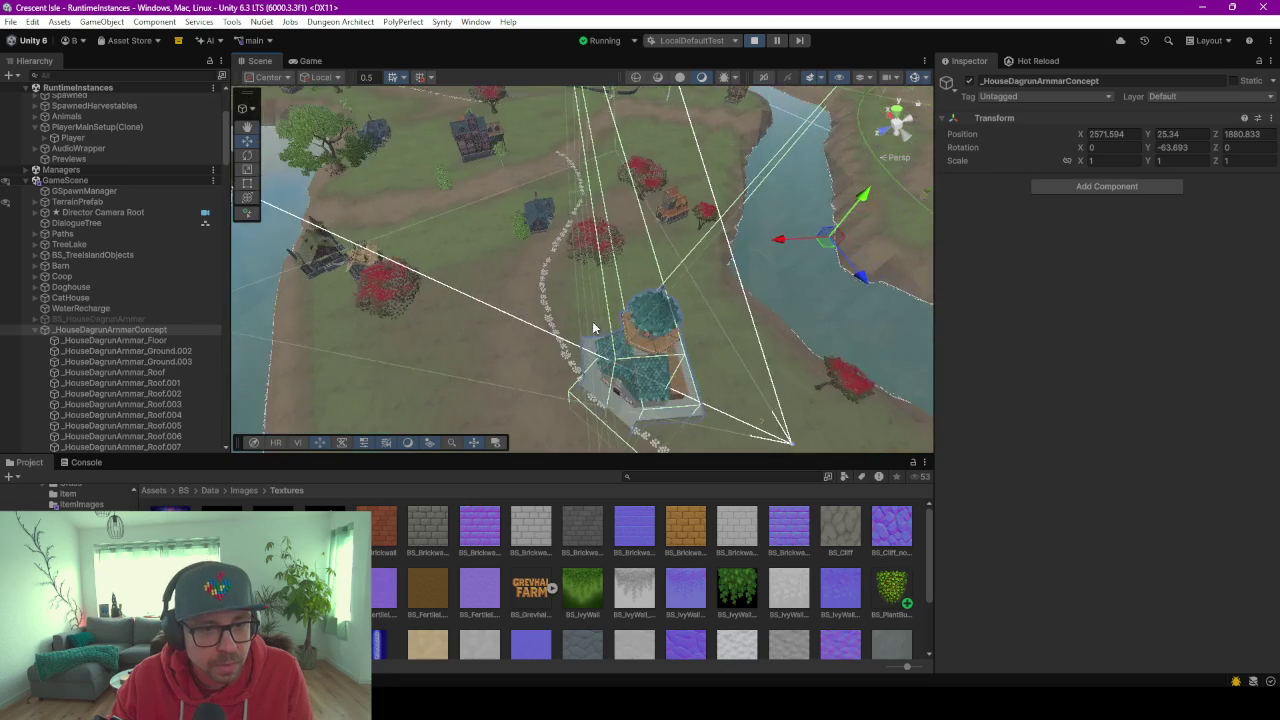
mouse_move(561, 320)
middle_down()
mouse_move(840, 204)
mouse_move(803, 287)
middle_up()
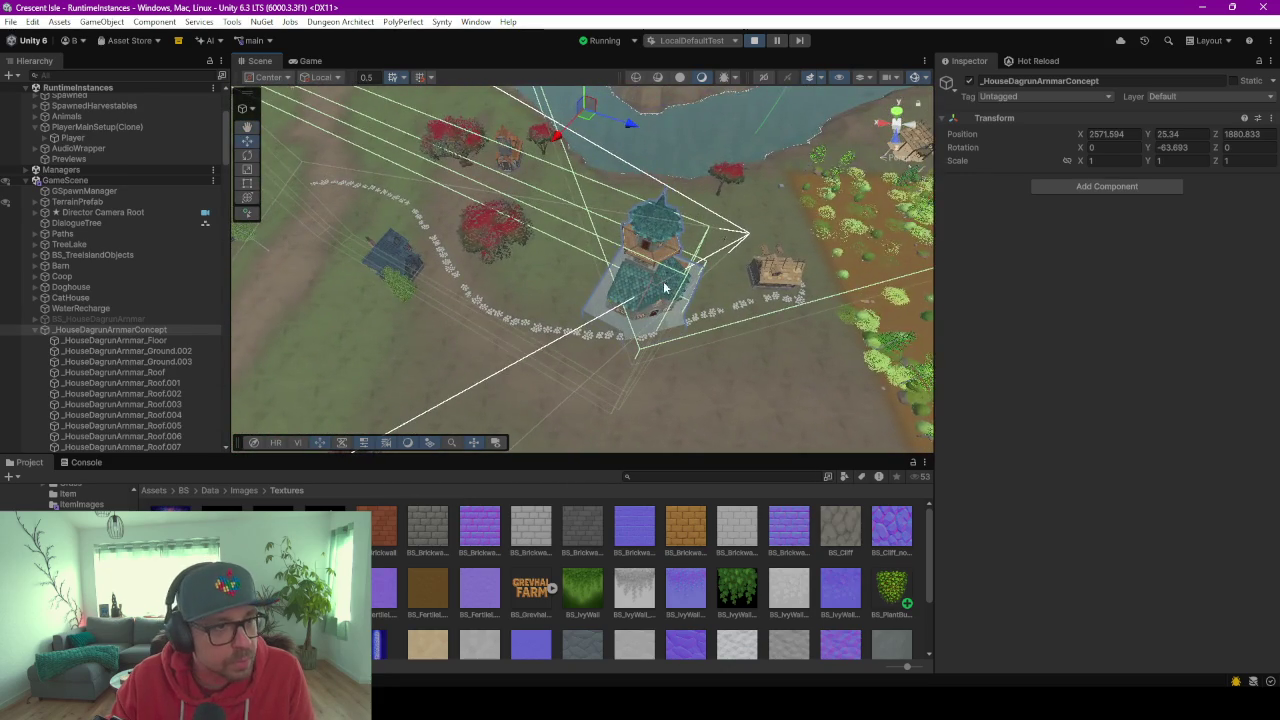
alt+drag(664, 288, 975, 183)
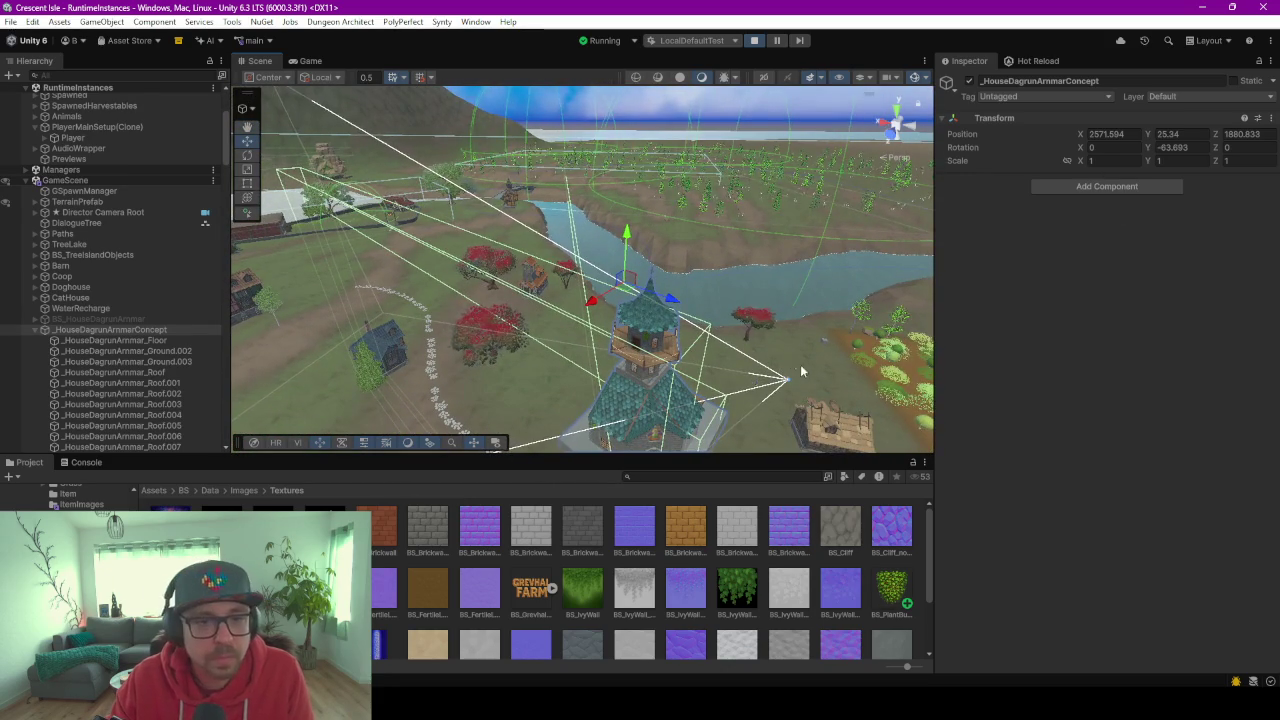
middle_drag(826, 383, 707, 219)
mouse_move(707, 219)
alt+mouse_down()
mouse_move(669, 287)
mouse_move(644, 282)
alt+mouse_up()
Inspect the house floor piece and frame the house concept, flying into its interior.
click(644, 282)
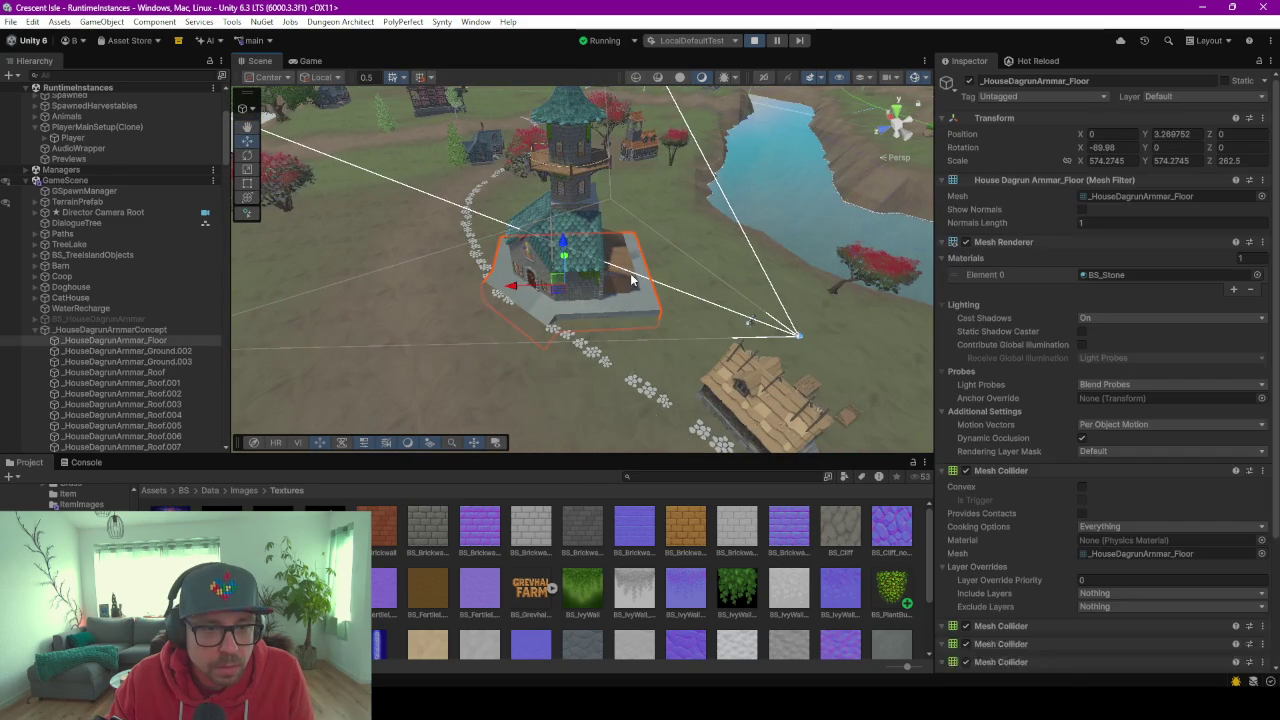
click(100, 330)
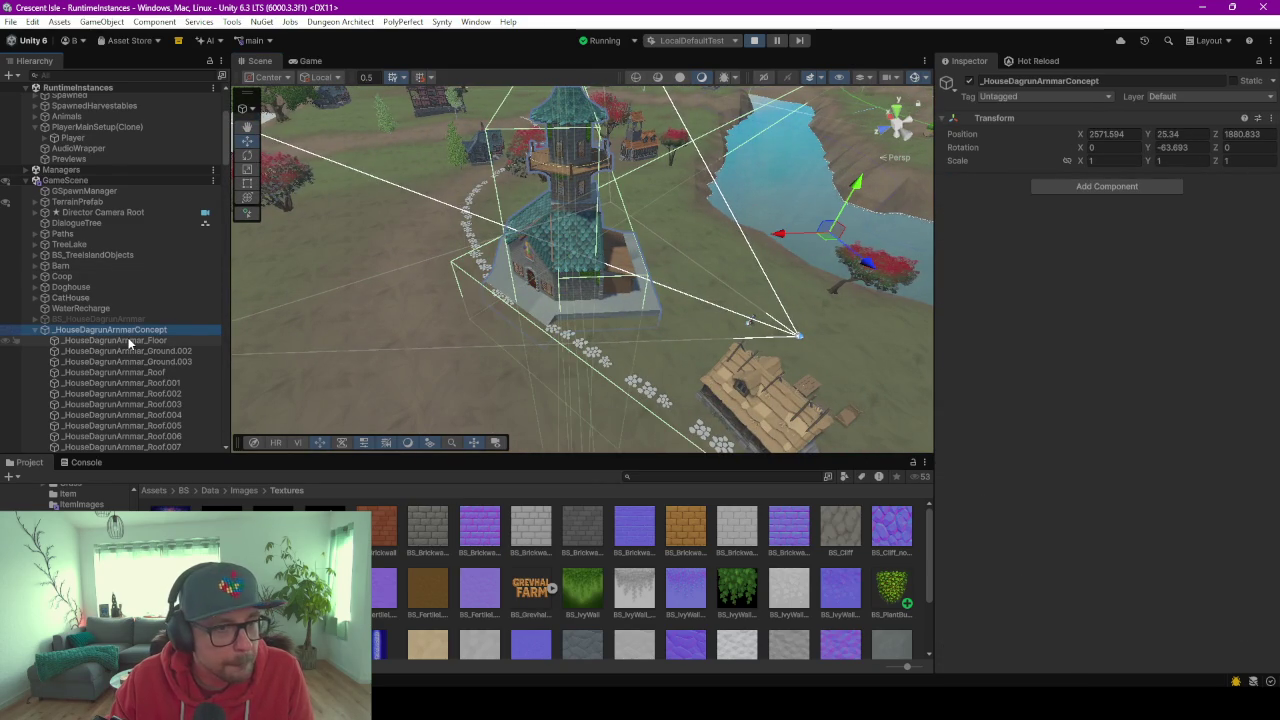
click(128, 341)
double_click(130, 332)
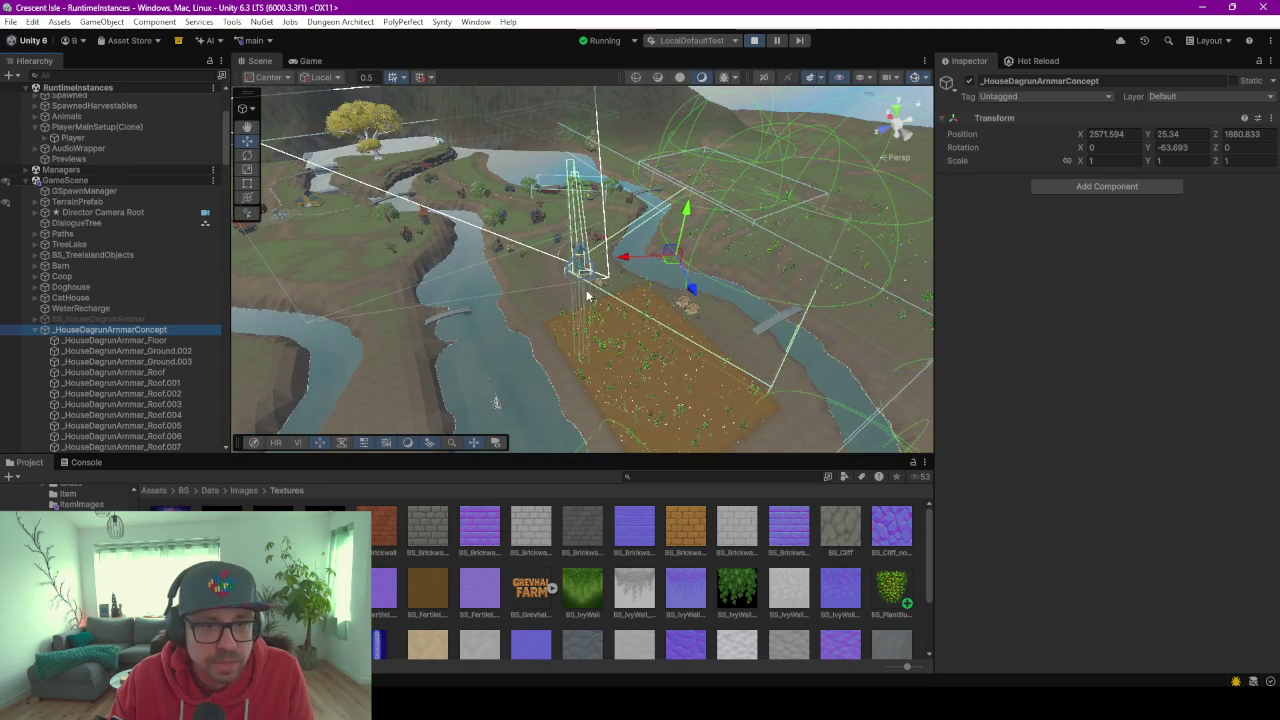
key(f)
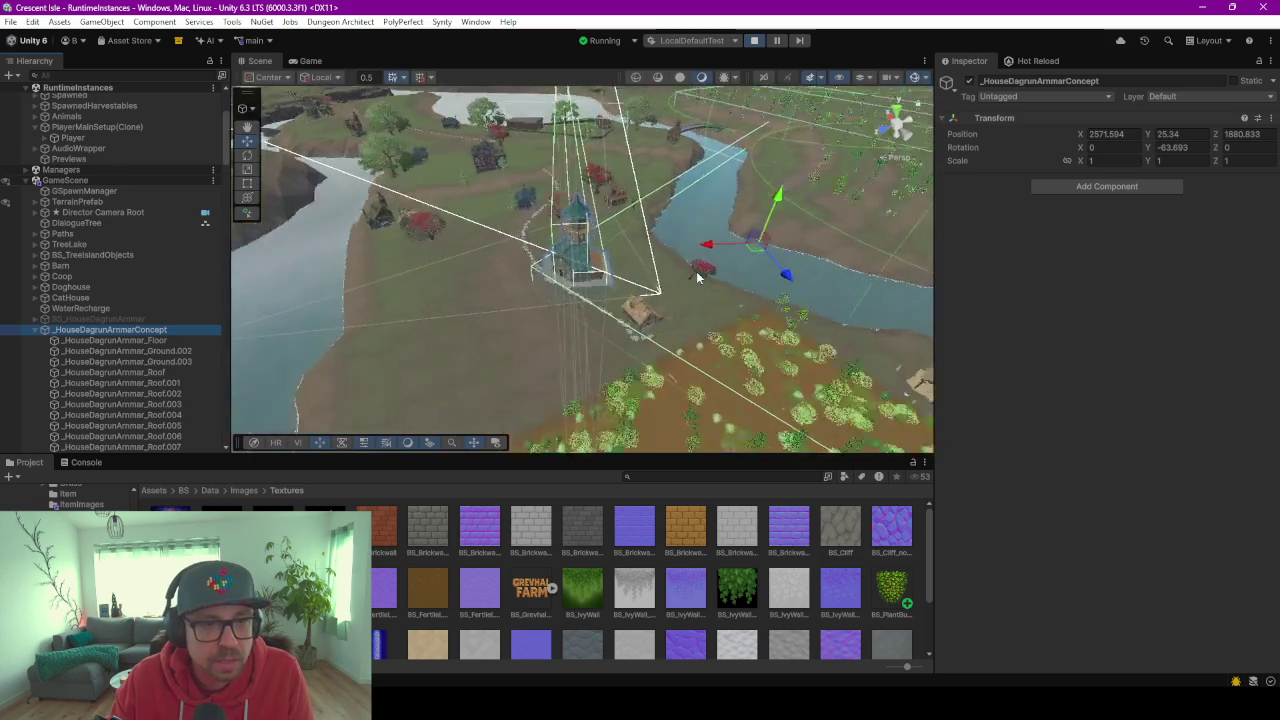
scroll(506, 324, up, 3)
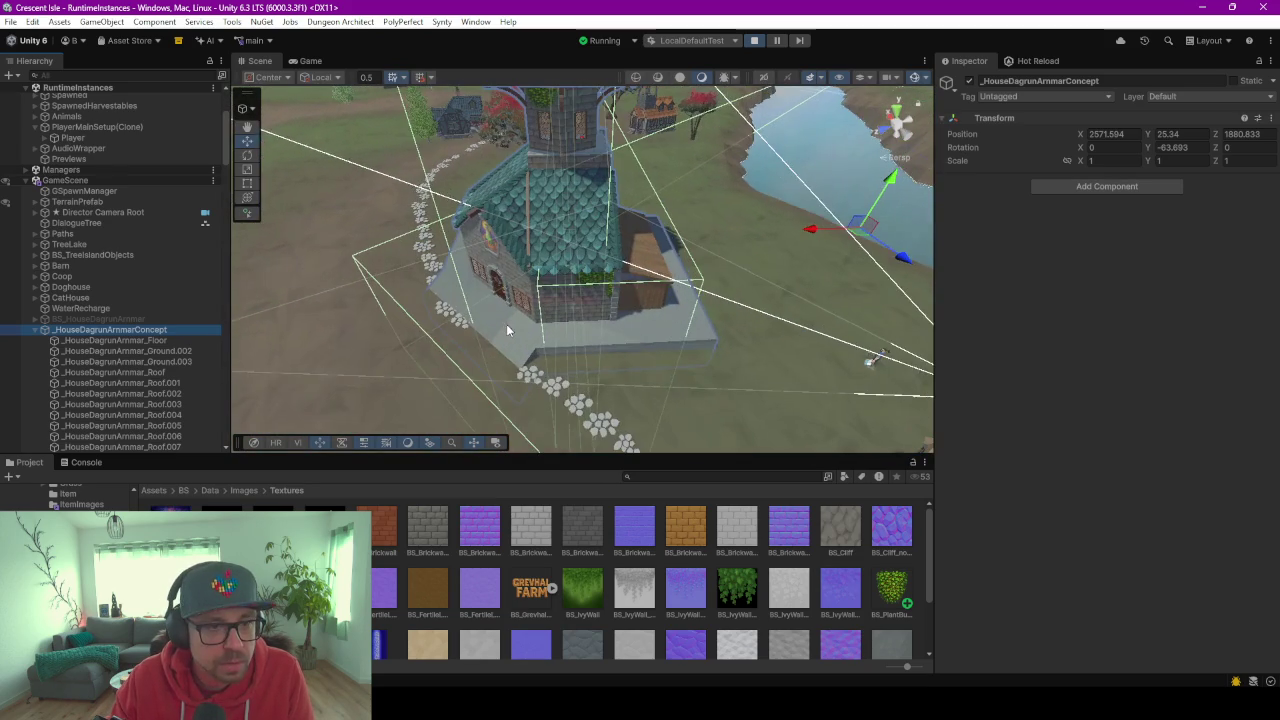
click(107, 343)
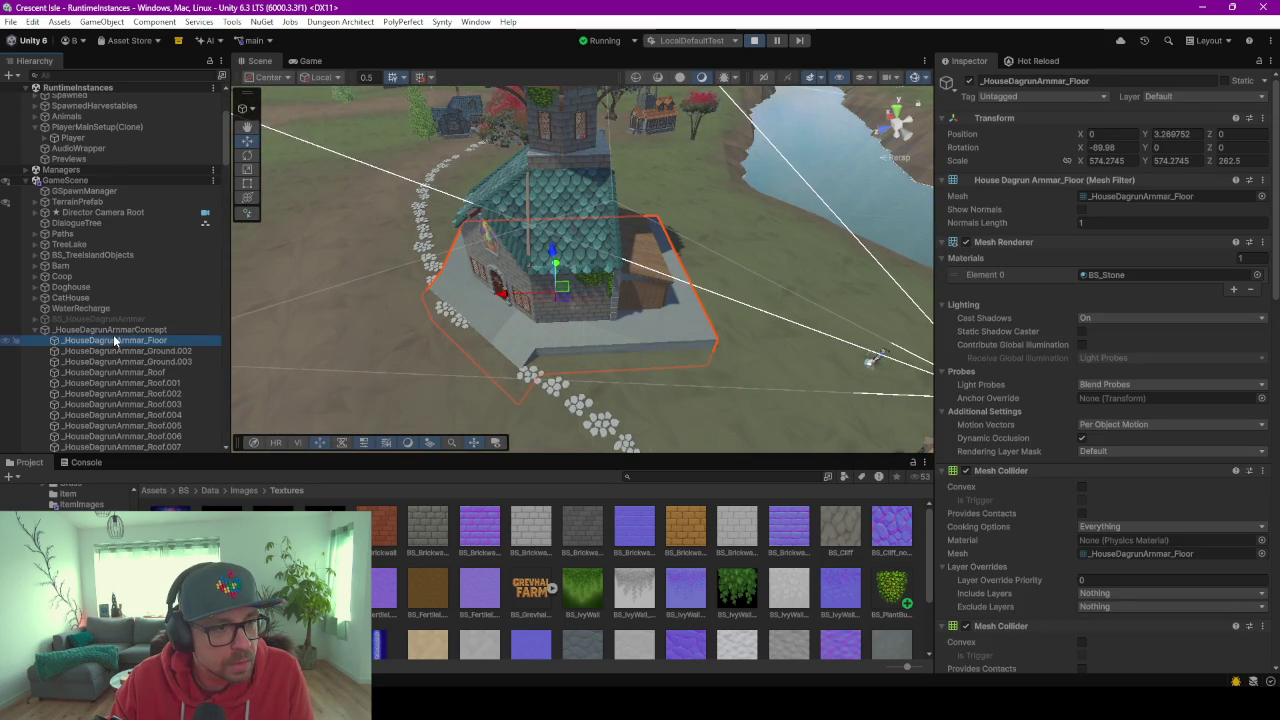
click(150, 330)
mouse_move(624, 257)
right_down()
mouse_move(626, 220)
mouse_move(658, 186)
right_up()
scroll(626, 220, up, 2)
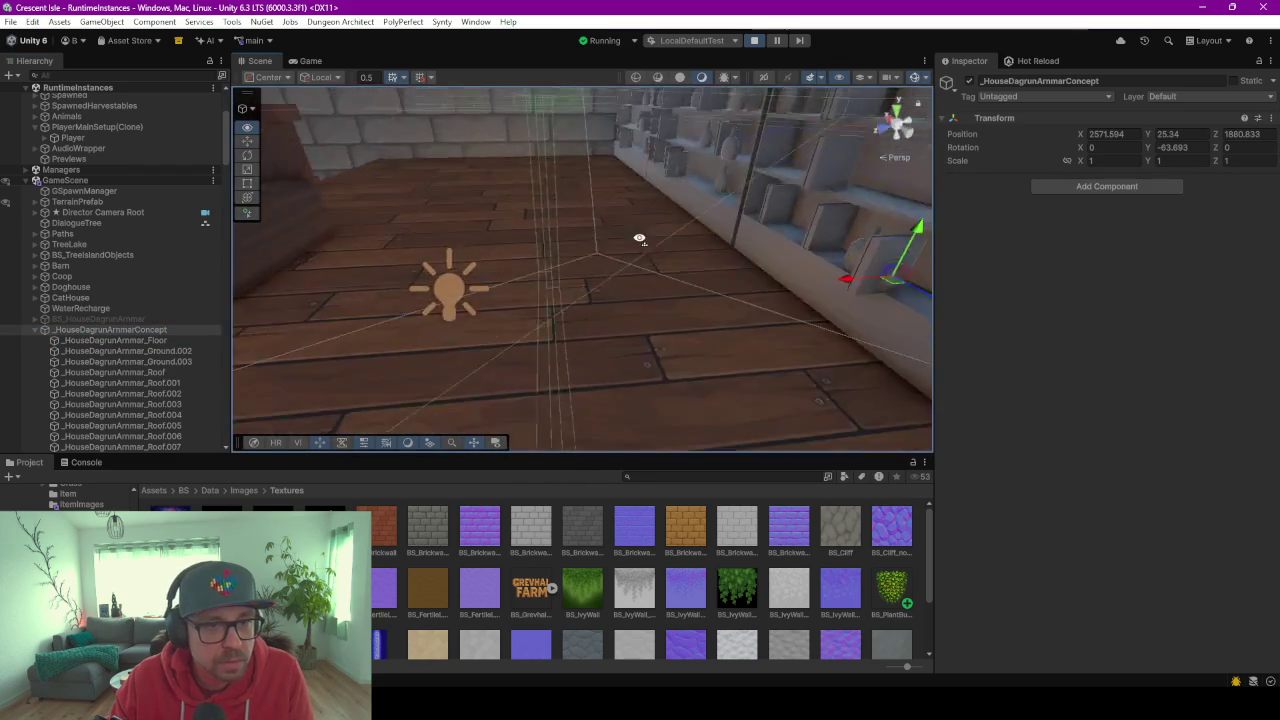
Select the Table_Stone object inside the house.
click(616, 178)
scroll(600, 220, down, 5)
scroll(596, 232, down, 3)
scroll(594, 227, down, 5)
scroll(594, 227, up, 3)
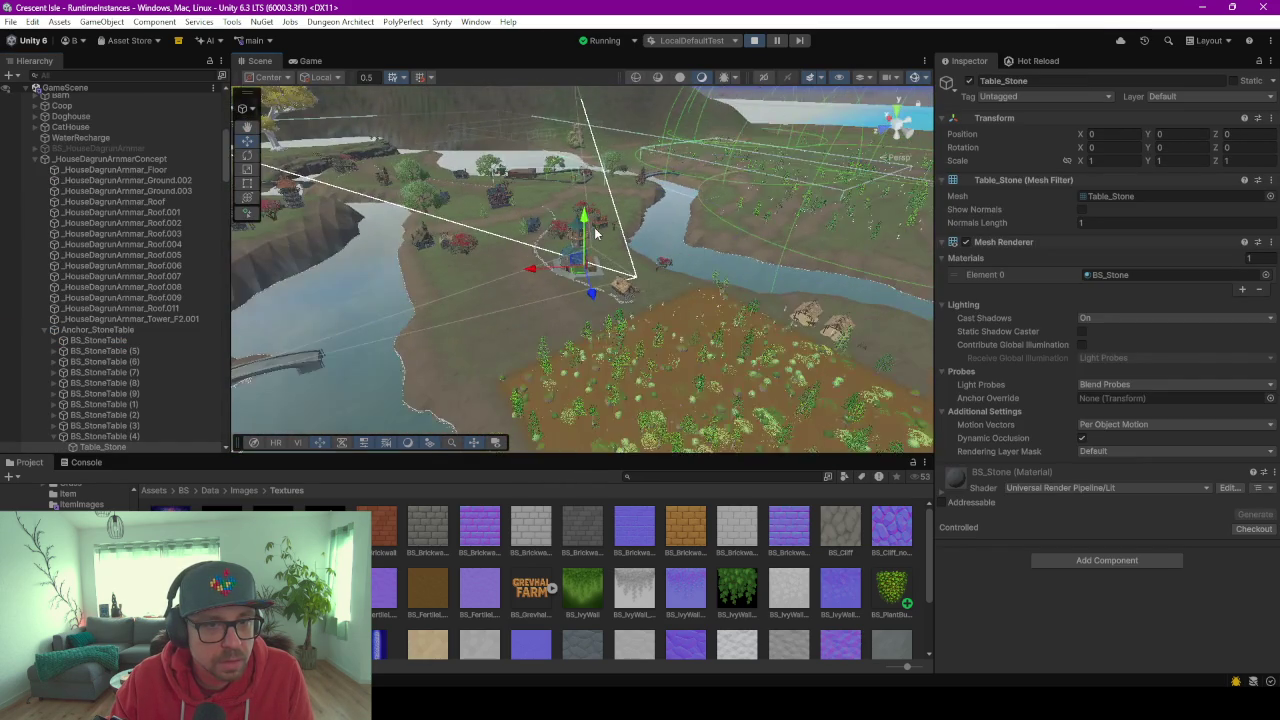
scroll(591, 238, up, 2)
Step through the floor, roof and Balcony_Railing pieces down to DoorBackHinge.
click(100, 169)
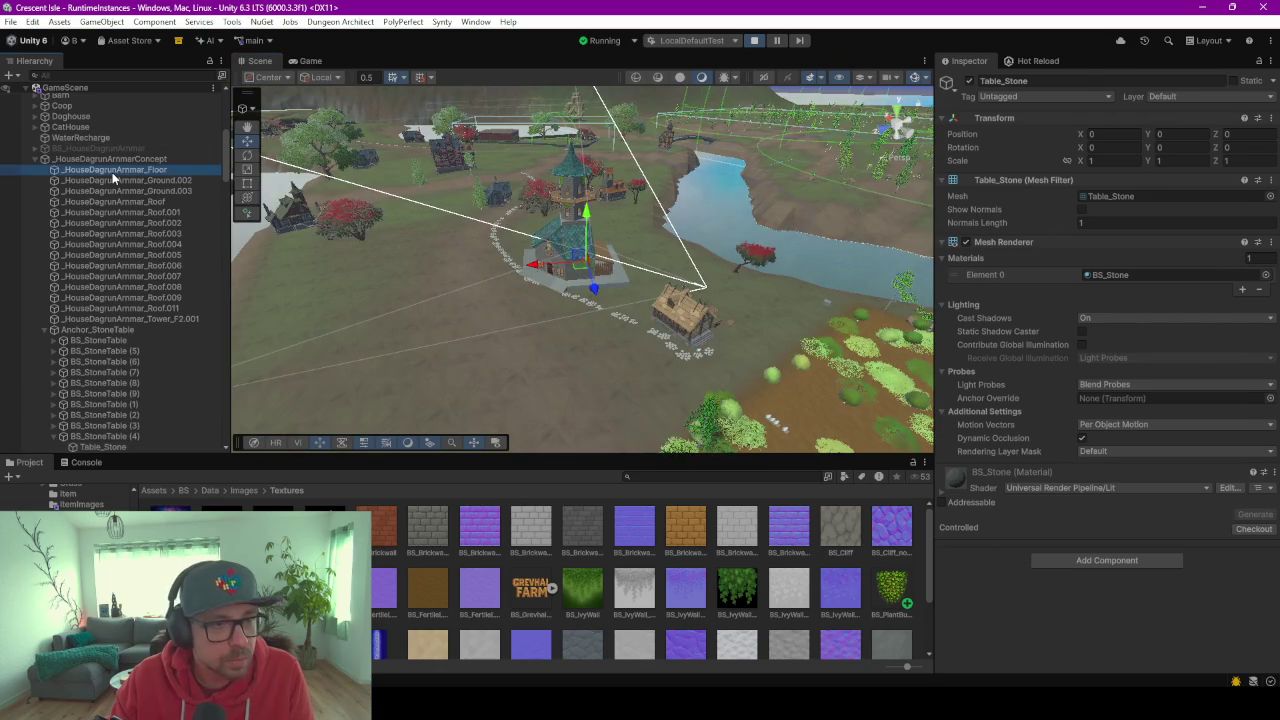
key(Down)
key(Down)
key(Down)
key(Down)
key(Down)
key(Down)
key(Down)
key(Down)
key(Down)
key(Down)
key(Down)
key(Down)
key(Down)
key(Down)
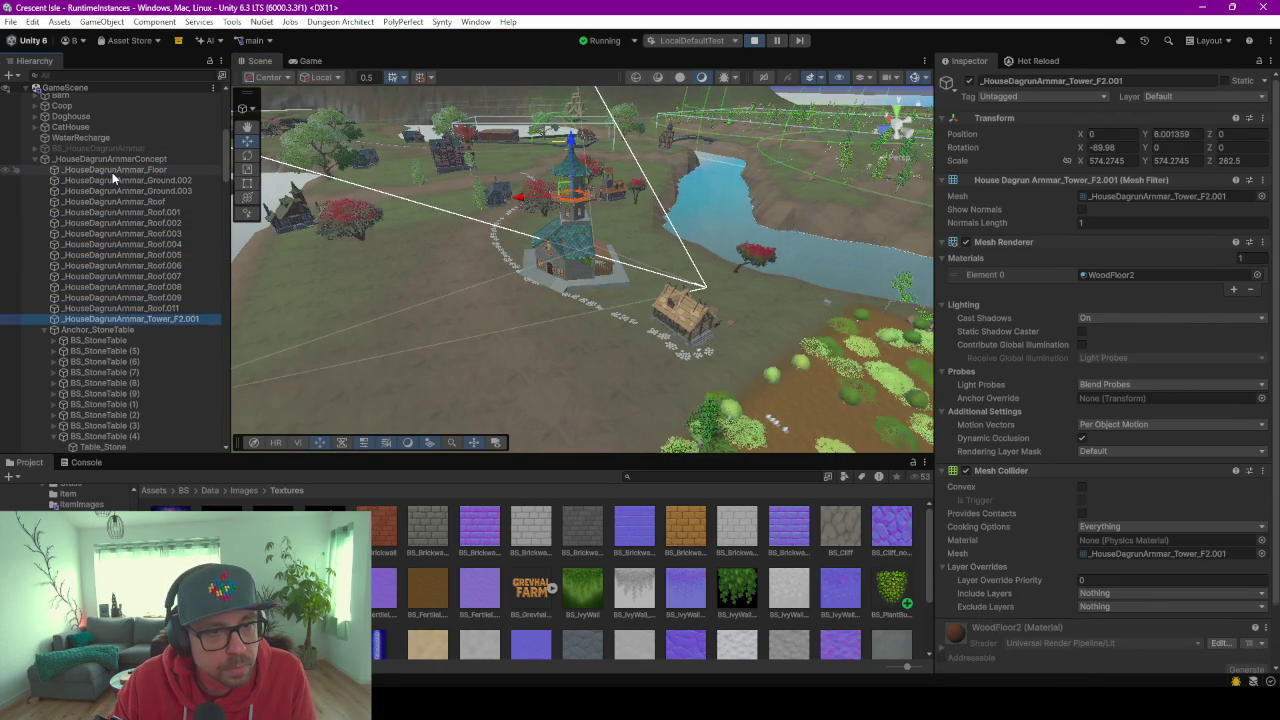
key(Down)
key(Down)
key(Down)
key(Down)
key(Down)
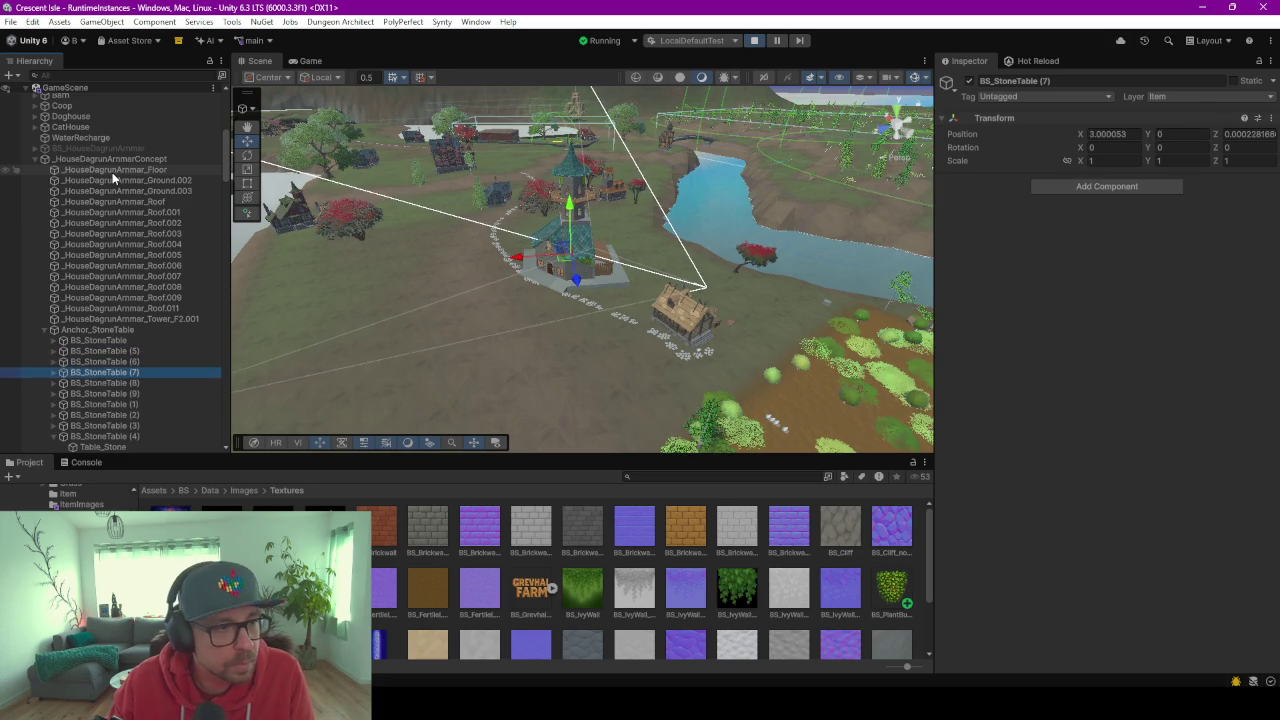
scroll(112, 172, down, 3)
scroll(168, 274, down, 2)
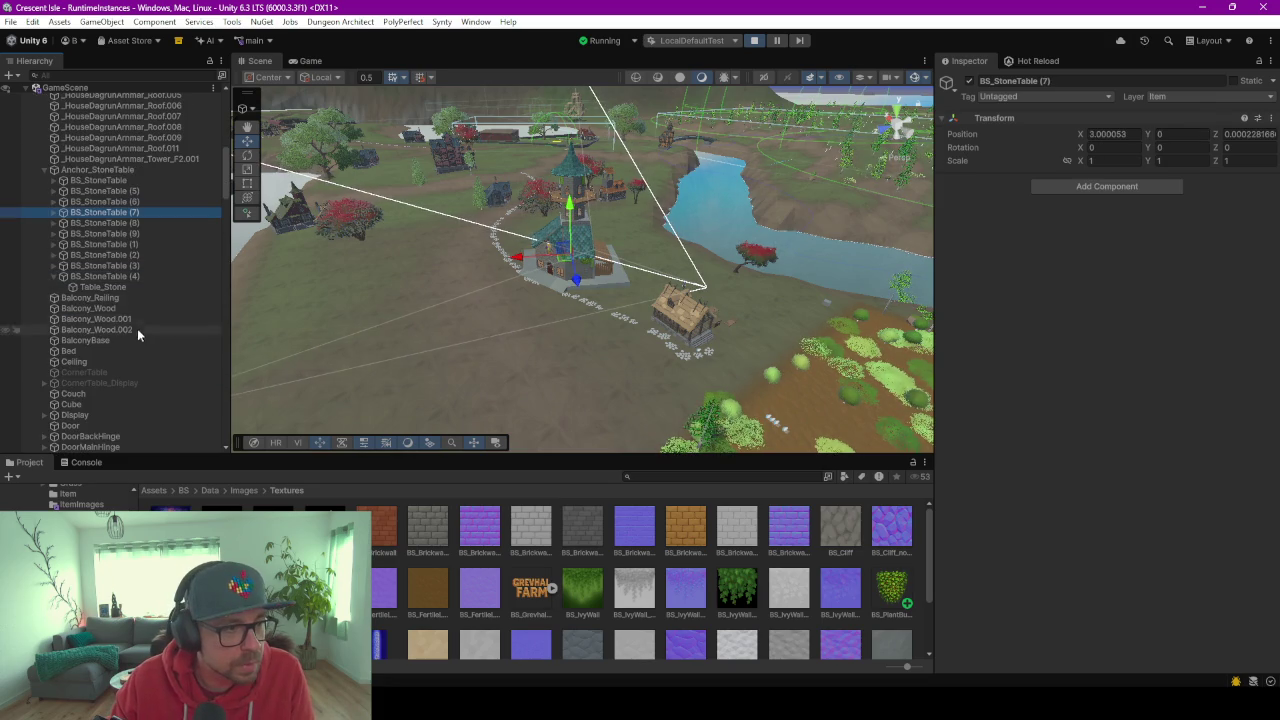
click(51, 171)
click(89, 181)
key(Down)
key(Down)
key(Down)
key(Down)
key(Down)
key(Down)
key(Down)
key(Down)
key(Down)
key(Down)
key(Down)
key(Down)
key(Down)
key(Down)
key(Up)
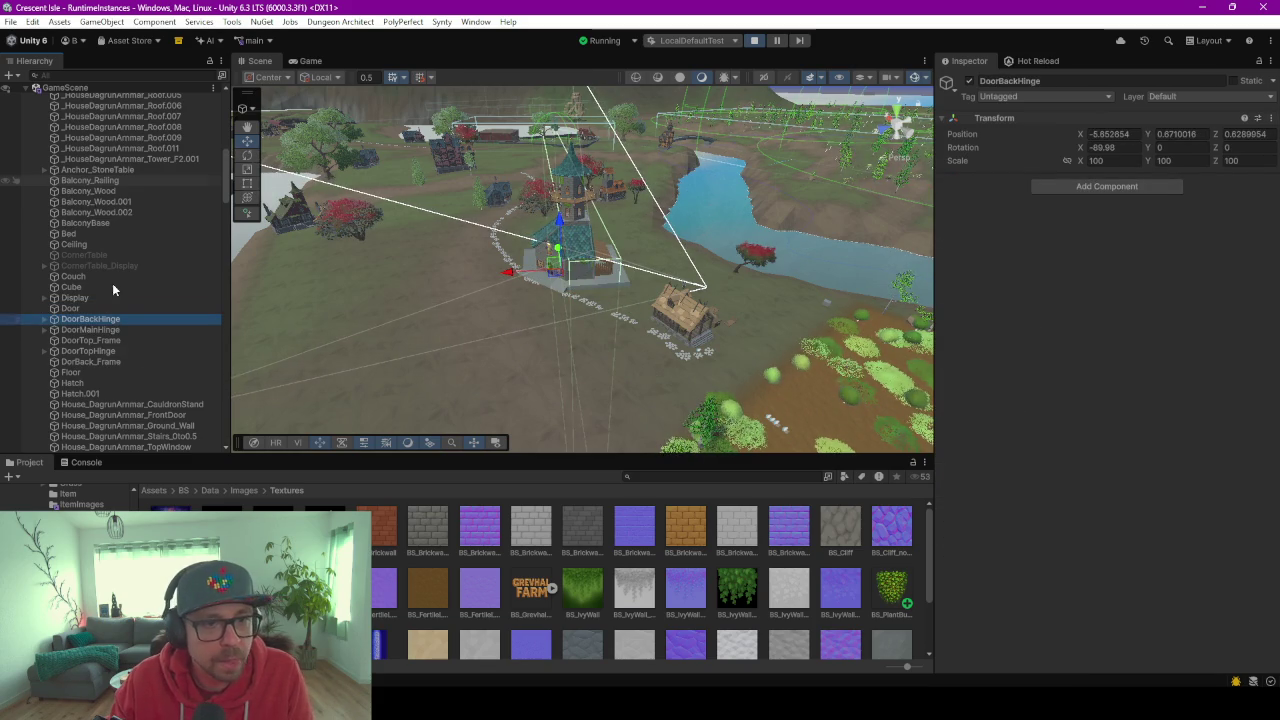
Expand DoorBackHinge and frame its BackDoor.001 mesh in the view.
click(53, 320)
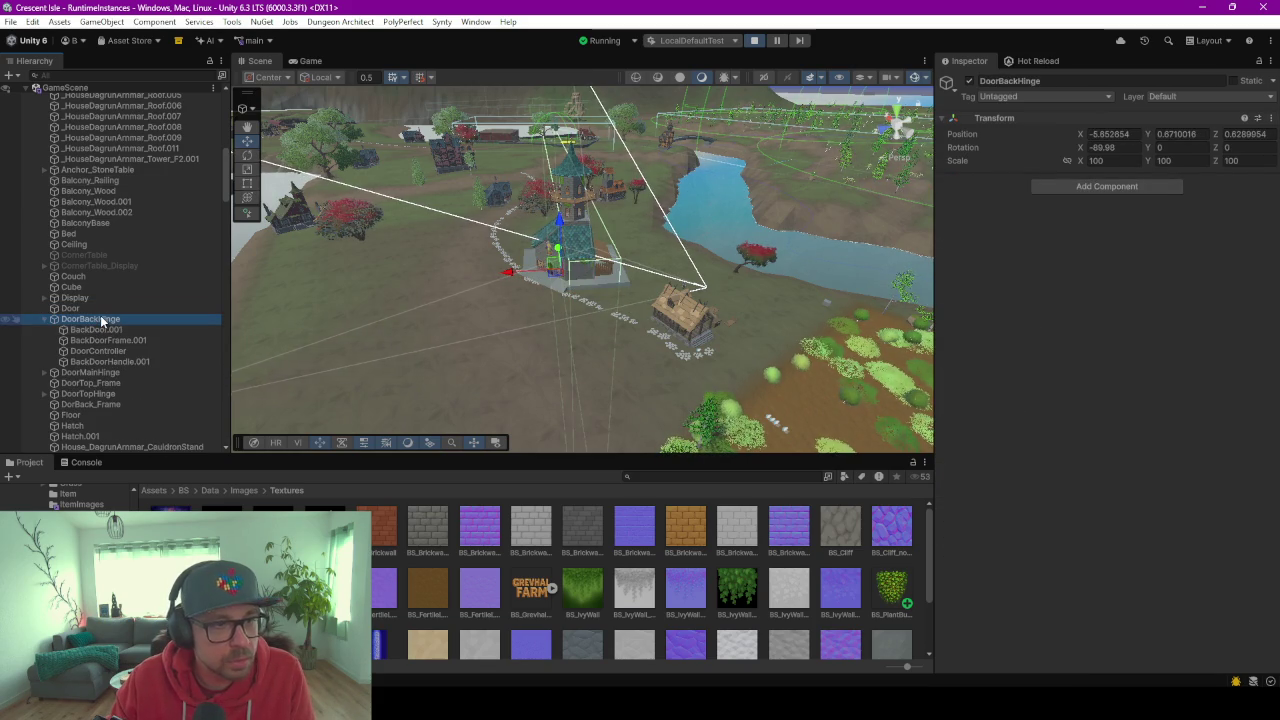
double_click(101, 320)
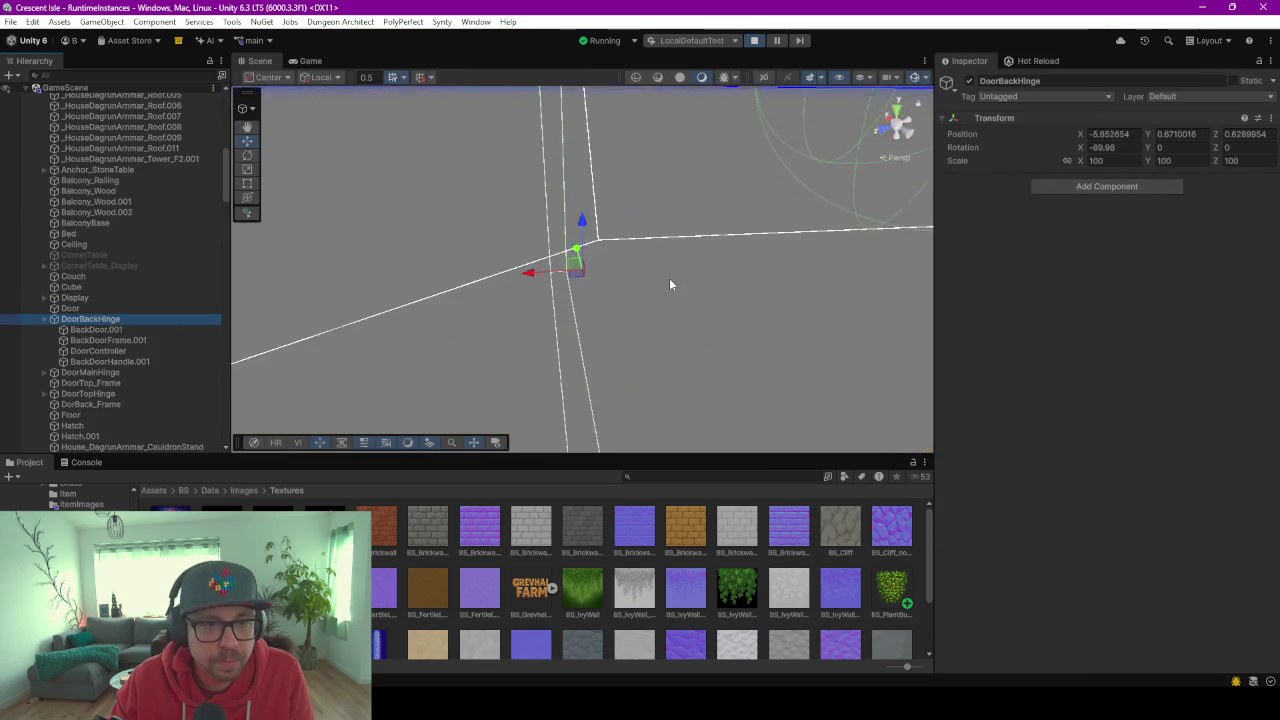
scroll(669, 278, down, 5)
mouse_move(669, 278)
middle_down()
mouse_move(635, 256)
mouse_move(760, 228)
middle_up()
click(153, 320)
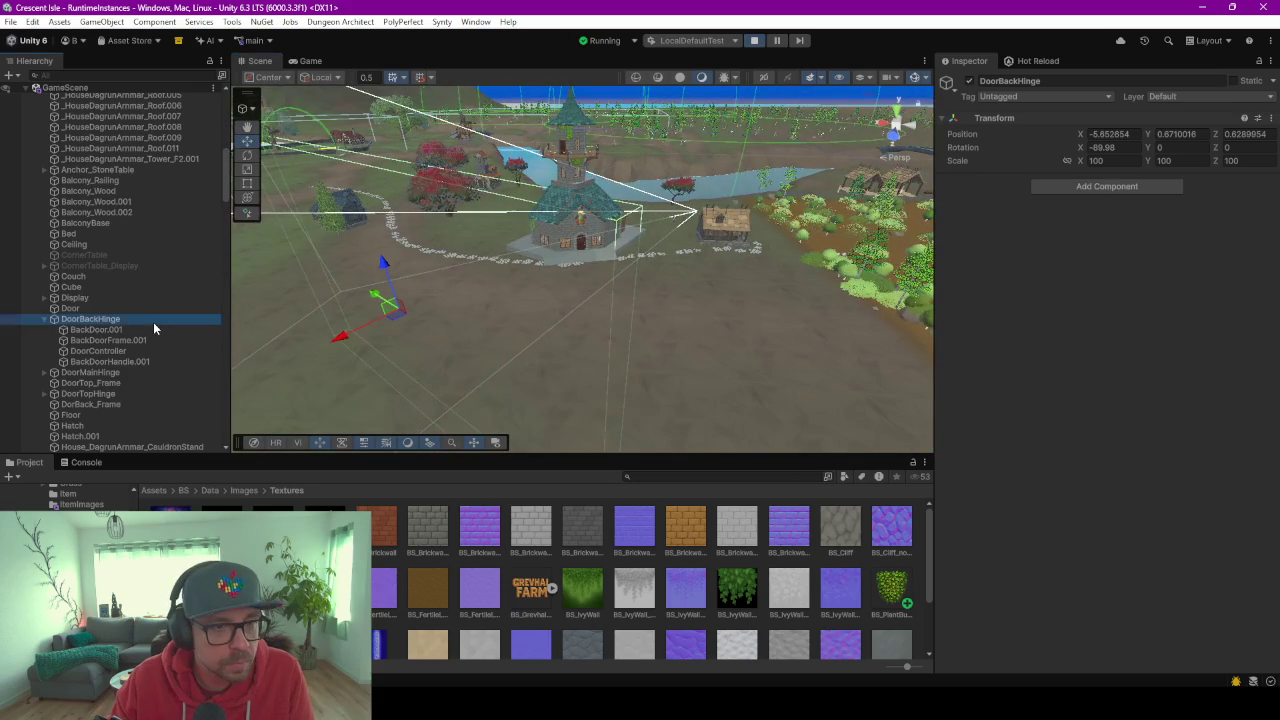
click(122, 330)
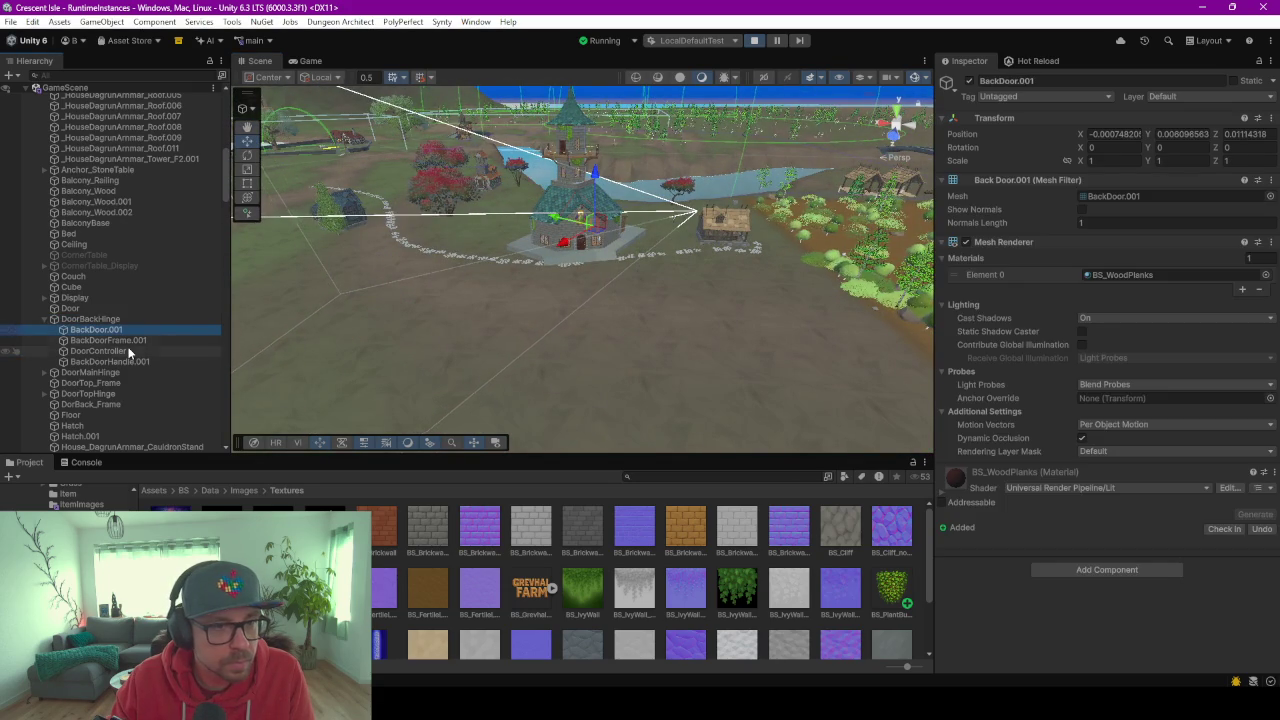
key(f)
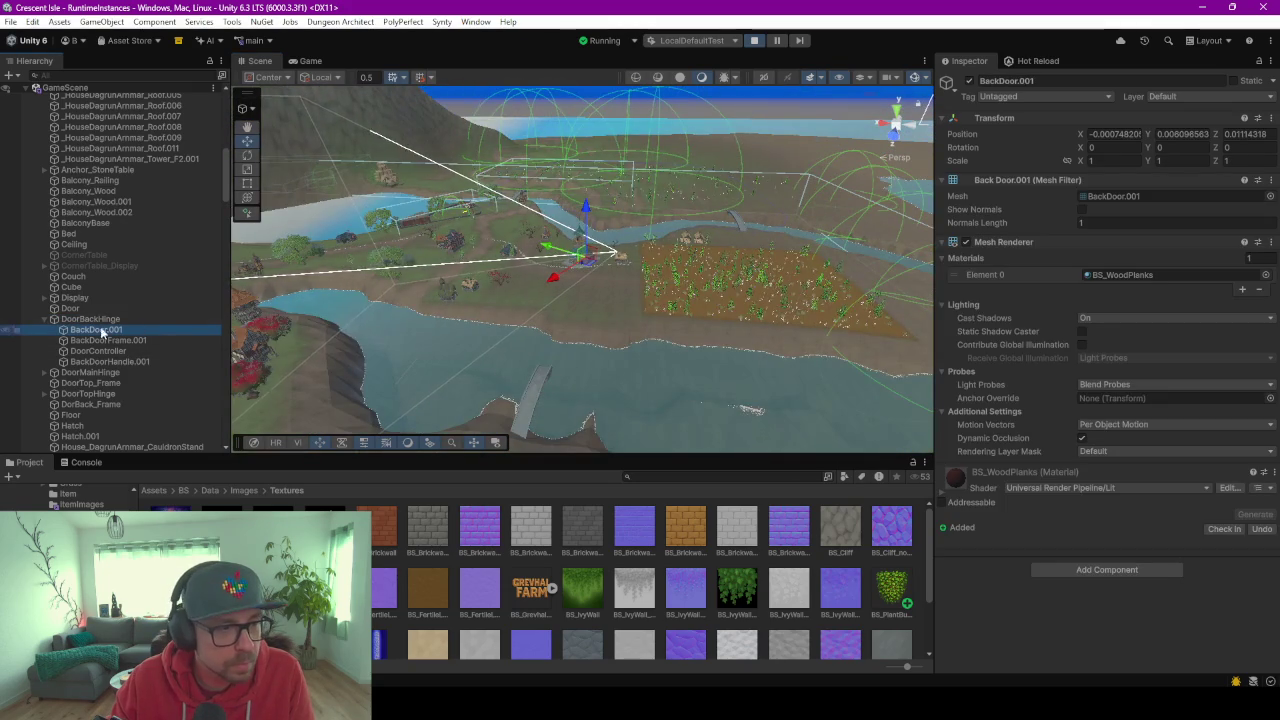
Fold the Door's mesh filter and renderer, then check BackDoor.001, BackDoorFrame.001 and BackDoorHandle.001.
click(103, 312)
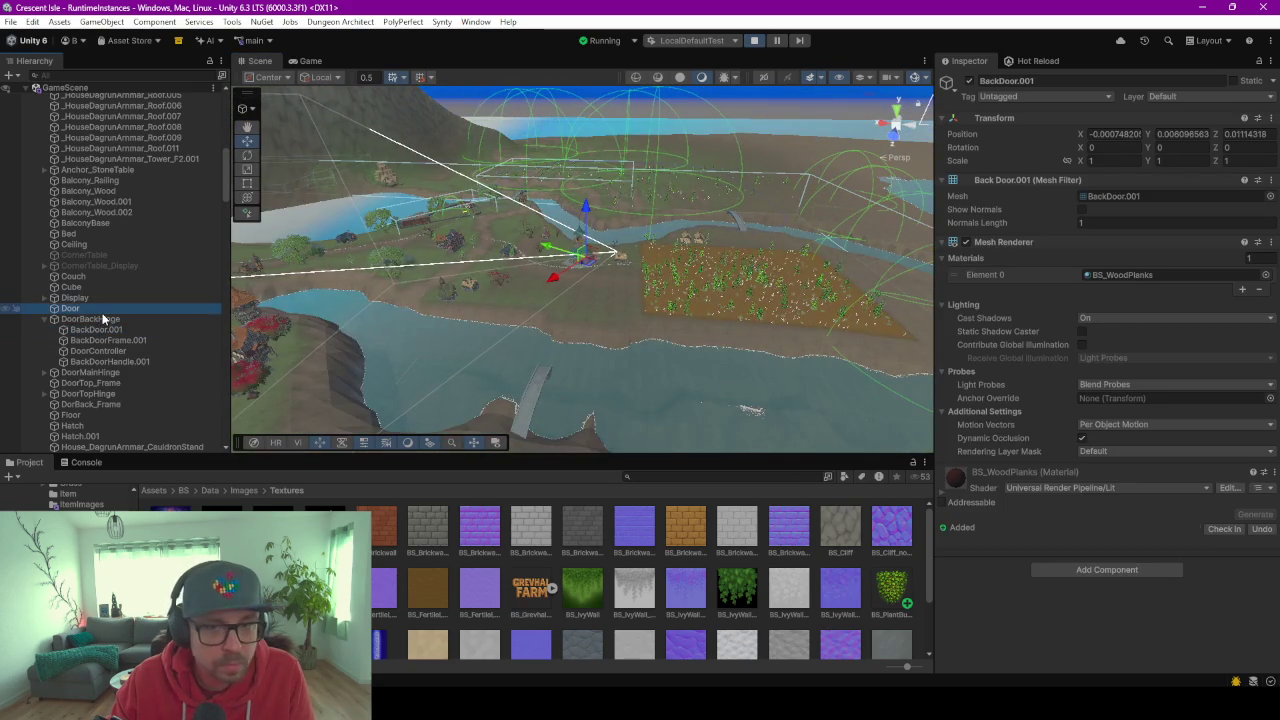
click(941, 181)
click(941, 195)
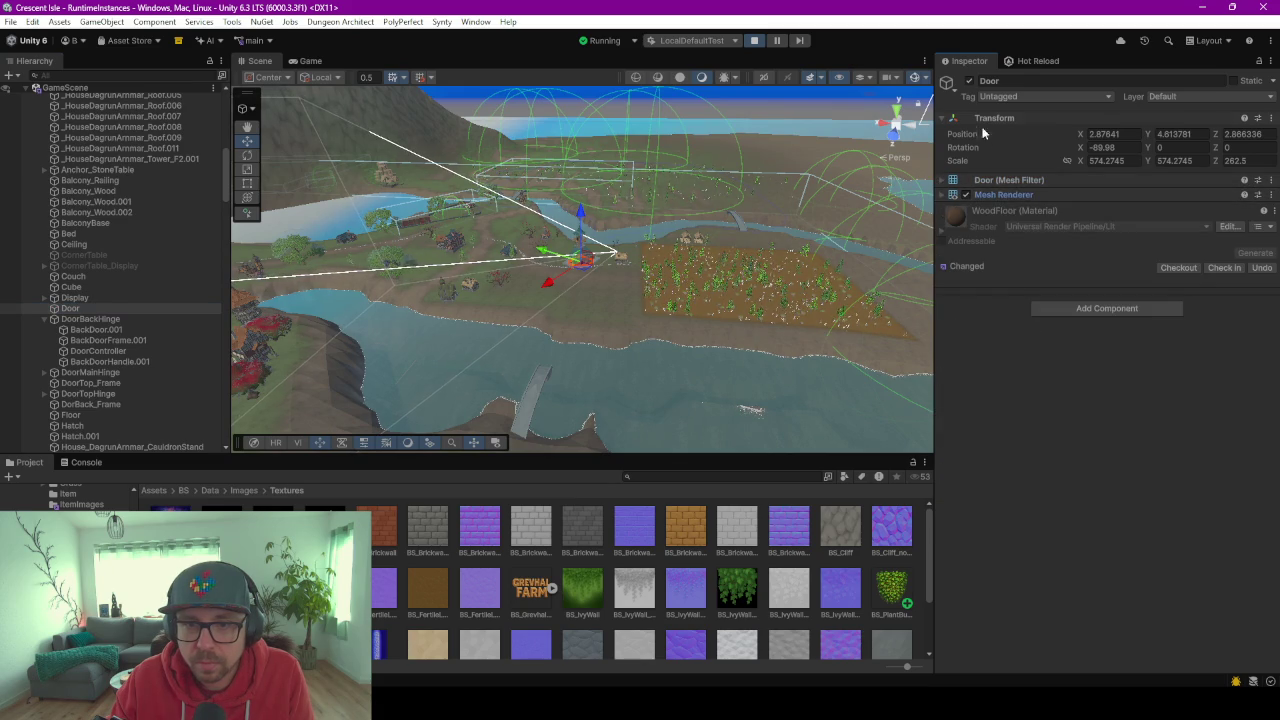
click(111, 320)
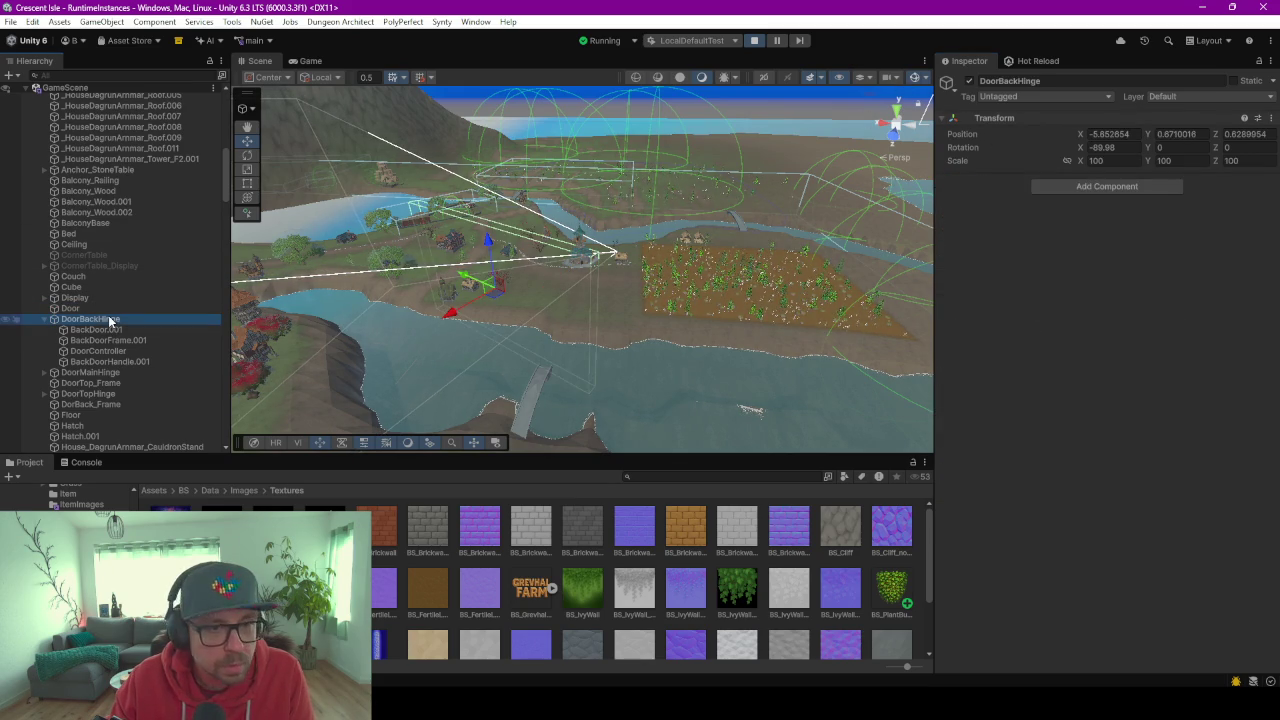
click(121, 332)
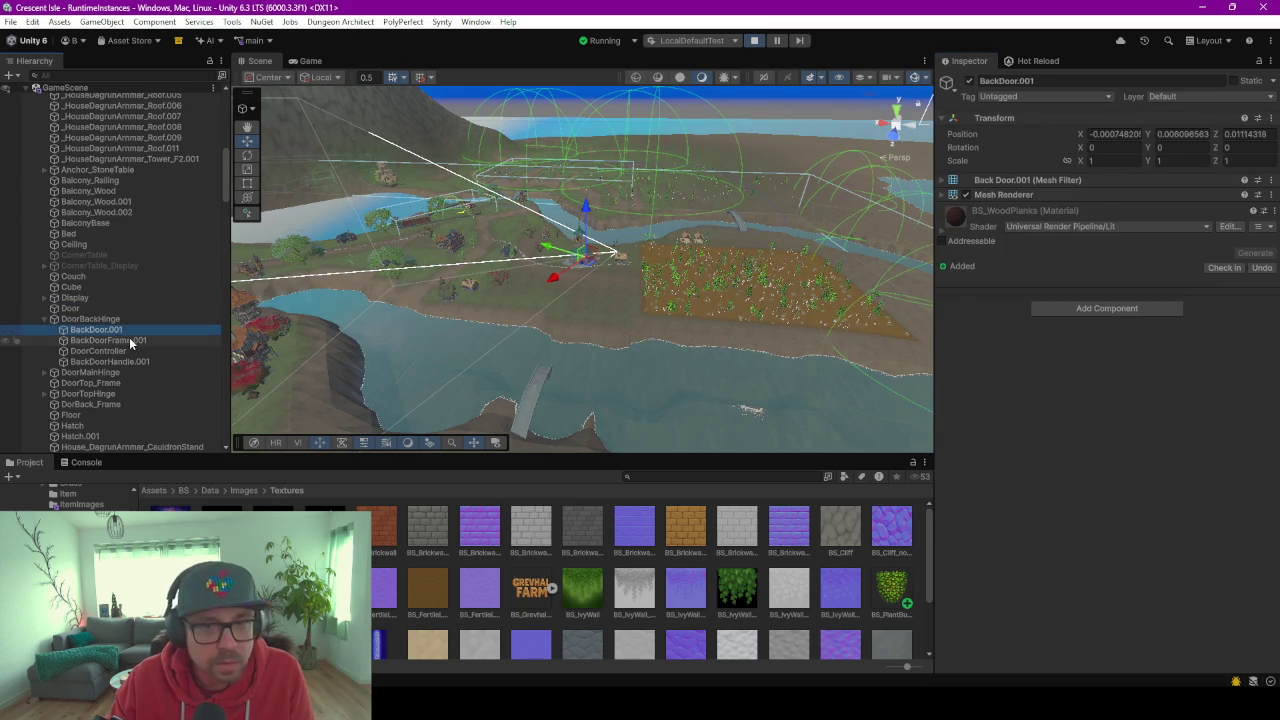
click(129, 339)
click(131, 352)
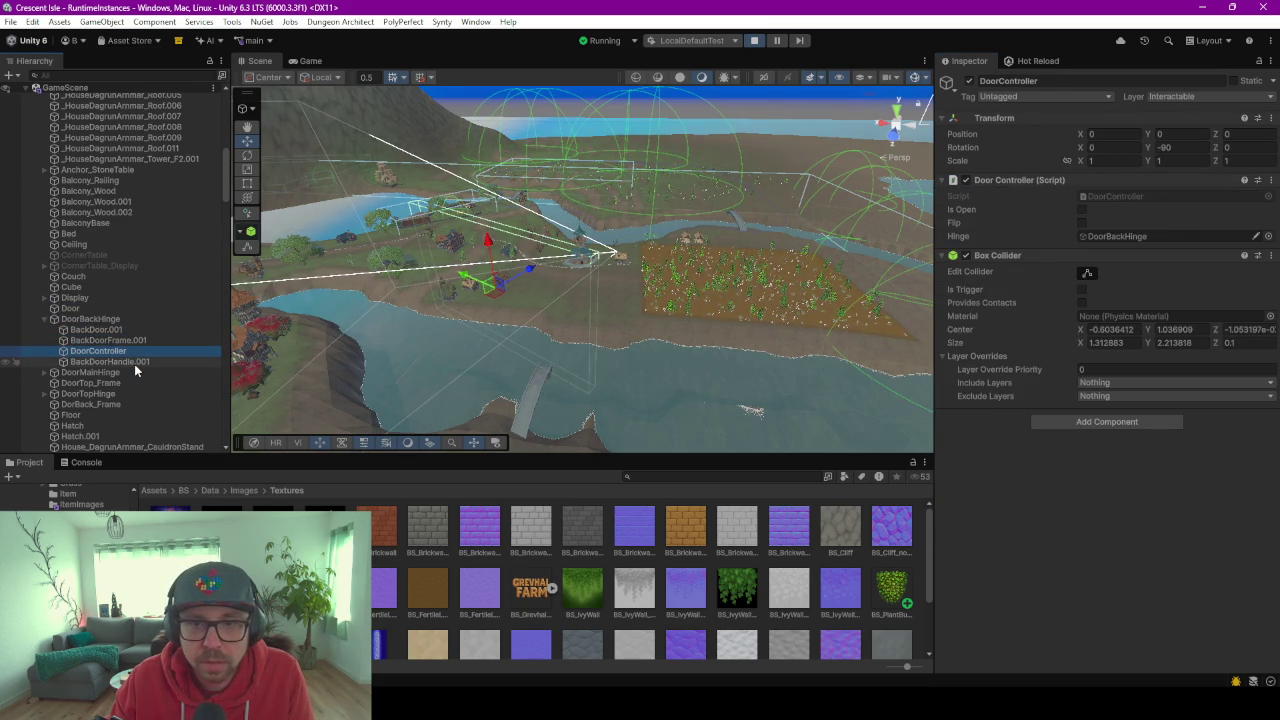
click(134, 357)
Inspect the DoorController script and collider and DoorBackHinge transform, then stop play mode.
double_click(133, 351)
scroll(668, 271, up, 3)
scroll(715, 285, up, 3)
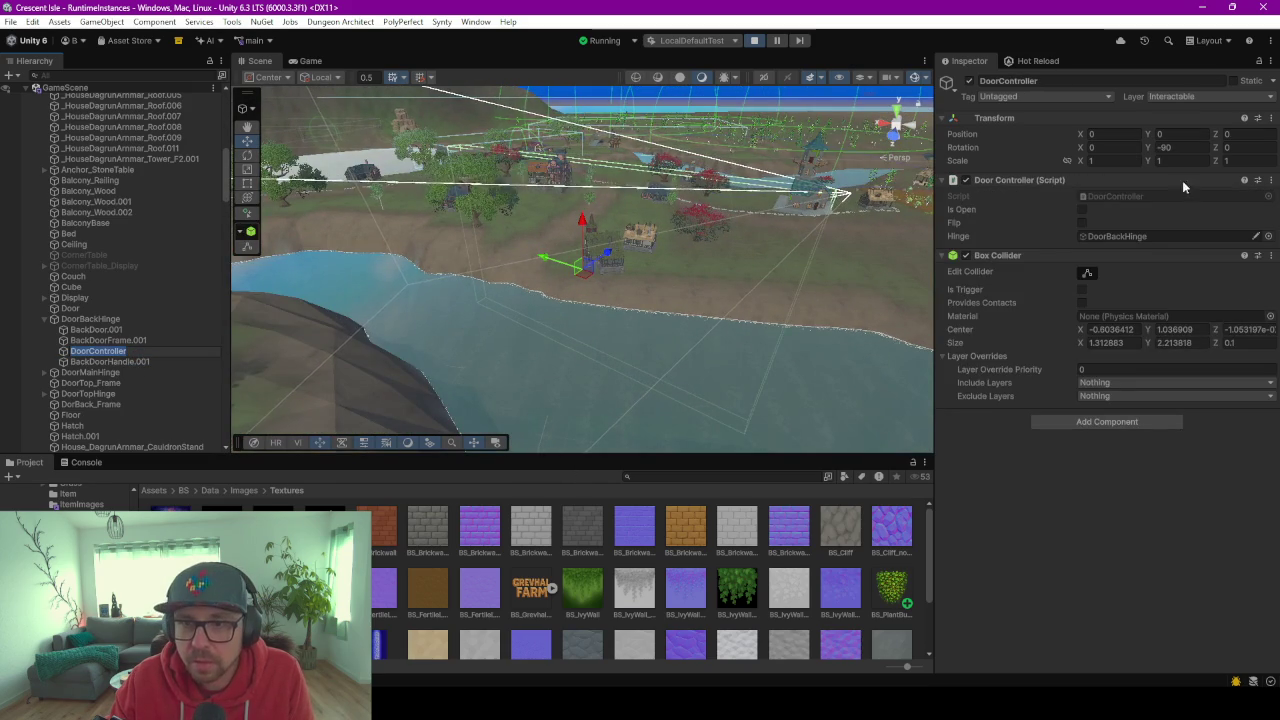
alt+drag(787, 183, 190, 295)
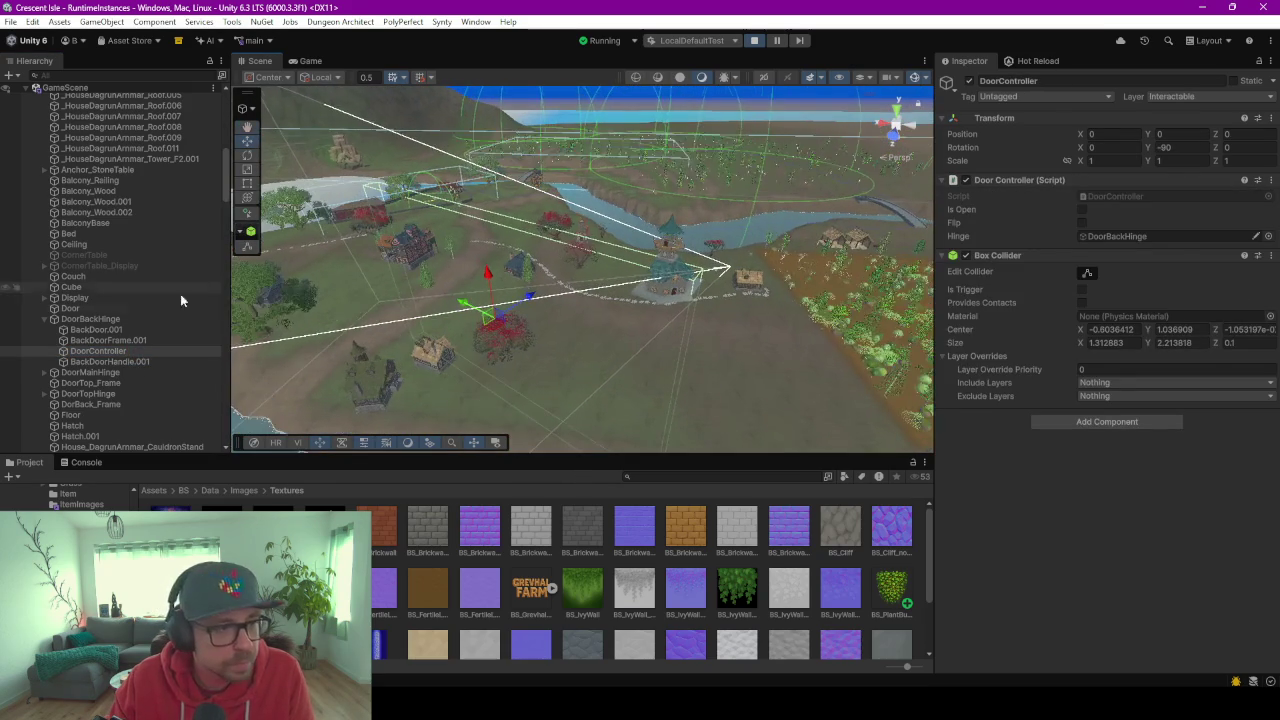
click(97, 318)
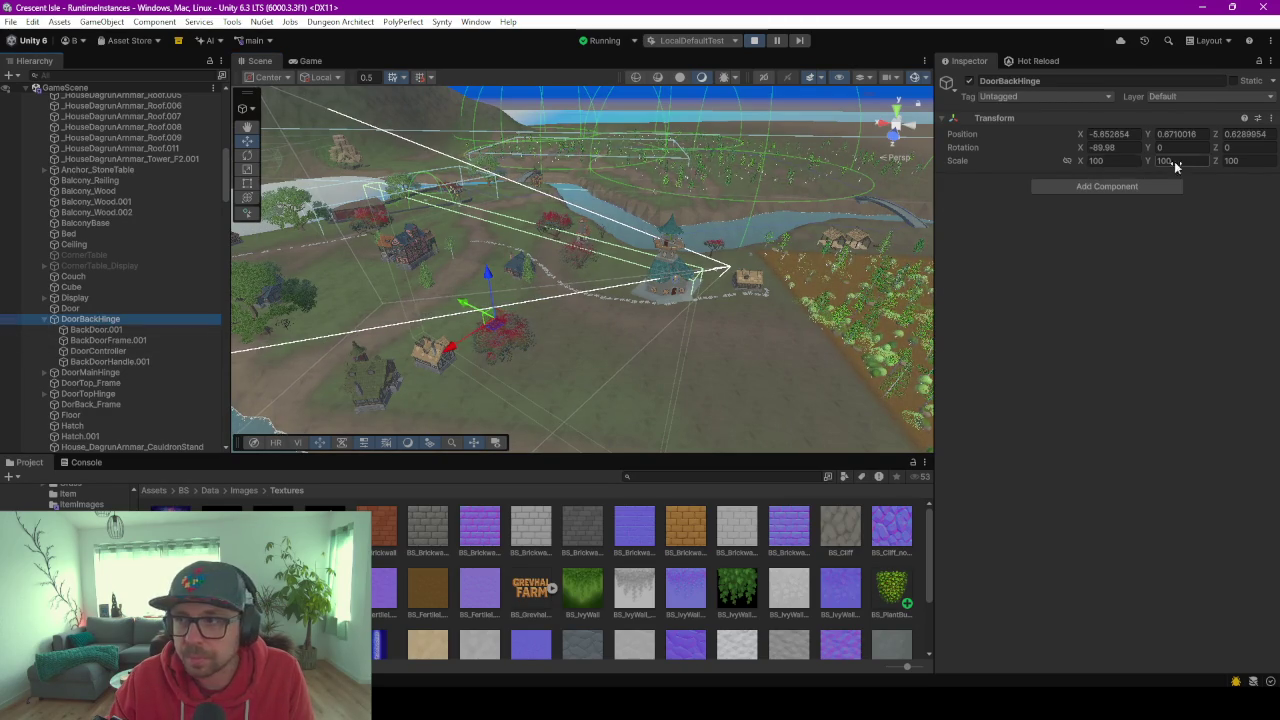
click(101, 350)
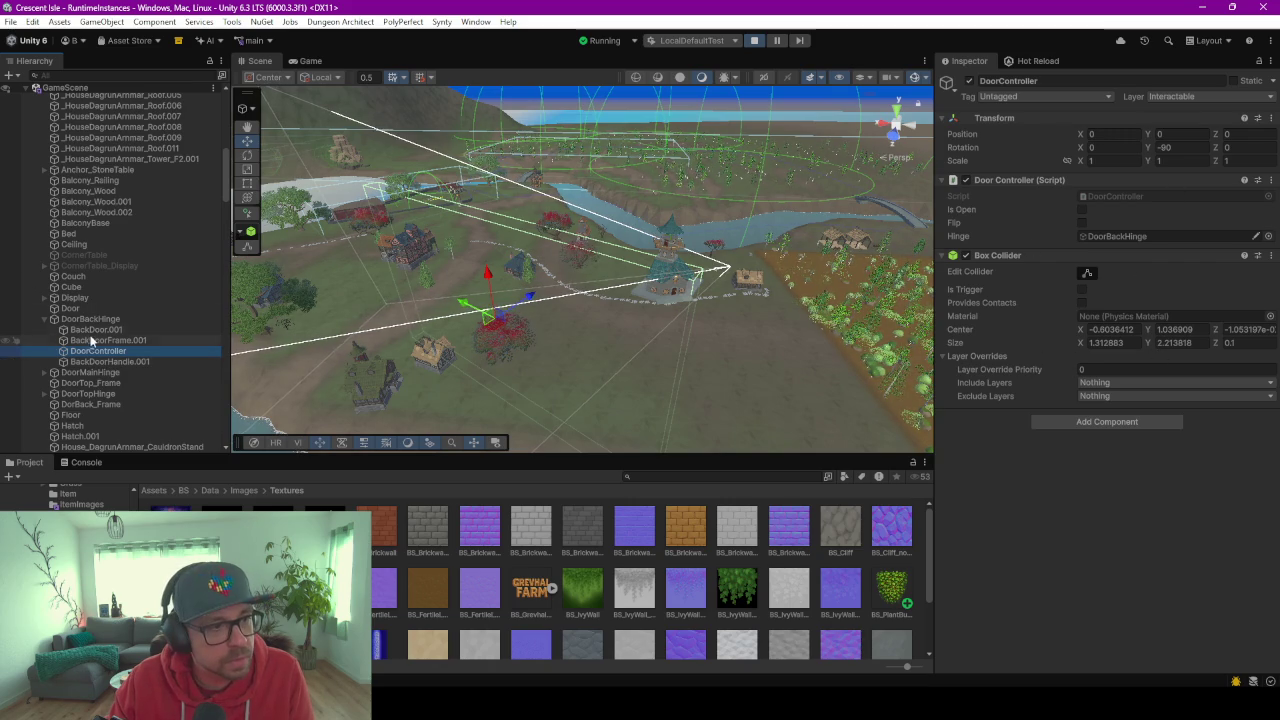
click(95, 319)
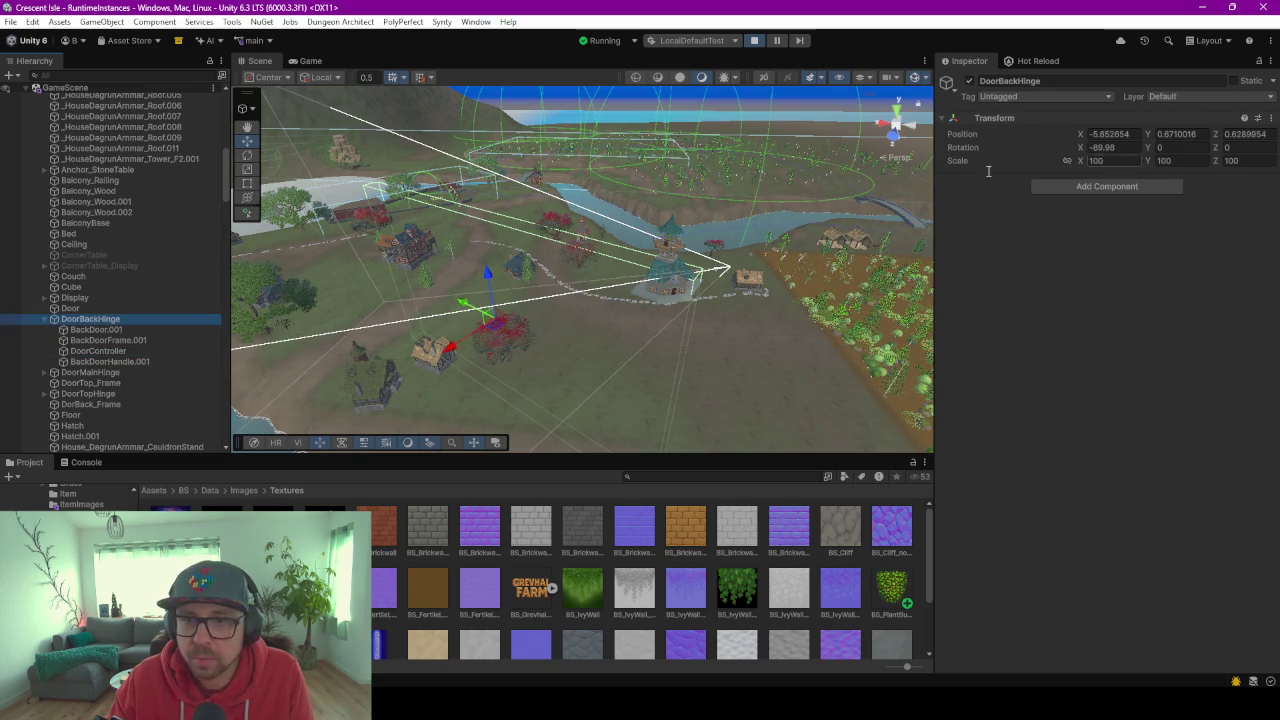
click(762, 41)
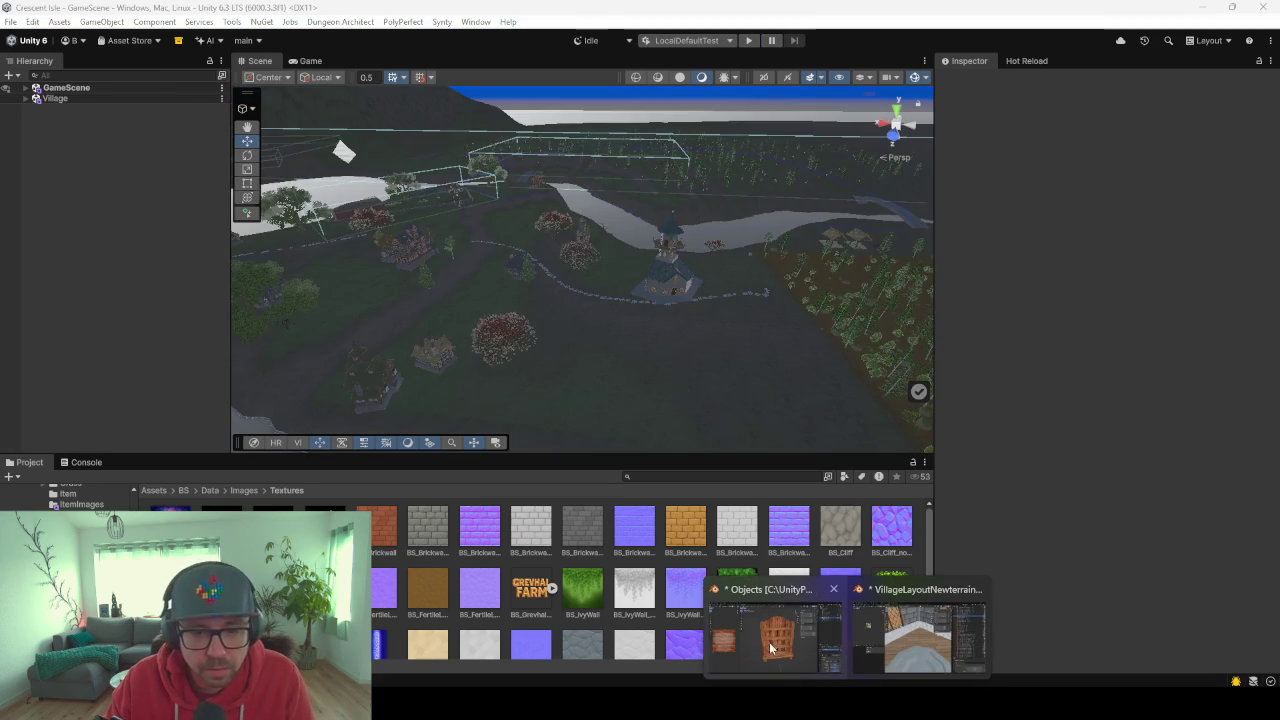
Re-export the scene from Blender via F3 Export FBX, overwriting _HouseDagrunAmmarConcept.fbx.
click(915, 655)
scroll(713, 329, down, 5)
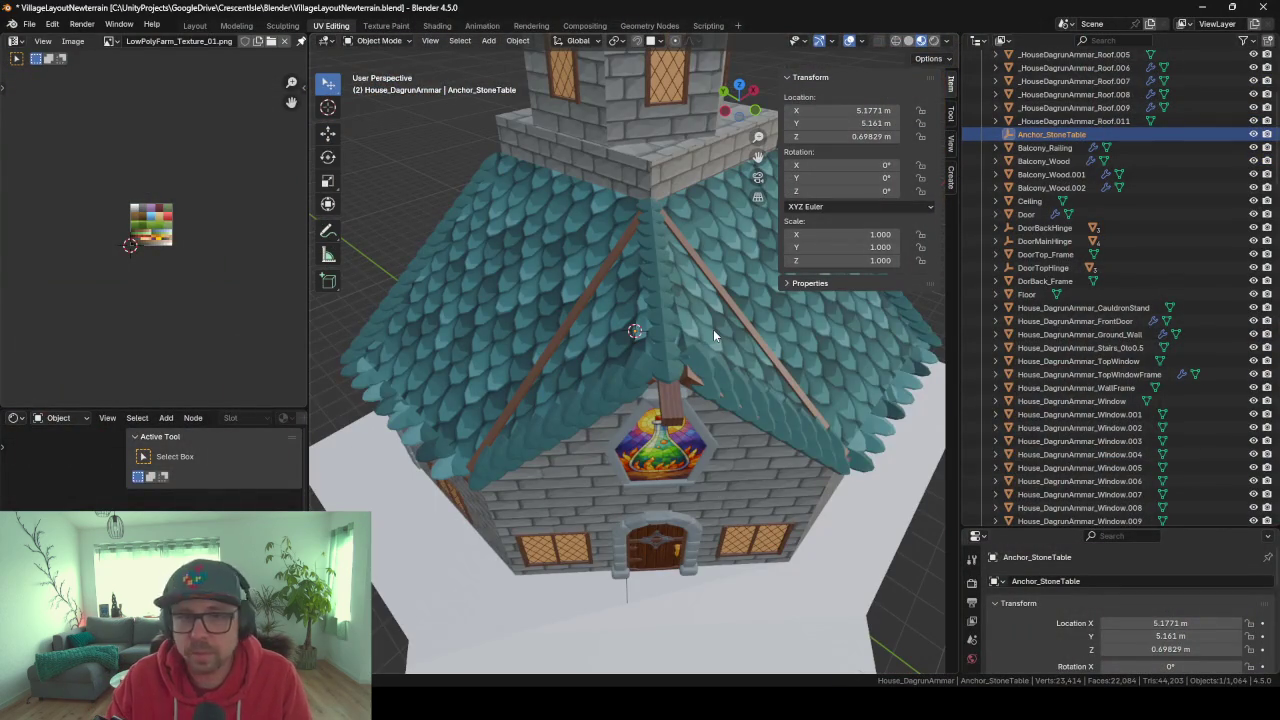
key(F3)
key(Return)
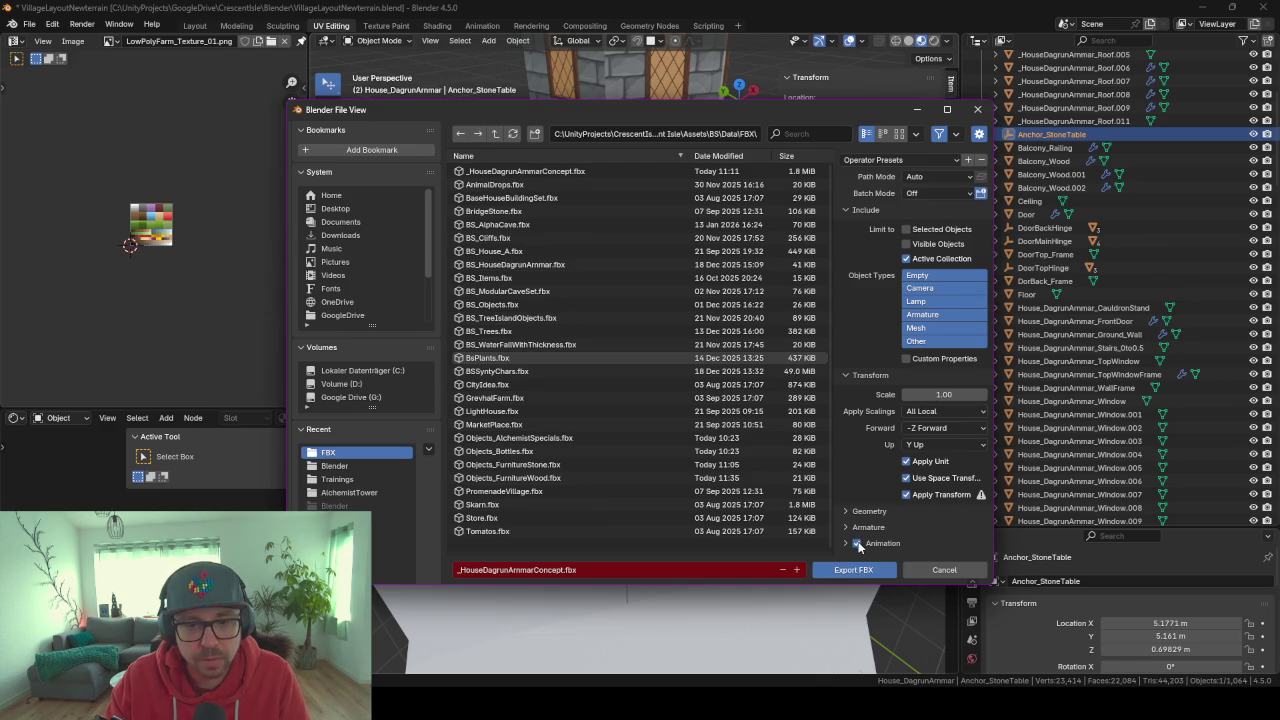
click(545, 172)
click(852, 569)
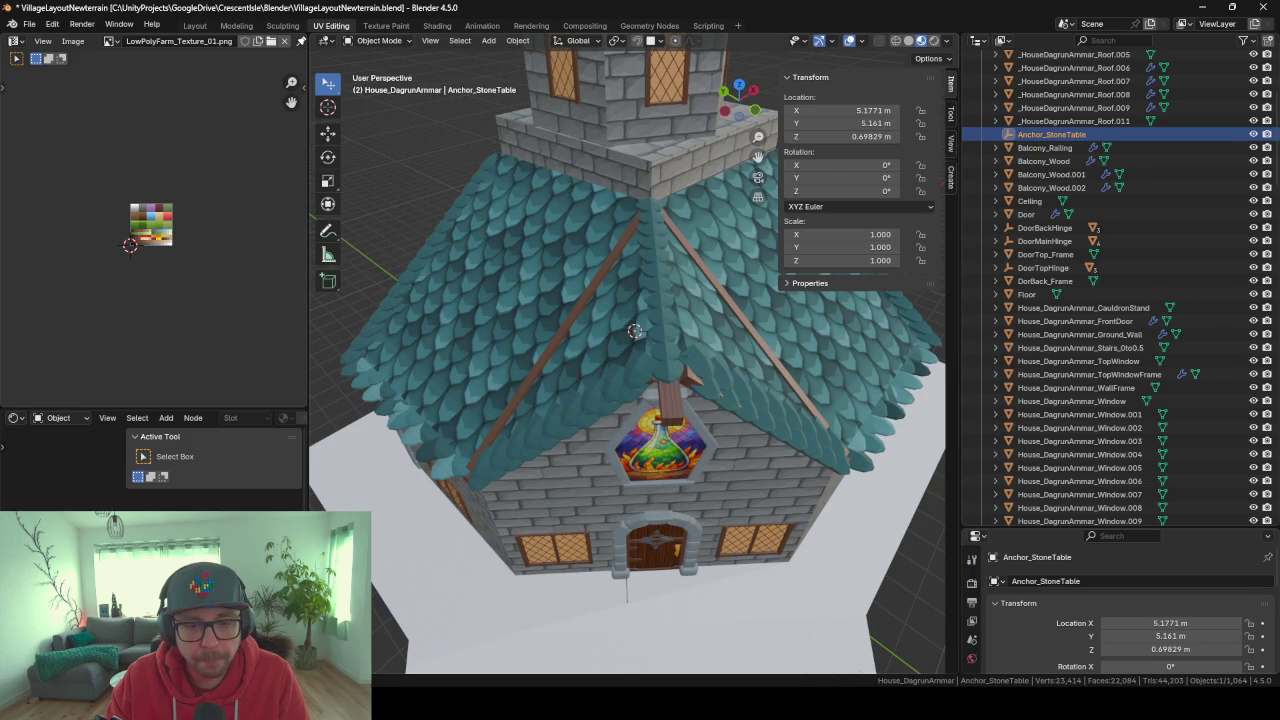
click(730, 625)
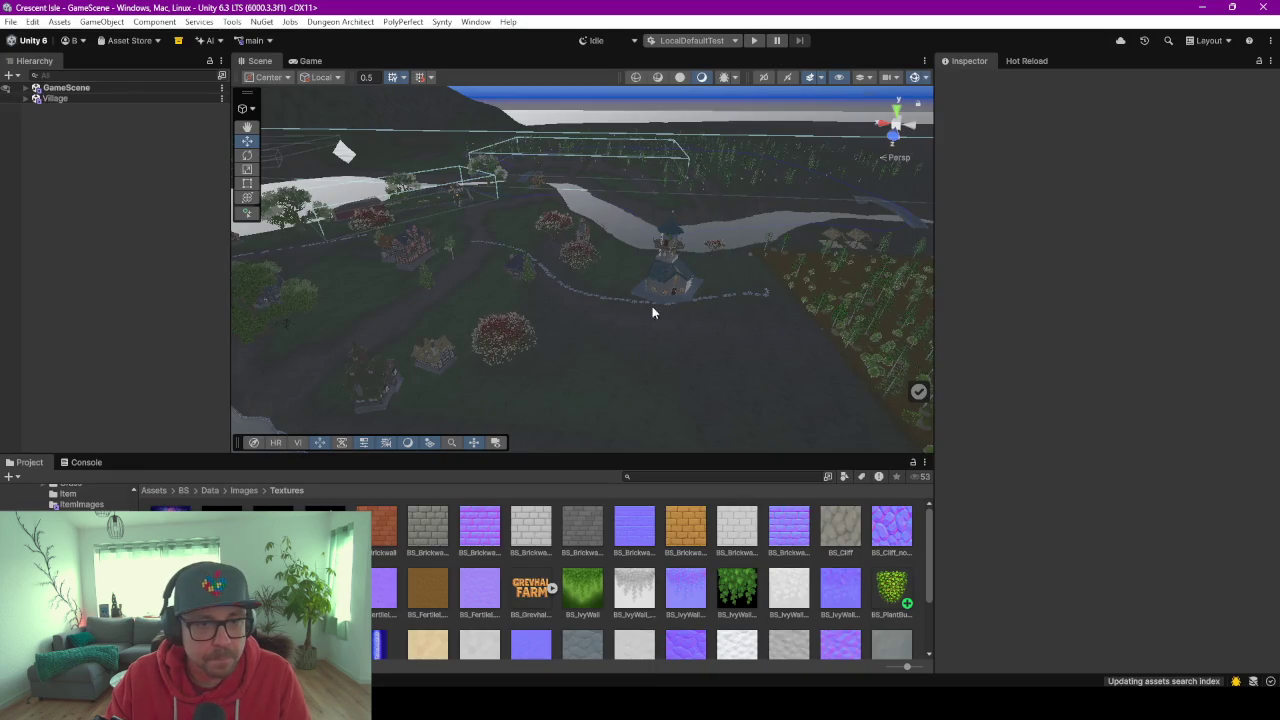
Select the reimported house and expand its children down to a roof piece.
click(674, 270)
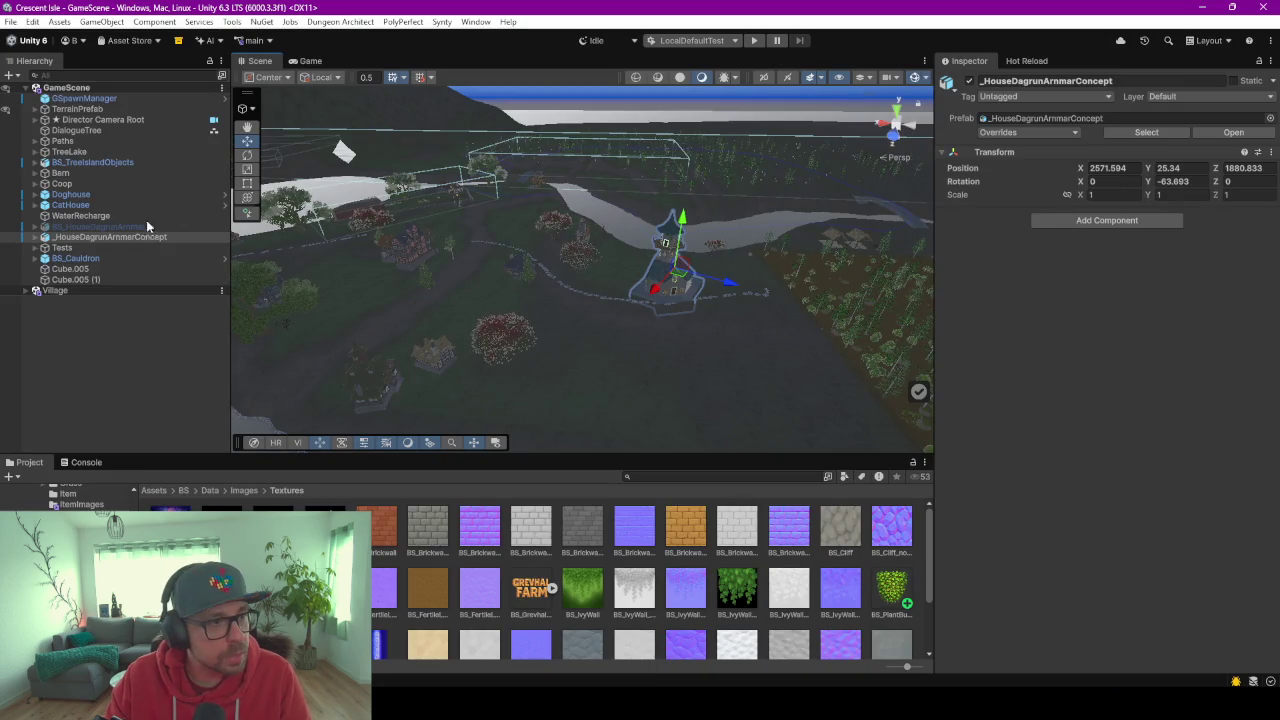
click(110, 238)
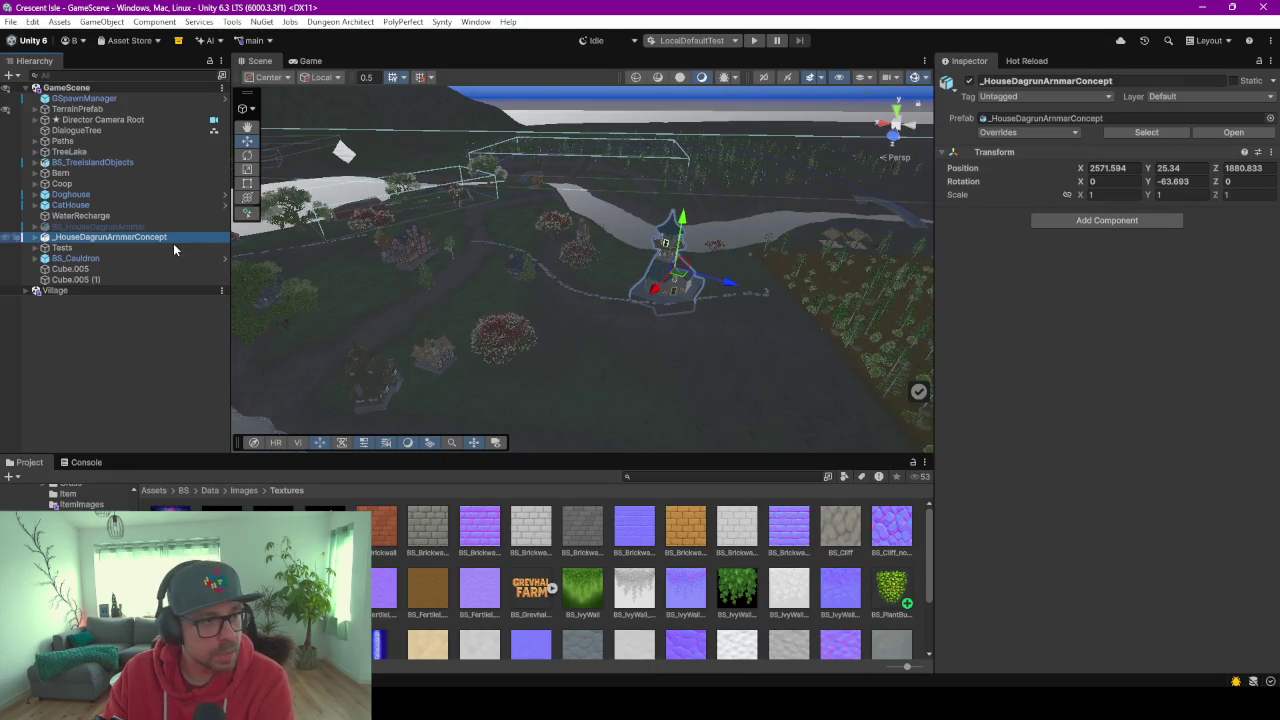
key(Right)
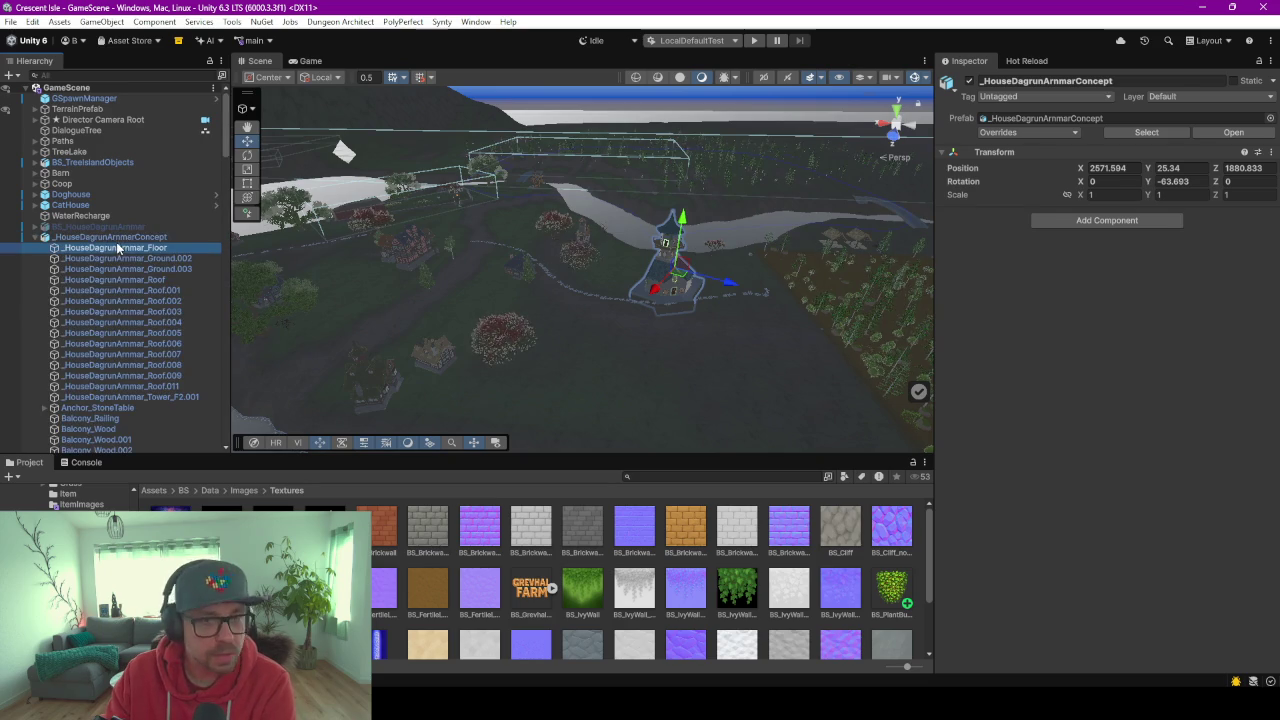
click(115, 247)
key(Down)
key(Down)
key(Down)
key(Down)
key(Down)
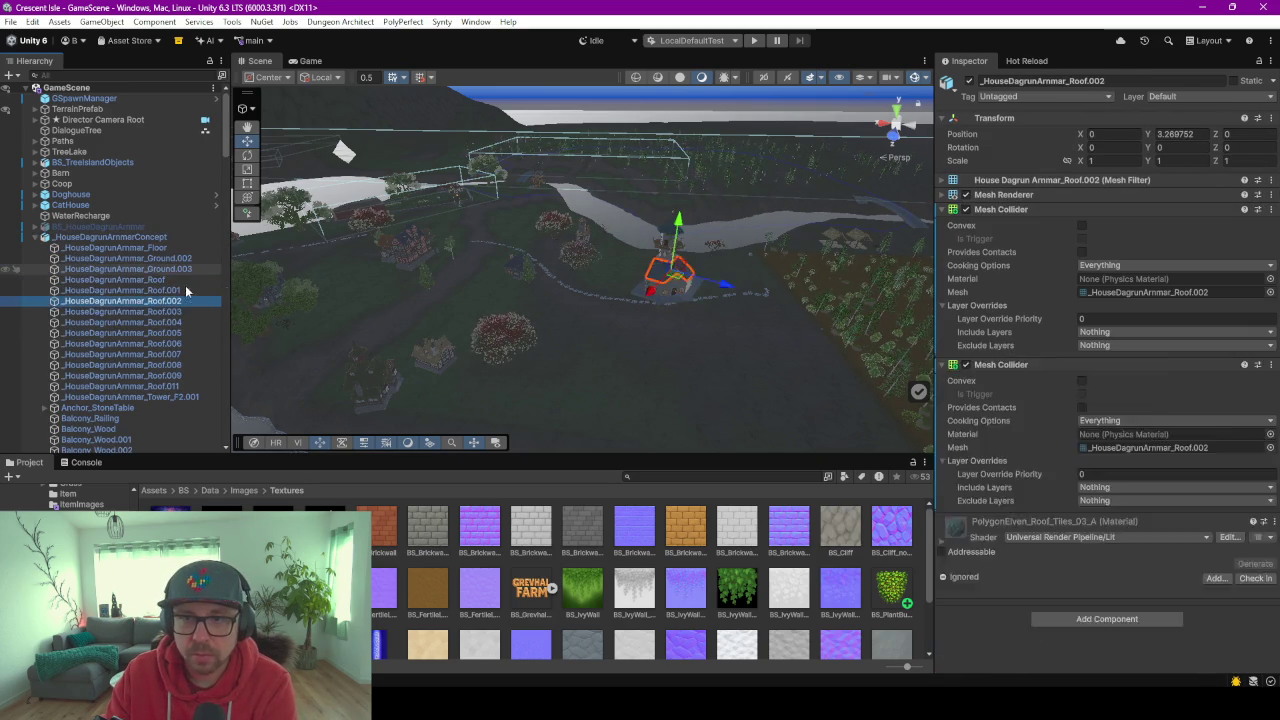
key(Down)
key(Down)
key(Down)
key(Down)
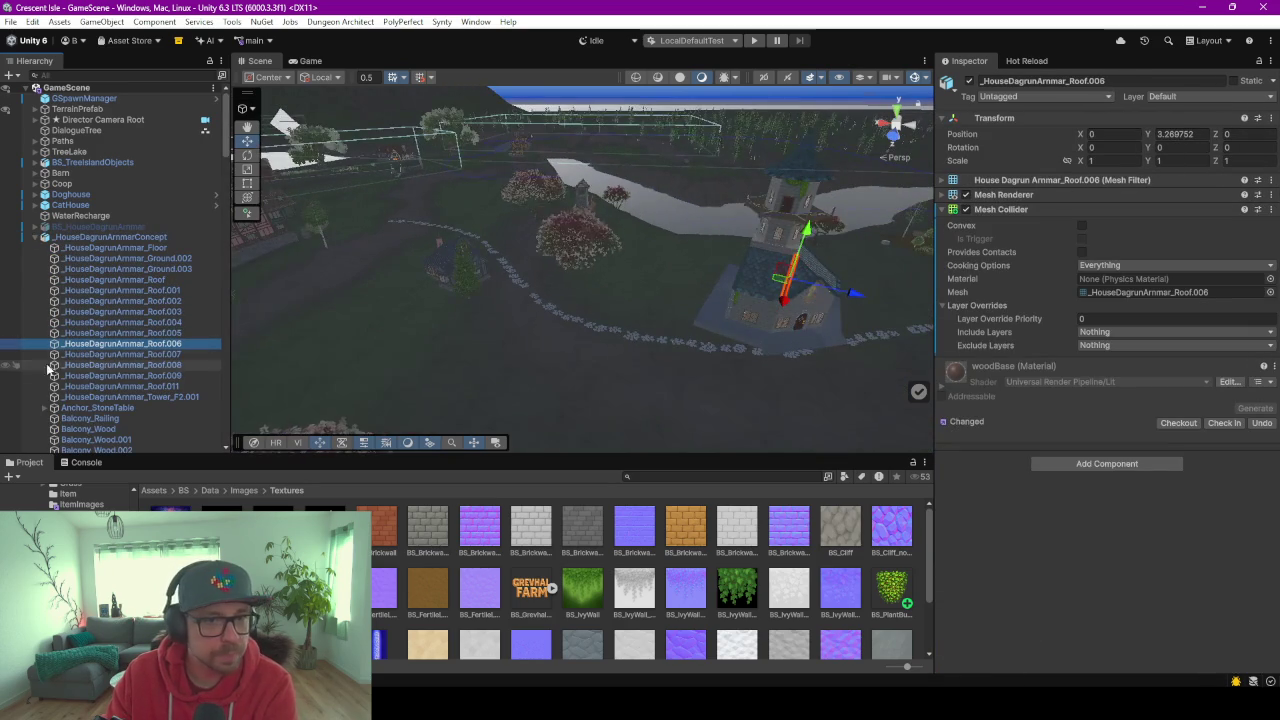
Check the Anchor_StoneTable group and door wall, then frame the whole house.
mouse_move(650, 367)
right_down()
mouse_move(826, 356)
mouse_move(621, 313)
right_up()
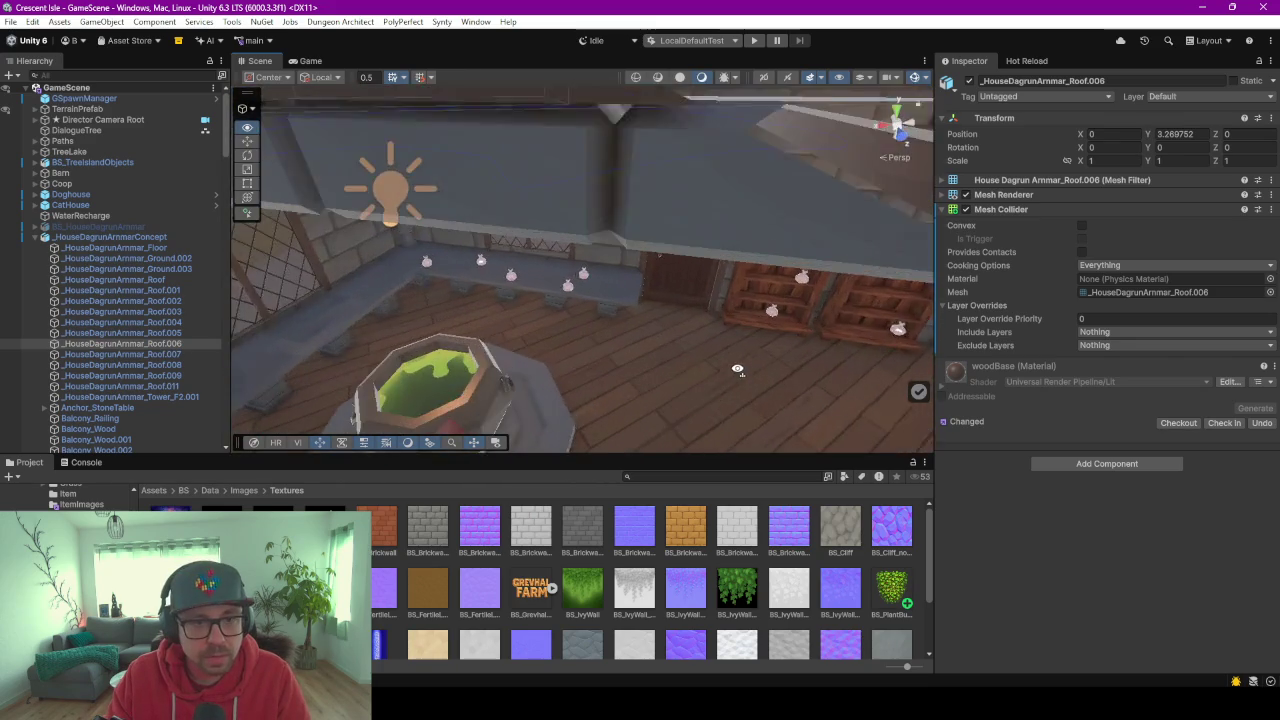
click(621, 313)
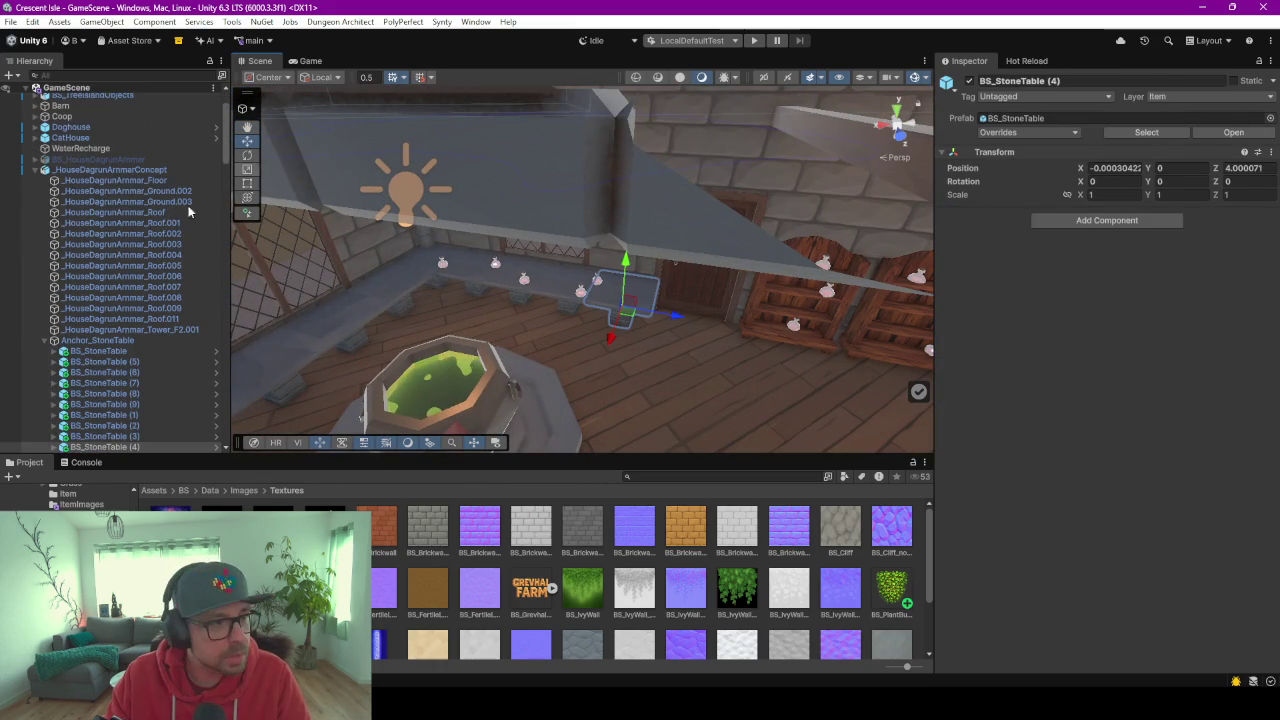
click(86, 341)
mouse_move(600, 350)
right_down()
mouse_move(985, 352)
mouse_move(392, 317)
mouse_move(440, 325)
right_up()
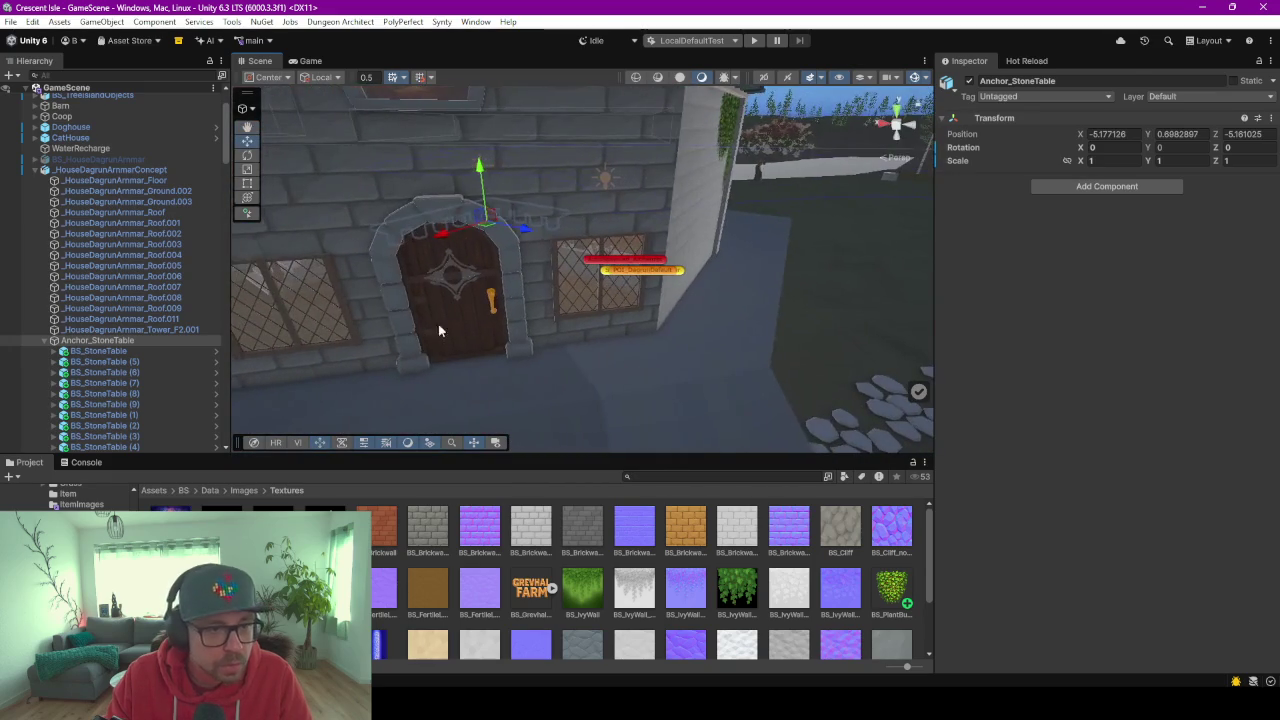
click(446, 322)
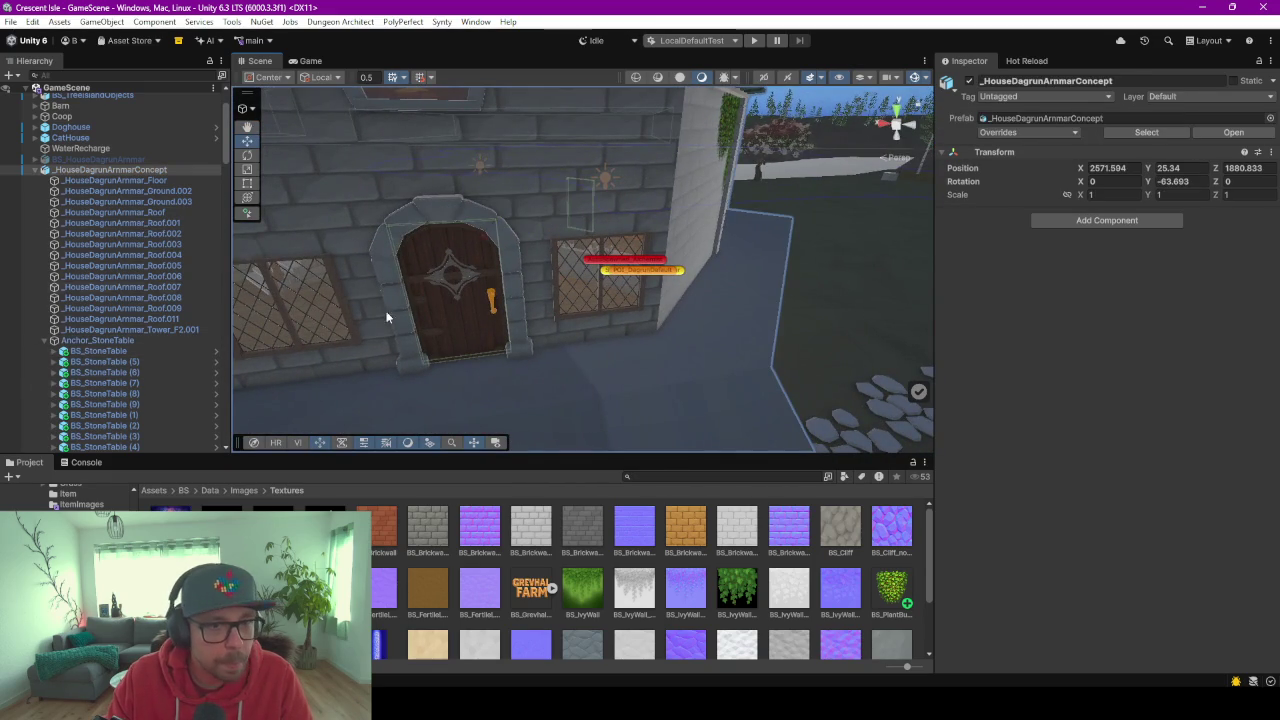
key(f)
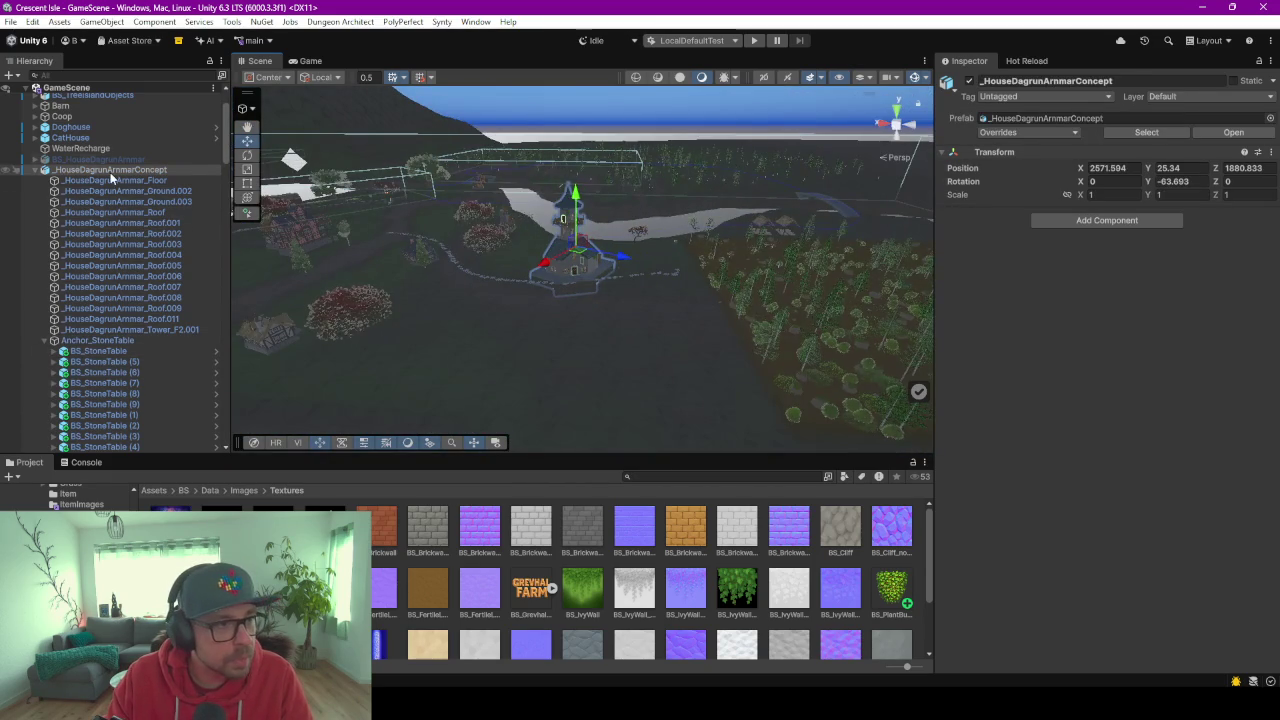
Check the house floor object, reselect the house concept, and start a test run.
click(109, 180)
click(109, 169)
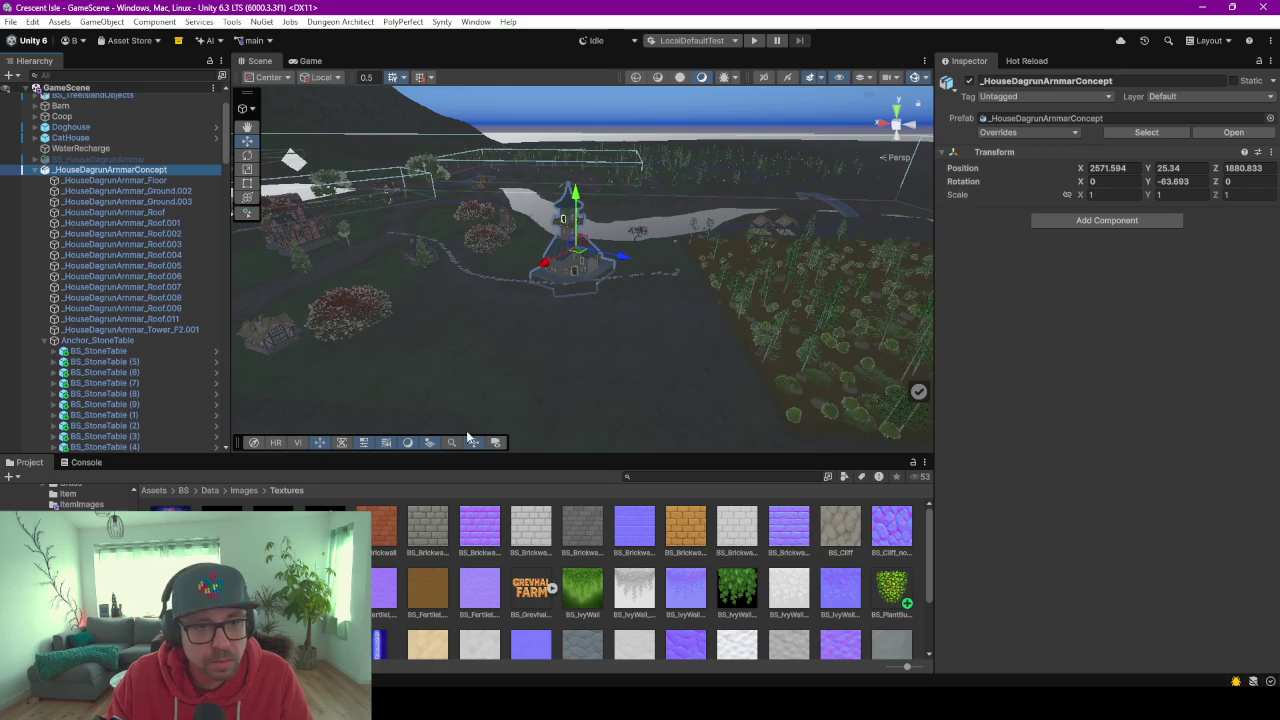
scroll(540, 298, up, 10)
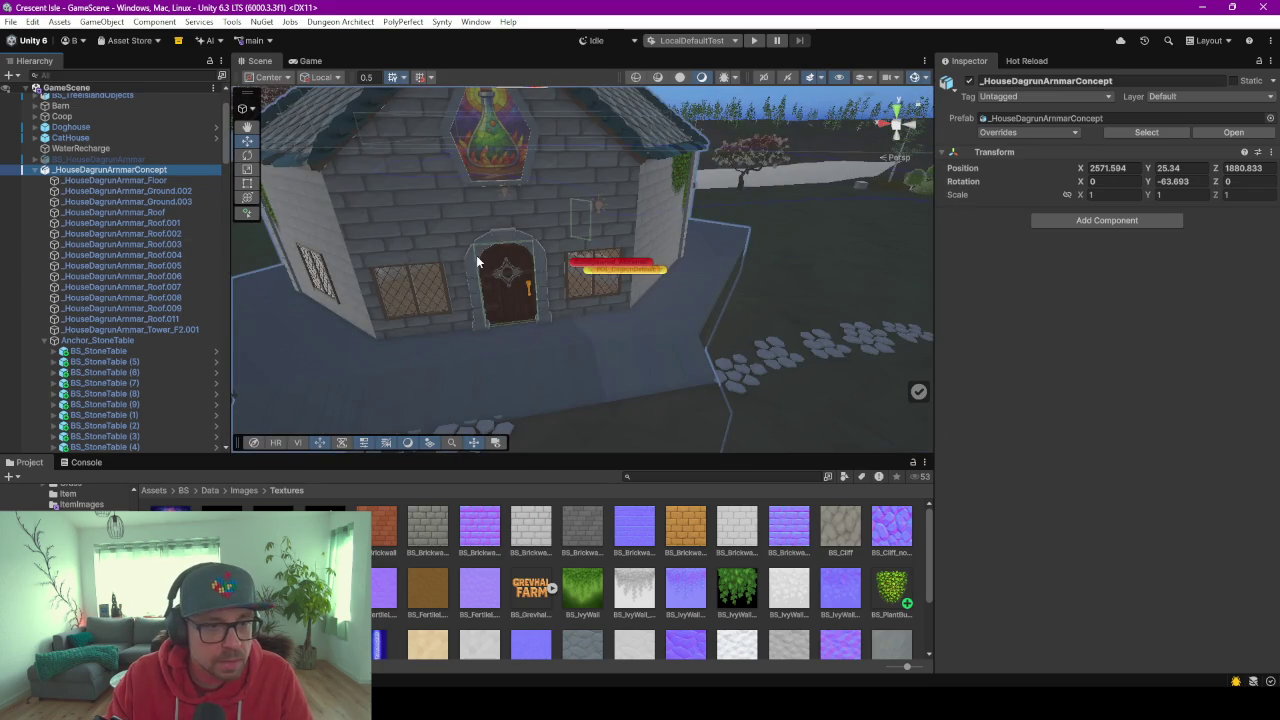
click(754, 40)
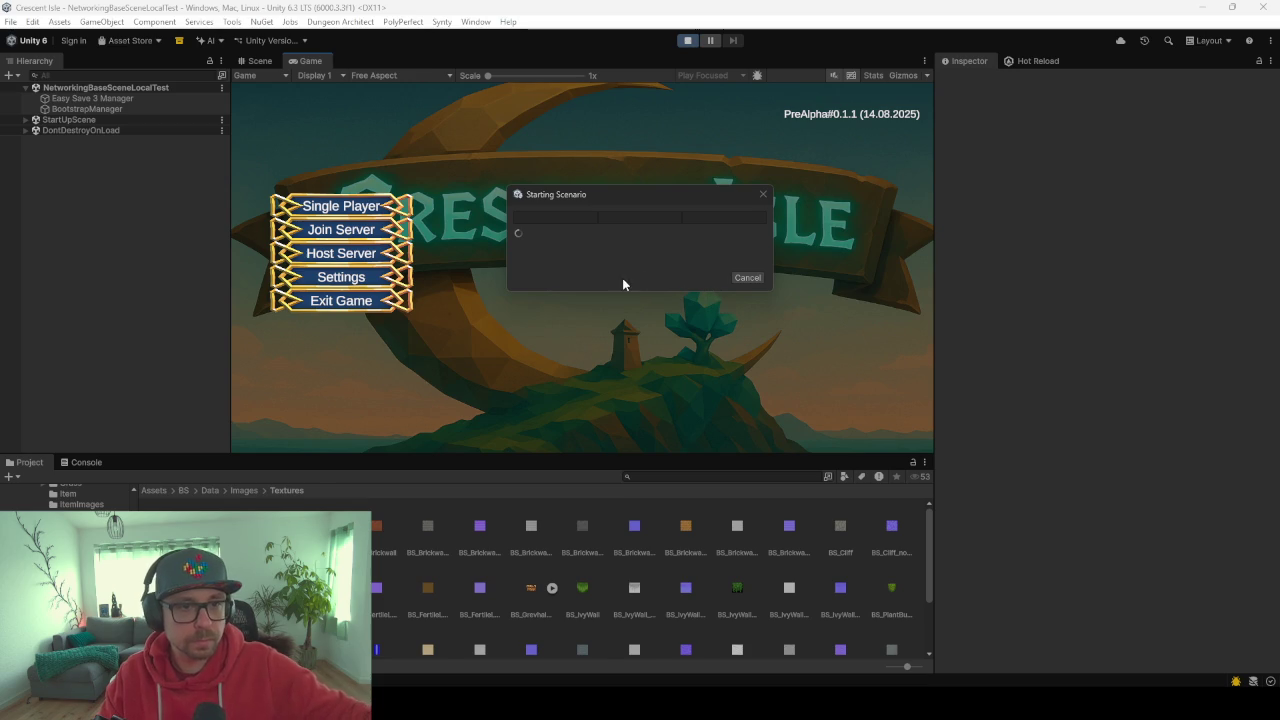
Load the single-player save at Full HD 1920x1080 and start with the saved character.
click(337, 212)
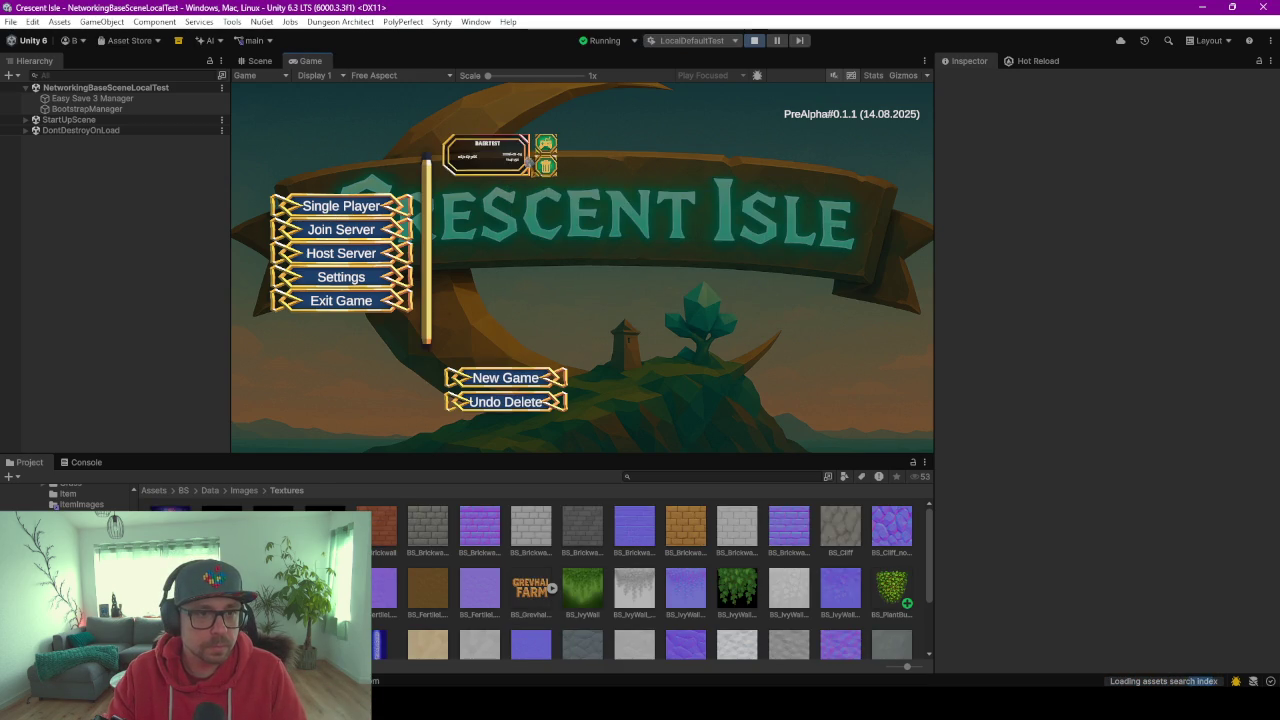
click(543, 150)
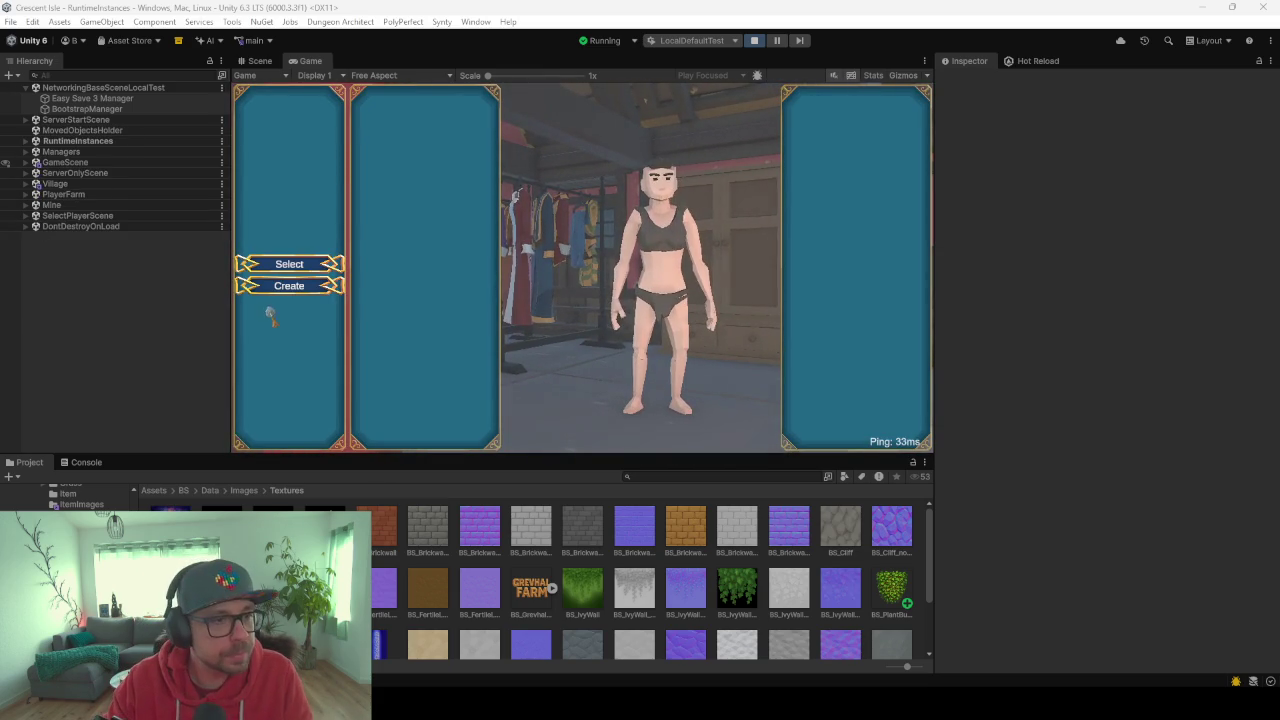
click(375, 75)
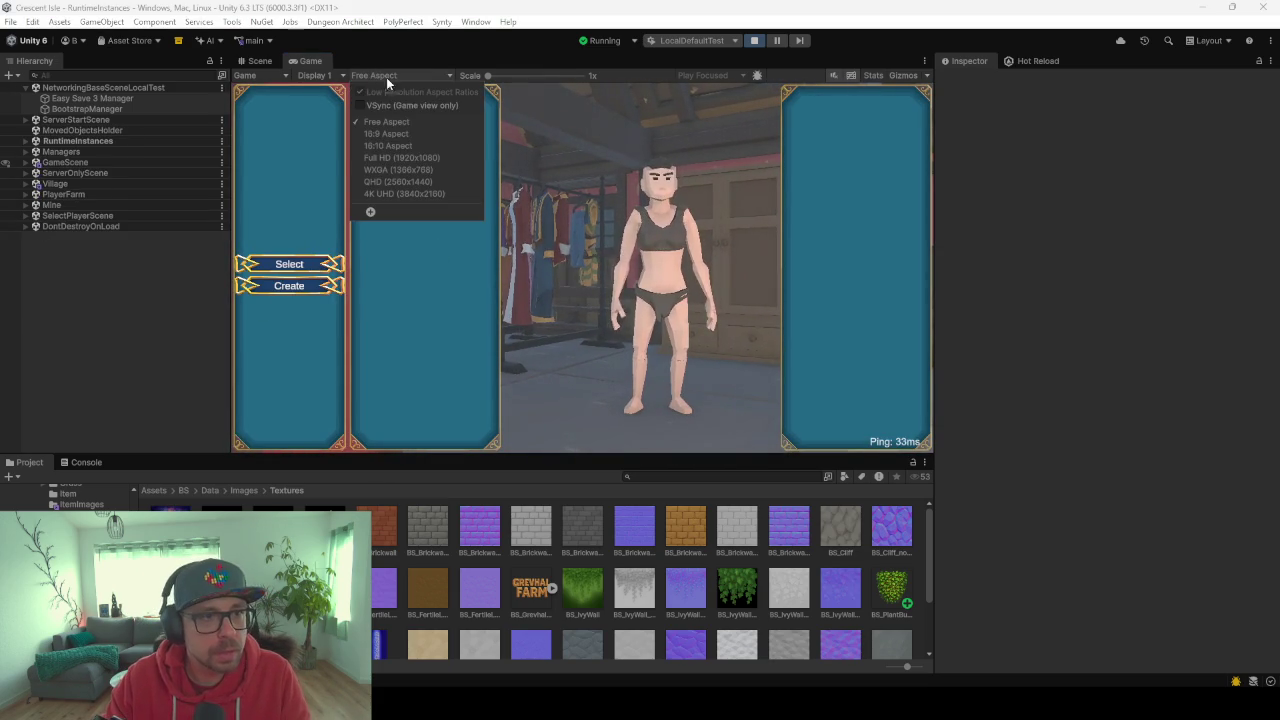
click(418, 158)
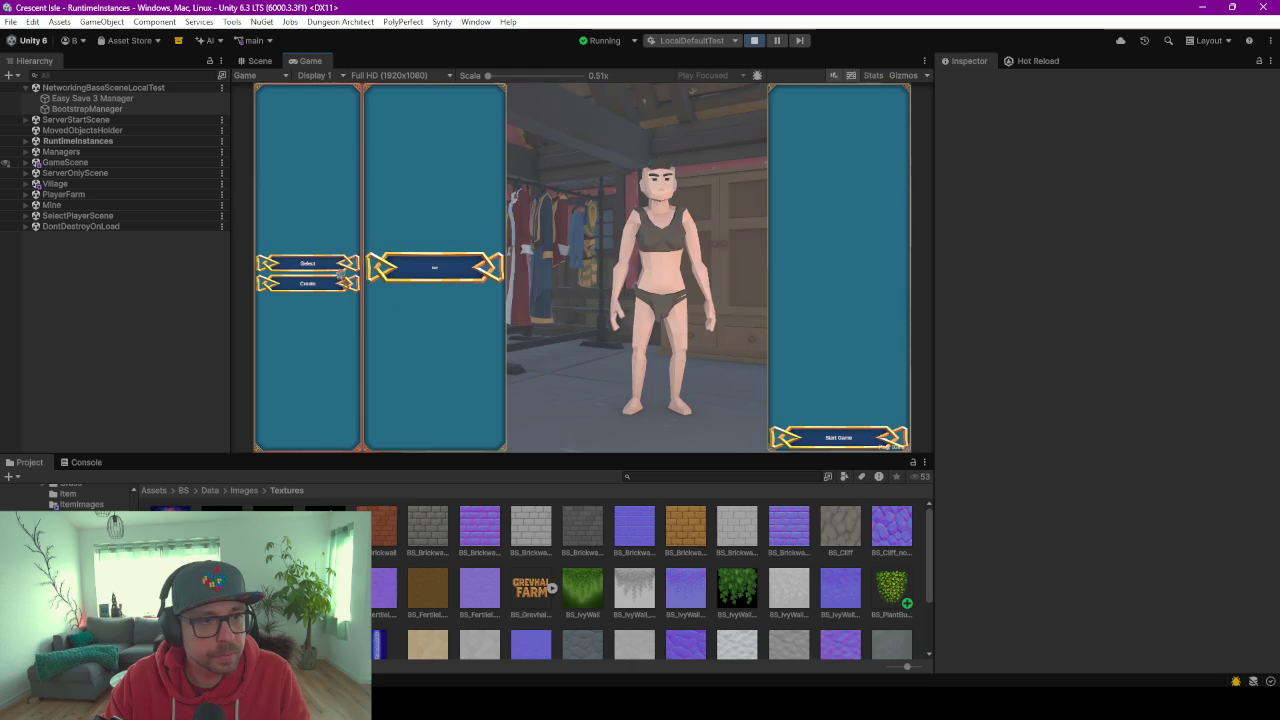
click(460, 278)
click(845, 441)
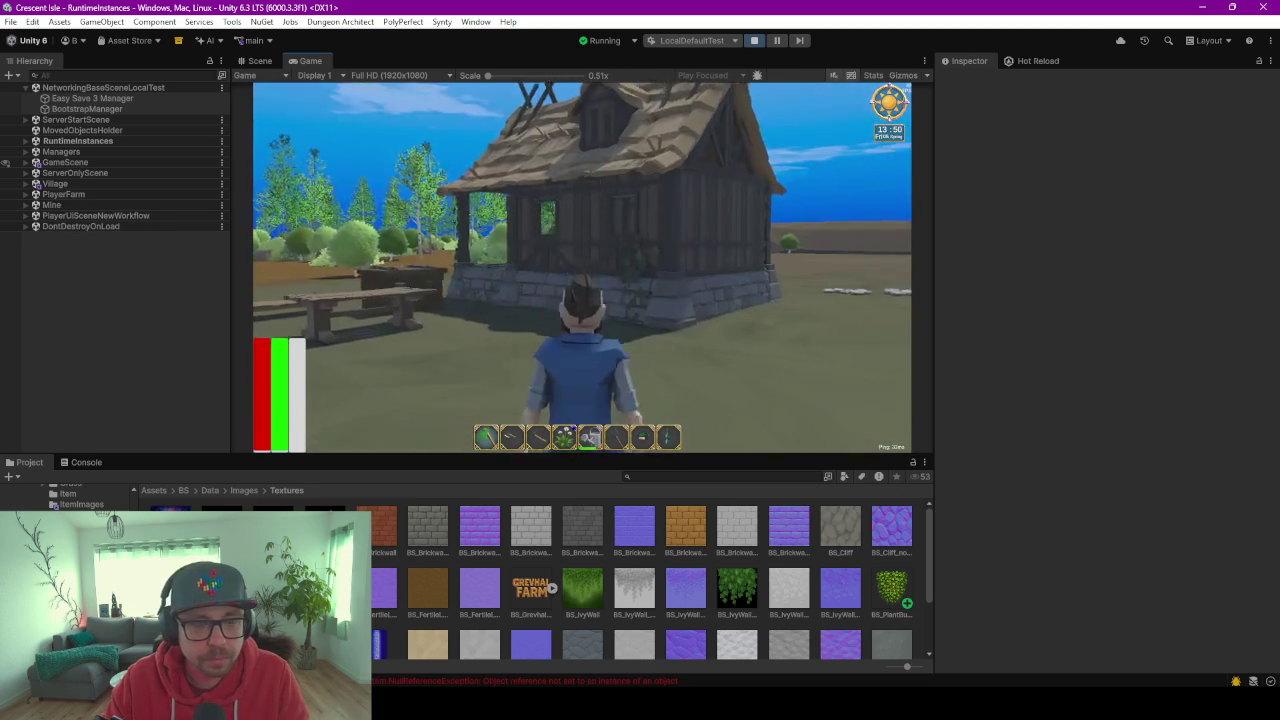
Walk the player across the grass into the house and toggle the in-game menu.
key(w)
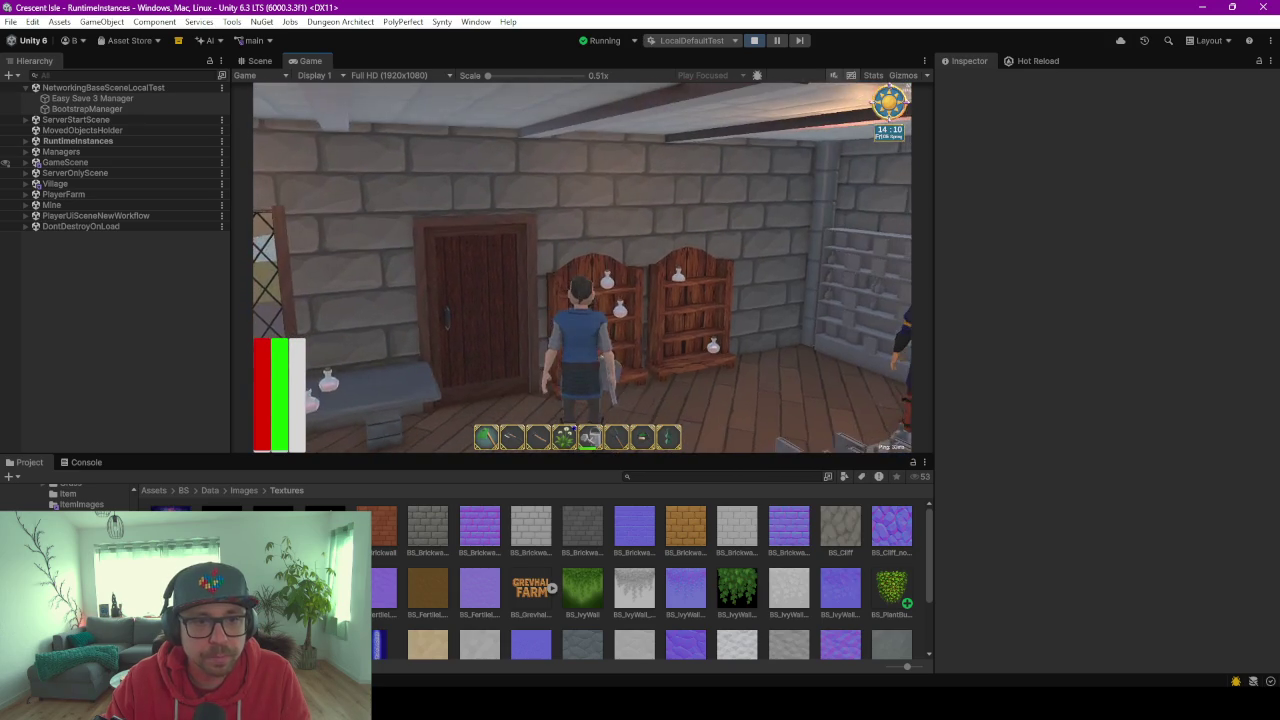
key(Tab)
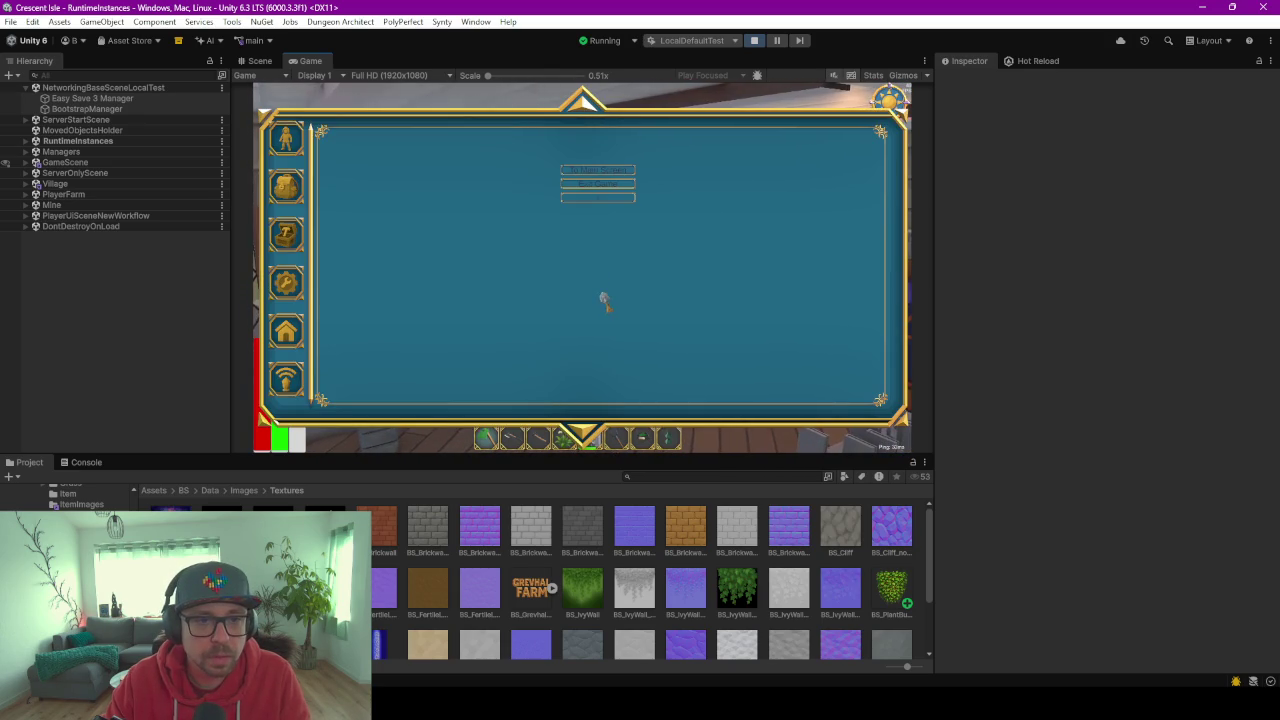
key(Tab)
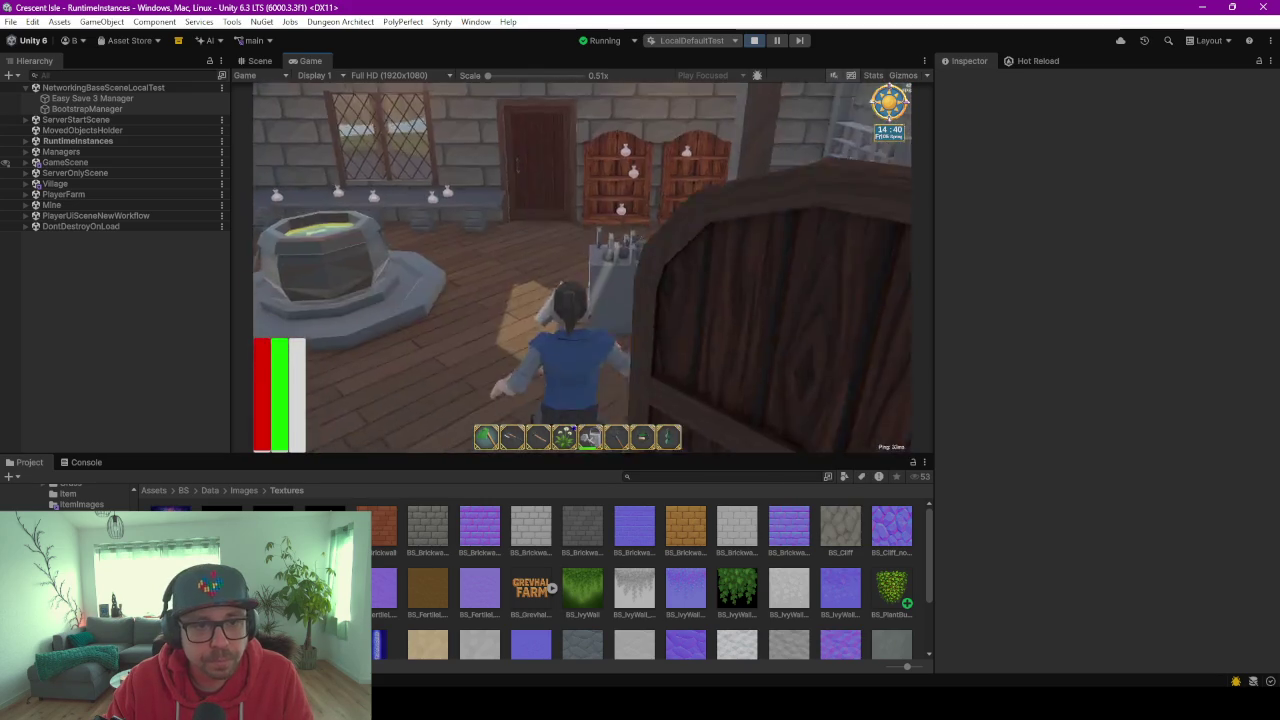
key(Escape)
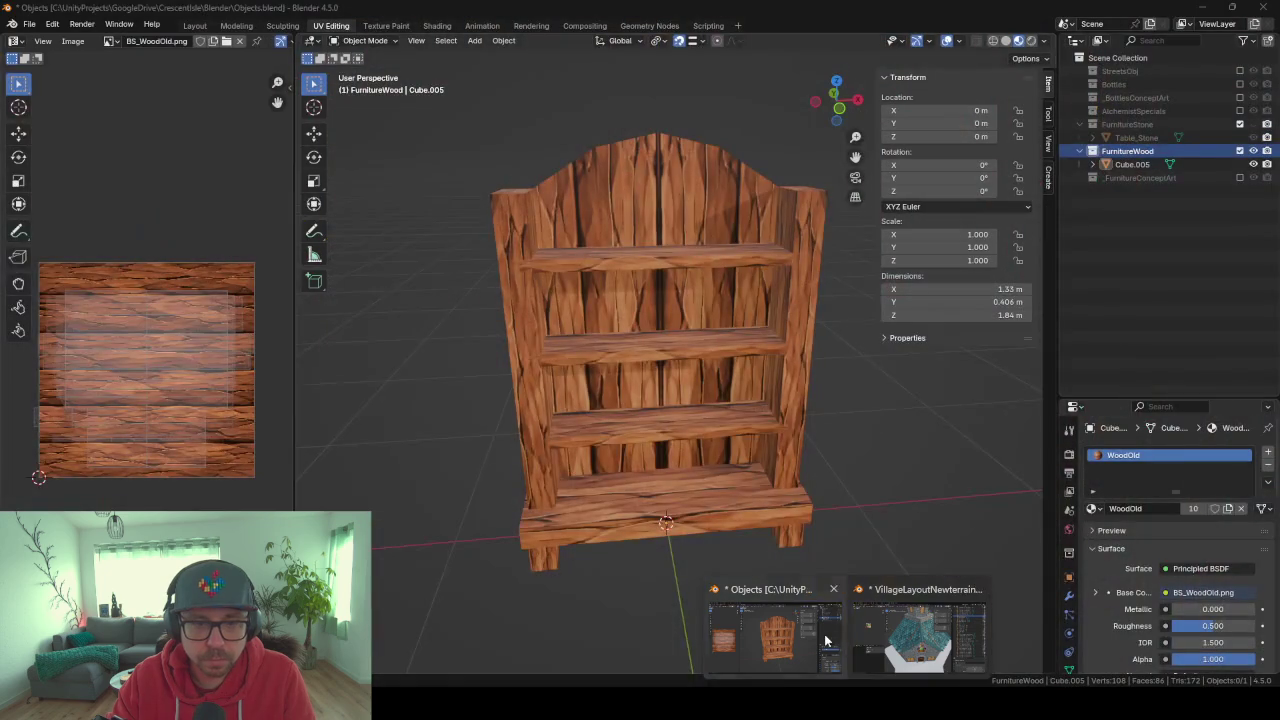
Return to Blender and show the _FurnitureConceptArt collection beside the finished bookshelf.
click(775, 635)
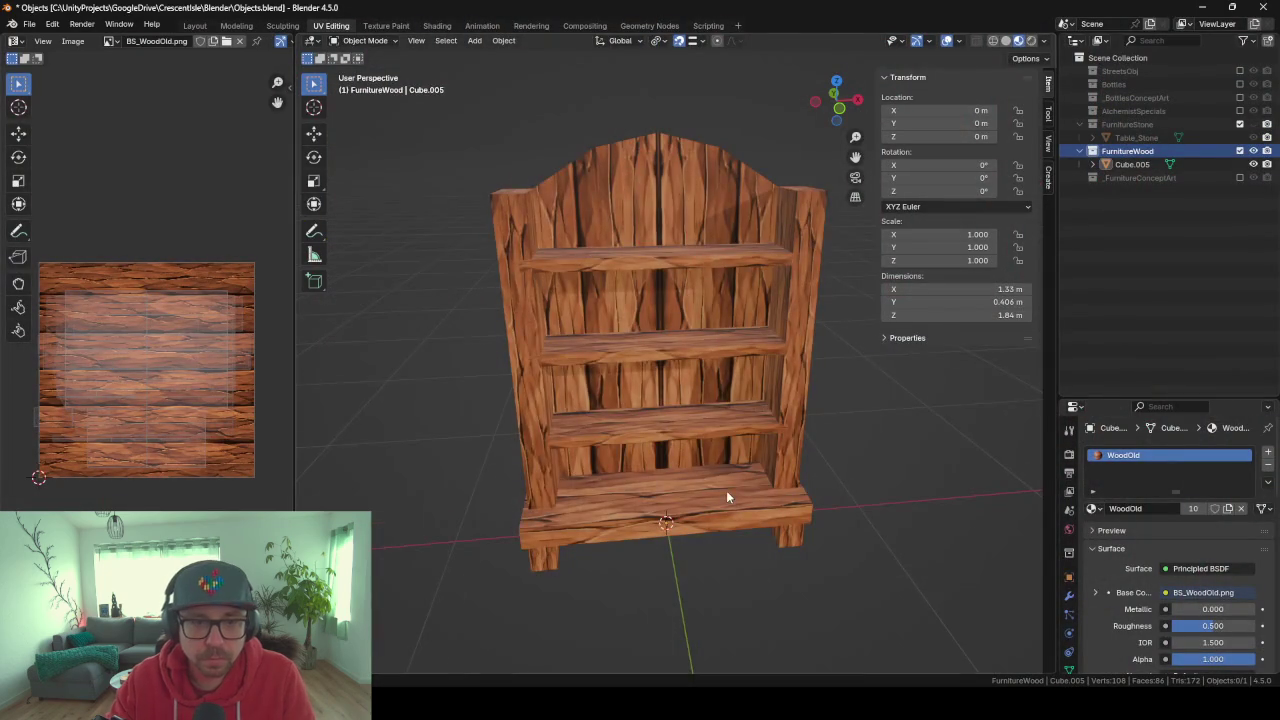
scroll(726, 497, down, 4)
click(1130, 164)
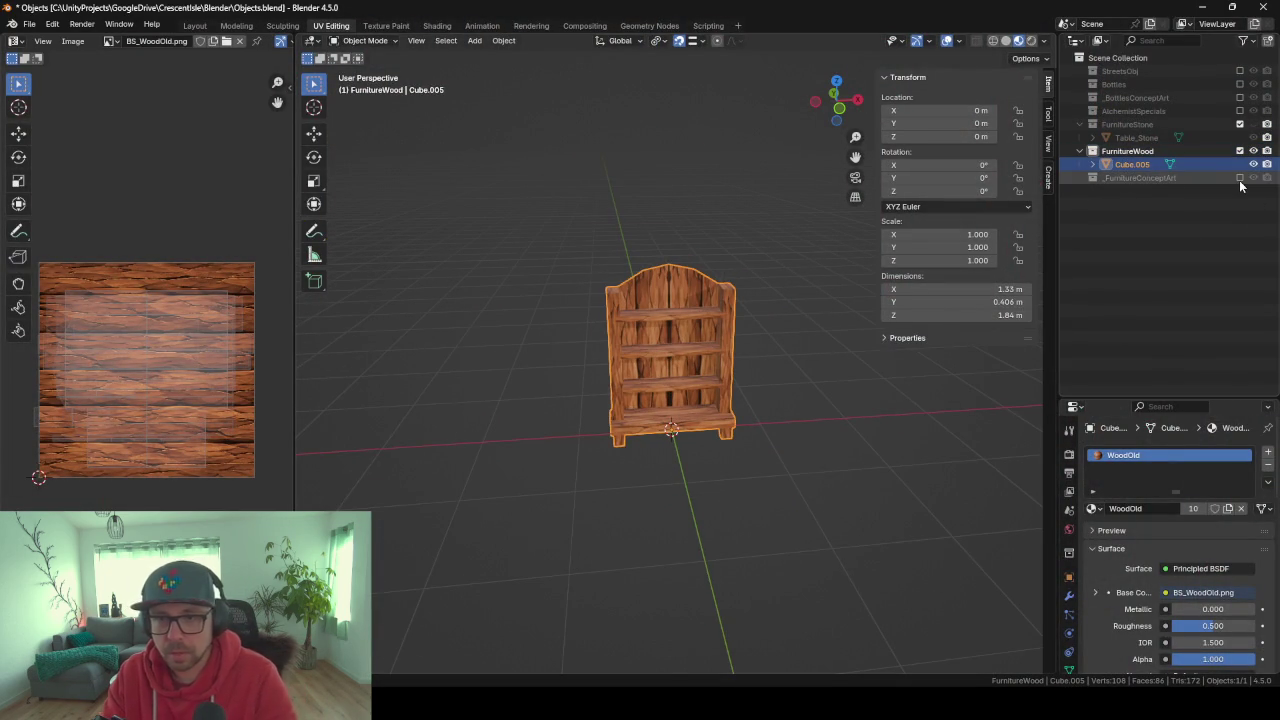
click(1240, 177)
click(1130, 177)
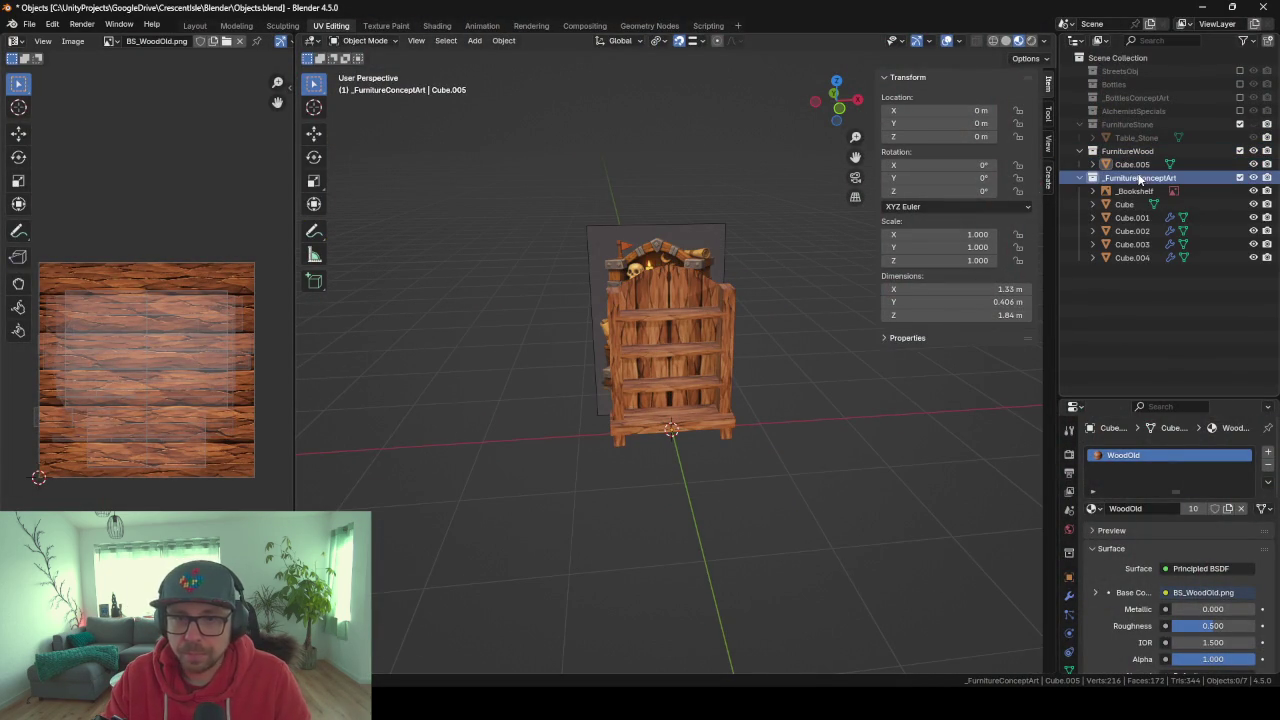
middle_drag(762, 400, 869, 398)
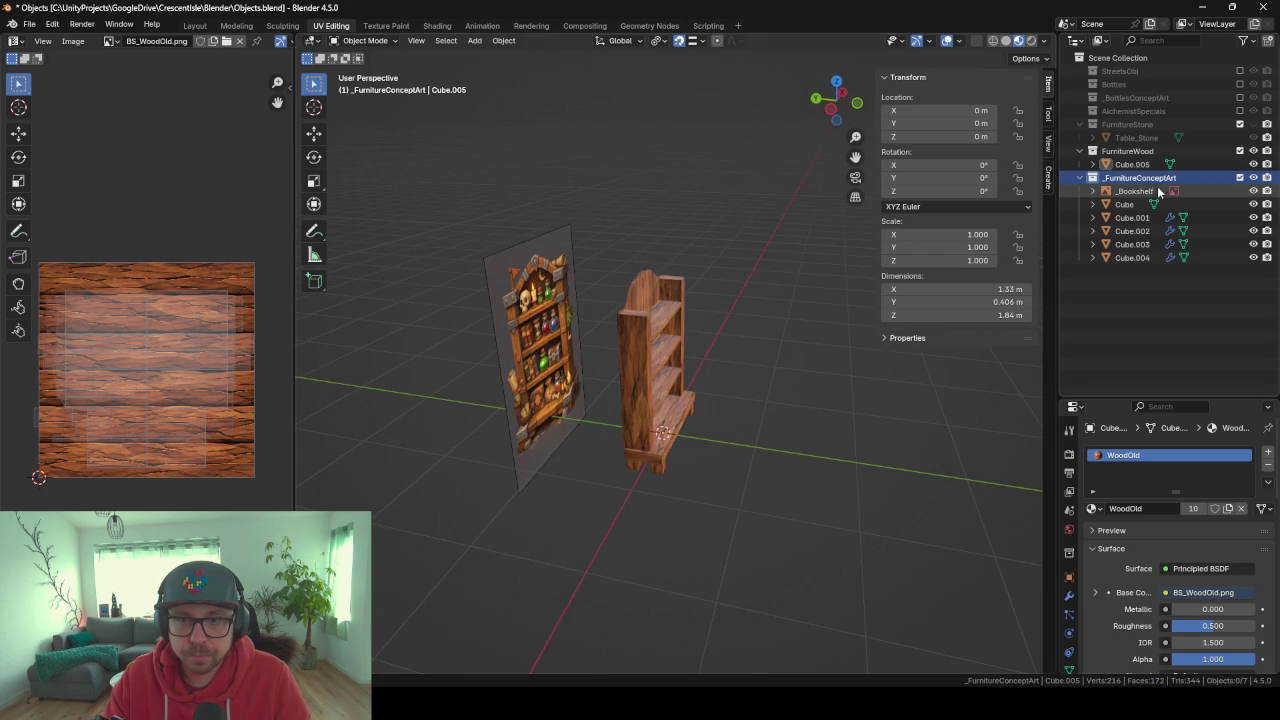
Select Cube through Cube.004 and widen the concept shelf along X.
click(1125, 204)
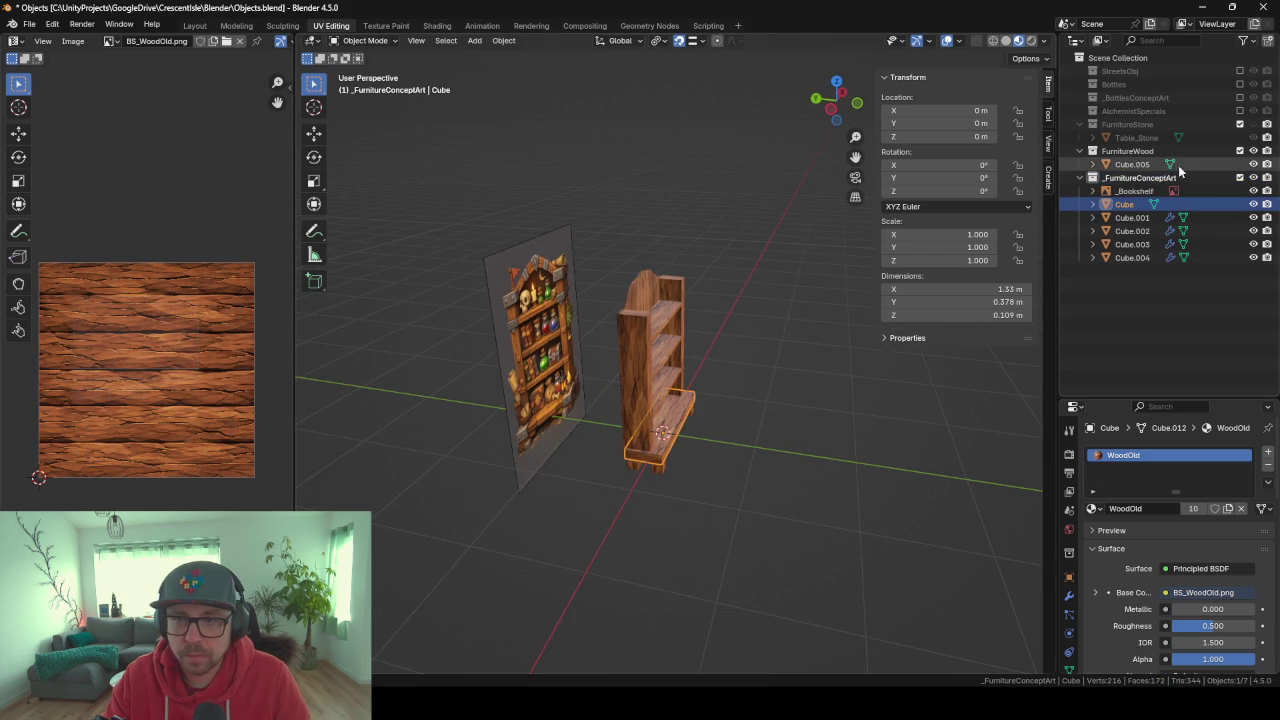
shift+click(1138, 257)
middle_drag(762, 417, 669, 472)
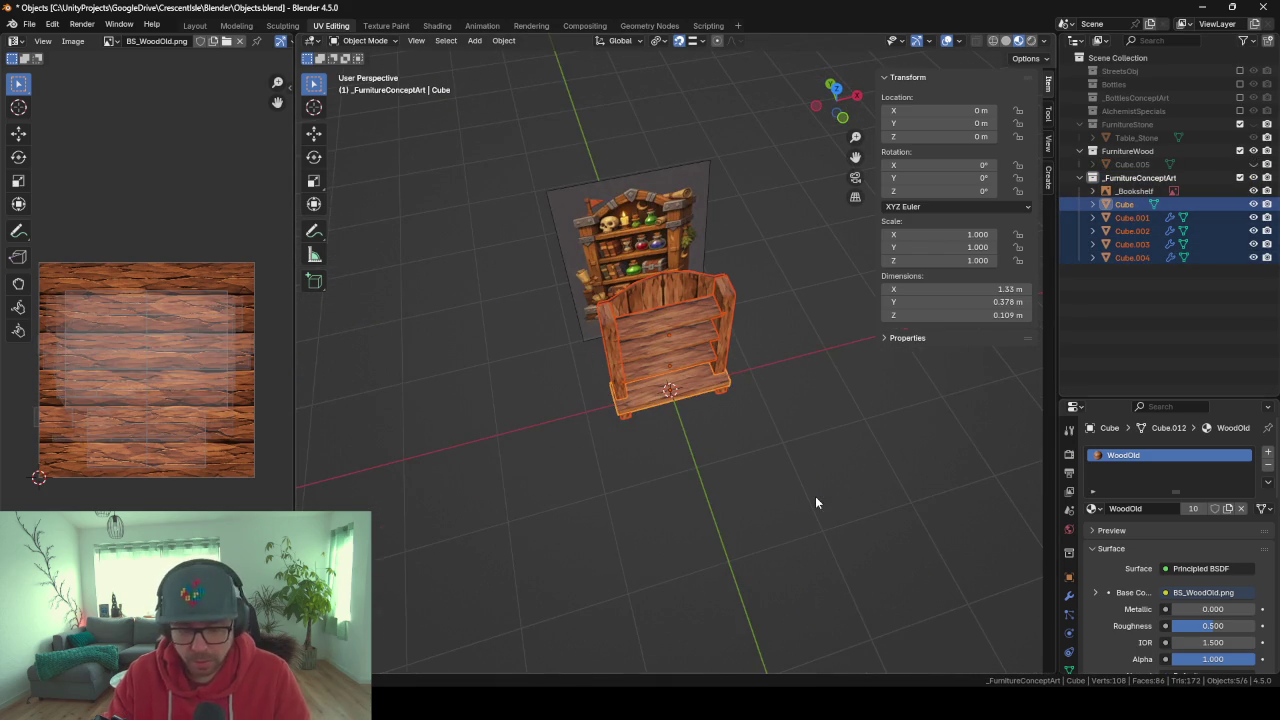
key(s)
key(x)
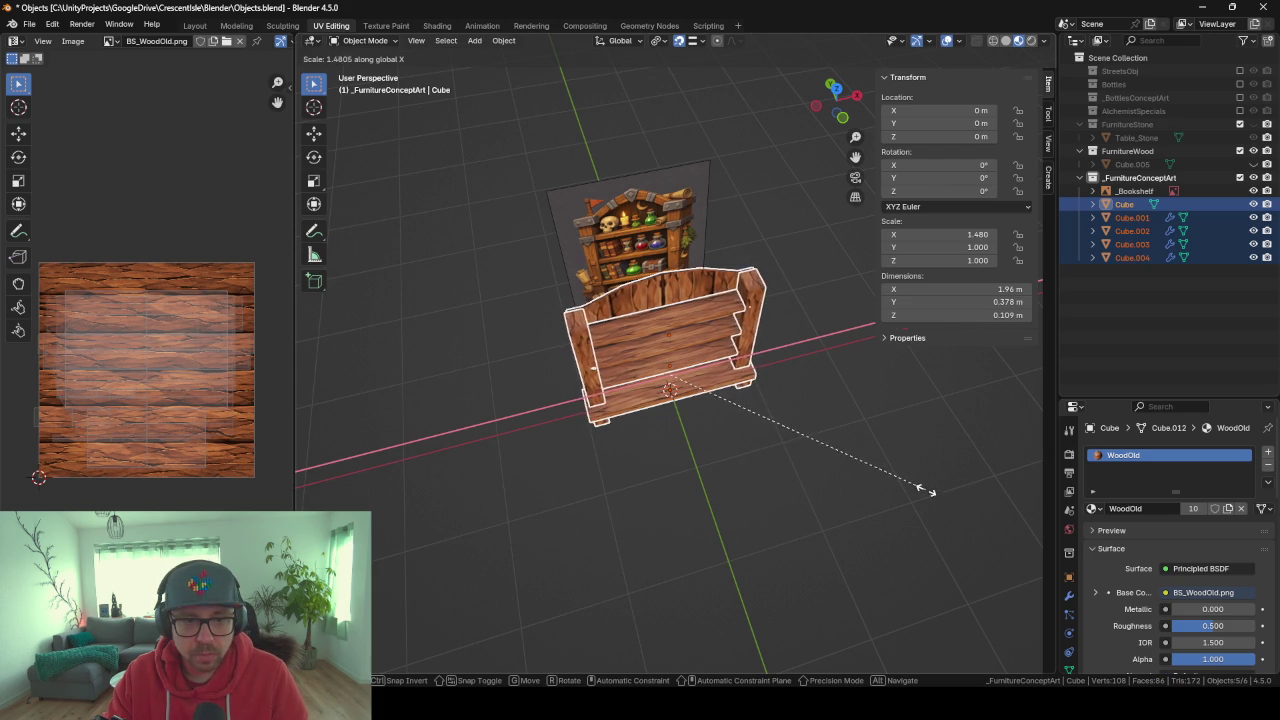
click(917, 489)
key(KP_1)
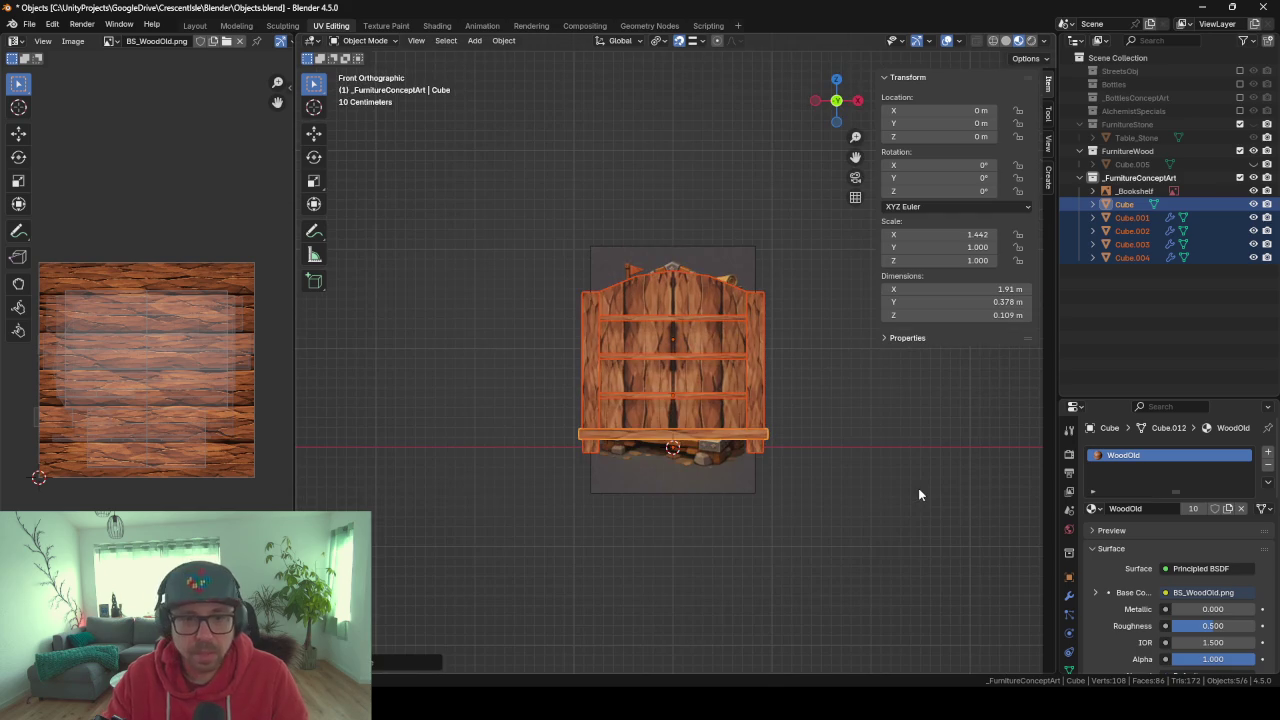
key(s)
key(x)
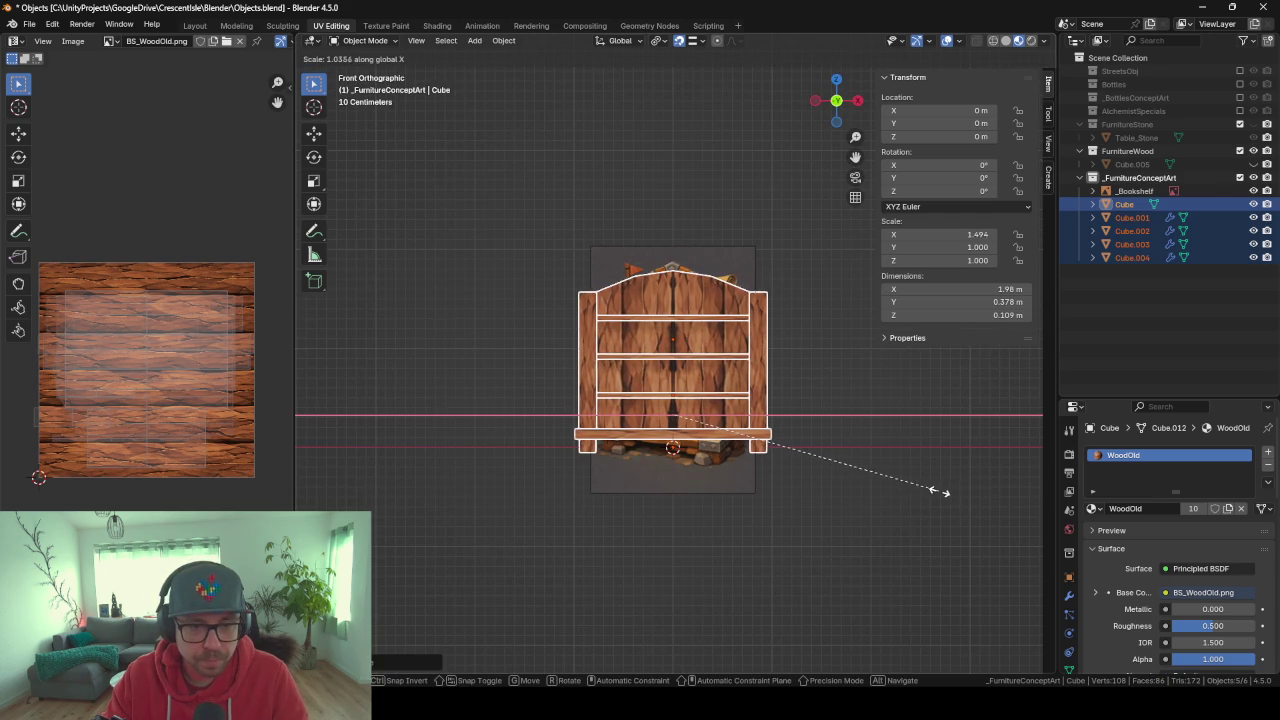
click(938, 491)
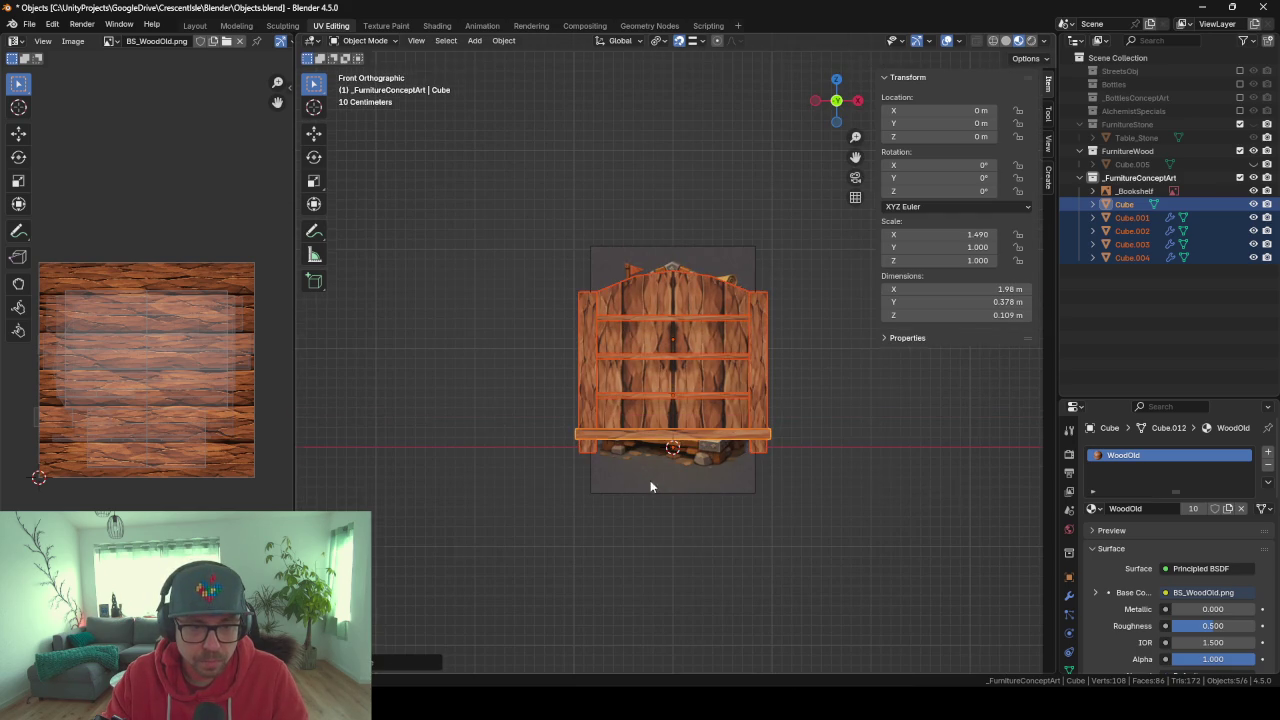
Set the shelf's X dimension to 2 m, undoing a trial height of 1.
scroll(654, 484, up, 2)
click(998, 288)
text(2)
key(Return)
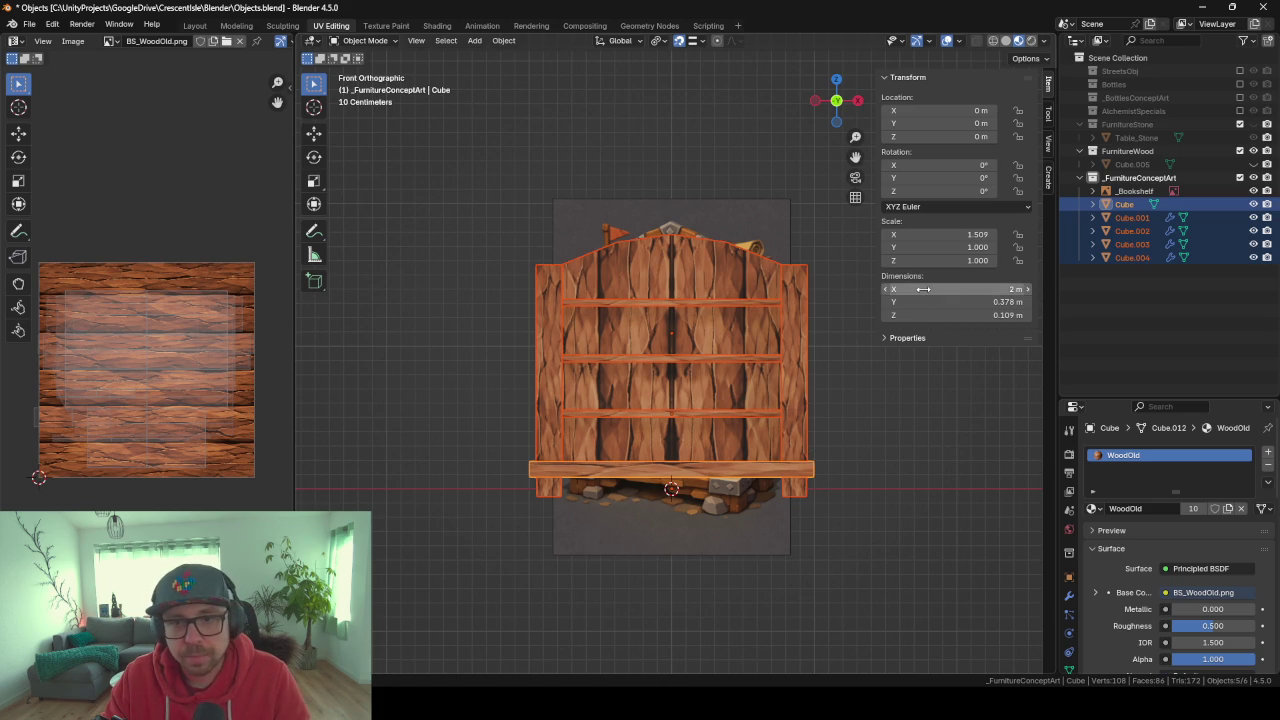
click(964, 316)
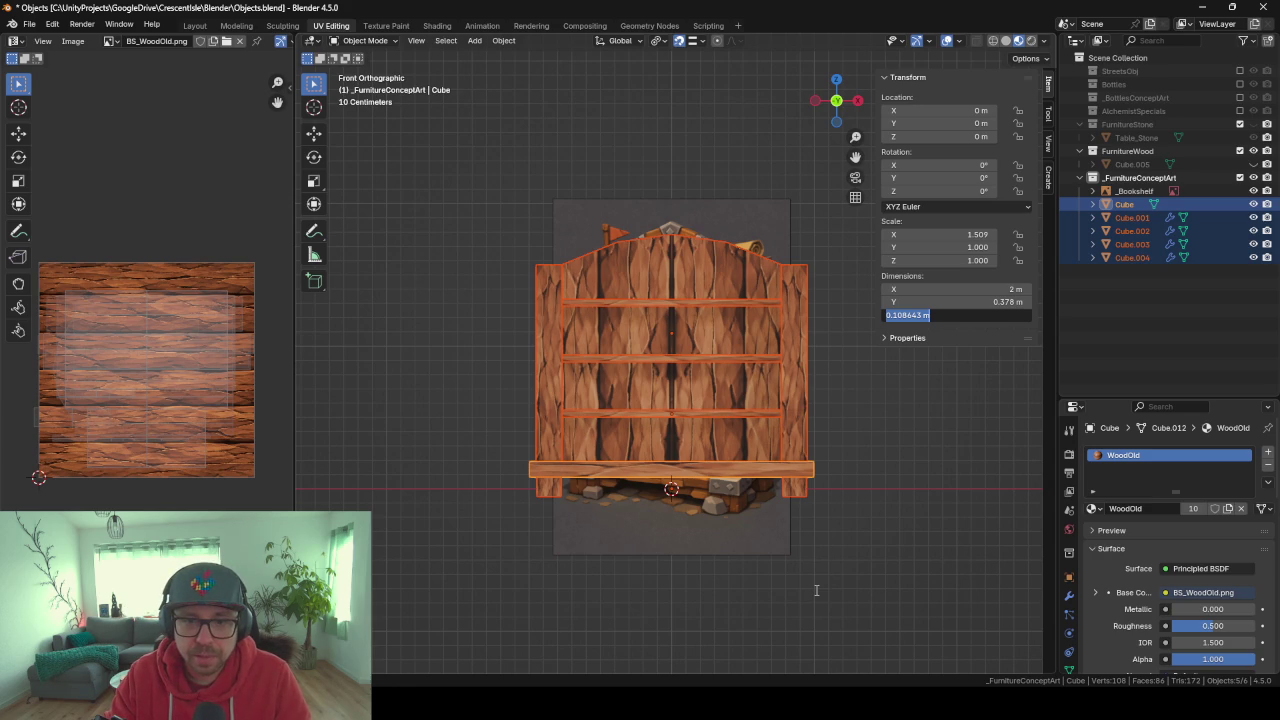
text(1.8)
key(Return)
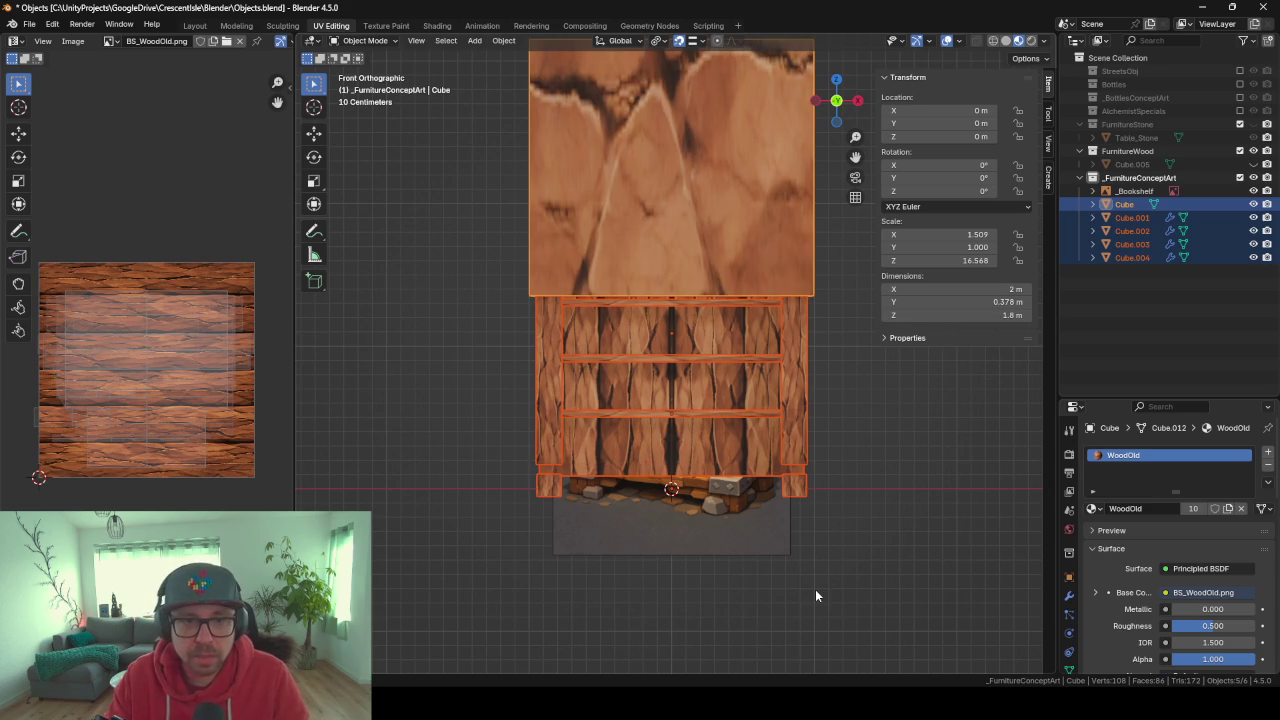
scroll(740, 296, down, 2)
middle_drag(688, 360, 866, 380)
middle_drag(783, 389, 778, 390)
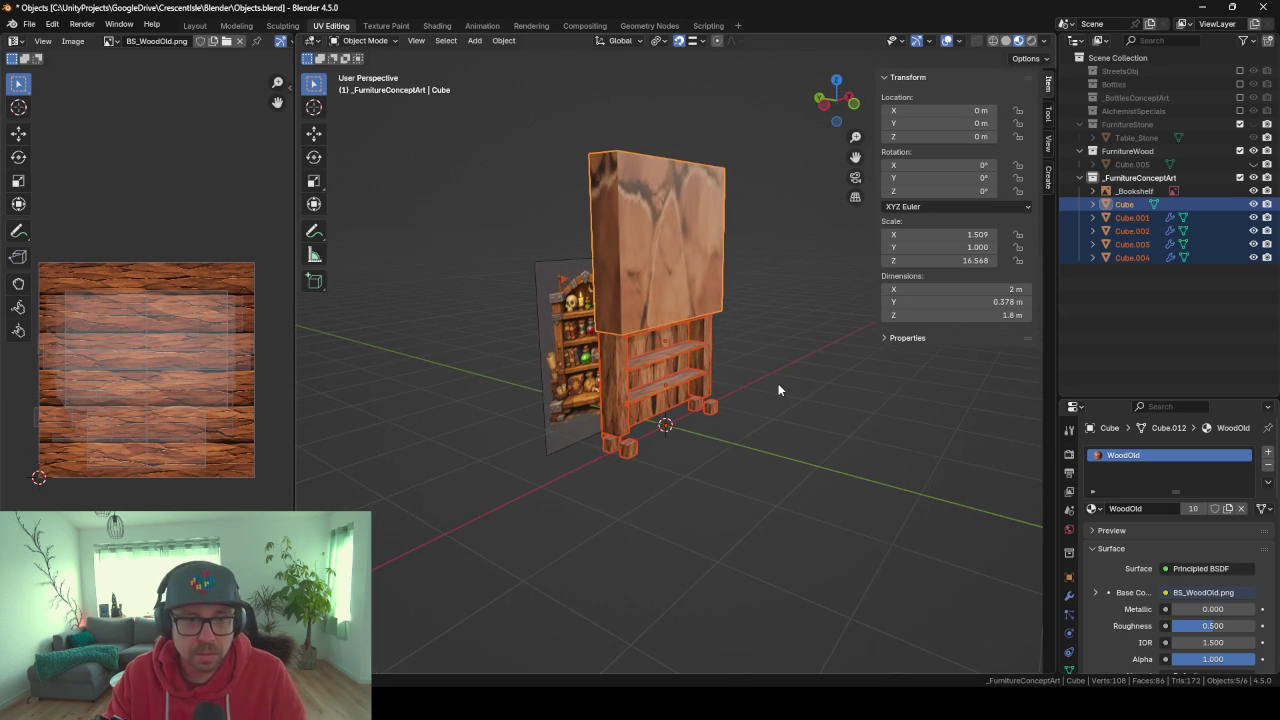
key(ctrl+z)
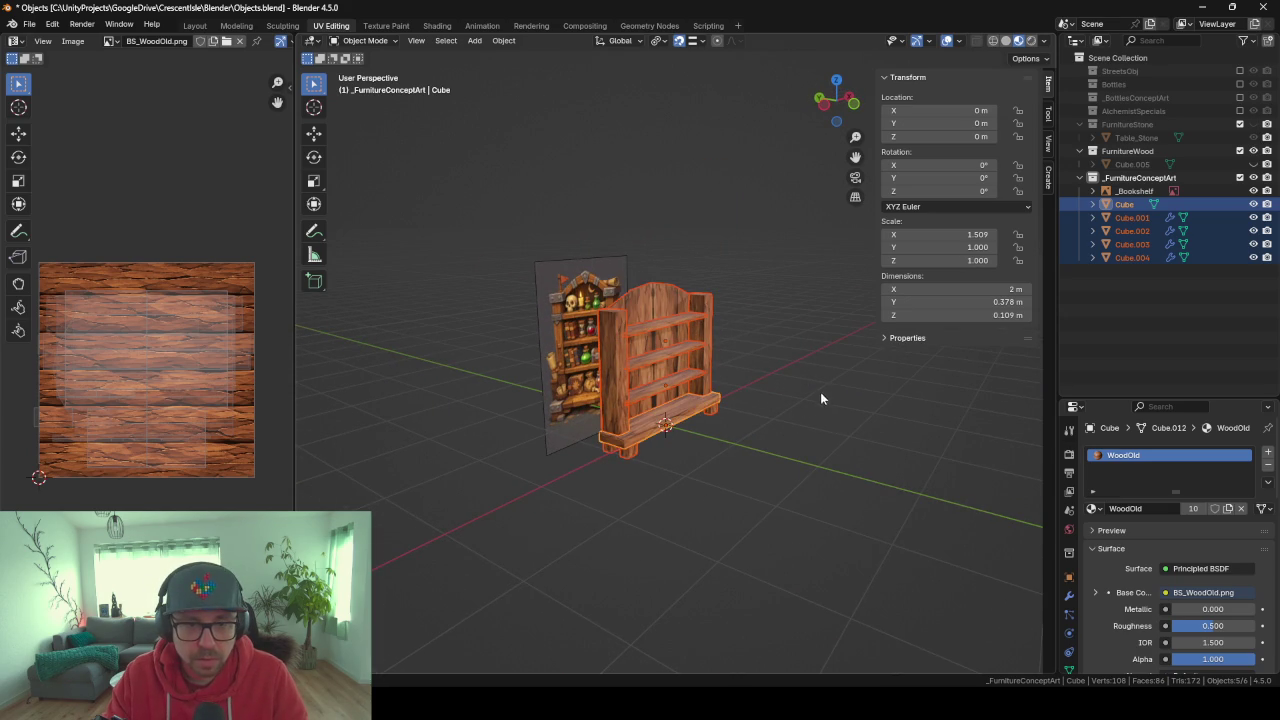
middle_drag(821, 398, 711, 433)
middle_drag(832, 435, 897, 409)
Cancel a vertical scale and apply scale to the shelf pieces with Ctrl+A.
key(s)
key(x)
key(z)
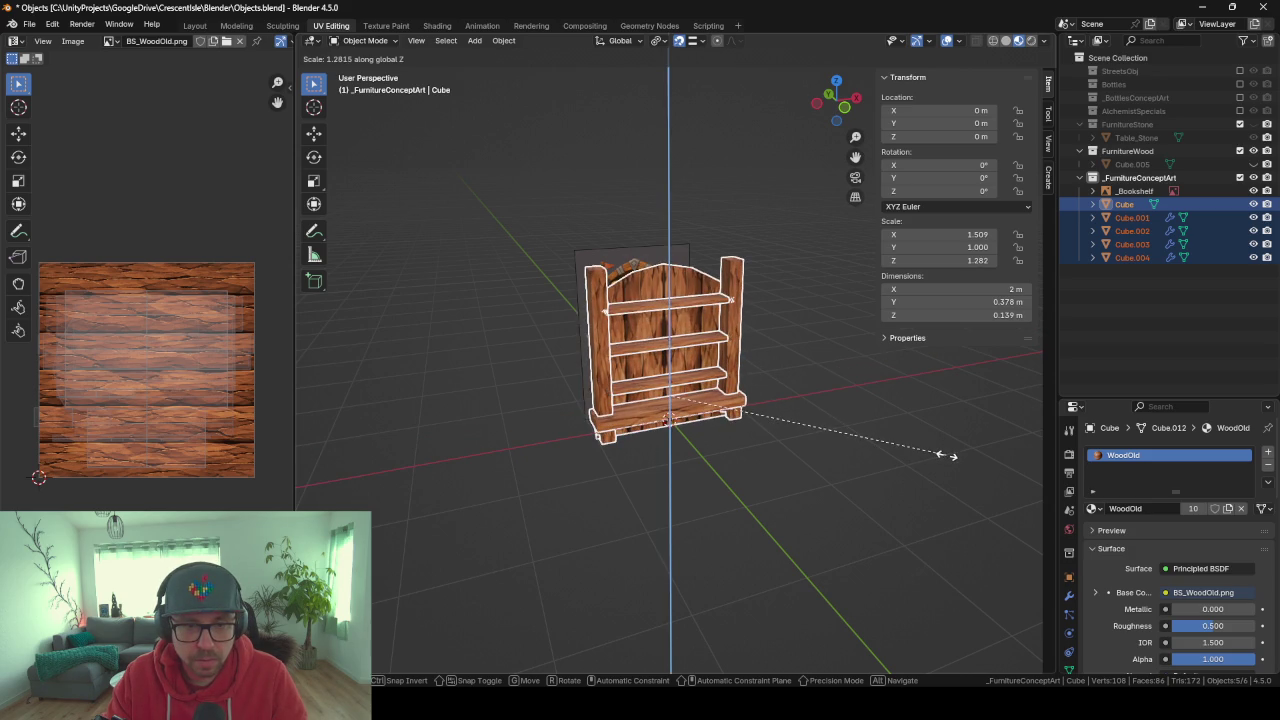
key(Escape)
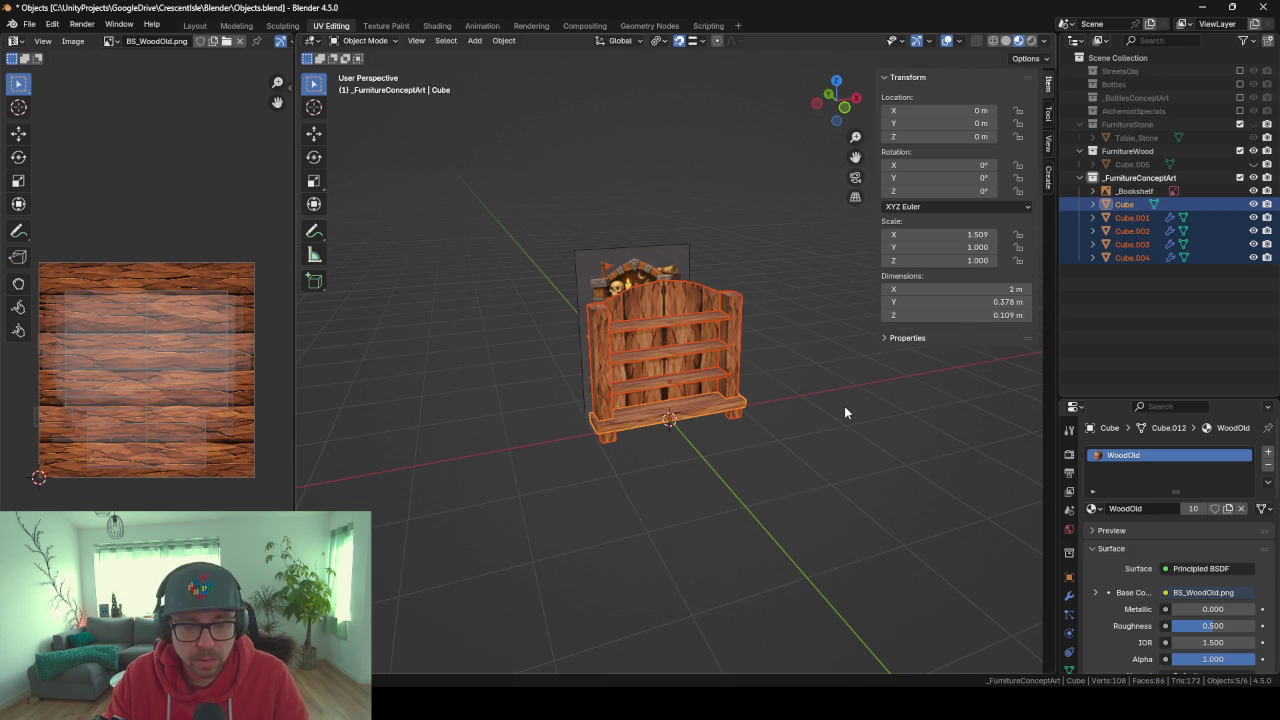
scroll(844, 406, up, 3)
middle_drag(844, 406, 860, 432)
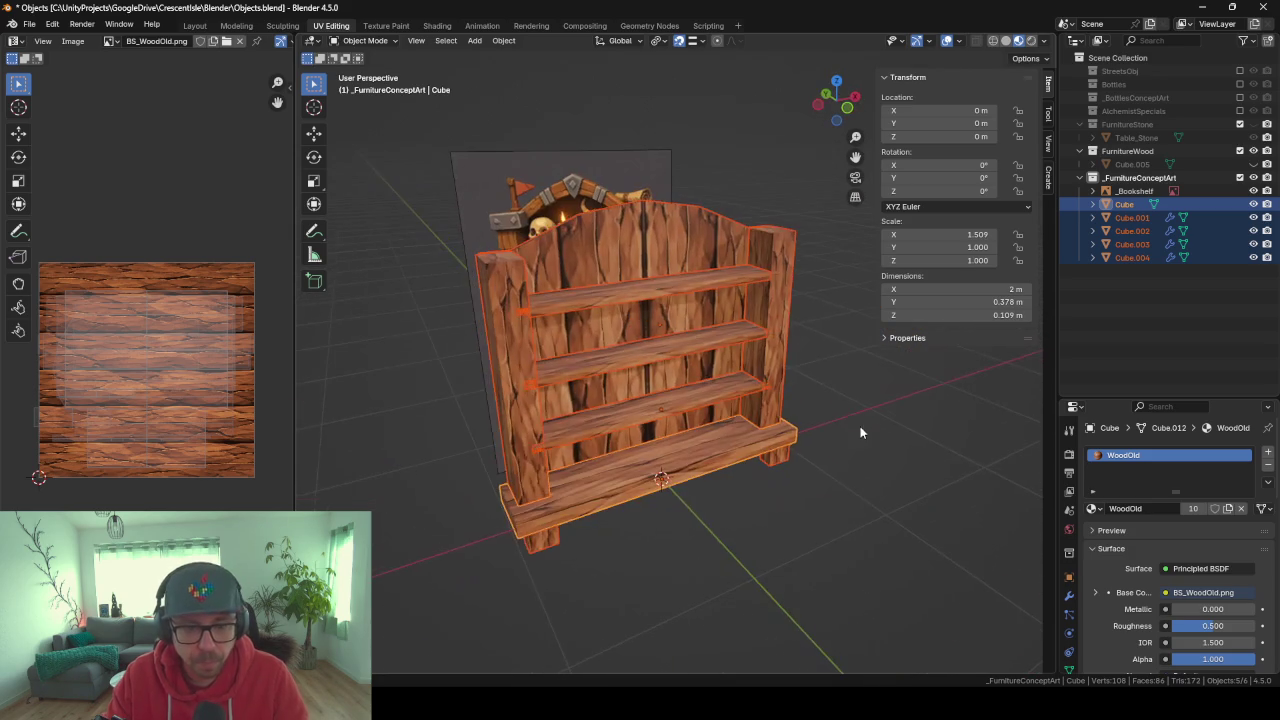
key(ctrl+a)
click(829, 427)
Select the back panel Cube.004 and enter Edit Mode on it.
mouse_move(748, 417)
middle_down()
mouse_move(830, 429)
mouse_move(732, 428)
middle_up()
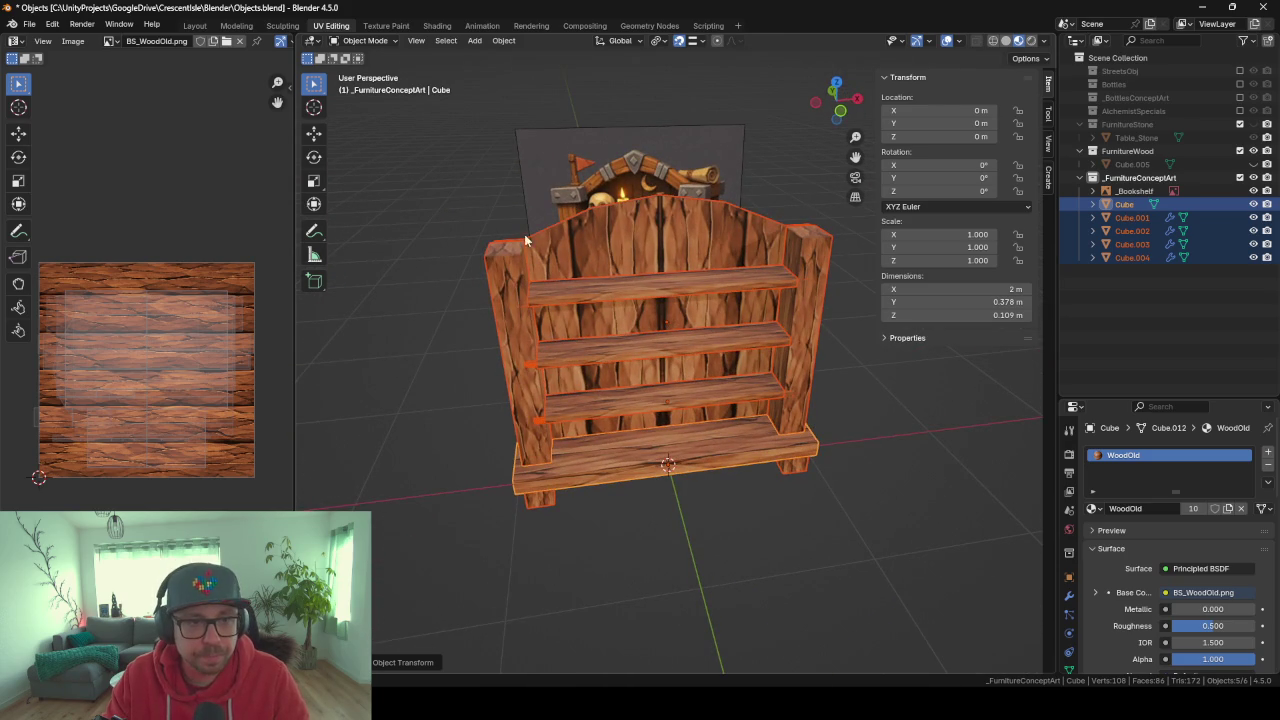
click(518, 271)
middle_drag(503, 446, 551, 332)
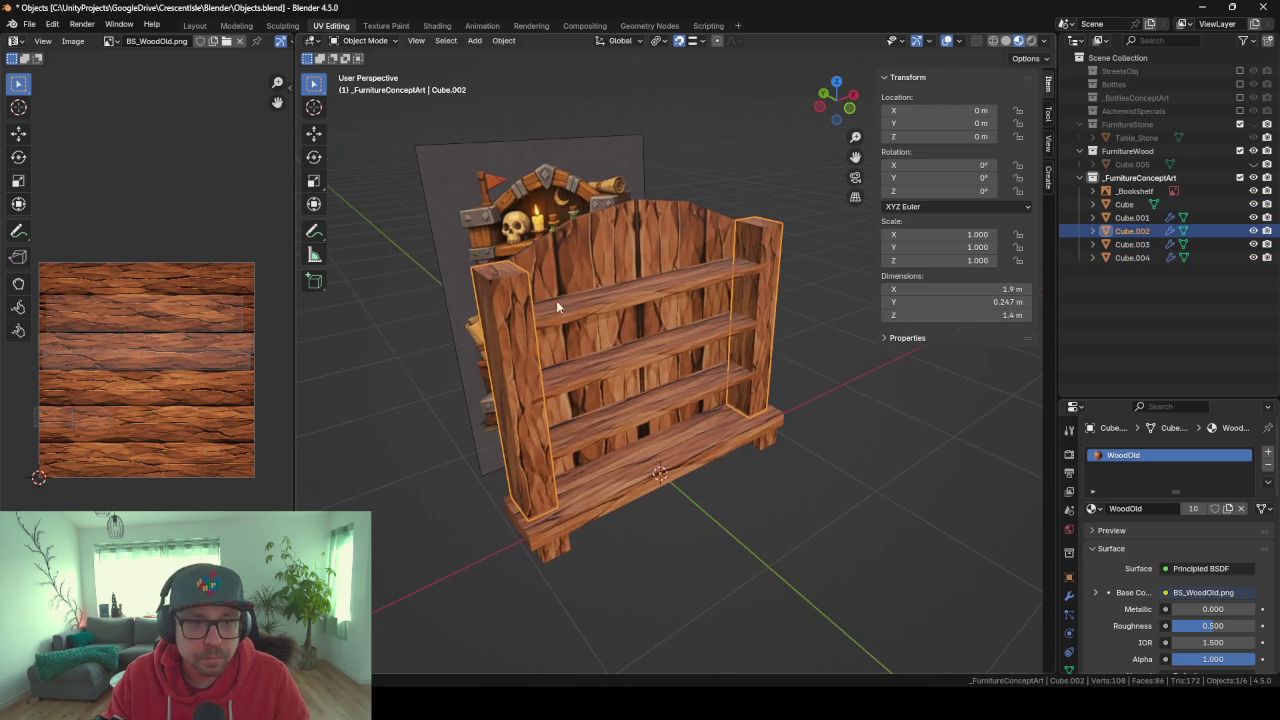
click(579, 268)
mouse_move(579, 268)
middle_down()
mouse_move(659, 268)
mouse_move(774, 214)
mouse_move(775, 278)
mouse_move(757, 297)
mouse_move(602, 221)
middle_up()
key(Tab)
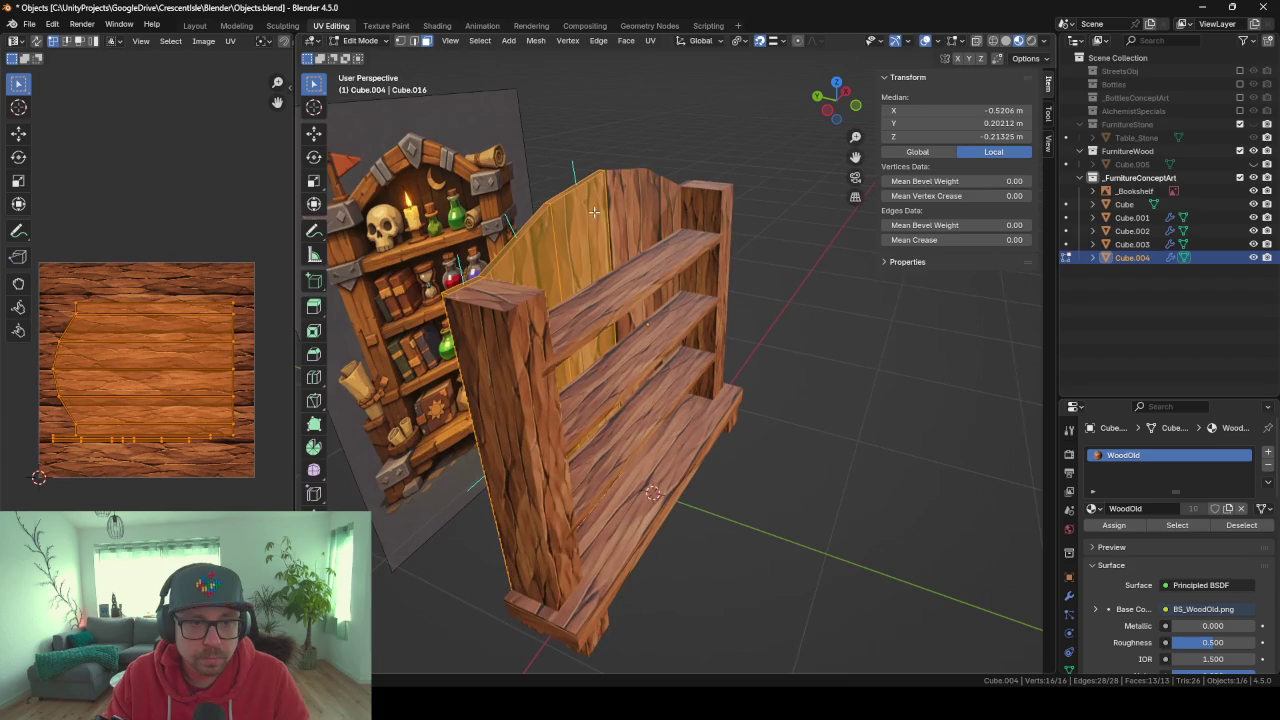
Select the faces along the top edge of back panel Cube.004.
click(548, 215)
shift+click(468, 283)
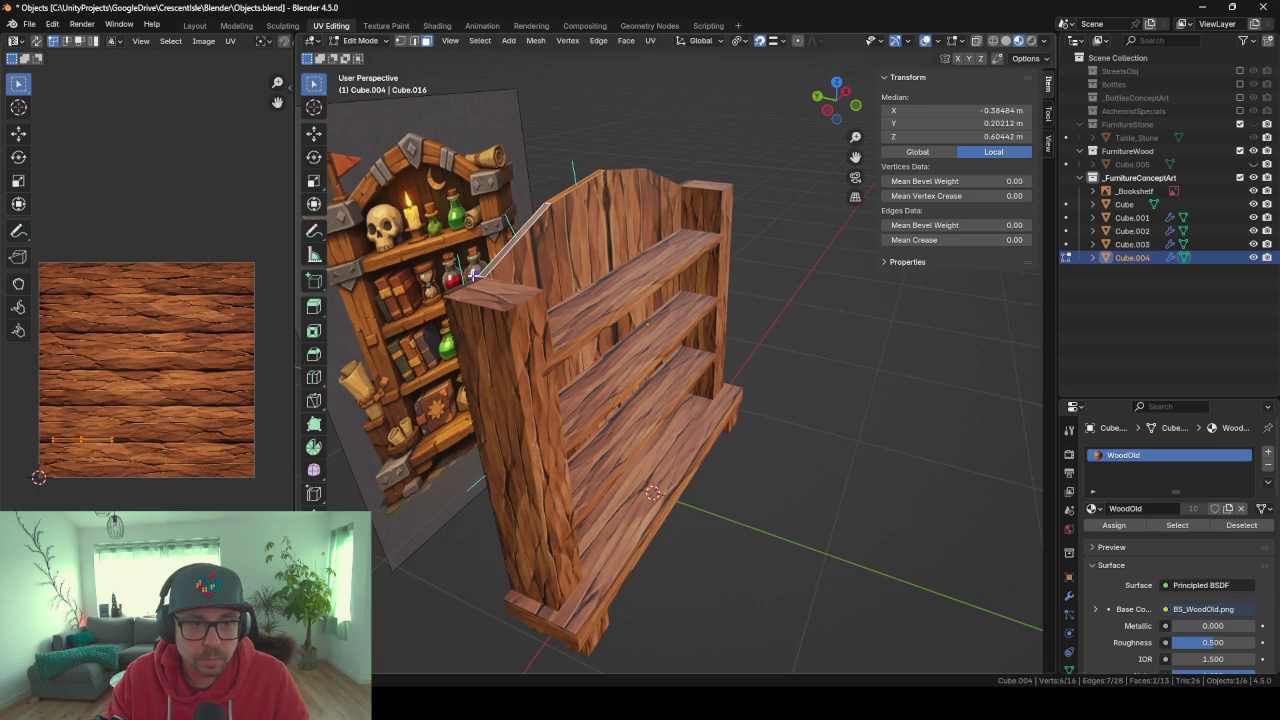
mouse_move(697, 327)
middle_down()
mouse_move(794, 349)
mouse_move(733, 381)
middle_up()
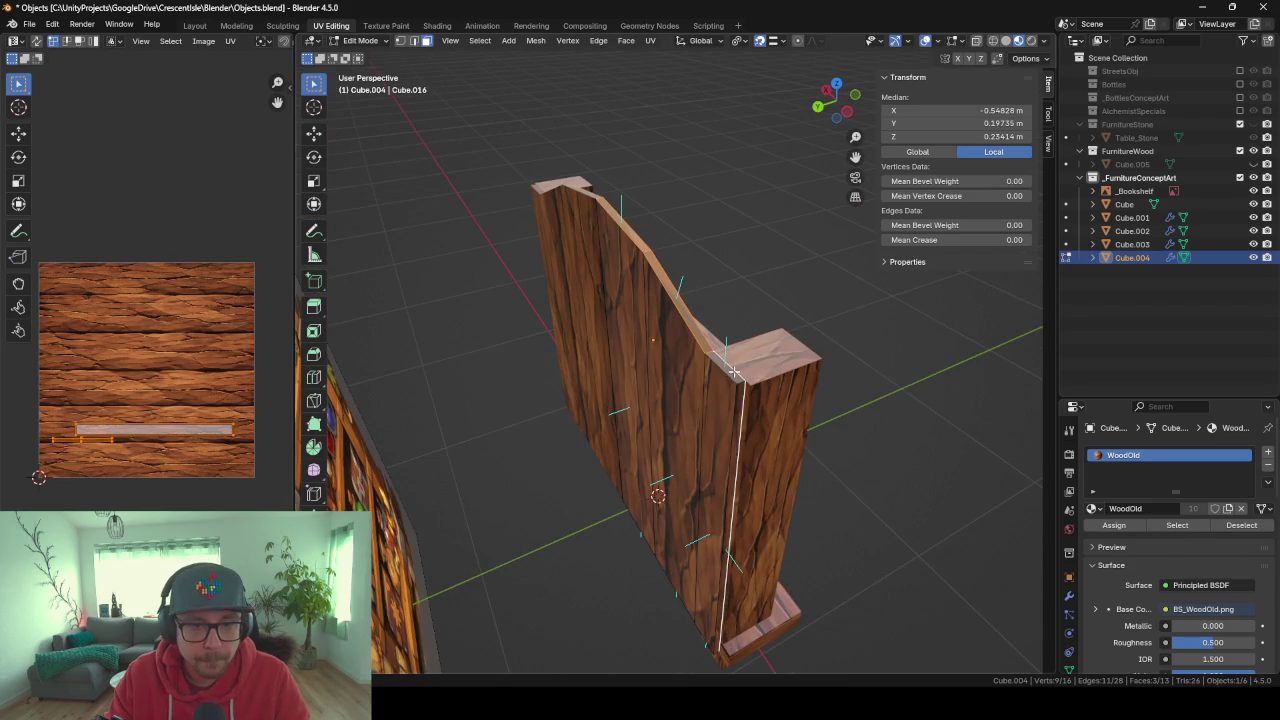
click(733, 372)
ctrl+click(628, 230)
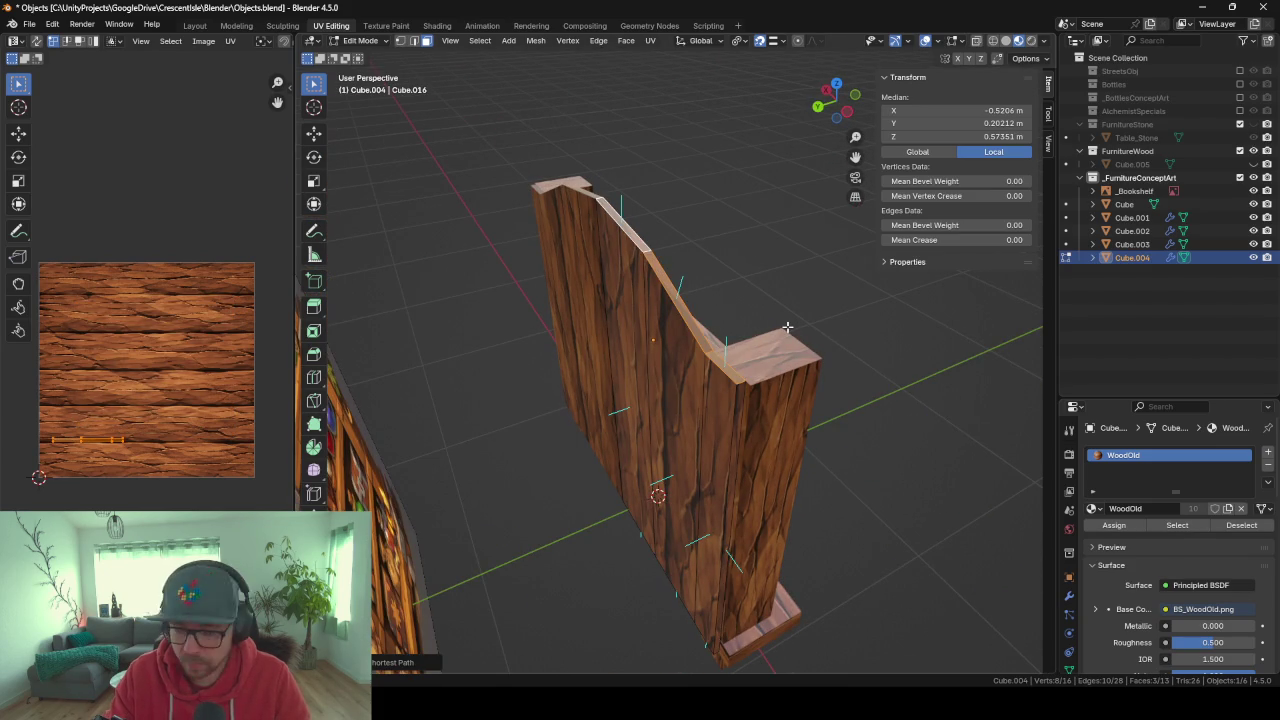
key(KP_1)
scroll(776, 316, down, 3)
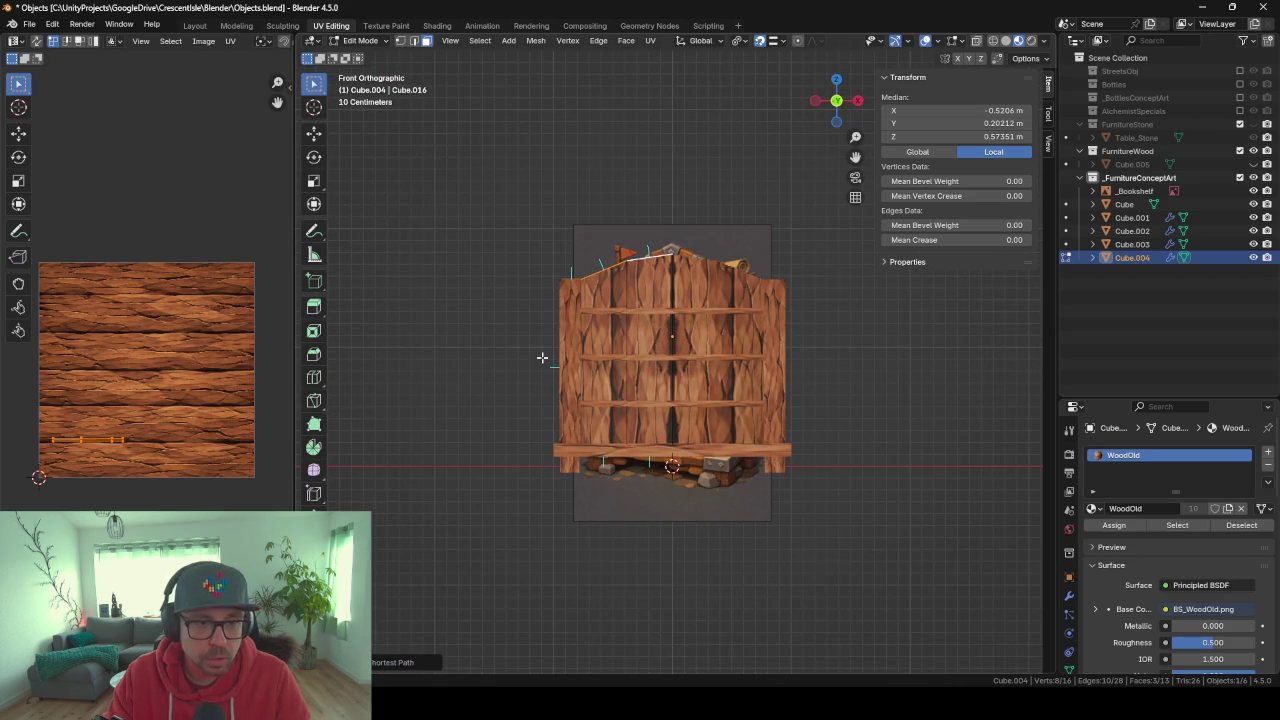
Raise the selected top faces 0.23 m along Z and leave Edit Mode.
key(g)
key(z)
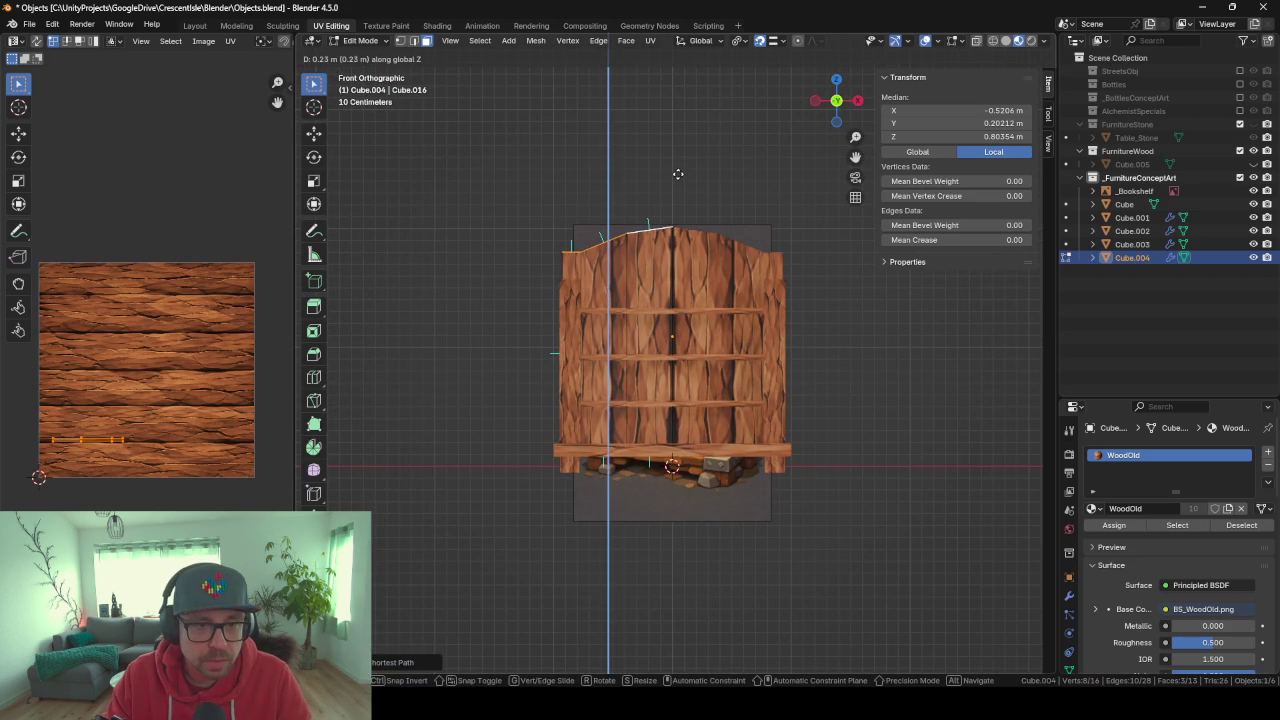
click(678, 174)
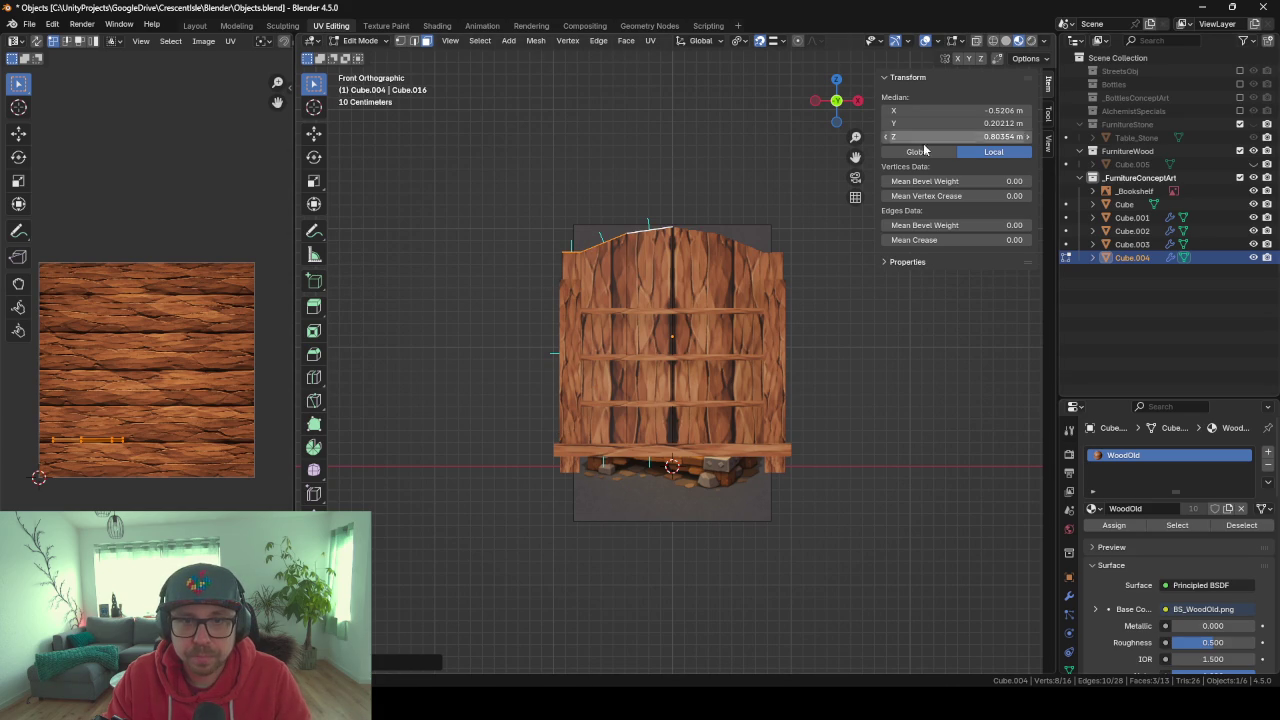
scroll(581, 287, down, 3)
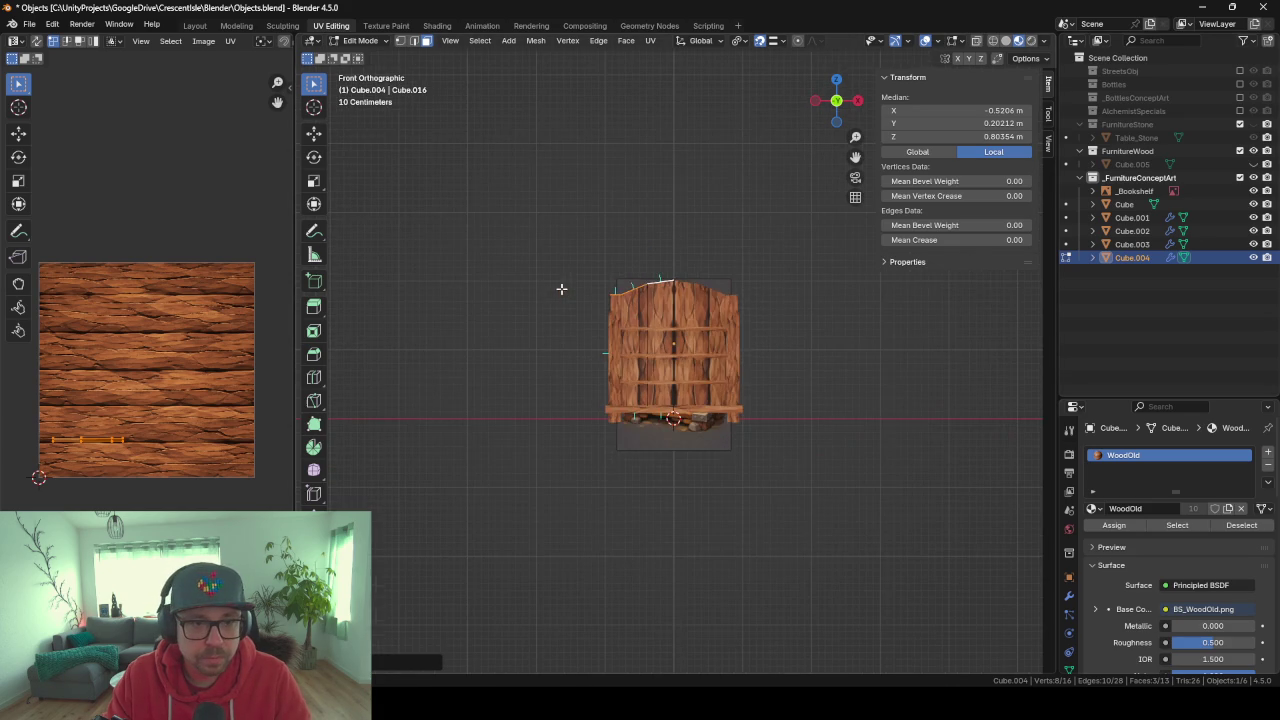
scroll(619, 436, up, 2)
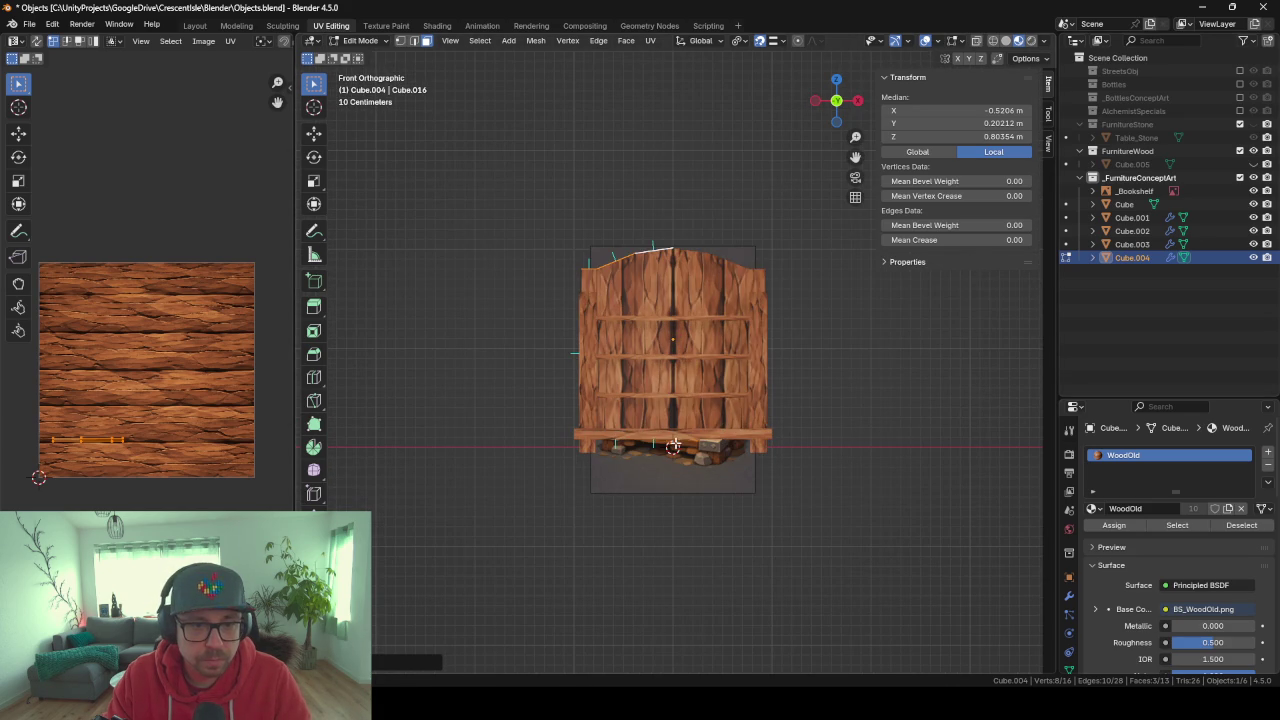
key(Tab)
mouse_move(688, 345)
middle_down()
mouse_move(746, 337)
mouse_move(754, 364)
mouse_move(693, 384)
mouse_move(631, 321)
middle_up()
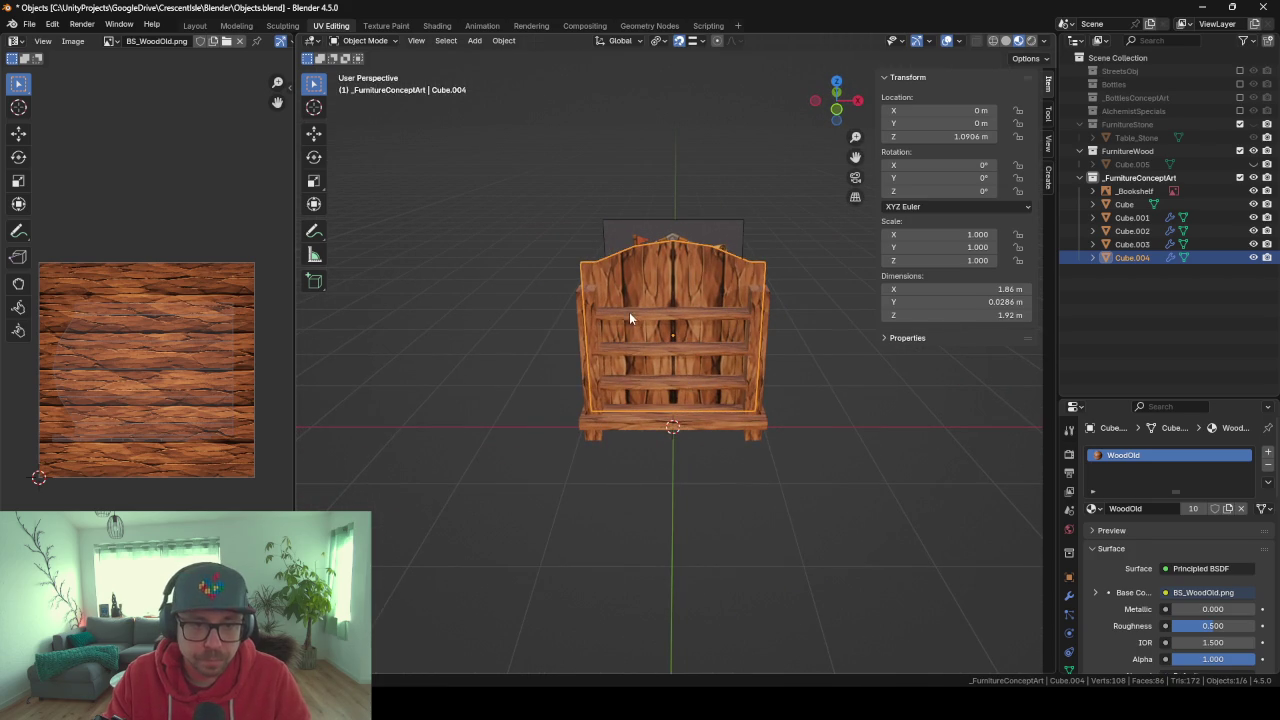
Raise the left post's top face vertically to match the taller back panel.
key(Tab)
click(587, 289)
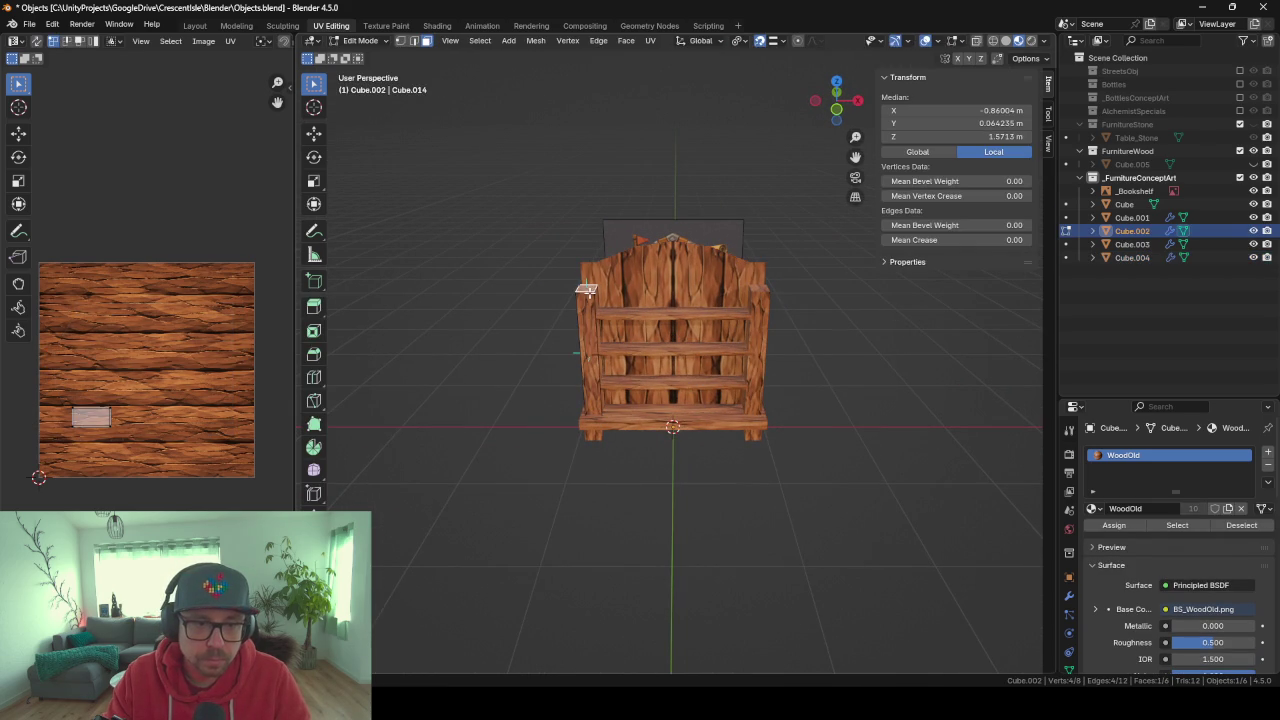
key(g)
key(z)
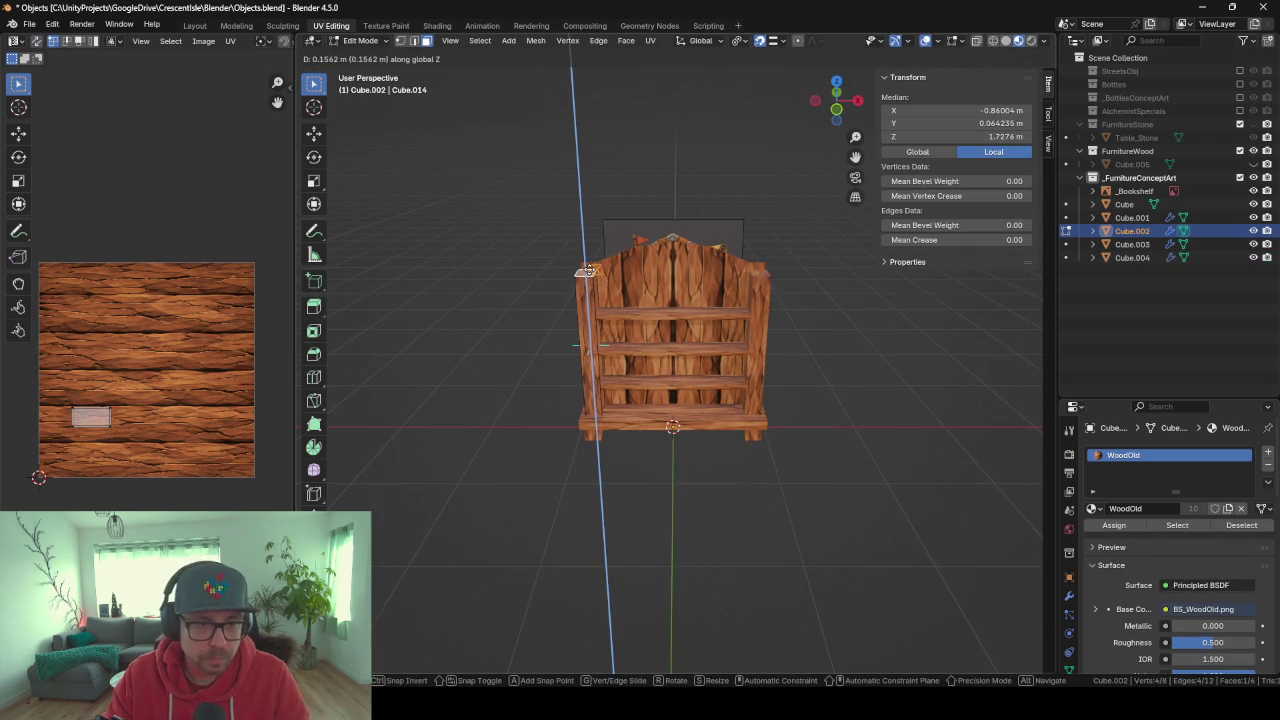
click(584, 265)
key(Tab)
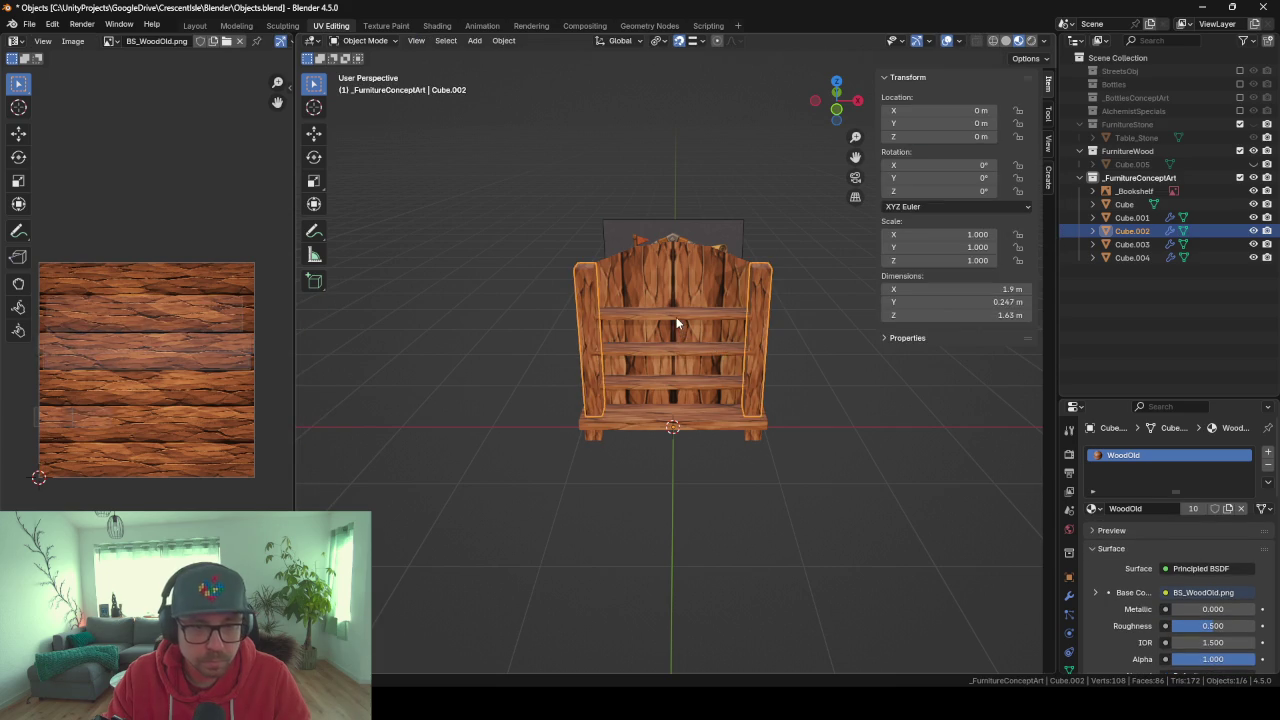
Set the shelf planks' Array modifier Count from 3 to 4.
click(1132, 244)
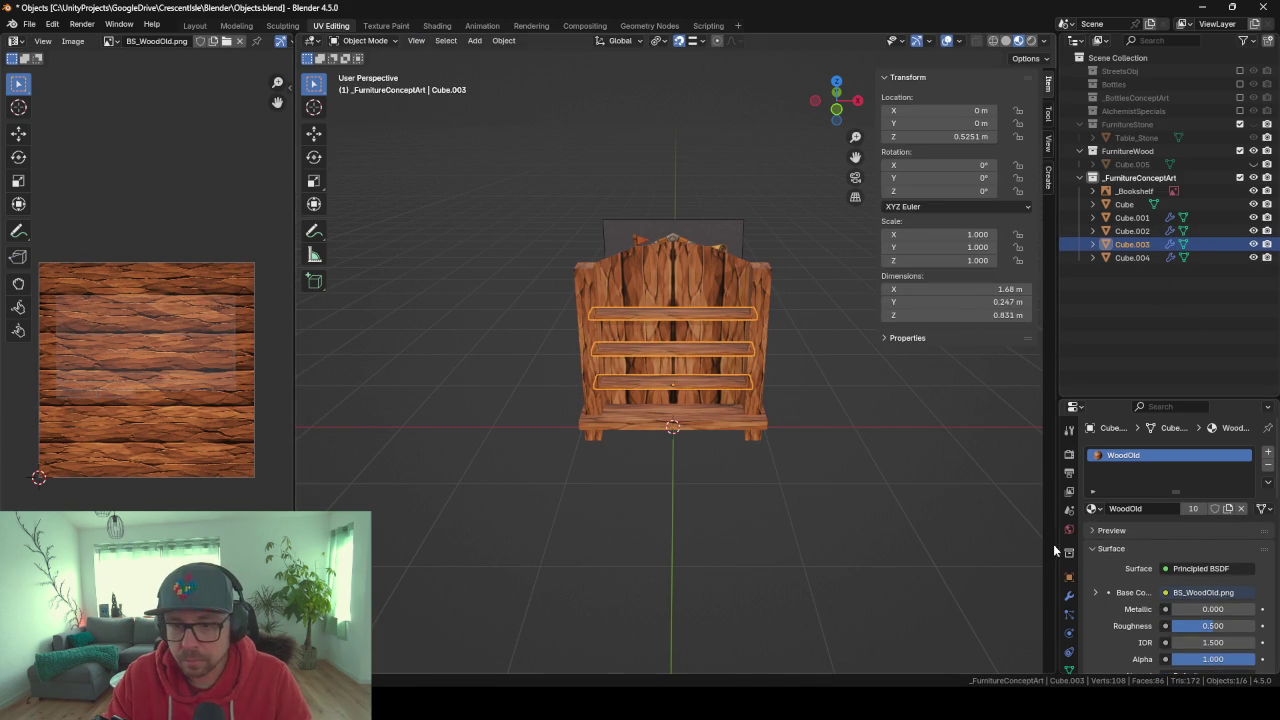
click(1069, 596)
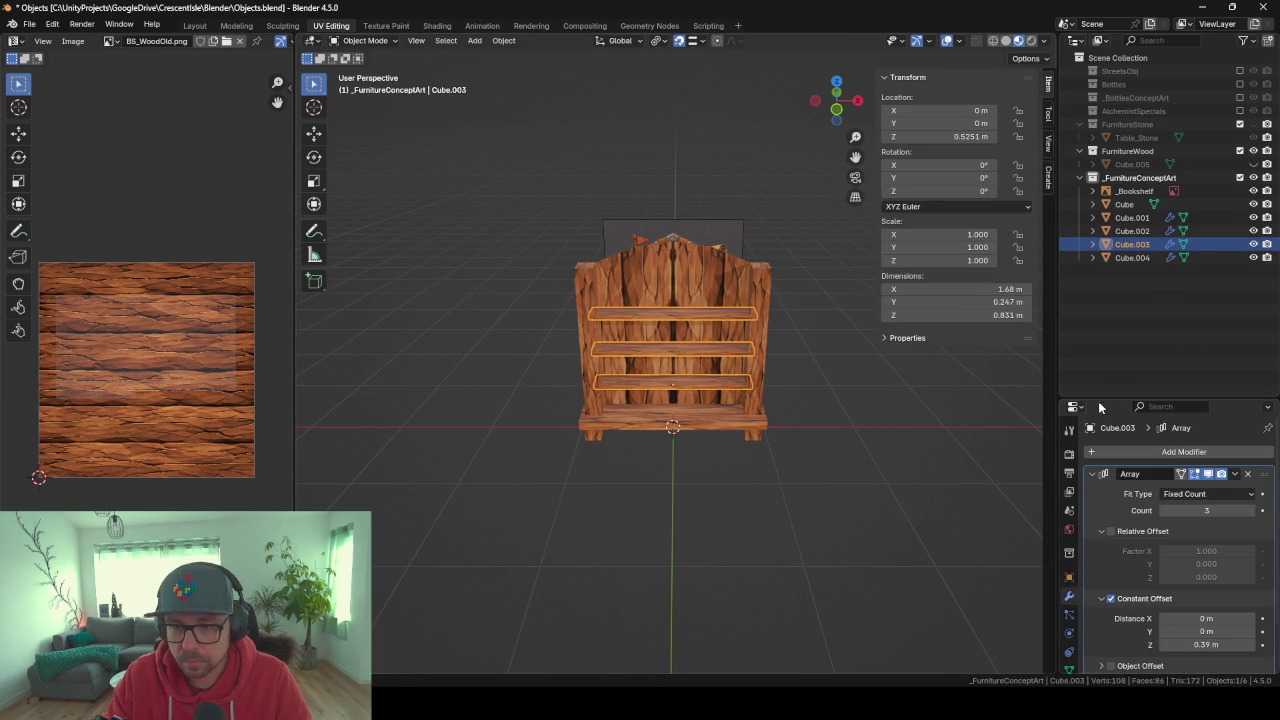
drag(1099, 401, 1110, 260)
click(1250, 370)
scroll(731, 338, up, 2)
mouse_move(689, 370)
middle_down()
mouse_move(683, 352)
mouse_move(822, 365)
mouse_move(572, 342)
mouse_move(516, 350)
mouse_move(763, 386)
mouse_move(682, 364)
mouse_move(757, 380)
mouse_move(632, 248)
mouse_move(564, 471)
middle_up()
click(632, 248)
Scale up all of Cube.004's UVs, then stretch them along Y.
key(Tab)
mouse_move(372, 427)
middle_down()
mouse_move(423, 415)
mouse_move(660, 477)
middle_up()
key(a)
key(s)
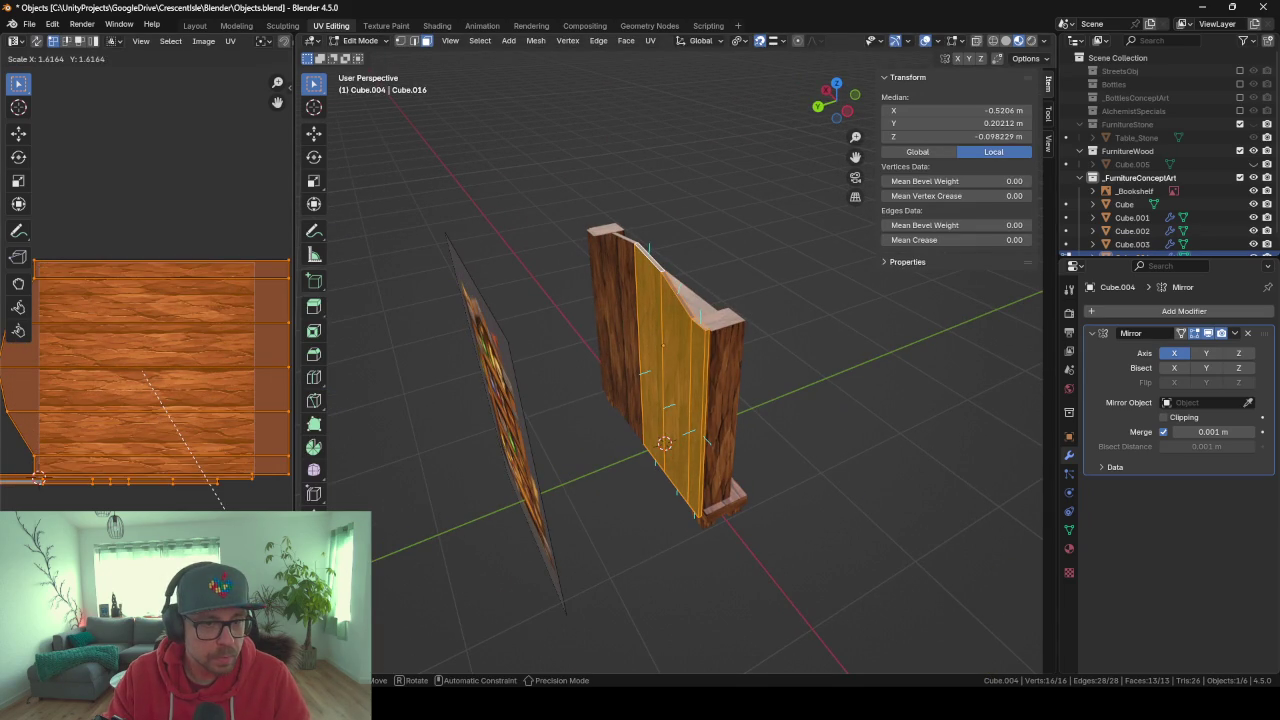
click(223, 507)
middle_drag(571, 514, 392, 490)
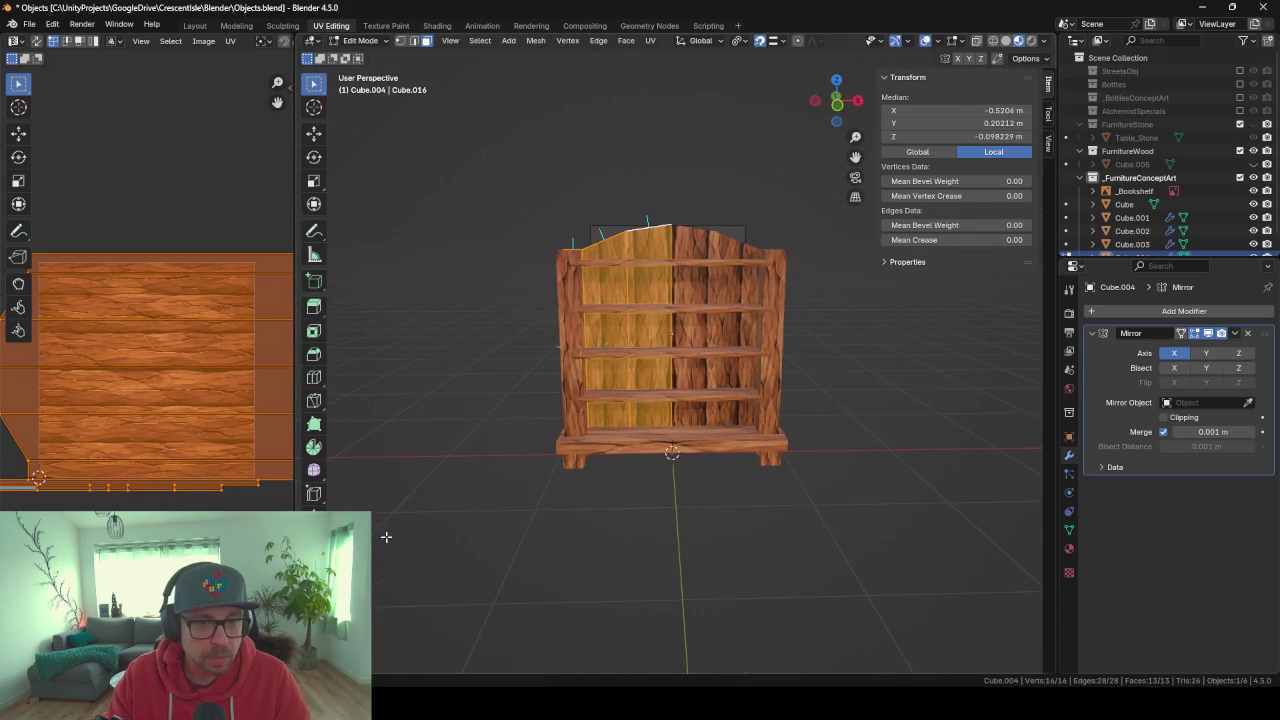
key(s)
key(x)
key(y)
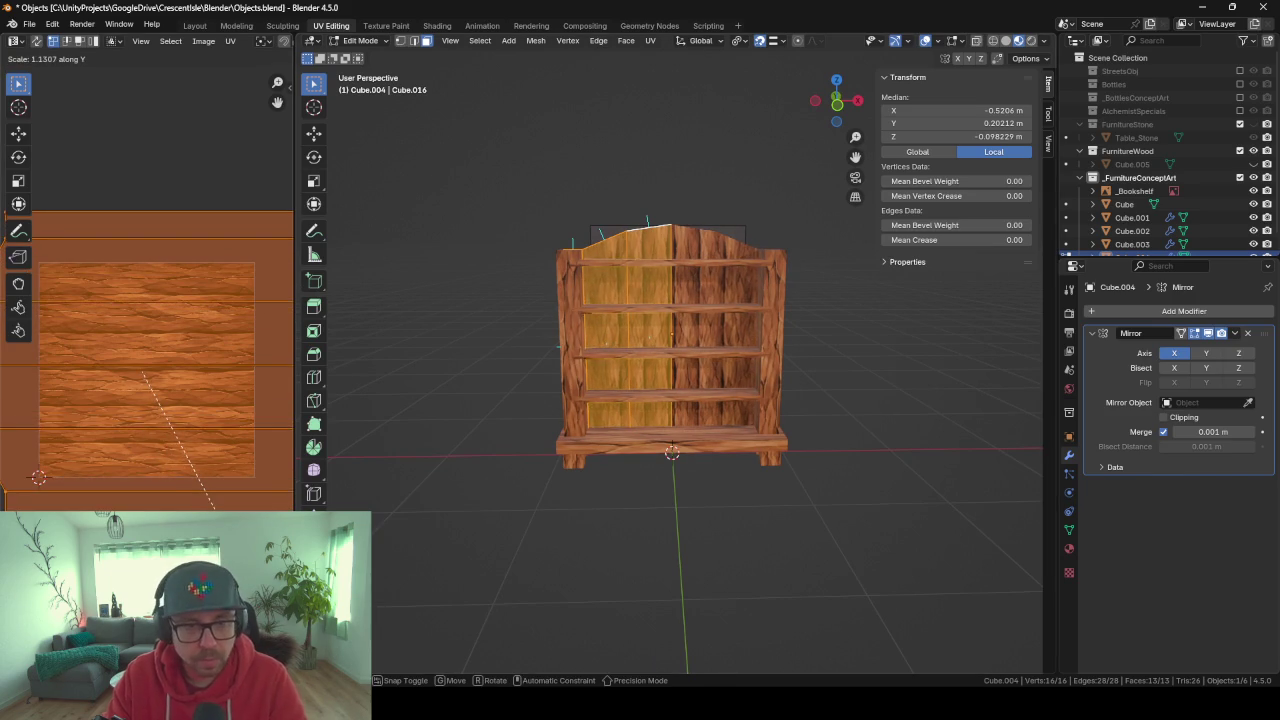
click(215, 510)
key(Tab)
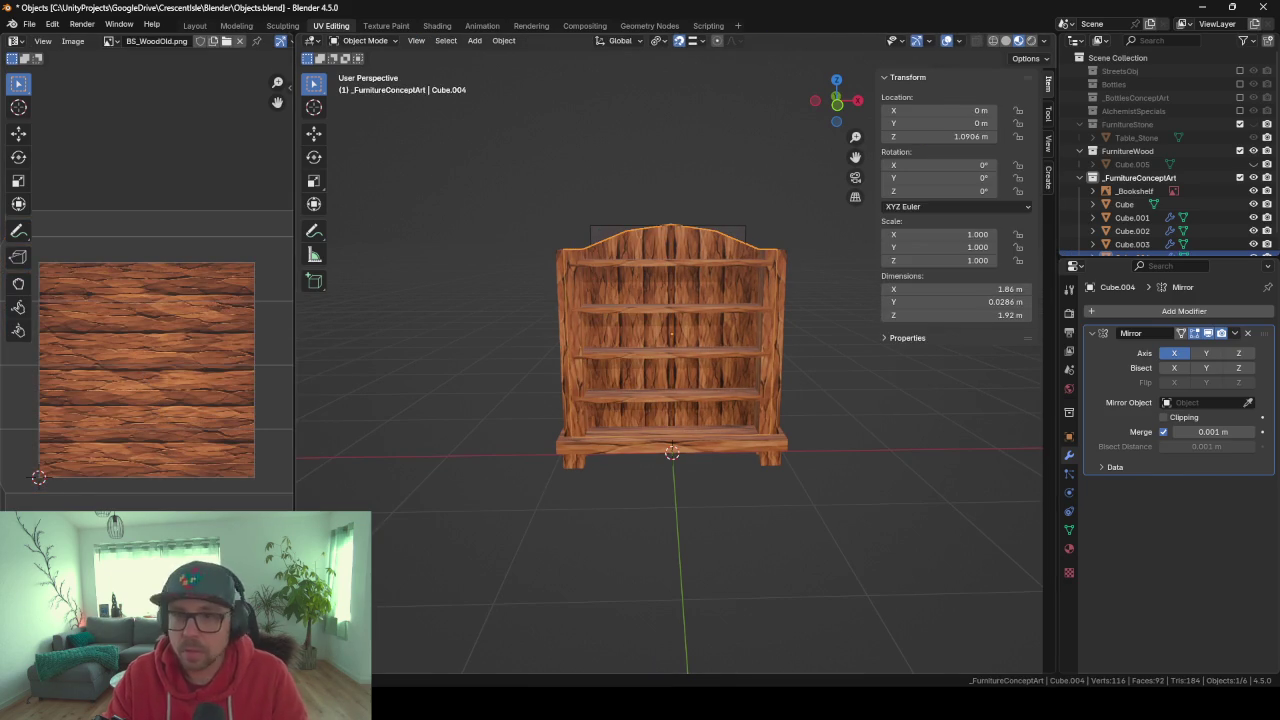
Shift the back panel's UVs to align the wood grain, then leave Edit Mode.
scroll(643, 399, up, 2)
key(Tab)
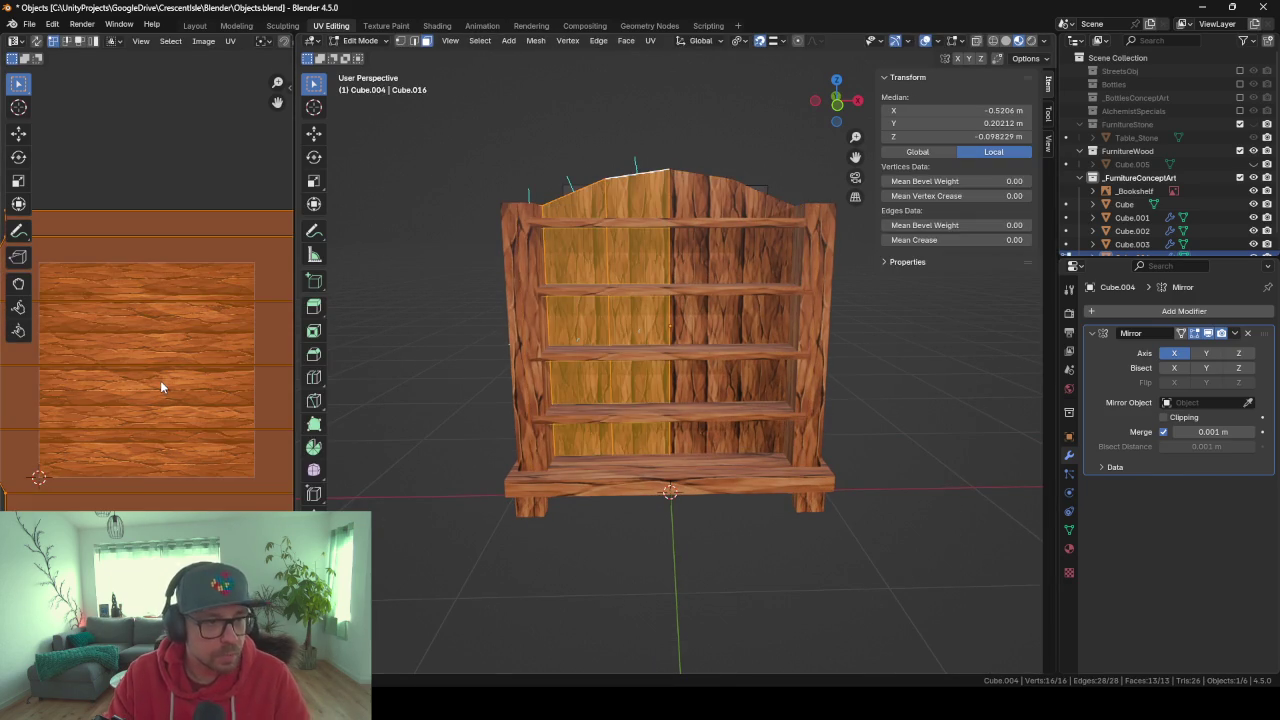
key(g)
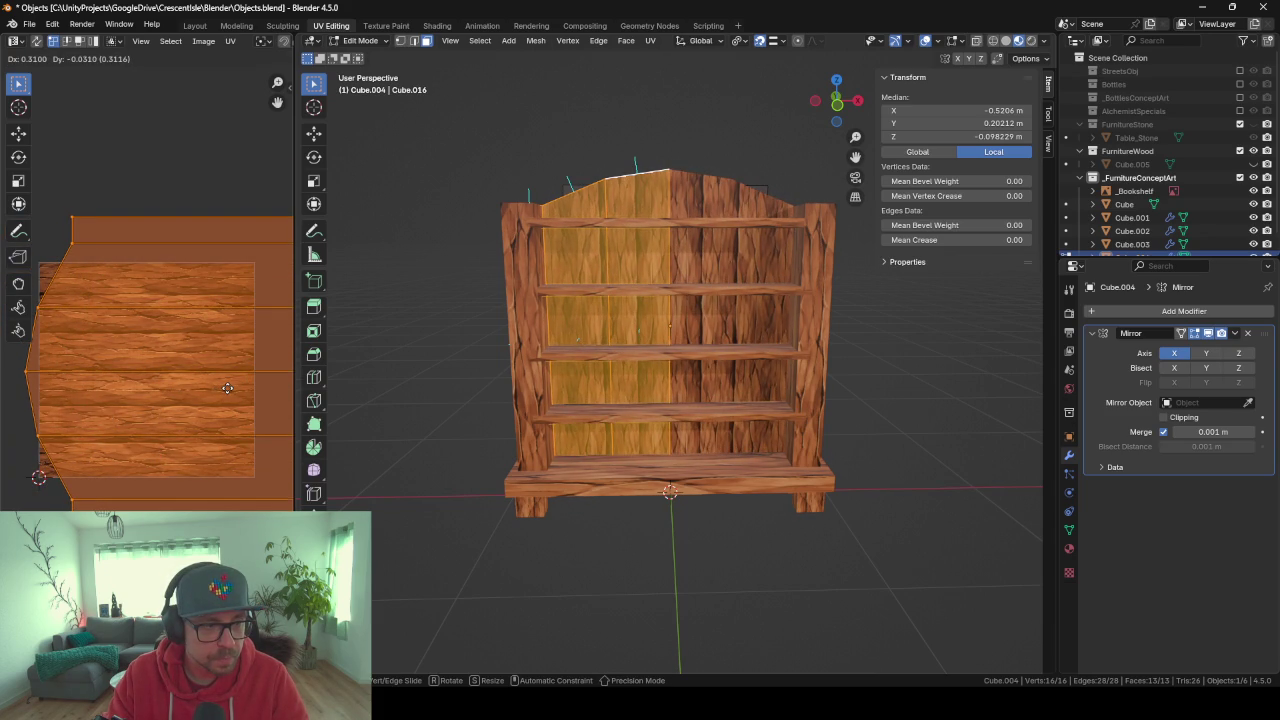
click(227, 385)
key(Tab)
mouse_move(565, 378)
middle_down()
mouse_move(597, 370)
mouse_move(520, 374)
mouse_move(676, 380)
mouse_move(536, 382)
mouse_move(555, 413)
middle_up()
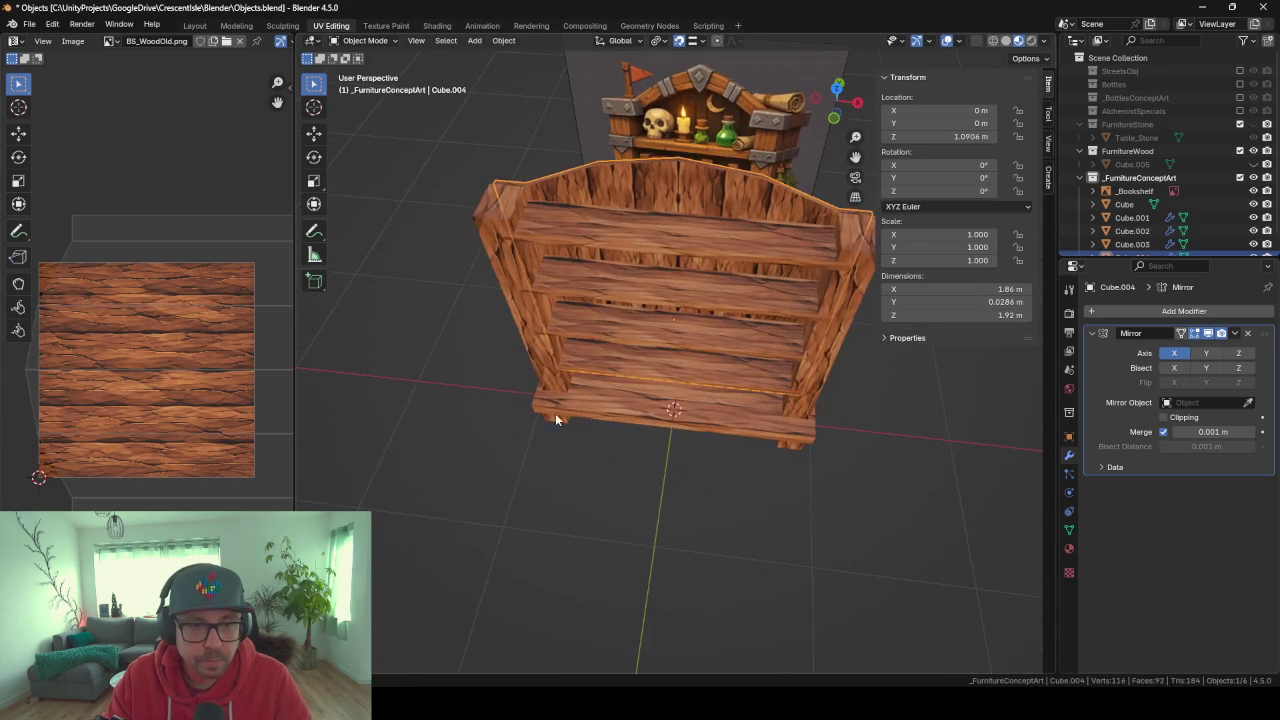
Stretch the shelf planks Cube.003's UVs horizontally along X.
click(643, 236)
key(Tab)
click(665, 397)
key(s)
key(x)
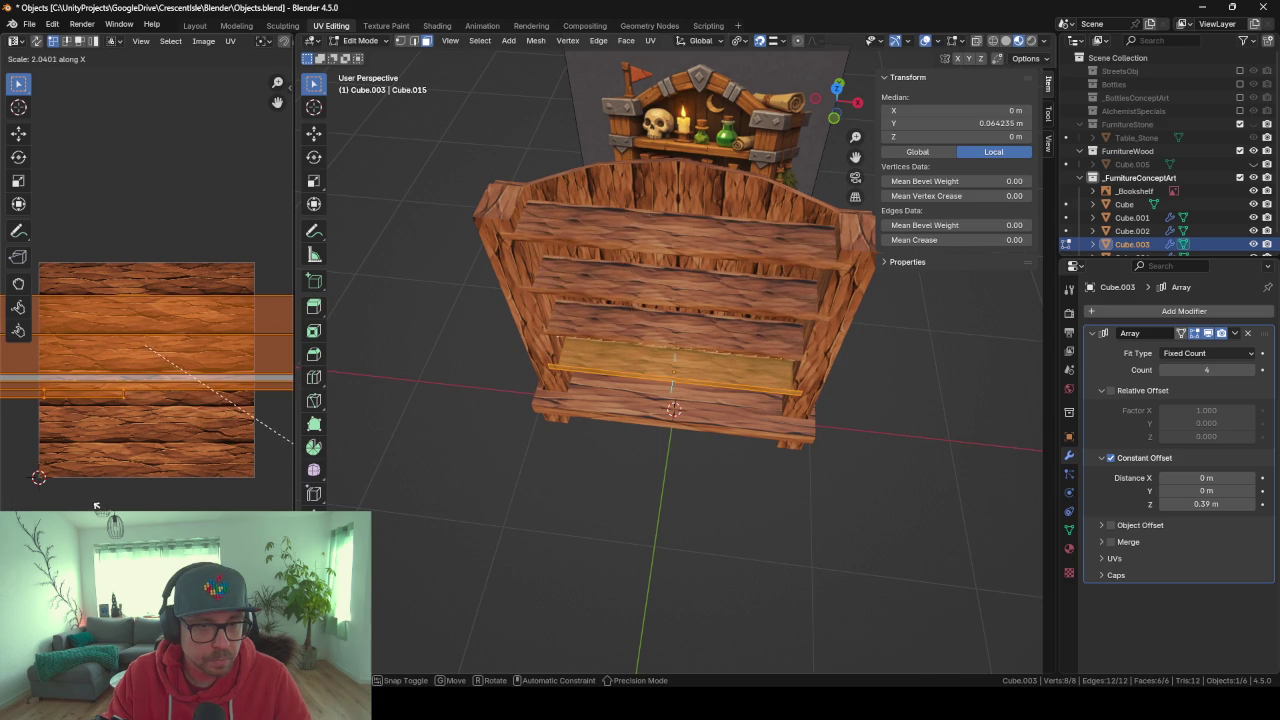
click(110, 508)
key(Tab)
Stretch the bottom plank Cube's UVs horizontally along X.
middle_drag(402, 487, 683, 494)
click(678, 466)
key(Tab)
key(s)
key(x)
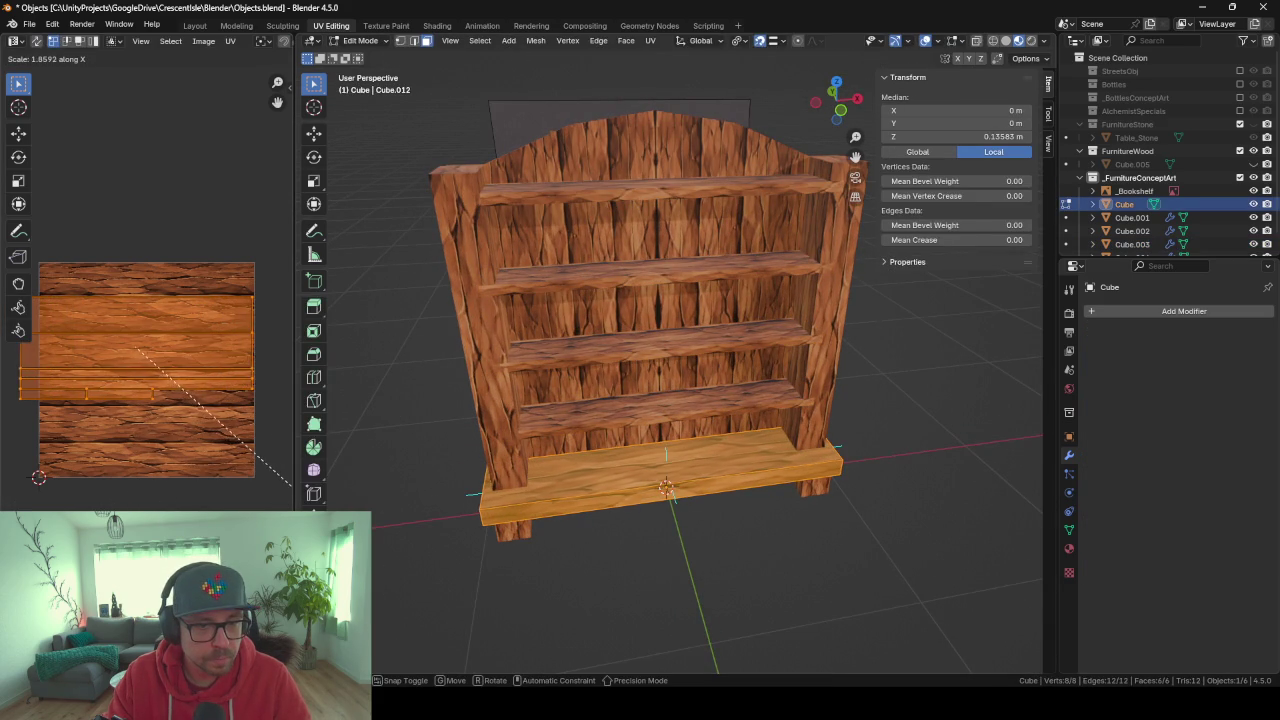
click(291, 476)
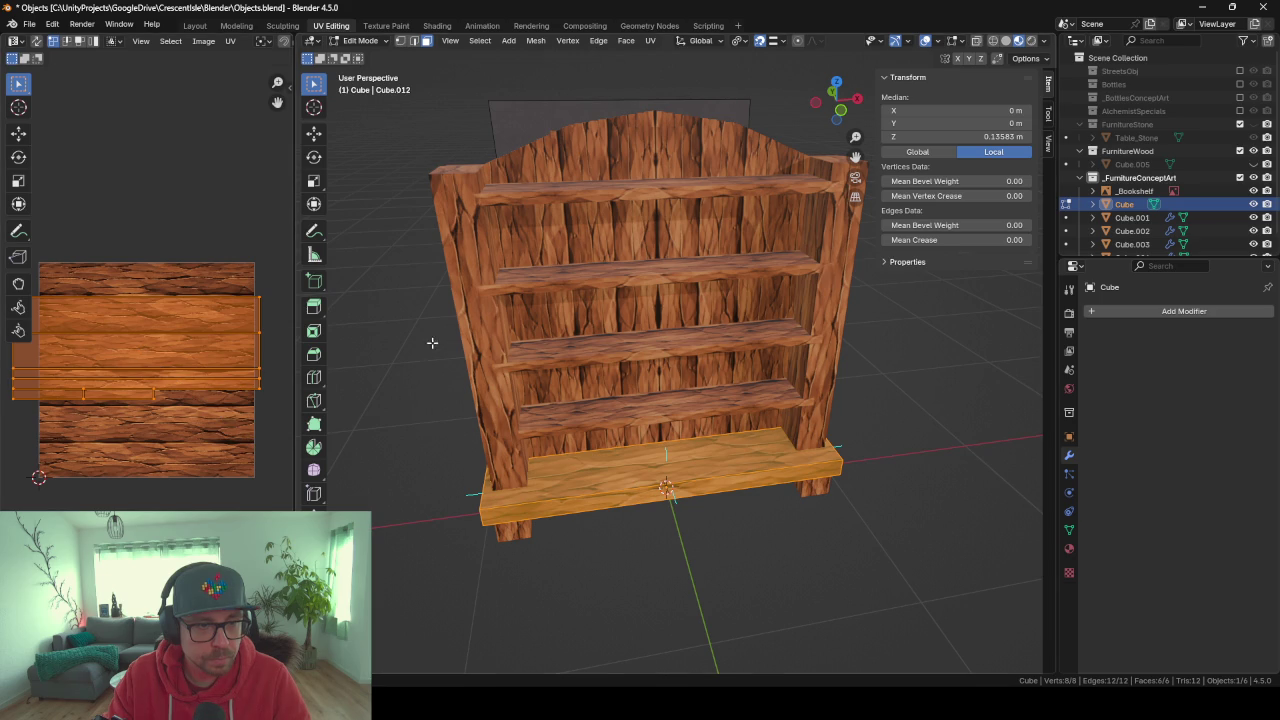
key(Tab)
Stretch the side post Cube.002's UVs horizontally, then inspect the textured bookshelf.
click(499, 386)
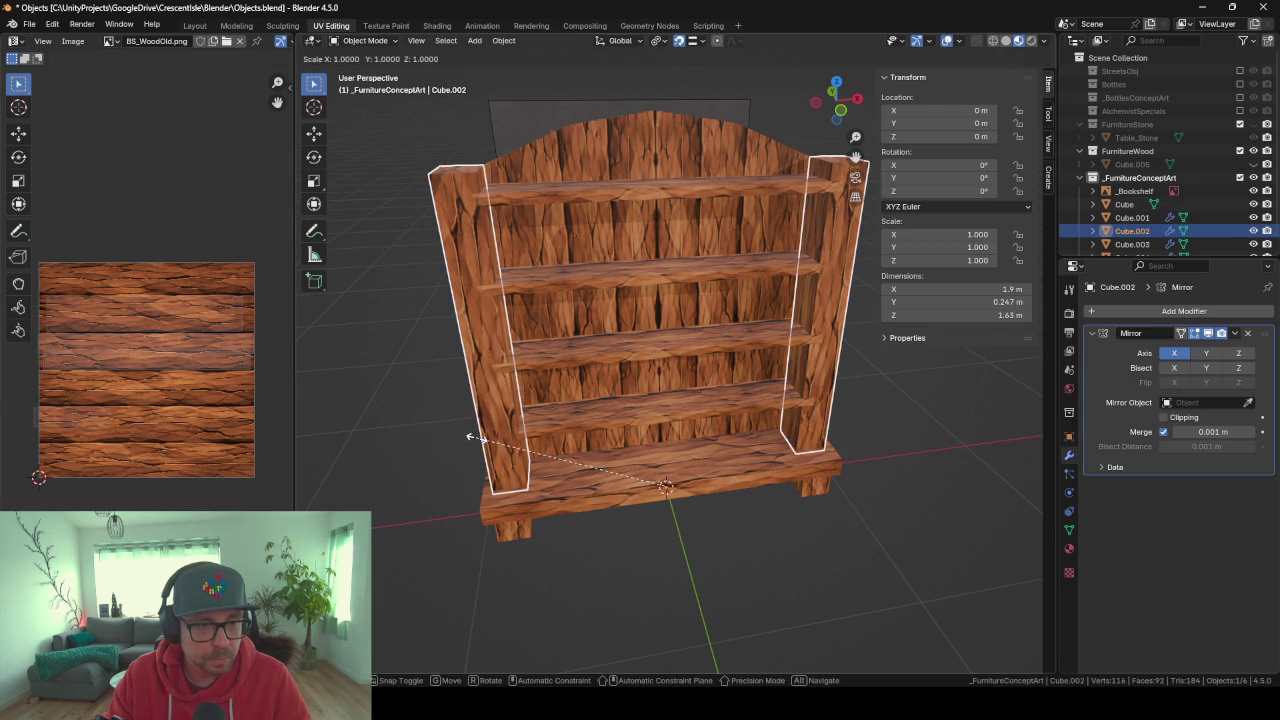
key(a)
click(478, 332)
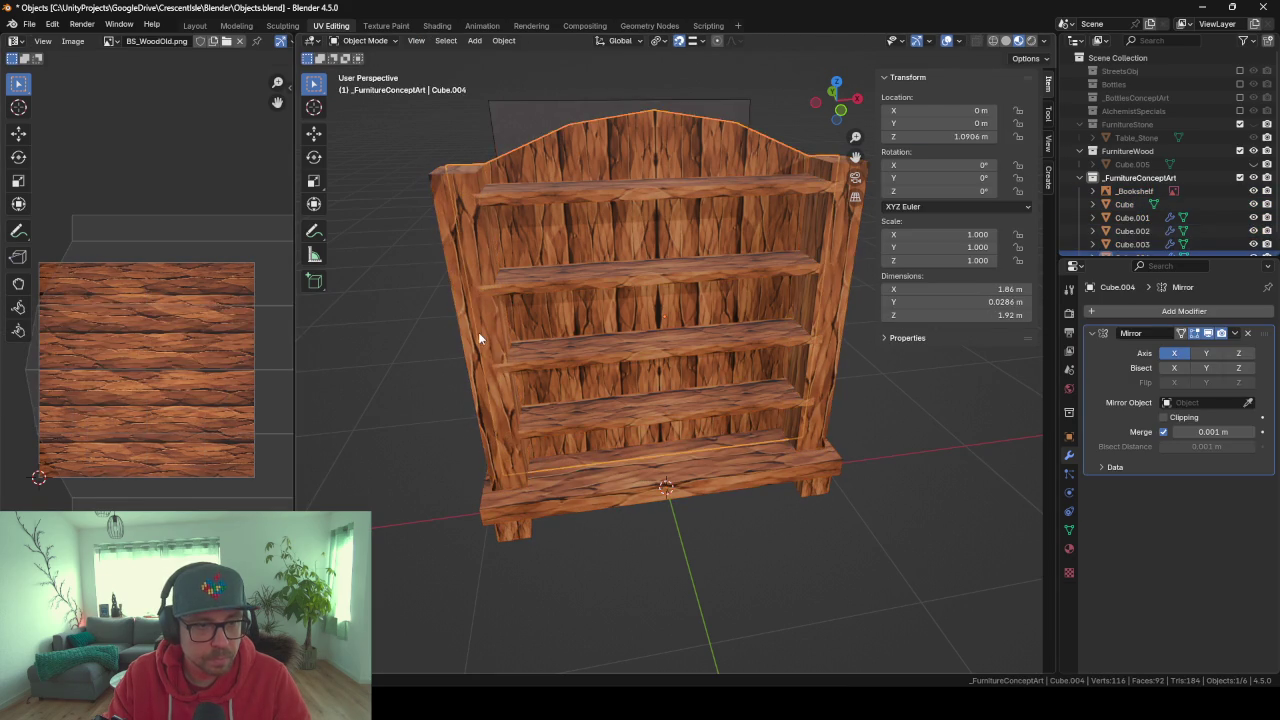
key(Tab)
key(a)
key(alt+a)
key(a)
key(s)
key(x)
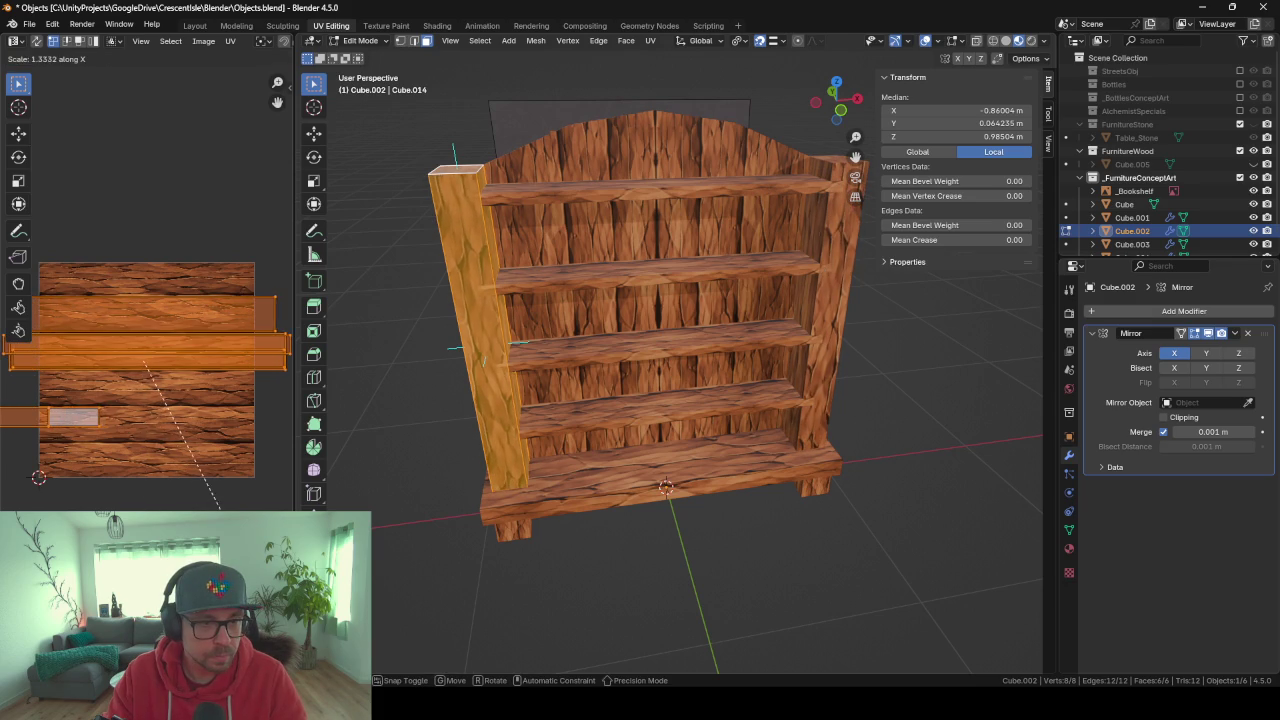
click(205, 505)
key(Tab)
mouse_move(479, 520)
middle_down()
mouse_move(626, 494)
mouse_move(634, 476)
mouse_move(671, 469)
mouse_move(473, 428)
mouse_move(731, 470)
mouse_move(586, 497)
mouse_move(642, 503)
mouse_move(599, 504)
middle_up()
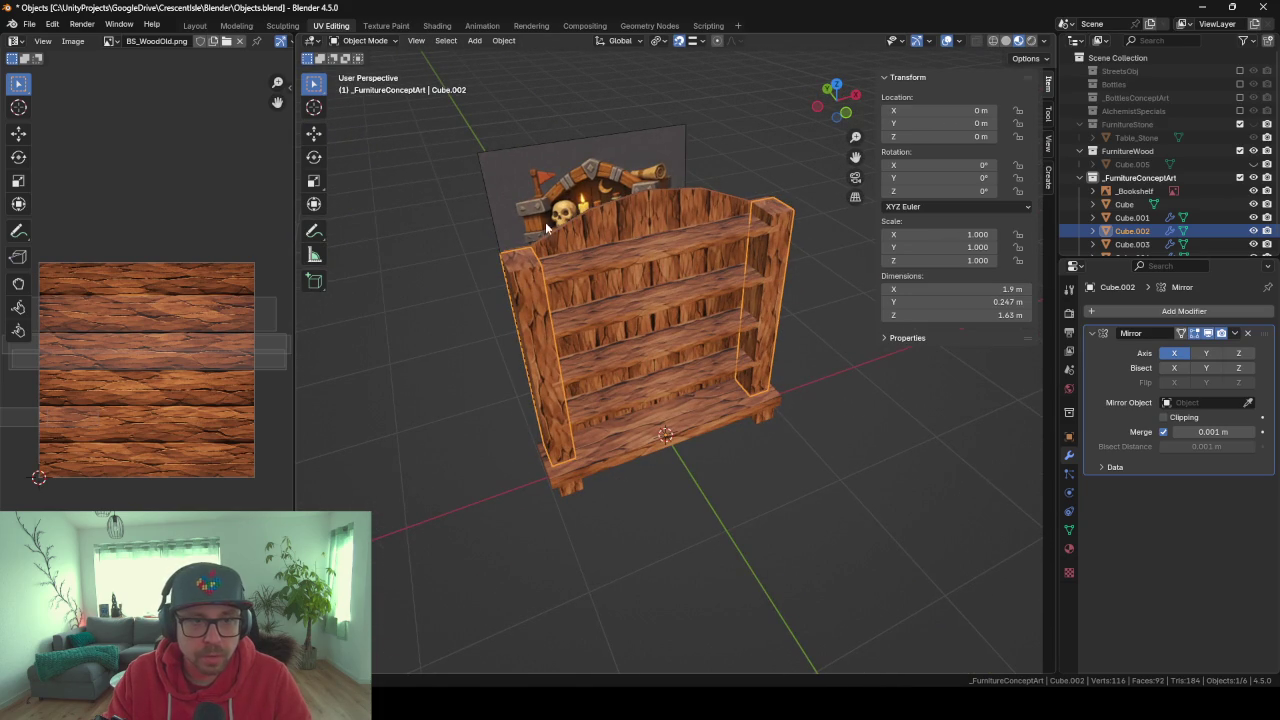
mouse_move(513, 236)
middle_down()
mouse_move(608, 260)
mouse_move(745, 225)
mouse_move(592, 275)
mouse_move(591, 208)
middle_up()
mouse_move(517, 266)
middle_down()
mouse_move(437, 244)
mouse_move(829, 307)
mouse_move(791, 291)
mouse_move(746, 376)
mouse_move(658, 382)
middle_up()
mouse_move(615, 456)
middle_down()
mouse_move(677, 500)
mouse_move(711, 581)
middle_up()
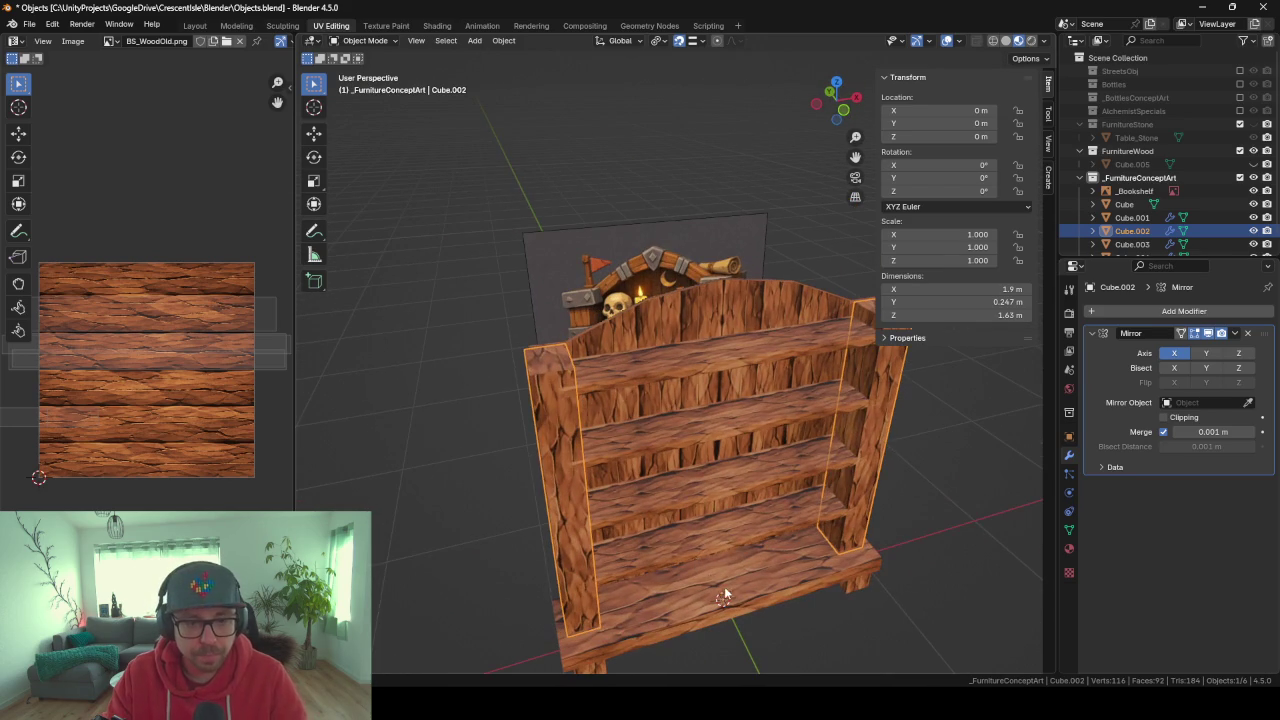
Add a new cube and raise it to the top of the bookshelf.
key(shift+a)
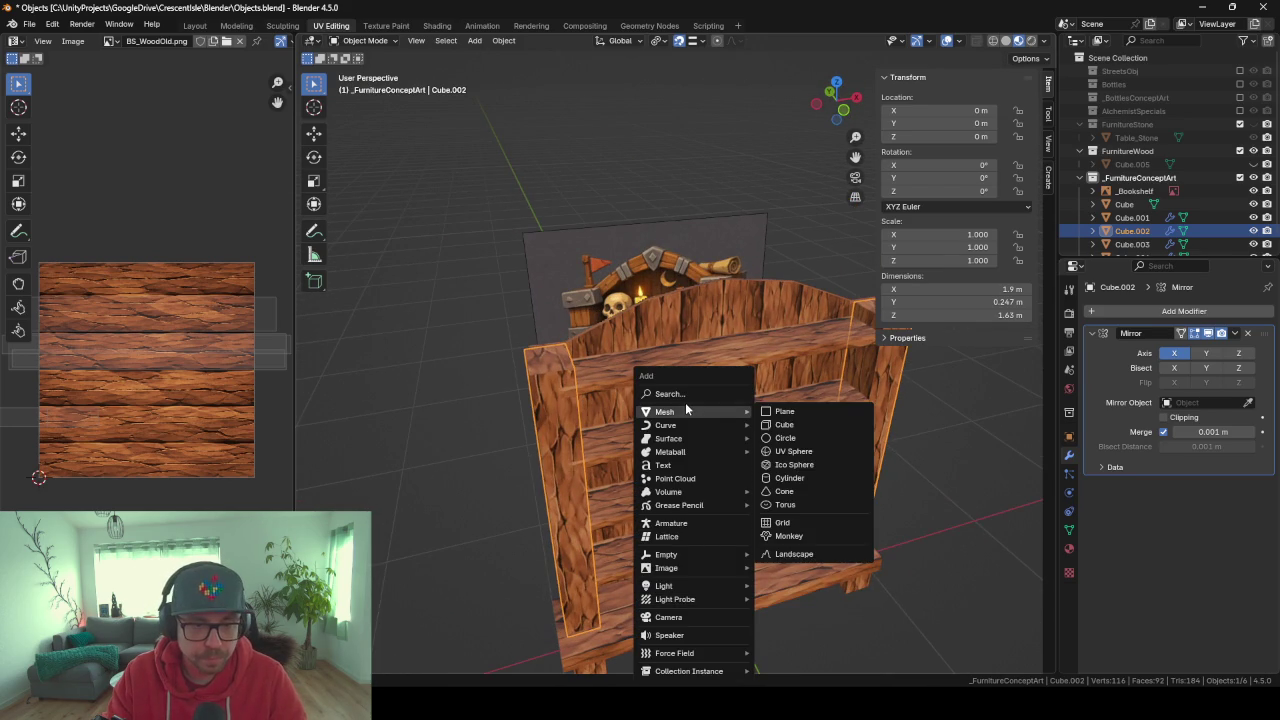
click(784, 424)
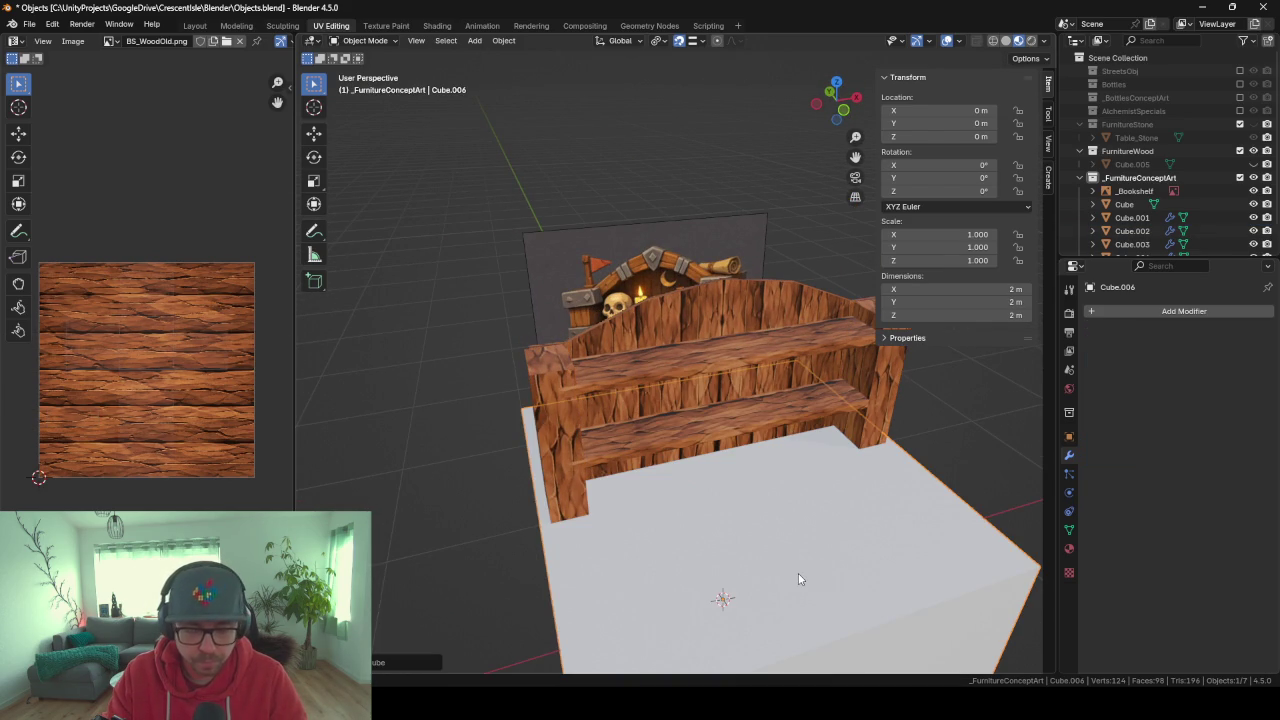
key(Tab)
key(g)
key(z)
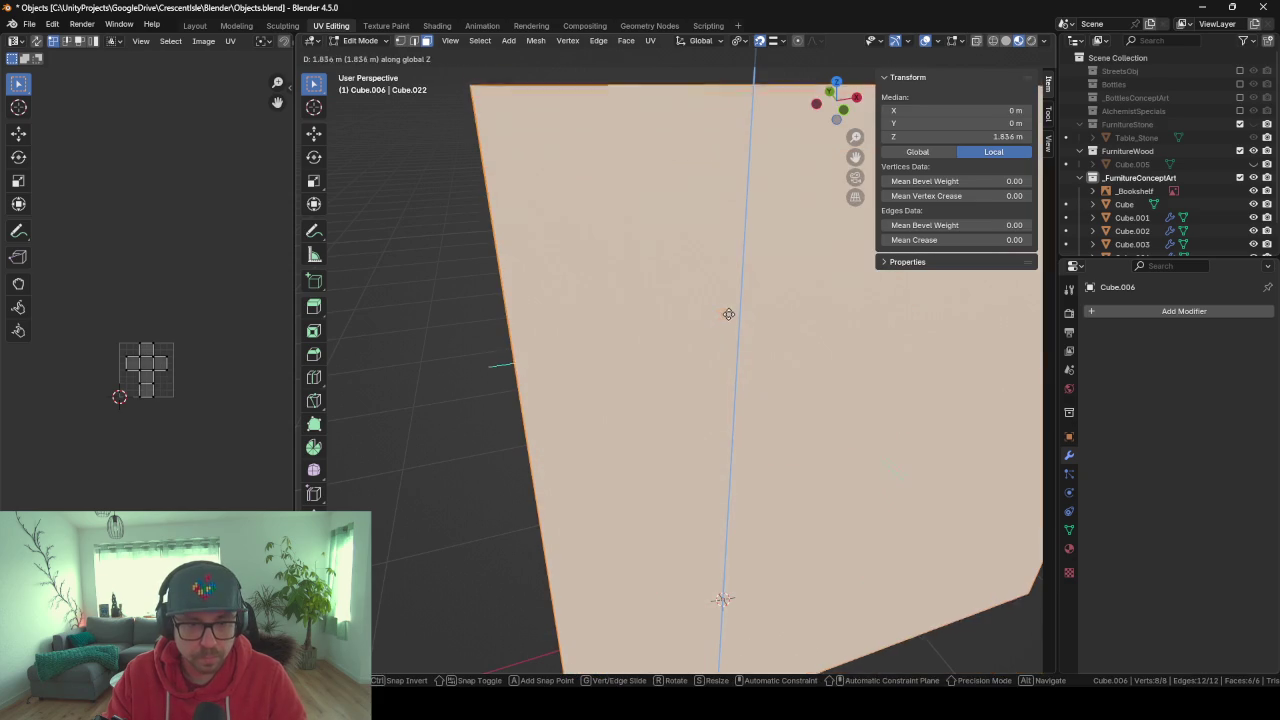
click(798, 401)
Move the cube to the left side and add a Mirror modifier to duplicate it.
key(KP_Divide)
key(KP_Divide)
scroll(790, 395, down, 5)
scroll(773, 383, down, 4)
key(shift+Tab)
key(g)
key(y)
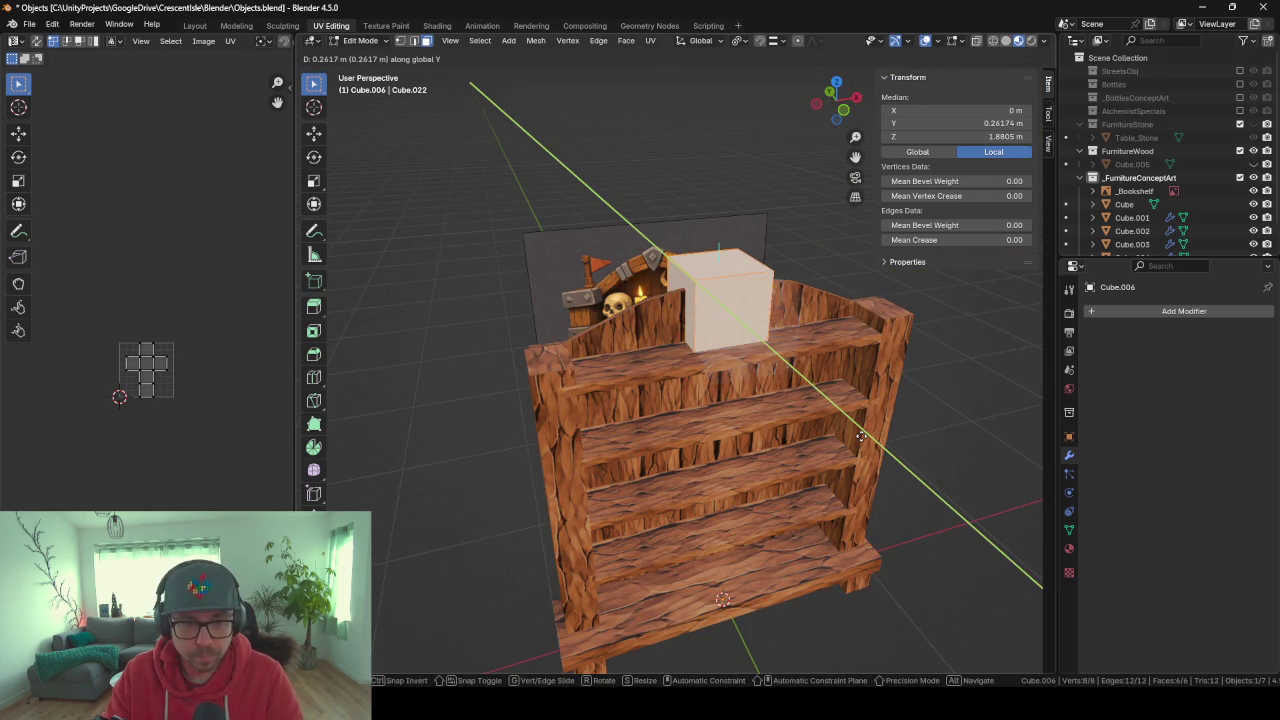
key(x)
click(780, 436)
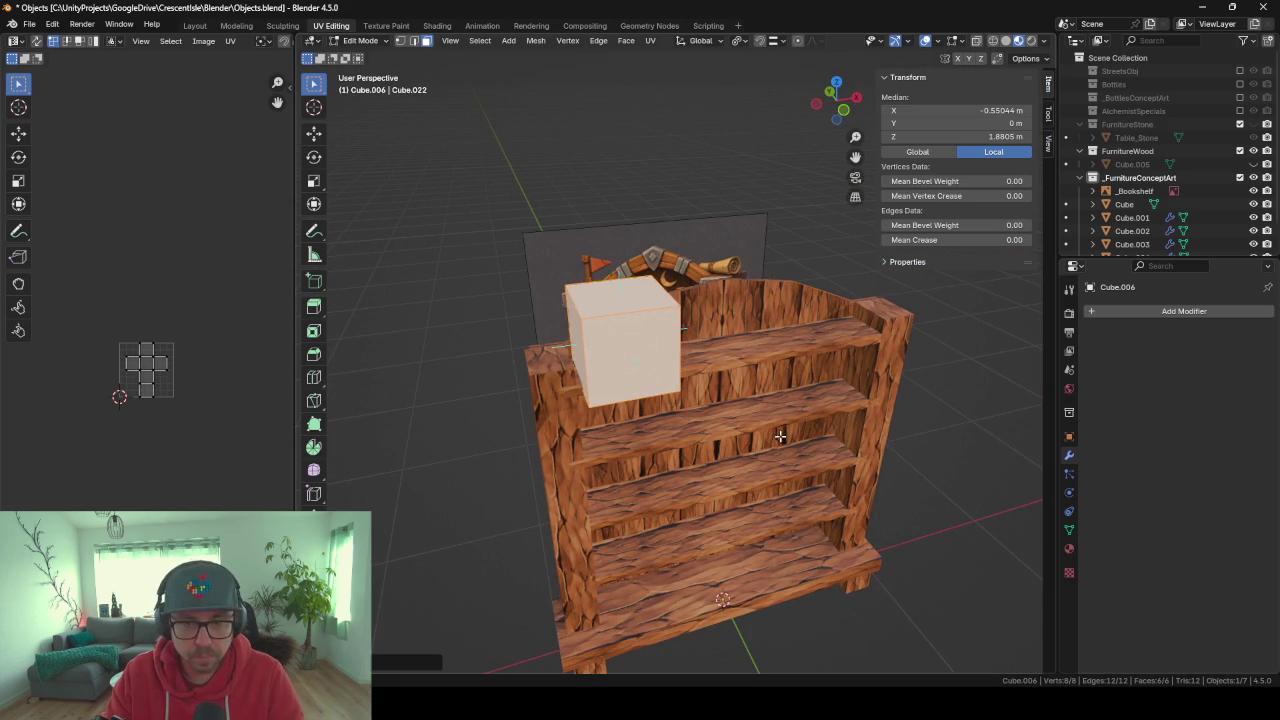
click(1174, 318)
text(mi)
key(Return)
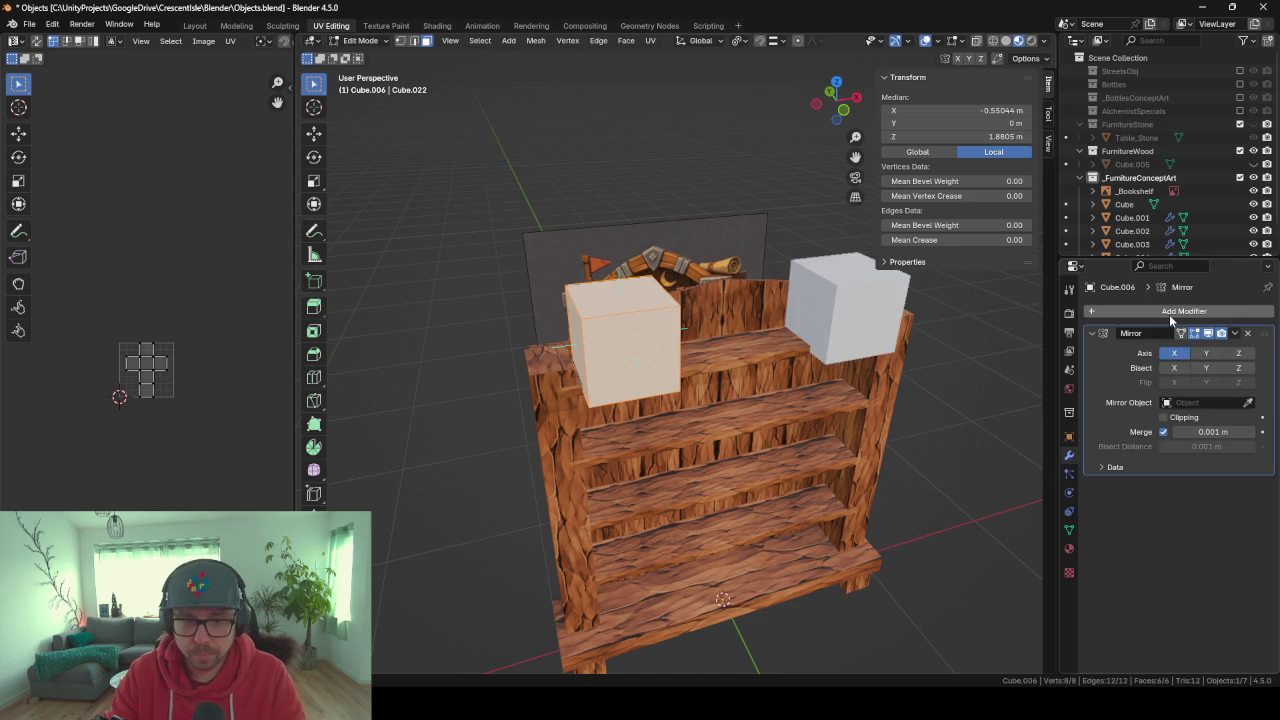
Shrink the mirrored cubes and set their front-back position at the bookshelf's top corners.
mouse_move(753, 423)
middle_down()
mouse_move(648, 406)
mouse_move(757, 402)
mouse_move(768, 421)
mouse_move(757, 371)
mouse_move(830, 425)
middle_up()
key(KP_1)
key(s)
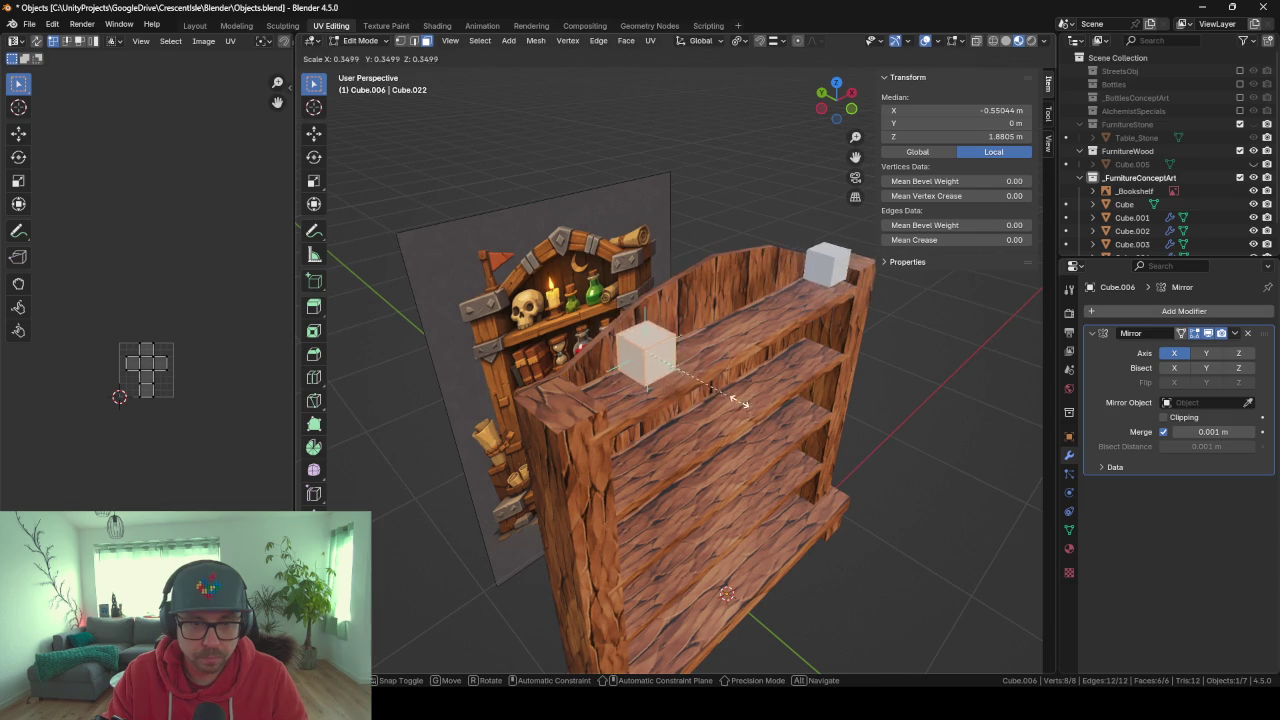
click(731, 382)
middle_drag(731, 382, 761, 386)
key(g)
key(y)
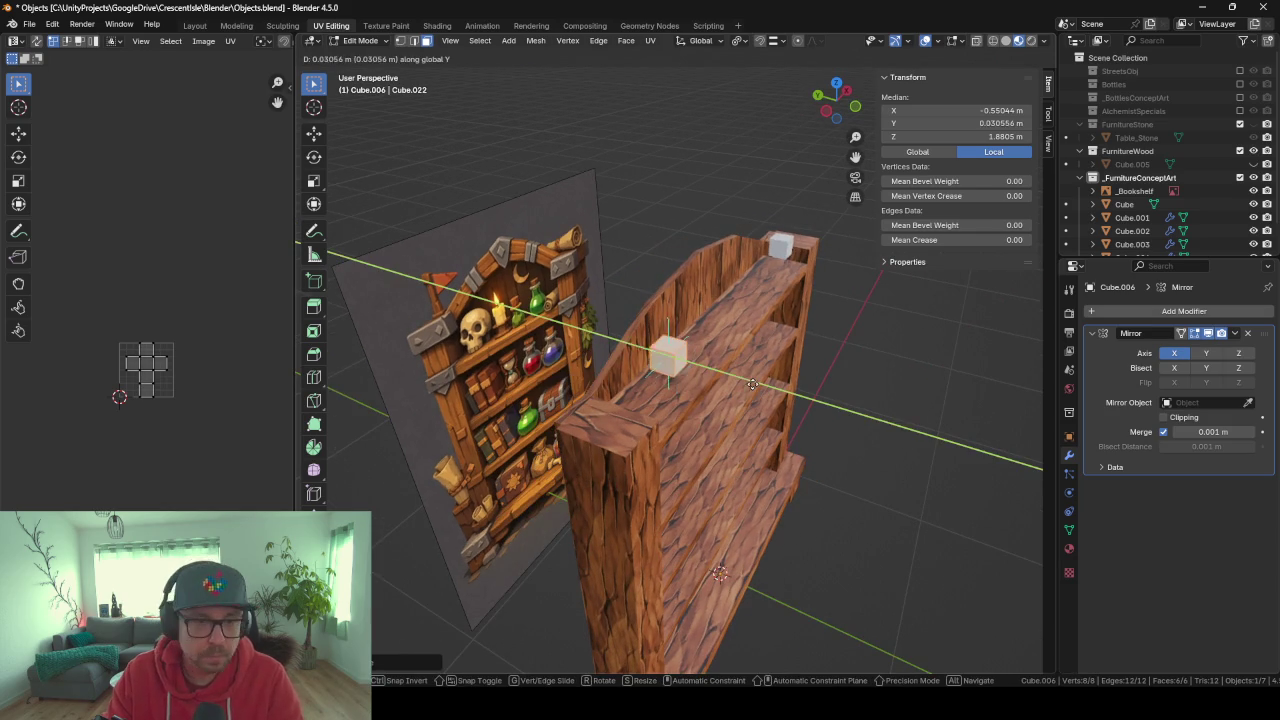
click(717, 376)
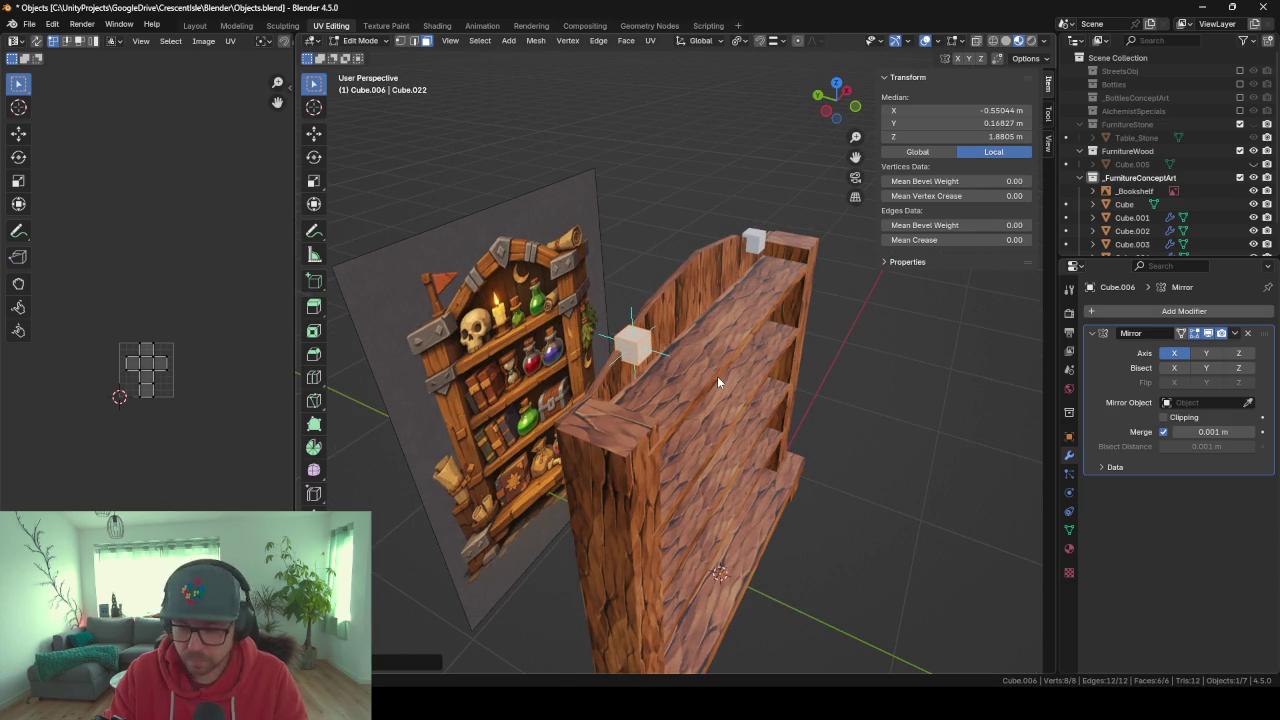
key(KP_1)
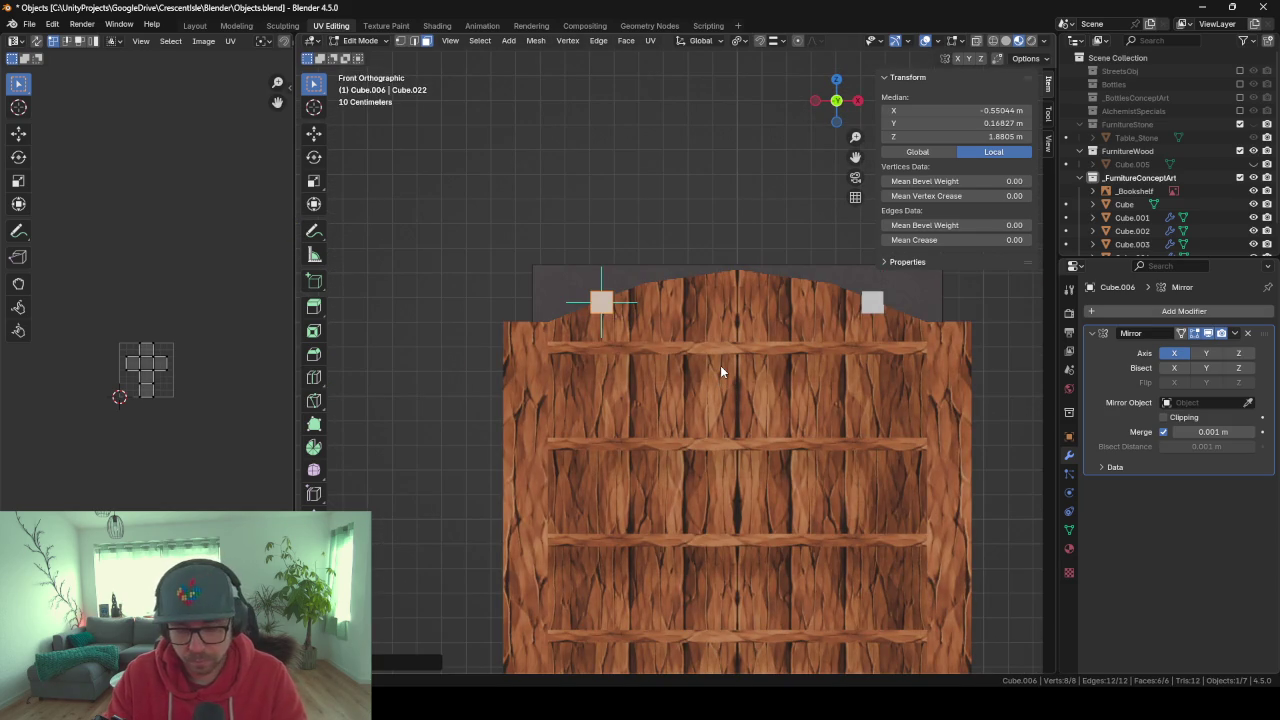
Tilt the small cube to follow the arch and place it at the arch's left end.
key(r)
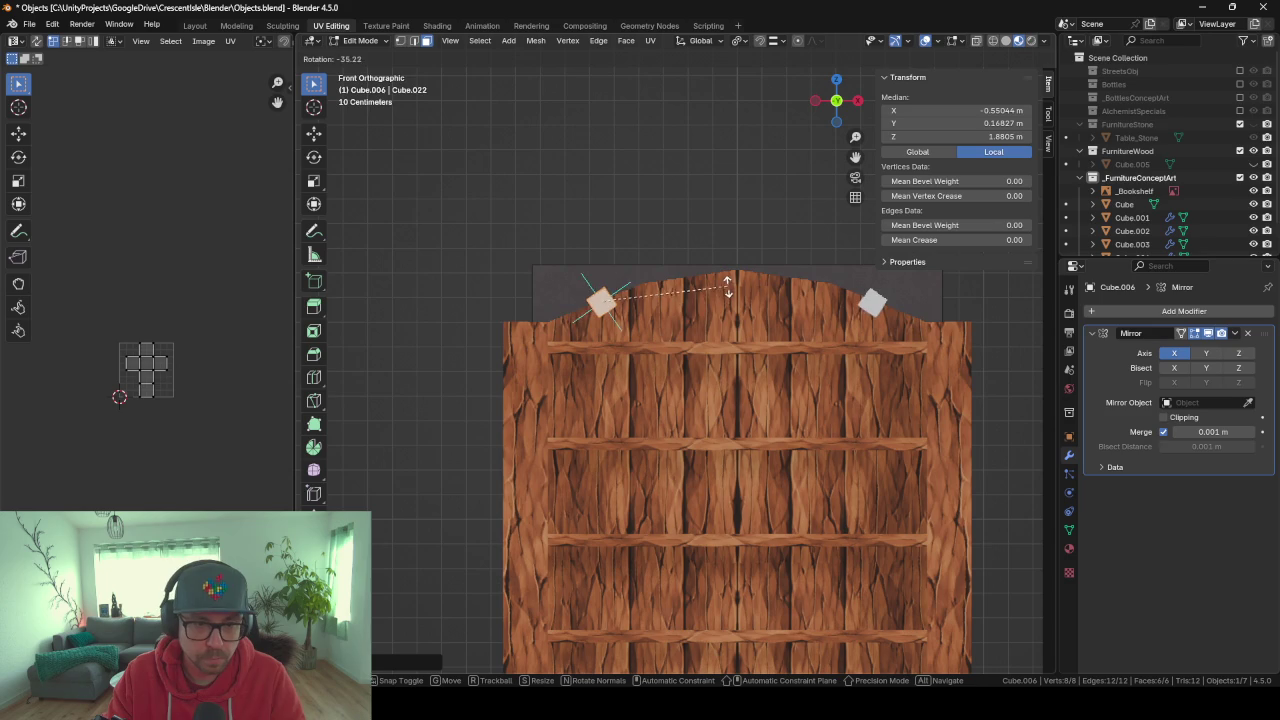
click(750, 320)
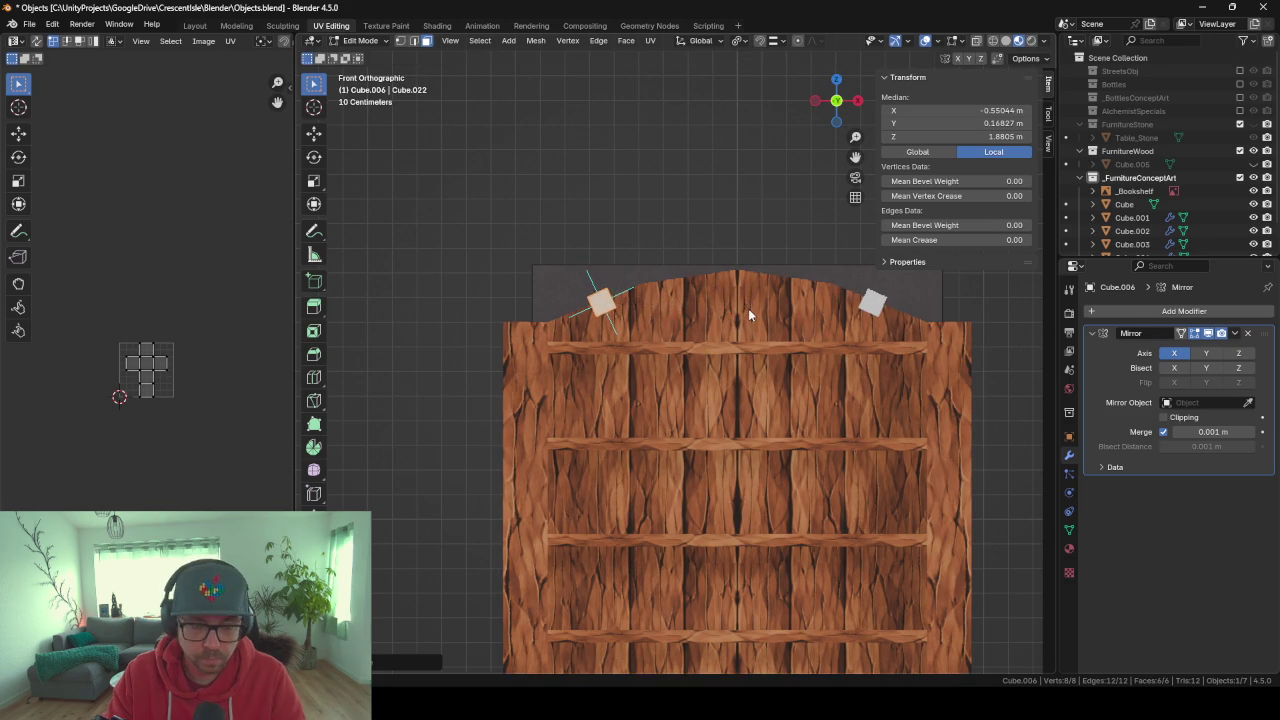
key(g)
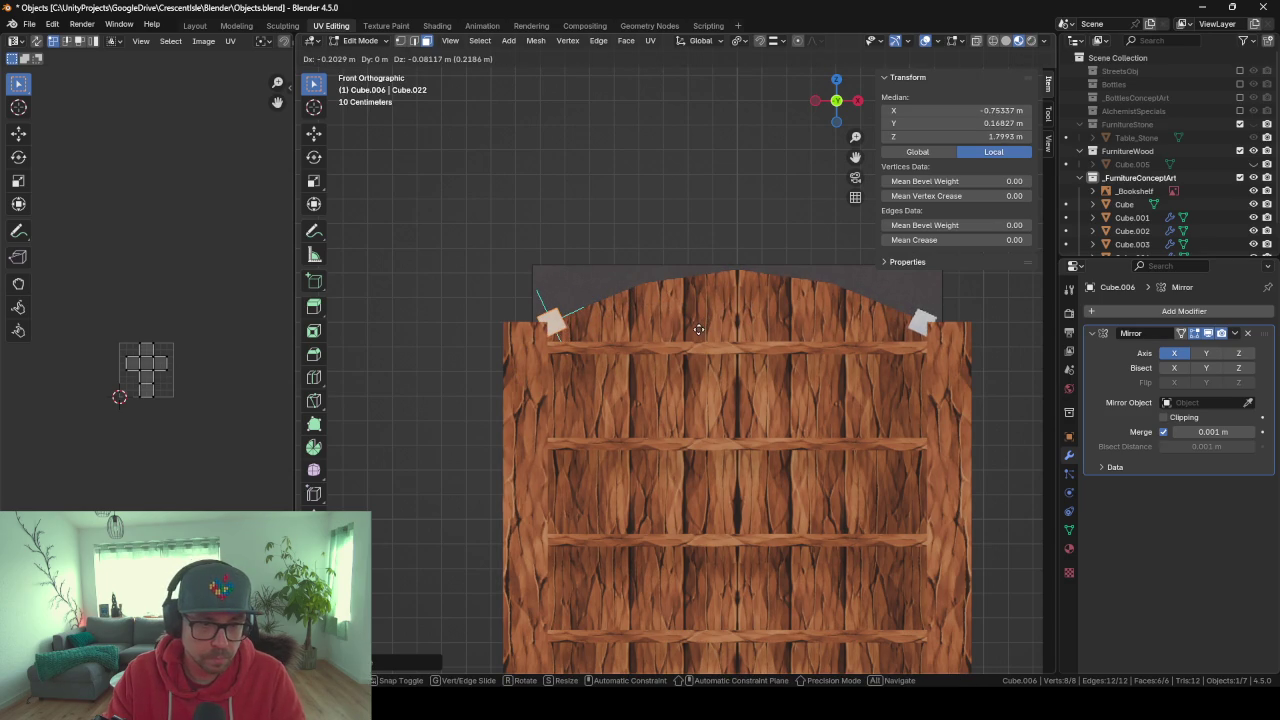
click(698, 329)
middle_drag(575, 248, 634, 288)
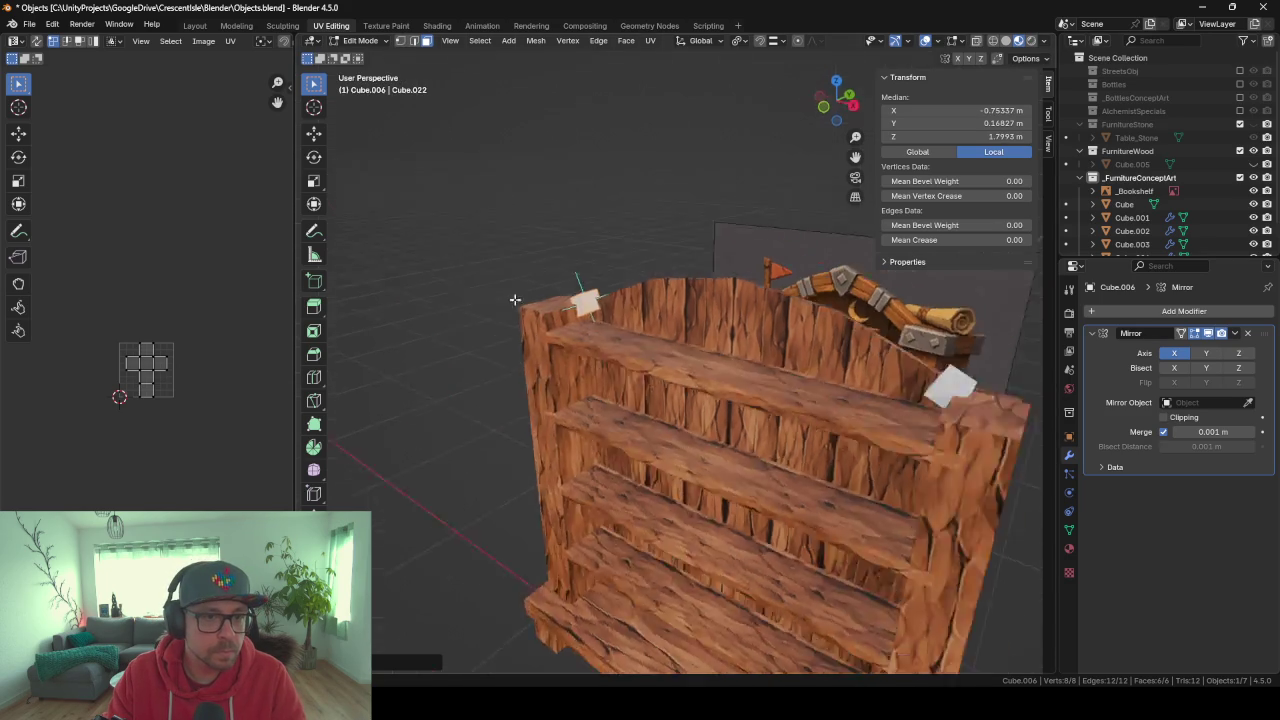
click(614, 285)
key(KP_1)
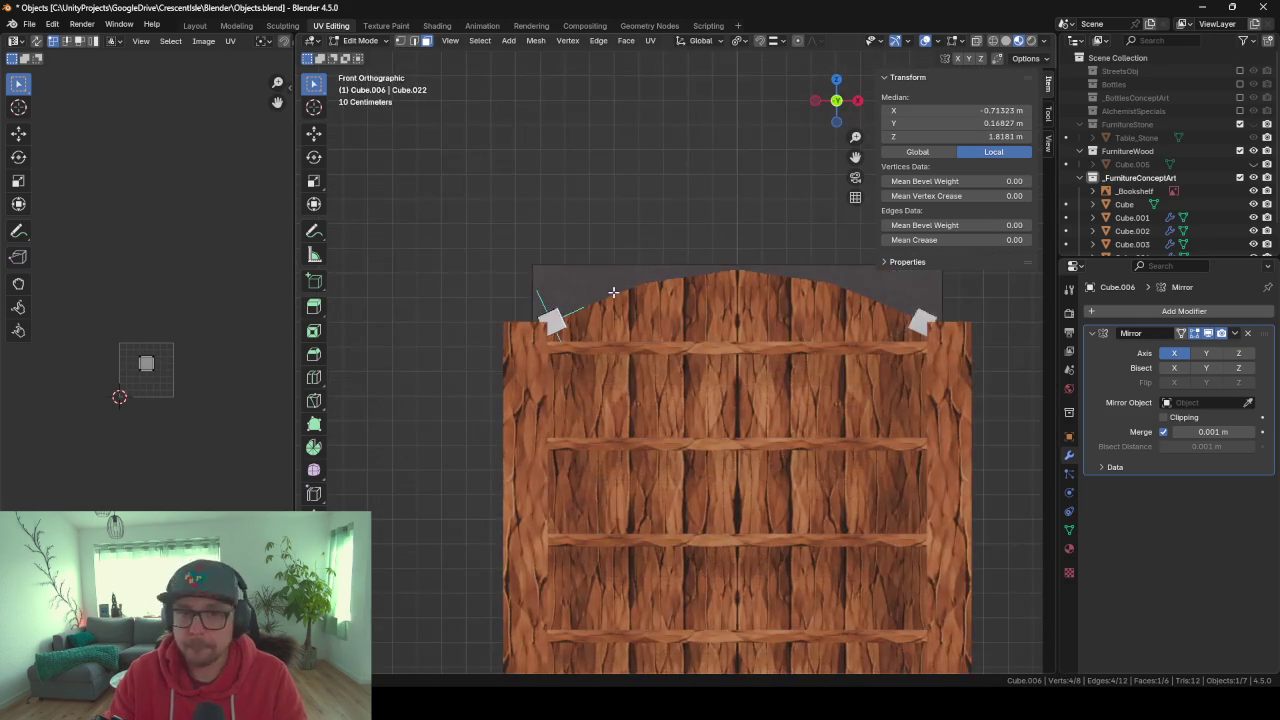
Extrude and rotate the corner faces twice to curve the arch toward the centre.
key(r)
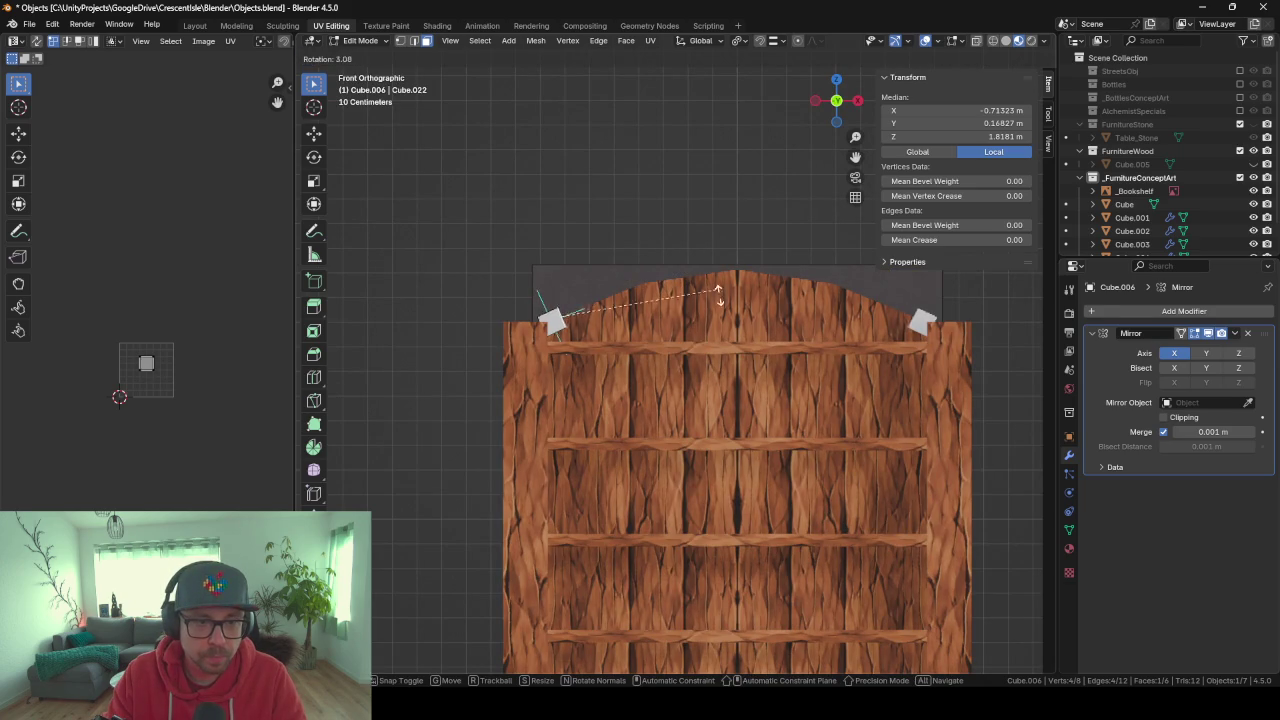
click(715, 292)
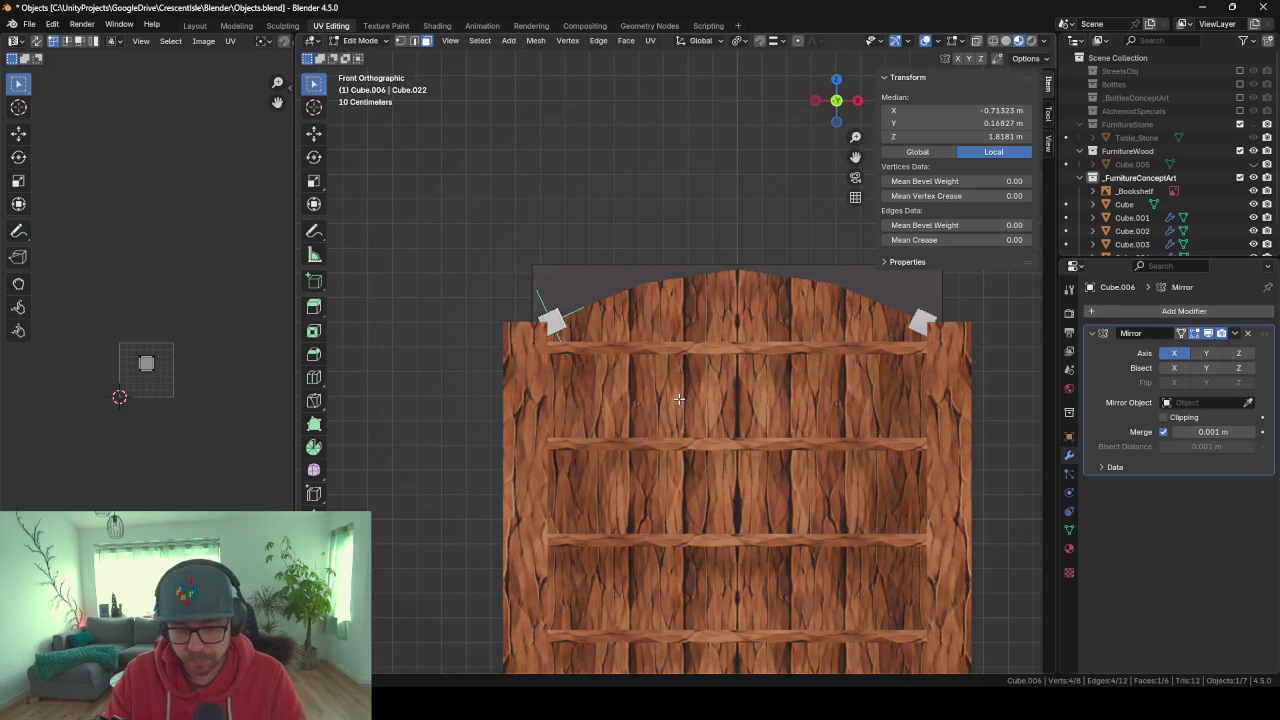
key(e)
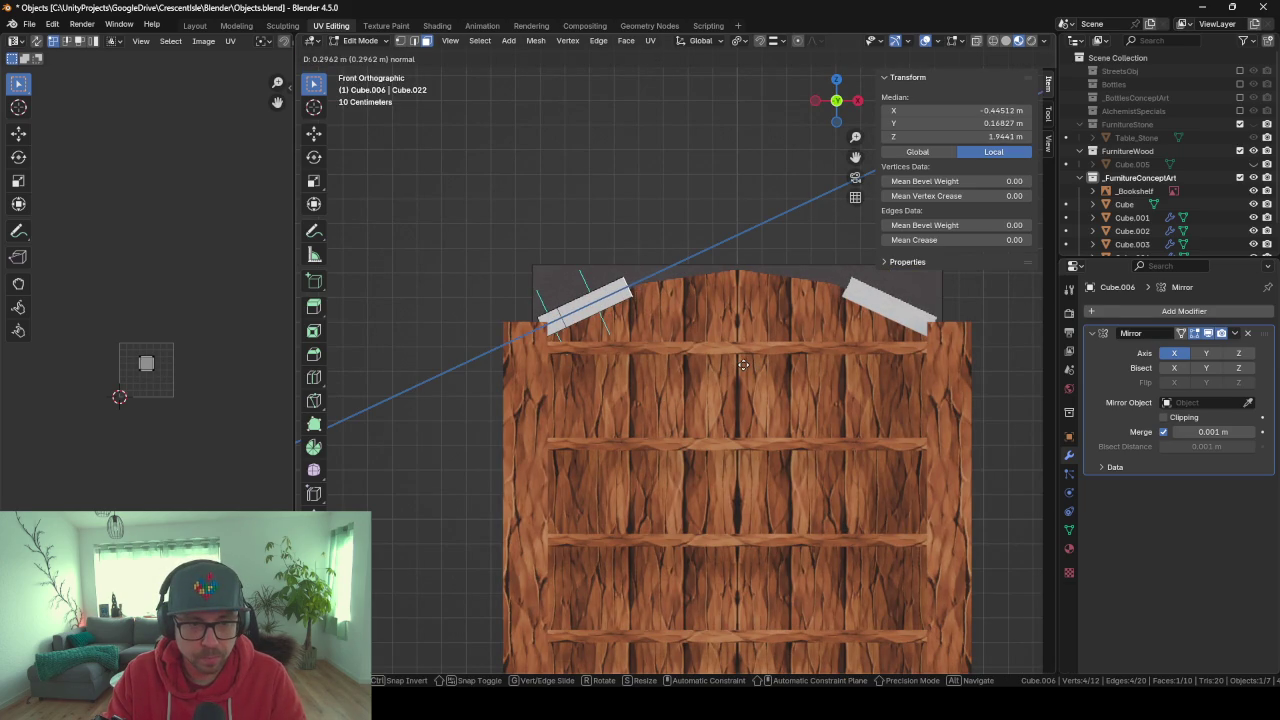
click(318, 428)
key(r)
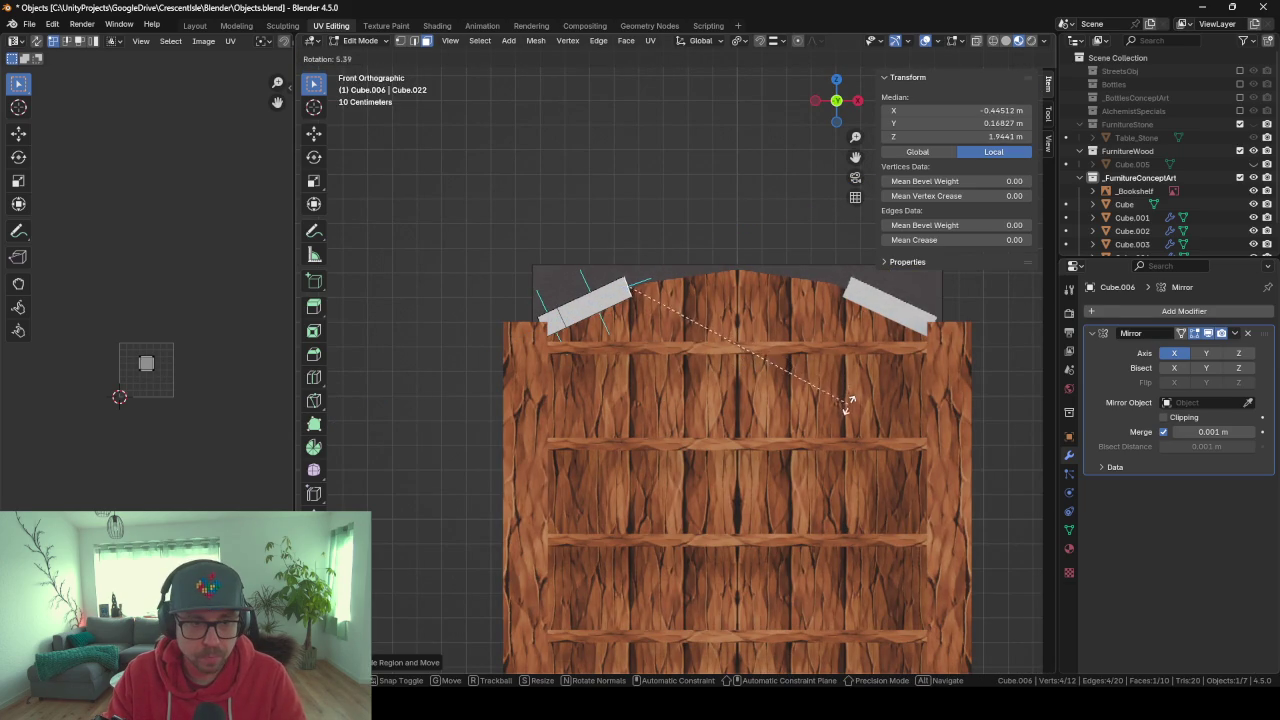
click(868, 445)
key(e)
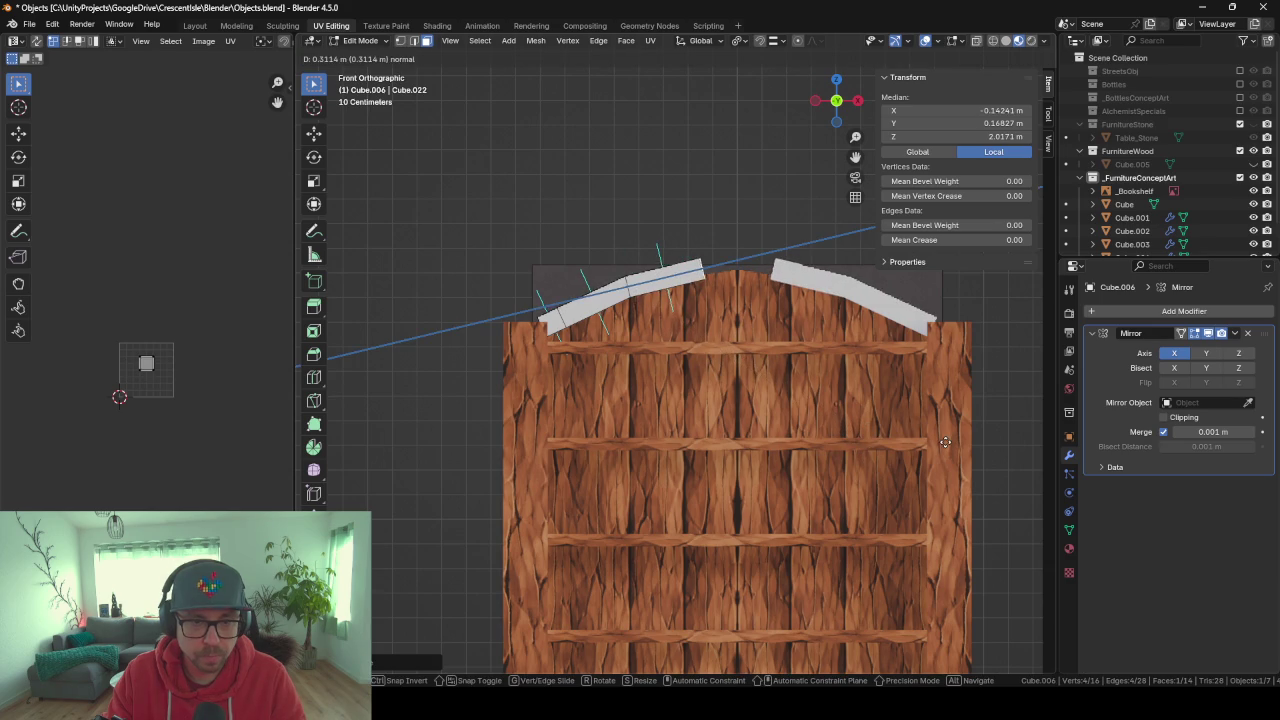
click(956, 443)
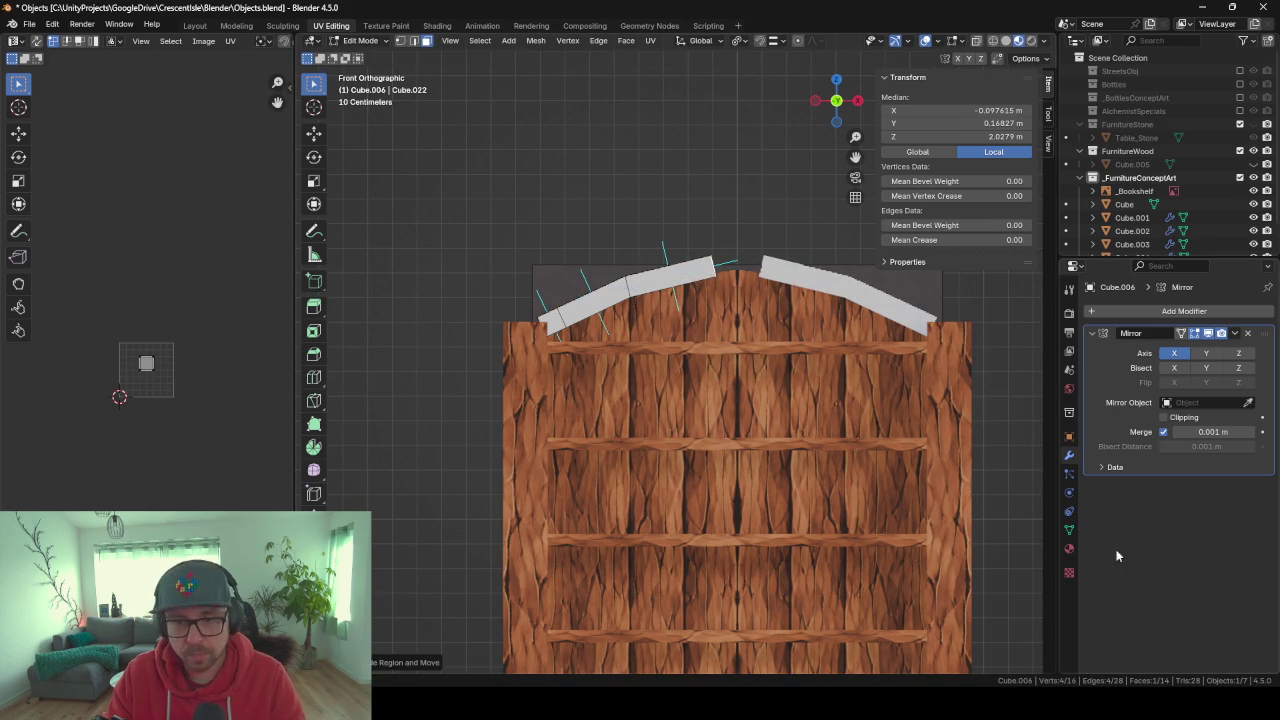
key(e)
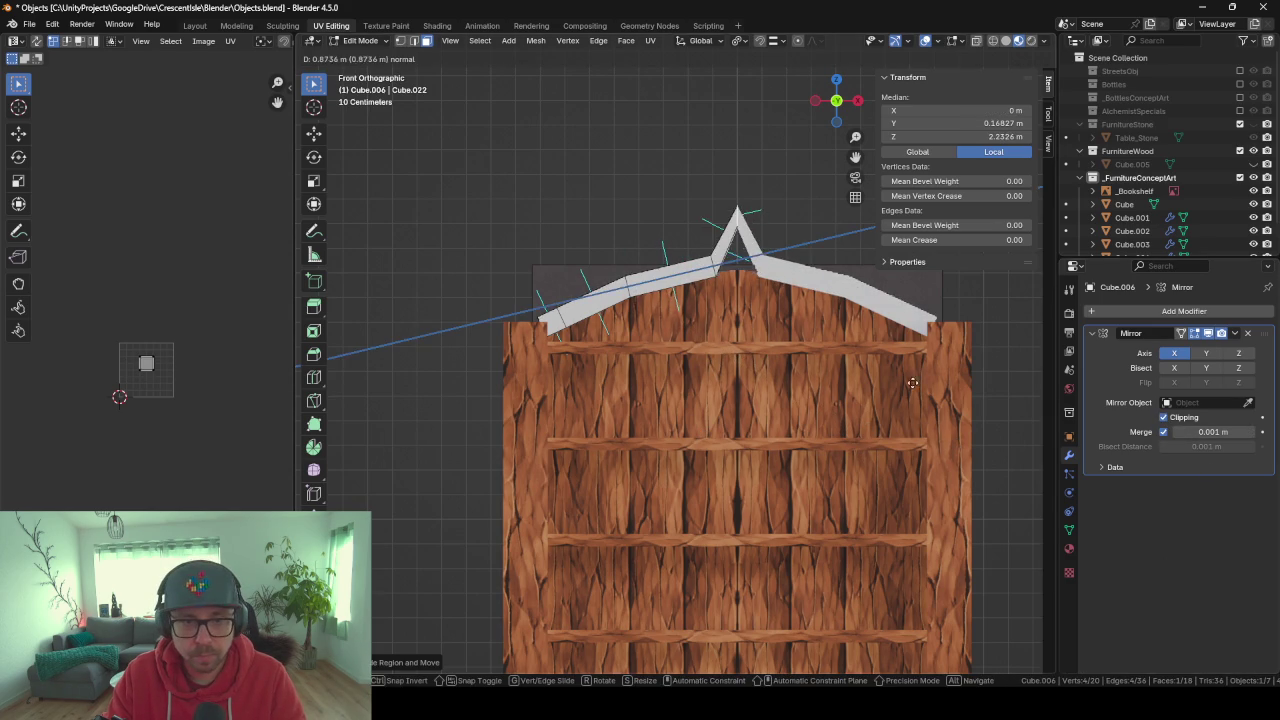
key(Escape)
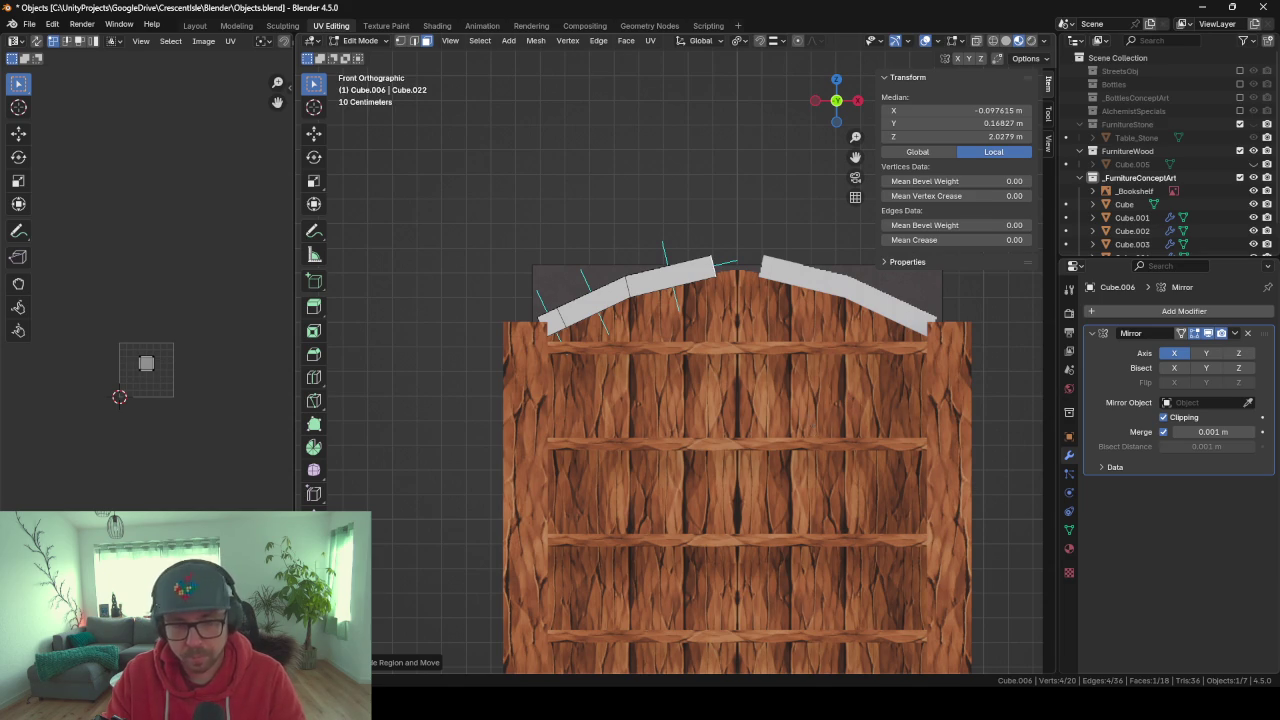
Rotate the arch's end faces and merge overlapping vertices by distance.
key(r)
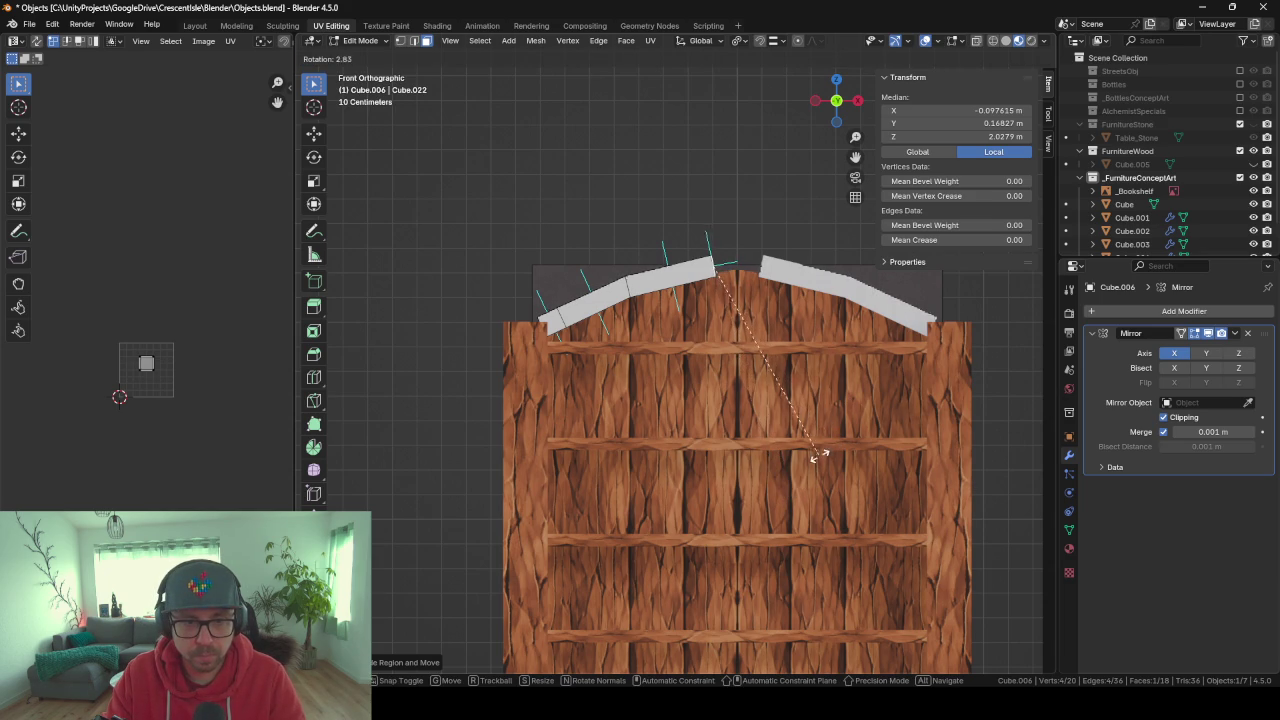
click(818, 456)
key(a)
key(m)
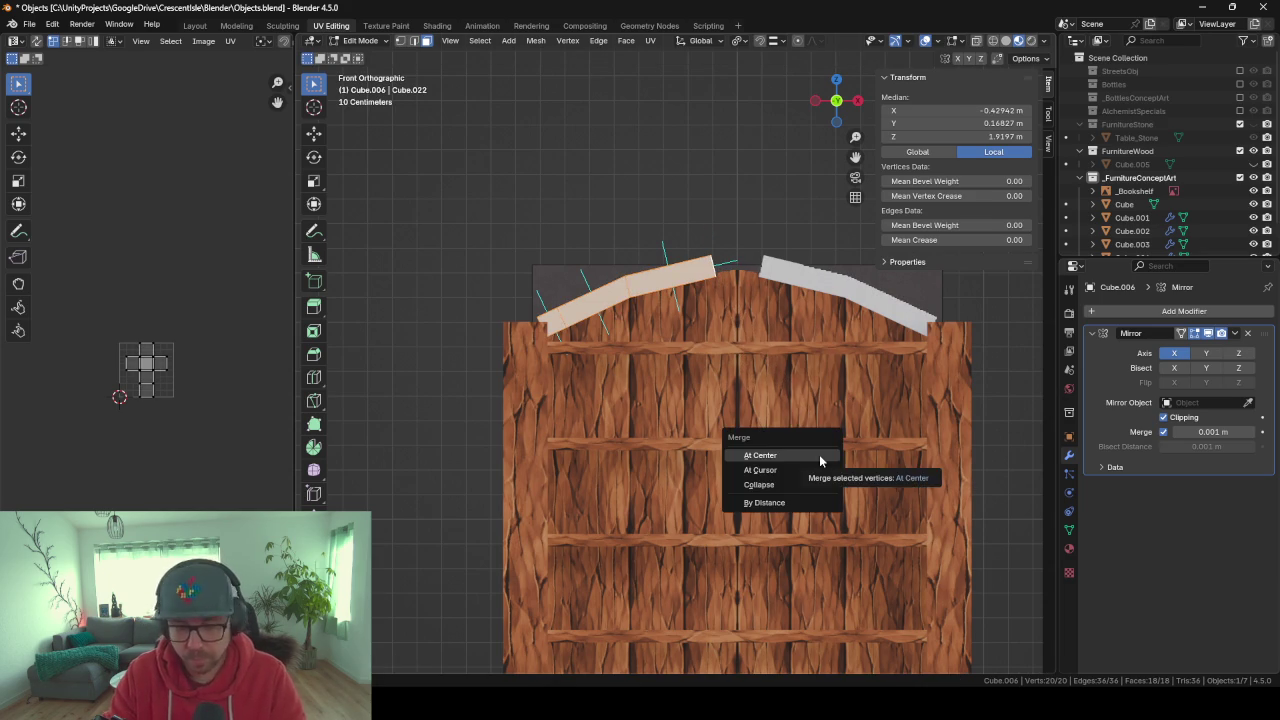
click(760, 455)
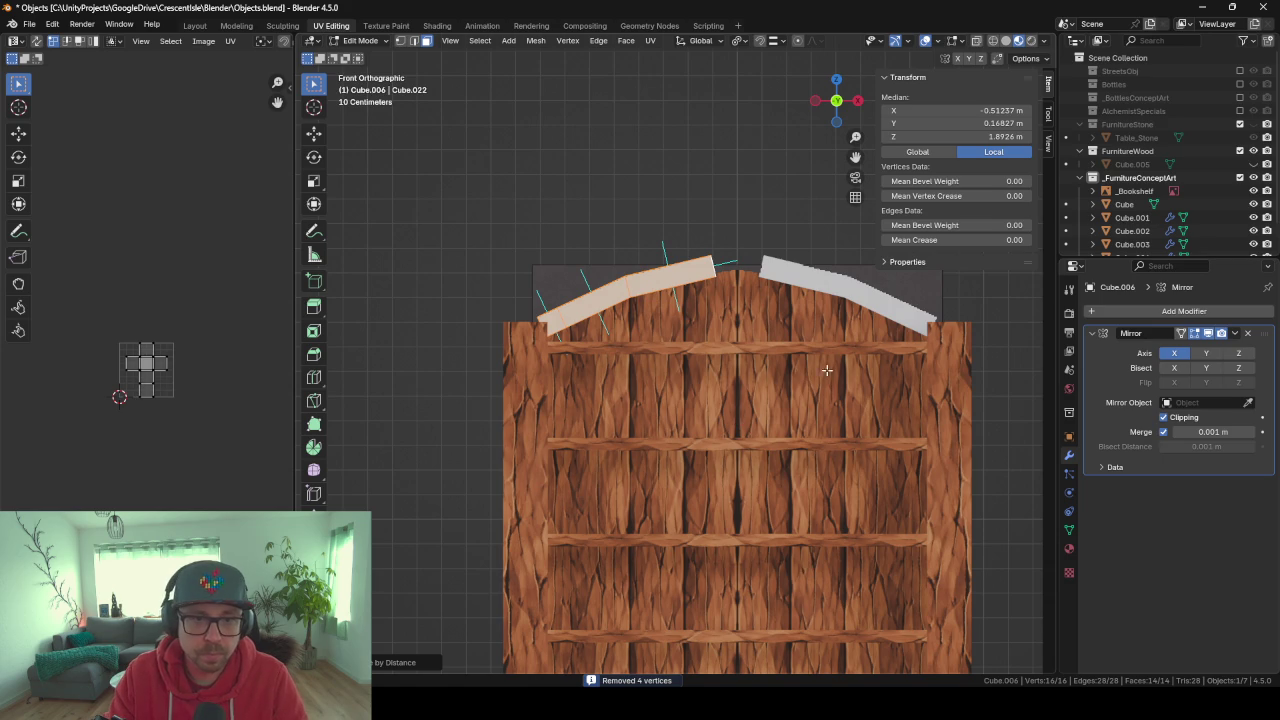
middle_drag(827, 373, 737, 352)
middle_drag(707, 258, 790, 265)
key(g)
key(z)
key(z)
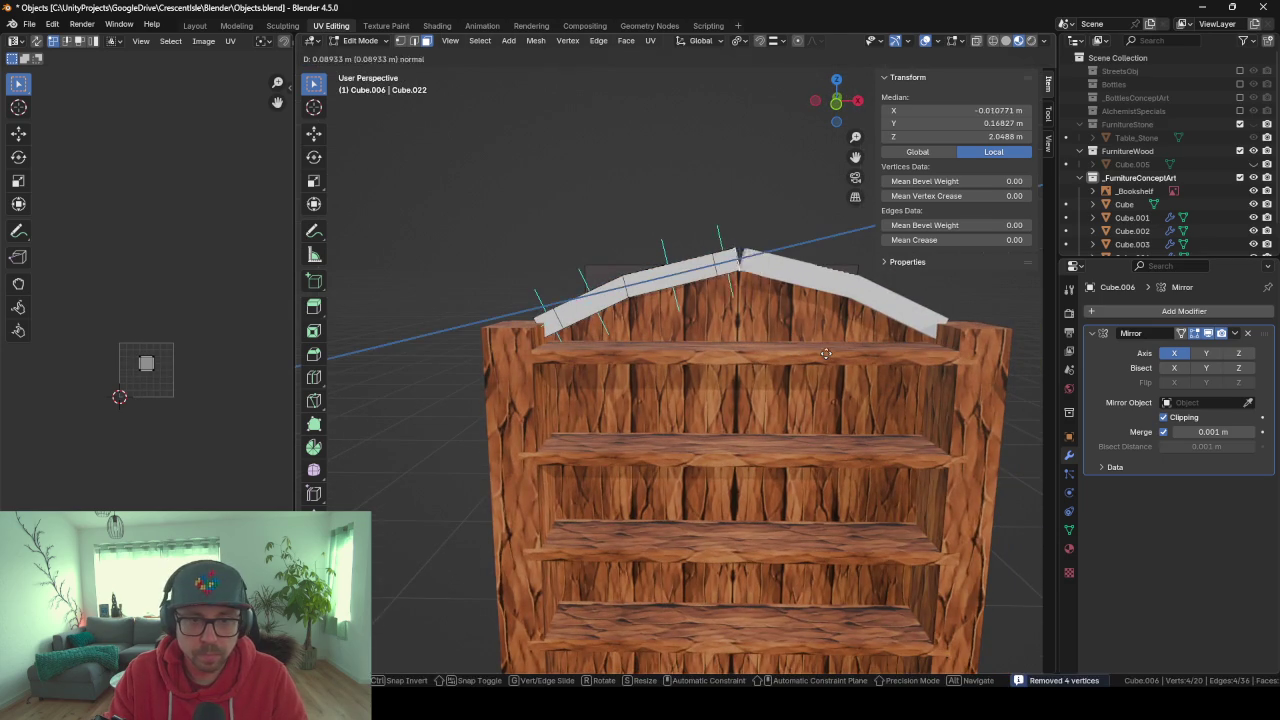
key(Escape)
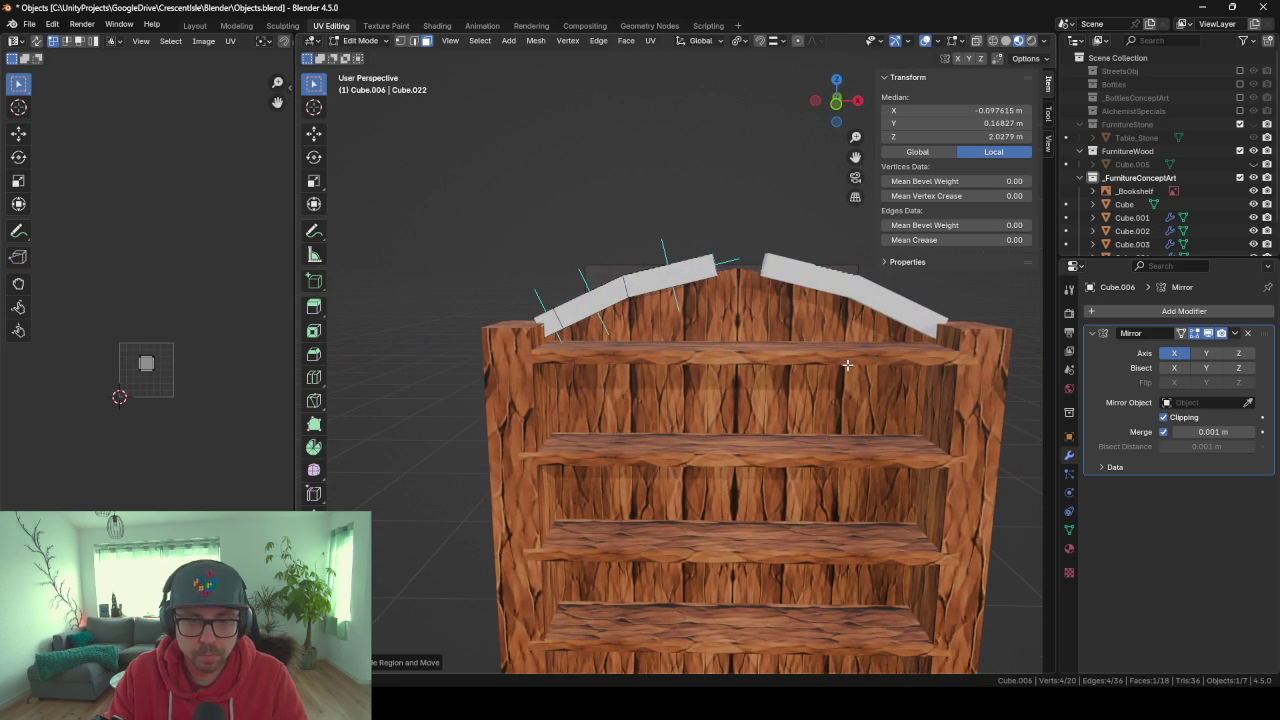
key(KP_1)
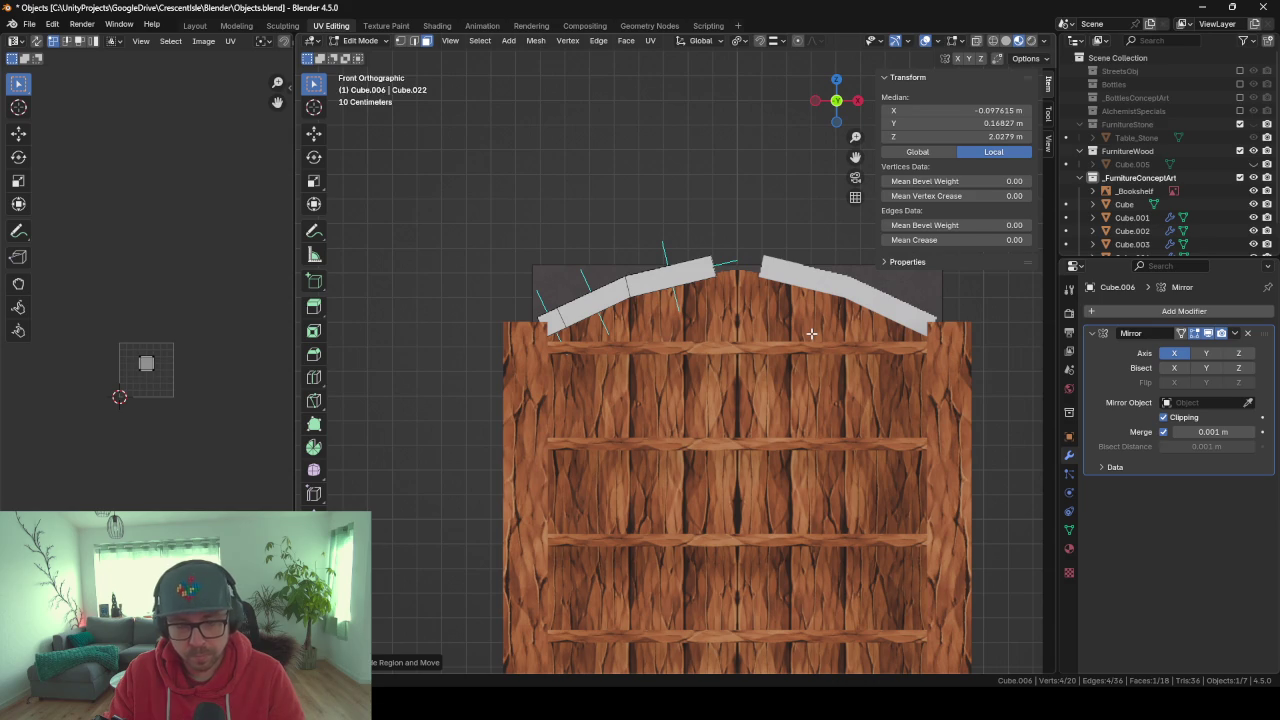
Scale the inner end vertices to X 0 and move the top vertex to X 0 to join the arch.
key(s)
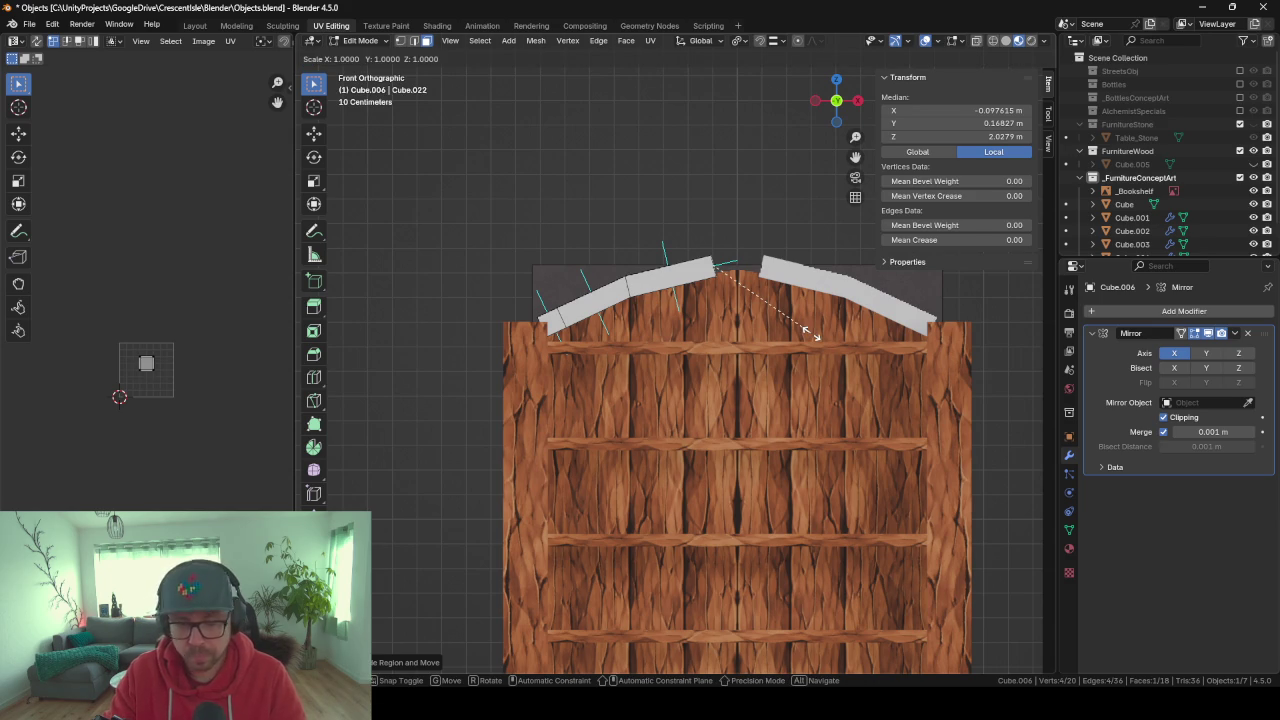
text(x0)
key(Return)
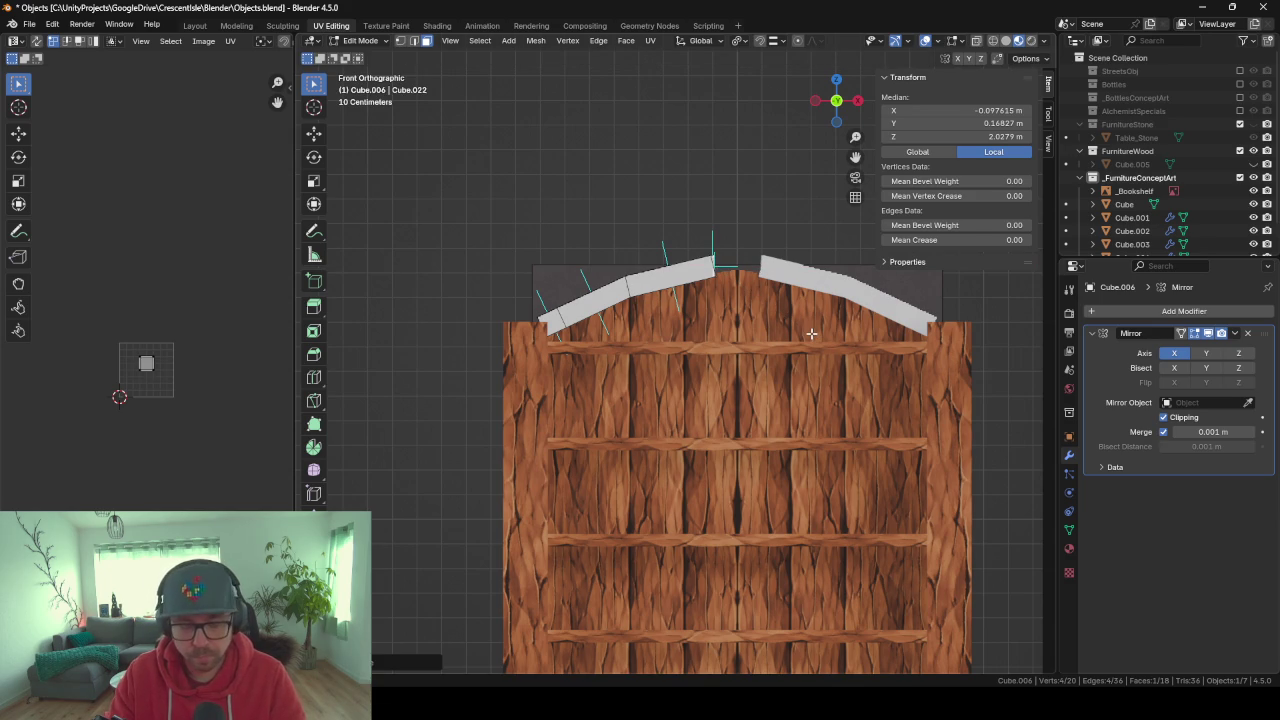
key(g)
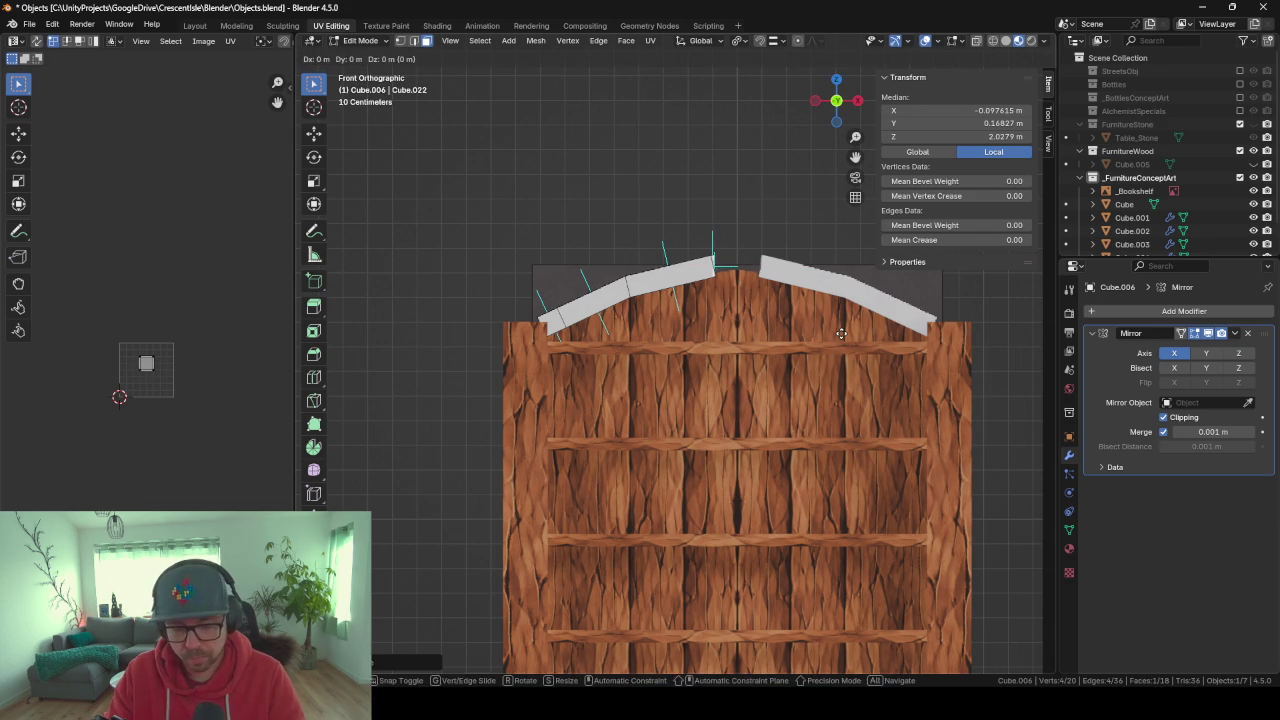
text(x0)
key(Return)
key(Tab)
mouse_move(804, 345)
middle_down()
mouse_move(809, 406)
mouse_move(928, 436)
mouse_move(890, 456)
mouse_move(700, 428)
middle_up()
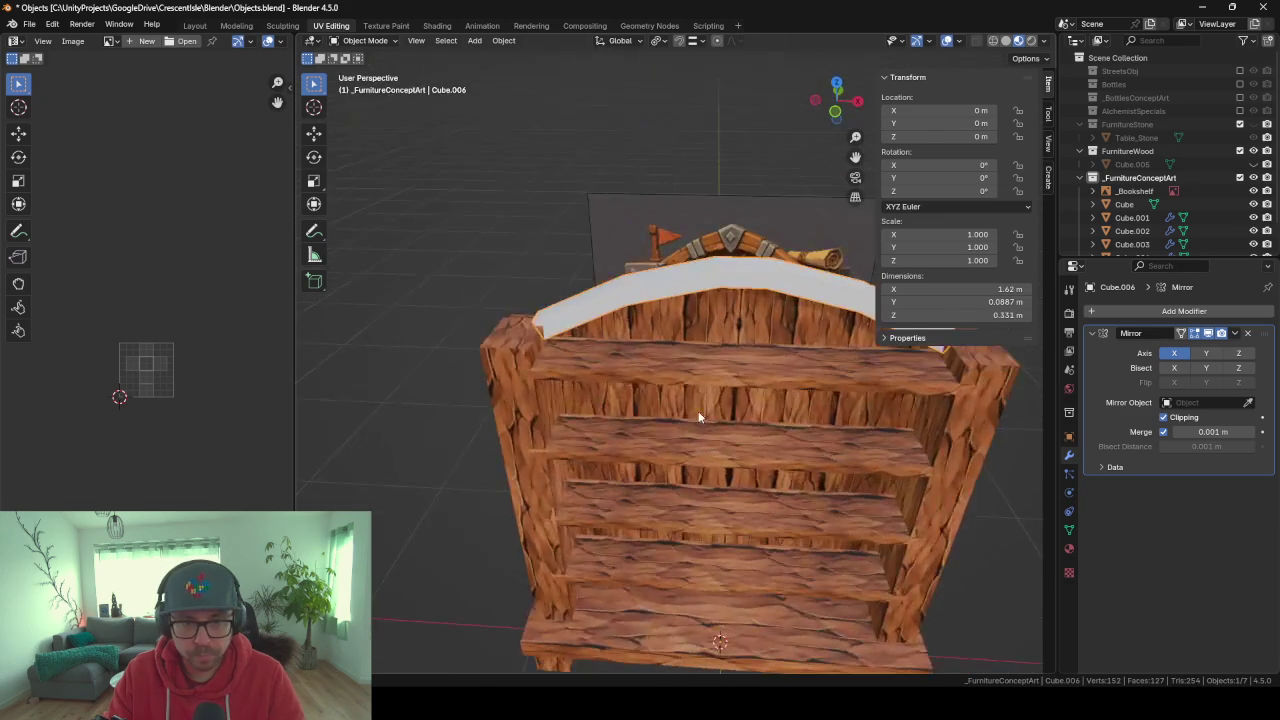
Delete the trim's unneeded inner faces.
key(Tab)
mouse_move(773, 232)
middle_down()
mouse_move(710, 369)
mouse_move(598, 350)
mouse_move(592, 402)
middle_up()
key(x)
click(747, 311)
key(Tab)
key(Tab)
Lower the trim's outer end face vertically onto the bookshelf side panel.
click(560, 350)
click(592, 402)
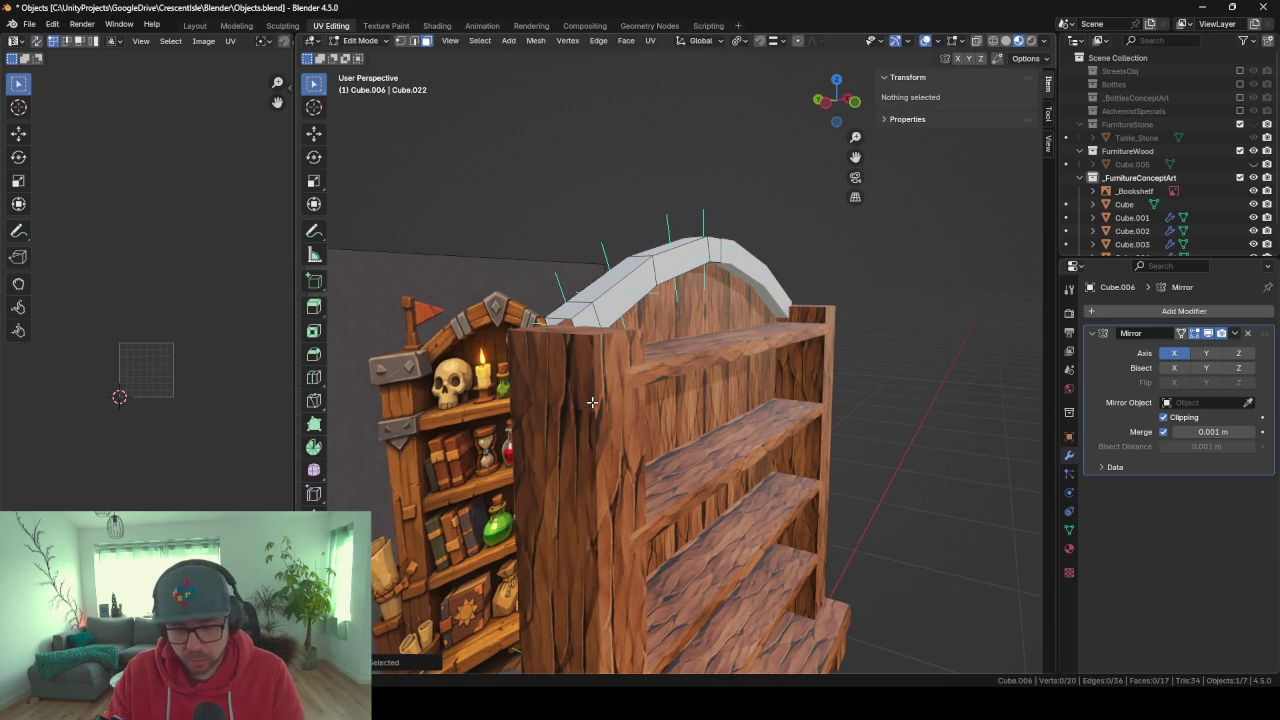
click(584, 384)
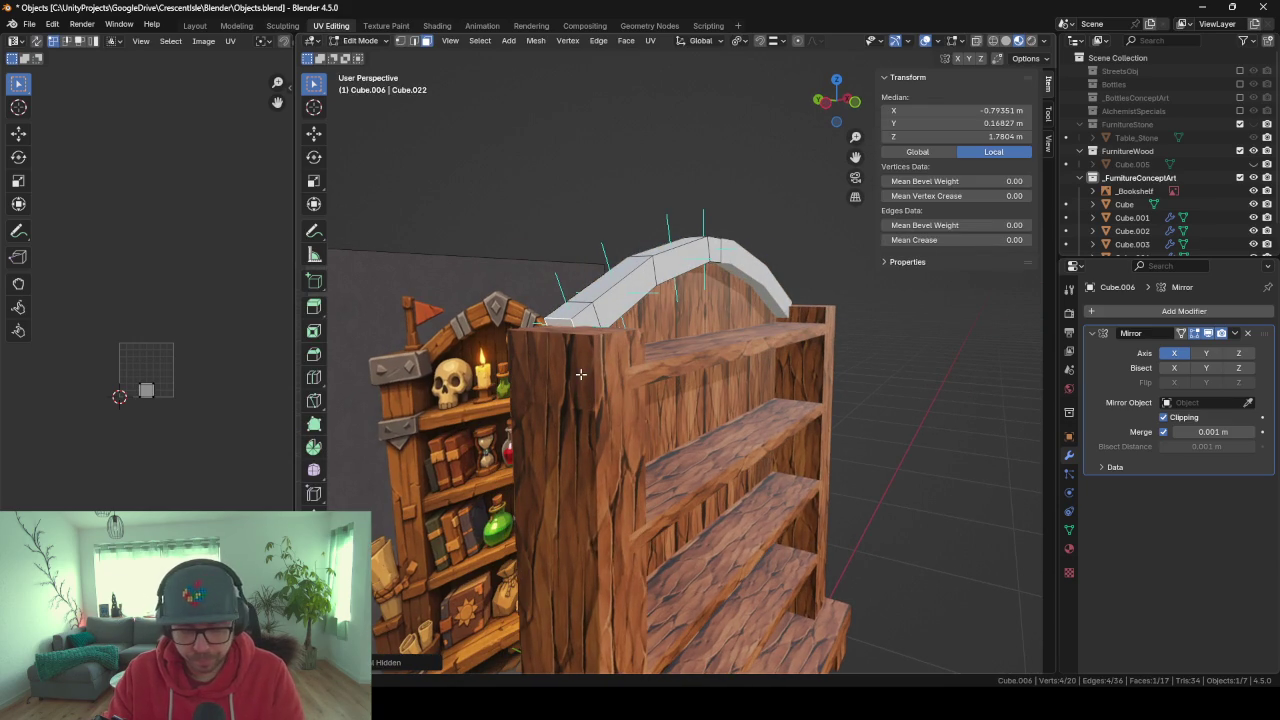
key(g)
key(z)
click(580, 381)
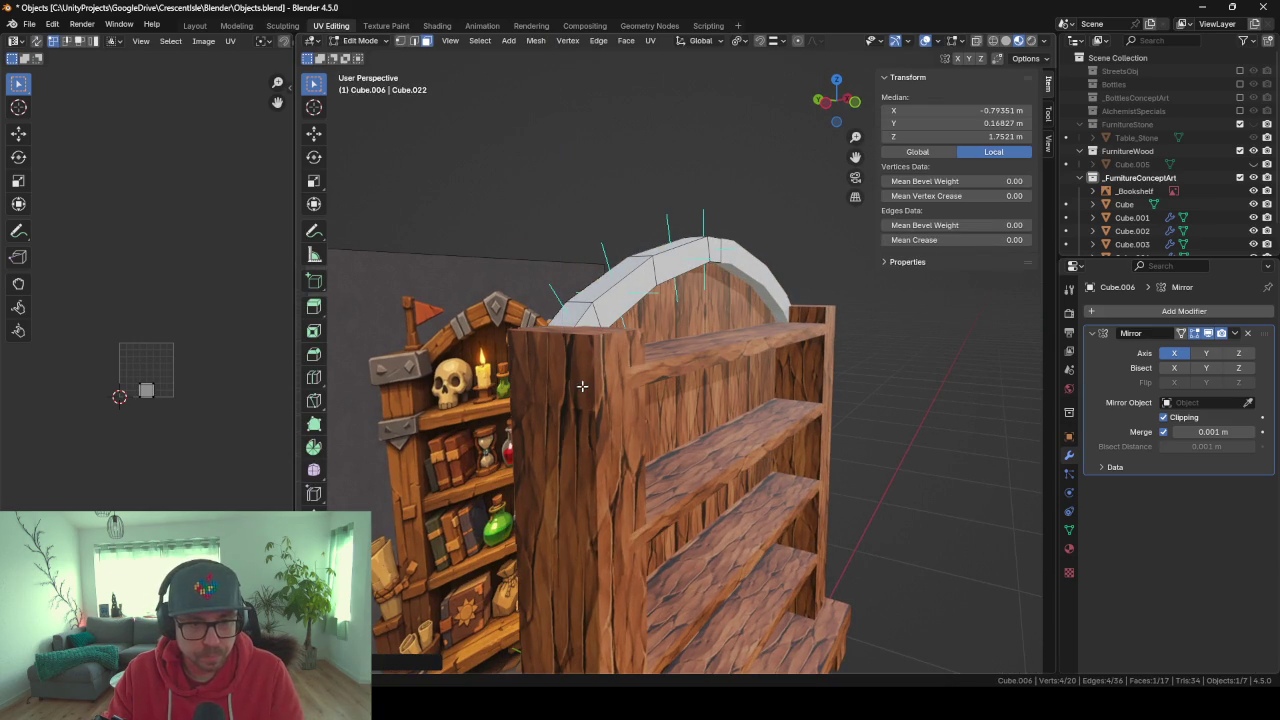
middle_drag(580, 381, 757, 405)
key(Tab)
scroll(757, 405, down, 3)
mouse_move(870, 391)
middle_down()
mouse_move(776, 385)
mouse_move(752, 410)
mouse_move(835, 413)
middle_up()
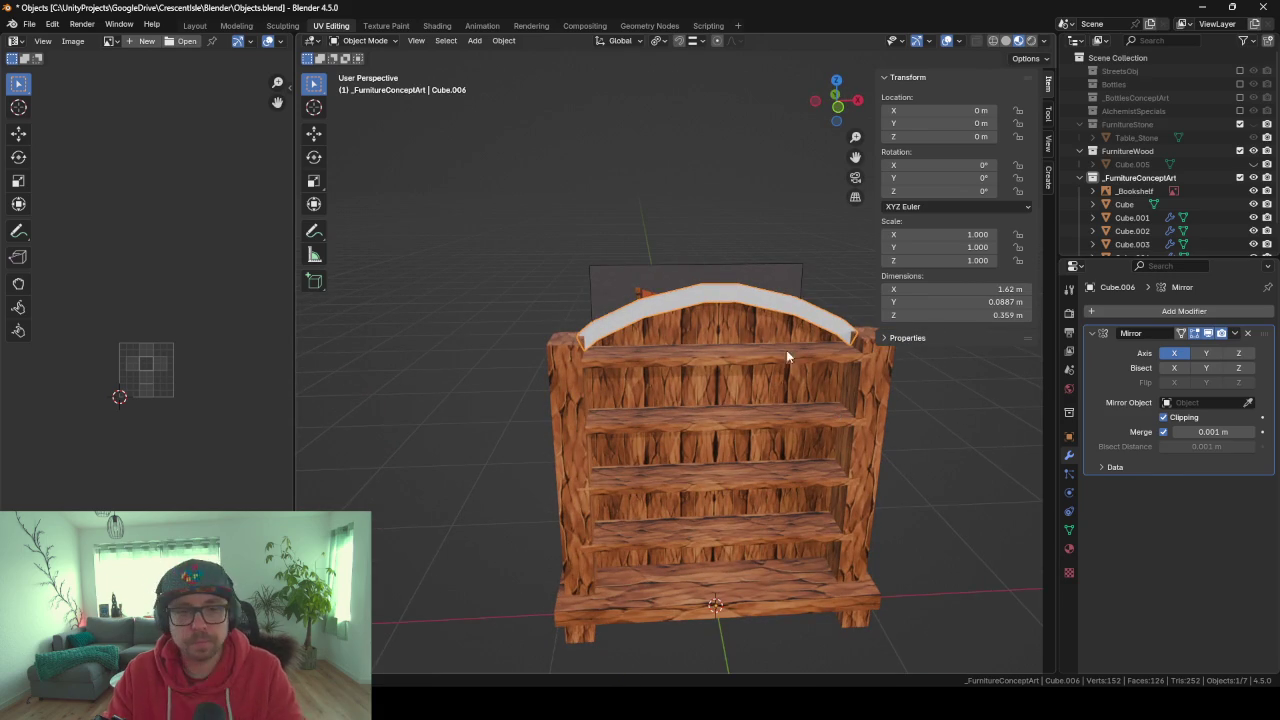
key(Tab)
Unwrap all faces of the arched trim with Smart UV Project.
key(3)
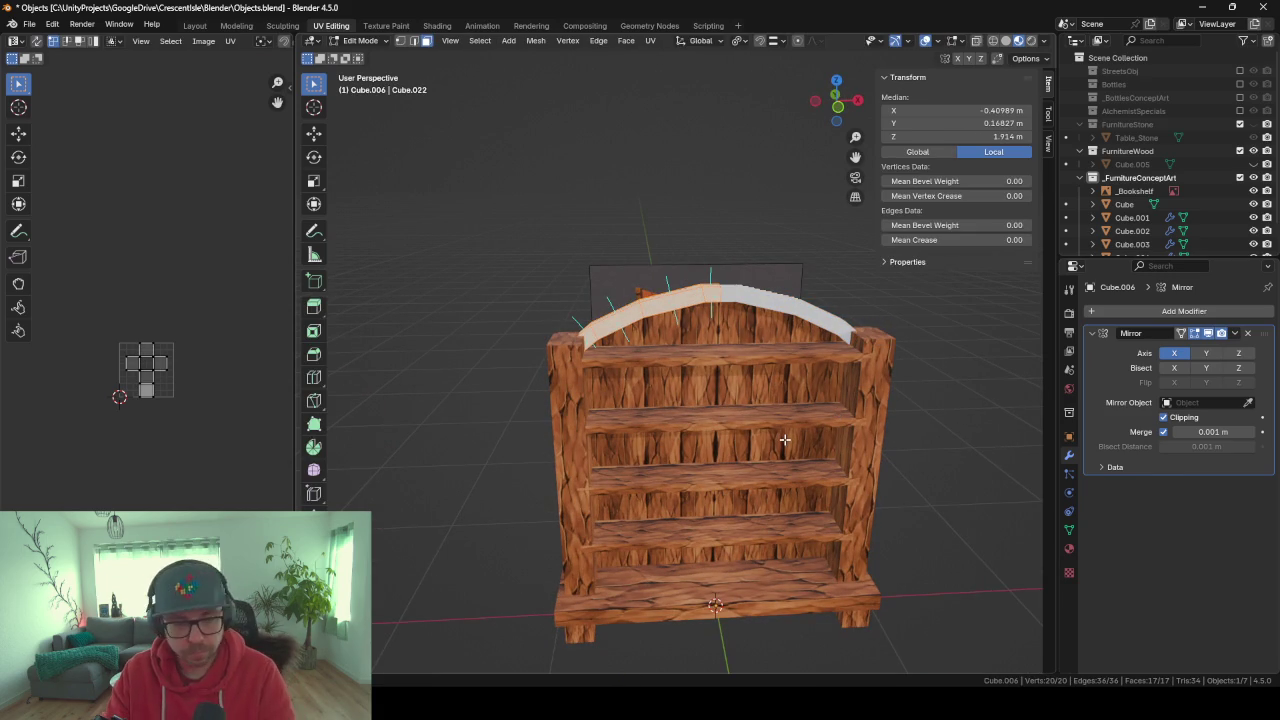
key(u)
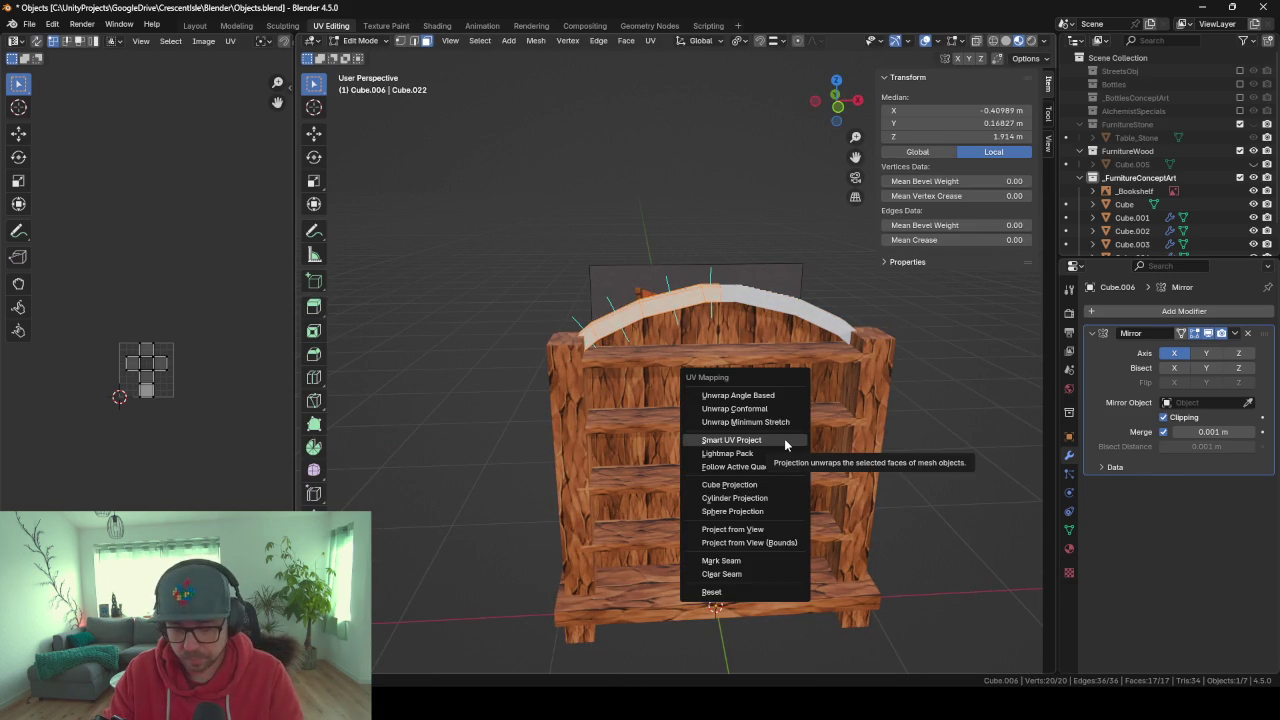
click(784, 438)
key(Return)
scroll(223, 442, up, 1)
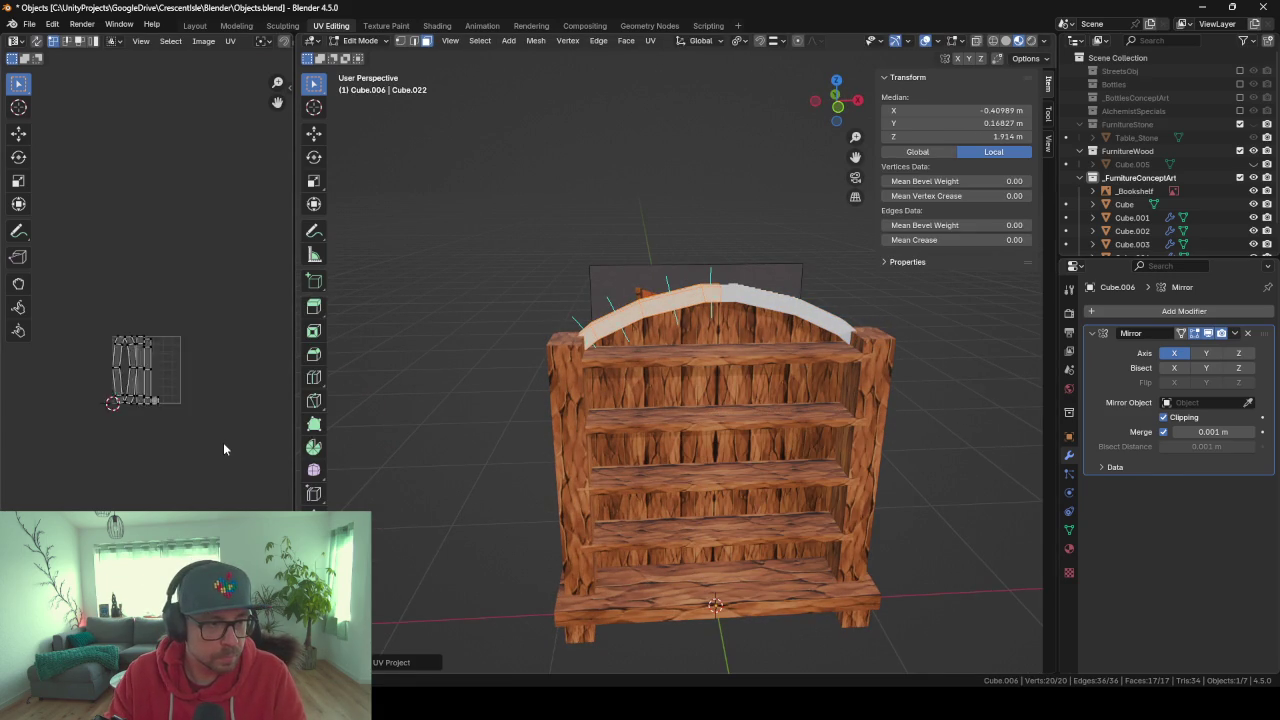
scroll(223, 442, up, 2)
Assign the existing WoodOld material to the trim.
click(1069, 549)
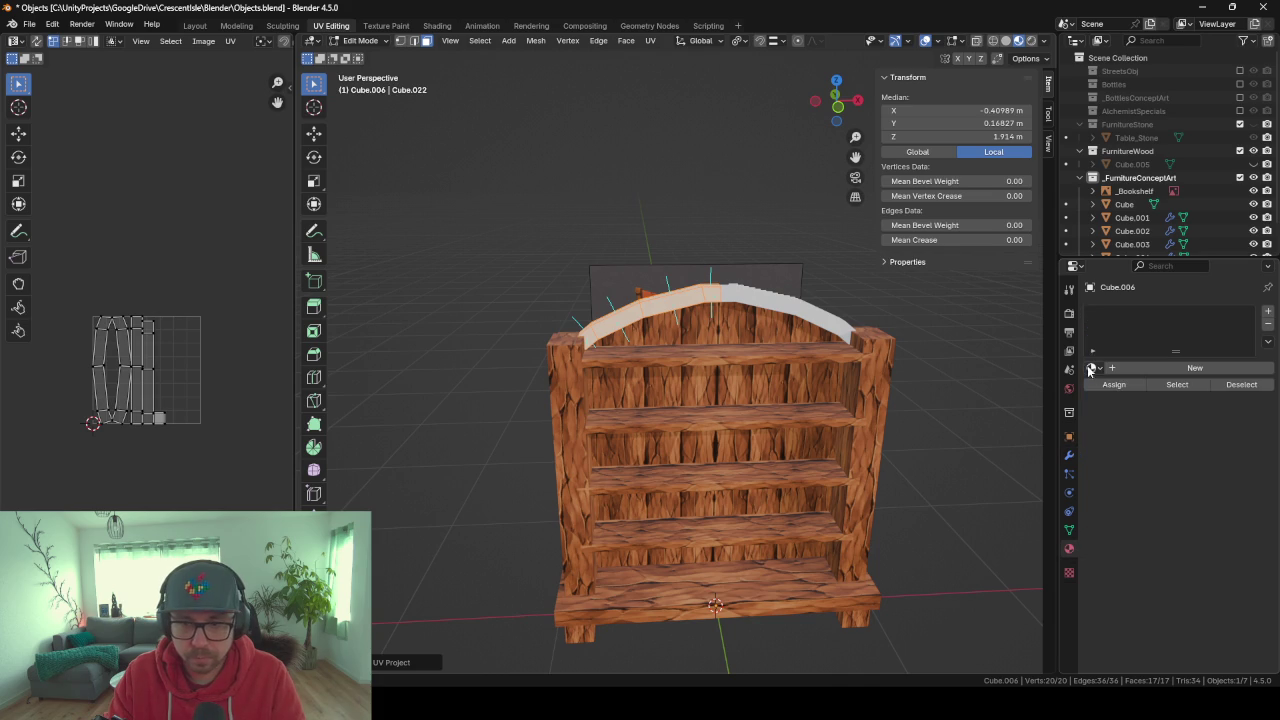
click(1093, 368)
click(976, 414)
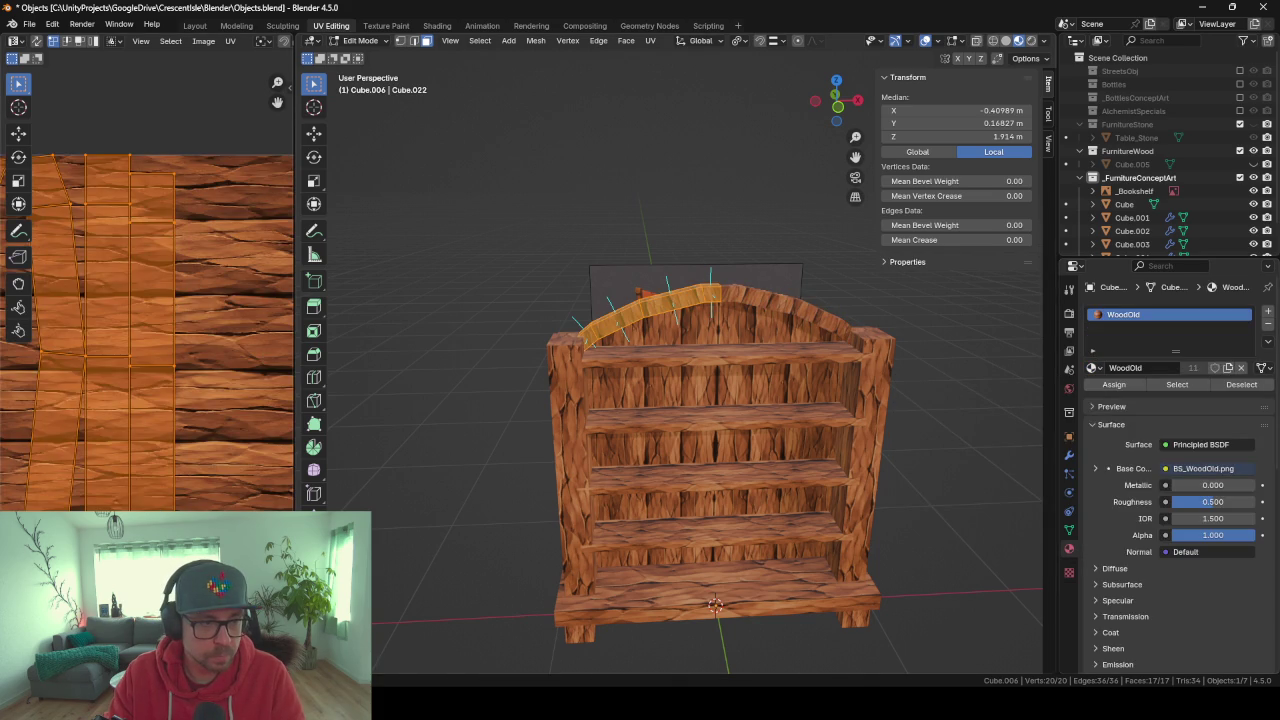
Rotate the UV islands 90 degrees so the wood grain runs along the arch.
scroll(147, 370, down, 5)
text(r90)
key(Return)
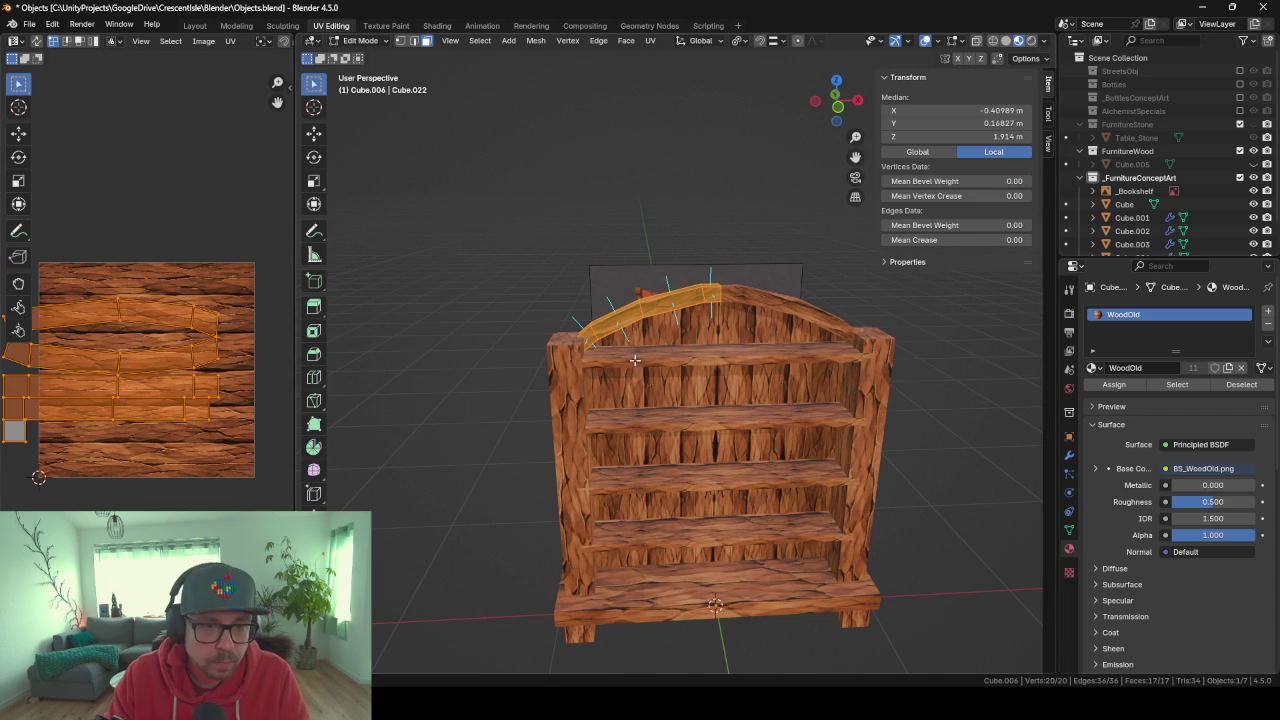
scroll(690, 375, up, 4)
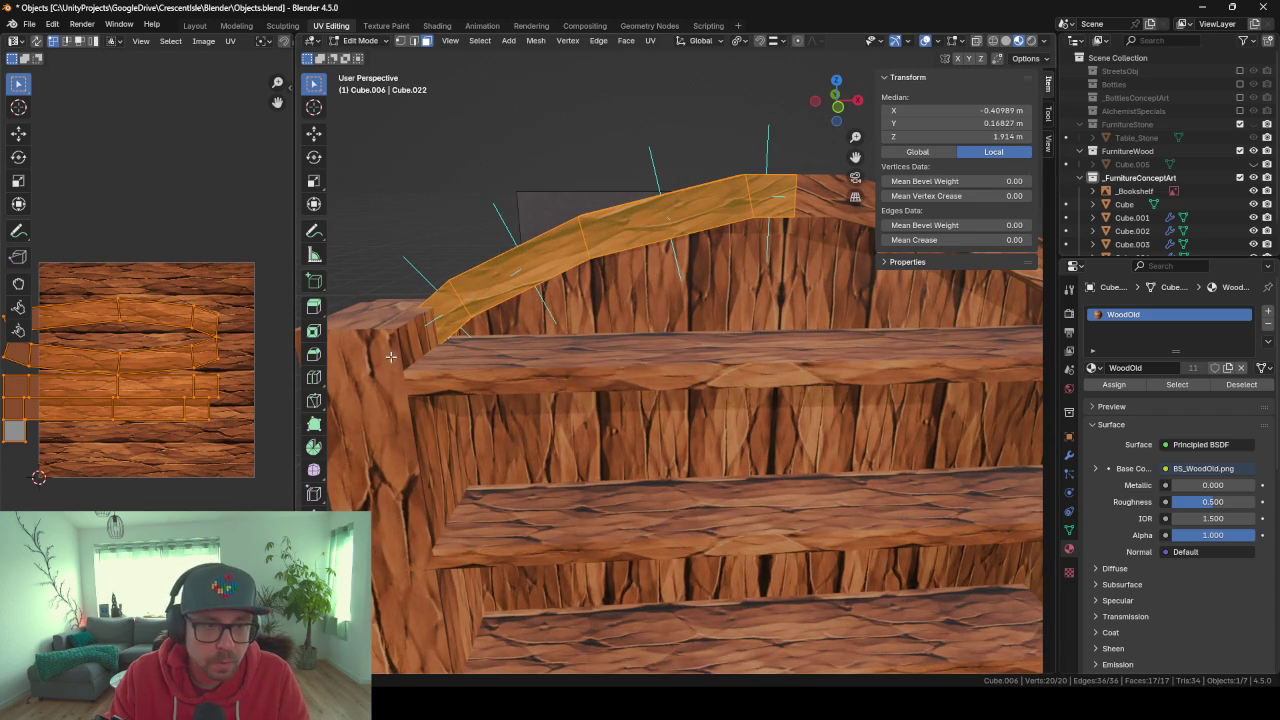
middle_drag(146, 407, 193, 405)
key(alt+a)
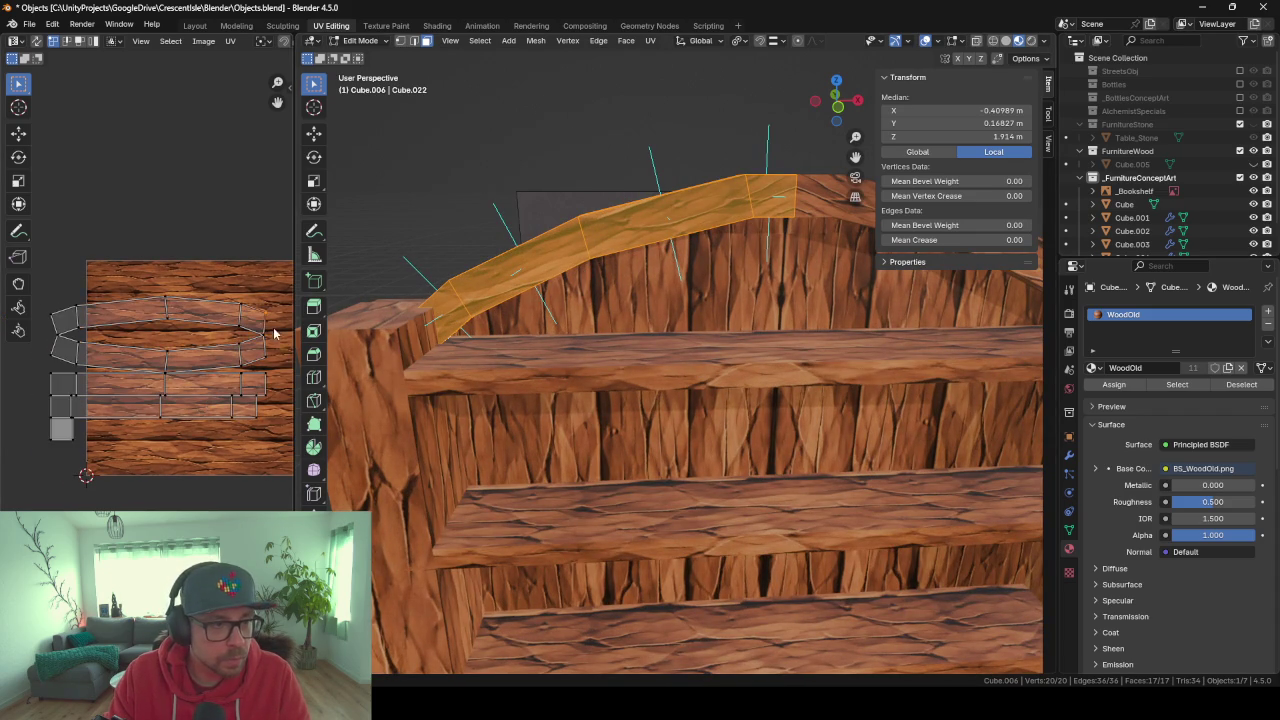
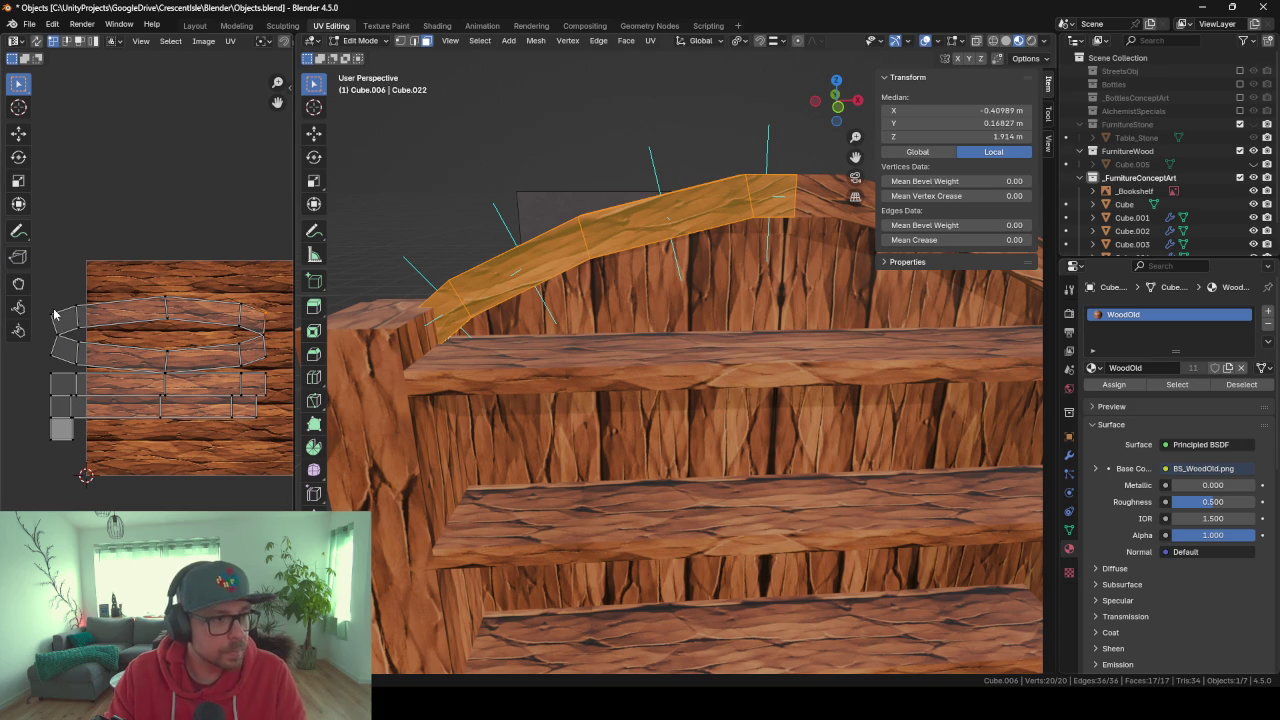
Straighten the selected crown UV edge loop and its face strip with the Straighten command.
key(F3)
text(str)
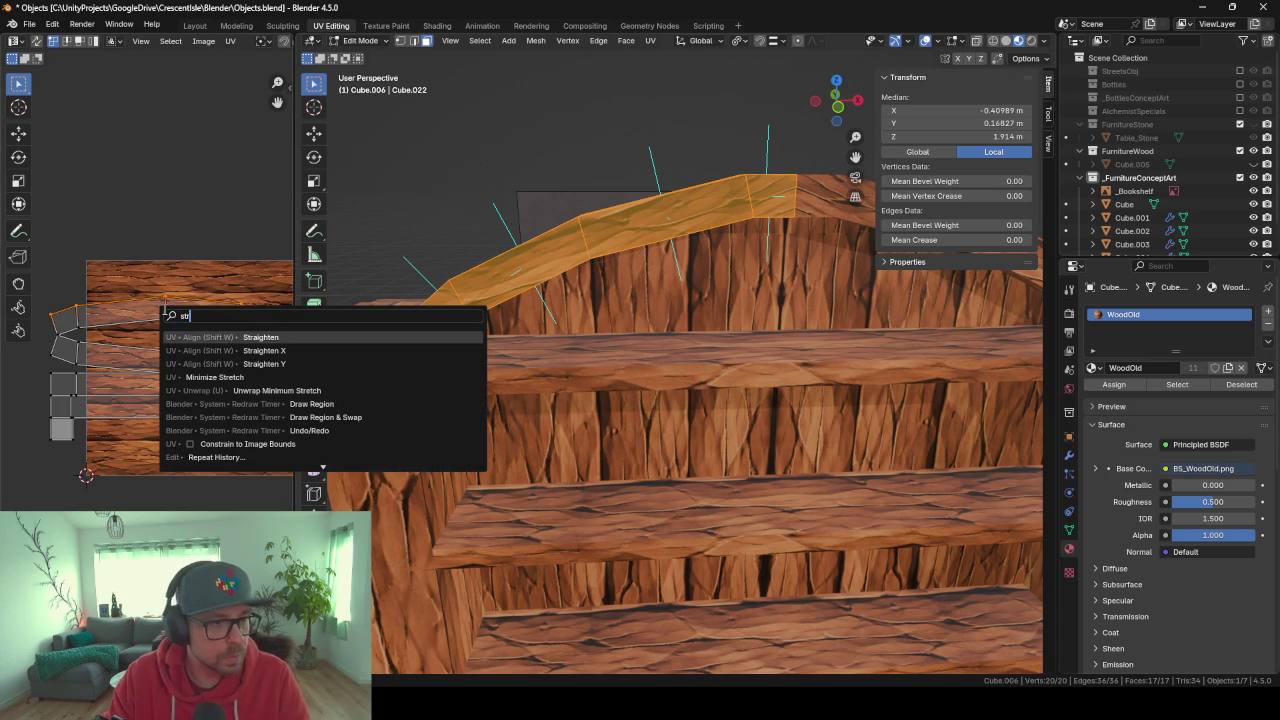
key(Return)
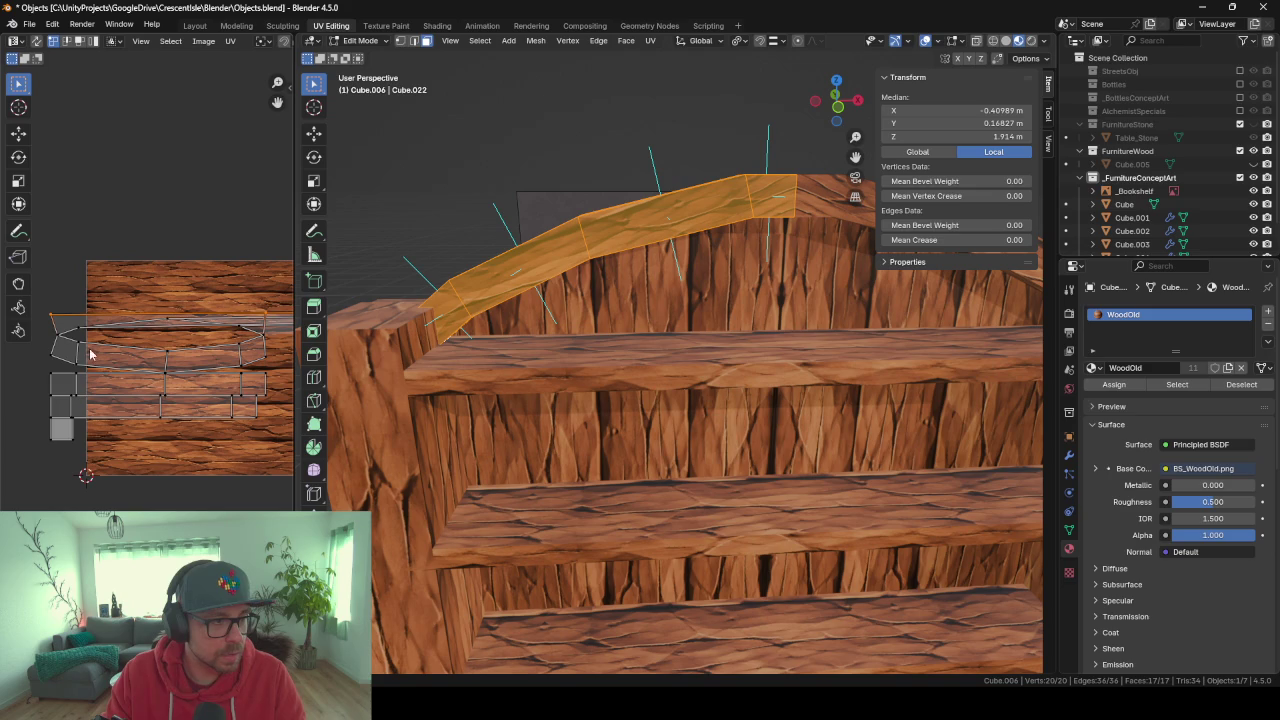
click(78, 42)
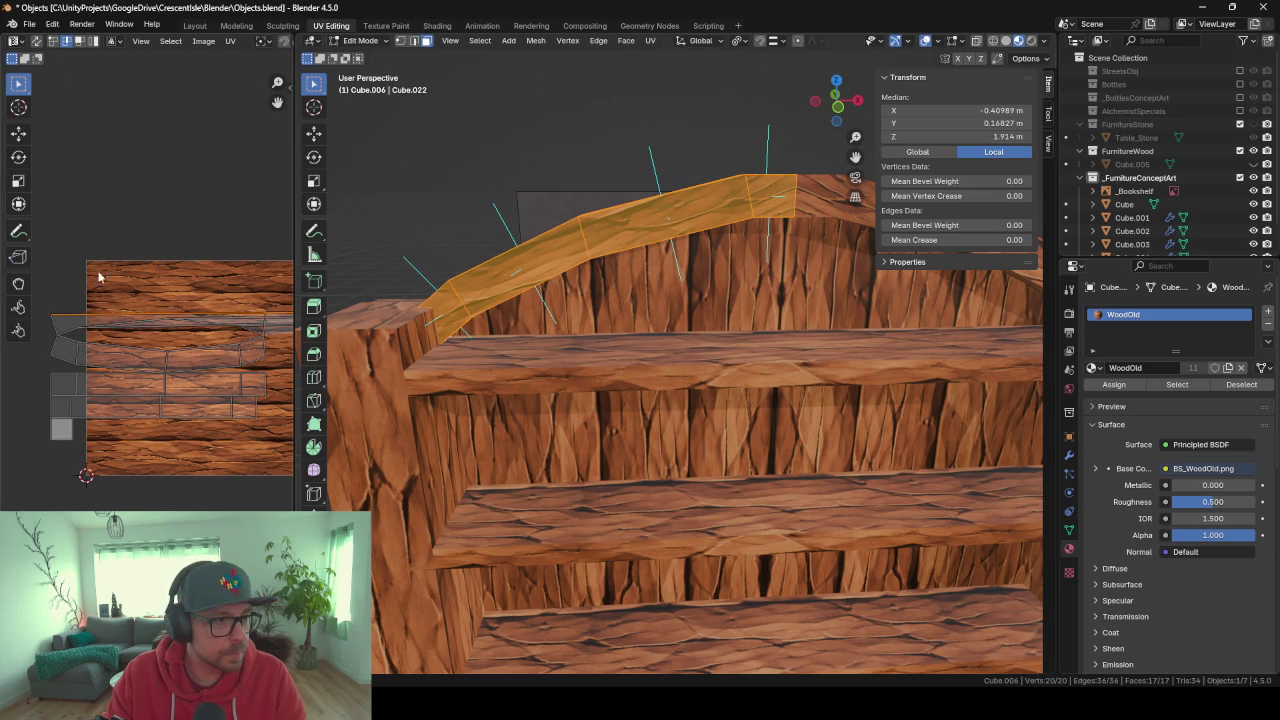
key(F3)
key(Return)
scroll(80, 337, down, 4)
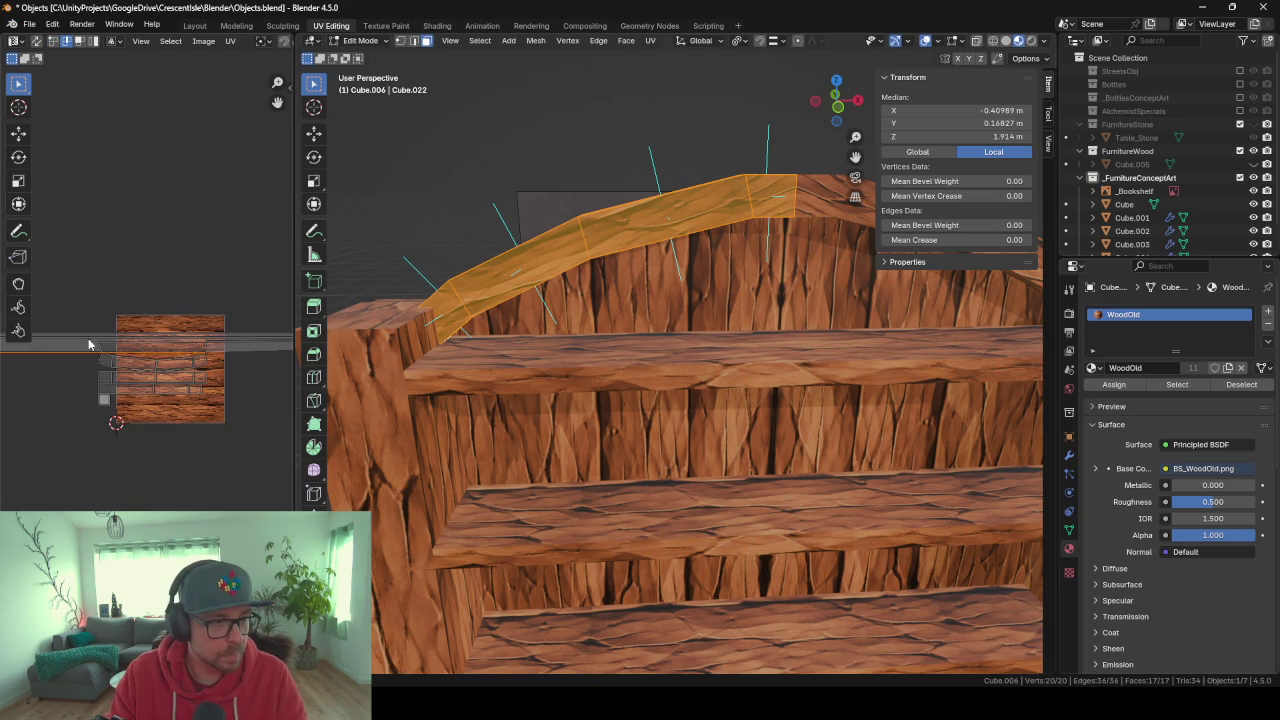
scroll(113, 334, down, 3)
scroll(113, 334, down, 2)
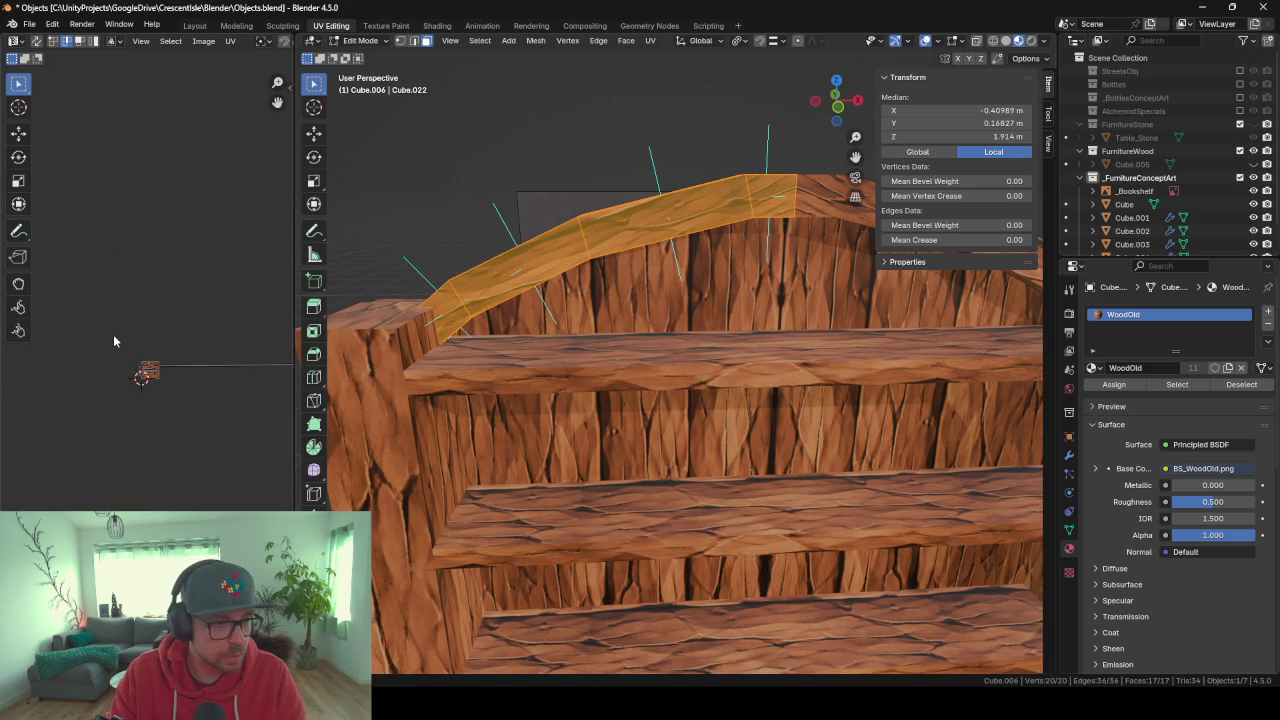
scroll(113, 341, up, 2)
scroll(158, 376, up, 2)
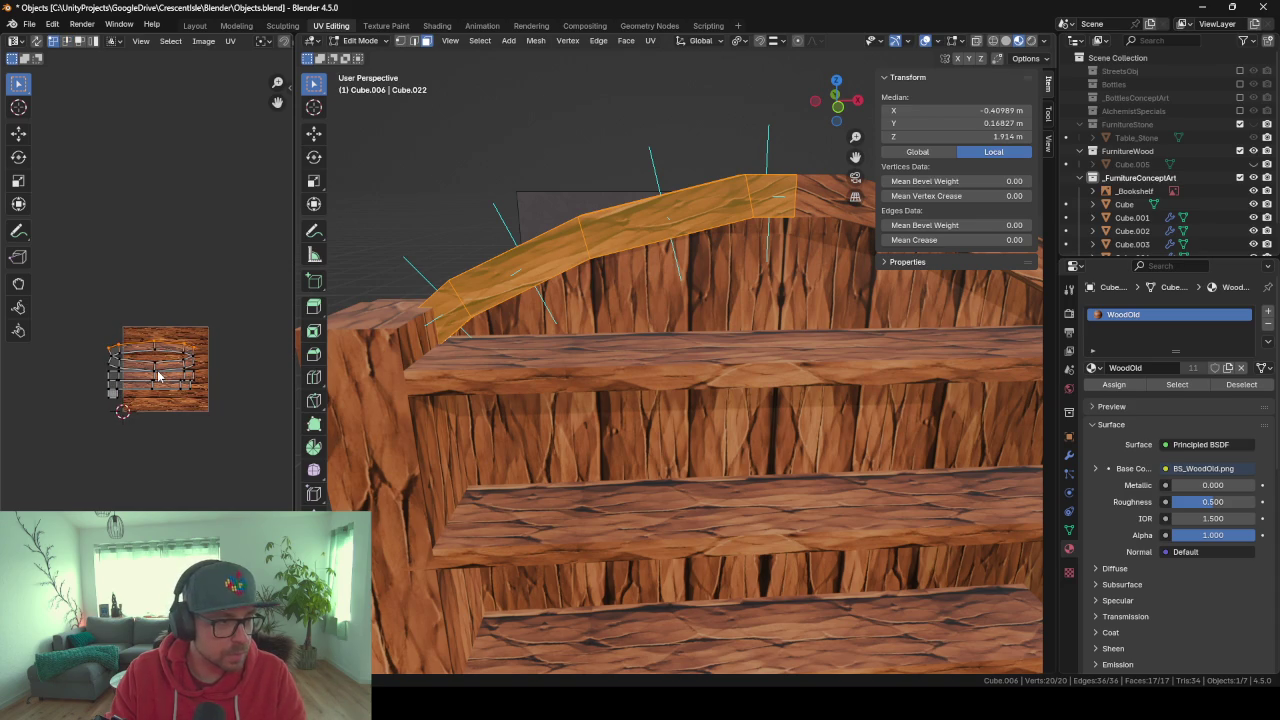
scroll(158, 376, up, 2)
Level the top UV edge loop with Straighten Y and straighten the left UV edge.
key(F3)
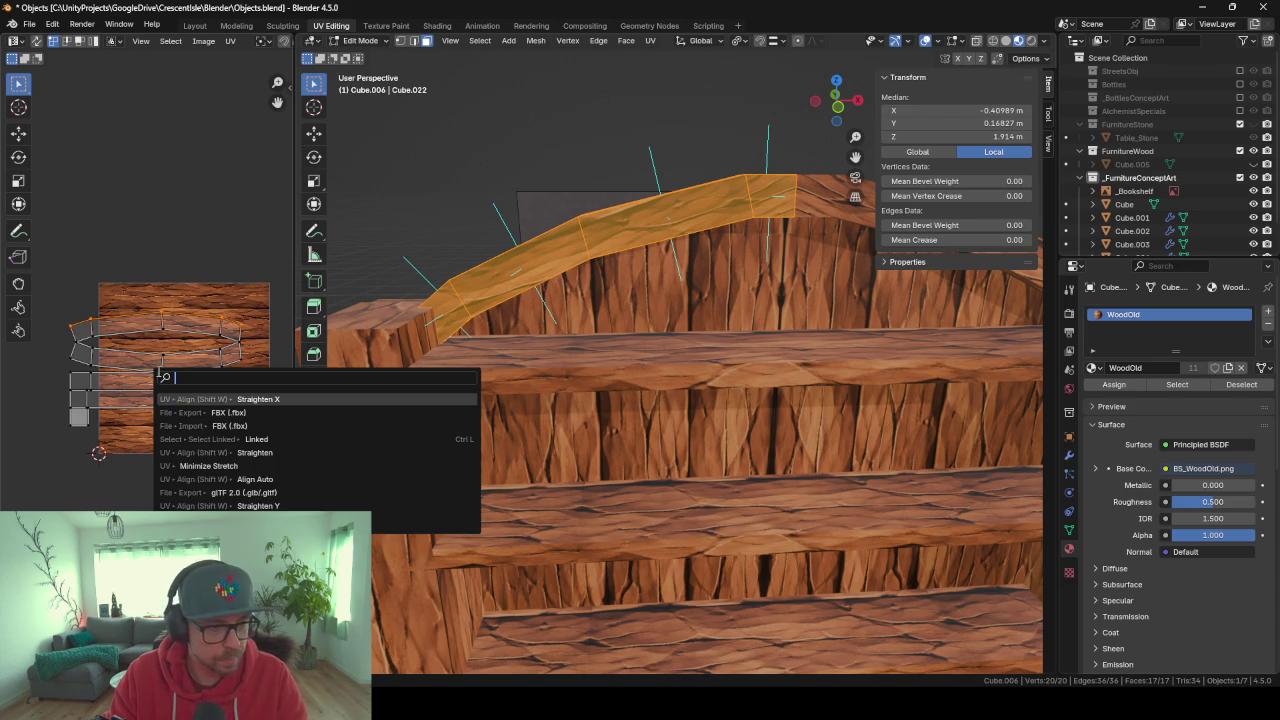
key(Escape)
key(shift+w)
key(Down)
key(Down)
key(Return)
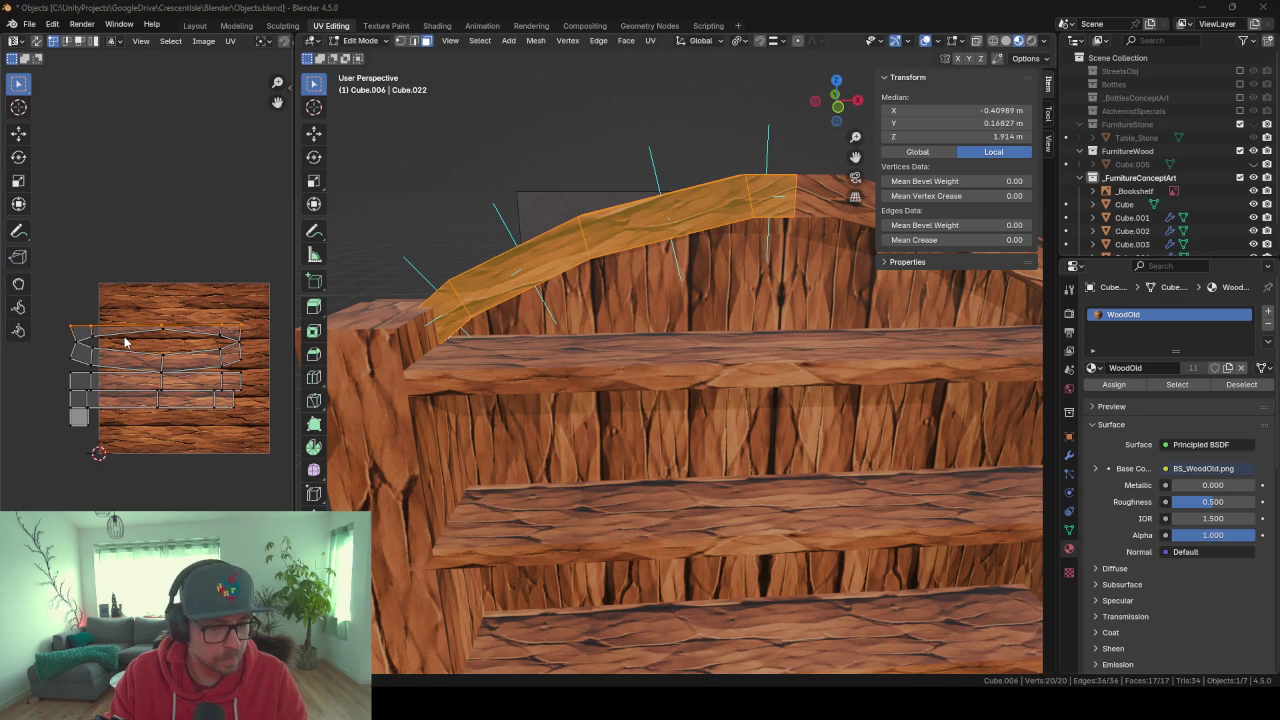
click(124, 343)
key(shift+w)
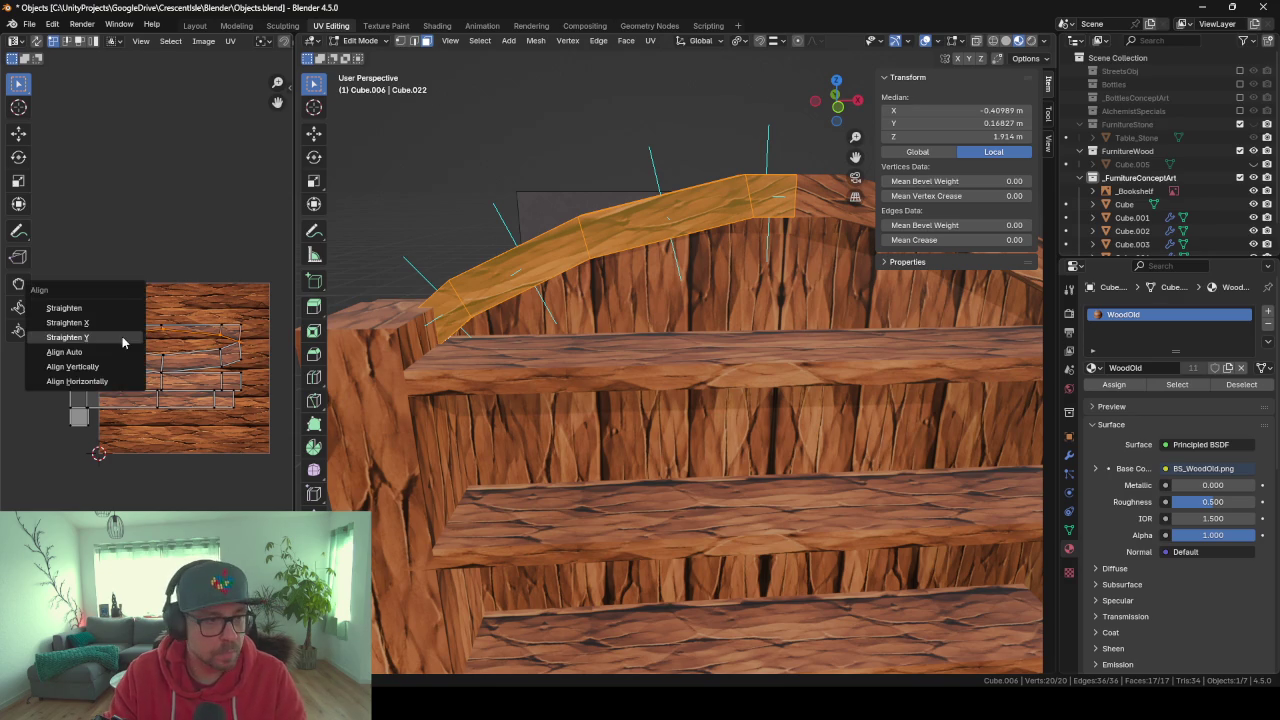
key(Return)
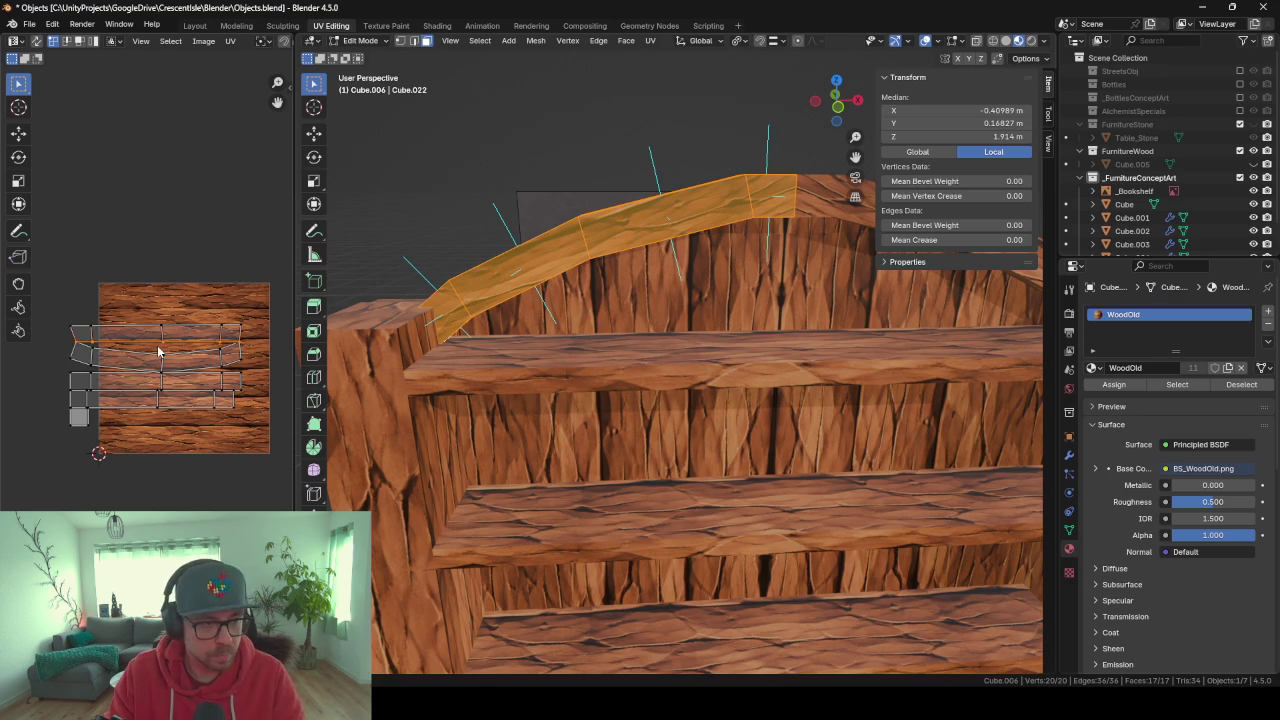
Move the top UV strip up onto a wood plank, then straighten the connected strip.
click(158, 344)
key(g)
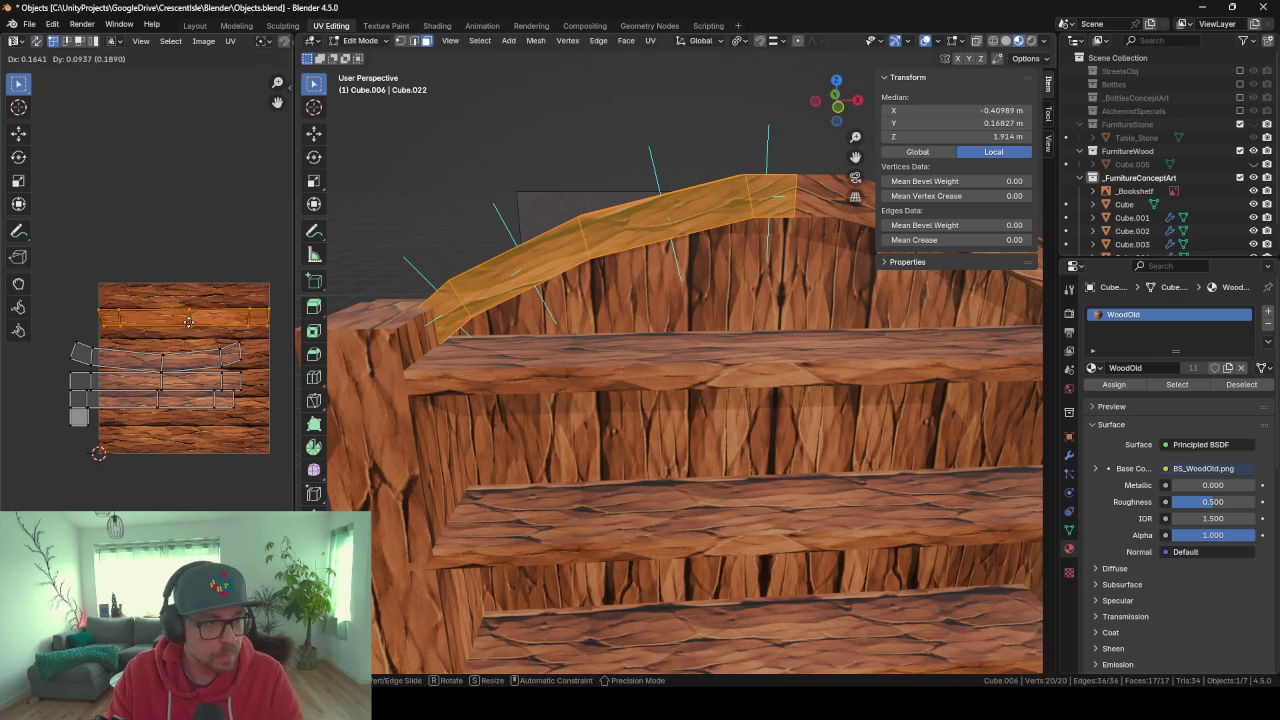
click(187, 327)
click(190, 355)
right_click(194, 355)
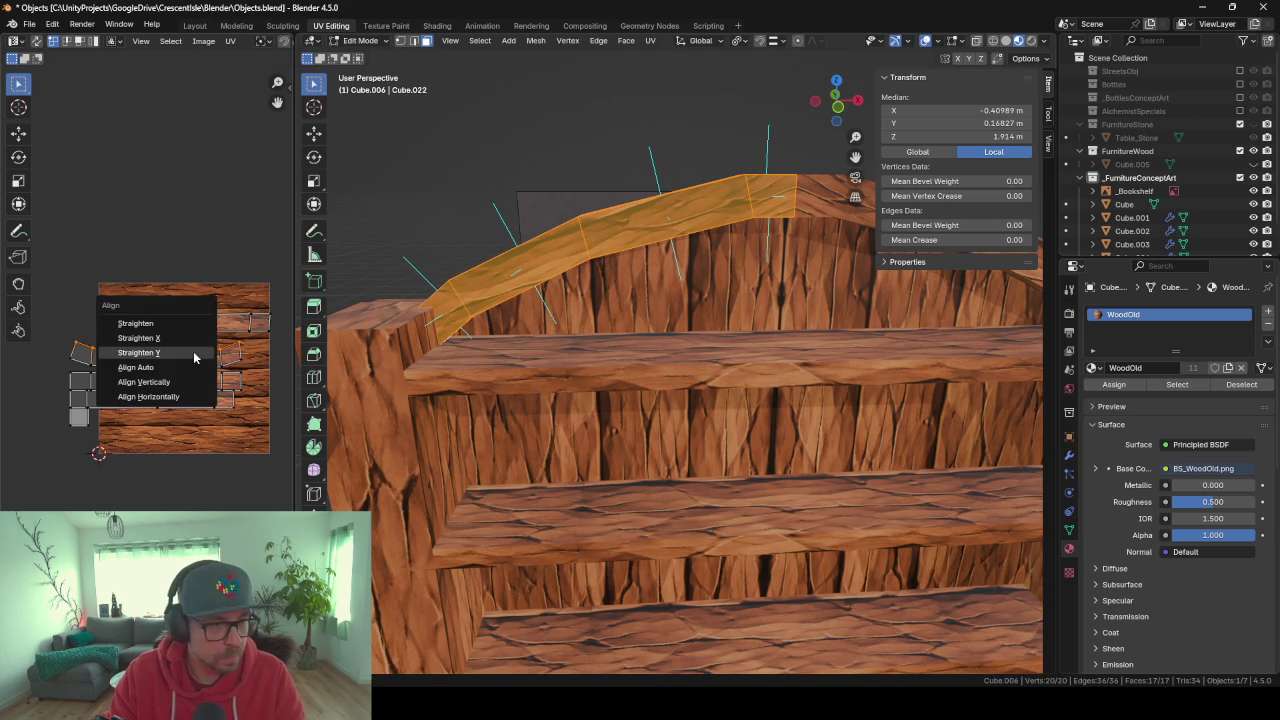
click(194, 355)
key(shift+w)
click(201, 368)
Move the lower UV strip onto another plank and inspect the bookshelf from the side.
click(180, 357)
key(g)
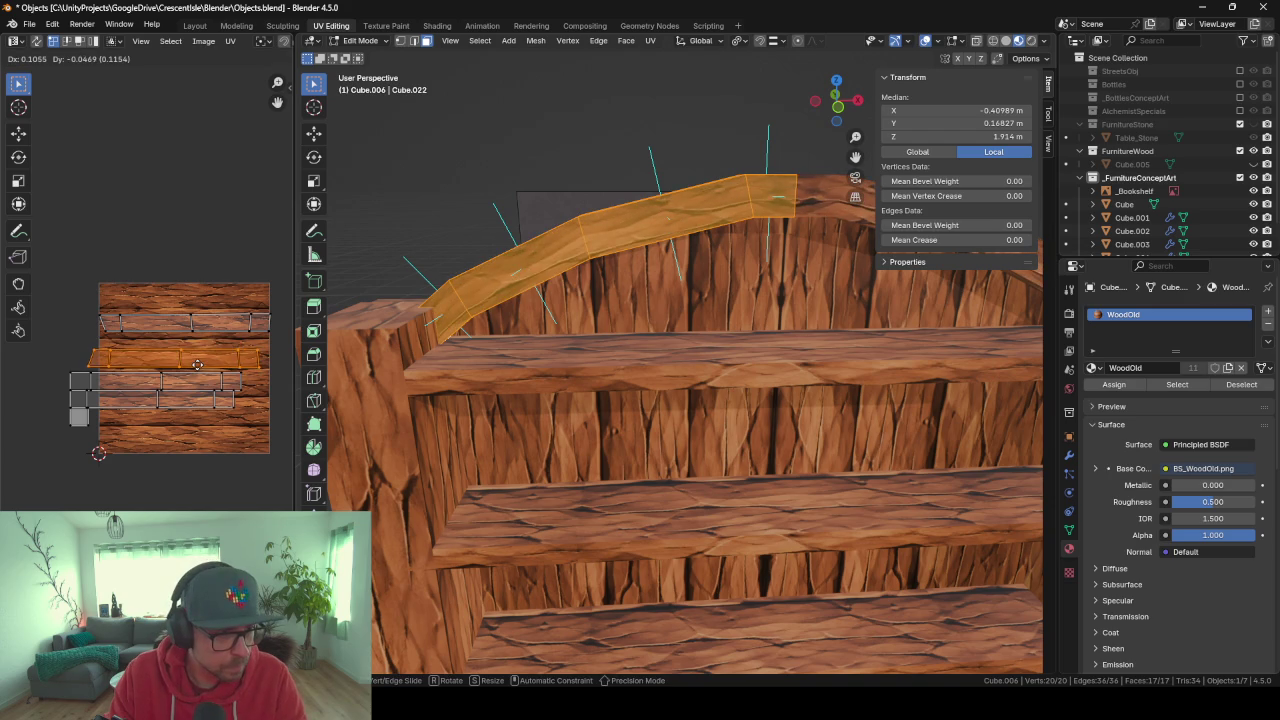
click(207, 359)
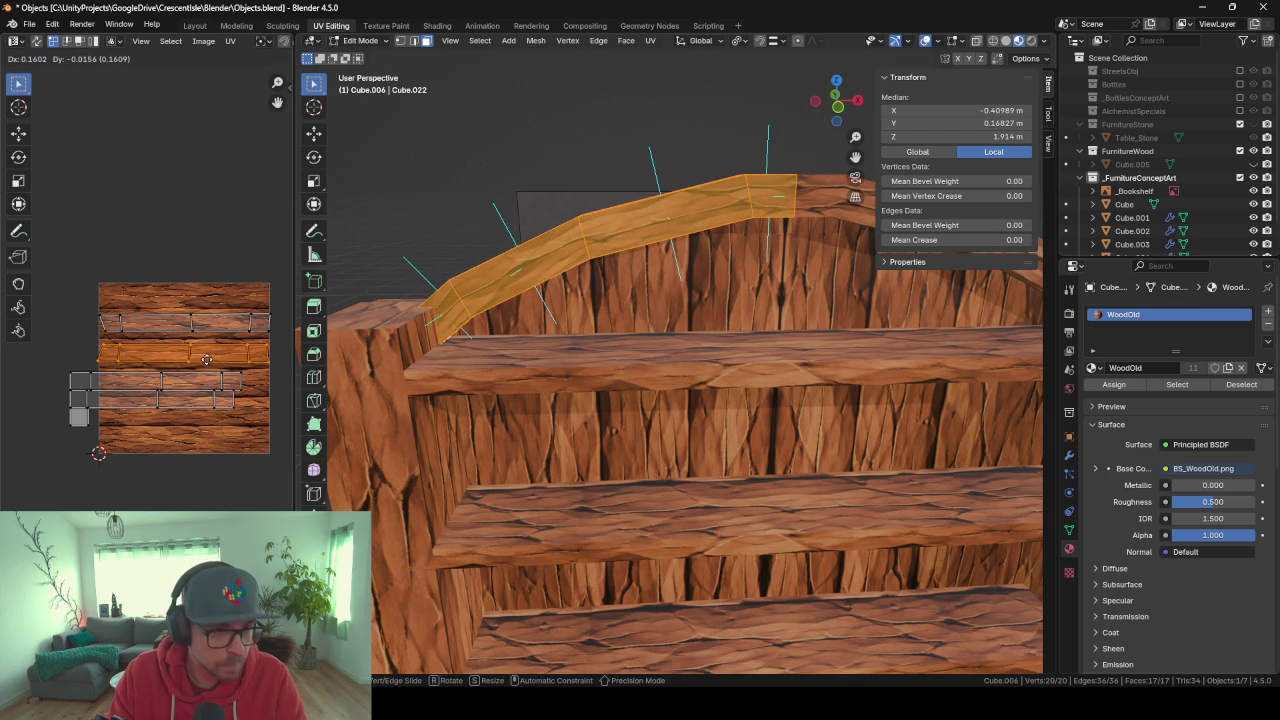
key(Tab)
scroll(540, 422, down, 3)
mouse_move(540, 415)
middle_down()
mouse_move(640, 397)
mouse_move(675, 408)
mouse_move(542, 429)
mouse_move(515, 459)
mouse_move(528, 491)
mouse_move(701, 358)
mouse_move(716, 369)
mouse_move(688, 377)
mouse_move(722, 385)
mouse_move(610, 433)
mouse_move(589, 503)
mouse_move(751, 482)
mouse_move(688, 474)
middle_up()
scroll(610, 433, down, 3)
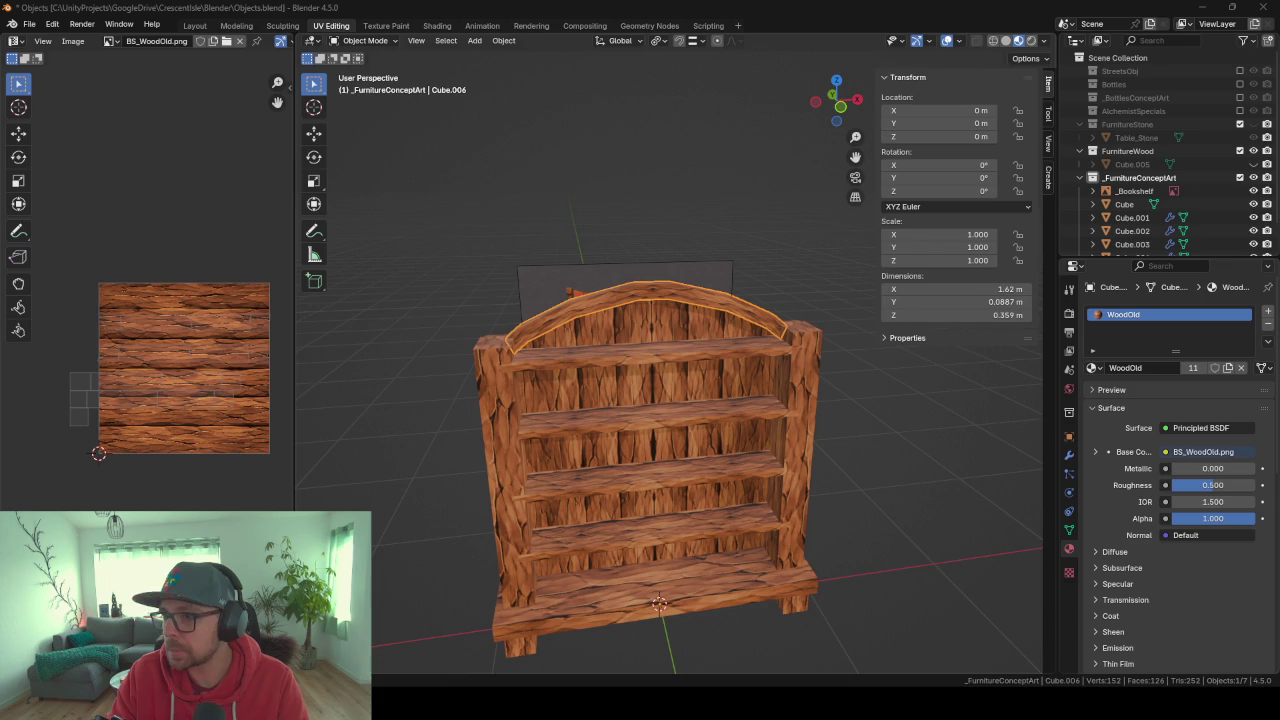
mouse_move(691, 472)
shift+middle_down()
mouse_move(660, 419)
mouse_move(577, 418)
mouse_move(670, 438)
mouse_move(590, 442)
shift+middle_up()
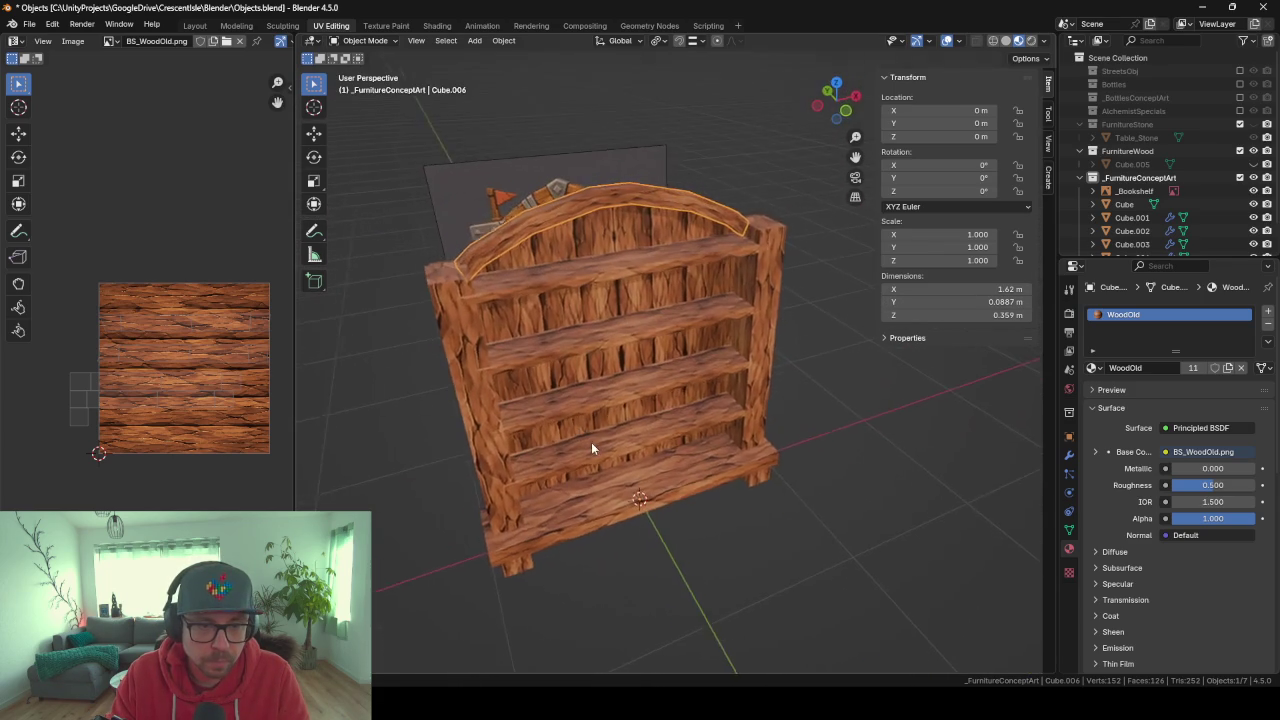
key(Tab)
key(Tab)
mouse_move(522, 495)
shift+middle_down()
mouse_move(668, 430)
mouse_move(662, 387)
mouse_move(753, 389)
mouse_move(750, 366)
mouse_move(577, 366)
mouse_move(670, 382)
mouse_move(583, 378)
mouse_move(654, 384)
mouse_move(542, 379)
mouse_move(746, 352)
mouse_move(570, 363)
mouse_move(786, 354)
mouse_move(771, 314)
mouse_move(738, 309)
mouse_move(714, 349)
mouse_move(646, 367)
mouse_move(532, 369)
mouse_move(595, 369)
mouse_move(682, 428)
mouse_move(542, 401)
shift+middle_up()
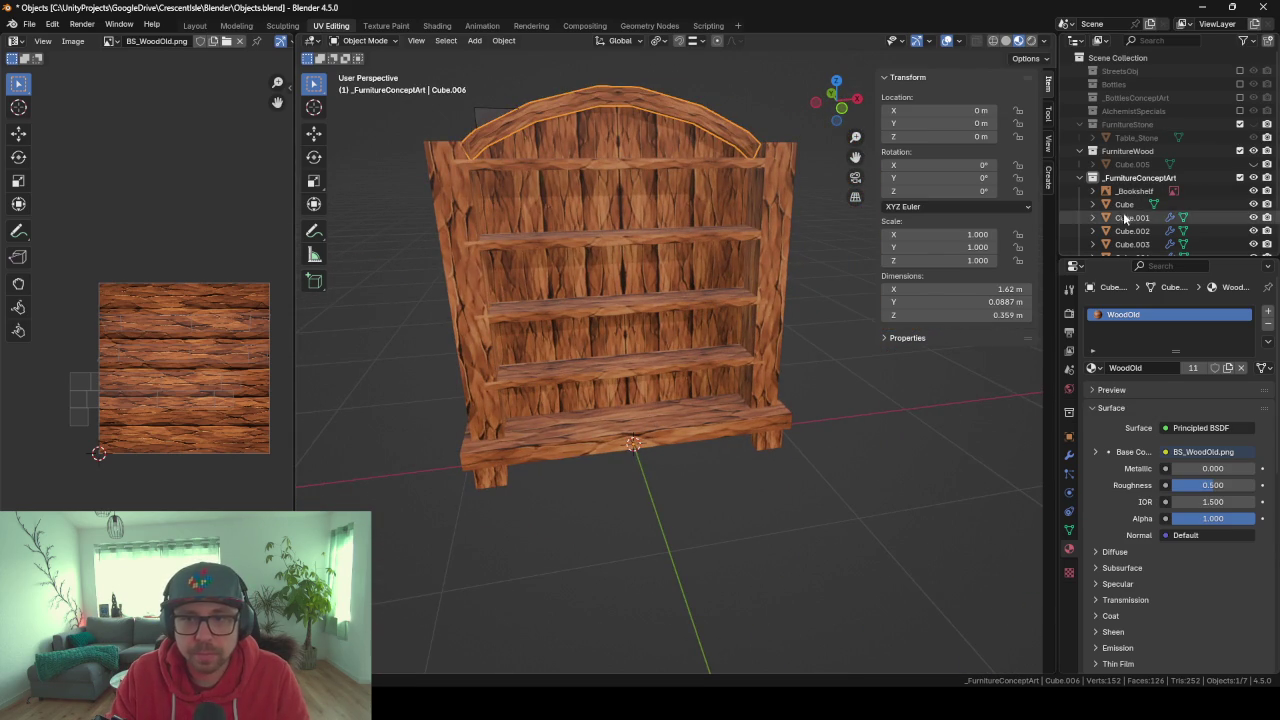
click(1145, 164)
Delete Cube.005, duplicate pieces Cube through Cube.006 in place, and move them to FurnitureWood.
key(x)
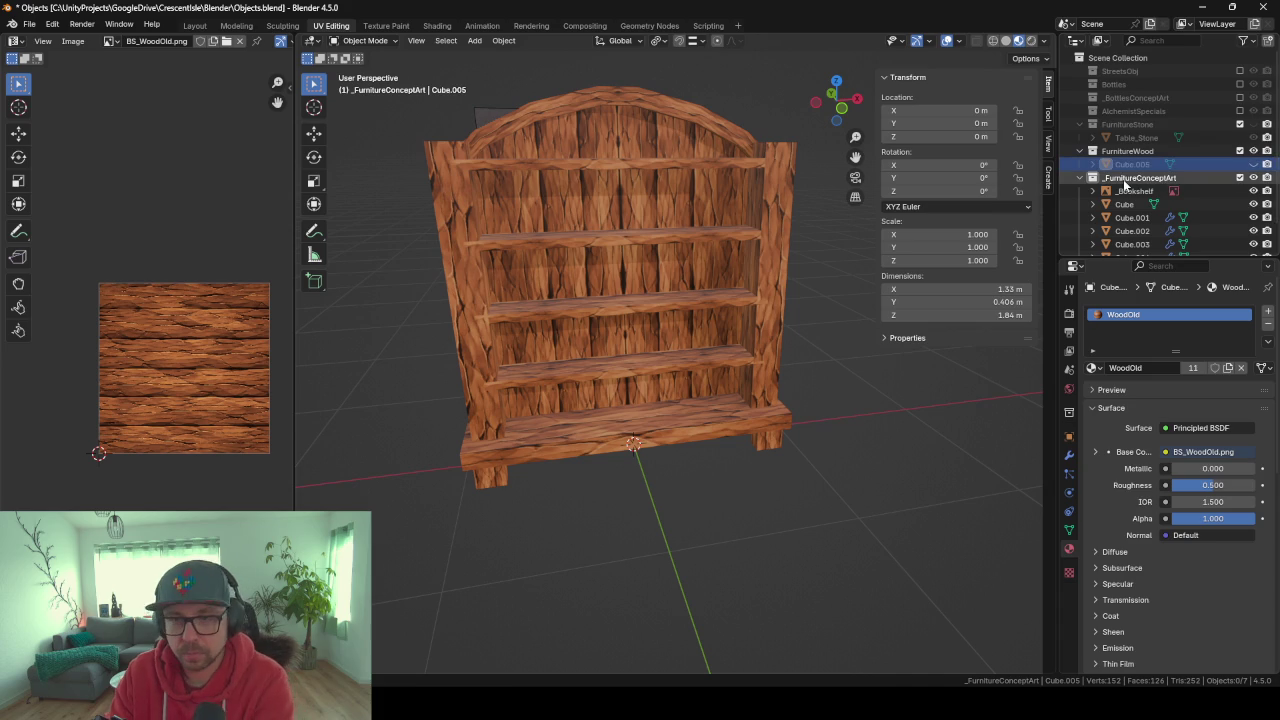
click(1126, 191)
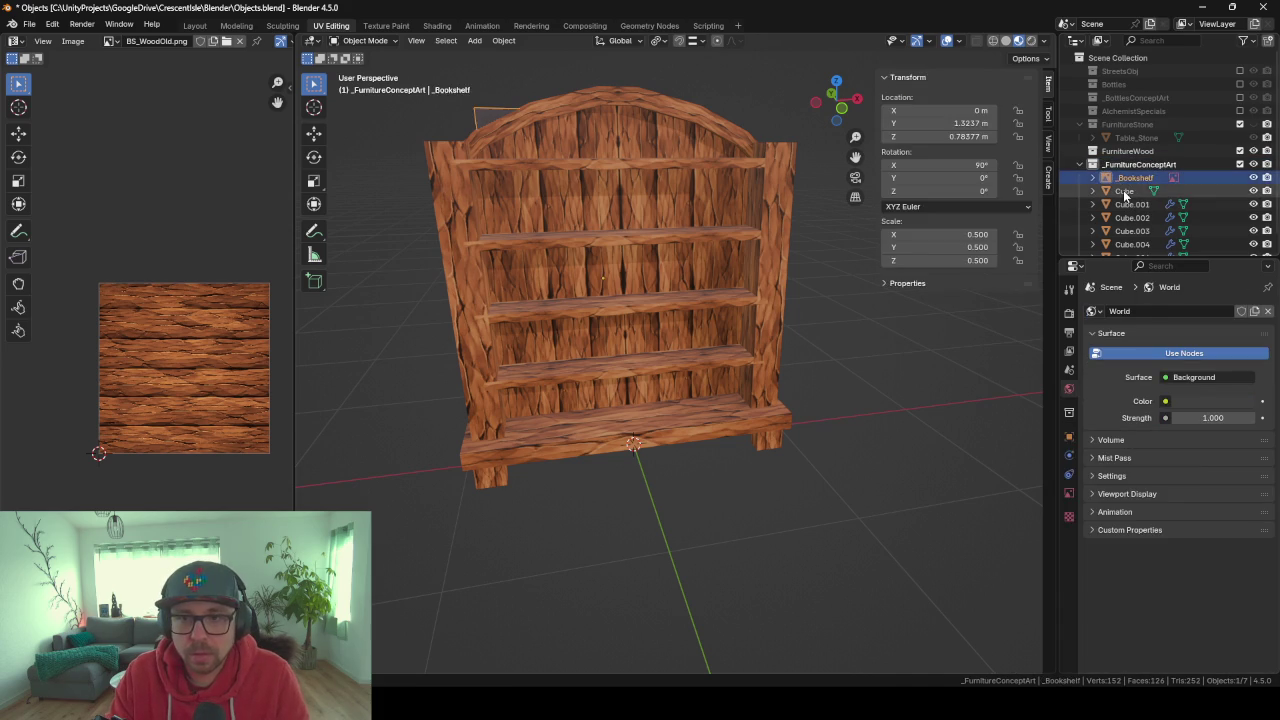
scroll(1126, 196, down, 1)
shift+click(1143, 242)
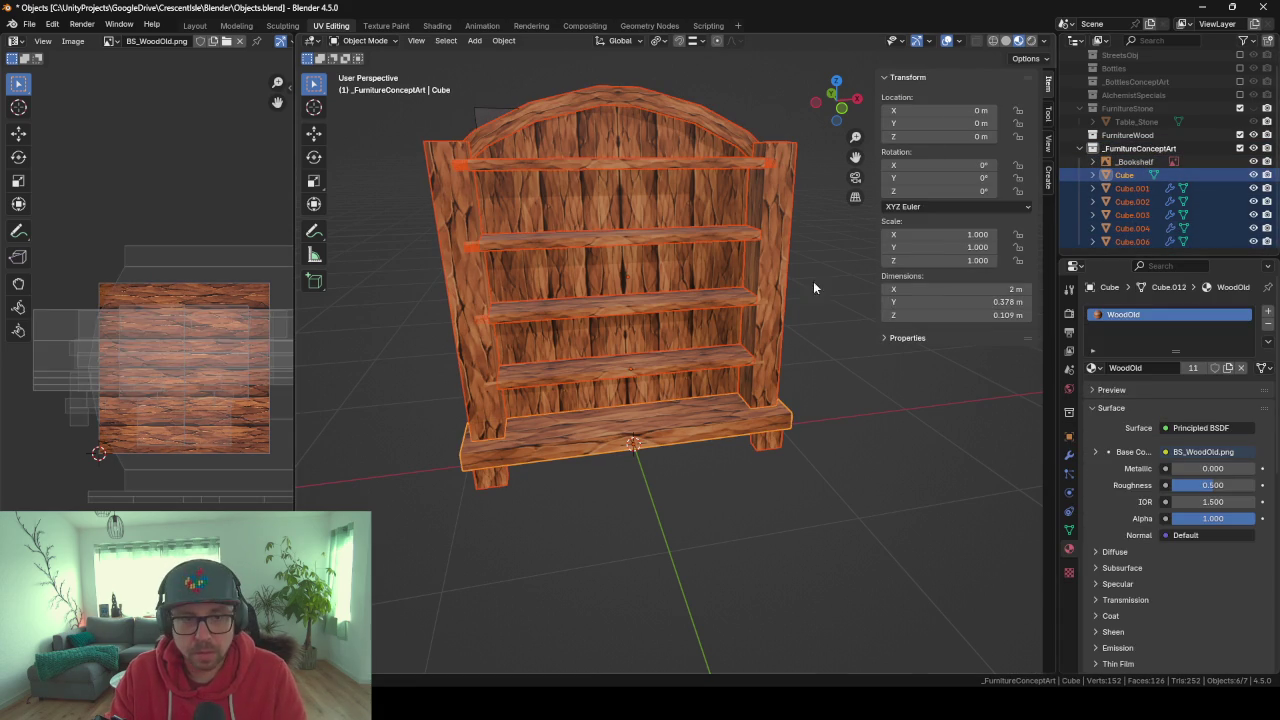
key(shift+d)
right_click(746, 267)
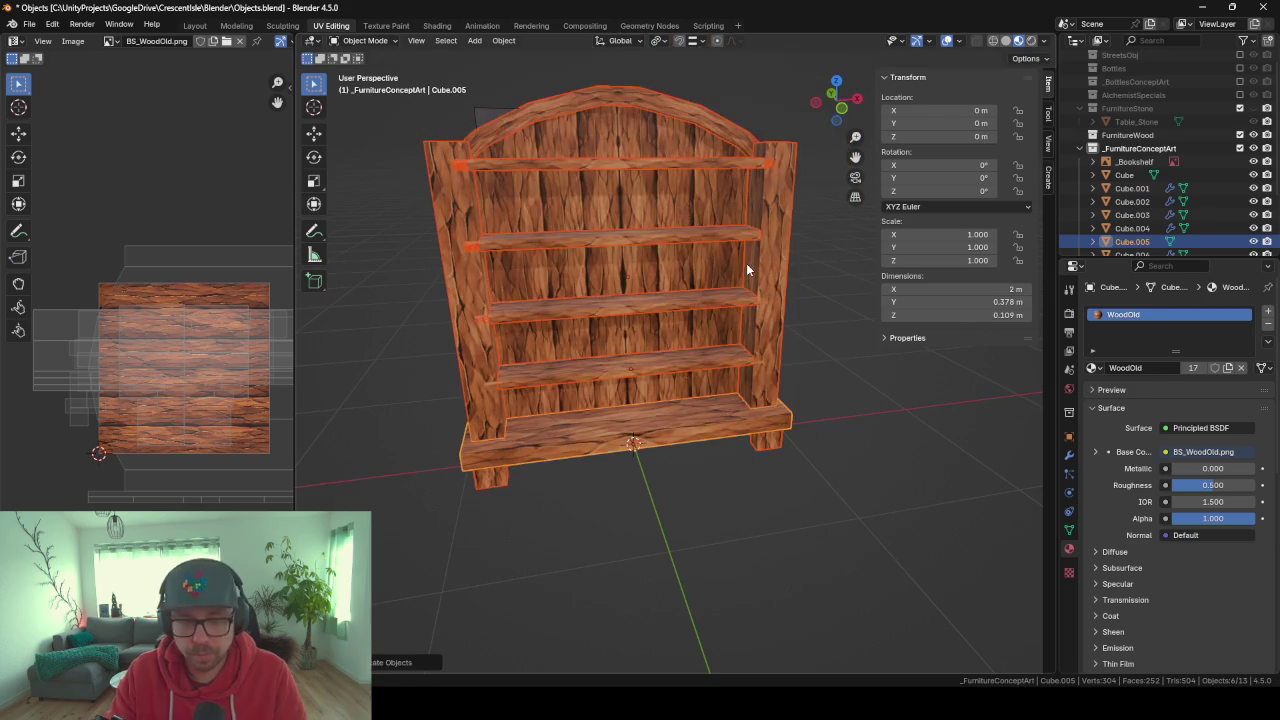
key(m)
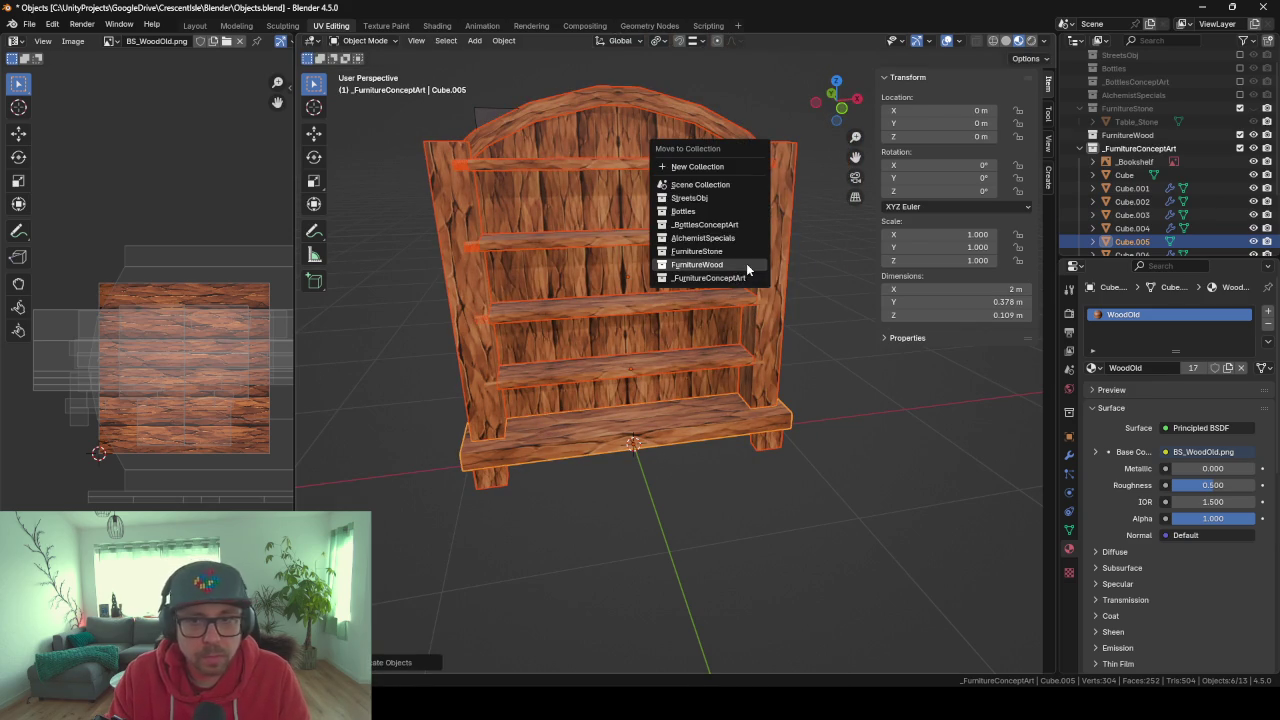
click(746, 263)
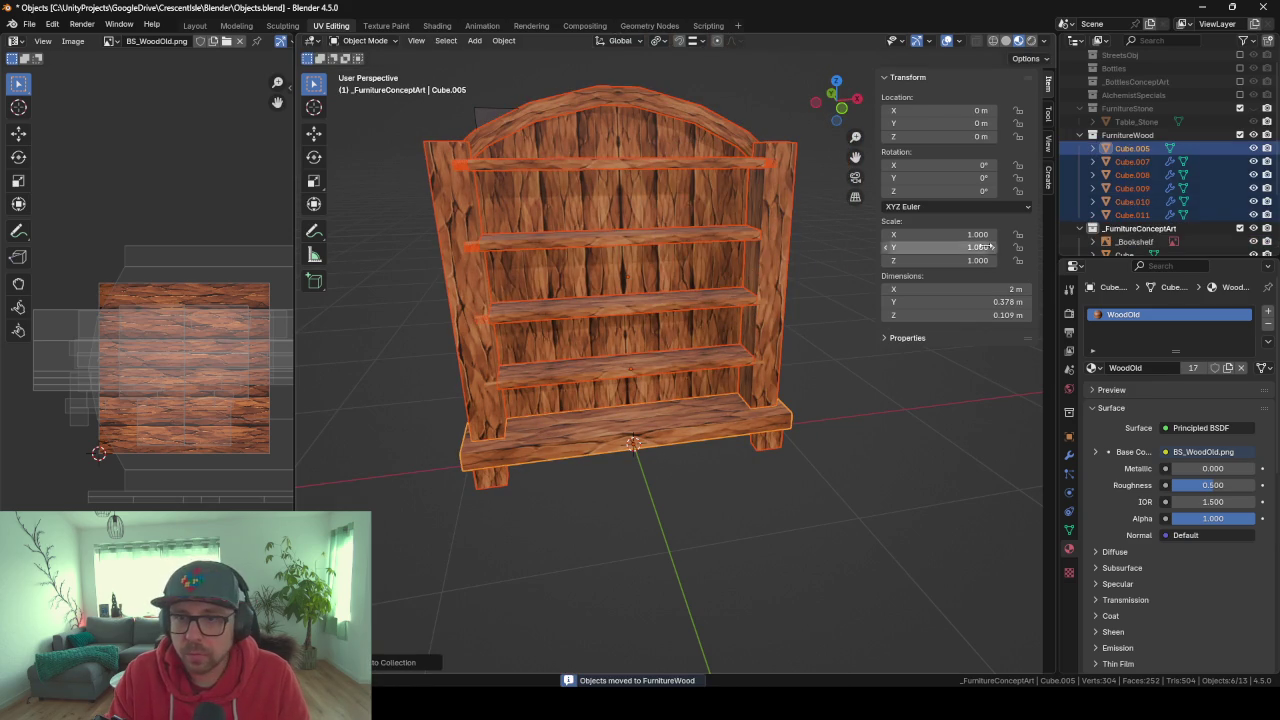
Exclude _FurnitureConceptArt, select all FurnitureWood pieces, snap them, and join into one object.
click(608, 443)
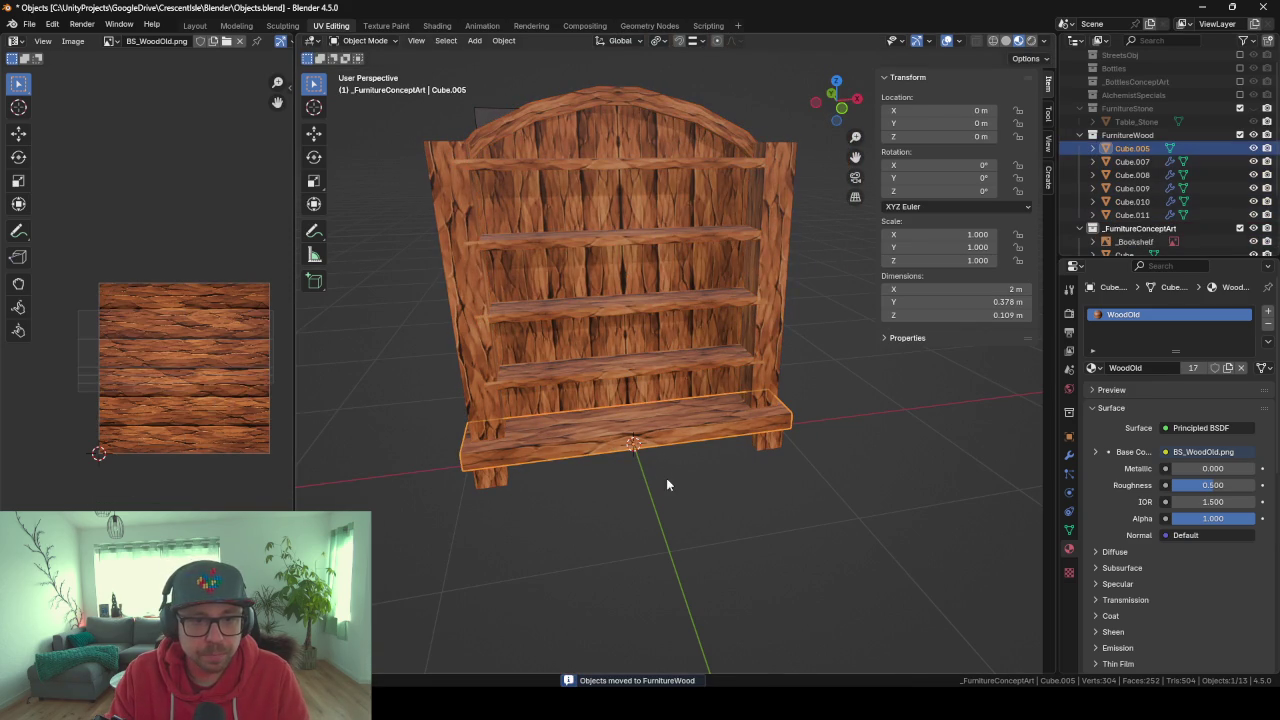
click(1240, 228)
key(shift+g)
click(547, 456)
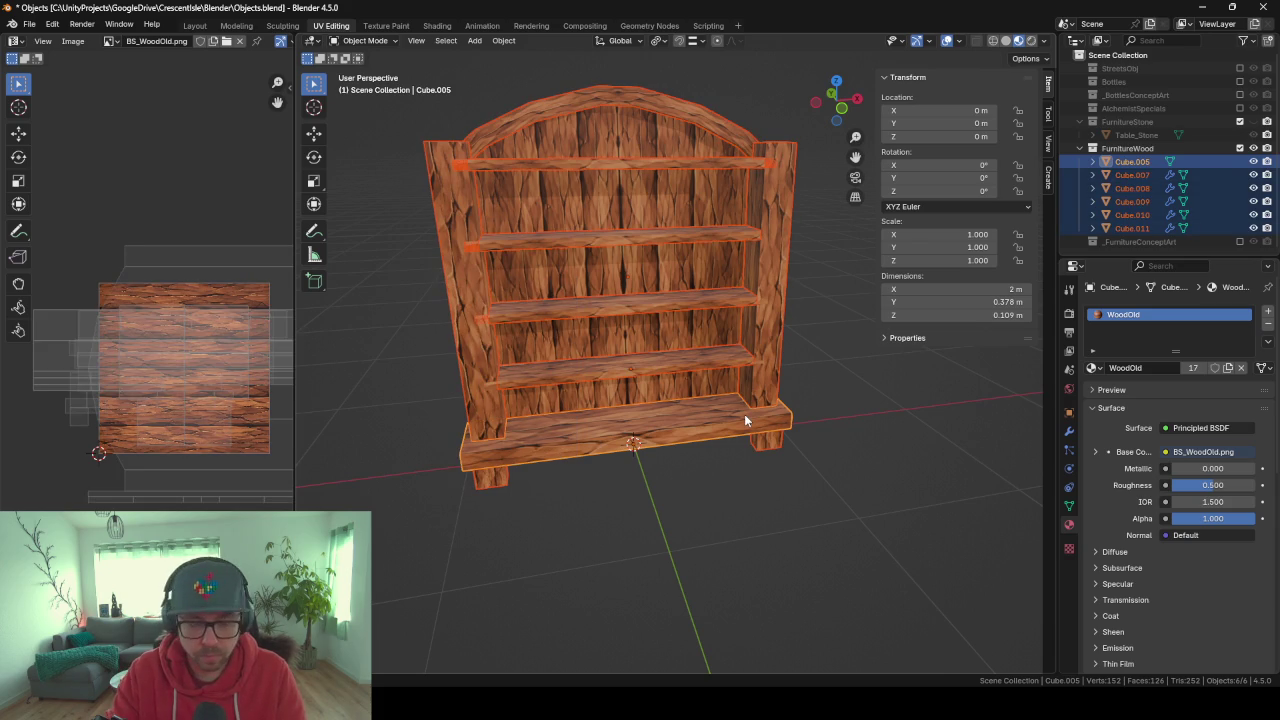
key(shift+s)
click(744, 414)
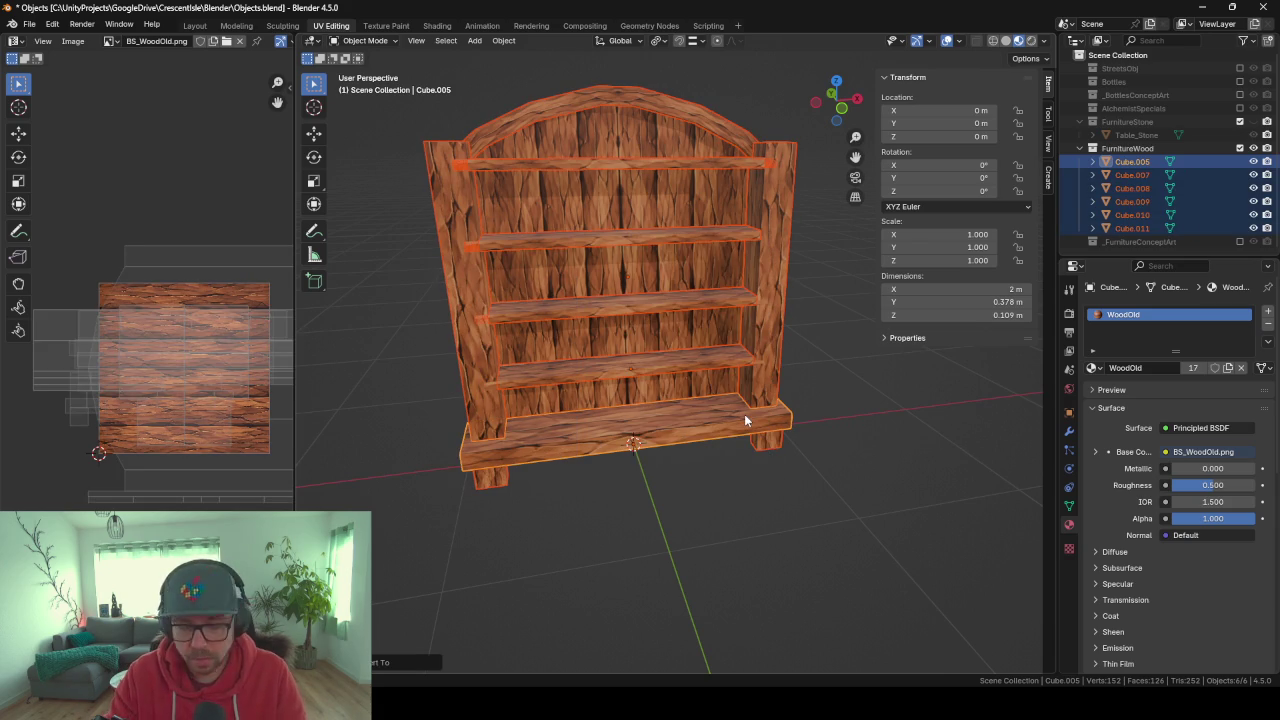
key(ctrl+j)
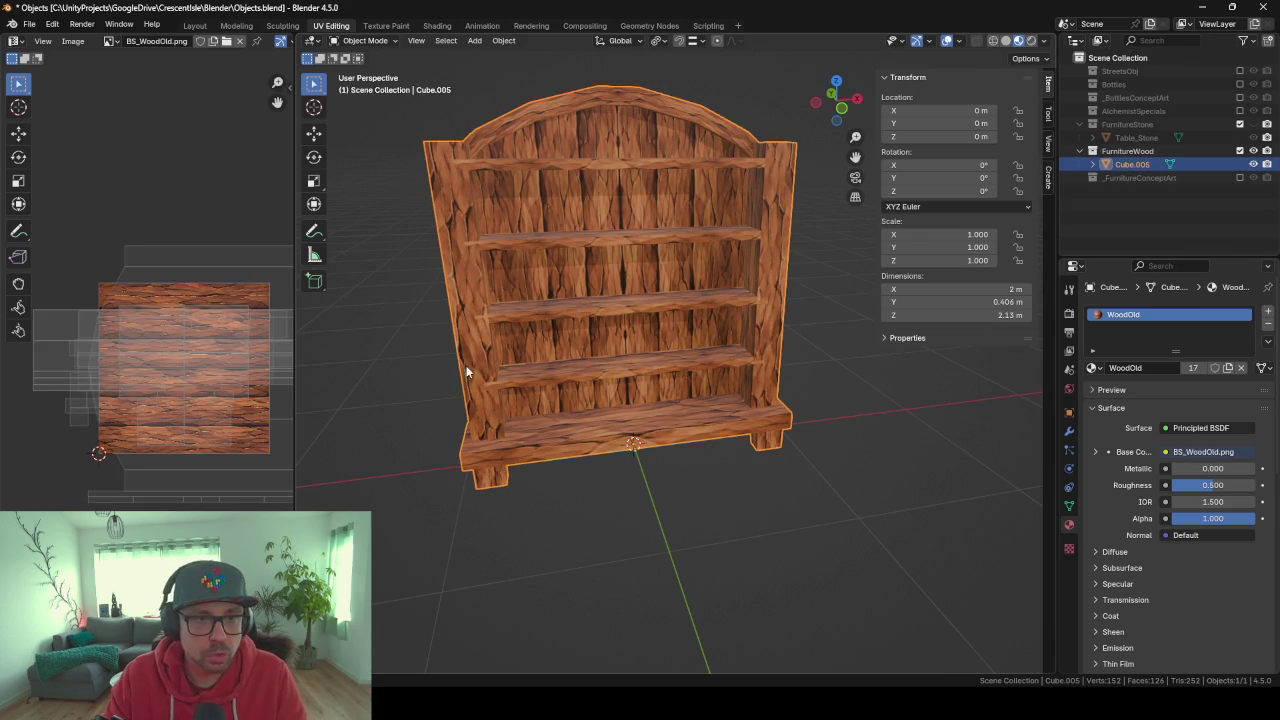
Name the joined object Wood_Bookshelf, then Wood_BookshelfOld, and enter Edit Mode.
double_click(1140, 163)
text(Wood_Bookshelf)
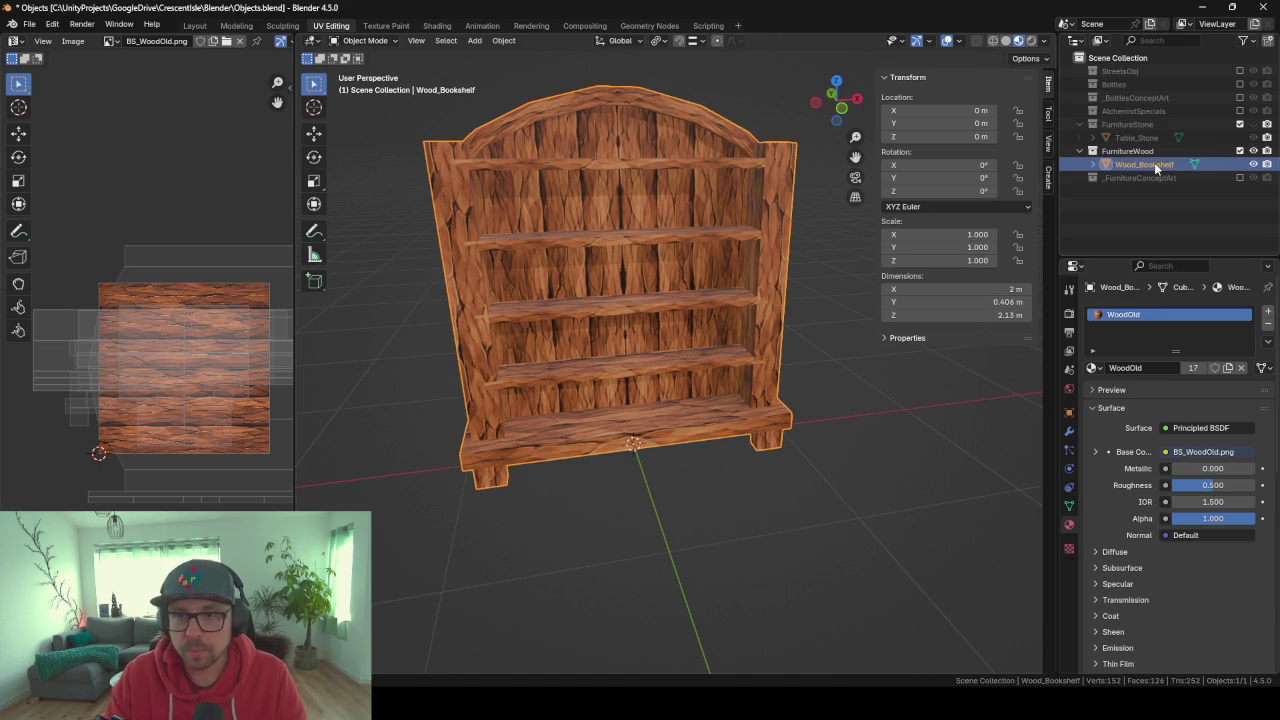
key(Return)
key(Tab)
key(Tab)
double_click(1170, 164)
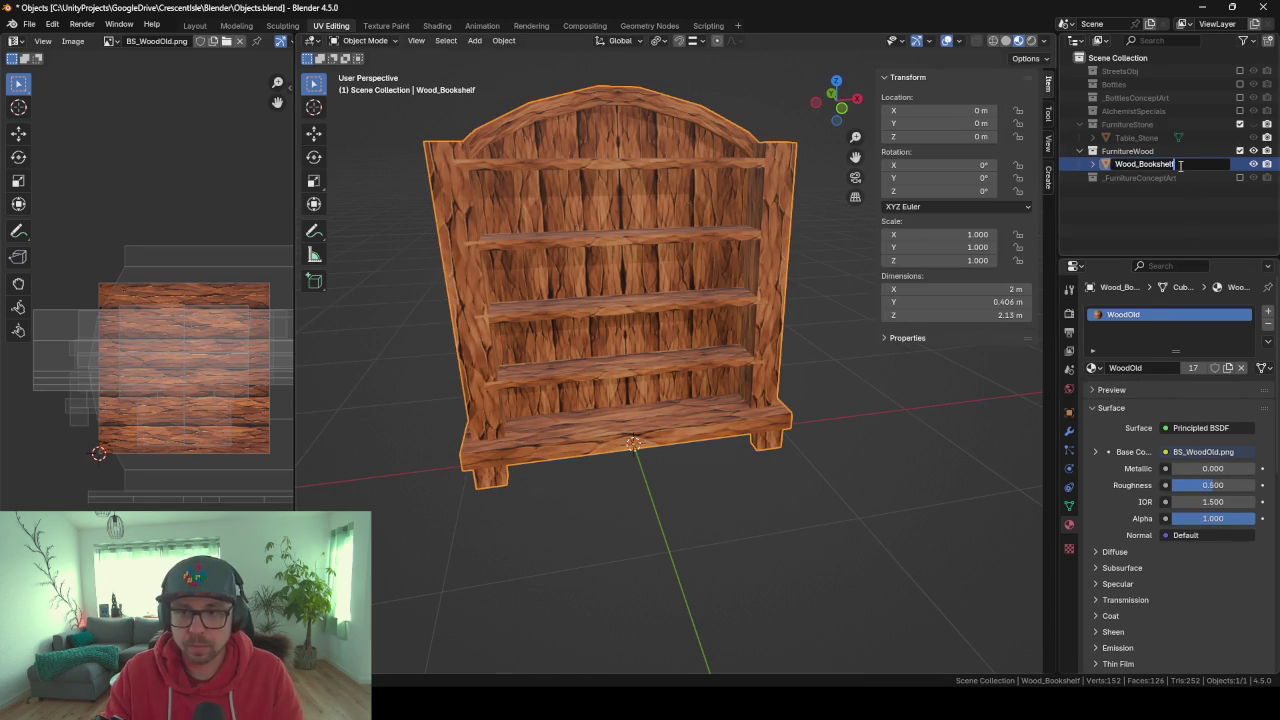
text(Old)
key(Return)
key(Tab)
key(Tab)
mouse_move(507, 330)
middle_down()
mouse_move(598, 330)
mouse_move(555, 363)
mouse_move(638, 363)
middle_up()
key(Tab)
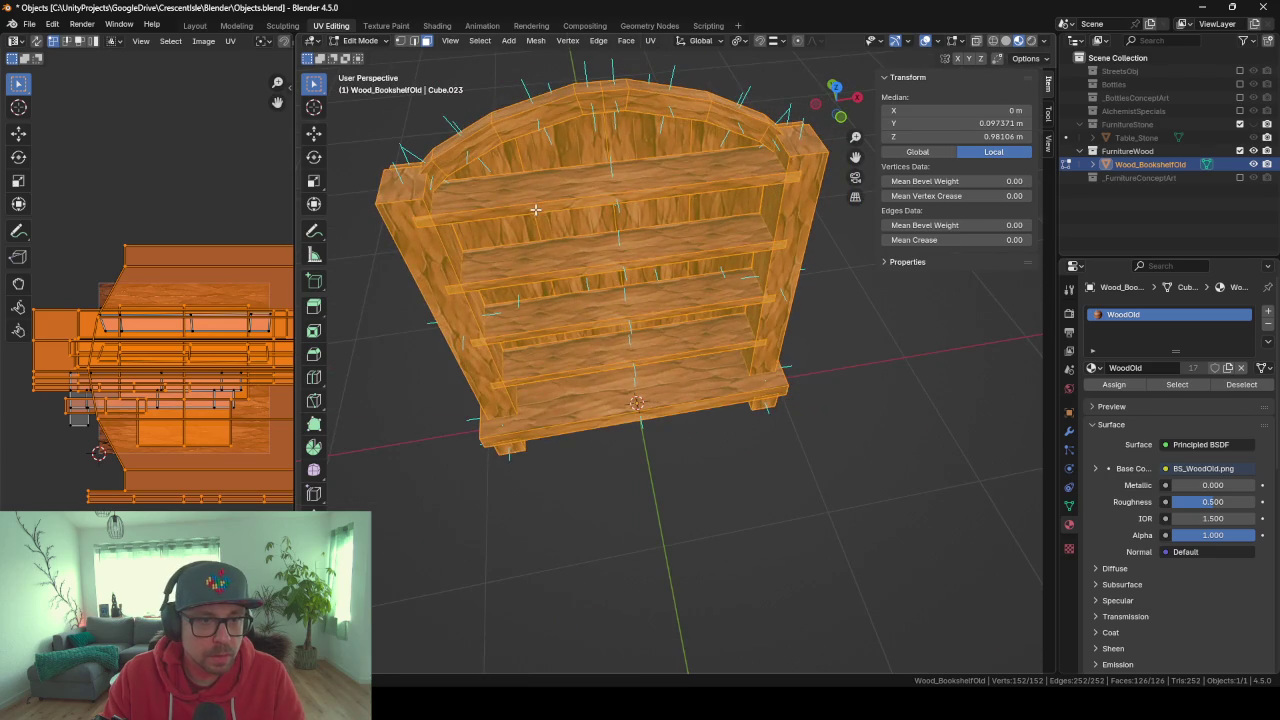
Select the four shelf front faces and move them along the Y depth axis.
click(535, 209)
shift+click(605, 268)
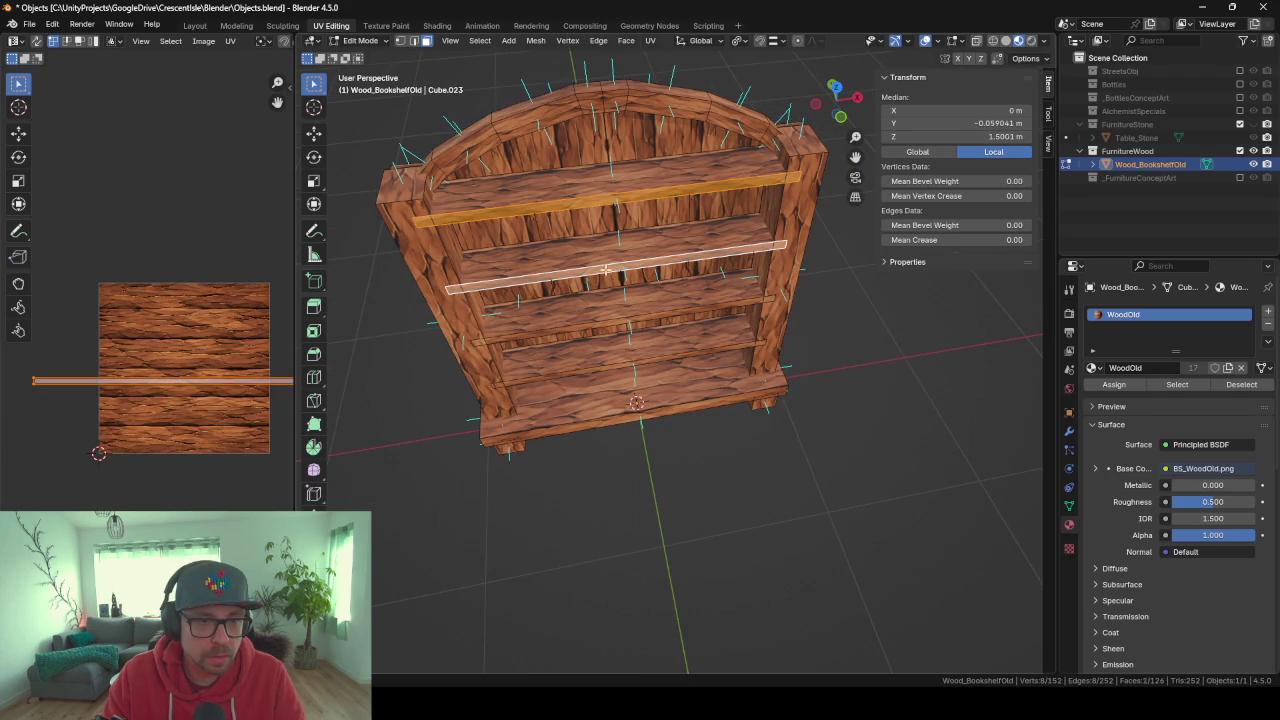
shift+click(628, 322)
shift+click(641, 364)
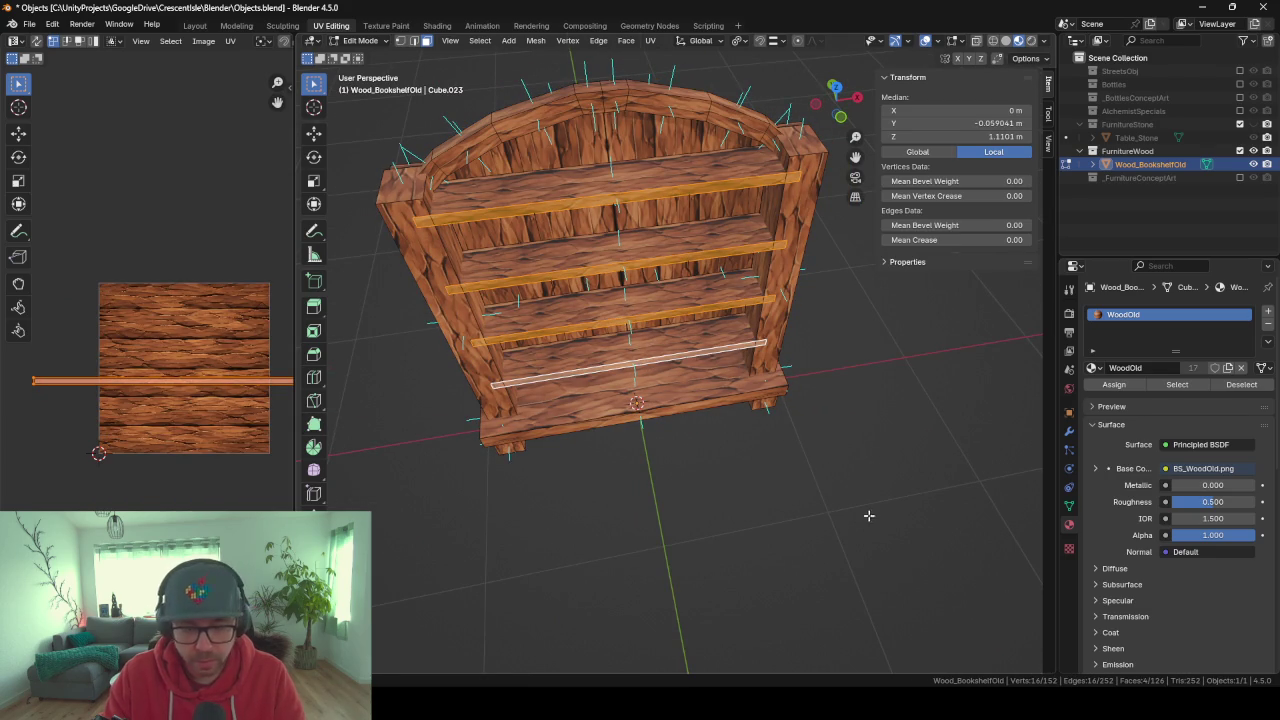
key(g)
key(y)
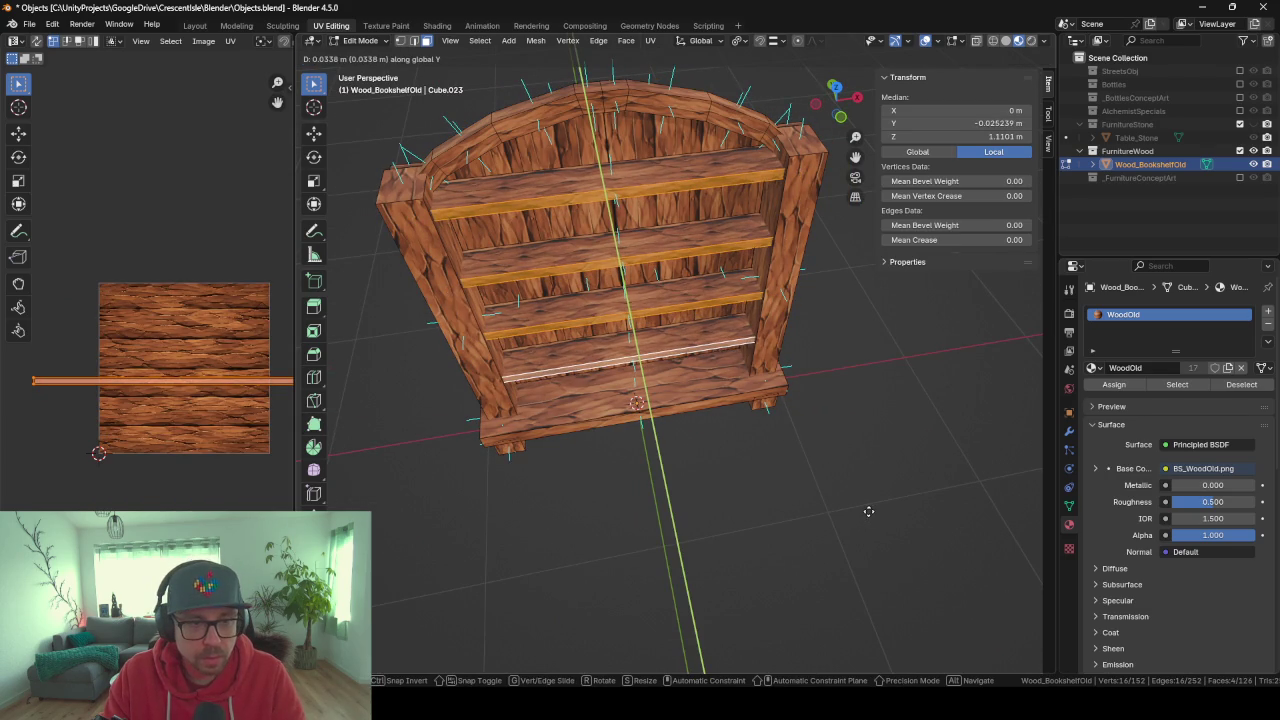
click(866, 514)
Review the bookshelf from behind and front, then select only the top shelf's front face.
key(Tab)
middle_drag(822, 487, 681, 454)
mouse_move(623, 320)
middle_down()
mouse_move(661, 430)
mouse_move(727, 422)
mouse_move(715, 368)
mouse_move(512, 304)
mouse_move(650, 425)
mouse_move(528, 203)
middle_up()
key(Tab)
scroll(715, 368, up, 3)
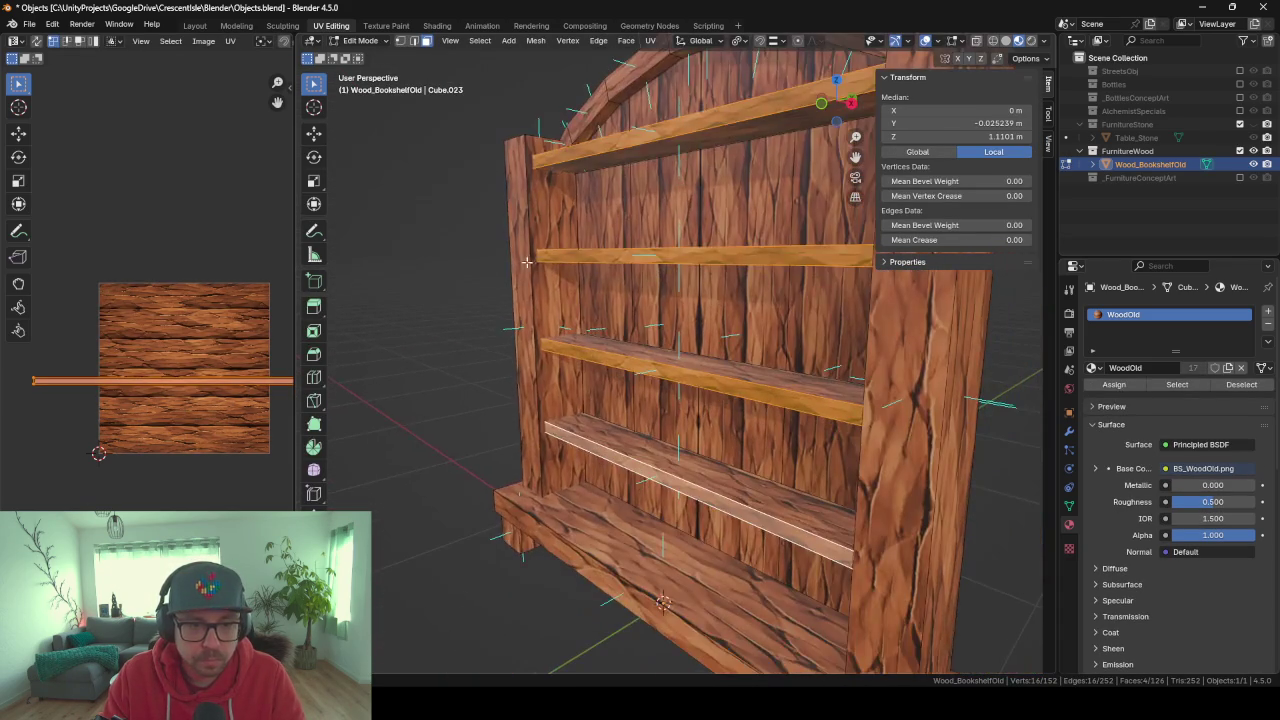
mouse_move(524, 557)
middle_down()
mouse_move(715, 353)
mouse_move(688, 344)
mouse_move(698, 406)
middle_up()
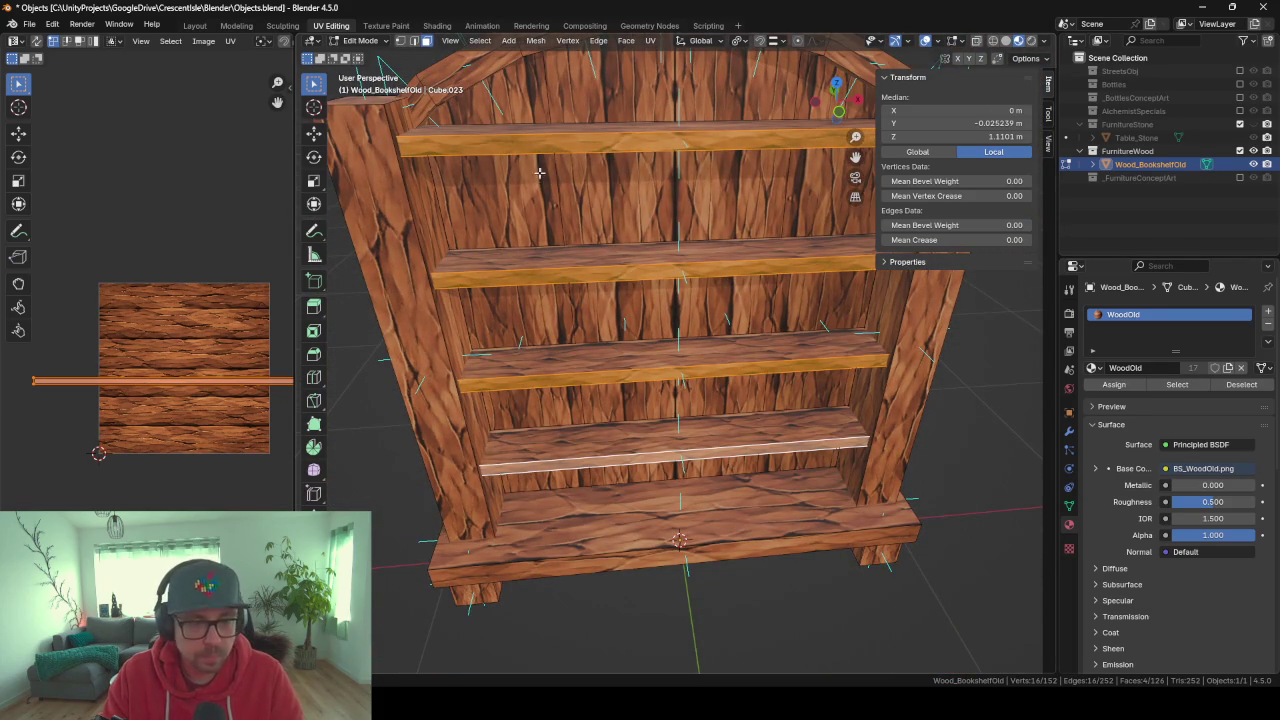
click(667, 144)
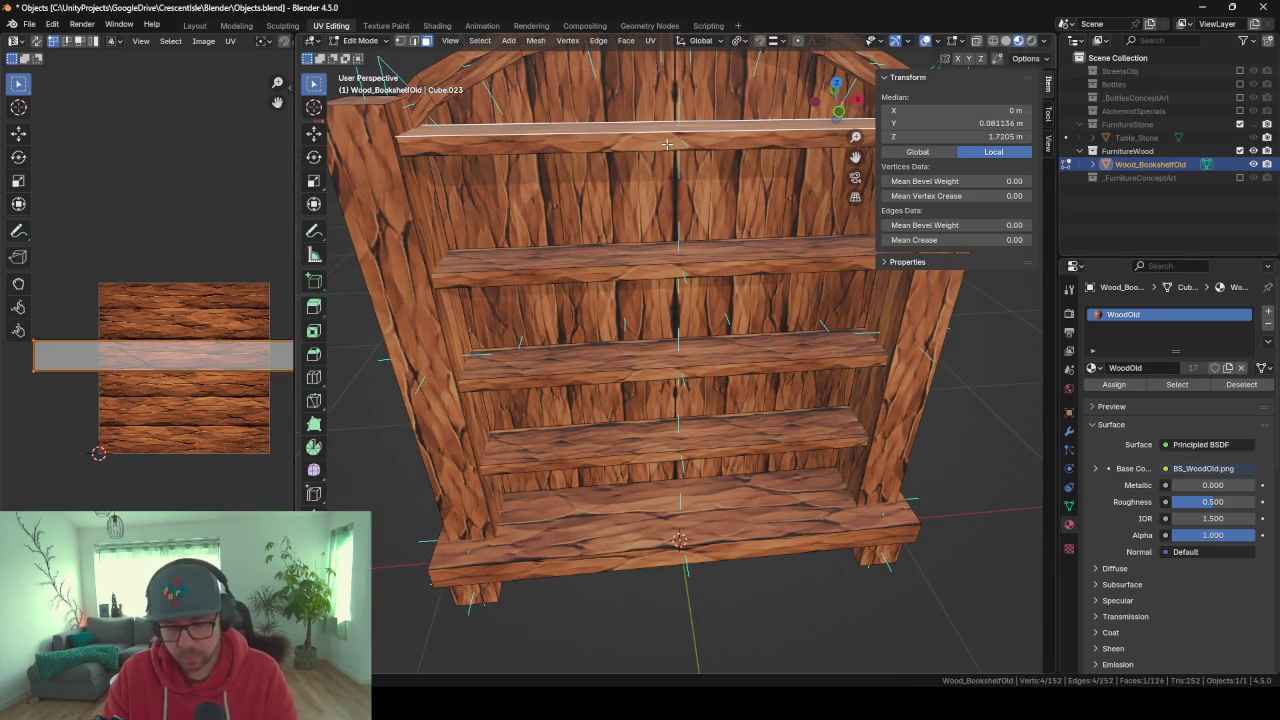
key(ctrl+r)
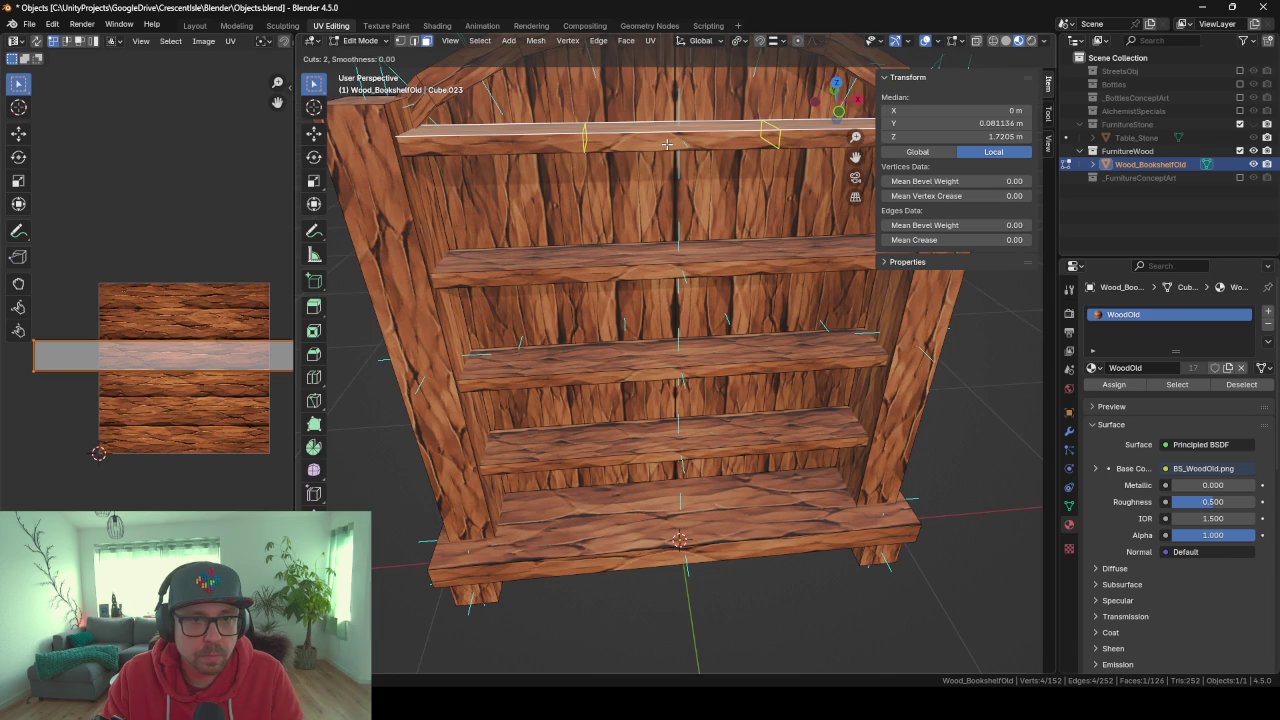
Add two loop cuts across the top shelf and a centred loop across the second shelf.
click(680, 135)
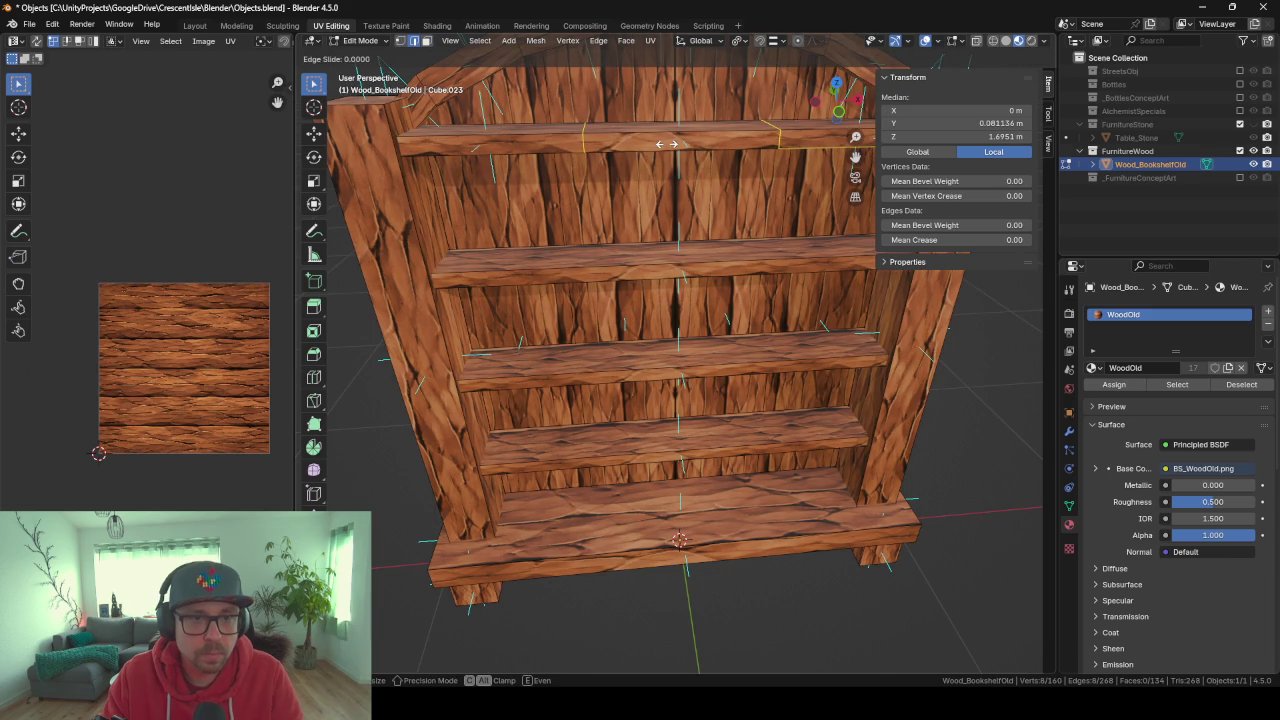
click(713, 245)
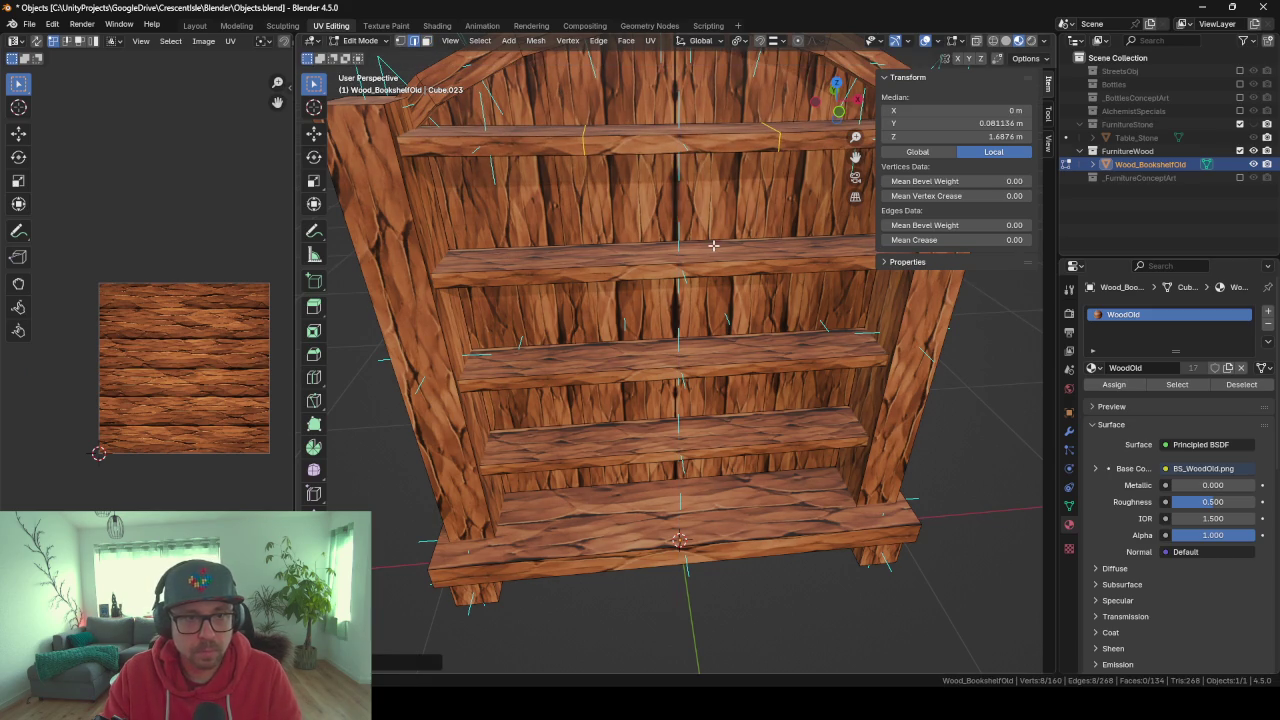
click(694, 272)
key(ctrl+r)
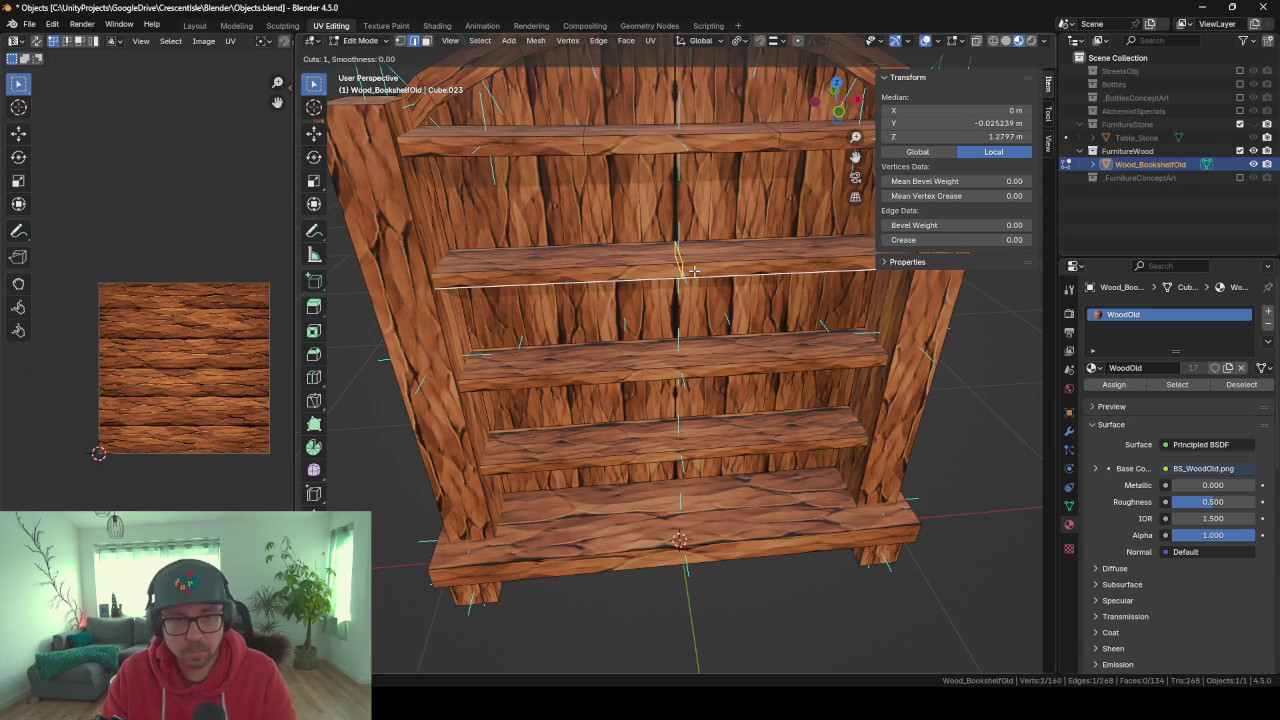
click(693, 270)
click(693, 270)
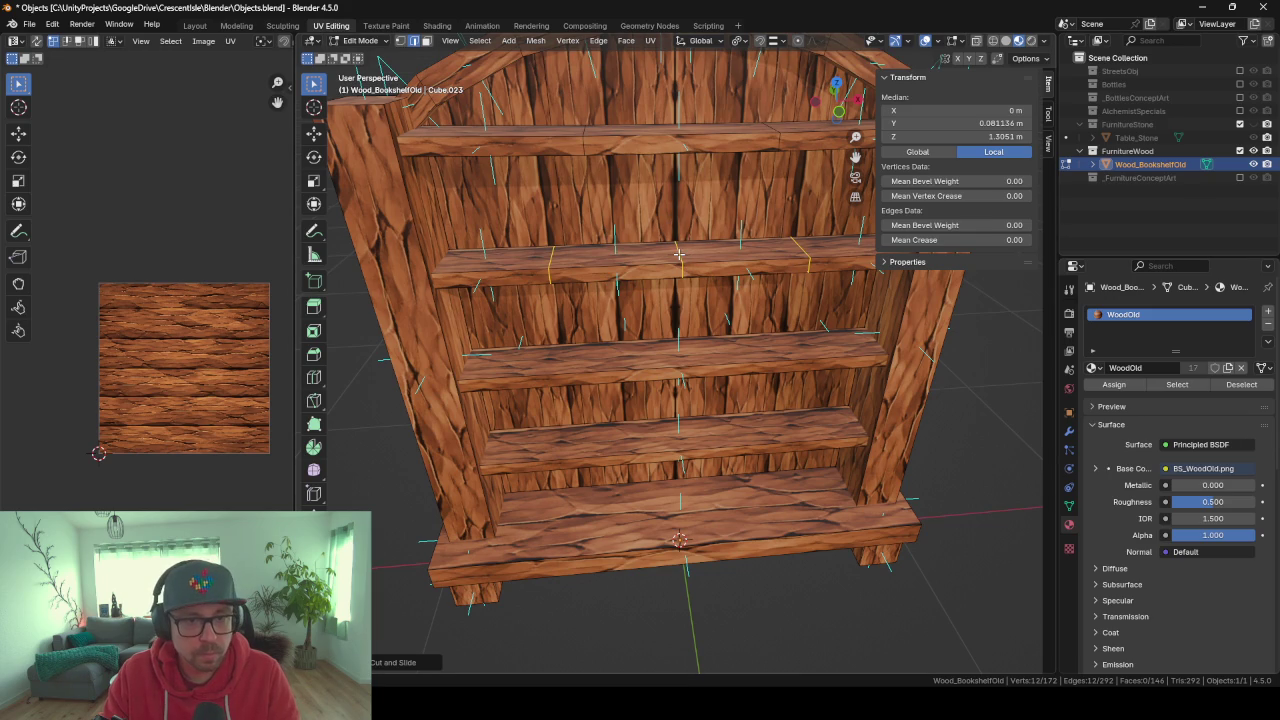
Lower one of the new shelf loops vertically along Z.
alt+click(679, 255)
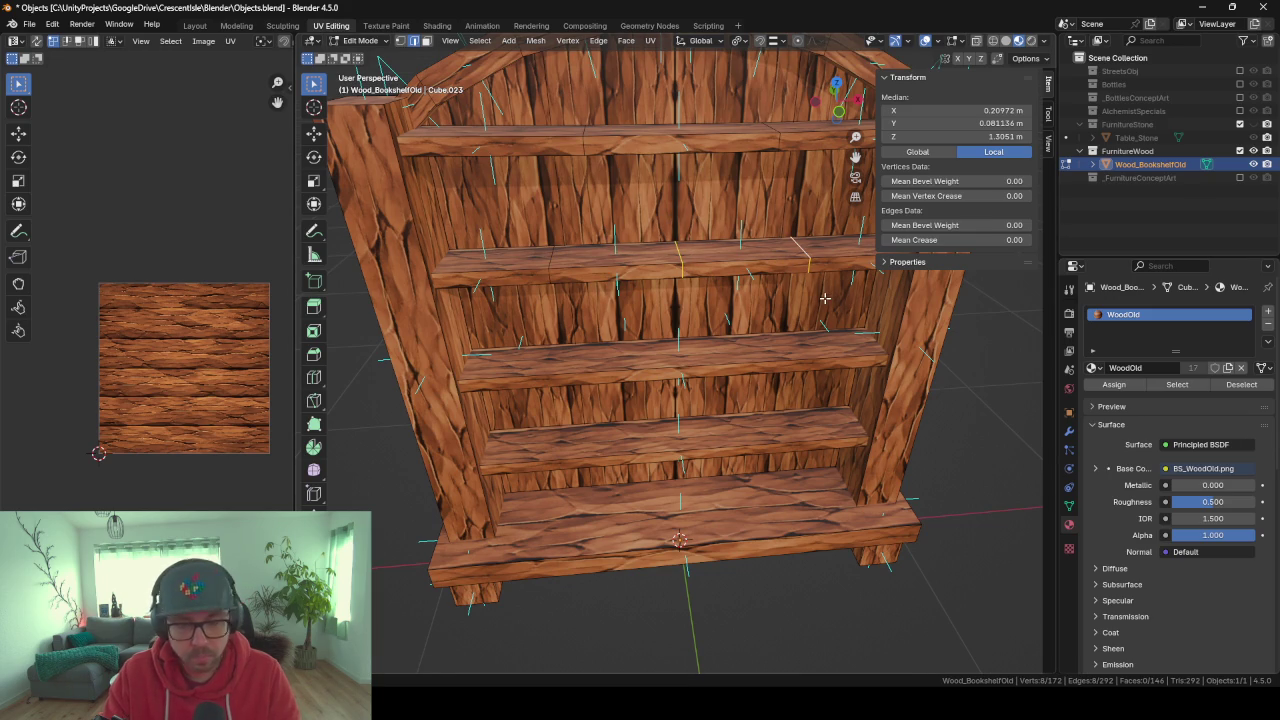
key(g)
key(z)
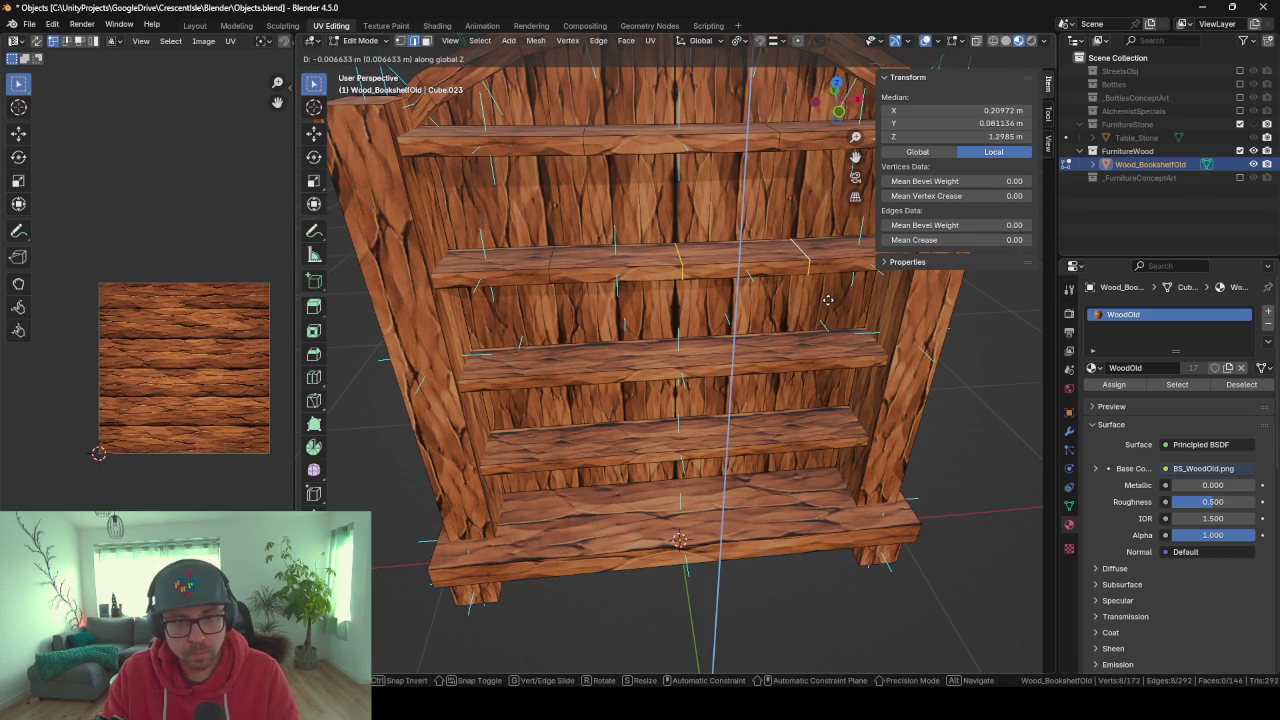
click(828, 300)
mouse_move(828, 300)
middle_down()
mouse_move(634, 291)
mouse_move(709, 289)
mouse_move(723, 320)
mouse_move(655, 340)
mouse_move(600, 328)
middle_up()
Loop-cut the middle shelf, slide the loops left, and lower one along Z.
click(599, 327)
key(ctrl+r)
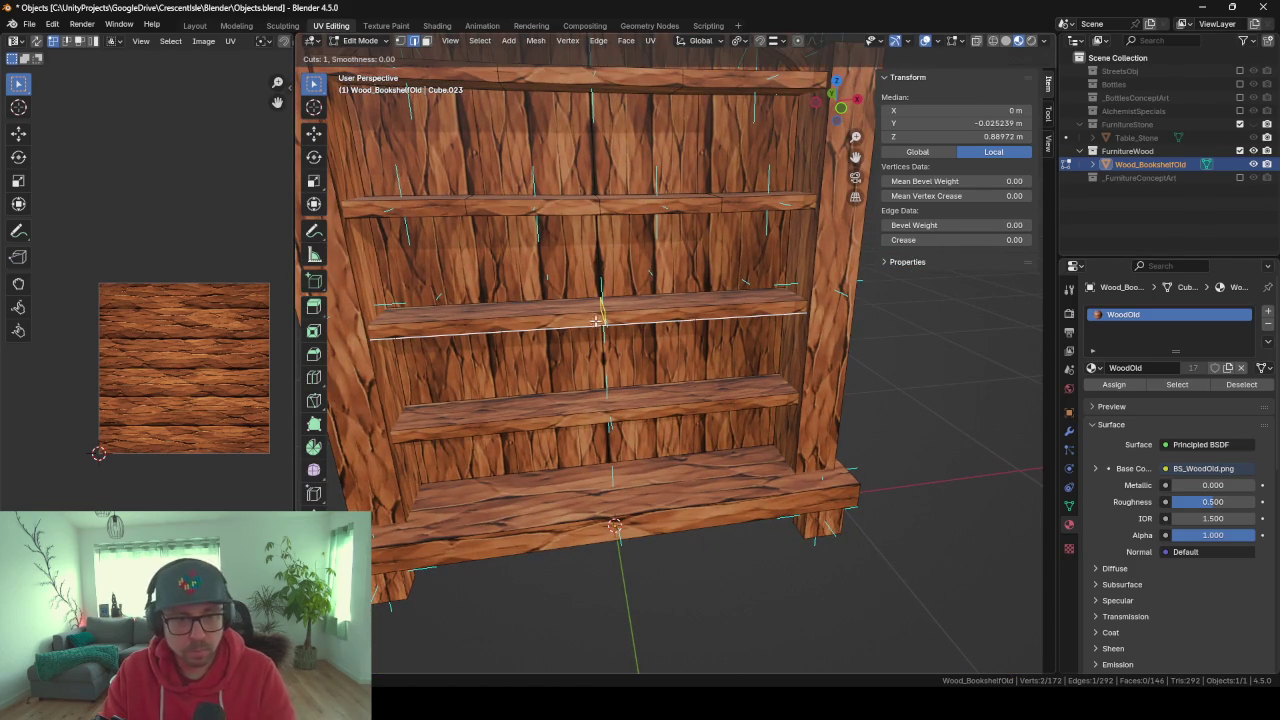
click(597, 325)
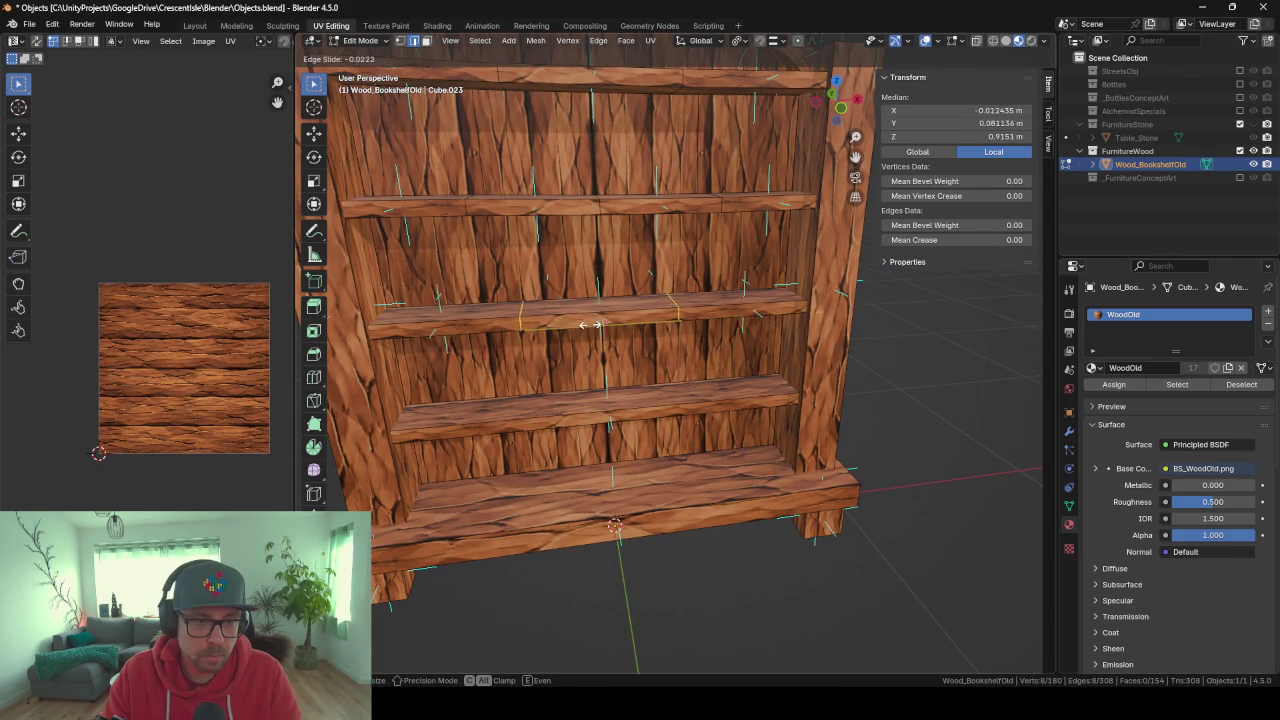
click(538, 323)
key(g)
key(z)
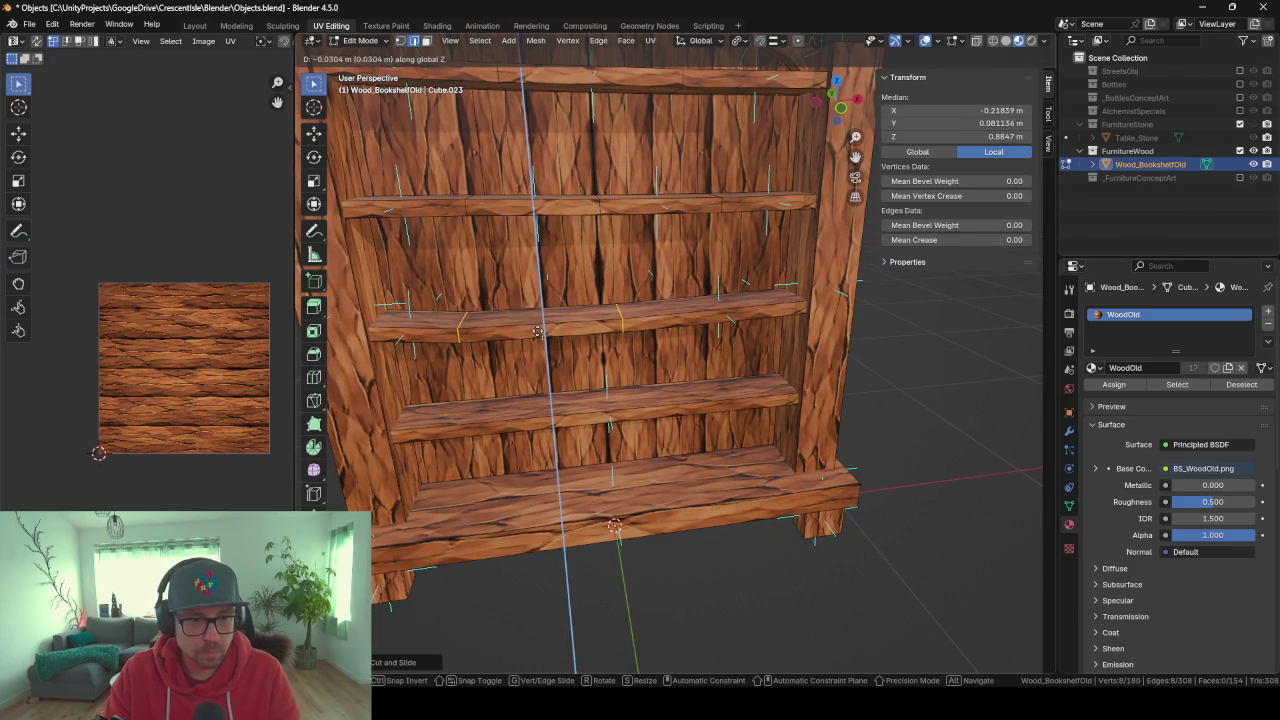
click(600, 335)
Raise another shelf loop slightly along Z and review the bookshelf in front view.
alt+click(633, 337)
key(g)
key(z)
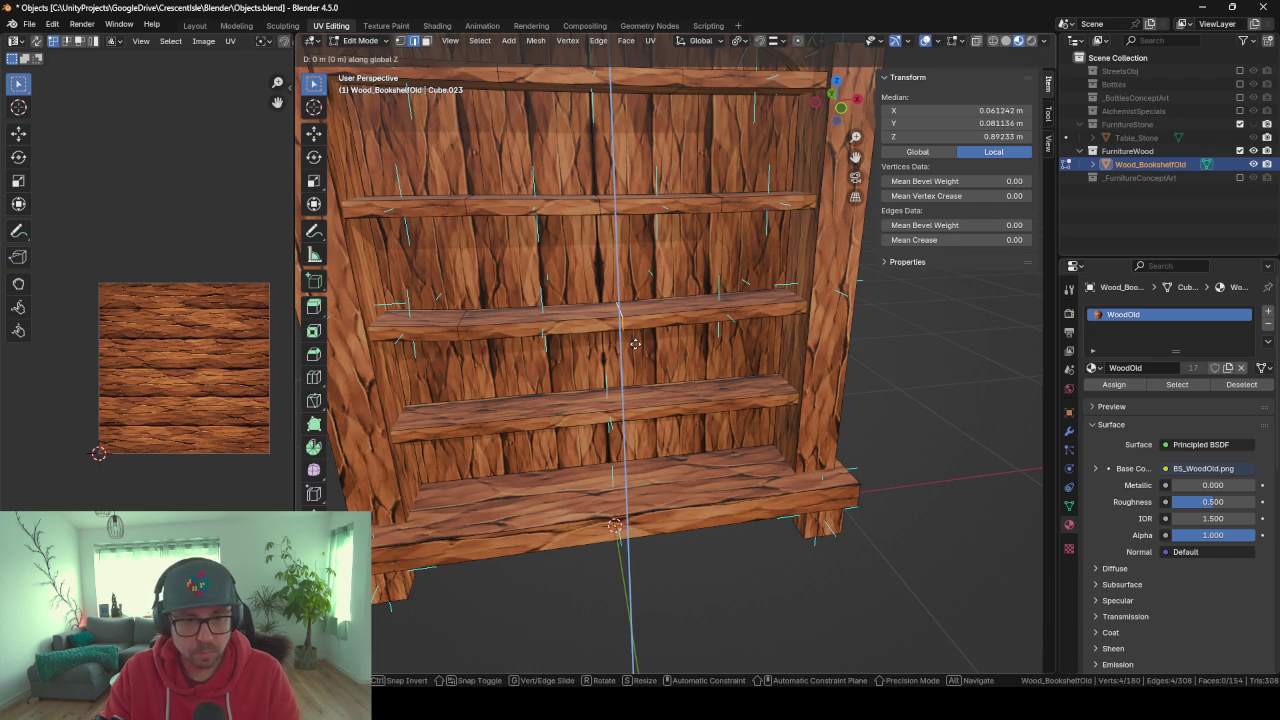
click(633, 338)
key(Tab)
key(KP_1)
scroll(642, 355, down, 2)
scroll(633, 344, down, 1)
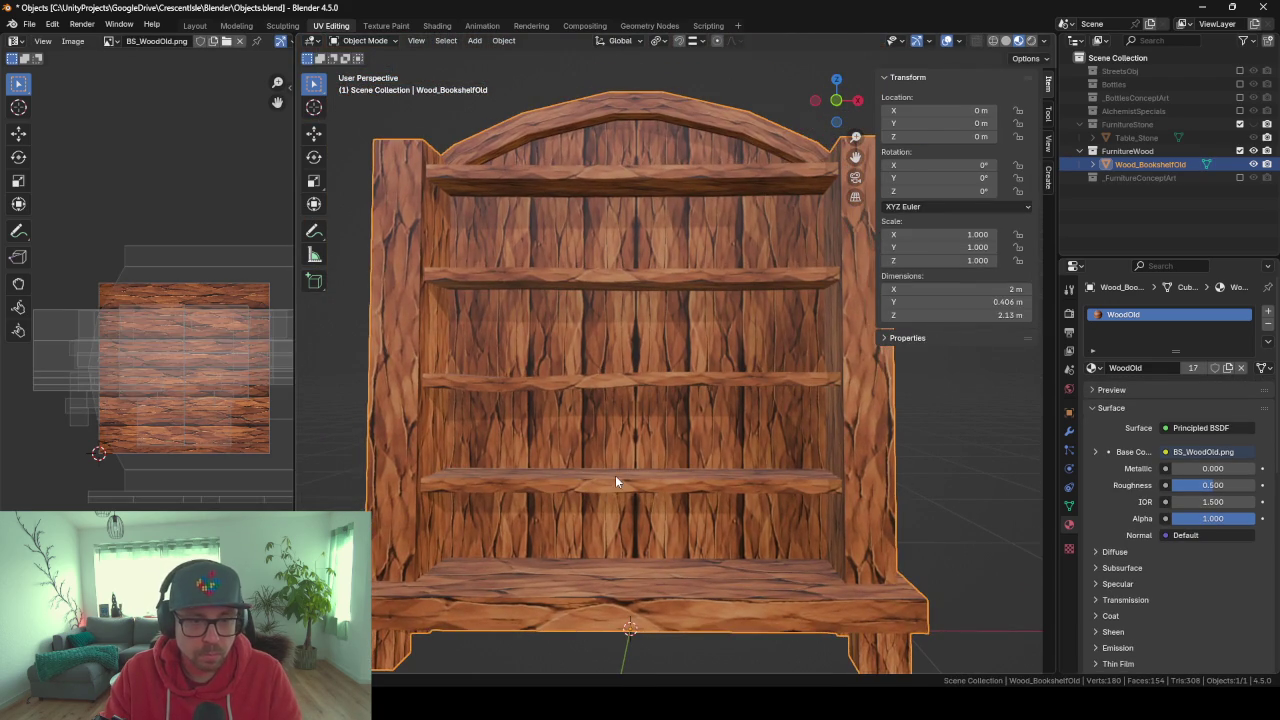
Add two loop cuts across the lowest shelf and lower one loop along Z.
key(Tab)
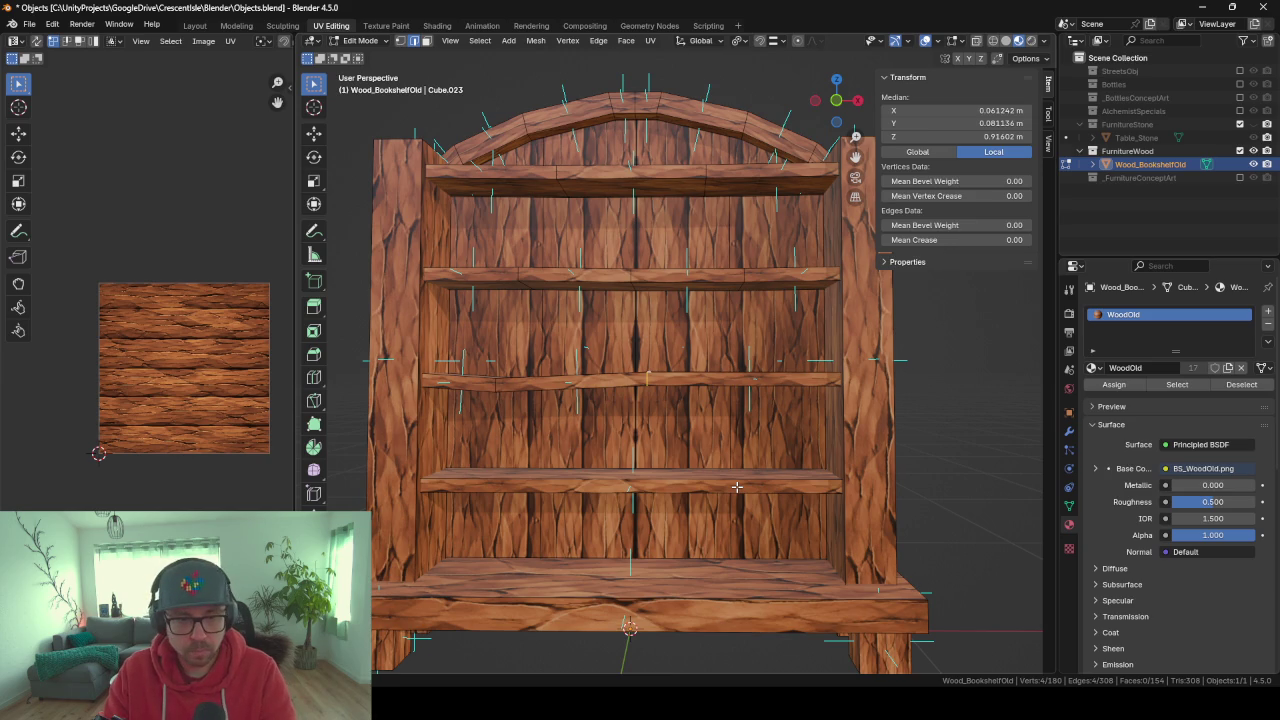
key(ctrl+r)
click(736, 487)
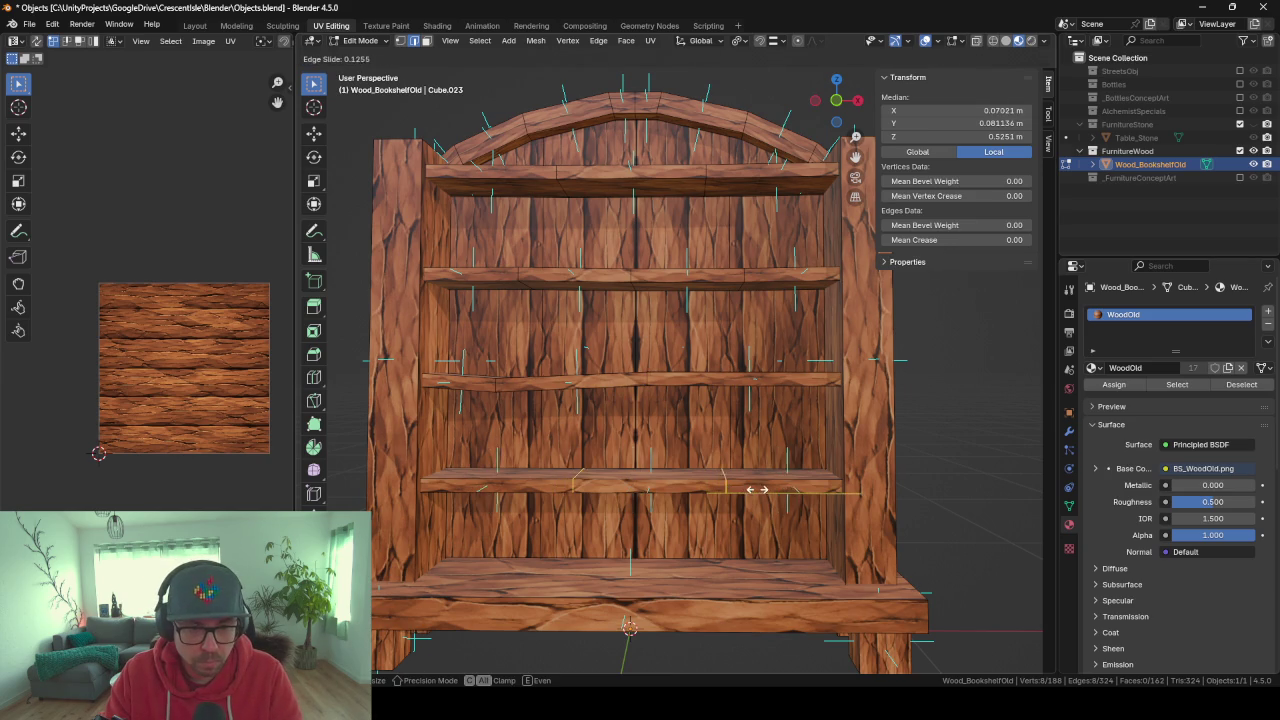
click(798, 488)
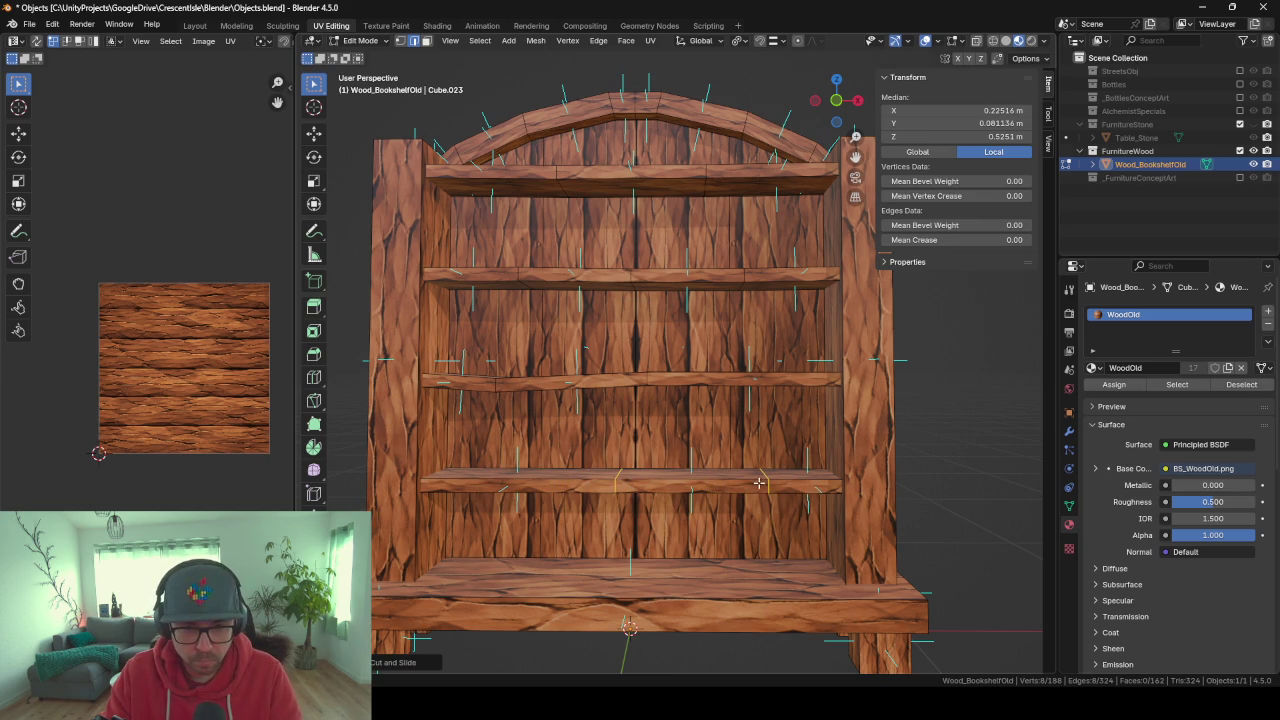
alt+click(769, 482)
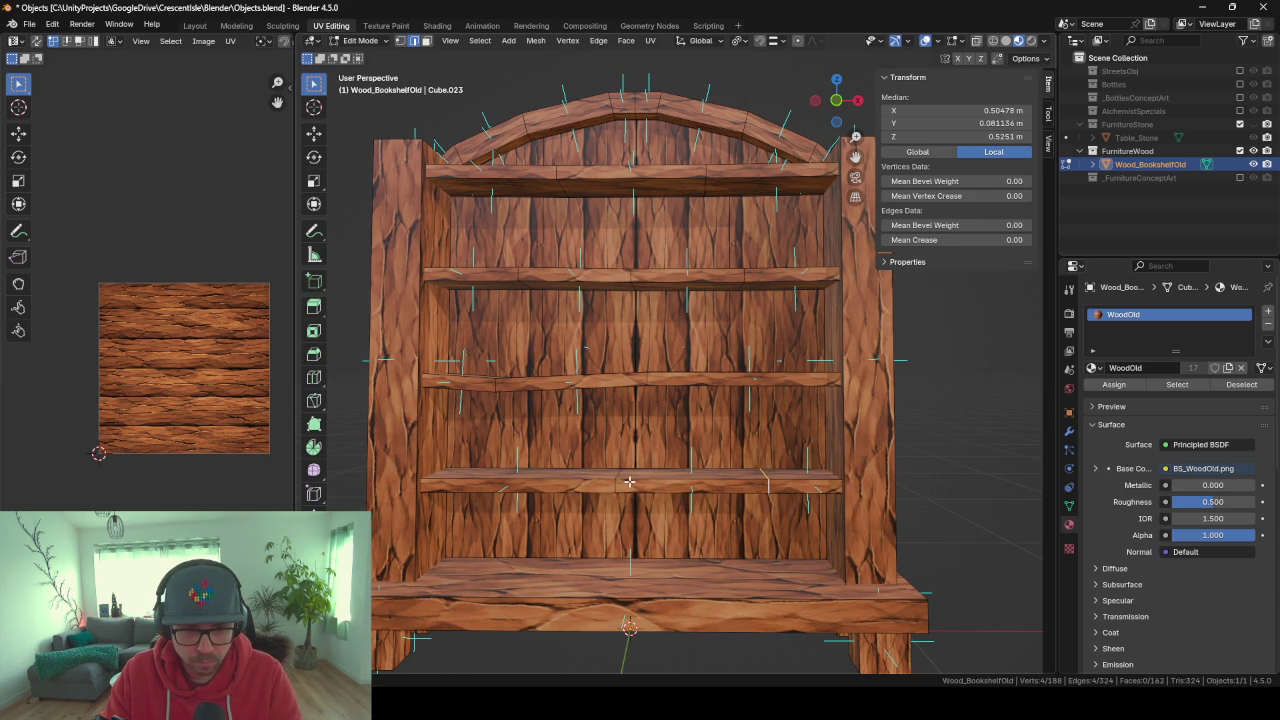
key(g)
key(z)
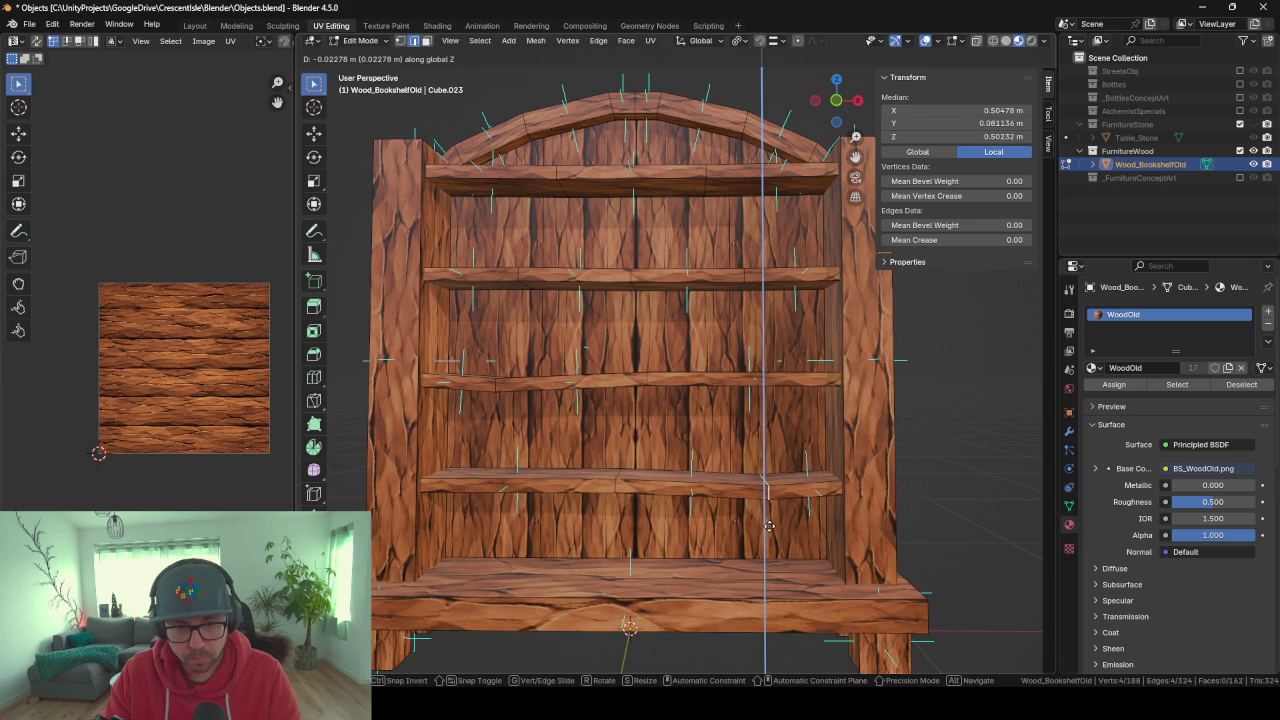
click(769, 526)
Review the shelves, then lower a top shelf vertex vertically along Z.
key(Tab)
scroll(628, 433, down, 2)
mouse_move(628, 433)
middle_down()
mouse_move(666, 467)
mouse_move(714, 477)
mouse_move(656, 454)
mouse_move(614, 380)
mouse_move(727, 321)
middle_up()
key(Tab)
scroll(727, 321, up, 2)
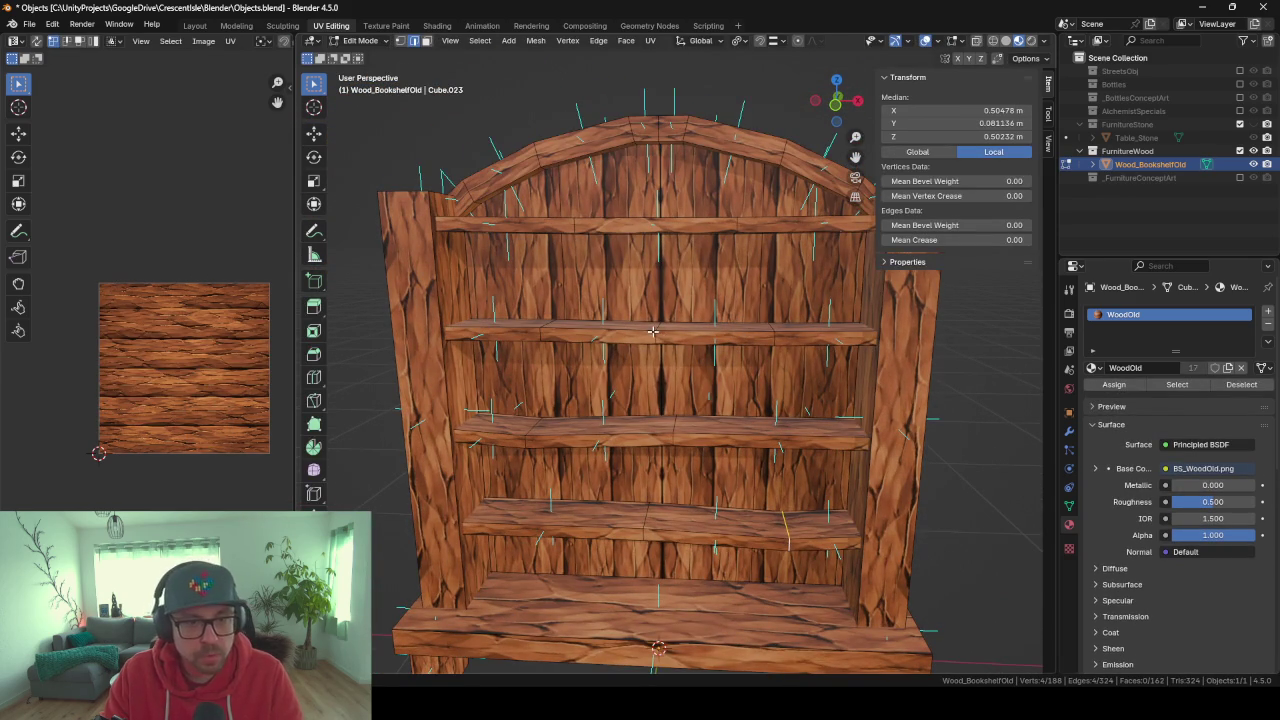
middle_drag(668, 368, 642, 360)
key(g)
key(z)
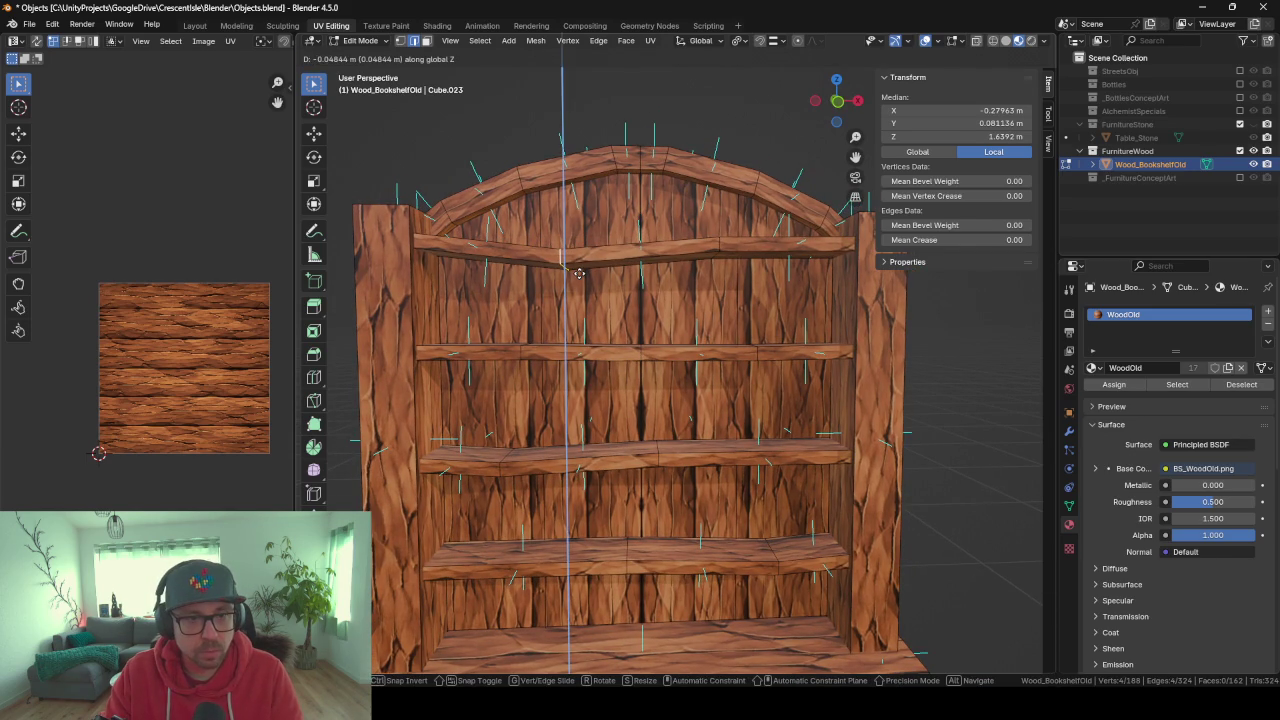
click(578, 272)
Slide another top shelf vertex sideways along X and review the front in object mode.
click(714, 247)
key(g)
key(y)
key(x)
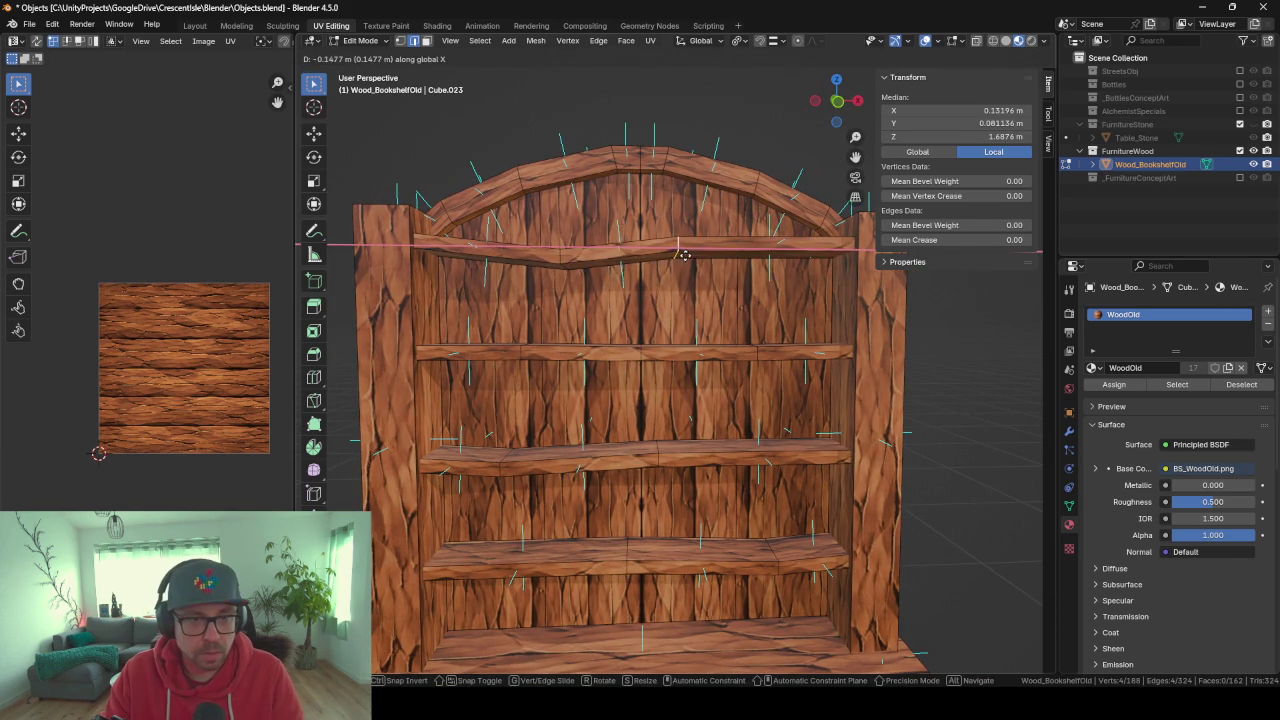
click(692, 256)
key(Tab)
scroll(666, 262, down, 2)
mouse_move(666, 262)
middle_down()
mouse_move(708, 303)
mouse_move(635, 294)
mouse_move(706, 286)
mouse_move(641, 330)
middle_up()
Select the two middle edges of the upper shelf and lower them along Z.
key(Tab)
key(ctrl+r)
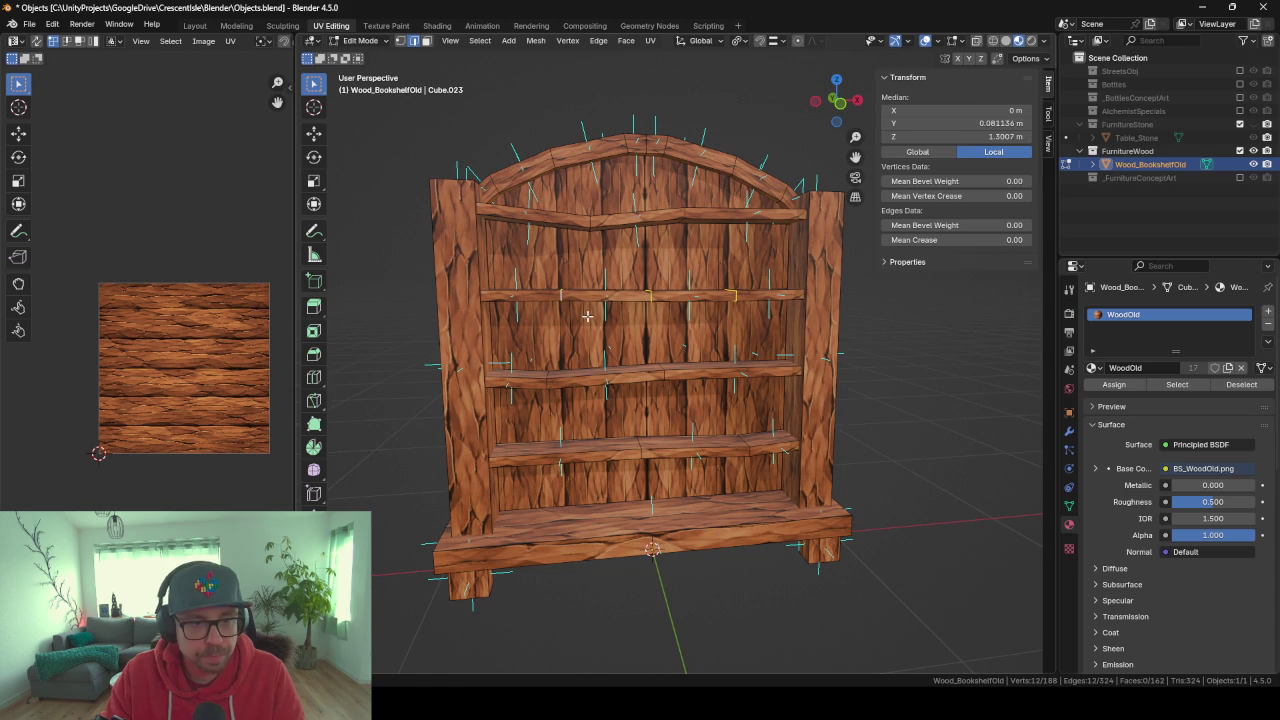
click(652, 296)
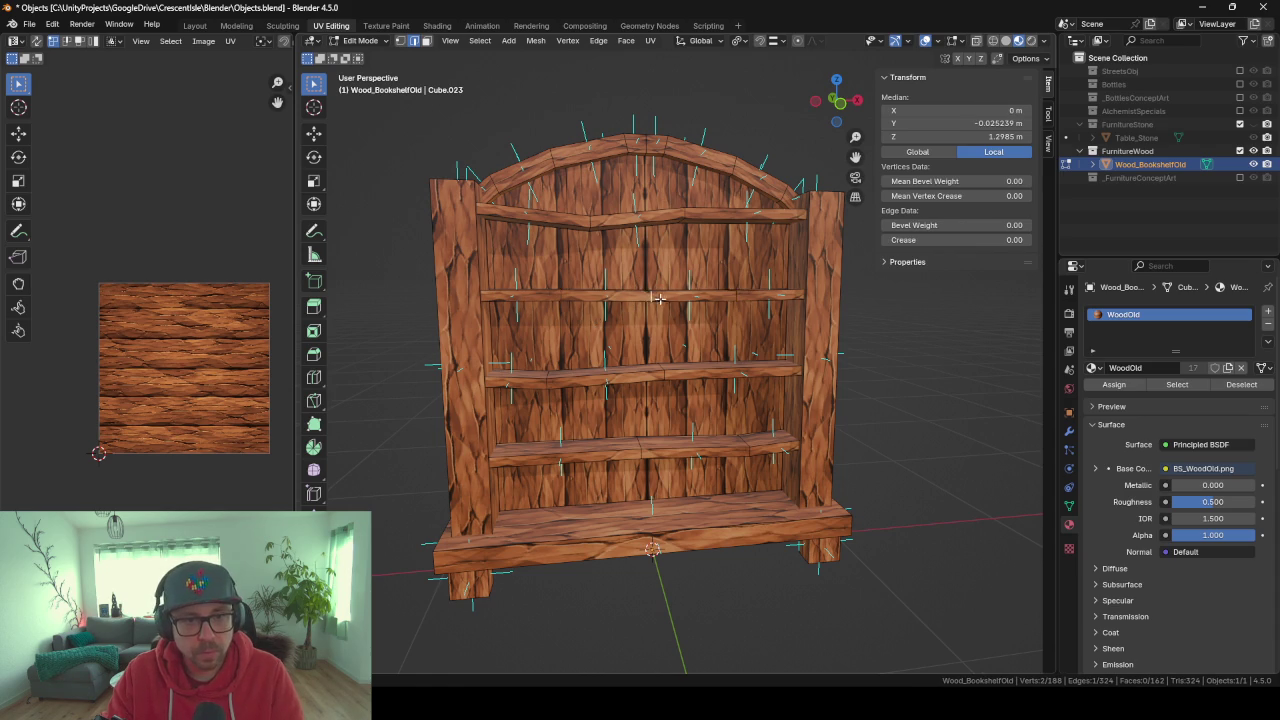
shift+click(654, 299)
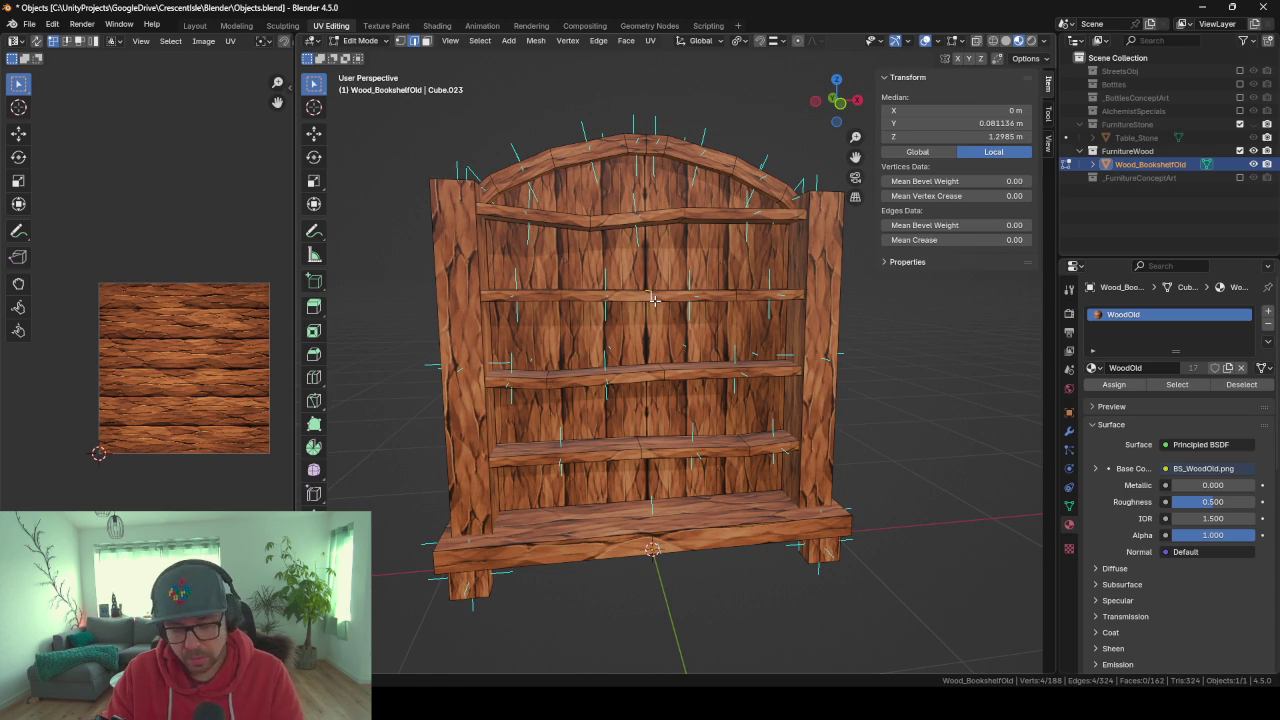
key(g)
key(z)
click(659, 304)
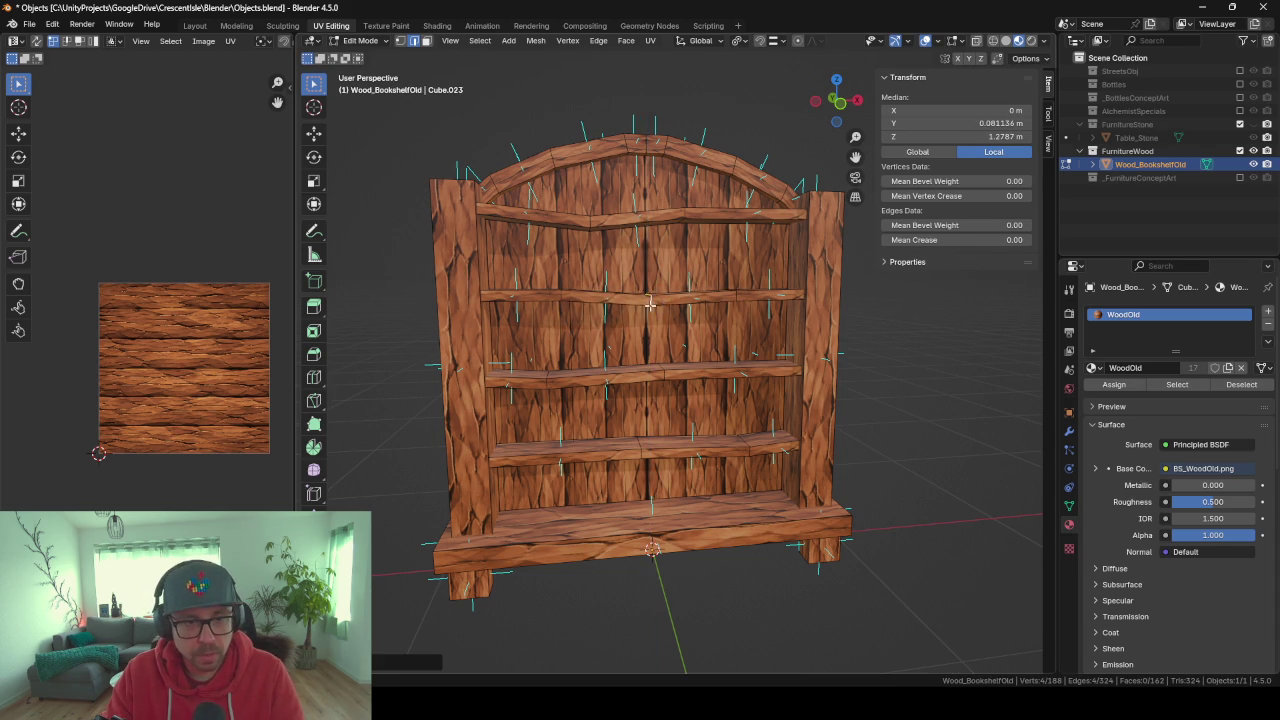
middle_drag(659, 304, 591, 297)
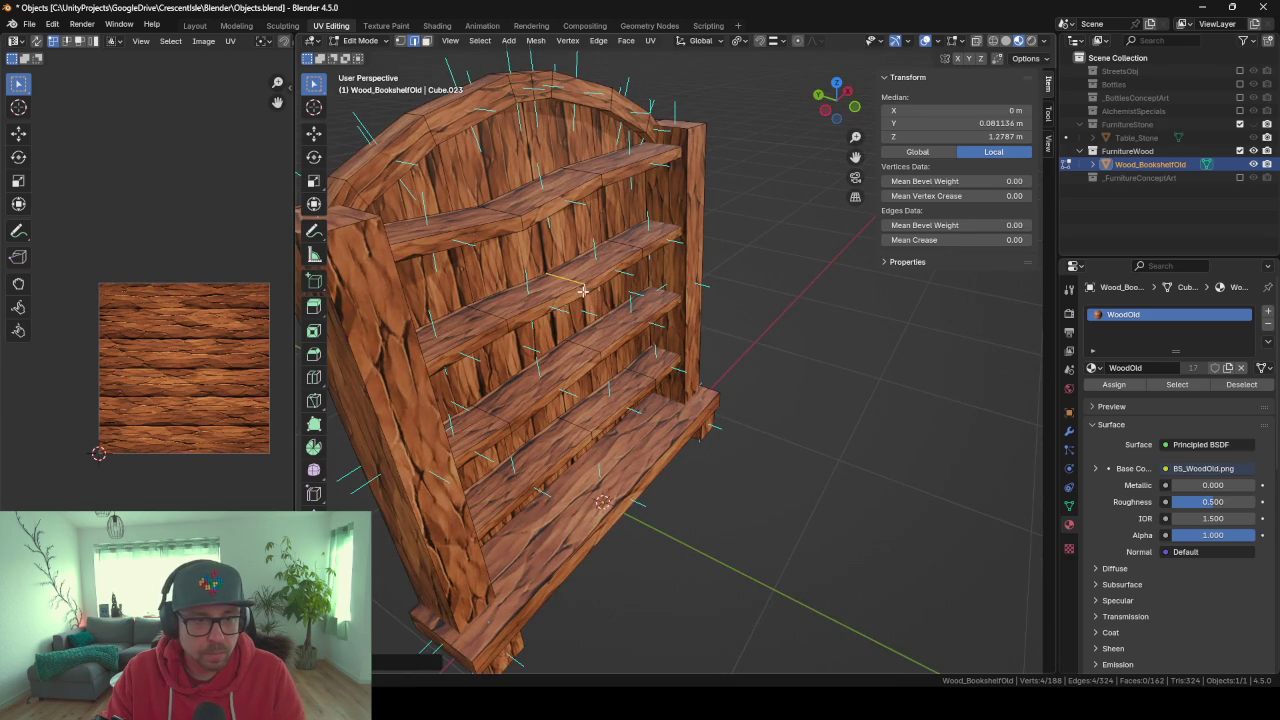
Push an edge on the upper shelf's front back along the Y axis.
click(649, 349)
key(g)
key(y)
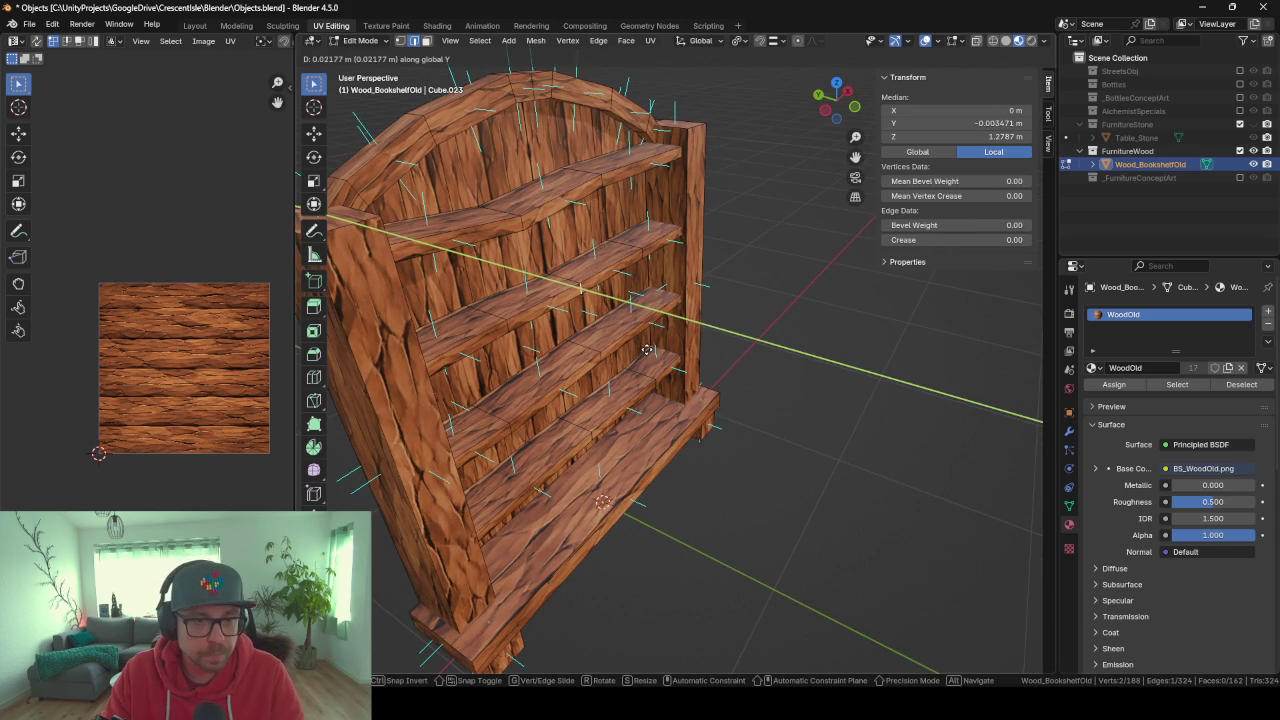
click(641, 346)
key(Tab)
mouse_move(641, 346)
middle_down()
mouse_move(709, 337)
mouse_move(619, 413)
mouse_move(578, 376)
mouse_move(686, 321)
mouse_move(659, 408)
mouse_move(670, 316)
middle_up()
key(Tab)
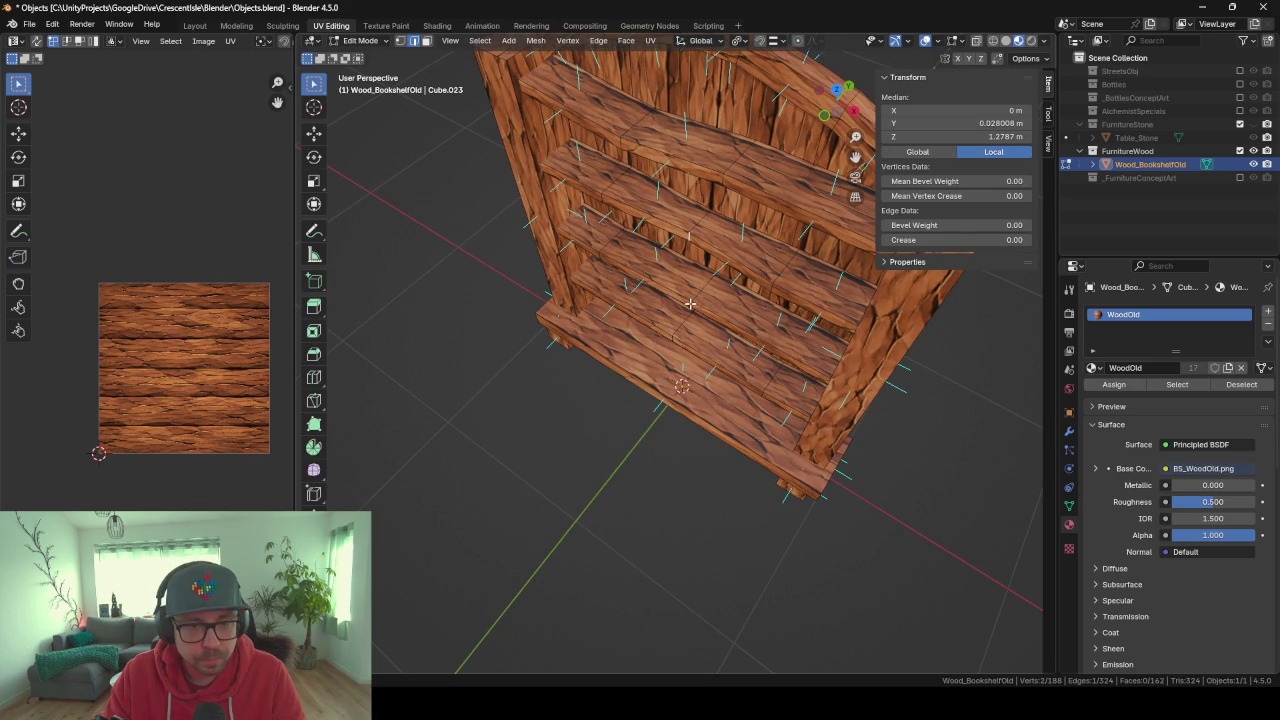
Try moving a lower shelf edge along Y, then cancel and face the bookshelf front.
alt+click(690, 312)
click(708, 342)
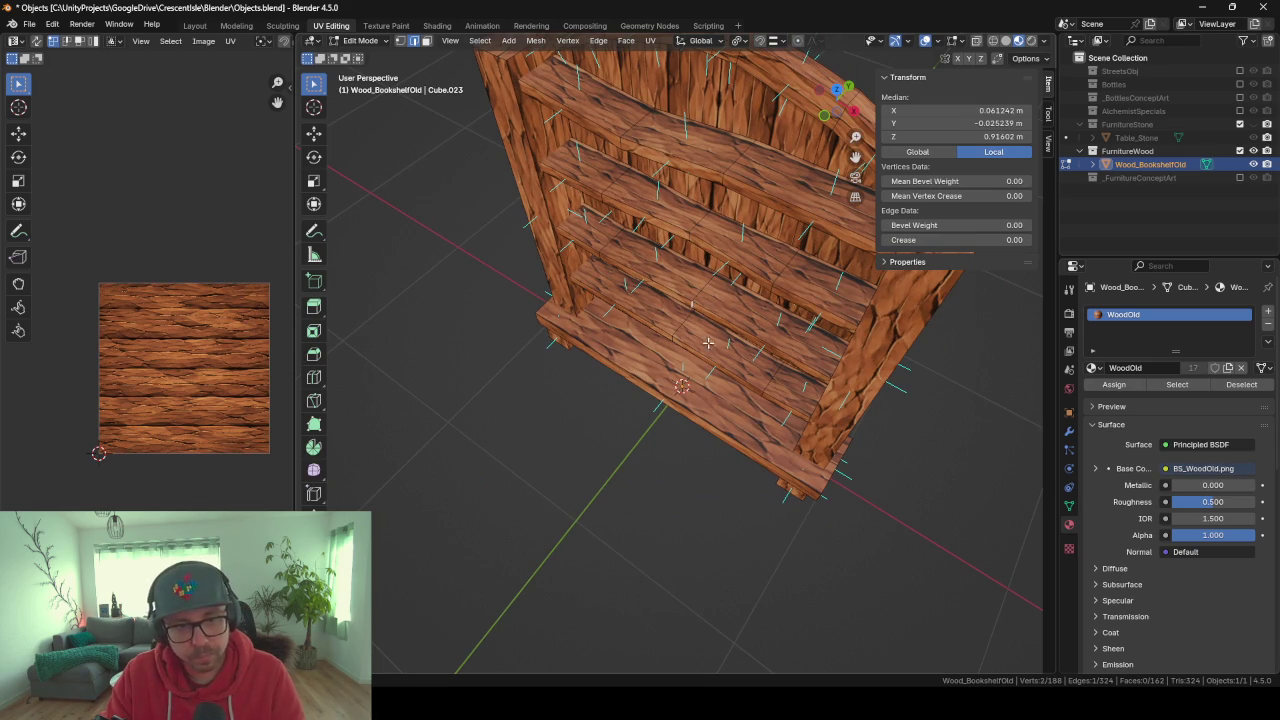
key(g)
key(y)
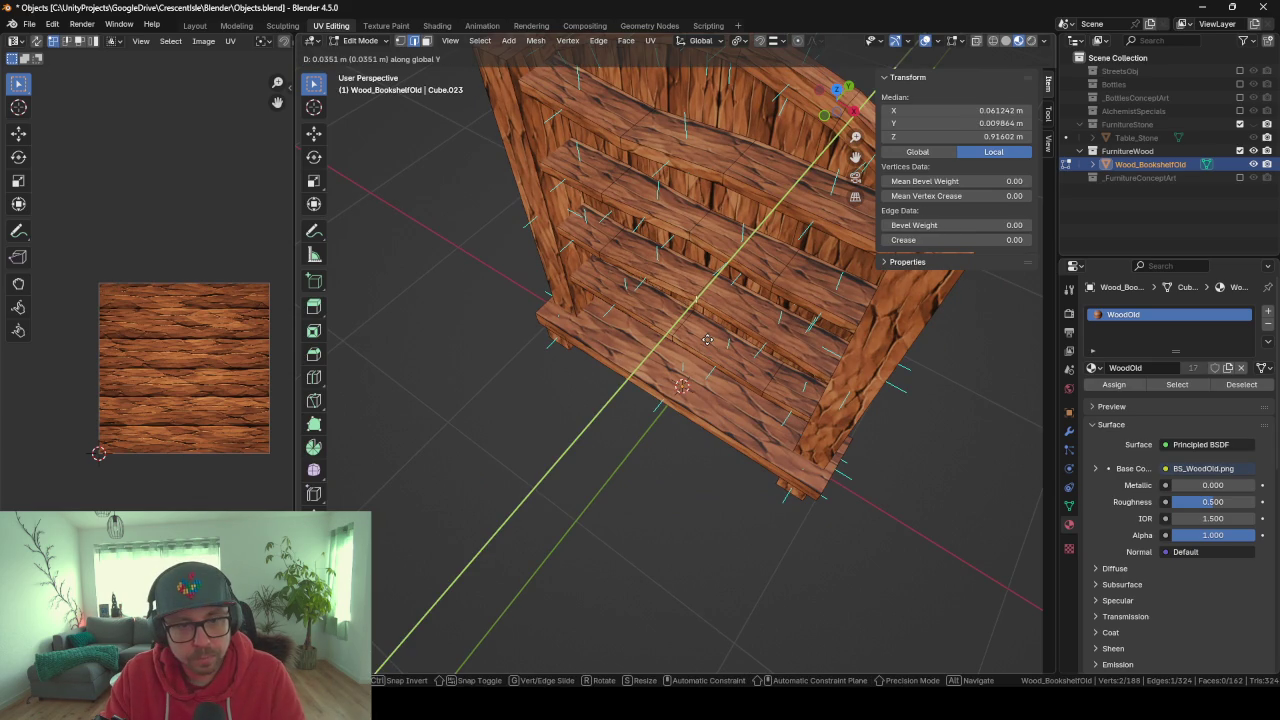
key(Escape)
key(Tab)
middle_drag(637, 360, 692, 269)
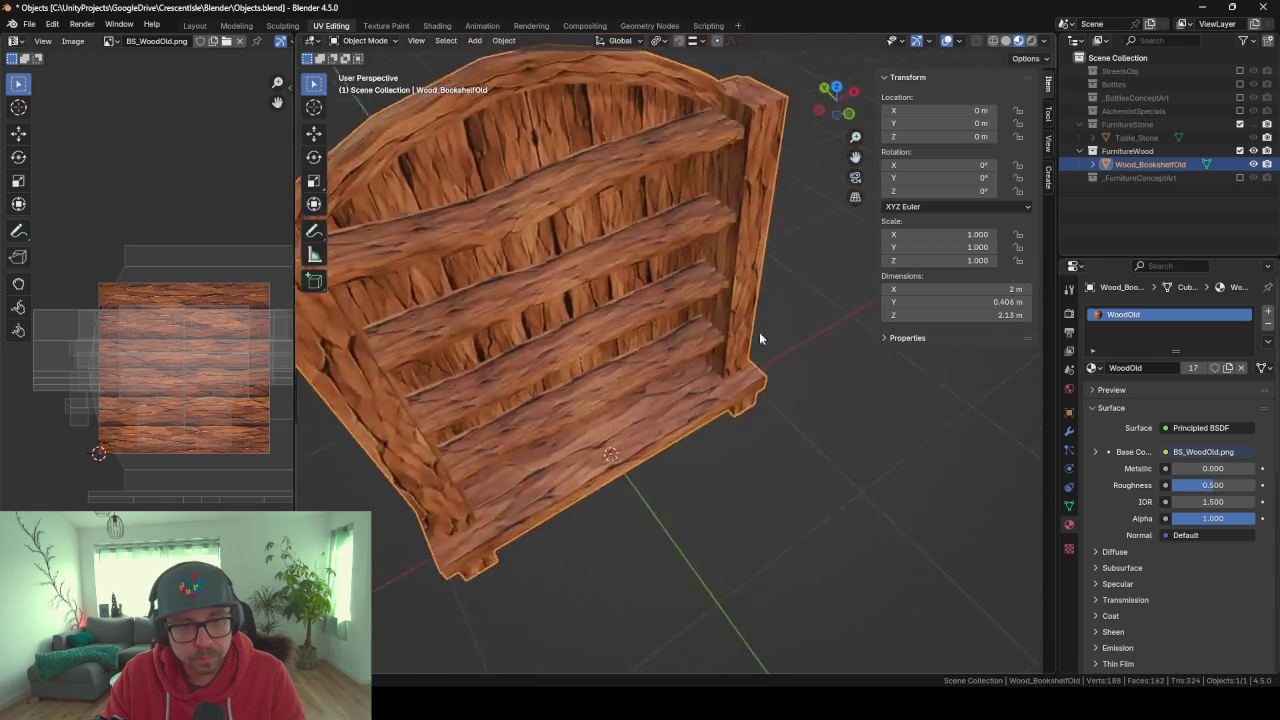
key(Tab)
Bevel the second shelf's front edge slightly and delete the small bevelled face.
click(708, 254)
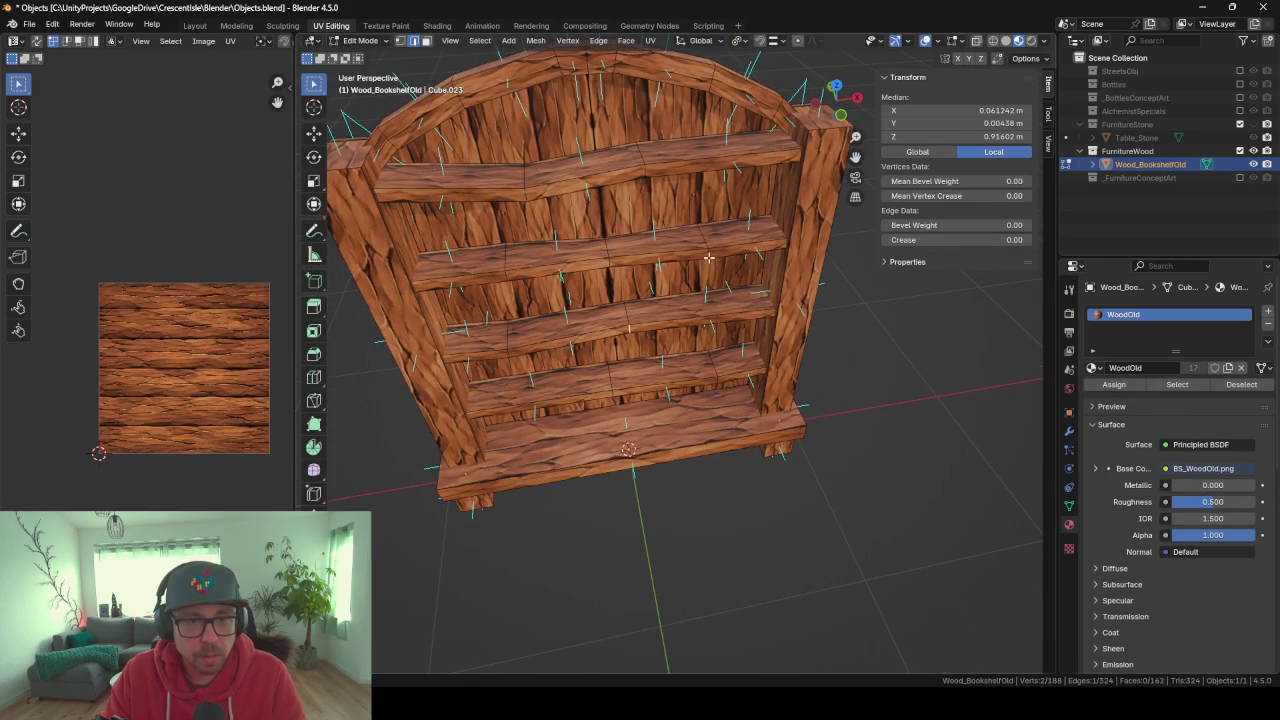
key(ctrl+b)
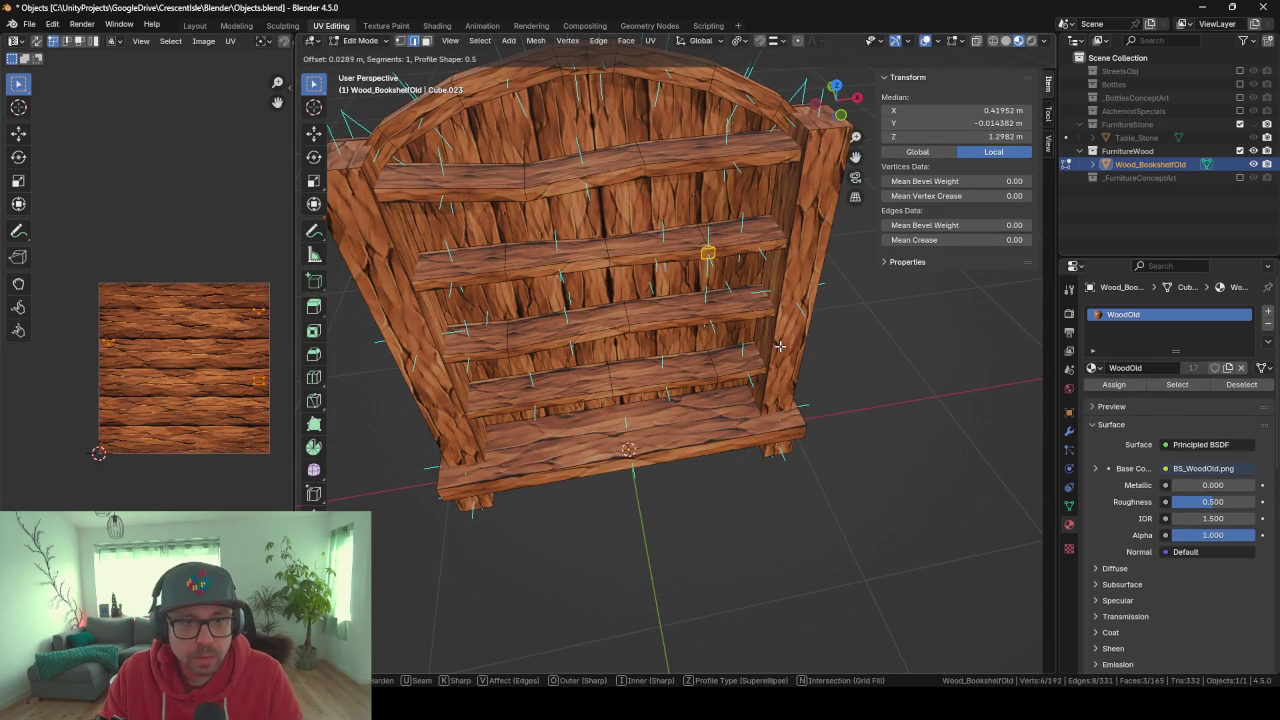
click(781, 346)
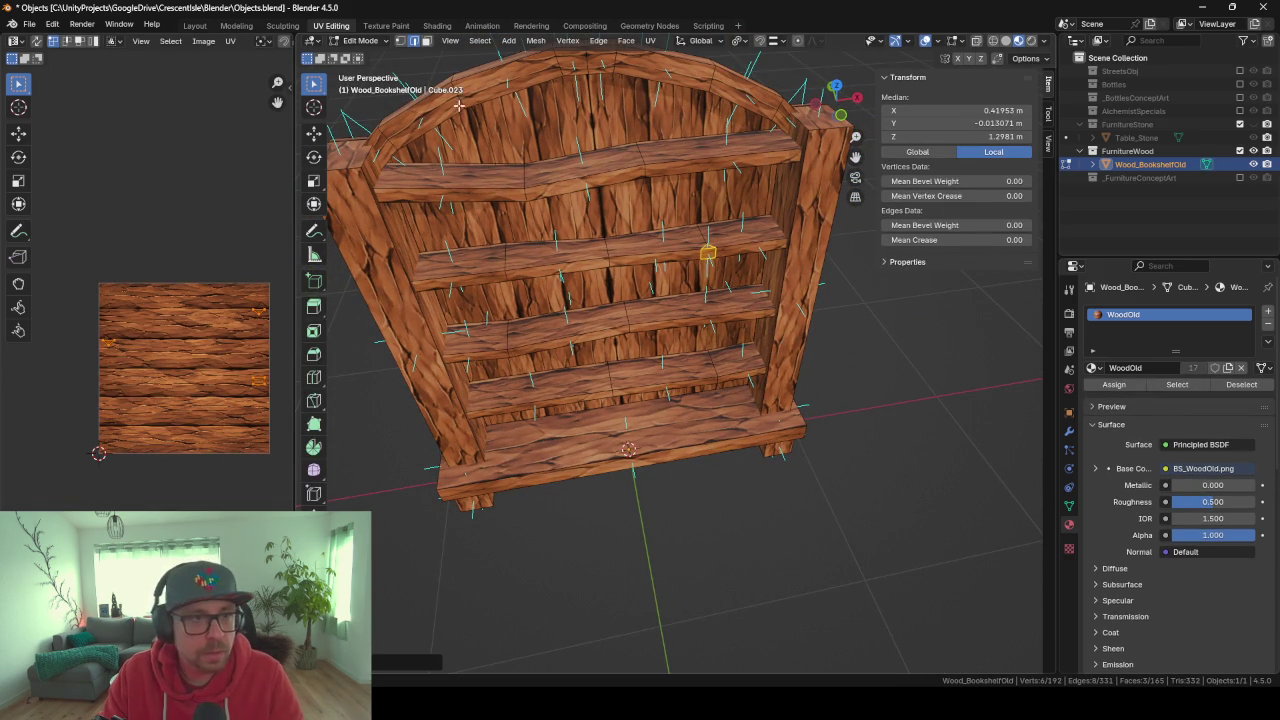
click(426, 41)
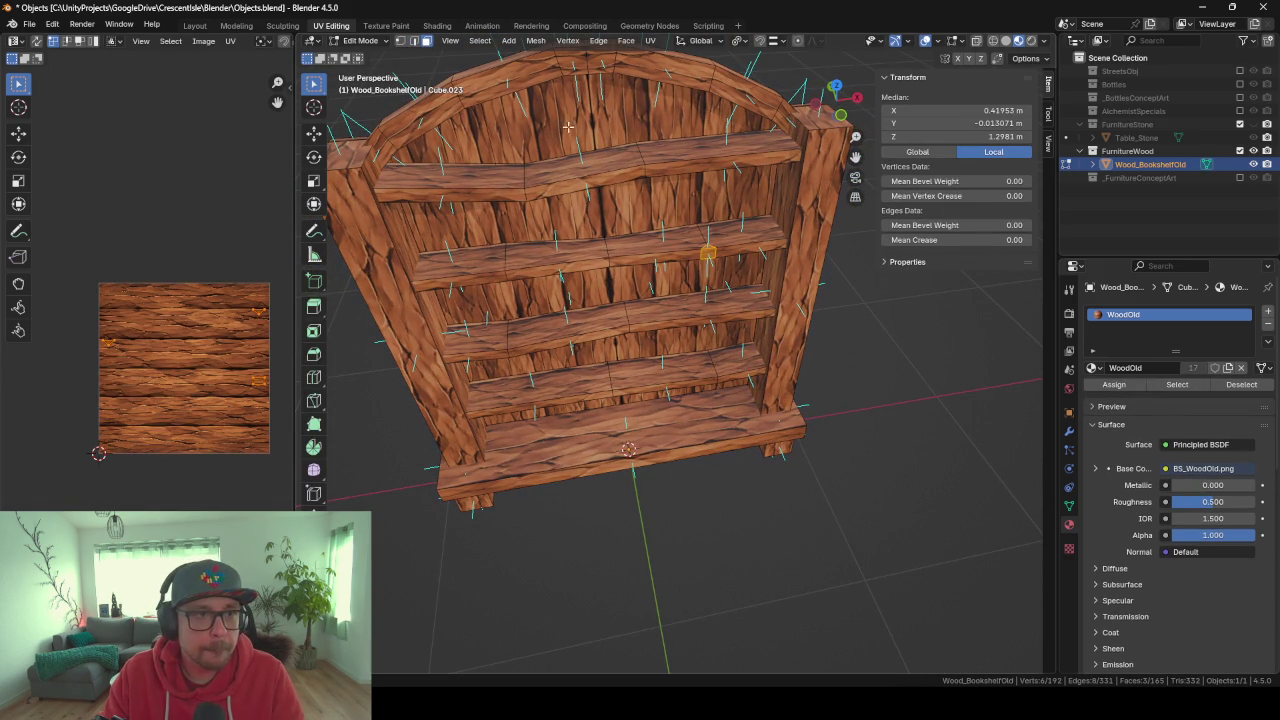
key(x)
click(694, 260)
scroll(694, 256, up, 4)
middle_drag(694, 256, 674, 376)
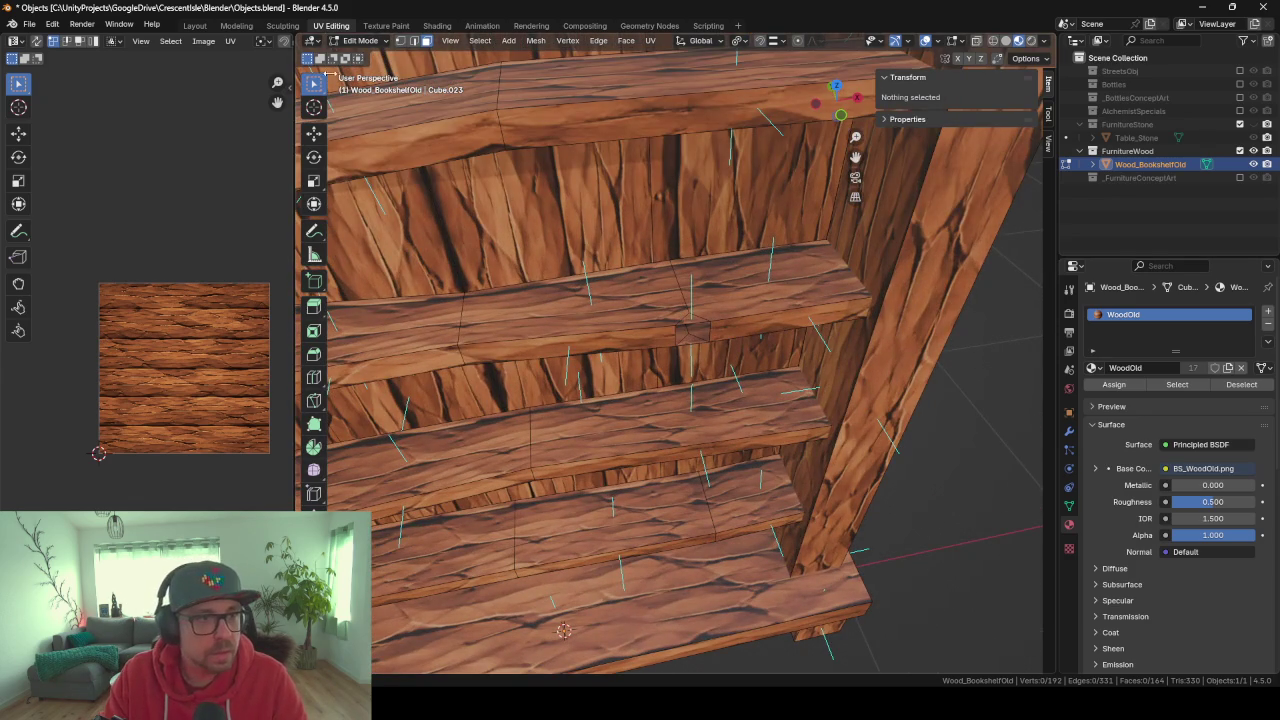
Select a notch edge plus its similar edge and delete both.
click(415, 41)
click(684, 331)
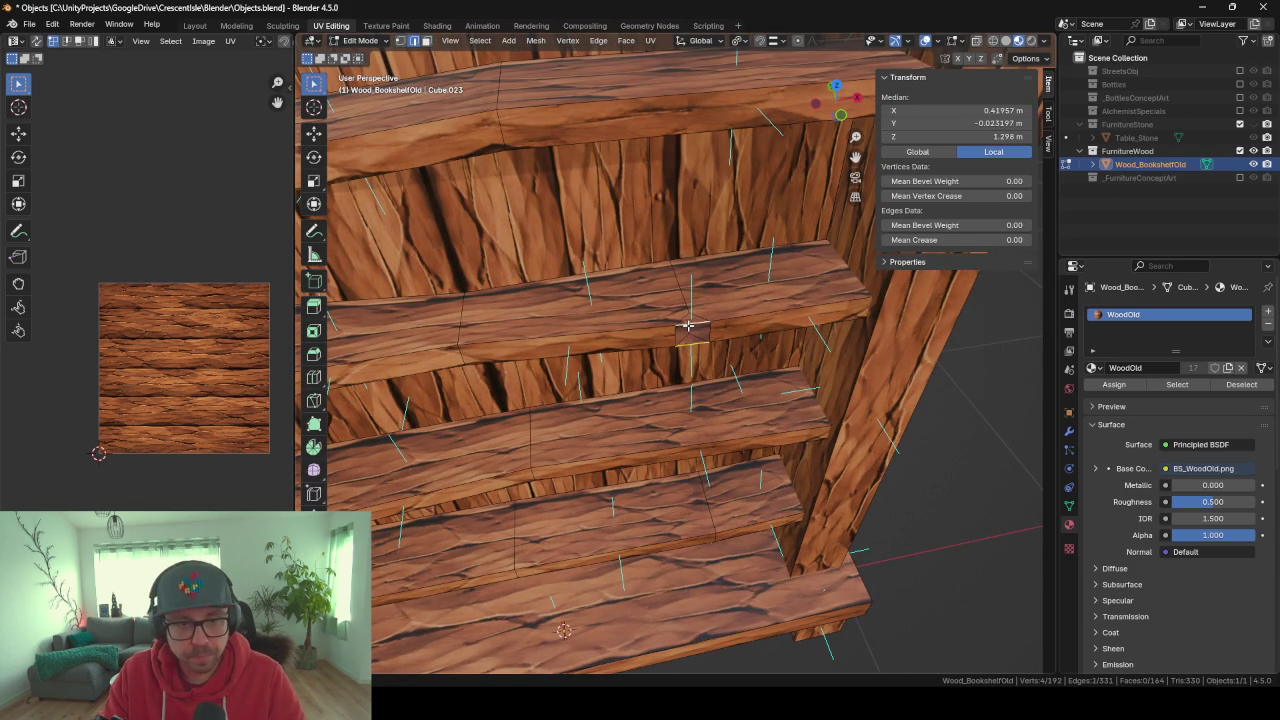
key(shift+g)
click(689, 329)
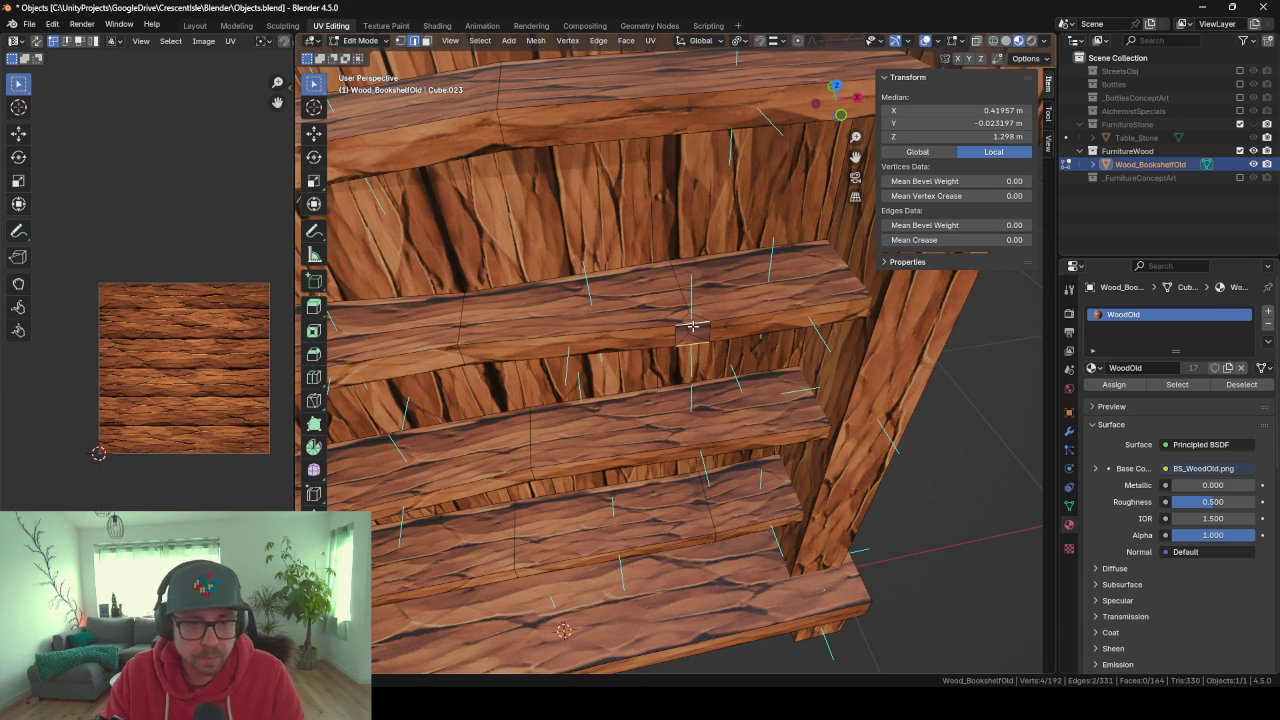
key(x)
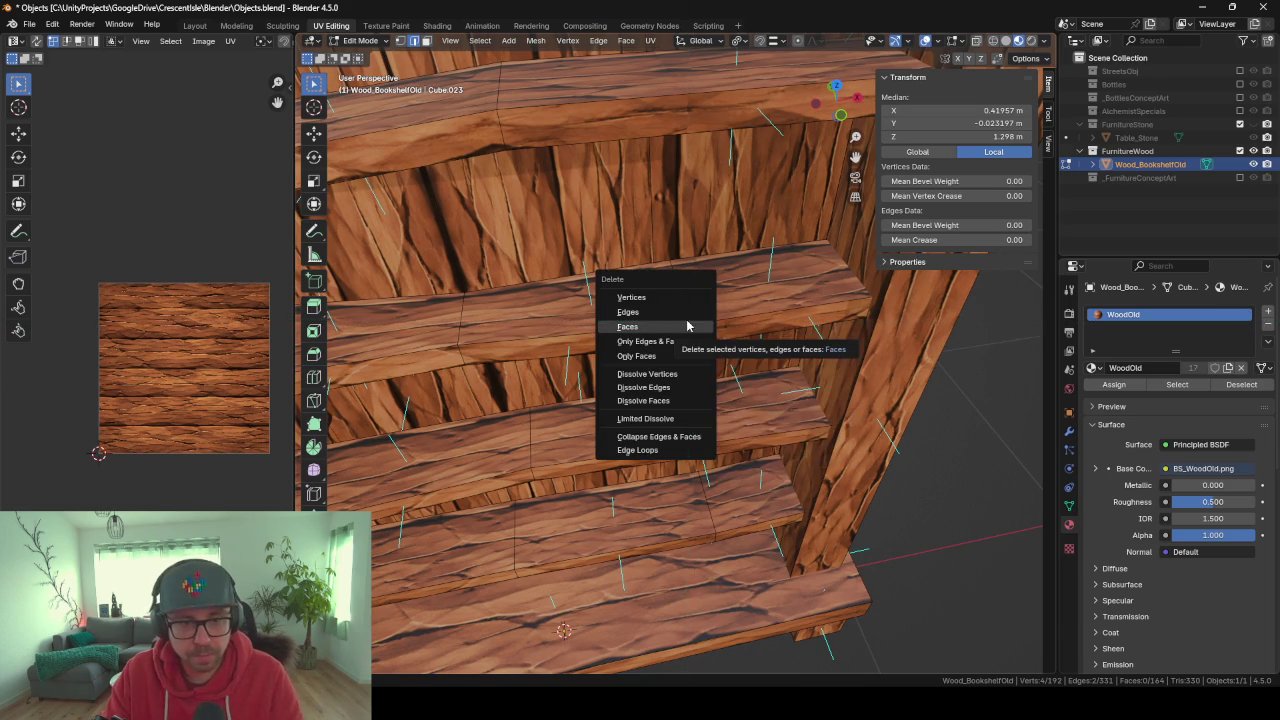
click(691, 330)
Fill the notch opening with a new face so the shelf has no gap.
click(698, 318)
key(f)
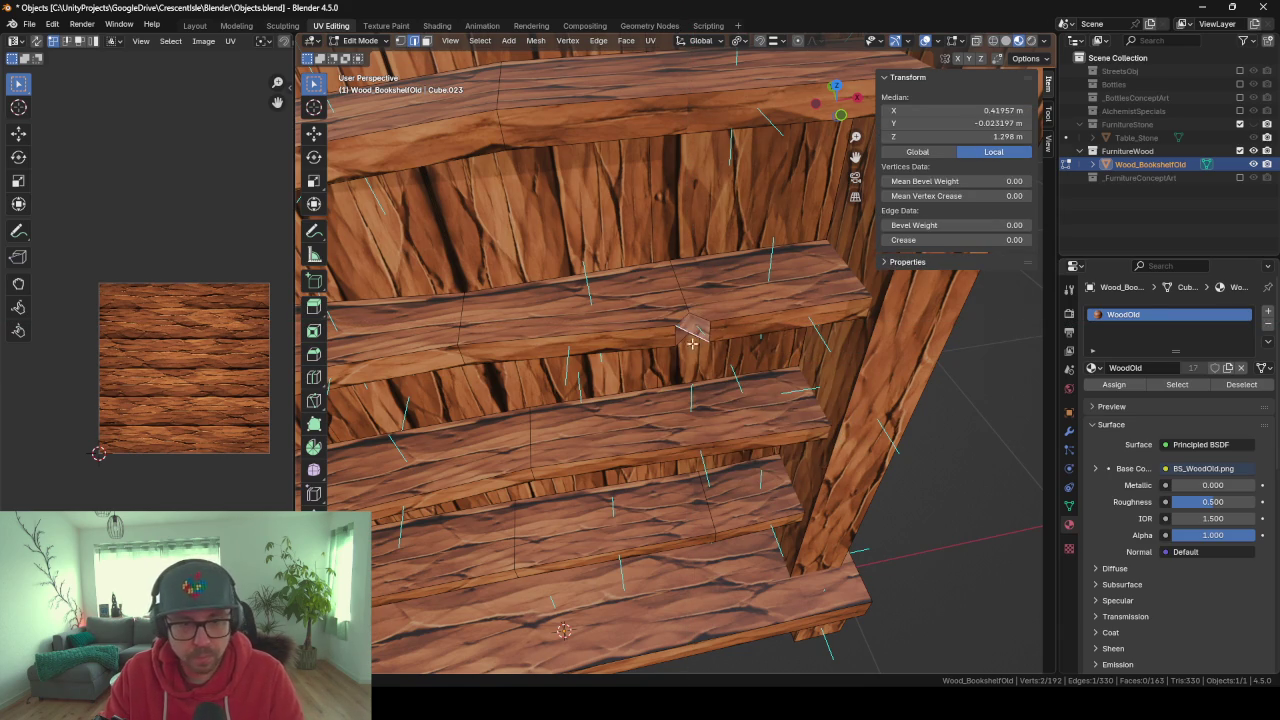
key(ctrl+z)
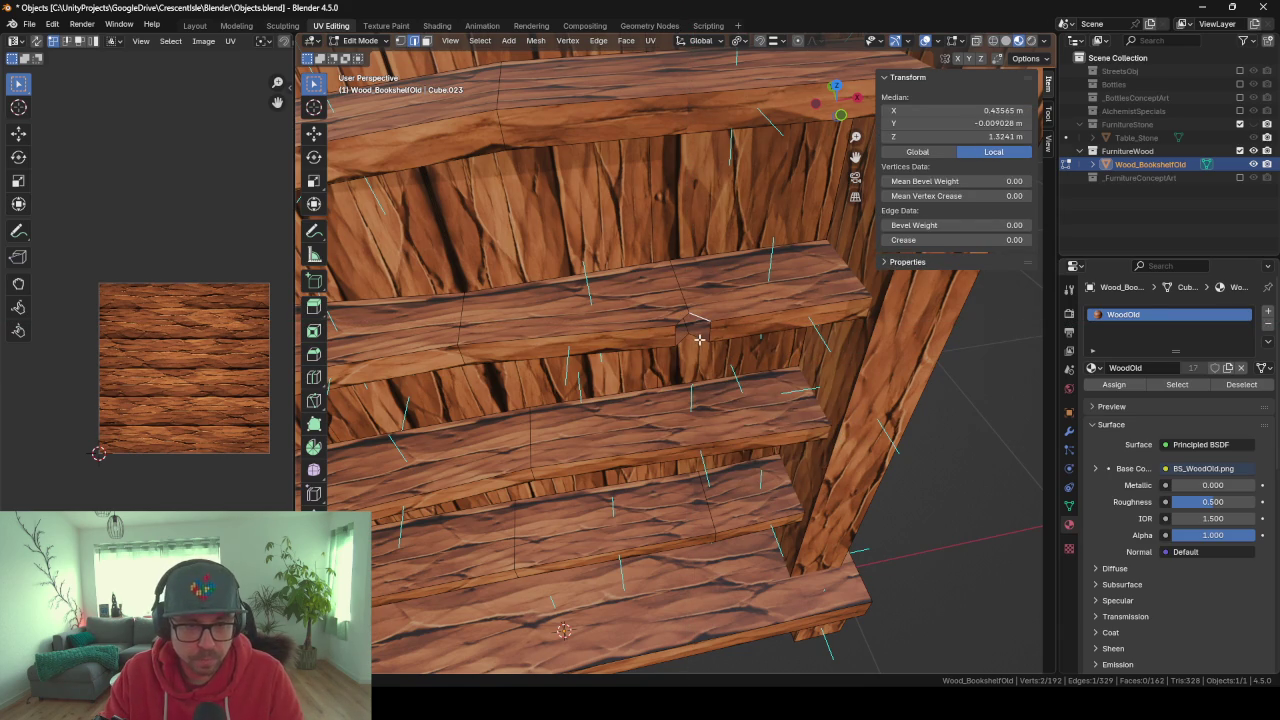
key(f)
mouse_move(680, 320)
middle_down()
mouse_move(683, 352)
mouse_move(637, 328)
mouse_move(592, 354)
mouse_move(680, 353)
mouse_move(769, 270)
mouse_move(672, 292)
mouse_move(700, 316)
middle_up()
key(Tab)
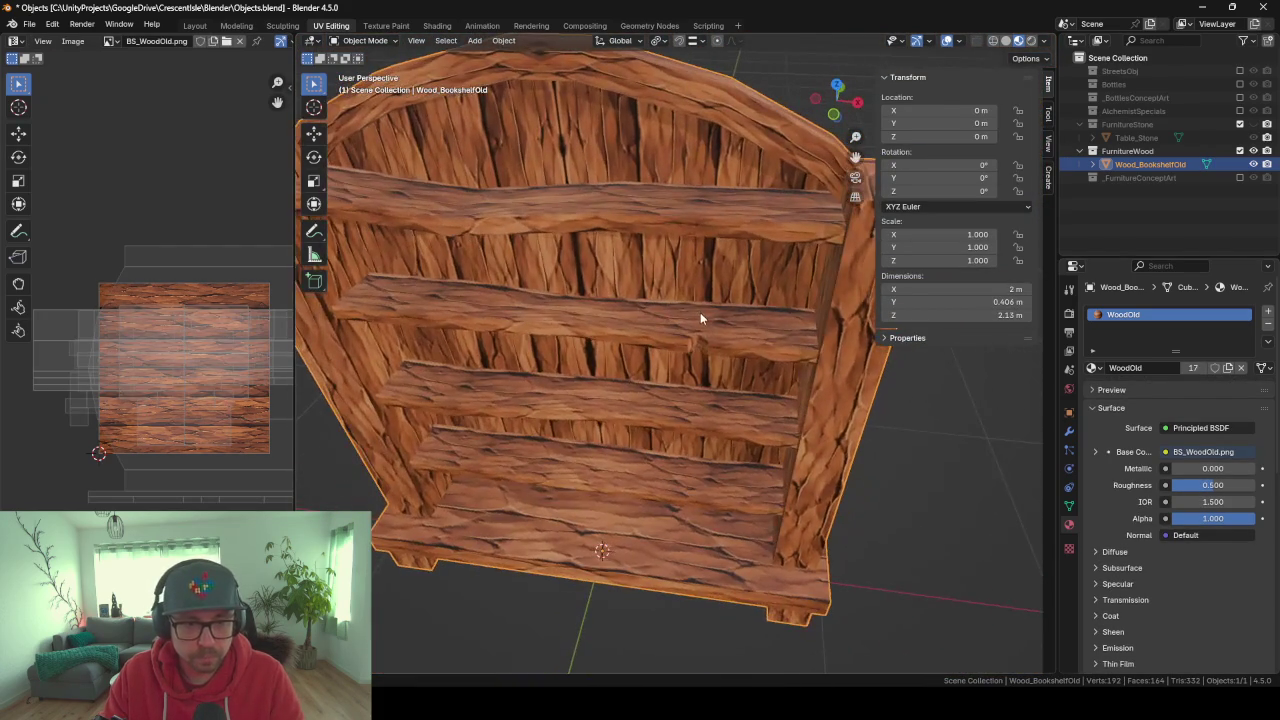
Back in Edit Mode, select a single edge of the second shelf.
key(Tab)
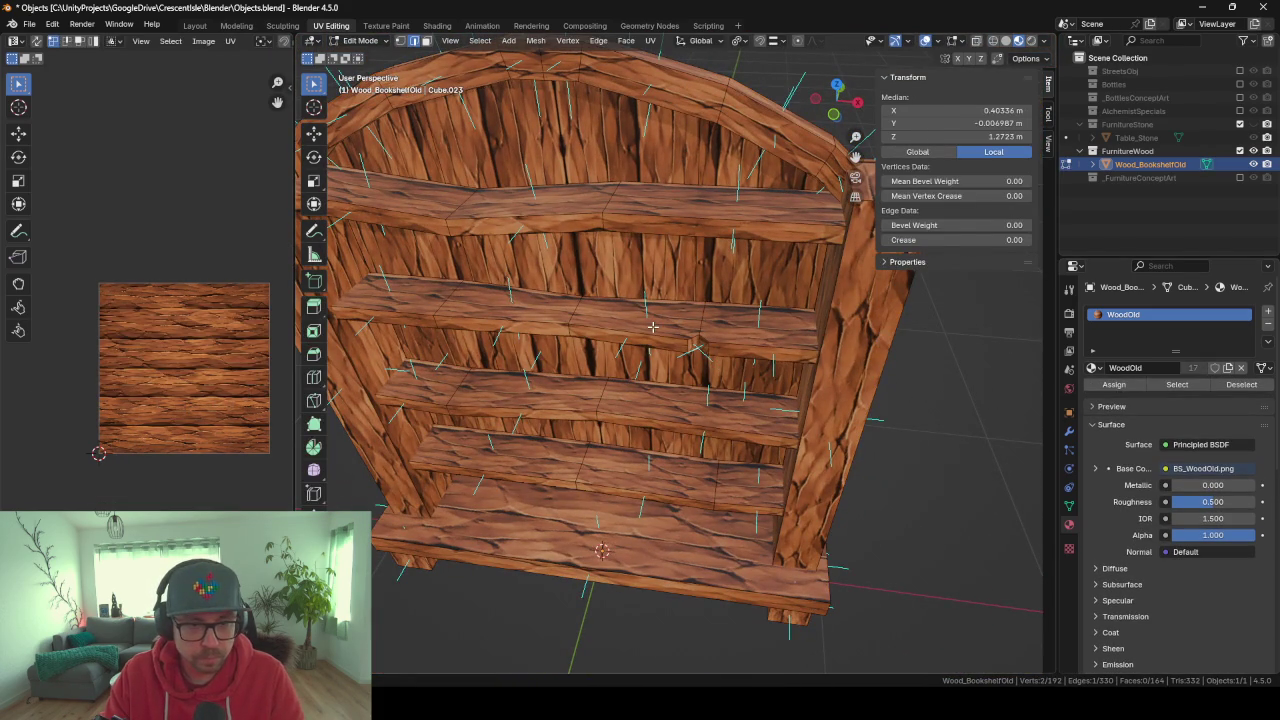
click(652, 326)
key(a)
click(652, 326)
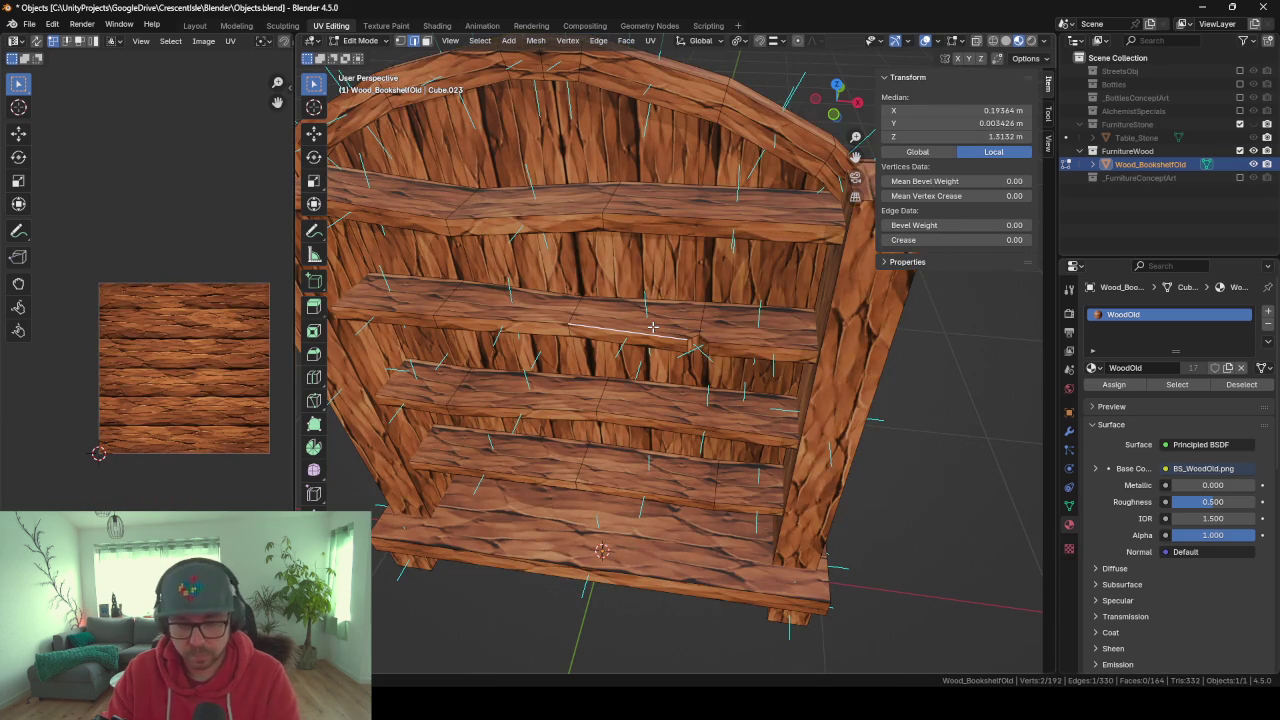
Re-unwrap the whole second shelf and rotate its UVs 90° so grain runs lengthwise.
key(l)
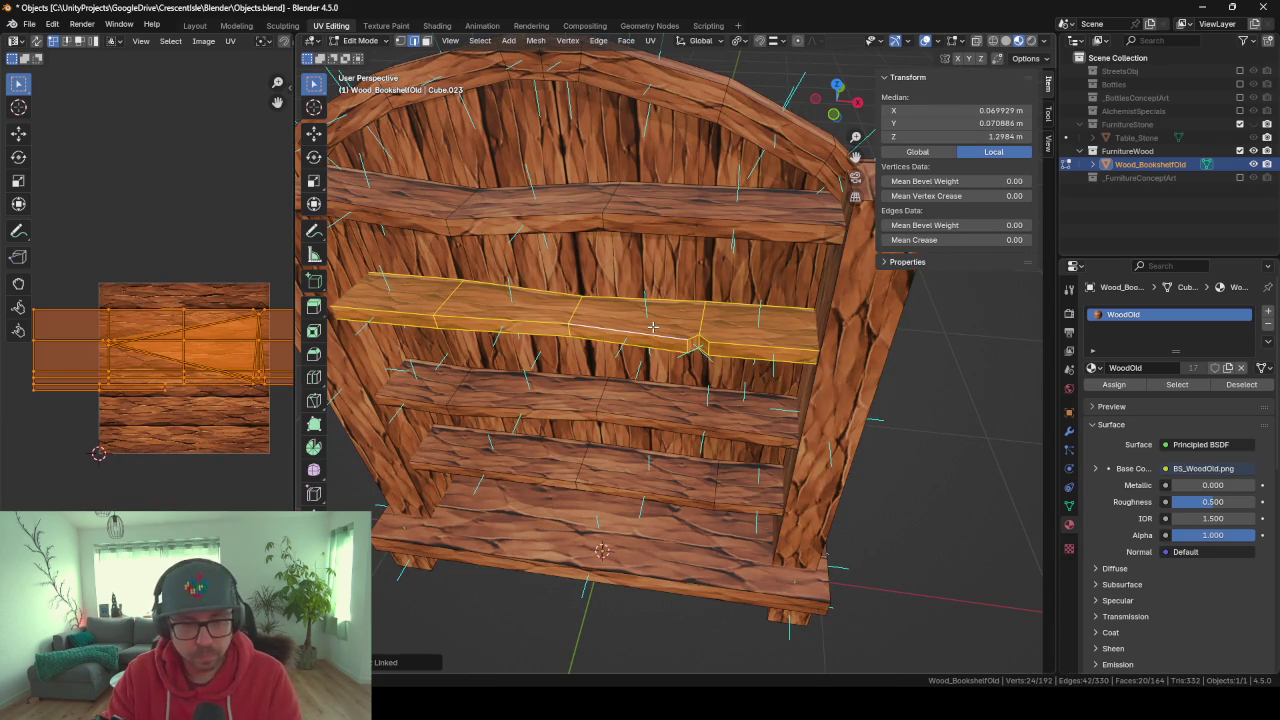
key(u)
click(653, 332)
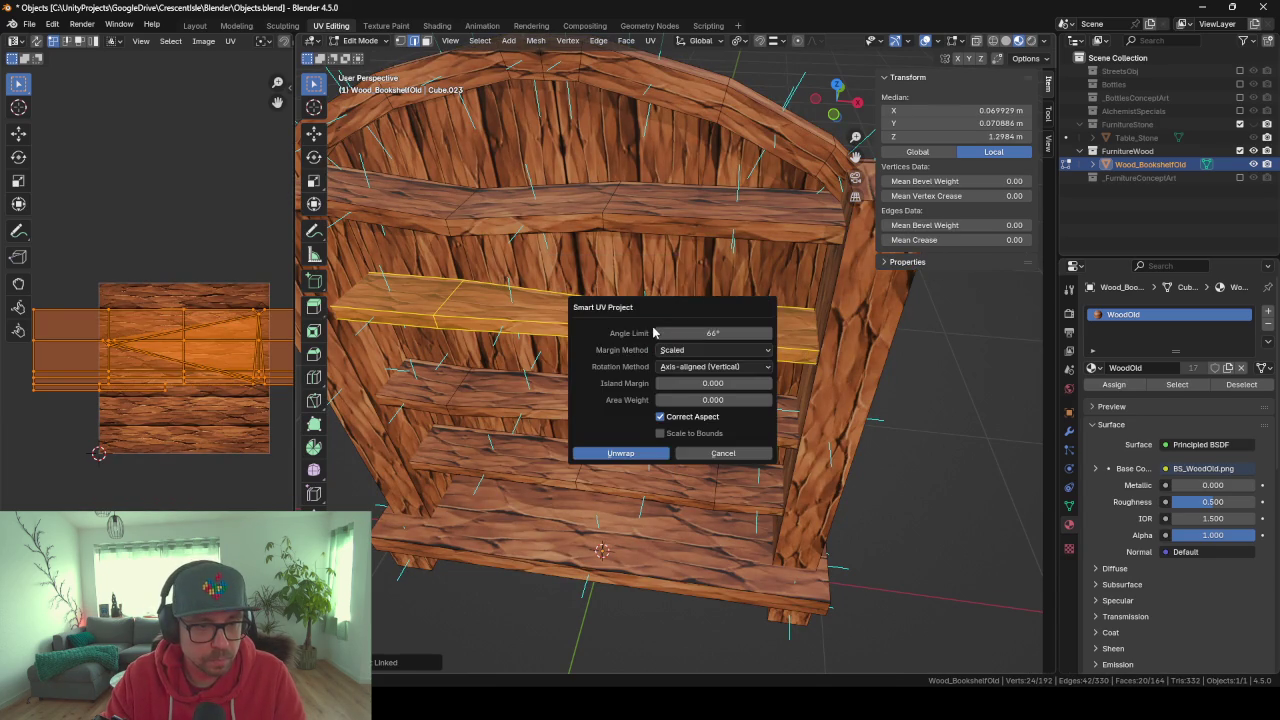
key(Return)
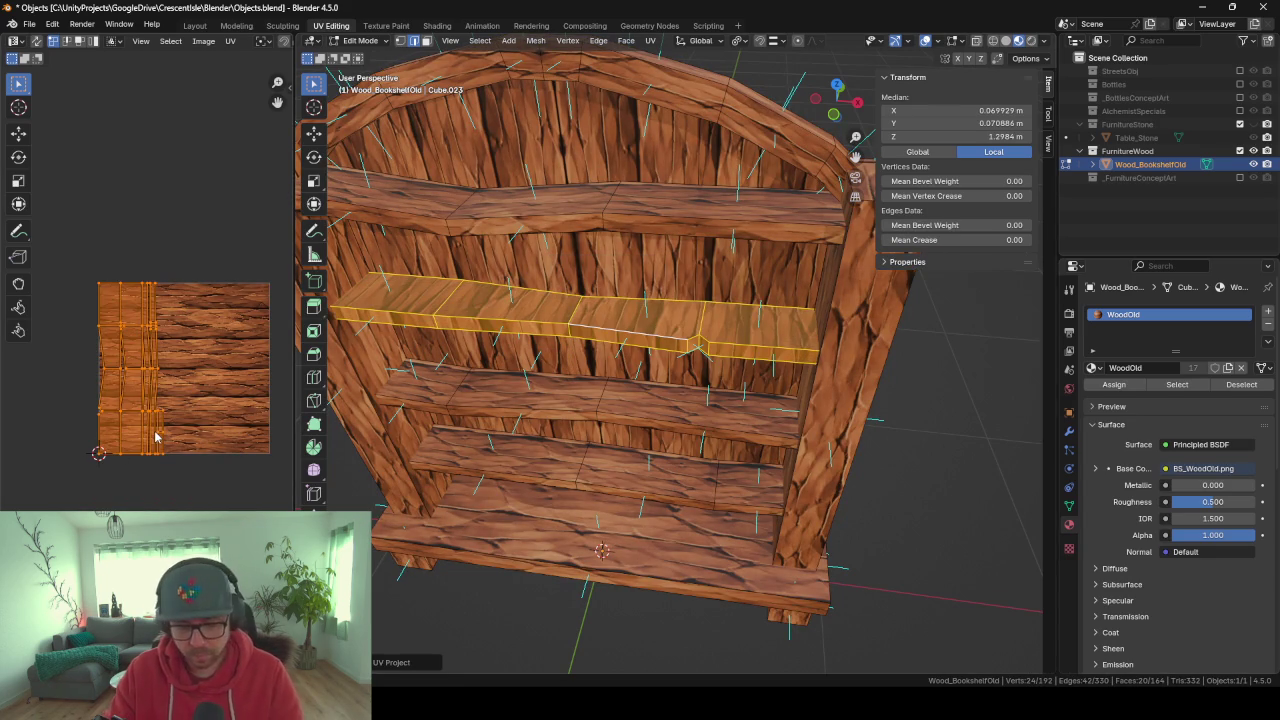
text(sr90)
key(Return)
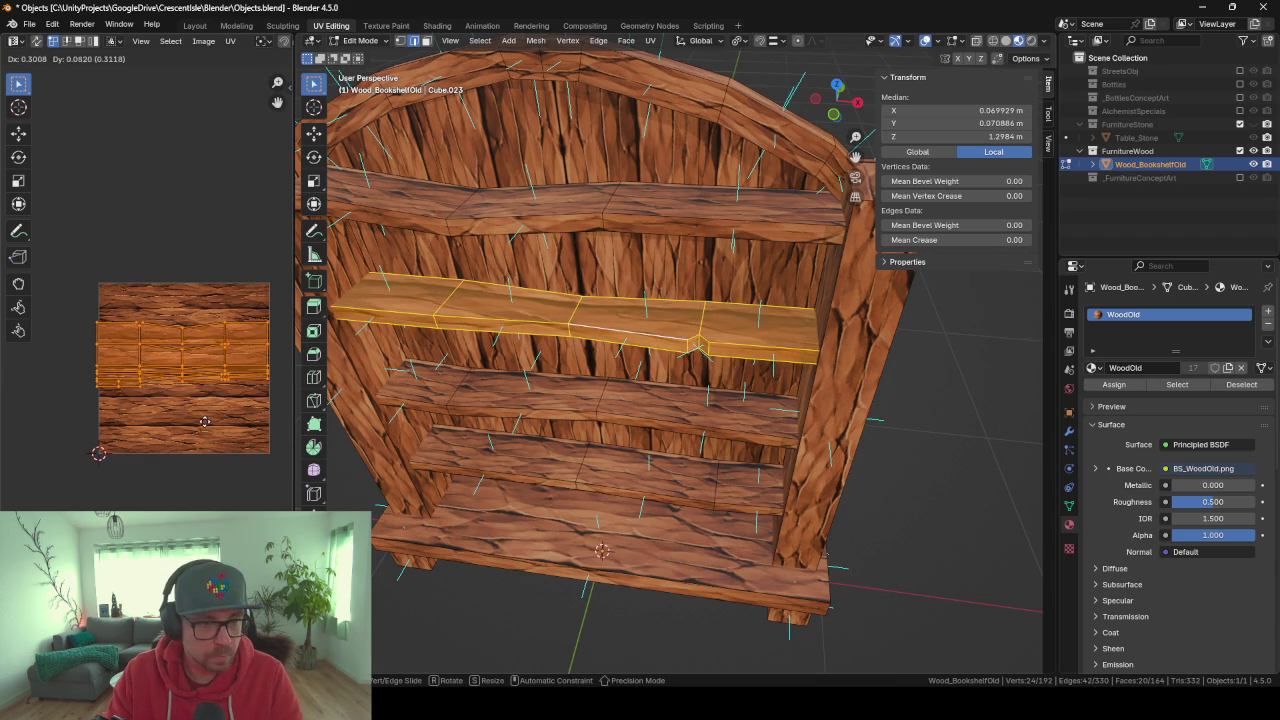
Inspect the bookshelf front, then select one full shelf in Edit Mode.
key(Tab)
mouse_move(397, 446)
middle_down()
mouse_move(503, 460)
mouse_move(547, 490)
mouse_move(402, 422)
mouse_move(576, 418)
mouse_move(570, 384)
mouse_move(606, 306)
mouse_move(614, 391)
mouse_move(662, 431)
mouse_move(664, 456)
mouse_move(692, 428)
mouse_move(740, 228)
middle_up()
scroll(614, 391, down, 3)
scroll(718, 336, up, 3)
mouse_move(629, 317)
middle_down()
mouse_move(698, 306)
mouse_move(560, 120)
middle_up()
key(Tab)
key(l)
scroll(521, 56, up, 2)
Raise the middle shelf's end face slightly along Z and review the bookshelf.
click(426, 40)
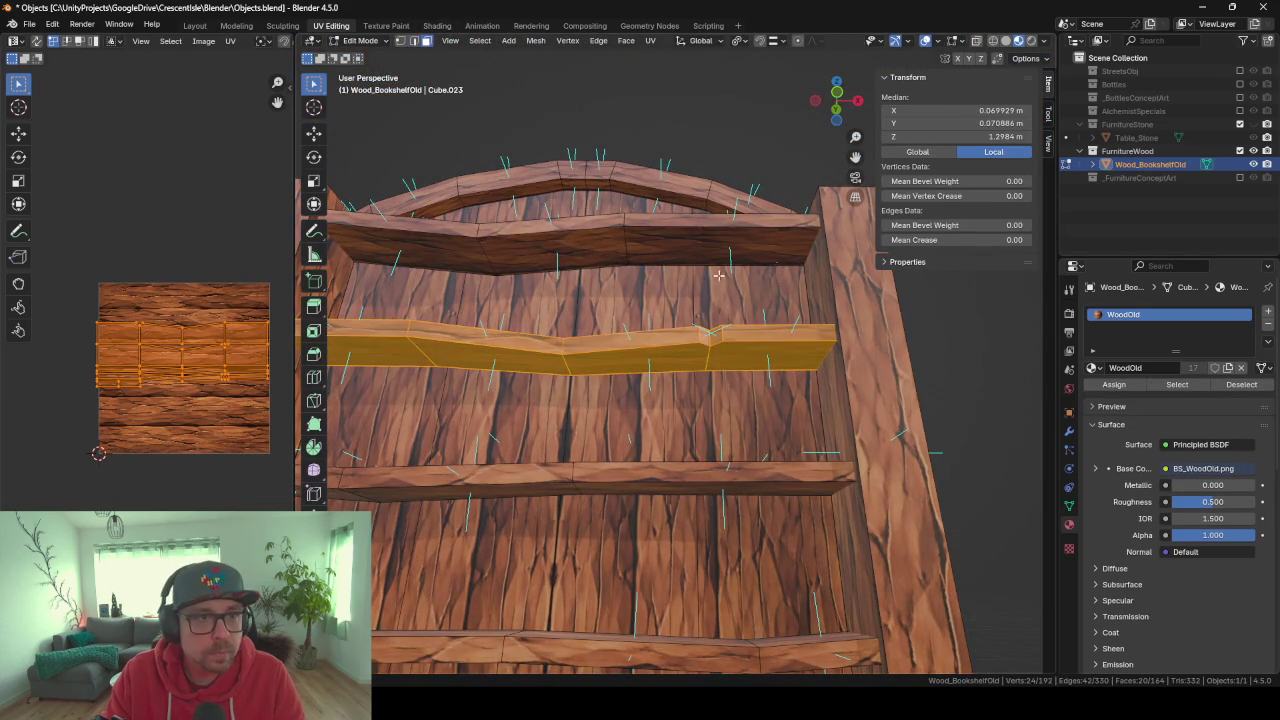
click(762, 354)
key(g)
key(z)
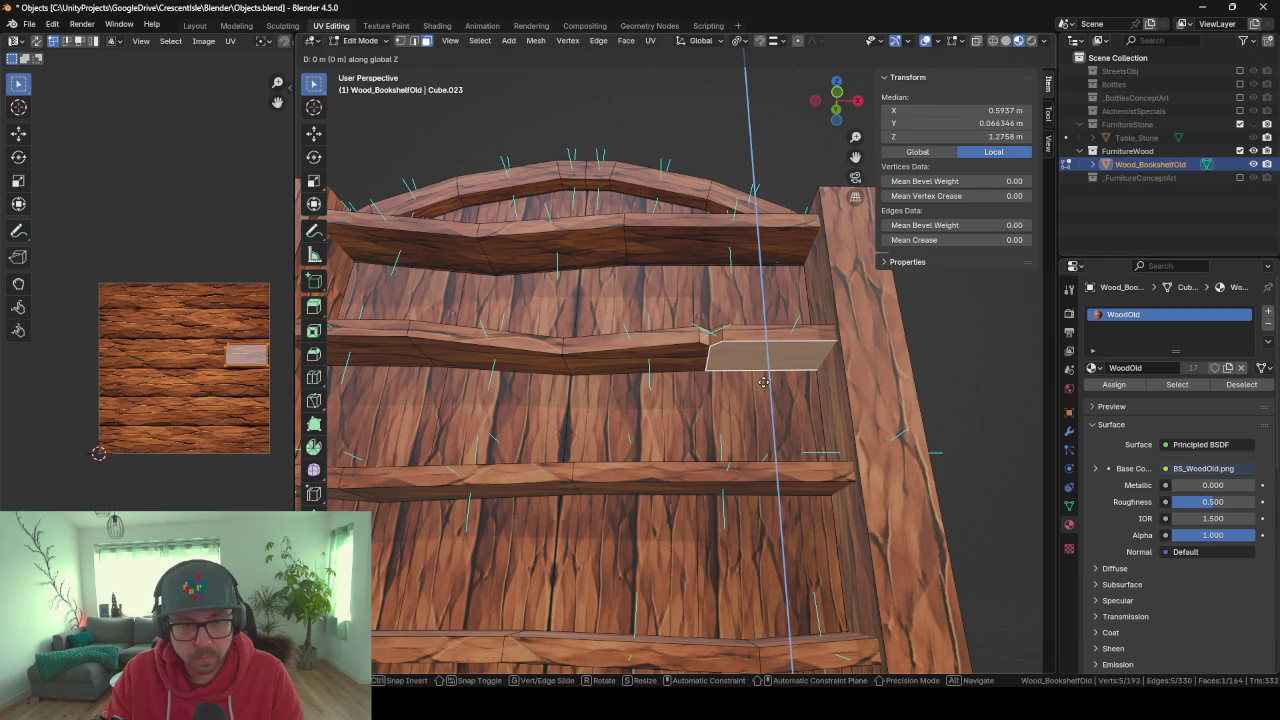
click(764, 374)
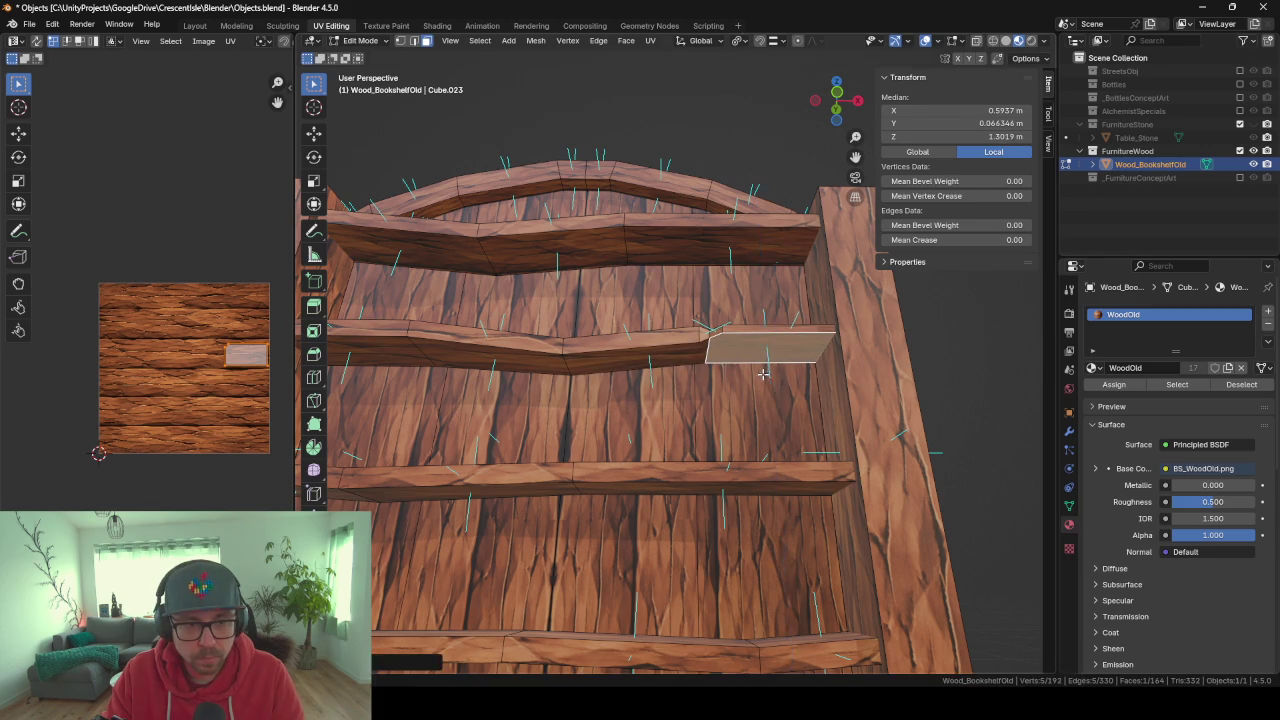
key(Tab)
mouse_move(664, 376)
middle_down()
mouse_move(680, 421)
mouse_move(708, 376)
mouse_move(690, 430)
mouse_move(580, 391)
mouse_move(509, 407)
mouse_move(812, 322)
mouse_move(559, 316)
mouse_move(512, 356)
middle_up()
scroll(578, 309, down, 3)
scroll(540, 306, down, 3)
key(Tab)
Add a loop cut across the left side plank near the top shelf.
key(l)
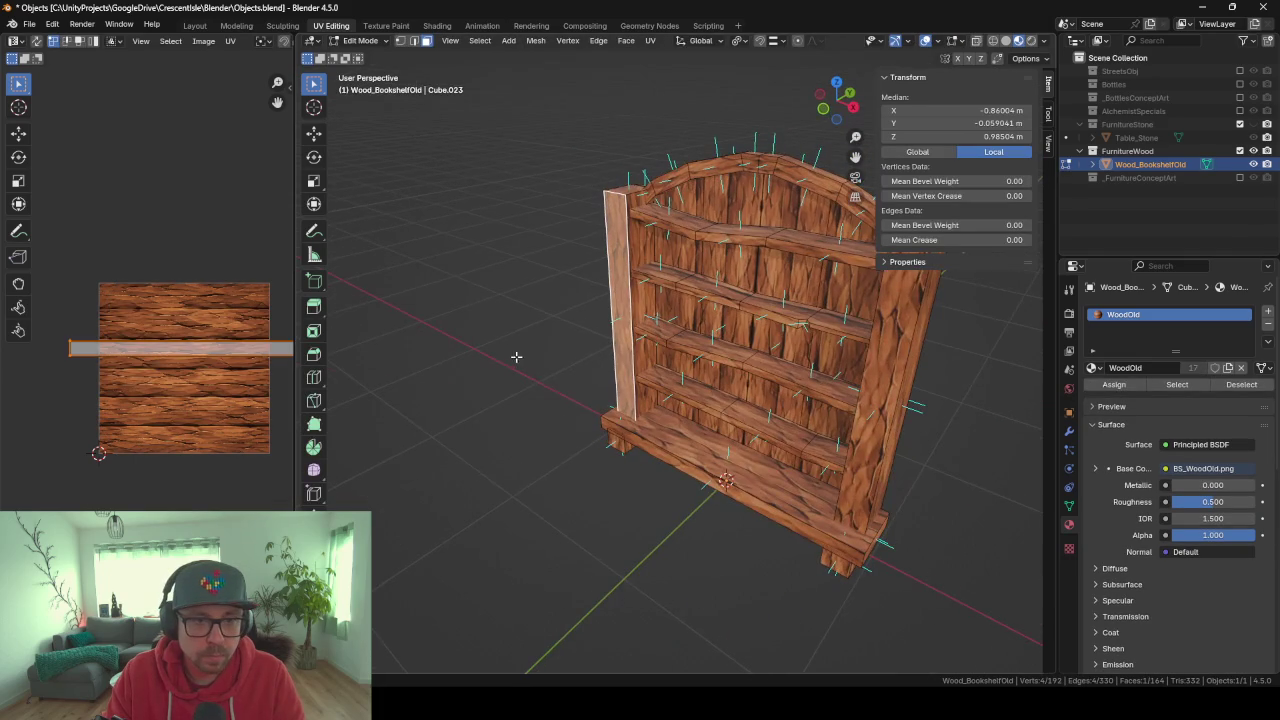
scroll(554, 379, up, 2)
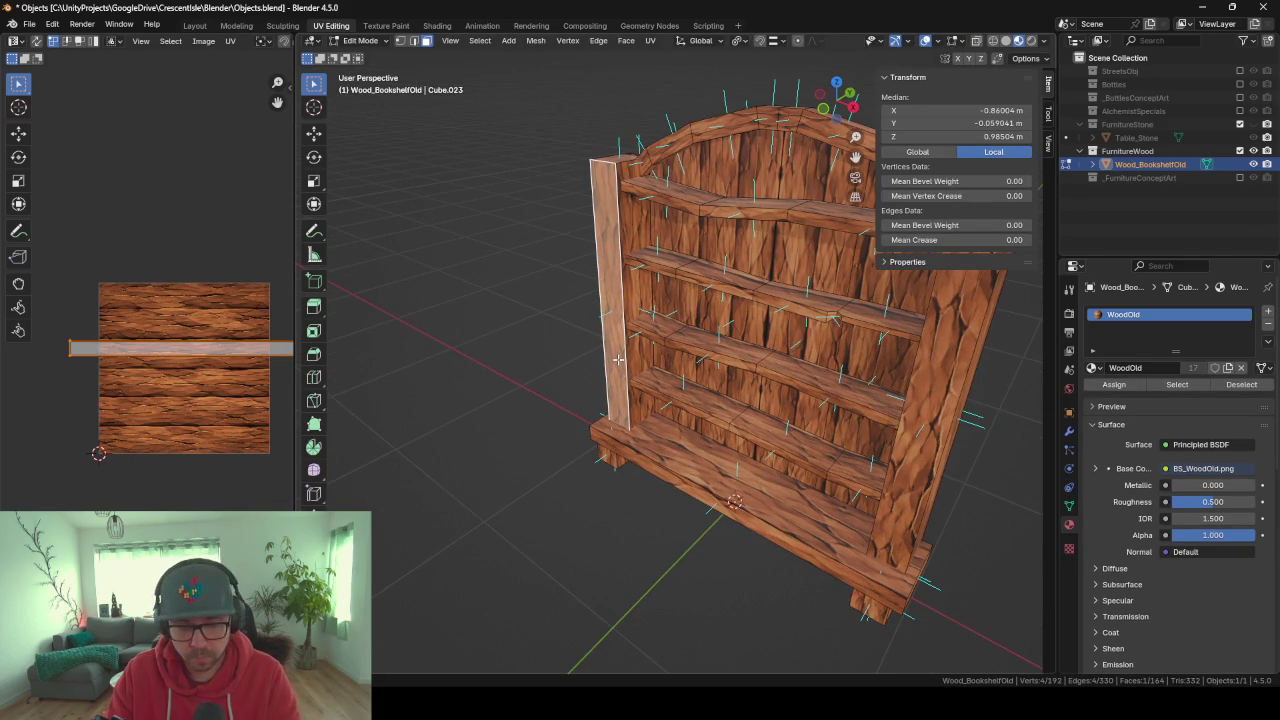
key(ctrl+r)
click(625, 305)
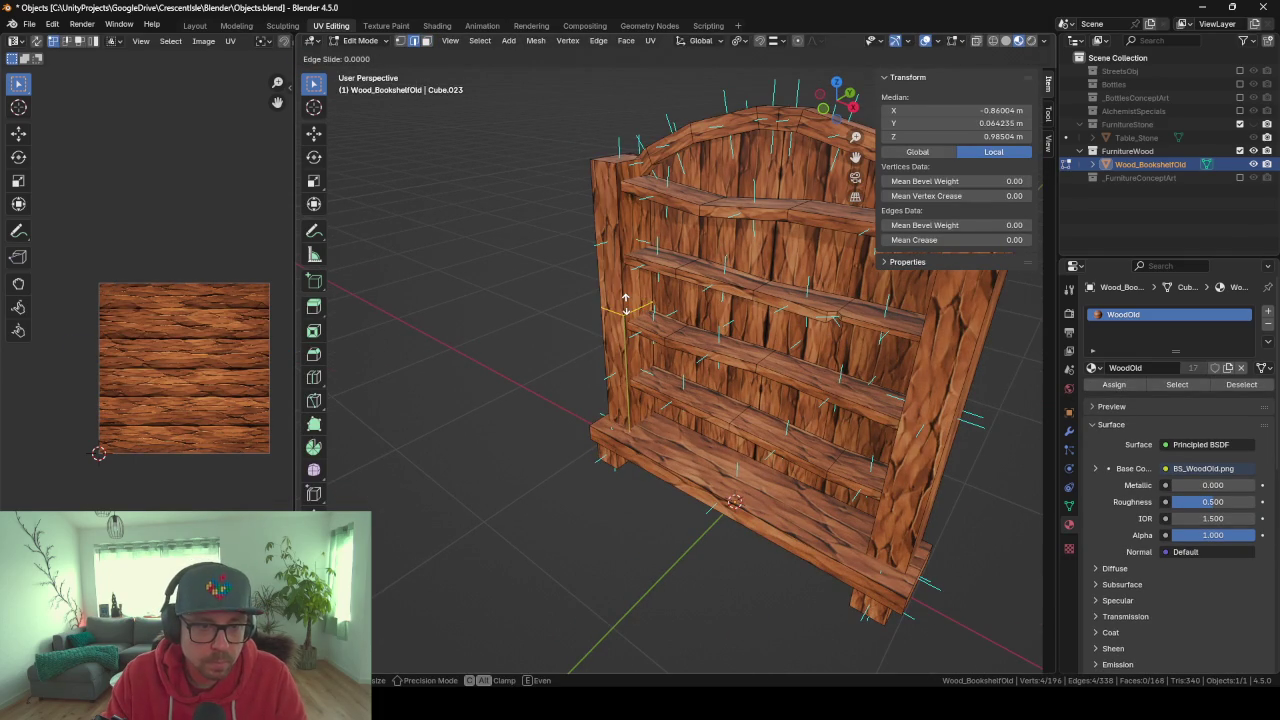
click(609, 233)
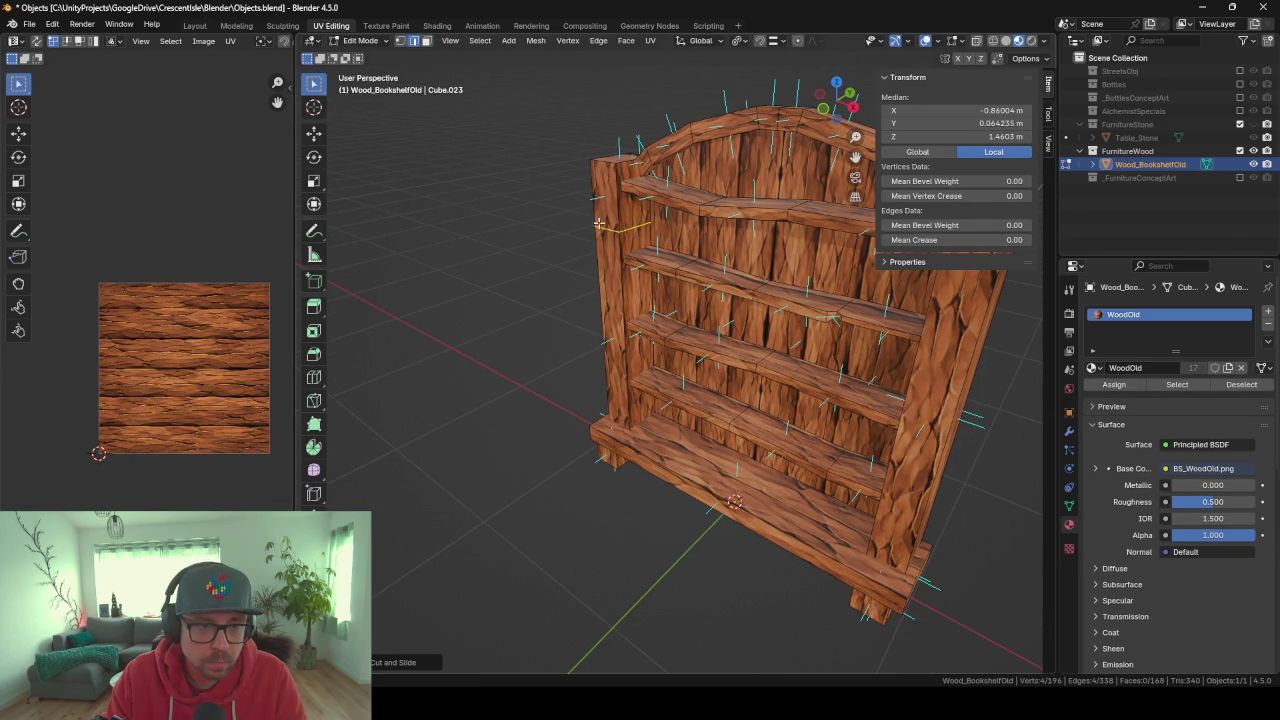
Bevel the new edge loop on the left post.
click(402, 42)
click(620, 229)
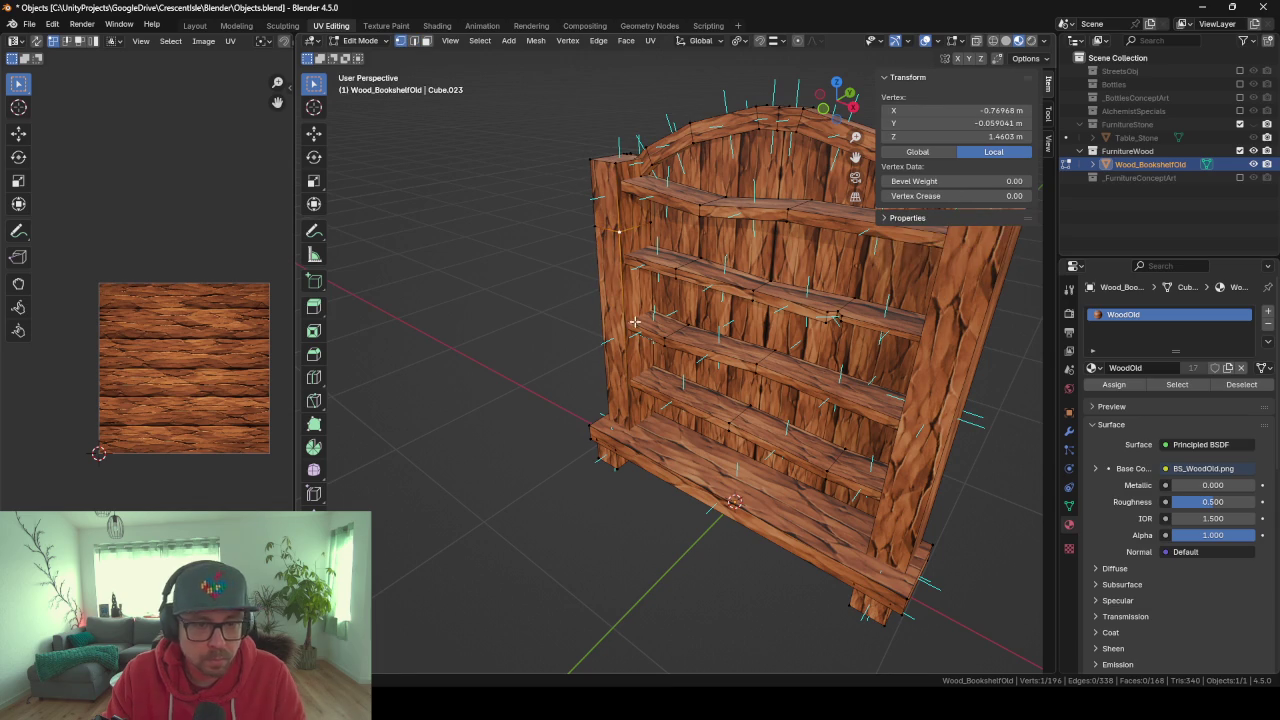
key(ctrl+b)
key(Escape)
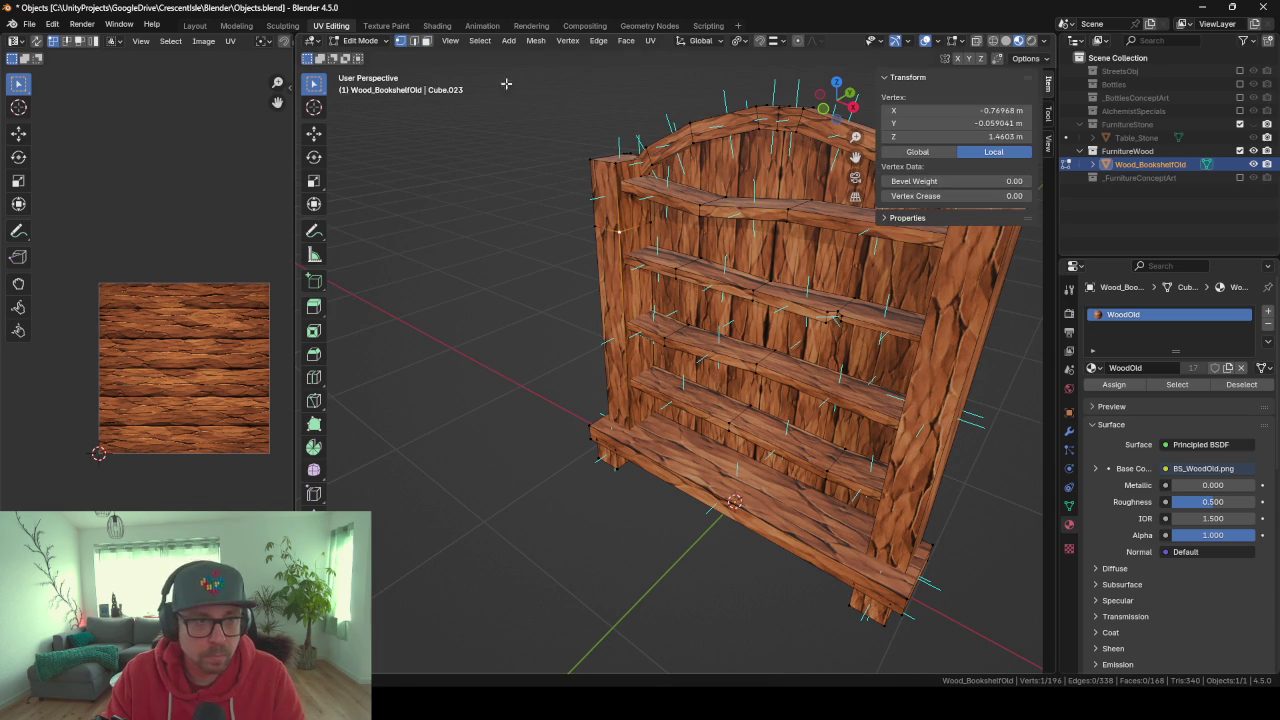
click(410, 42)
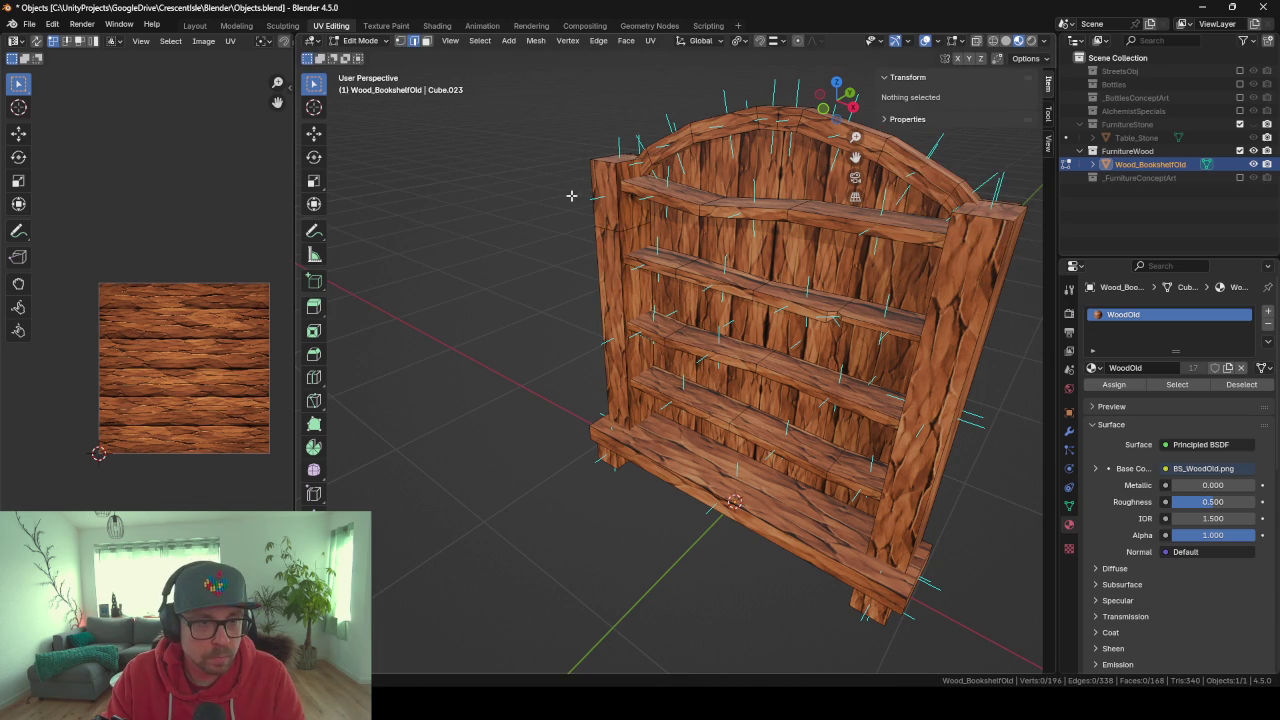
click(609, 227)
key(ctrl+b)
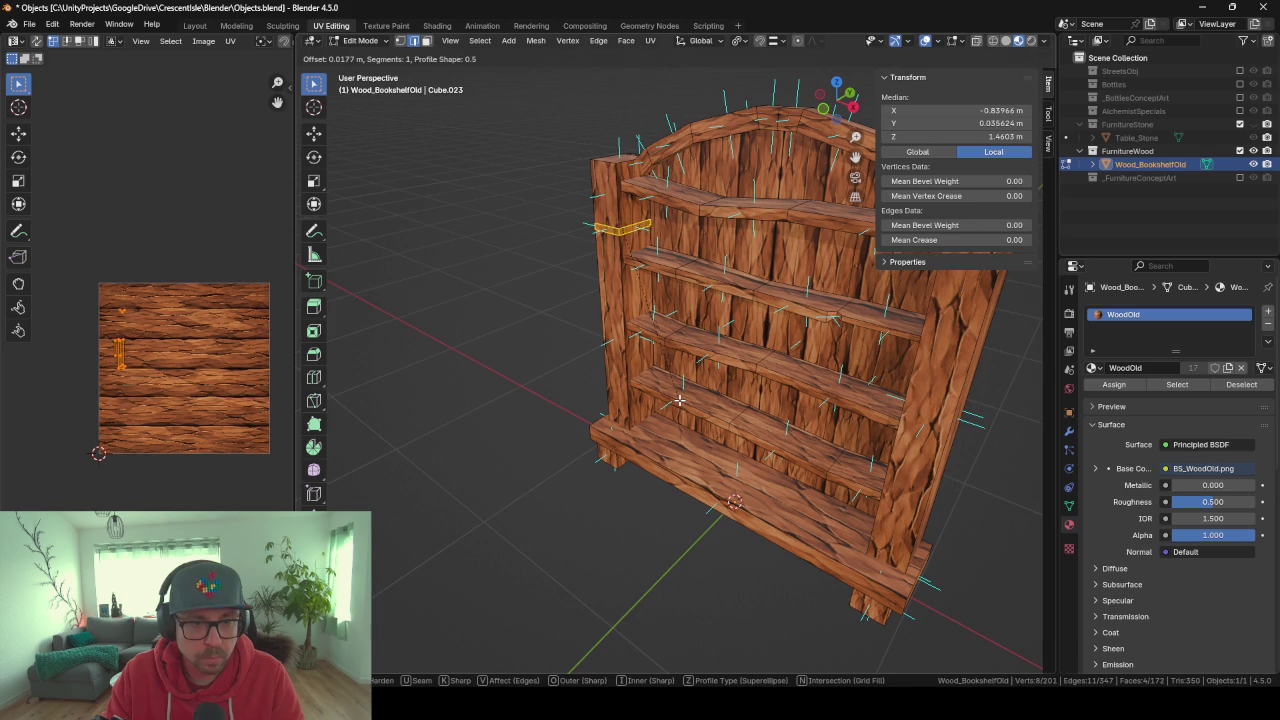
click(678, 403)
Push the bevelled face into the post along the Y axis.
mouse_move(678, 403)
middle_down()
mouse_move(711, 352)
mouse_move(701, 341)
middle_up()
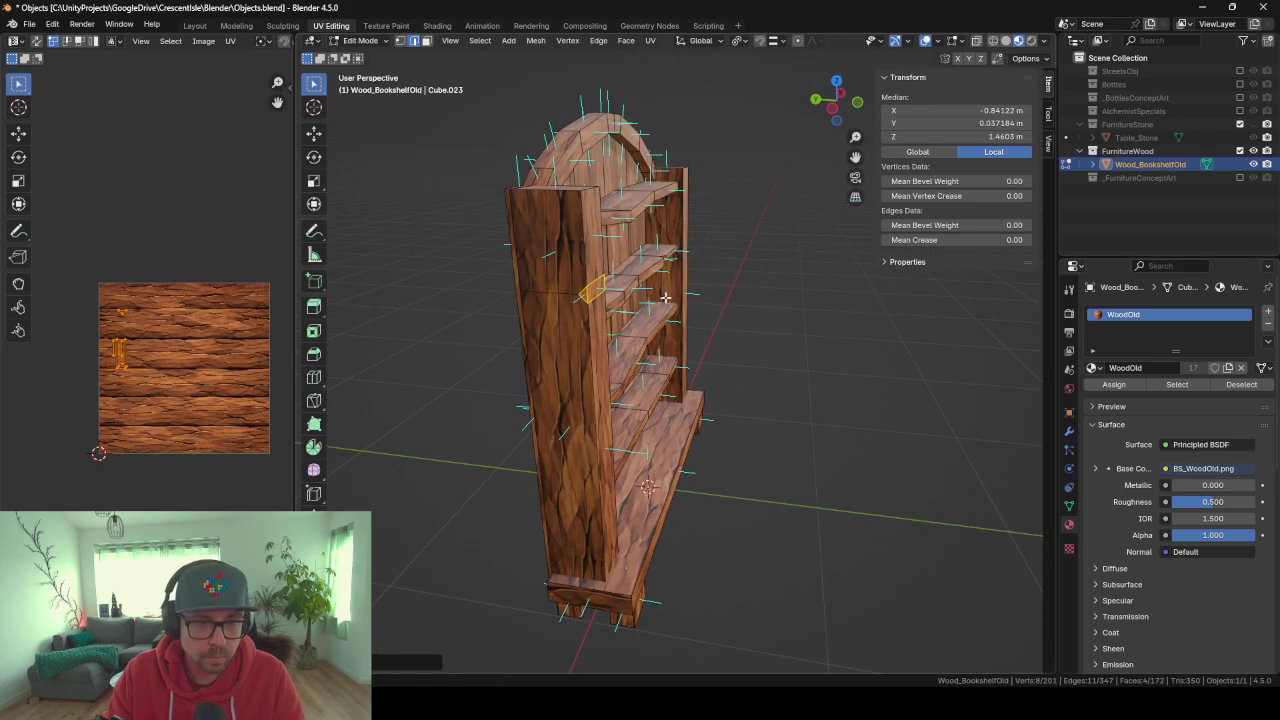
click(427, 41)
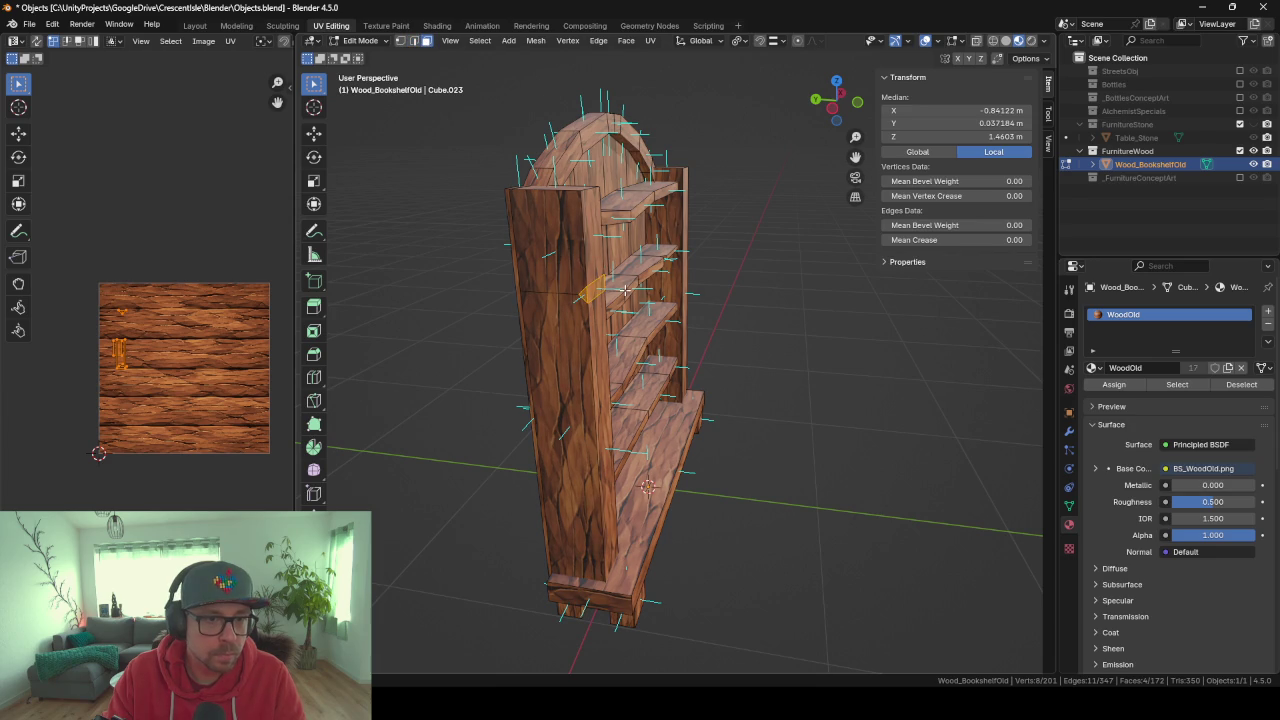
key(g)
key(y)
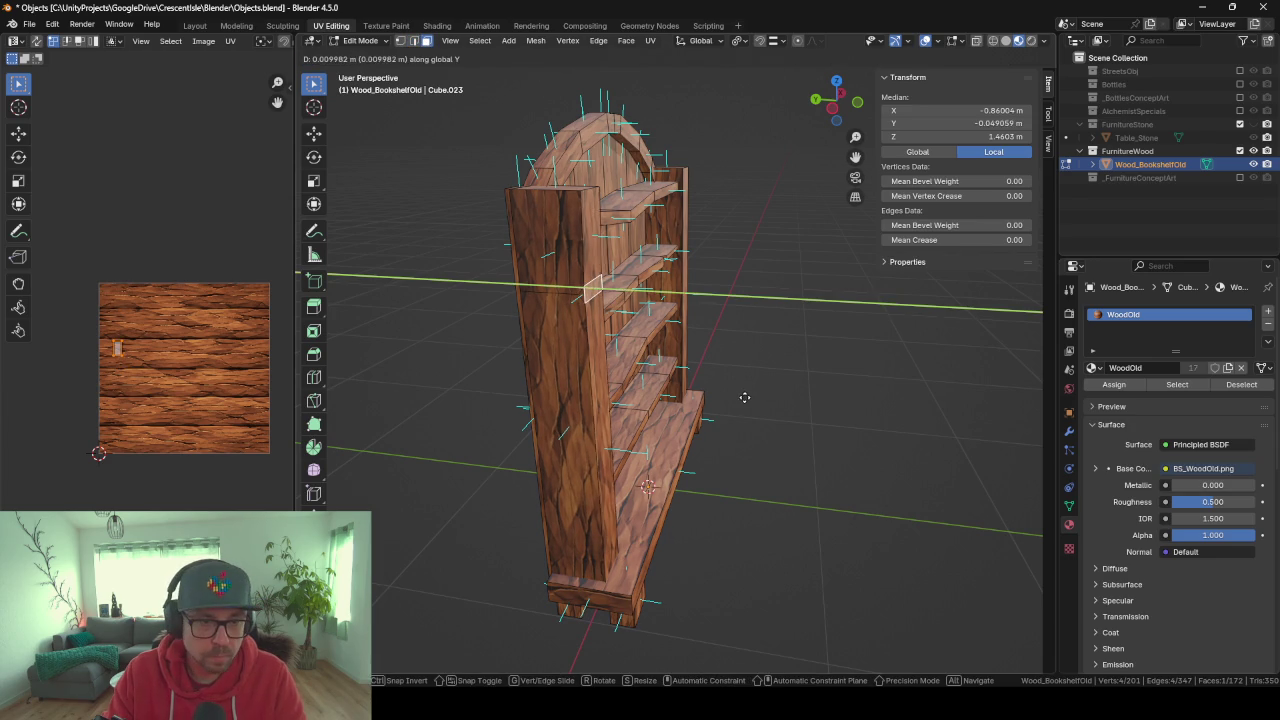
click(745, 397)
Frame and bevel a single edge beside the notch.
mouse_move(745, 397)
middle_down()
mouse_move(734, 374)
mouse_move(583, 338)
middle_up()
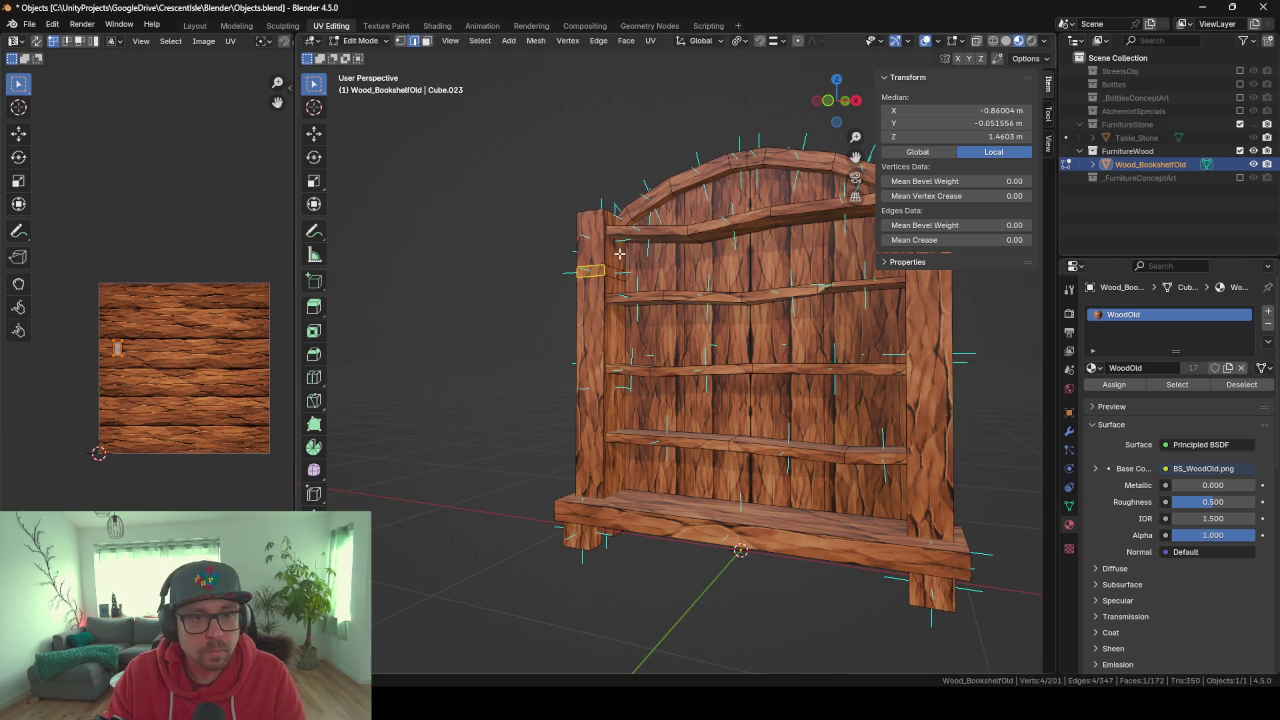
click(603, 268)
key(KP_Decimal)
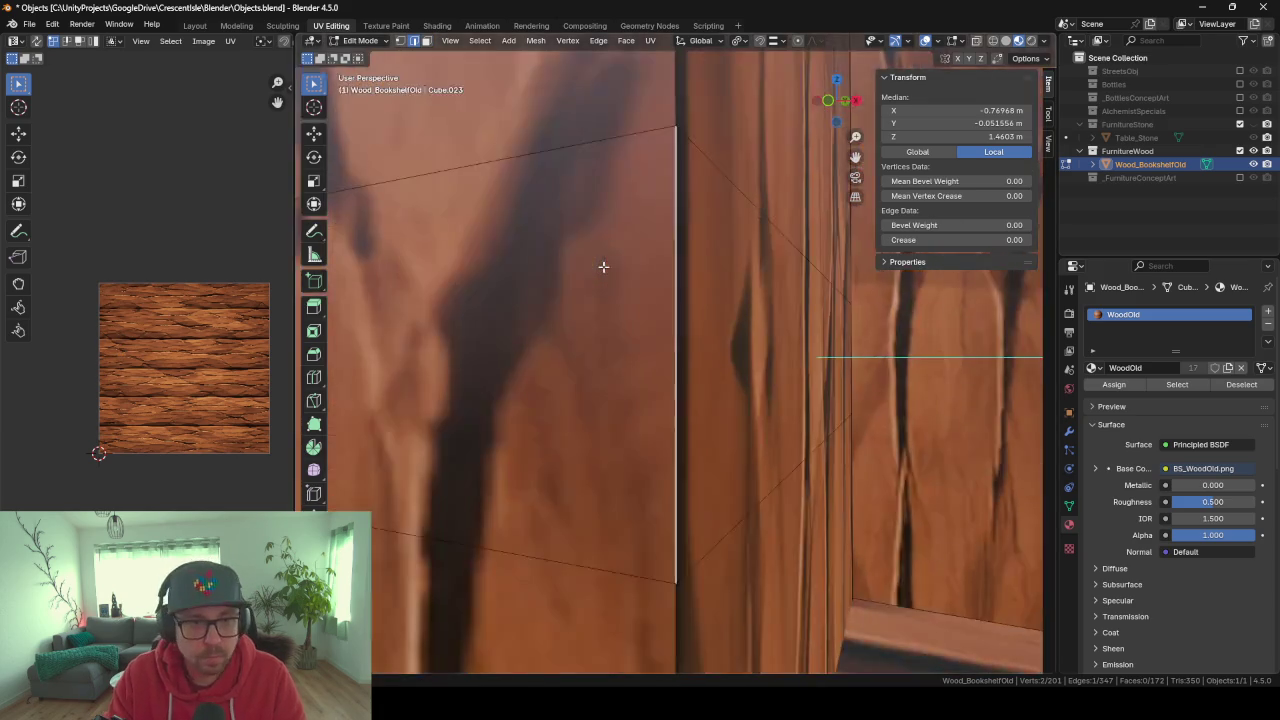
scroll(700, 330, down, 3)
scroll(690, 389, down, 4)
middle_drag(690, 389, 640, 380)
key(ctrl+b)
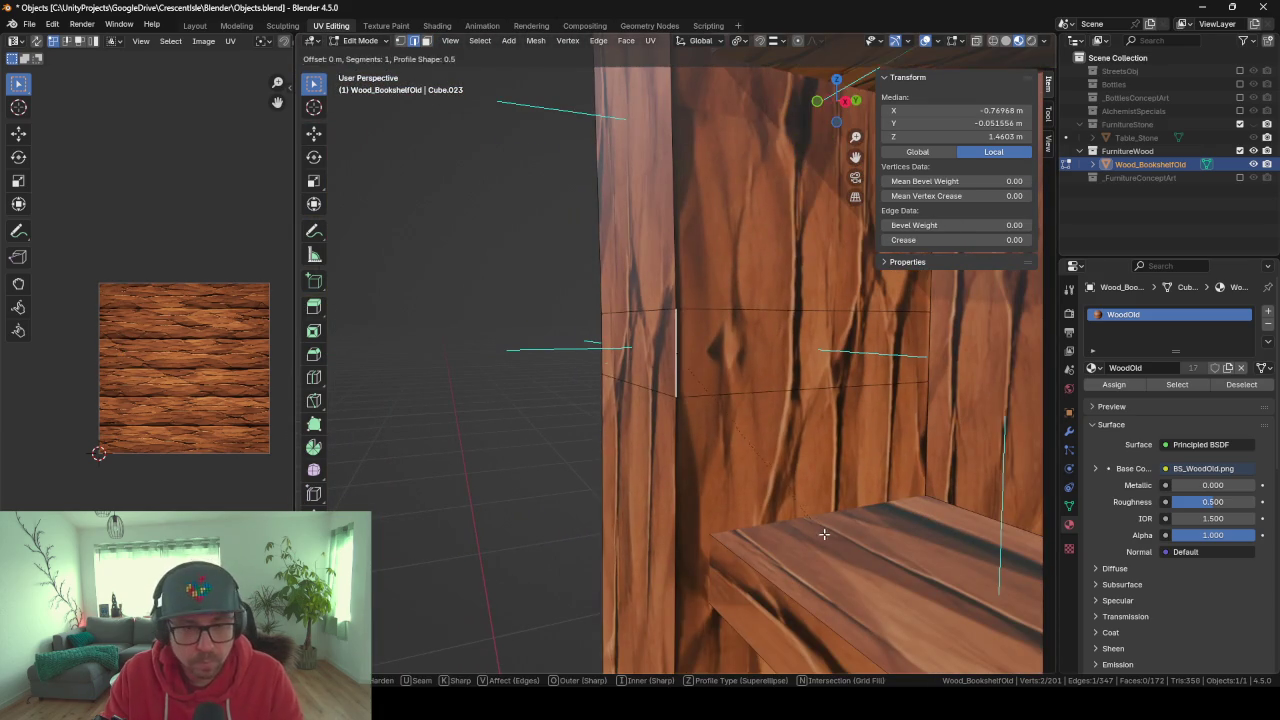
click(857, 540)
middle_drag(857, 540, 987, 502)
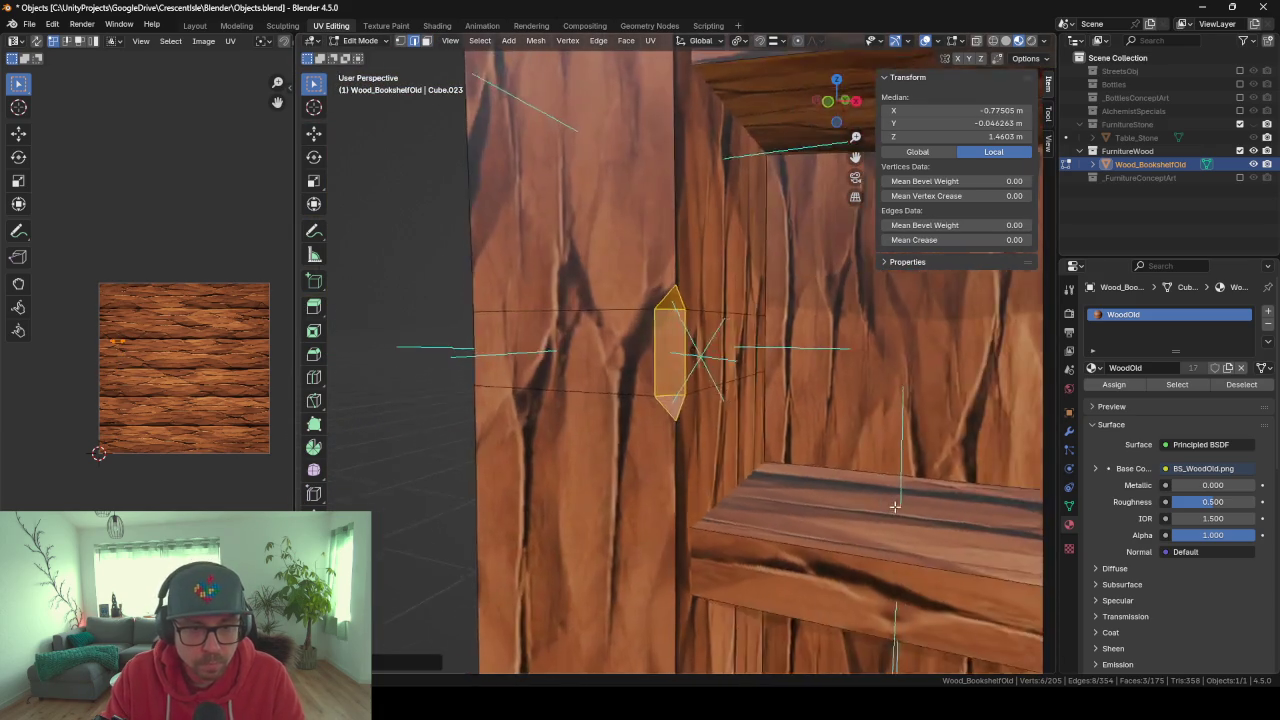
scroll(987, 502, down, 3)
scroll(985, 498, down, 3)
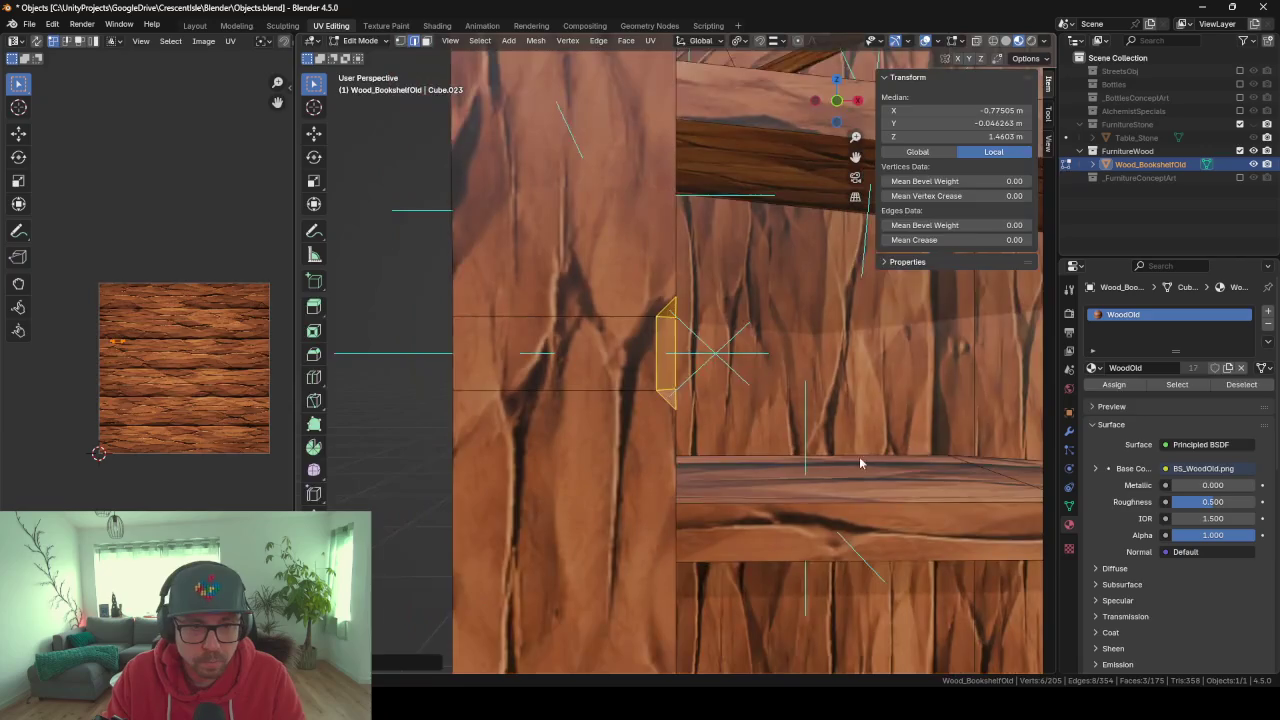
Scale the notch up slightly and review the finished bookshelf.
key(Tab)
scroll(967, 471, down, 4)
mouse_move(967, 464)
middle_down()
mouse_move(740, 423)
mouse_move(680, 426)
mouse_move(856, 445)
mouse_move(748, 420)
middle_up()
key(Tab)
scroll(760, 430, up, 3)
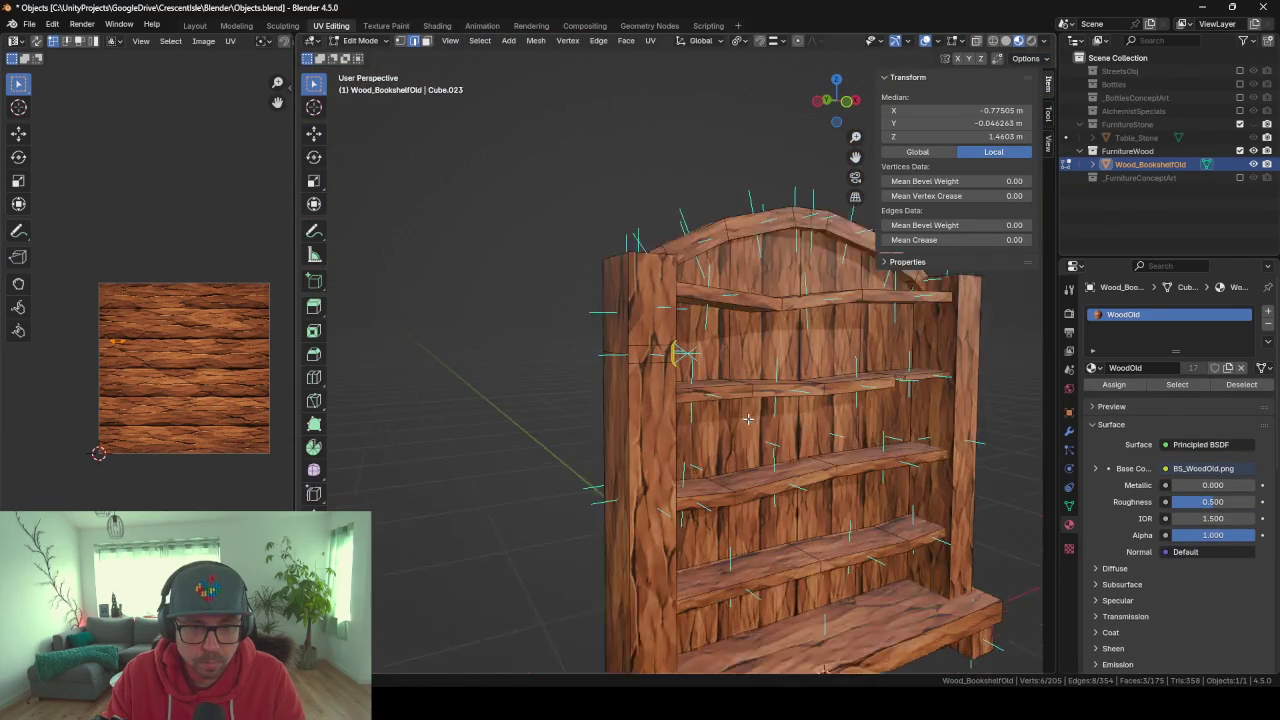
scroll(823, 448, up, 2)
key(s)
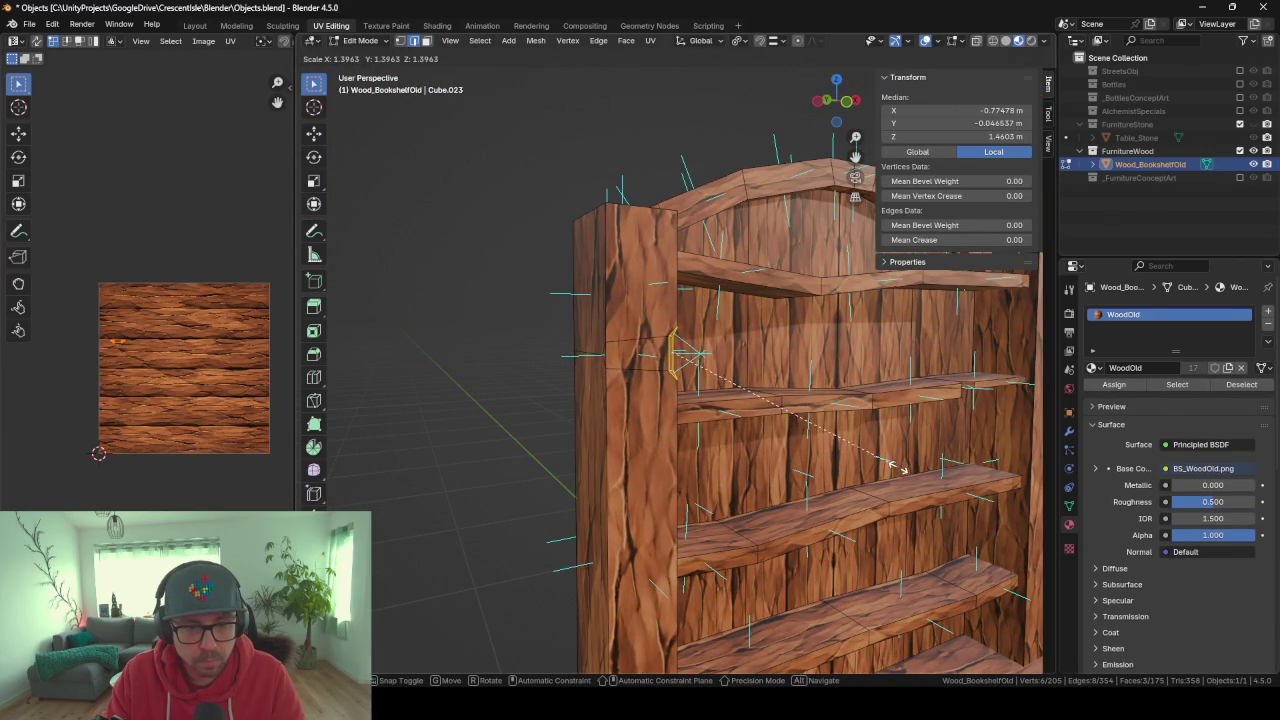
click(940, 476)
key(Tab)
mouse_move(940, 476)
middle_down()
mouse_move(909, 439)
mouse_move(714, 417)
mouse_move(789, 400)
mouse_move(888, 432)
mouse_move(706, 460)
mouse_move(539, 534)
mouse_move(779, 314)
mouse_move(747, 400)
middle_up()
scroll(789, 400, down, 5)
scroll(680, 445, up, 3)
Loop-cut across the base and slide a front face into a narrower middle section.
key(Tab)
key(ctrl+r)
click(747, 400)
scroll(747, 400, up, 5)
middle_drag(747, 400, 700, 390)
click(425, 41)
click(652, 380)
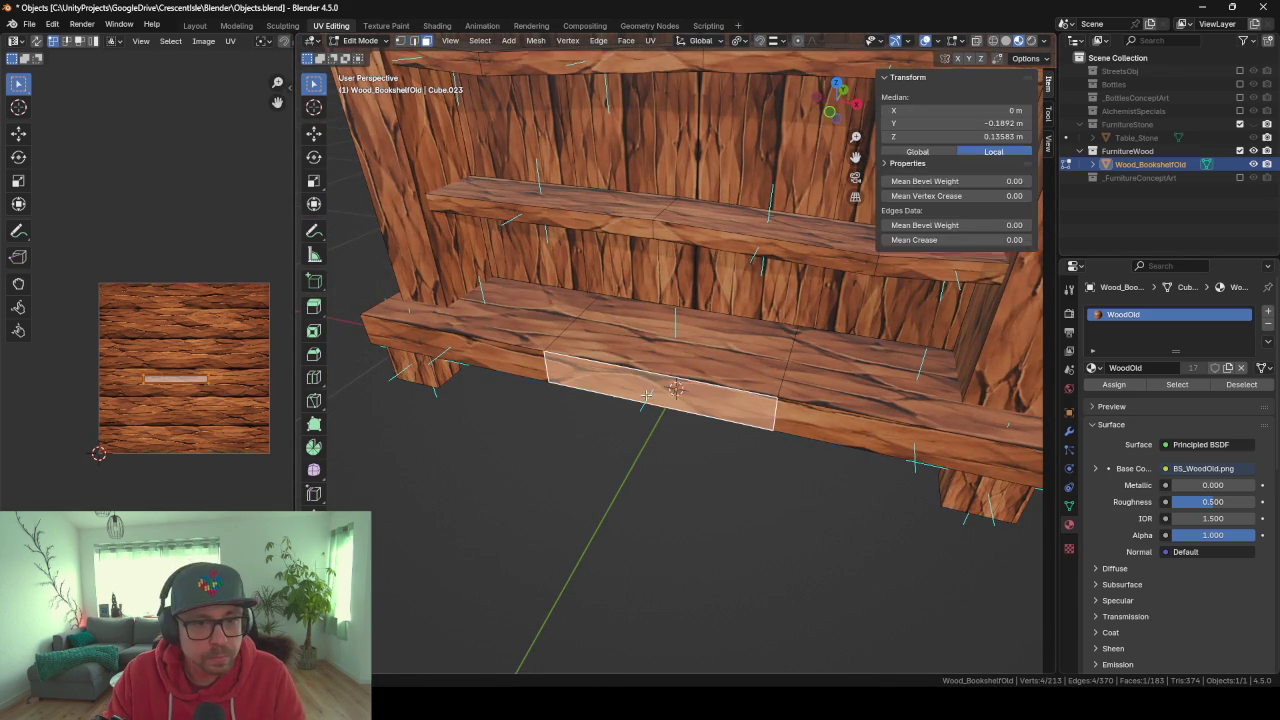
key(g)
key(g)
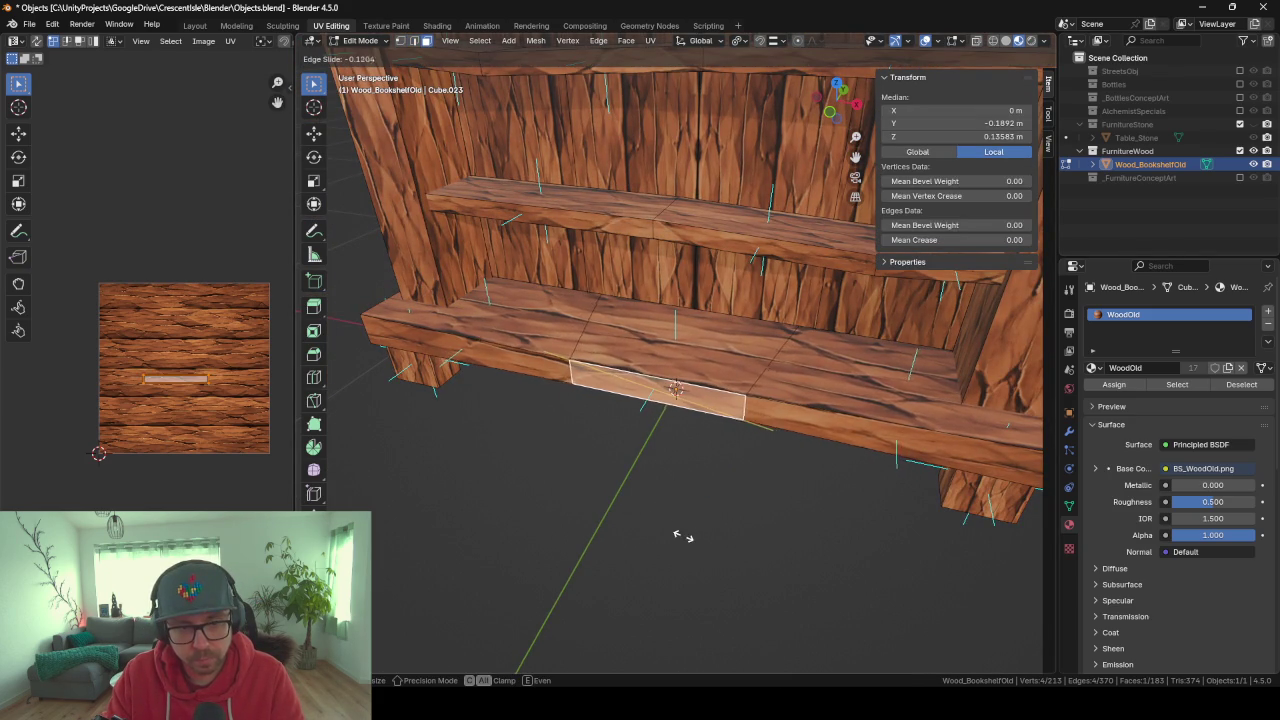
click(683, 538)
Push that front face back along Y into a shallow recess, then select its vertical edge.
key(g)
key(y)
click(709, 566)
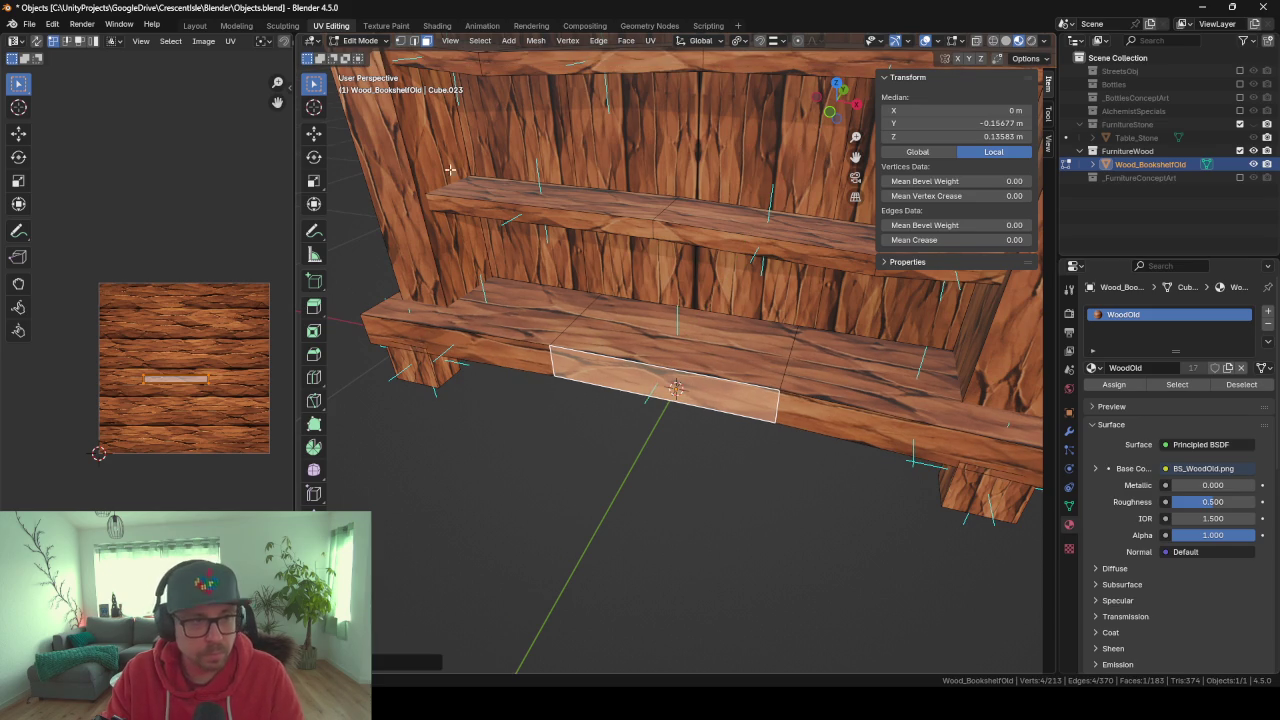
click(414, 41)
click(550, 362)
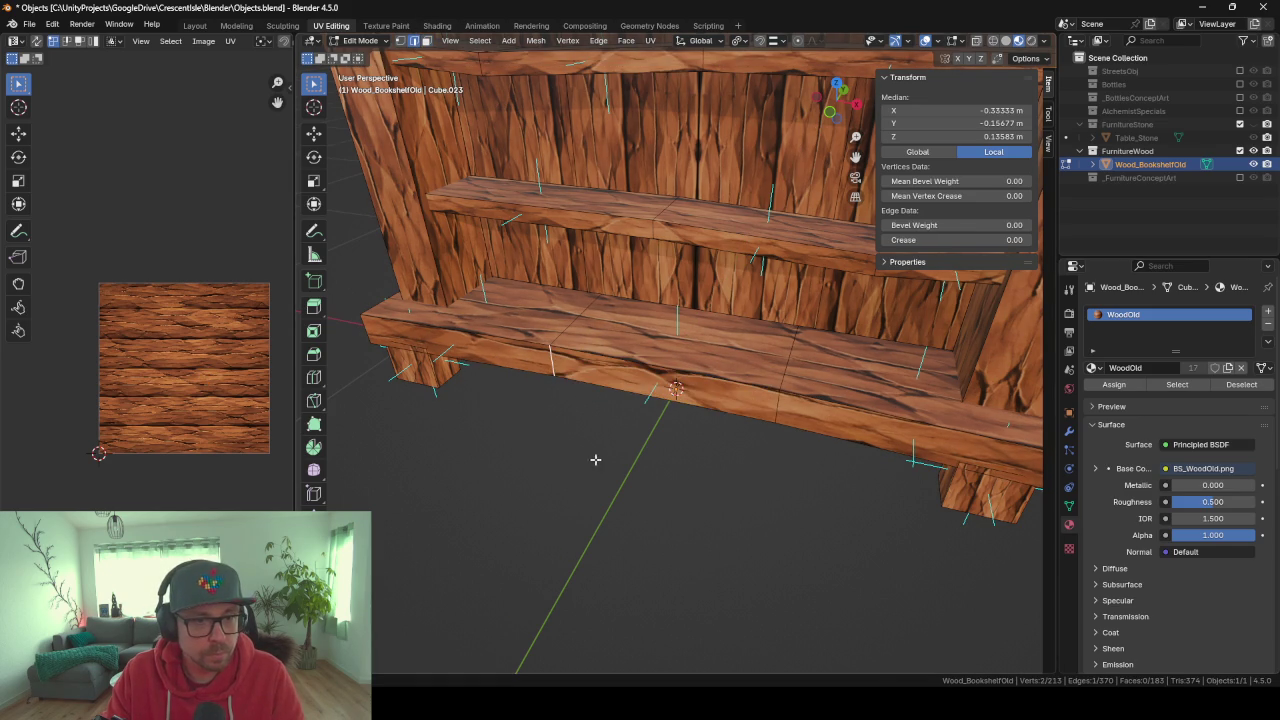